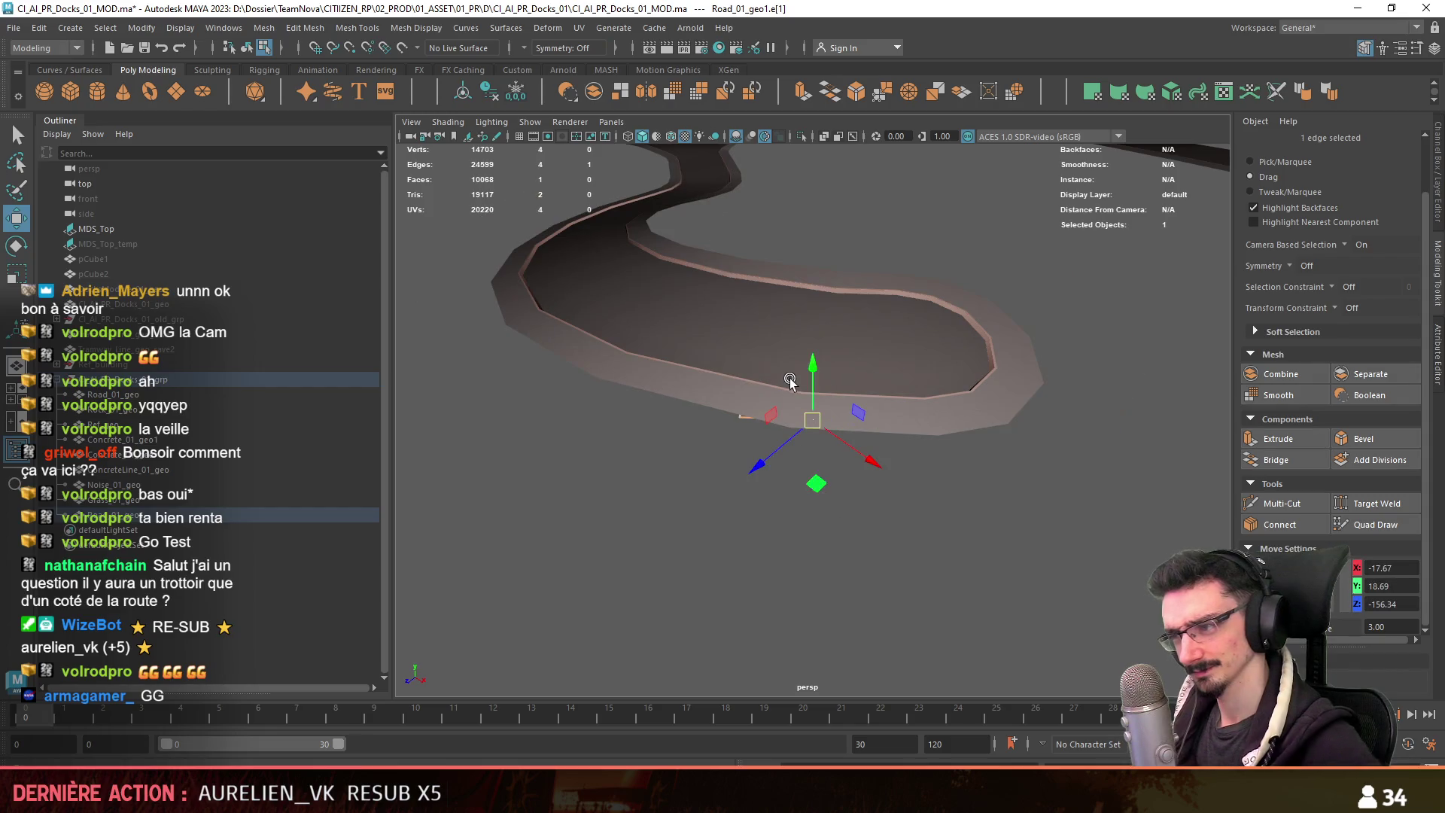
In top view, extrude the road piece's lower end edge into a long flat strip.
key(F10)
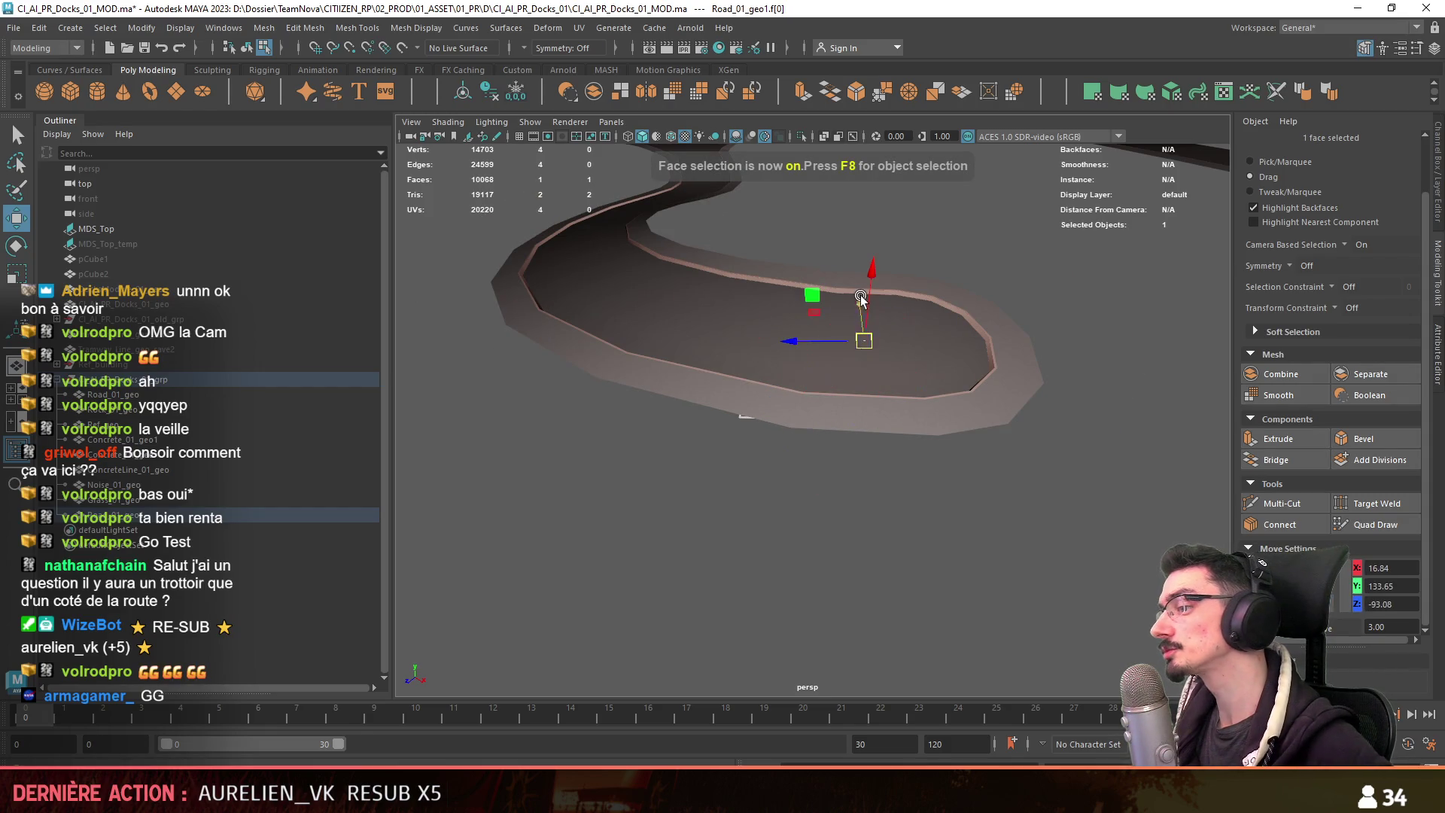
click(813, 416)
key(space)
key(space)
alt+middle_drag(828, 511, 812, 516)
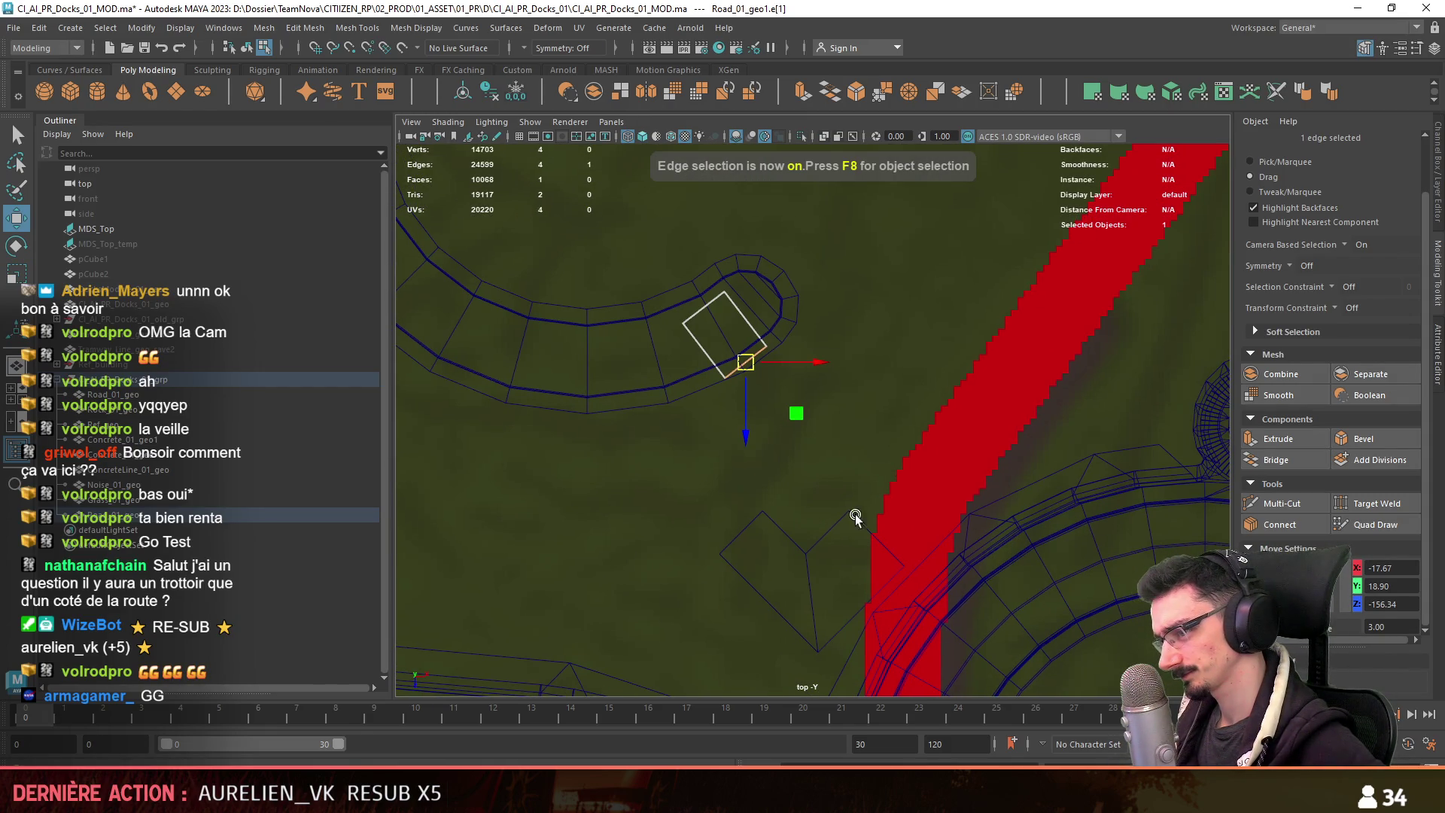
mouse_move(796, 413)
alt+mouse_down()
mouse_move(774, 426)
mouse_move(803, 485)
alt+mouse_up()
shift+drag(693, 298, 891, 508)
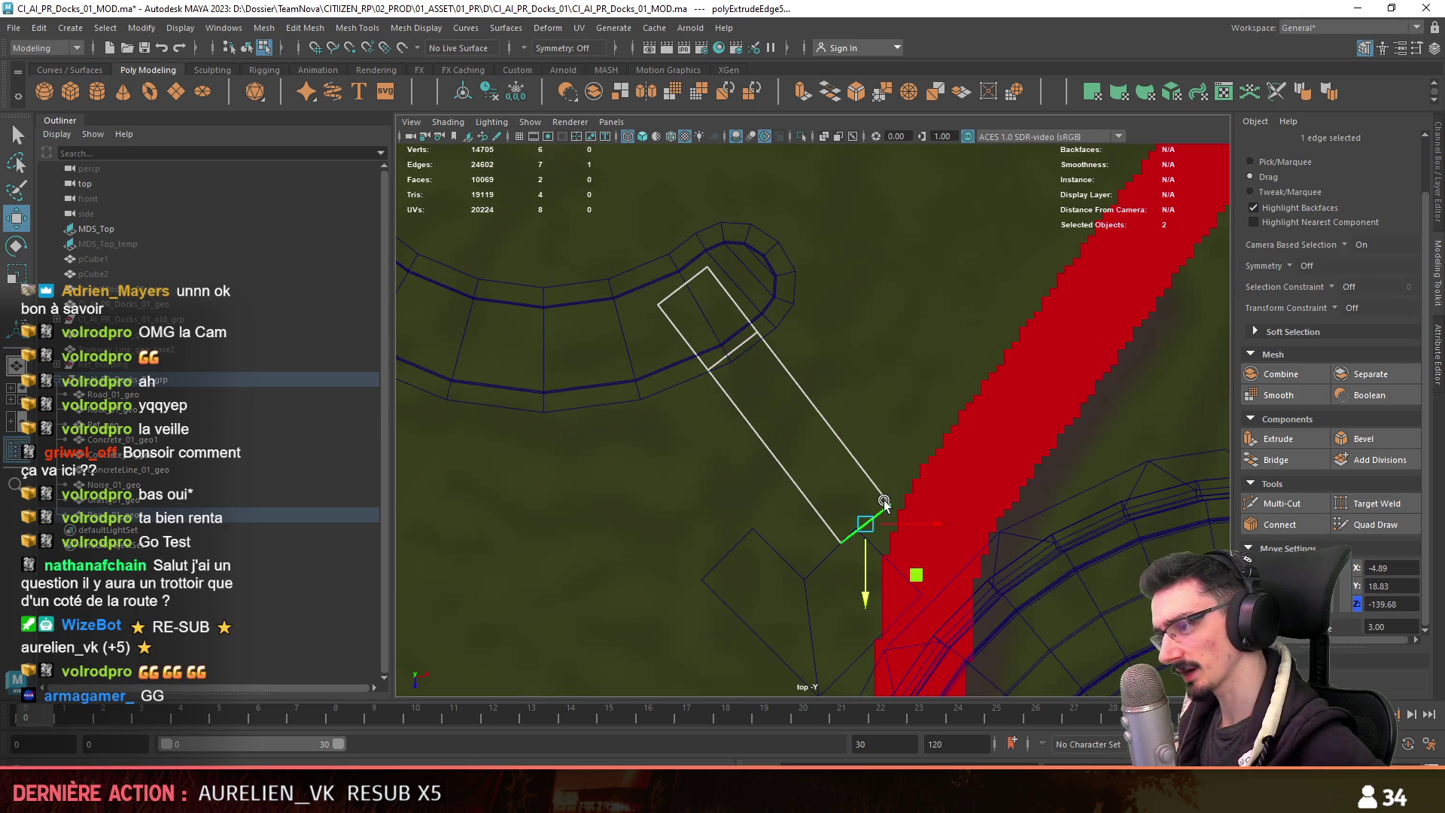
Snap the pivot to the strip's end edge and rotate the edge so the strip angles away.
key(d)
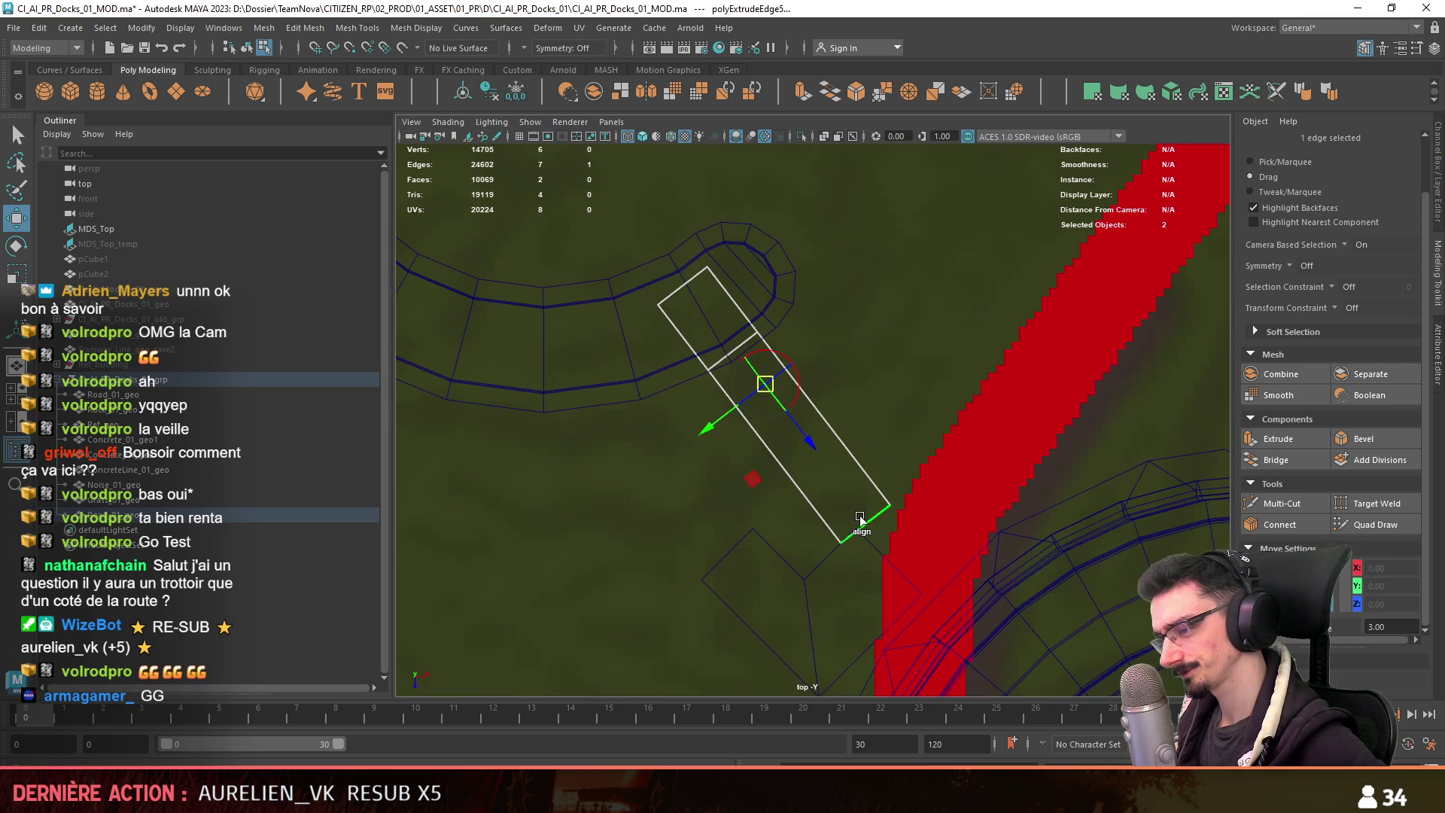
click(860, 518)
drag(887, 521, 945, 471)
key(e)
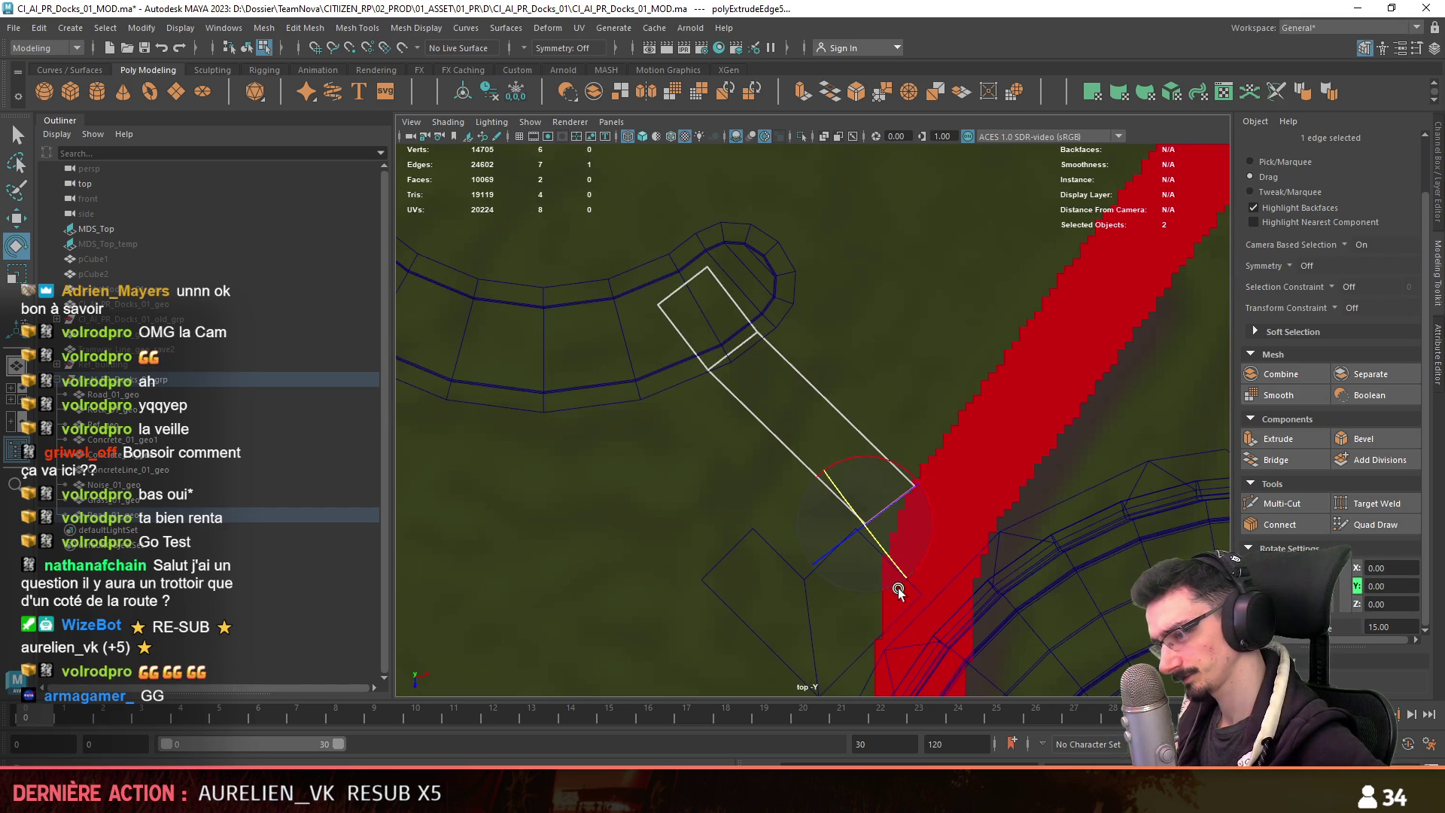
mouse_move(969, 304)
alt+mouse_down()
mouse_move(811, 417)
mouse_move(971, 444)
mouse_move(939, 468)
mouse_move(953, 493)
mouse_move(819, 455)
mouse_move(710, 468)
mouse_move(747, 510)
mouse_move(690, 526)
mouse_move(768, 535)
mouse_move(778, 452)
mouse_move(765, 461)
mouse_move(906, 509)
mouse_move(851, 539)
mouse_move(835, 483)
mouse_move(849, 517)
alt+mouse_up()
key(F9)
Slide a corner vertex of the strip slightly sideways.
click(811, 425)
click(931, 454)
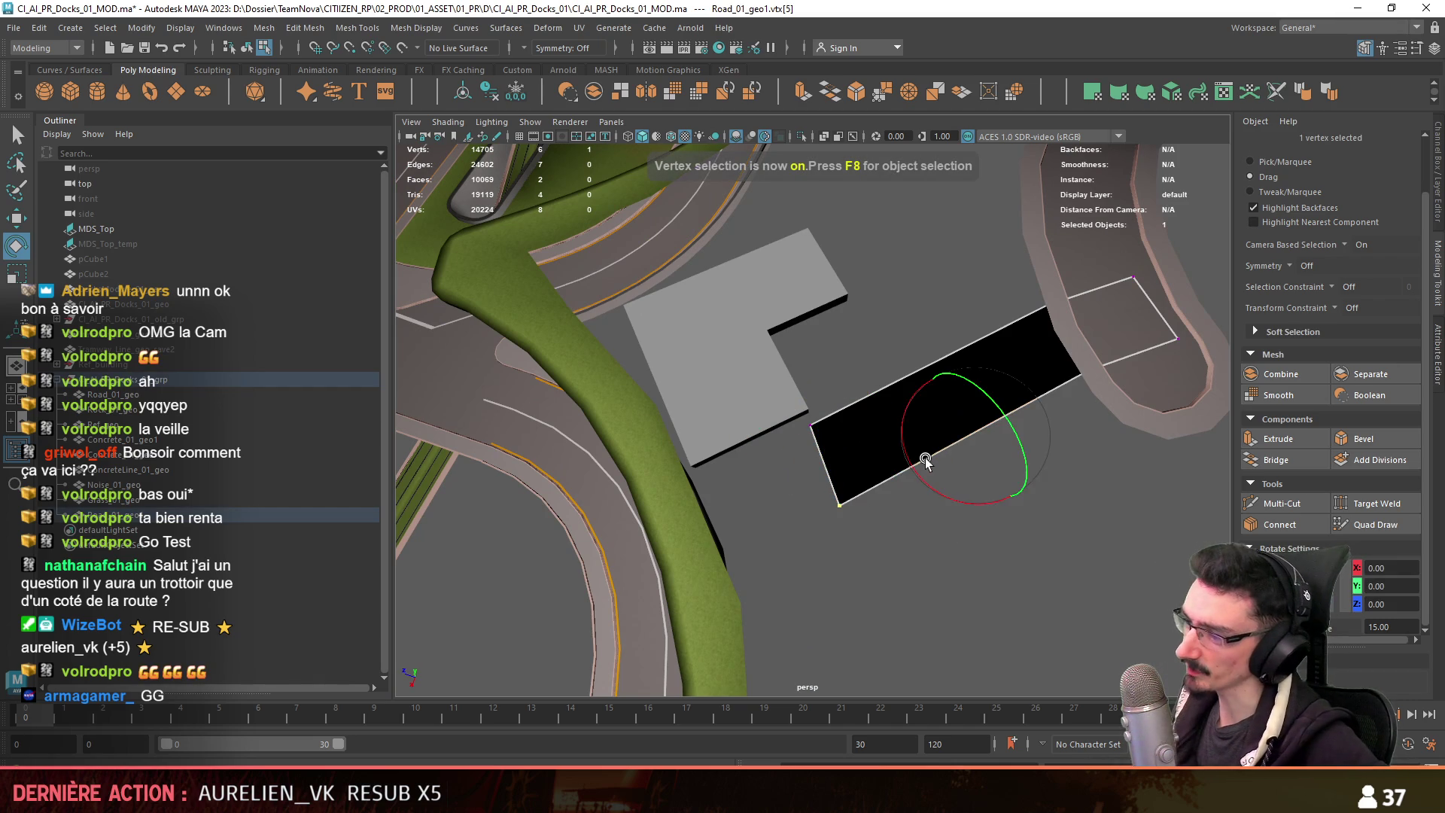
key(w)
drag(912, 463, 921, 463)
Inspect the road mesh's vertices and faces and the curb object's components.
key(F11)
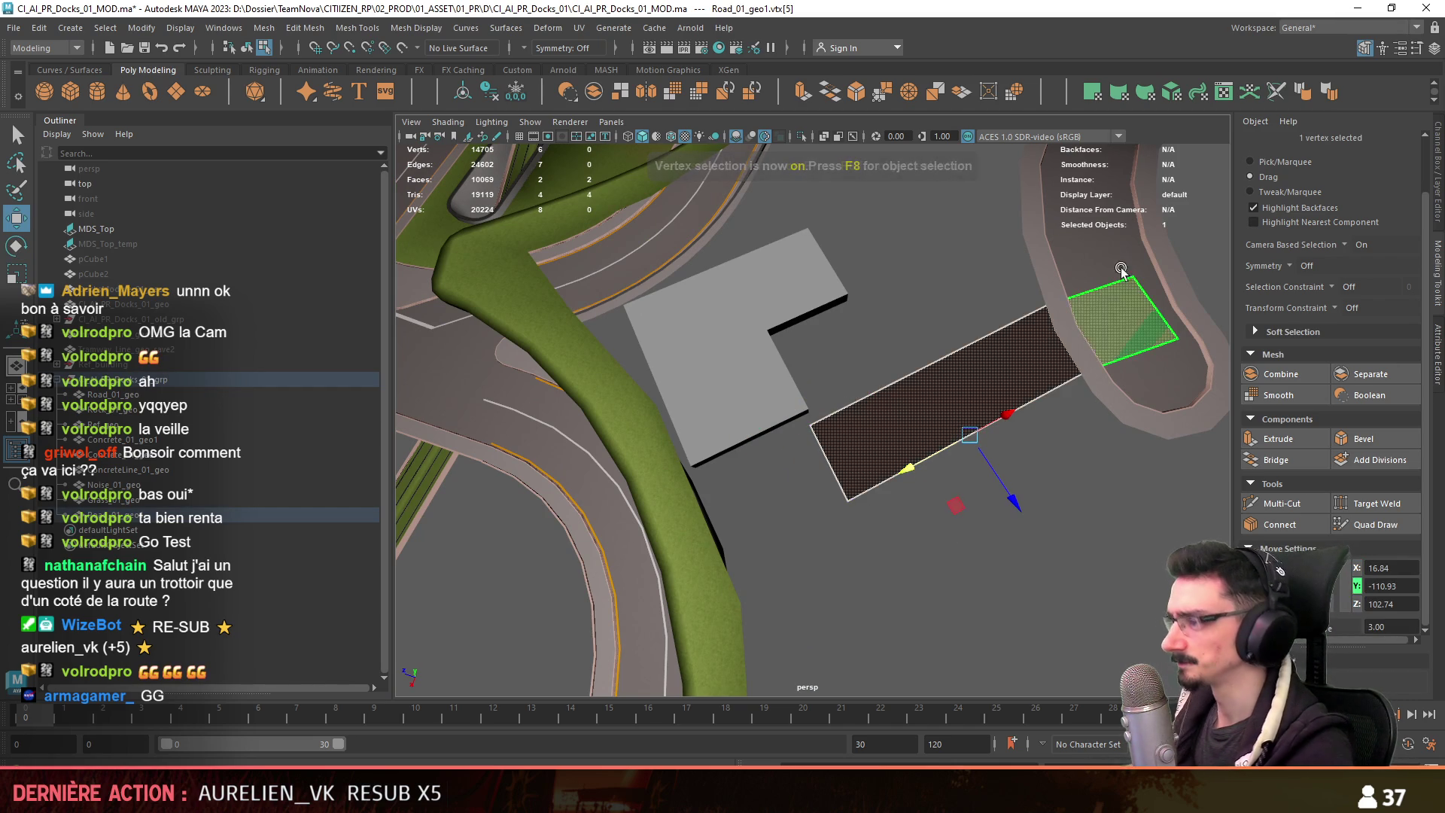
key(F8)
click(1159, 331)
key(F9)
click(1172, 307)
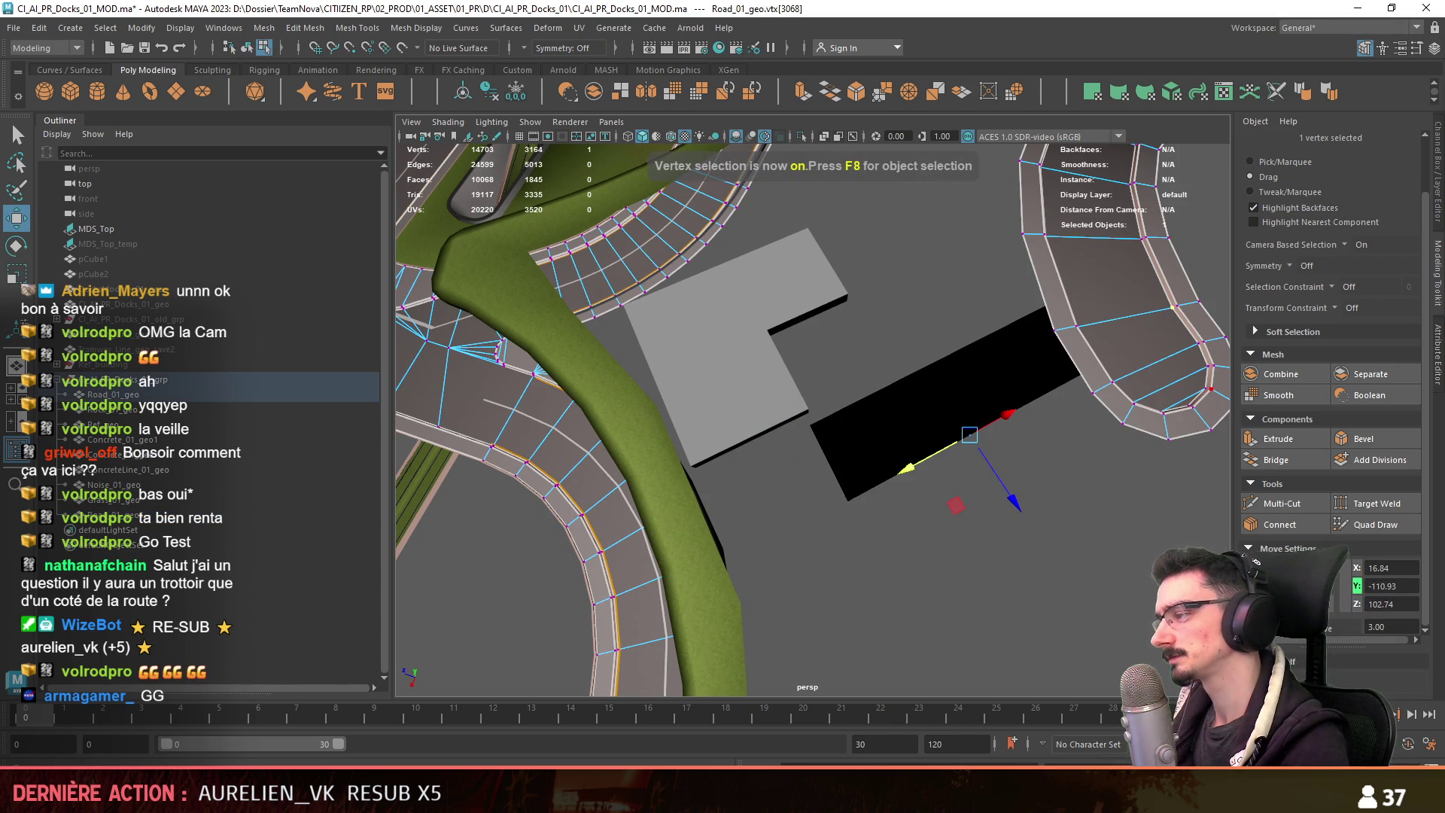
key(F8)
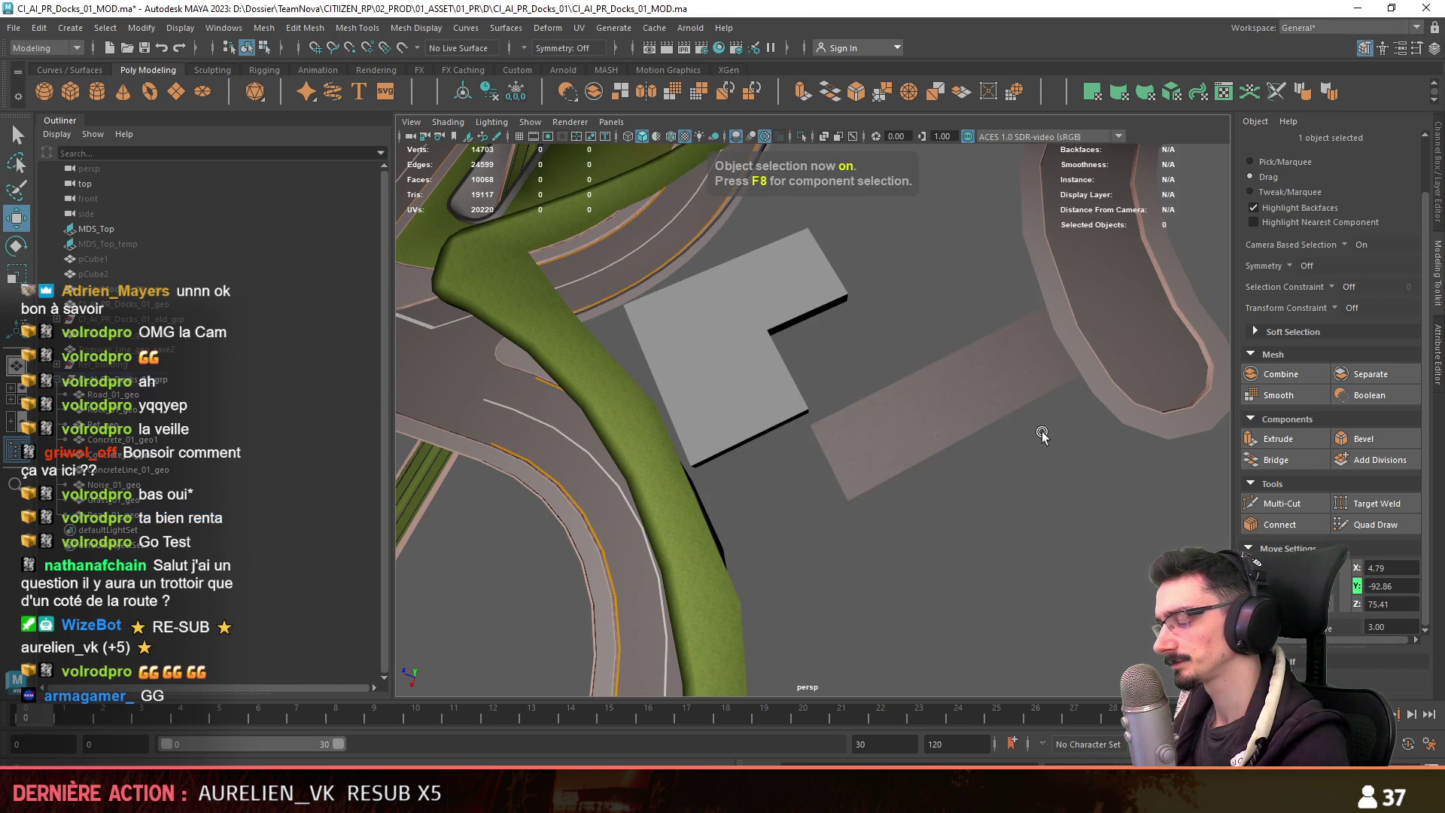
mouse_move(1063, 459)
alt+mouse_down()
mouse_move(962, 431)
mouse_move(857, 464)
mouse_move(859, 477)
mouse_move(807, 477)
alt+mouse_up()
click(947, 367)
key(F11)
key(F8)
click(859, 477)
key(F8)
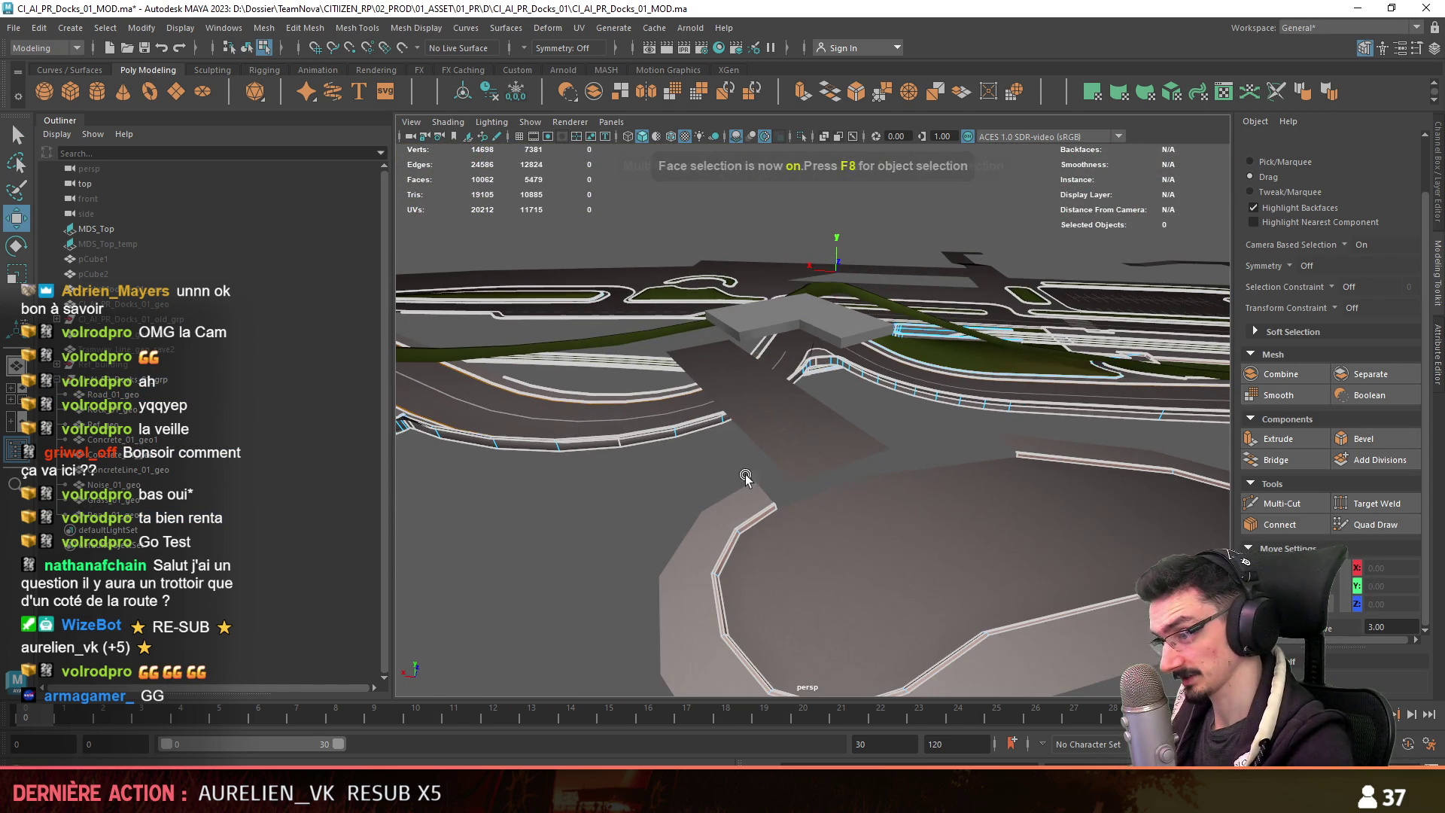
Extrude the strip's end edge outward into a short extra face toward the curved road.
alt+drag(608, 531, 804, 521)
click(794, 512)
key(F10)
click(809, 435)
click(809, 435)
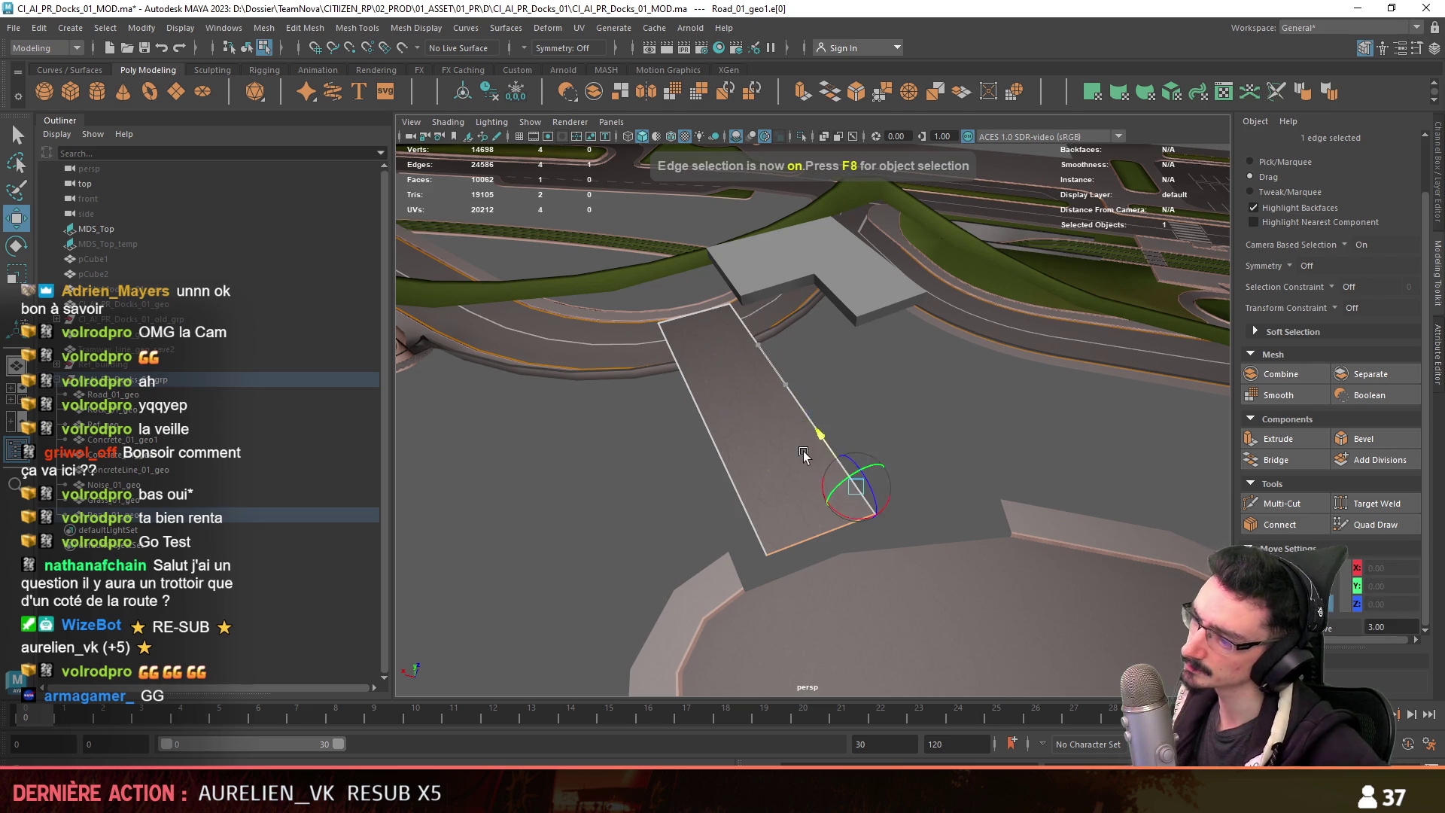
mouse_move(916, 488)
alt+mouse_down()
mouse_move(961, 474)
mouse_move(925, 452)
alt+mouse_up()
scroll(921, 477, up, 3)
shift+middle_drag(926, 451, 997, 483)
alt+drag(997, 483, 845, 361)
scroll(917, 414, up, 3)
key(F8)
key(F9)
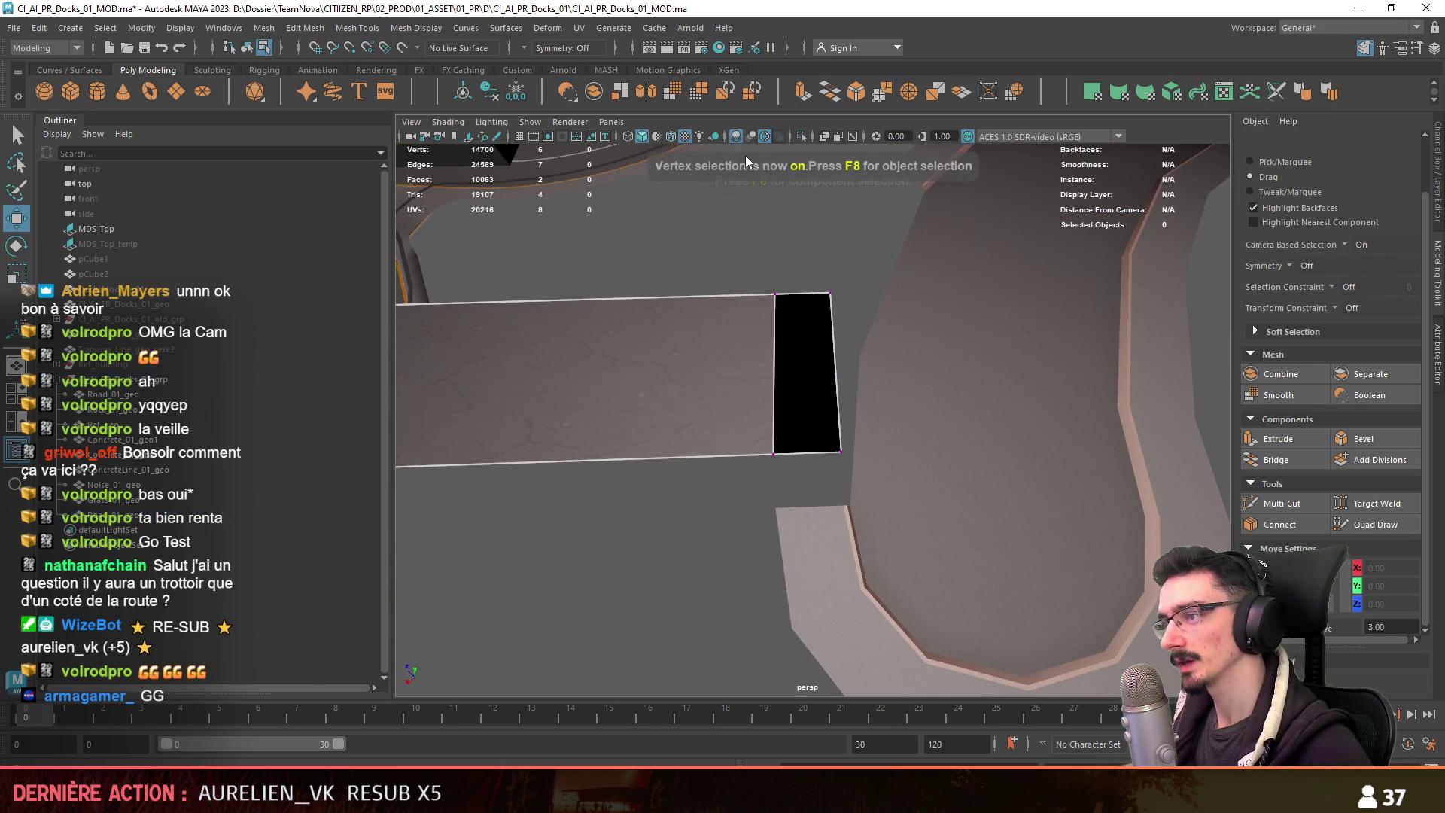
Turn on wireframe on shaded and delete the black extra end face.
click(671, 137)
mouse_move(935, 395)
alt+mouse_down()
mouse_move(995, 495)
mouse_move(855, 474)
mouse_move(735, 360)
alt+mouse_up()
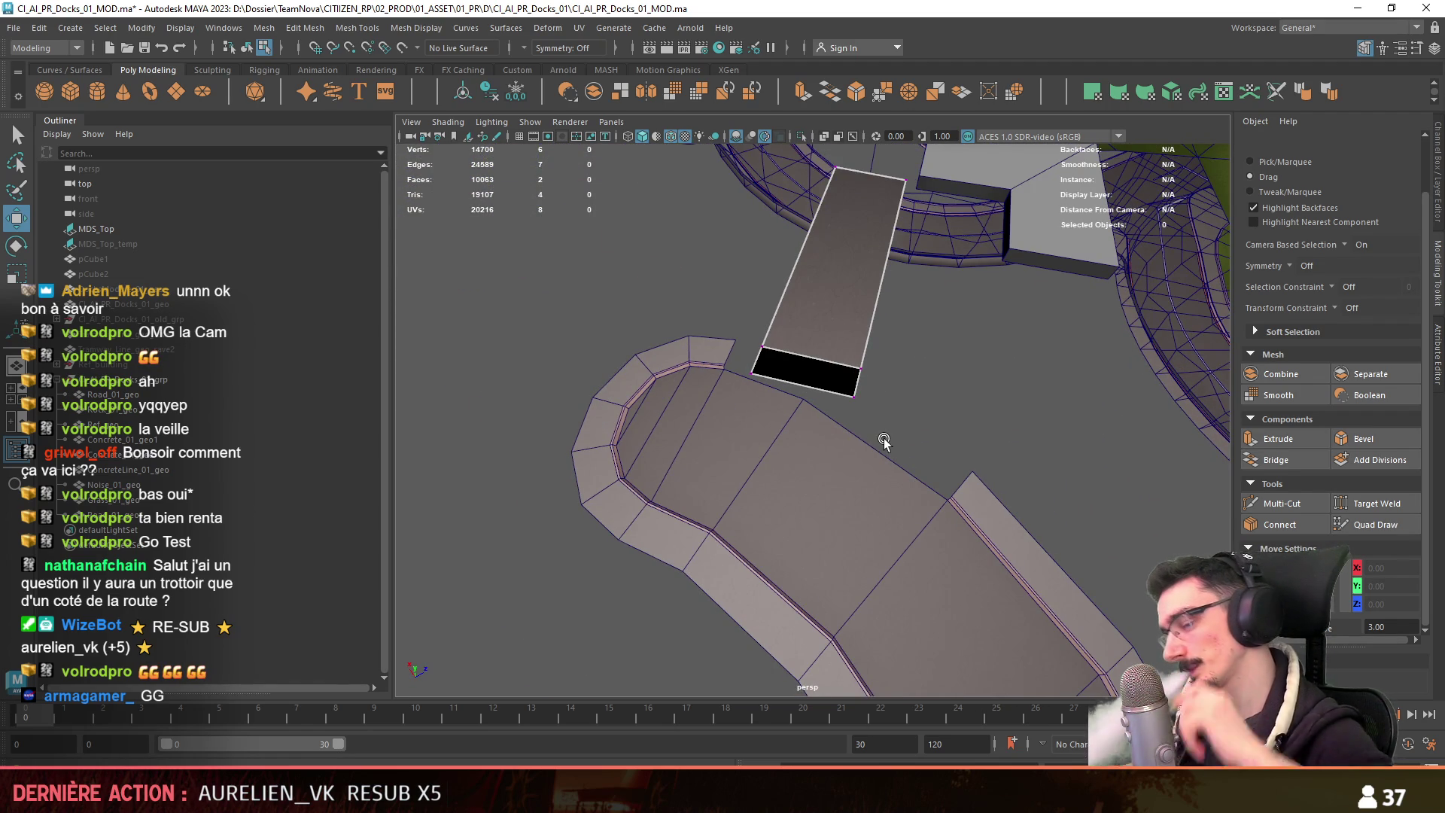
mouse_move(876, 473)
alt+mouse_down()
mouse_move(935, 461)
mouse_move(867, 420)
alt+mouse_up()
click(858, 394)
key(Delete)
Move the strip's end edge onto the road loop and adjust its corner vertex.
key(F10)
click(848, 350)
mouse_move(848, 341)
alt+mouse_down()
mouse_move(839, 380)
mouse_move(743, 378)
mouse_move(720, 409)
alt+mouse_up()
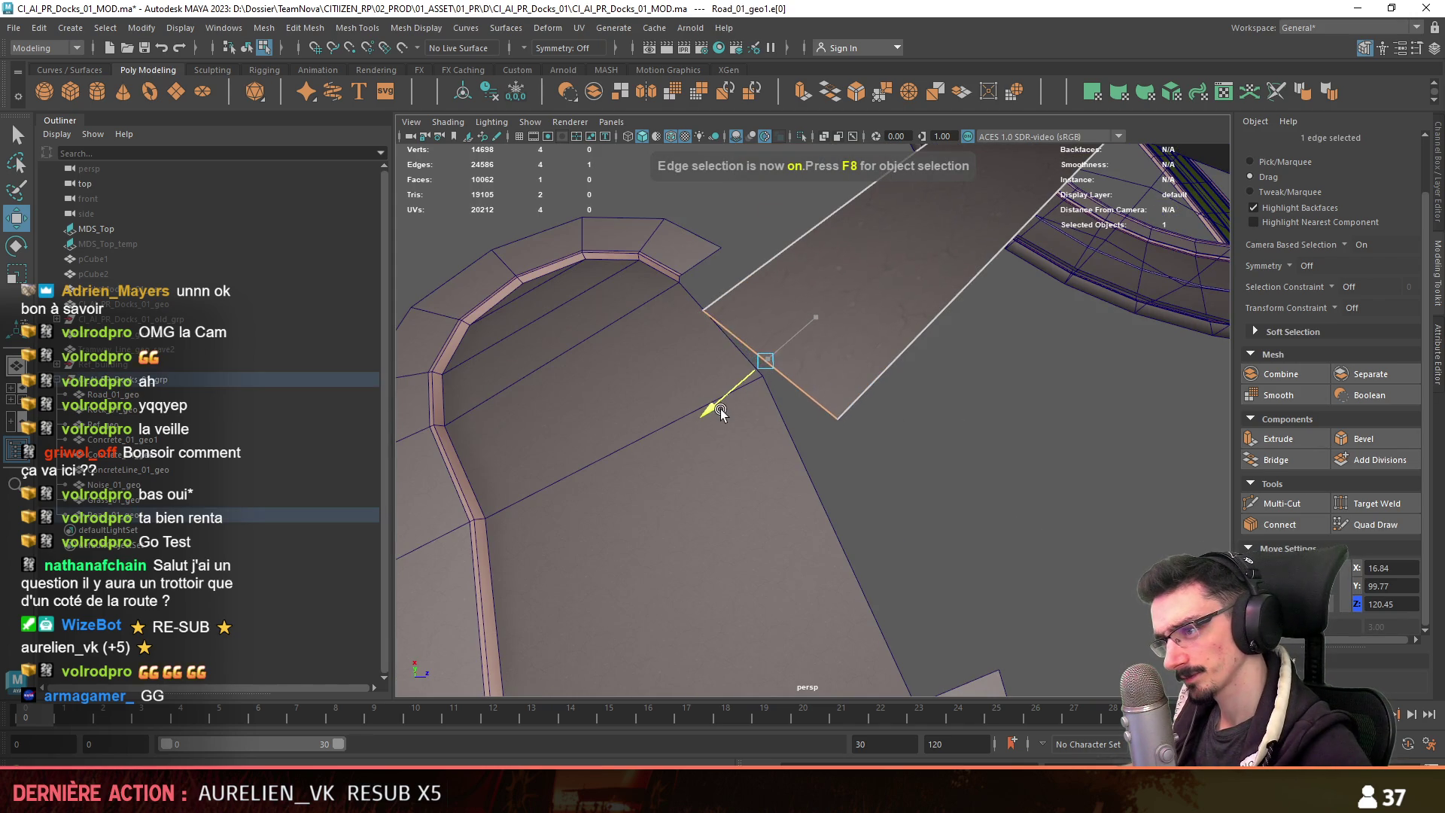
key(F9)
click(815, 425)
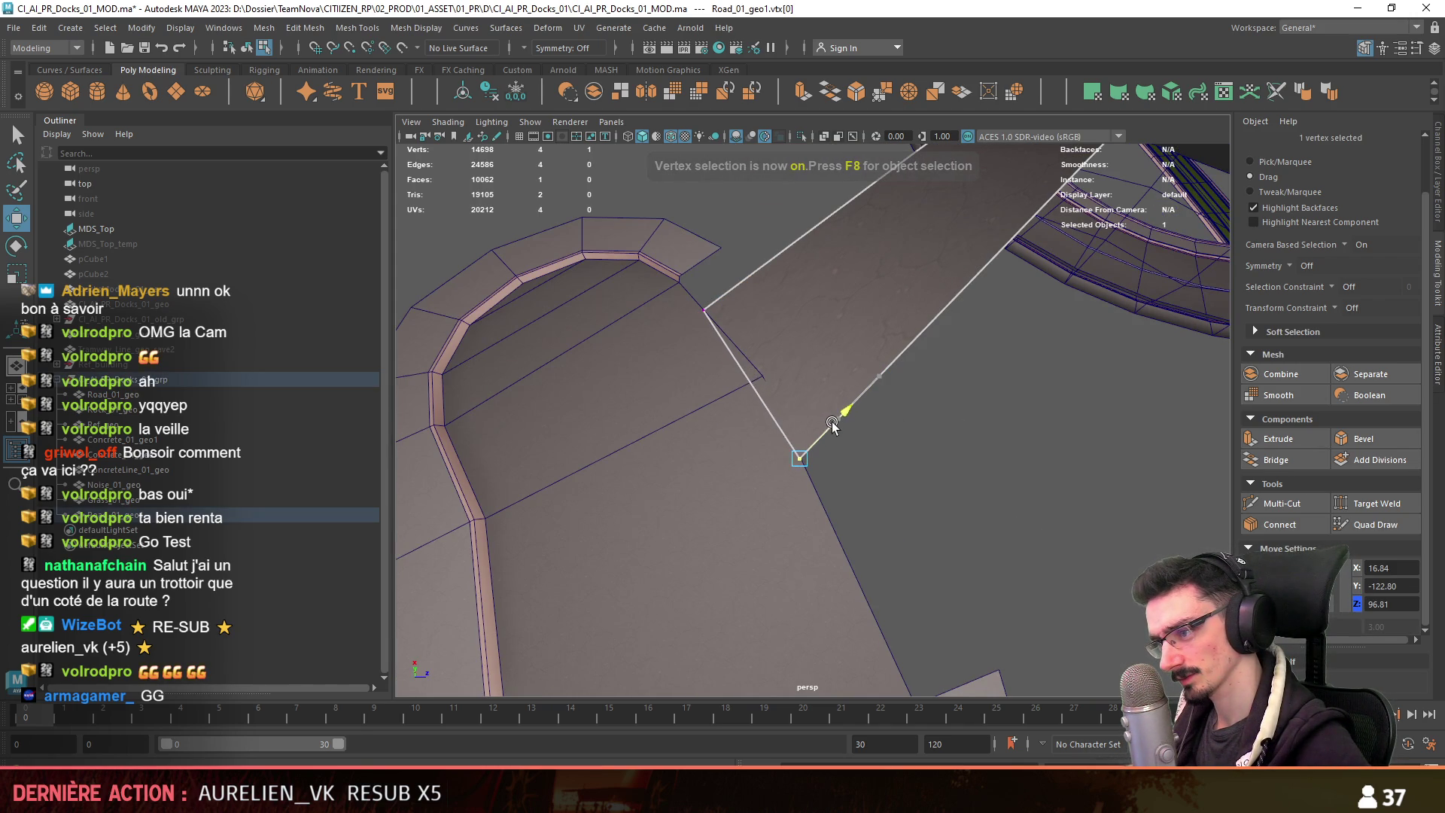
click(871, 474)
mouse_move(871, 474)
alt+mouse_down()
mouse_move(870, 449)
mouse_move(903, 477)
alt+mouse_up()
key(F8)
key(F9)
mouse_move(755, 516)
alt+mouse_down()
mouse_move(968, 539)
mouse_move(993, 527)
alt+mouse_up()
Multi-Cut two new edges across the road's end.
click(1282, 509)
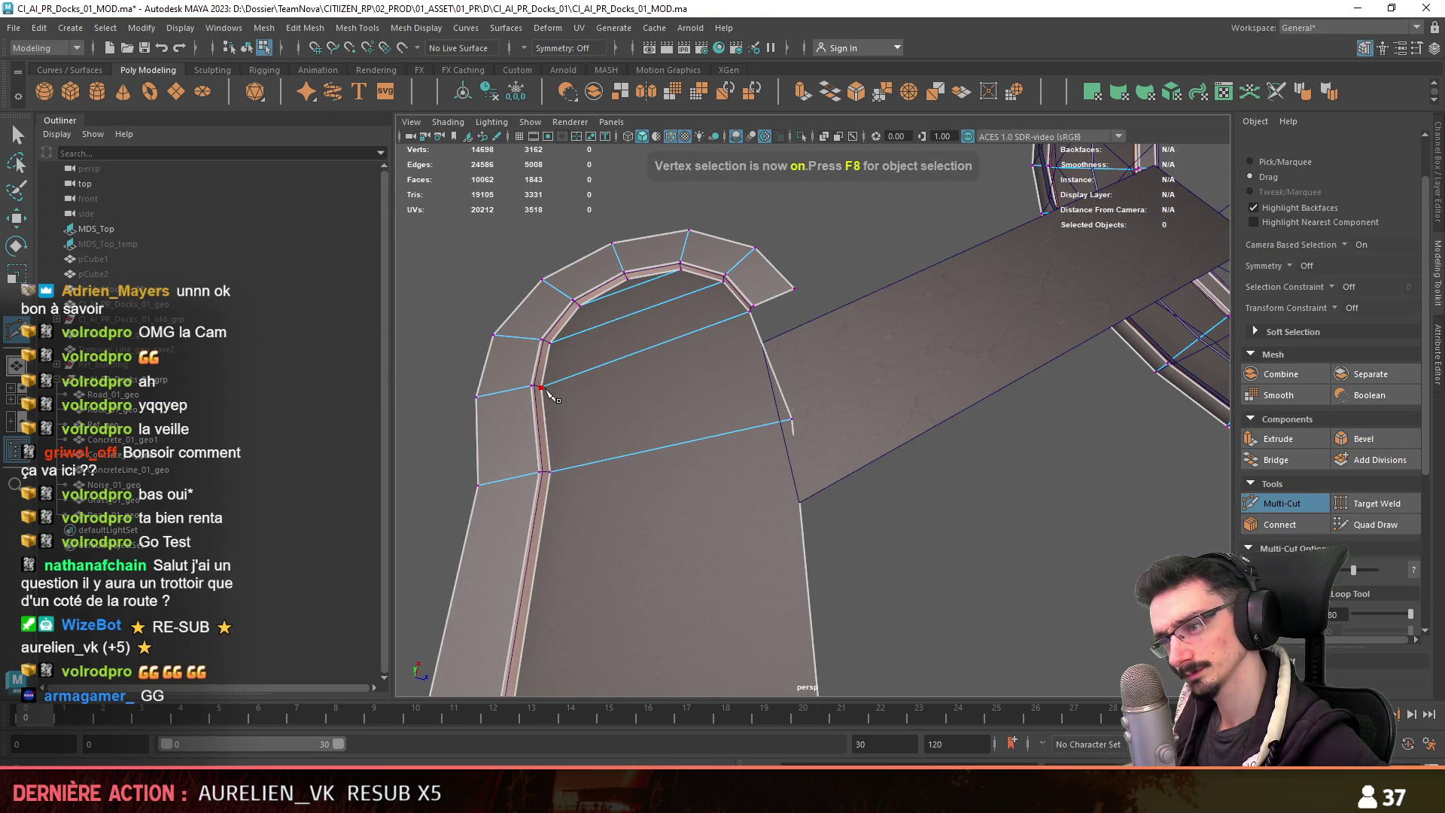
click(550, 472)
key(Return)
mouse_move(551, 472)
alt+mouse_down()
mouse_move(755, 549)
mouse_move(600, 561)
alt+mouse_up()
click(599, 561)
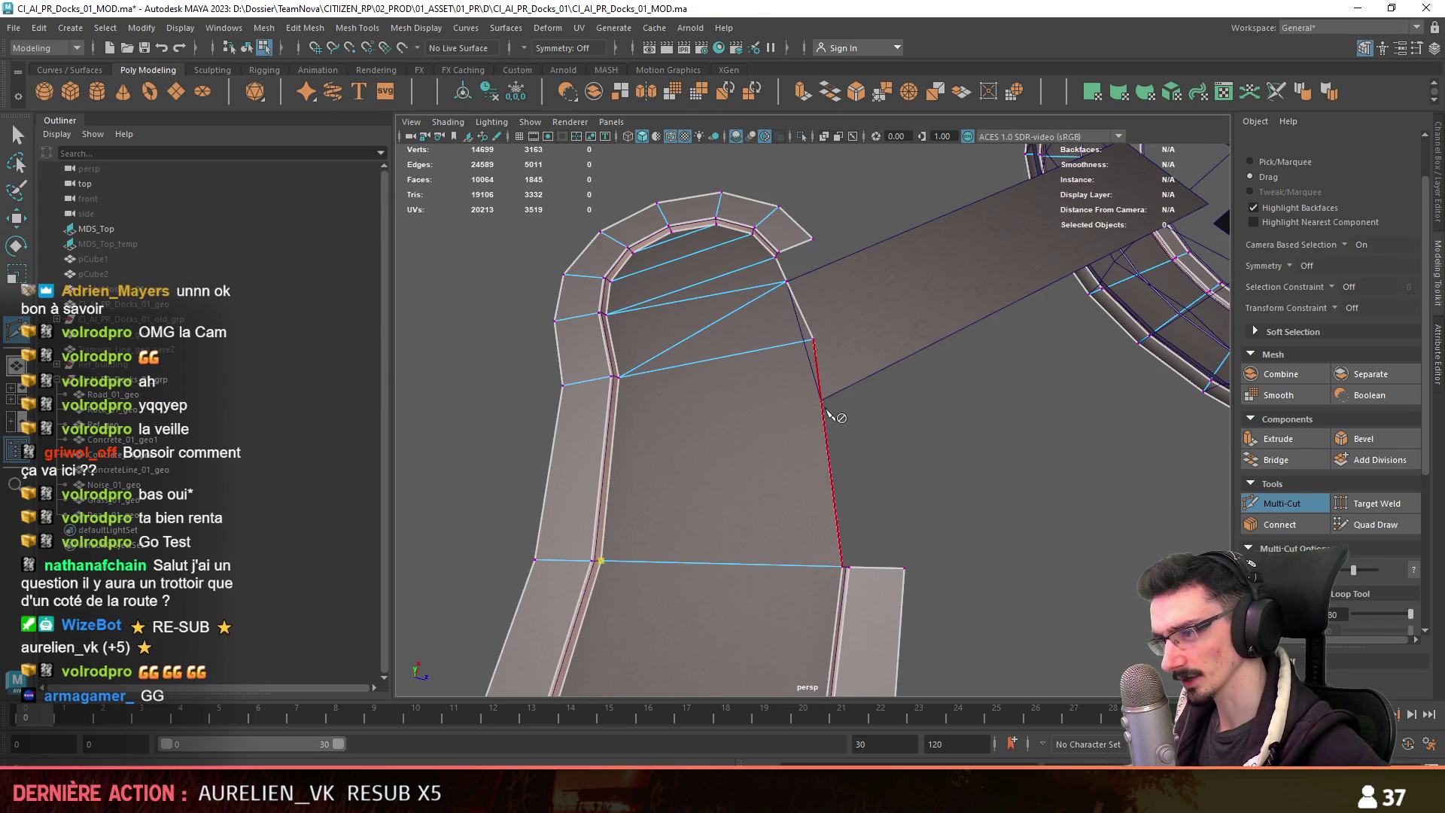
key(Return)
mouse_move(681, 396)
alt+mouse_down()
mouse_move(822, 386)
mouse_move(861, 464)
alt+mouse_up()
Move a junction vertex and delete the stray edge near the junction.
key(F9)
click(822, 382)
key(w)
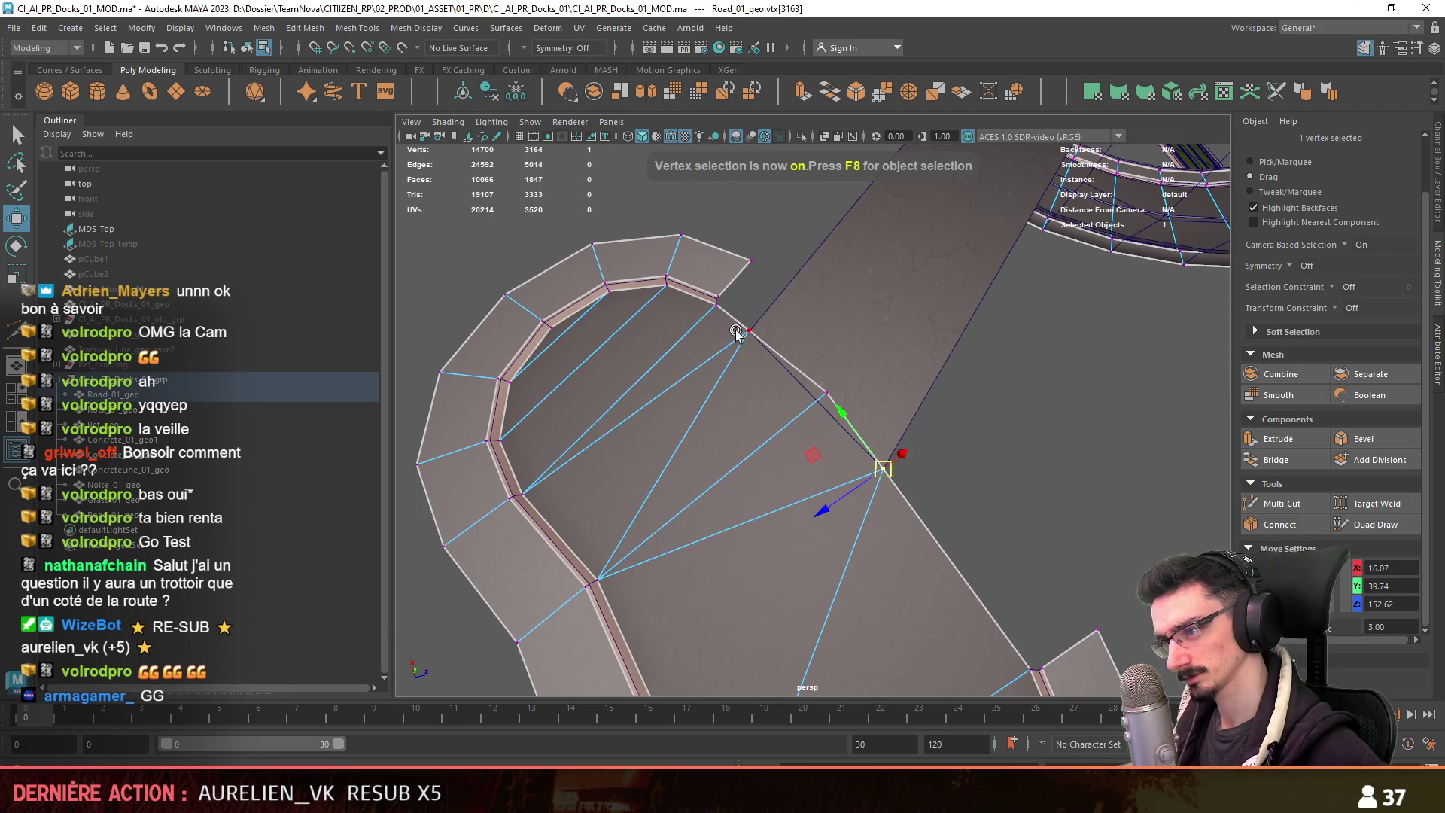
key(F10)
click(776, 440)
key(Delete)
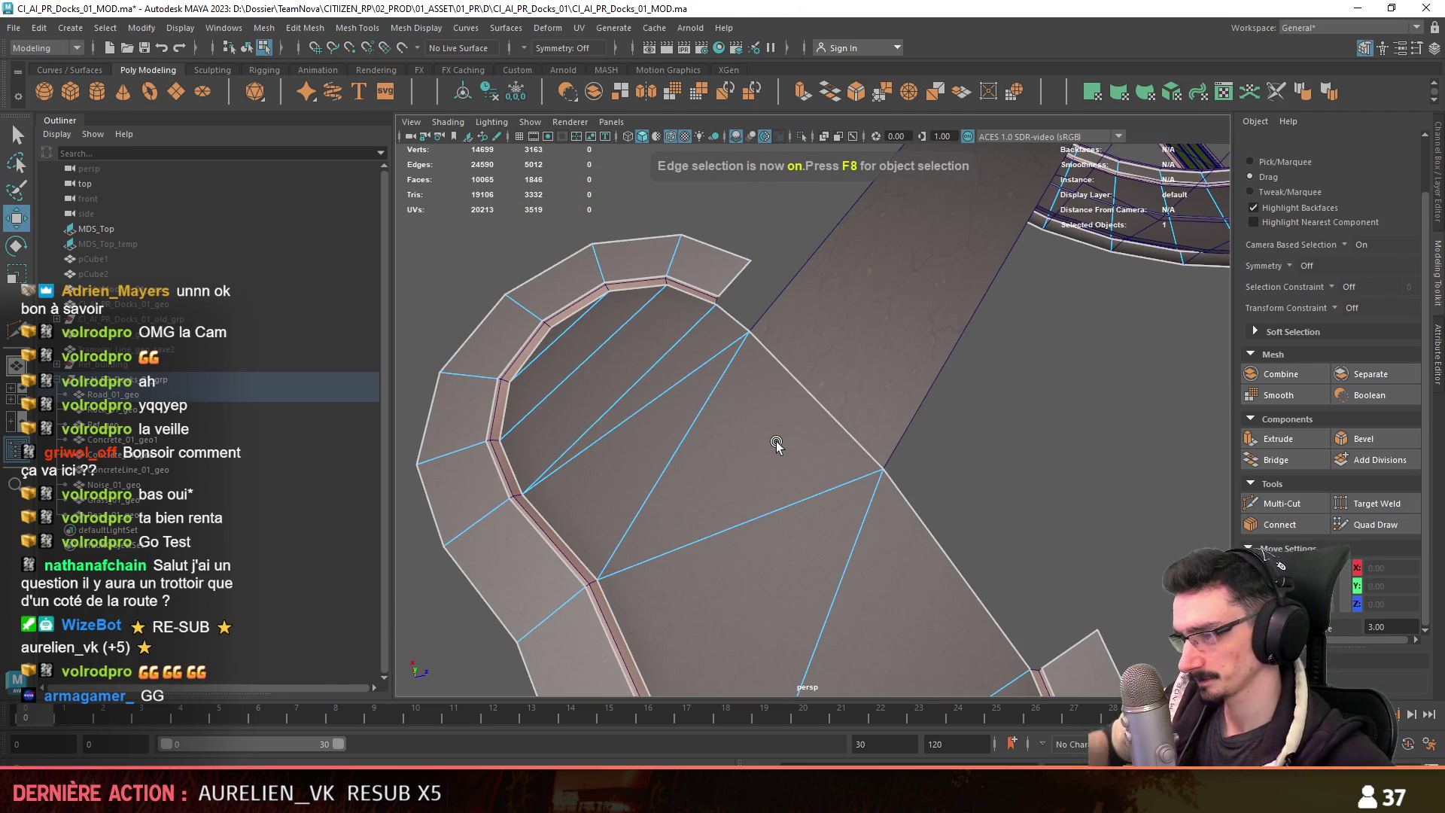
key(F8)
Unparent the road mesh to the hierarchy root with Shift+P.
mouse_move(767, 376)
alt+mouse_down()
mouse_move(815, 192)
mouse_move(978, 466)
alt+mouse_up()
click(661, 490)
mouse_move(661, 491)
alt+mouse_down()
mouse_move(615, 504)
mouse_move(828, 436)
alt+mouse_up()
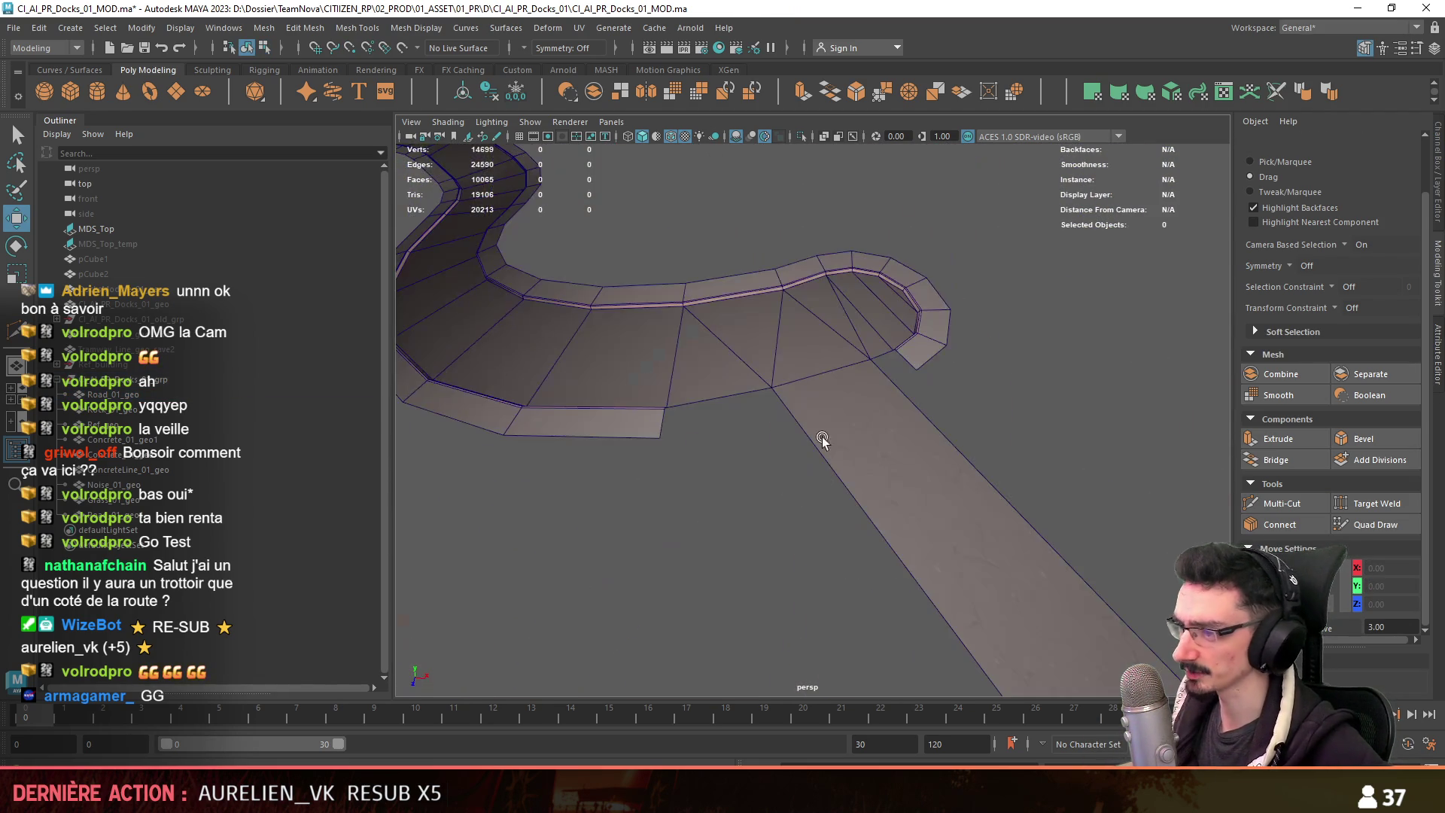
click(898, 407)
alt+drag(898, 407, 978, 451)
key(shift+p)
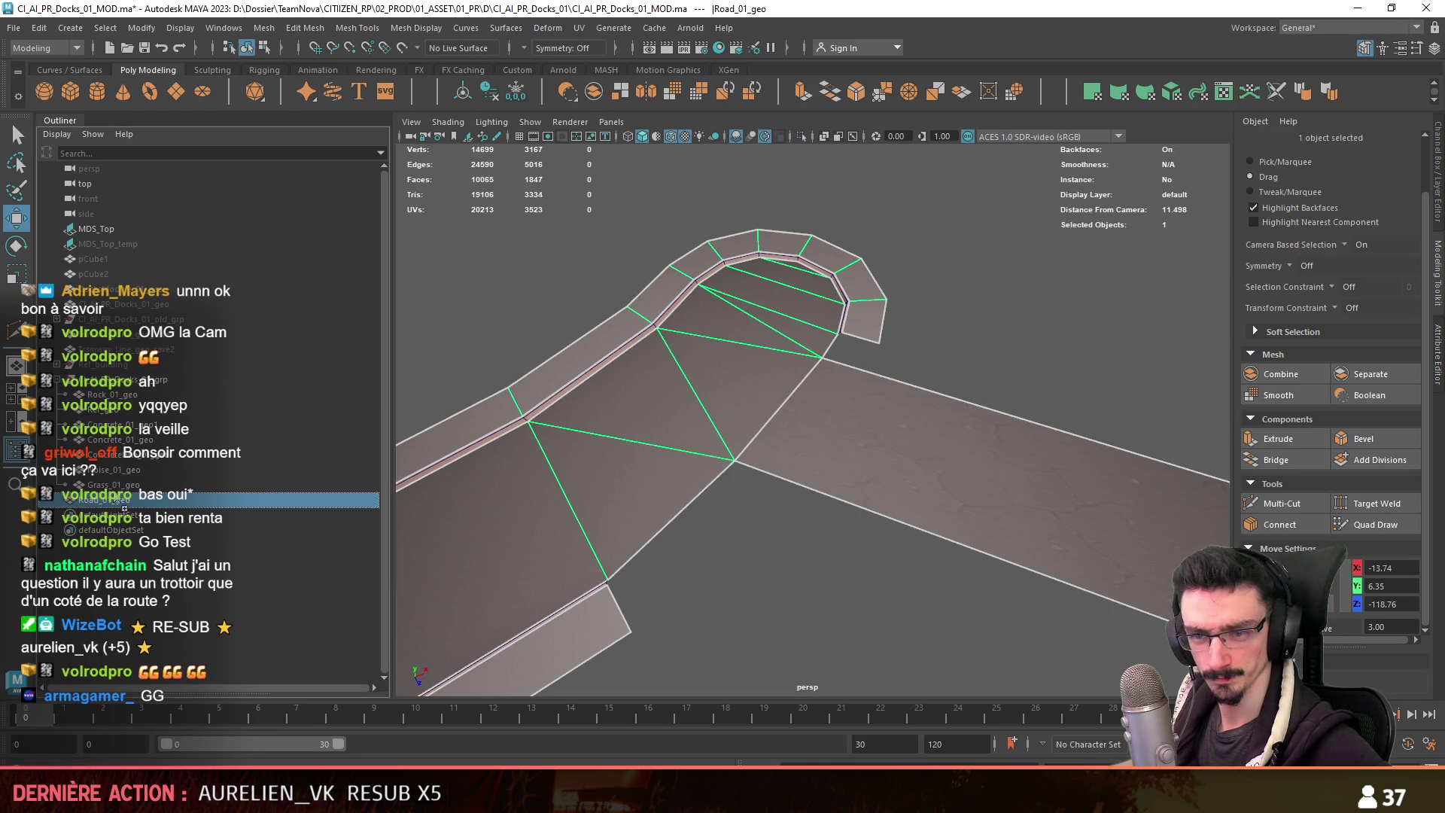
Merge the vertices of the junction faces with Edit Mesh > Merge.
key(F11)
shift+drag(820, 361, 744, 406)
click(331, 29)
click(353, 190)
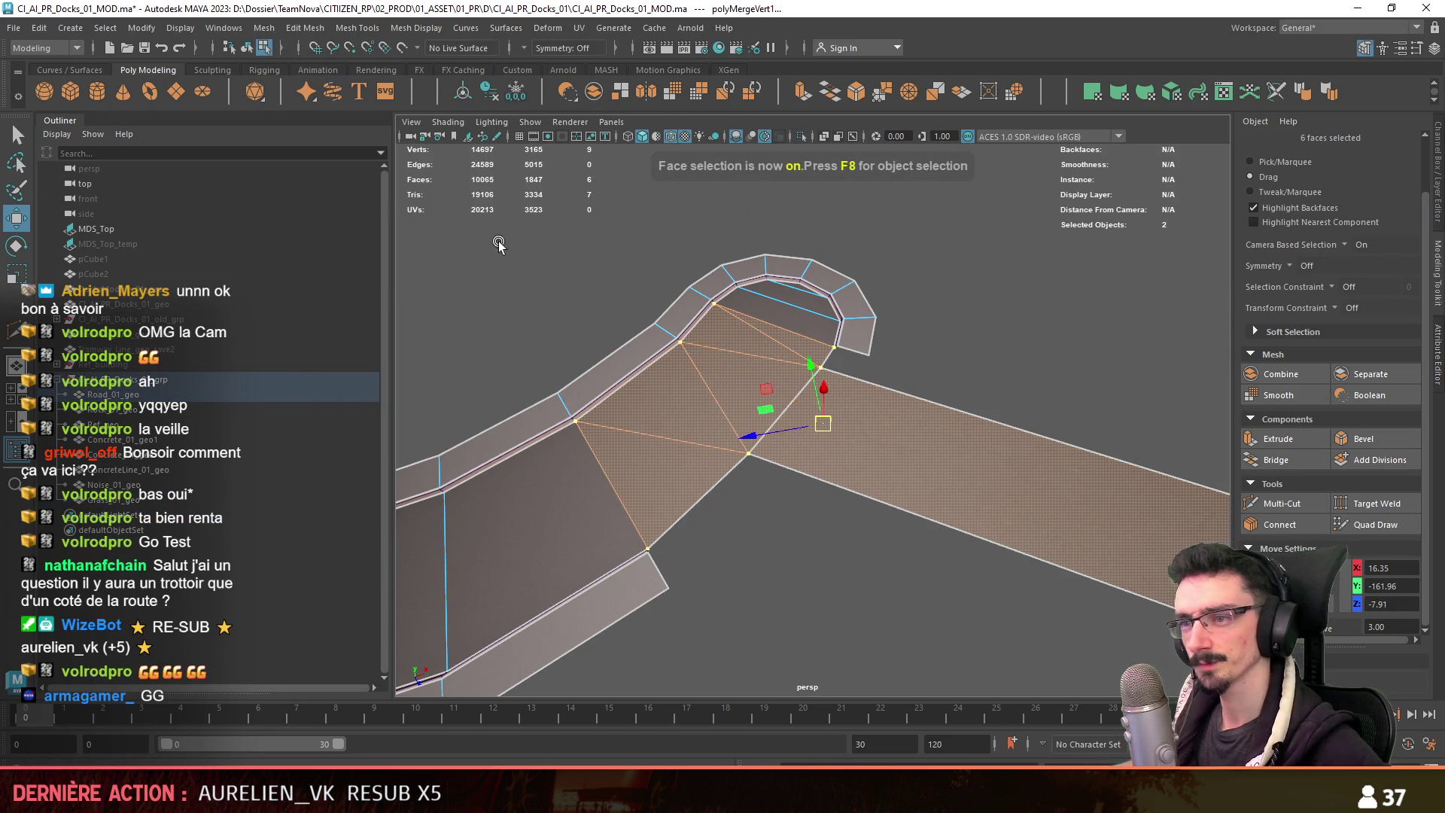
key(F10)
key(w)
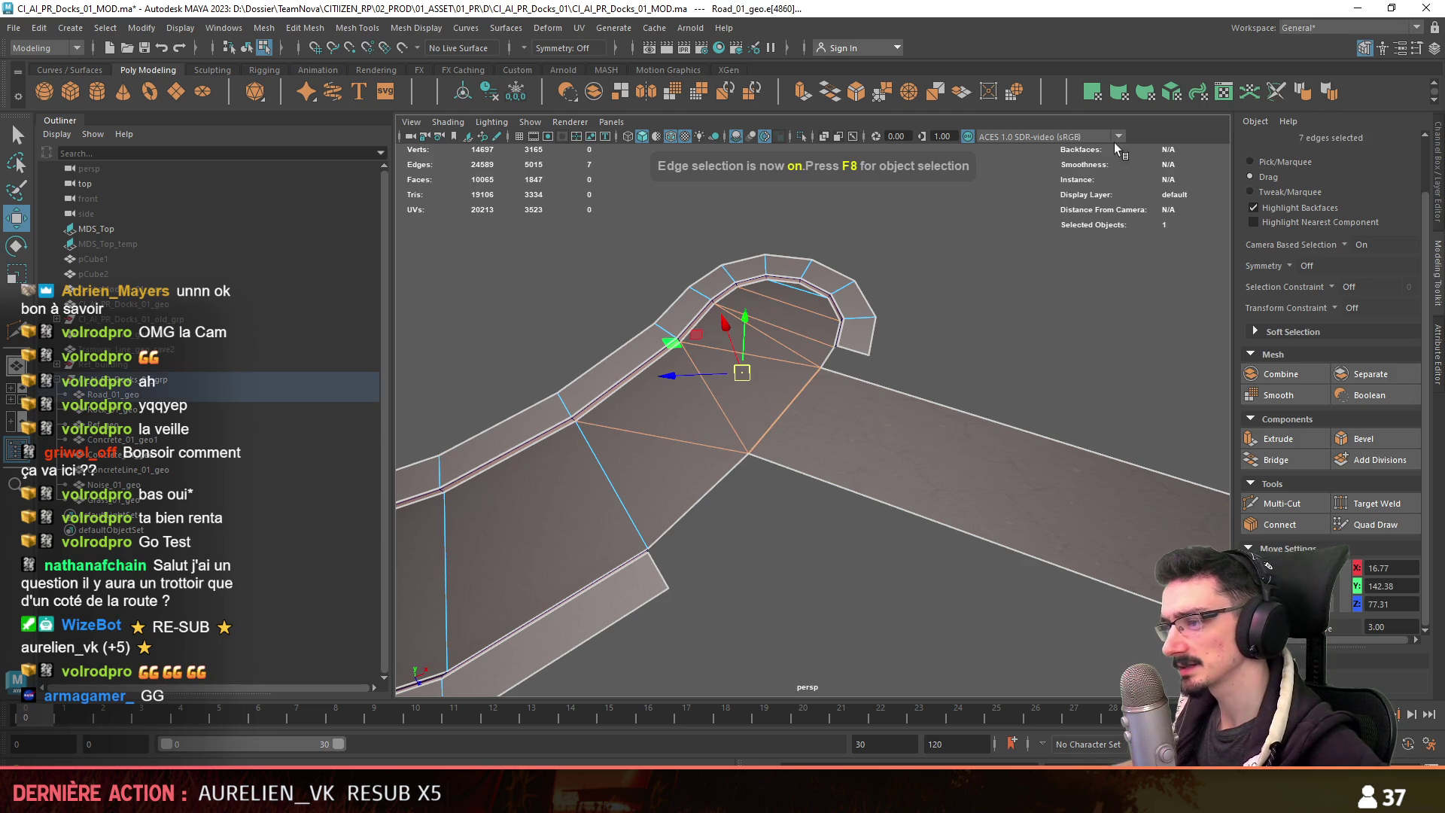
Apply an automatic UV projection to all of the road's faces.
key(F11)
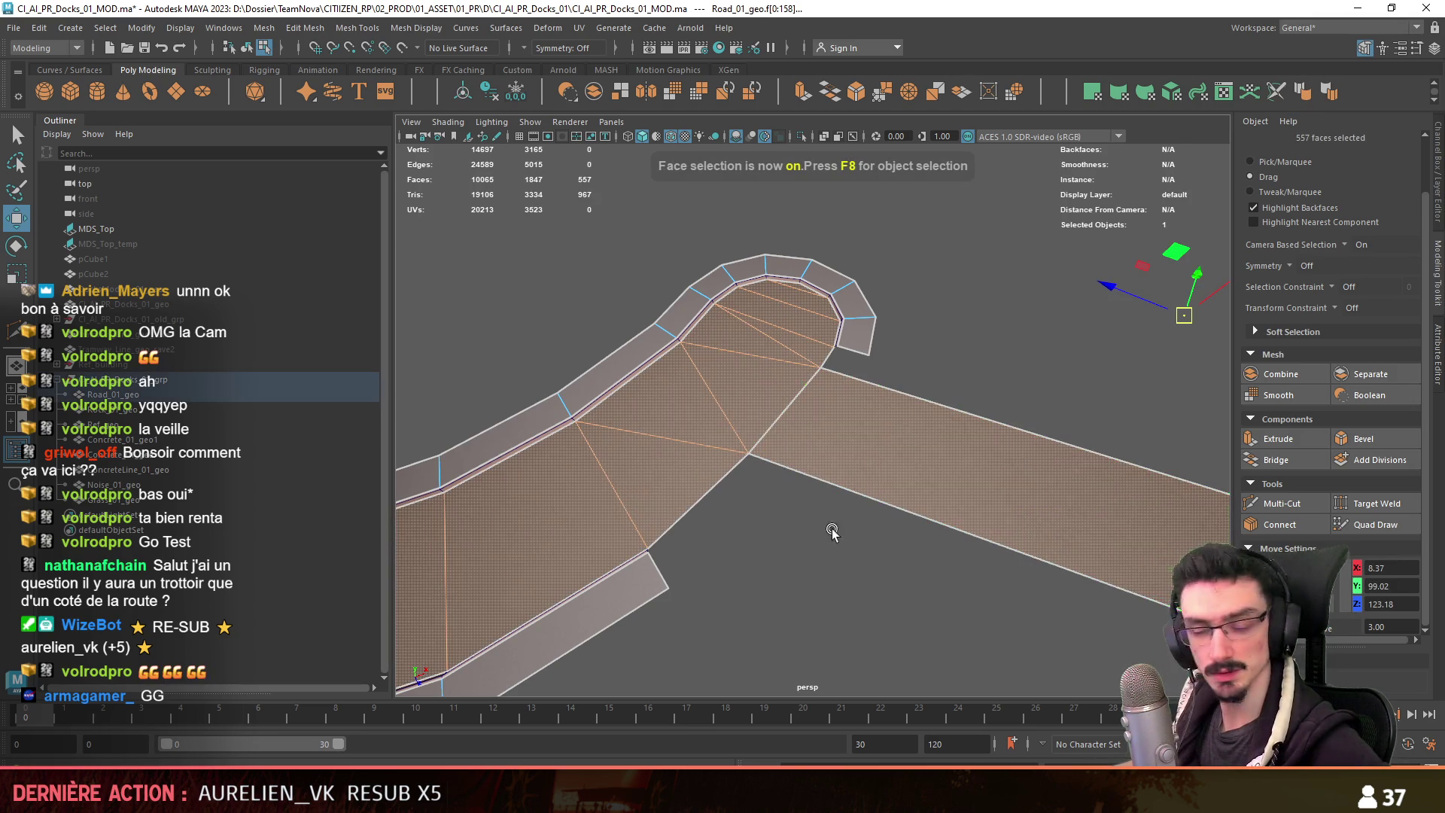
key(g)
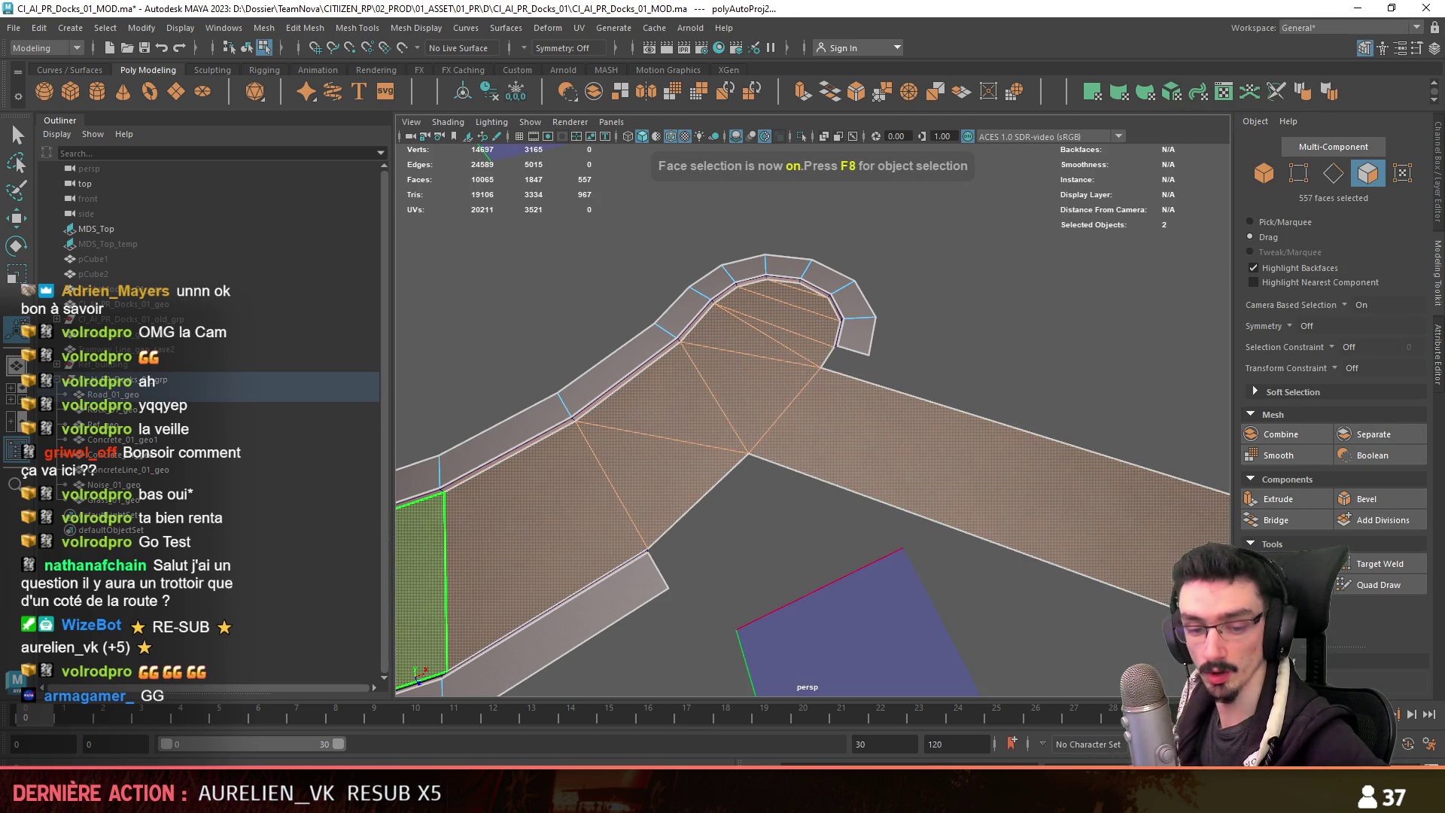
click(987, 464)
key(F8)
mouse_move(987, 465)
alt+mouse_down()
mouse_move(720, 495)
mouse_move(909, 503)
alt+mouse_up()
Select two edges along the strip.
key(F10)
alt+drag(896, 598, 870, 570)
click(745, 455)
shift+click(833, 387)
mouse_move(833, 388)
alt+mouse_down()
mouse_move(568, 414)
mouse_move(647, 480)
mouse_move(706, 472)
alt+mouse_up()
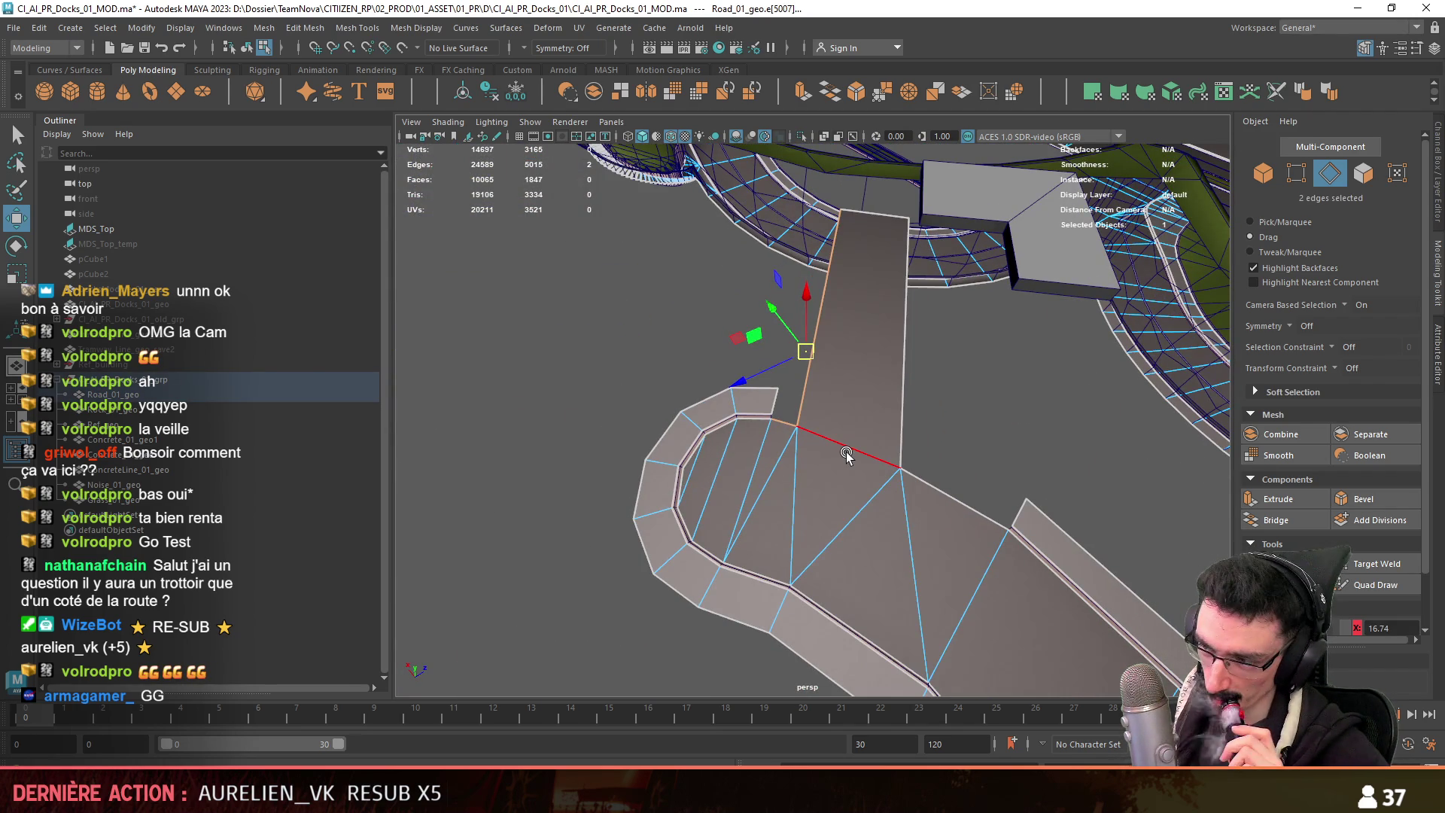
Inspect the road end by picking a road face and the curb object Concrete_01_geo.
alt+drag(828, 453, 855, 467)
key(F8)
click(806, 462)
scroll(794, 488, down, 5)
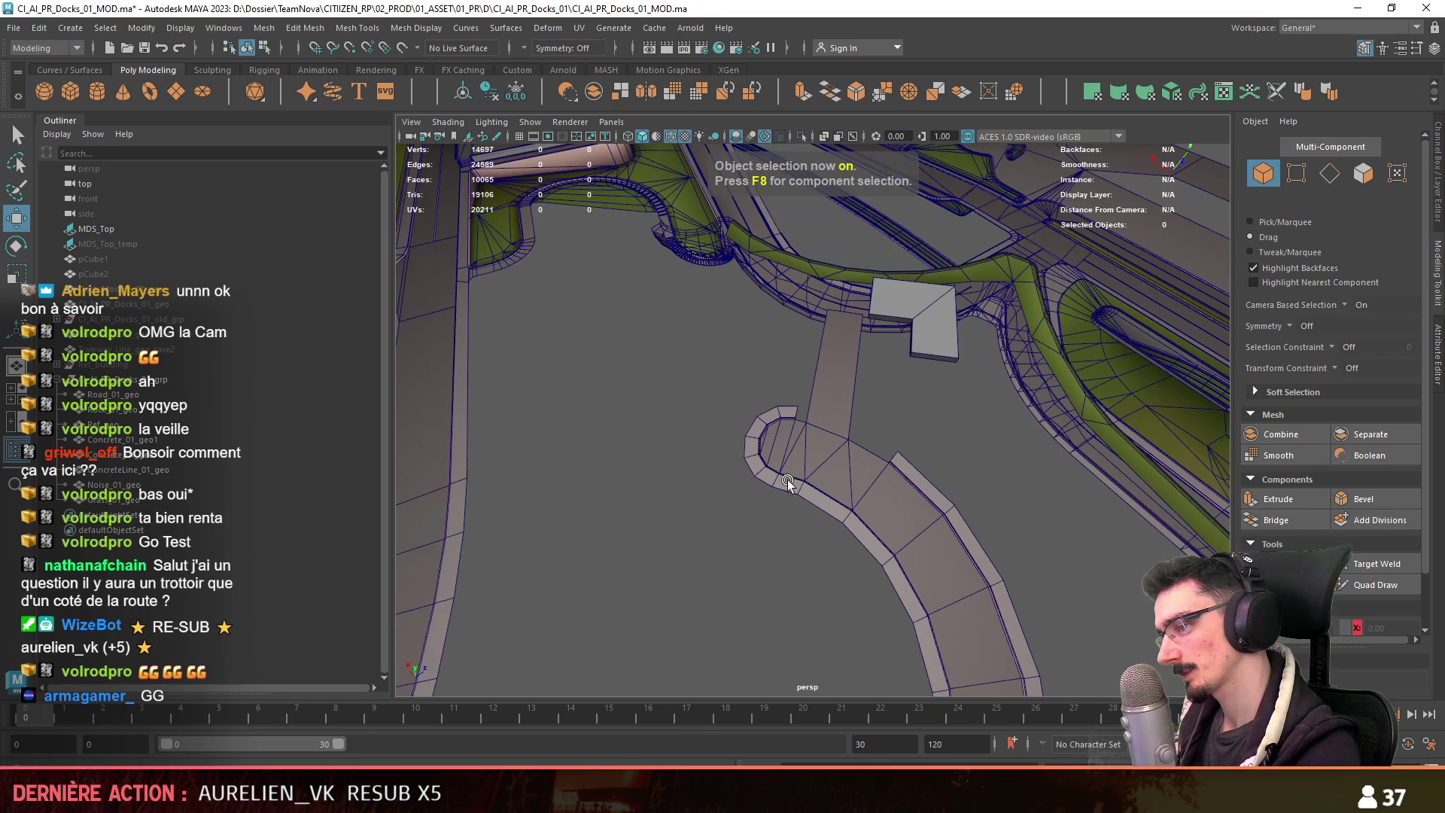
scroll(765, 499, up, 5)
click(734, 467)
key(F11)
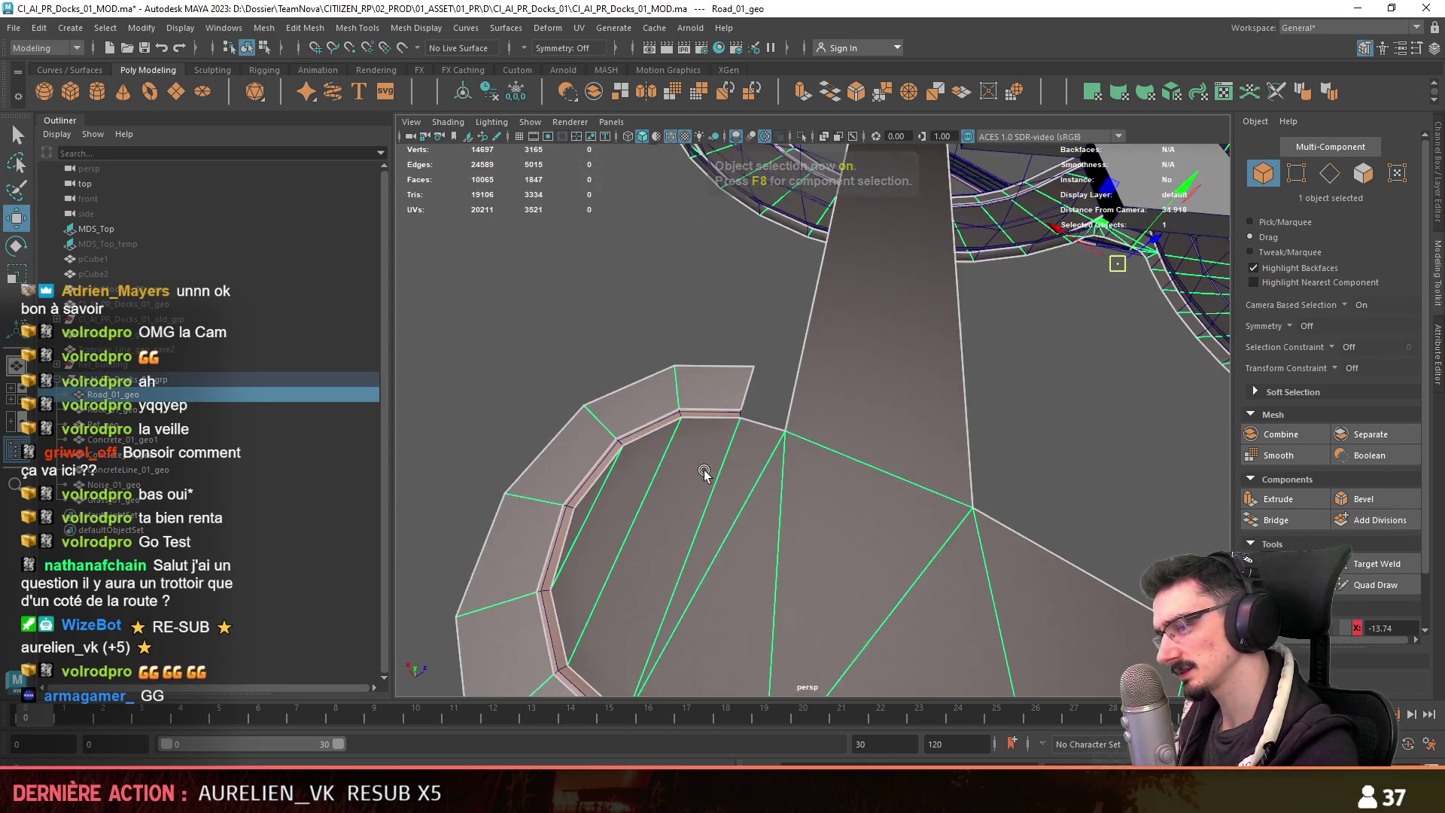
scroll(715, 406, up, 4)
click(670, 426)
key(F8)
click(654, 409)
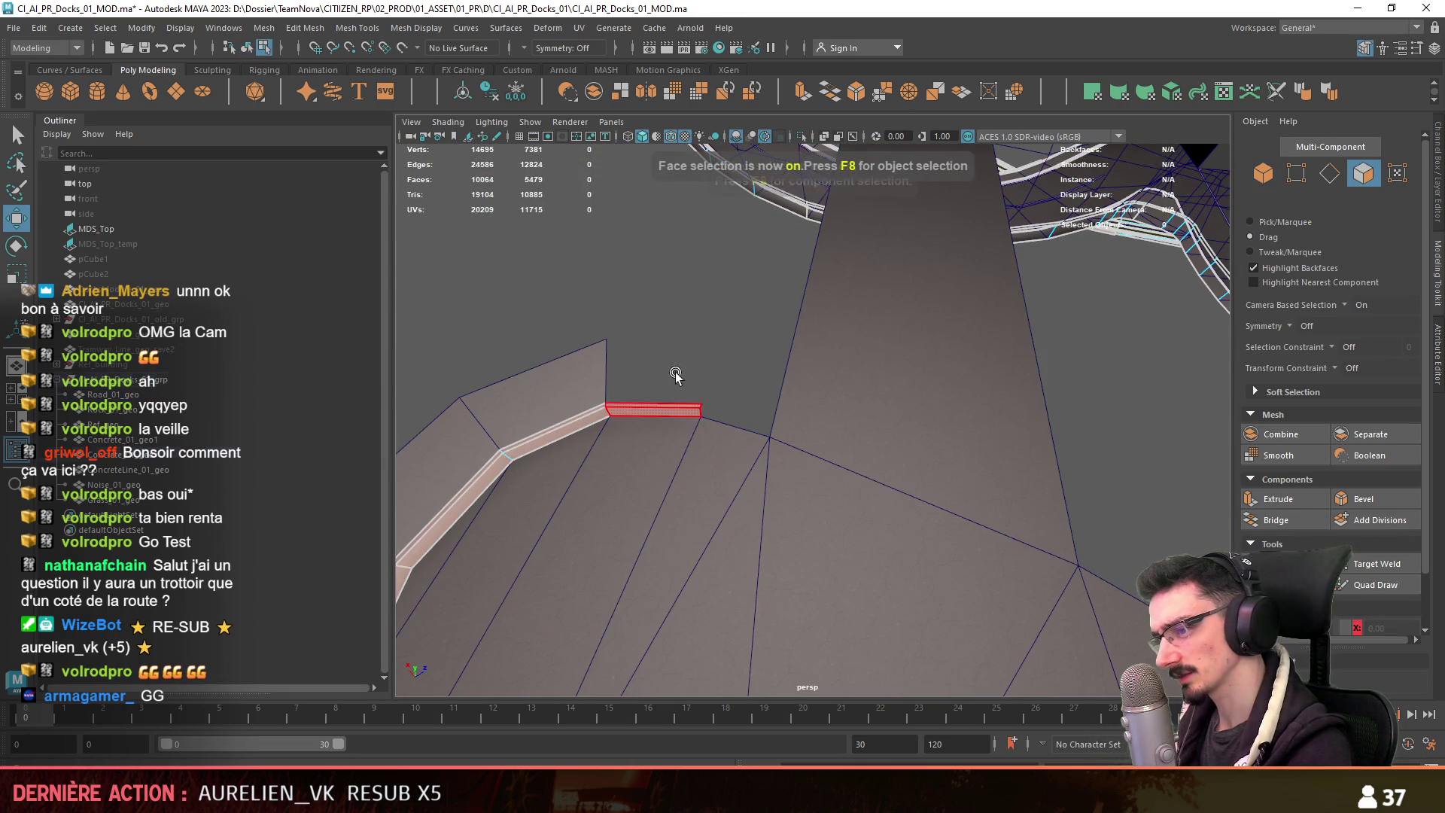
alt+drag(678, 377, 794, 444)
Select Road_01_geo's cut-end edges plus the whole curb-side edge loop.
click(828, 451)
key(F10)
click(760, 423)
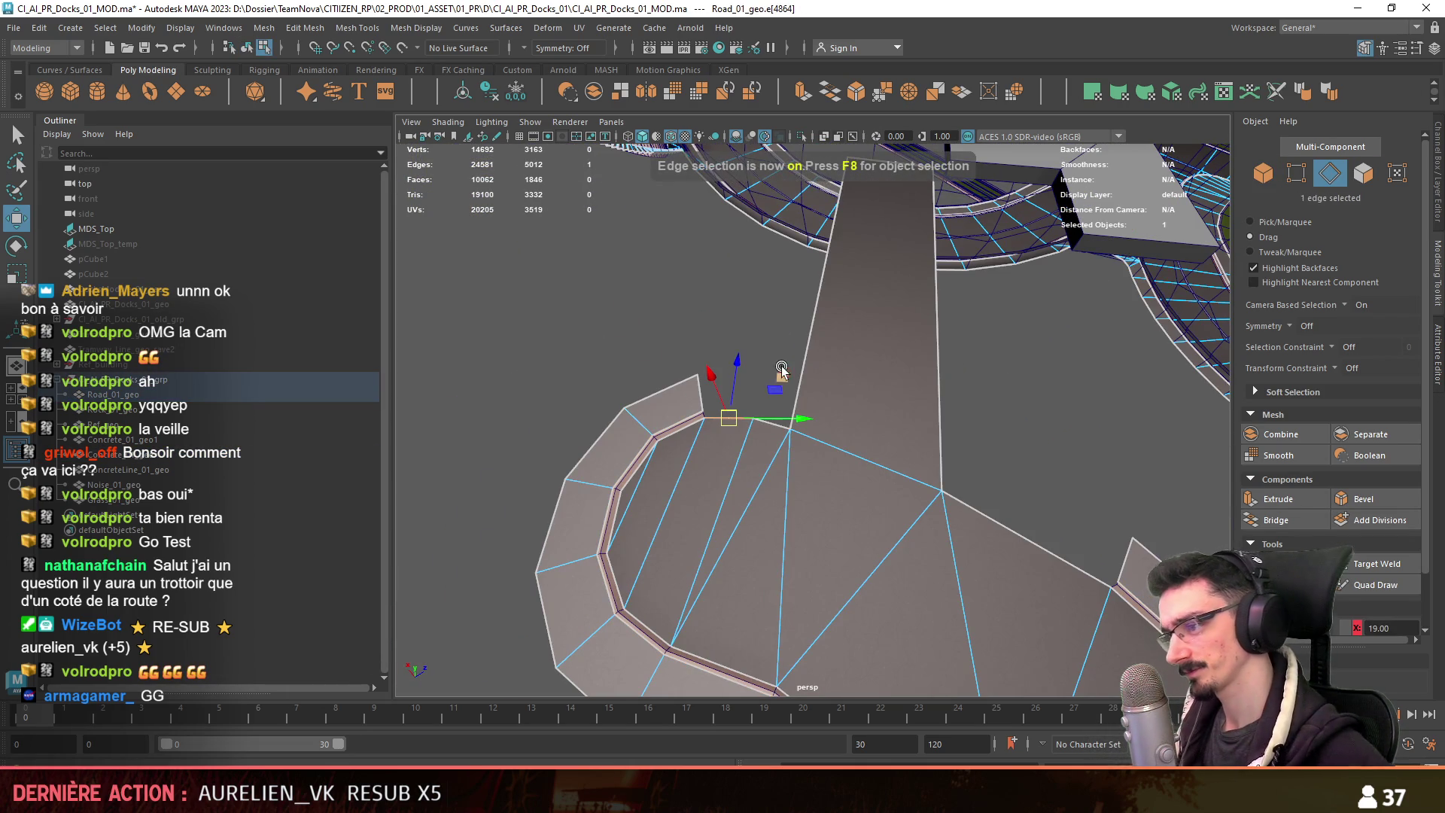
shift+click(964, 503)
alt+drag(963, 503, 888, 602)
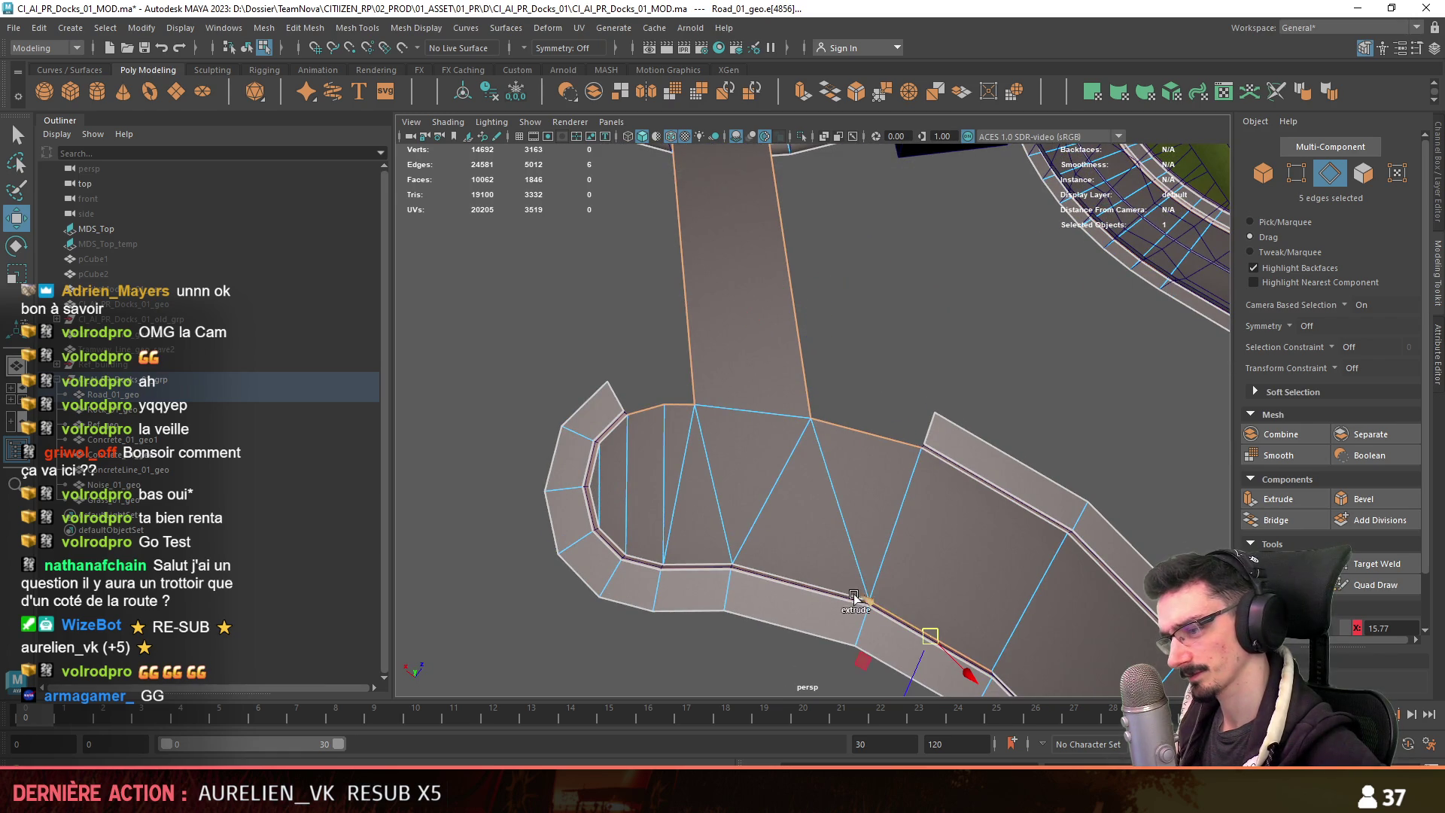
shift+click(882, 606)
shift+double_click(685, 328)
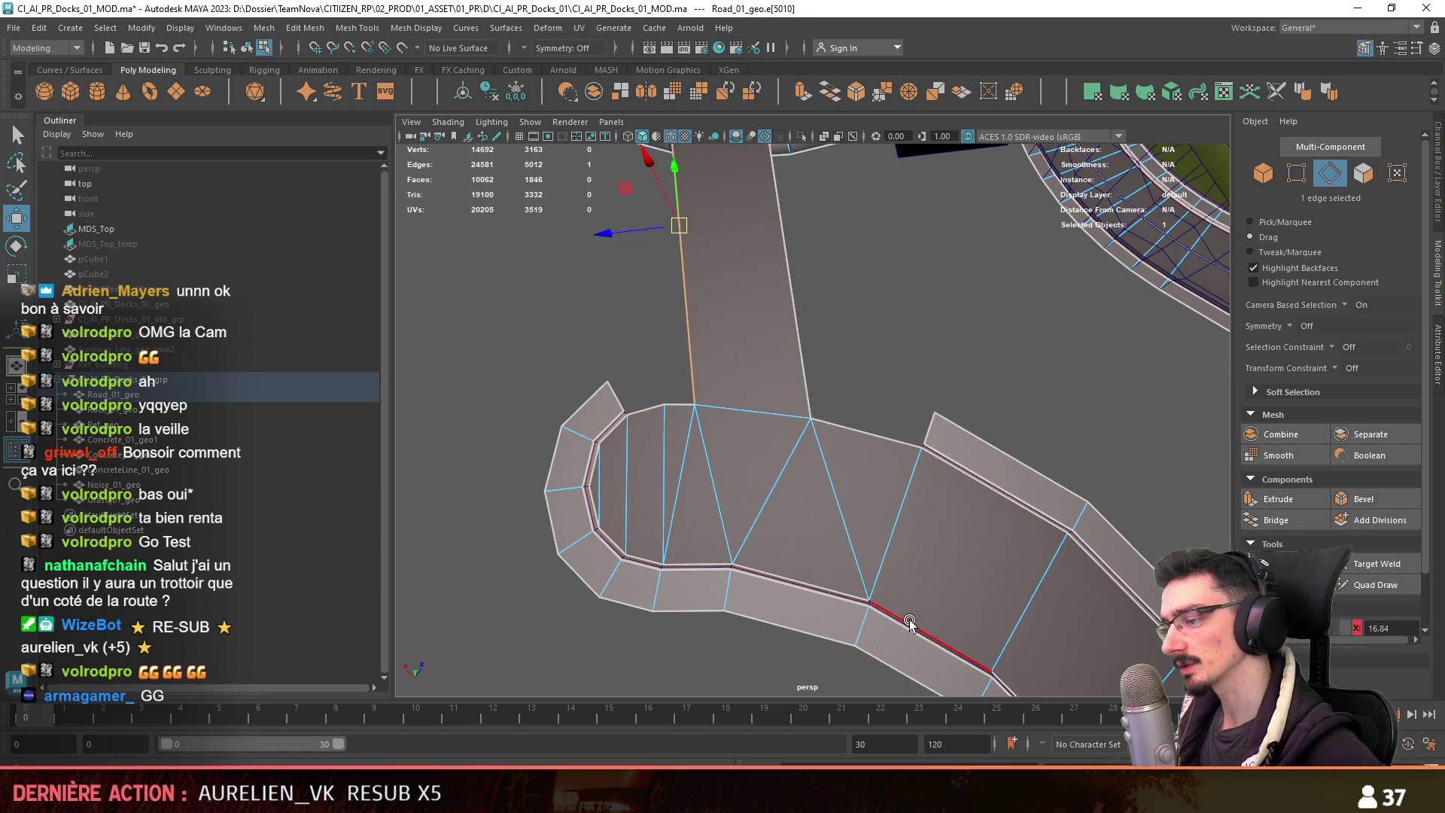
Bridge the selected edges with new faces and delete the unwanted triangulation edges.
mouse_move(684, 329)
alt+mouse_down()
mouse_move(739, 216)
mouse_move(812, 407)
alt+mouse_up()
shift+right_drag(813, 406, 783, 451)
mouse_move(782, 452)
alt+mouse_down()
mouse_move(865, 510)
mouse_move(763, 557)
mouse_move(734, 522)
alt+mouse_up()
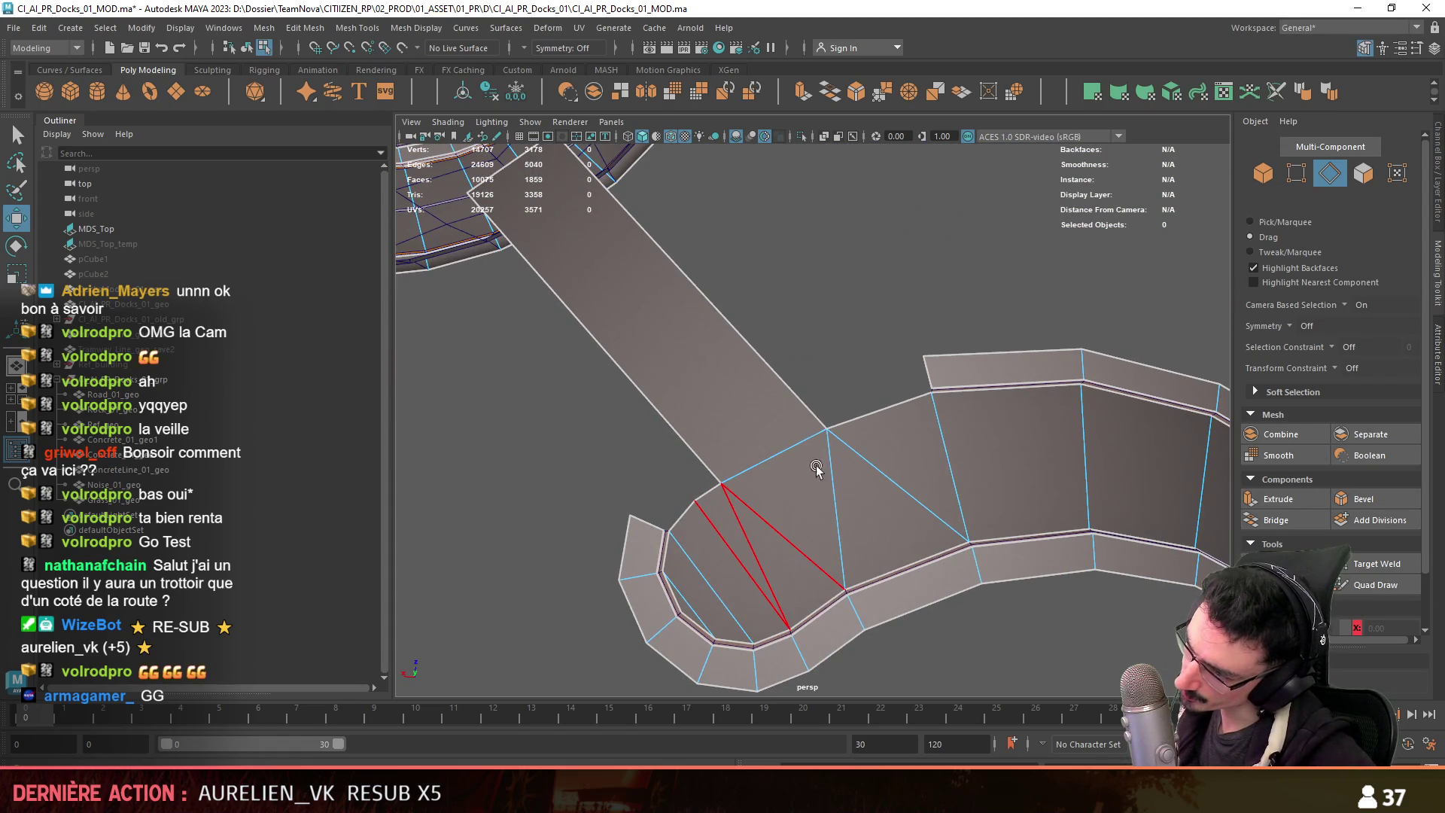
key(Delete)
Bevel the road-corner edges with 2 segments and fraction 1.
key(F10)
mouse_move(684, 506)
alt+mouse_down()
mouse_move(939, 423)
mouse_move(925, 474)
mouse_move(806, 364)
mouse_move(1156, 519)
alt+mouse_up()
click(891, 386)
click(1360, 495)
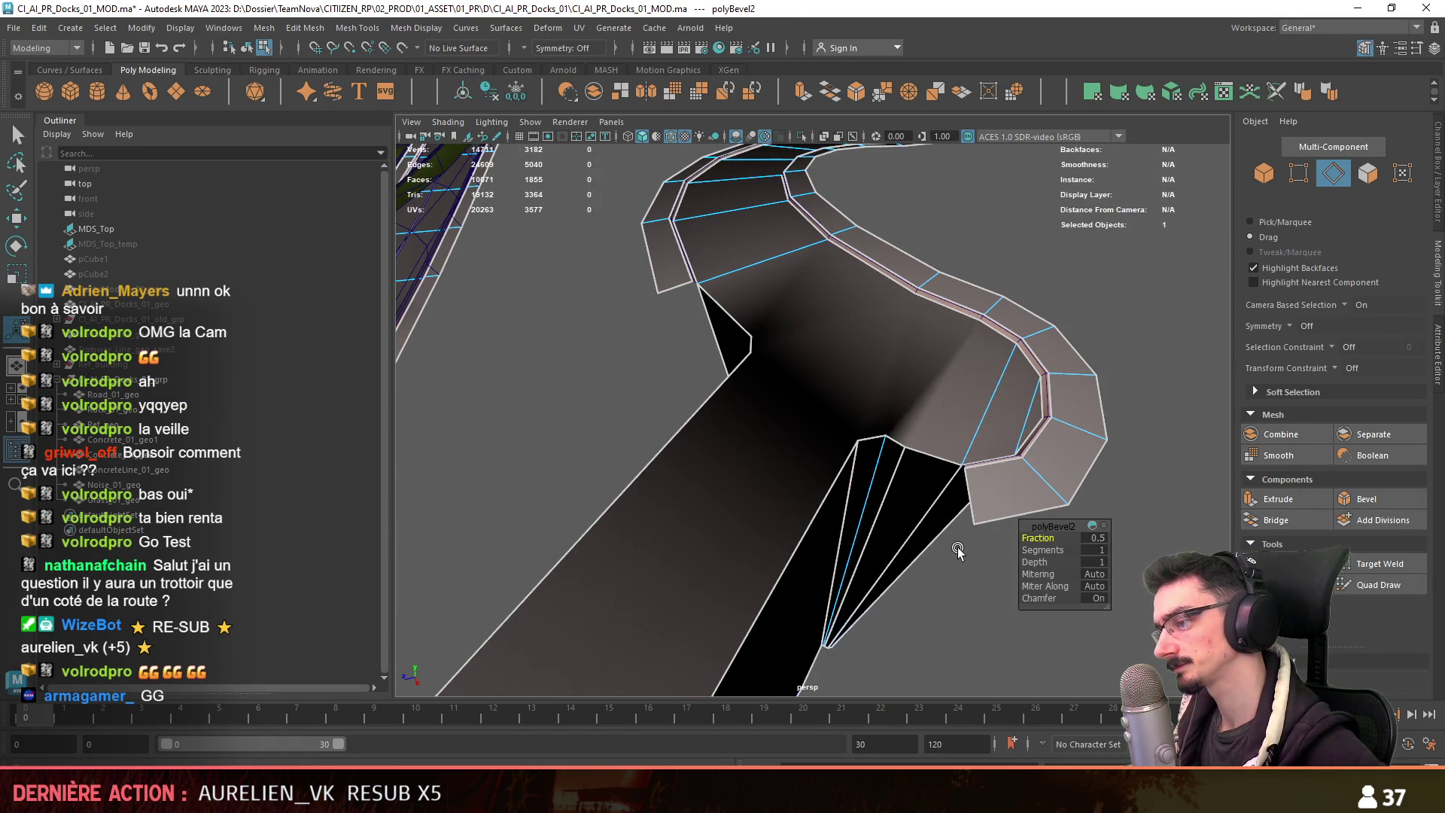
drag(1034, 547, 1043, 537)
mouse_move(901, 474)
alt+mouse_down()
mouse_move(952, 477)
mouse_move(832, 575)
alt+mouse_up()
Target Weld the stray vertex onto its neighbouring vertex and save the scene.
key(F10)
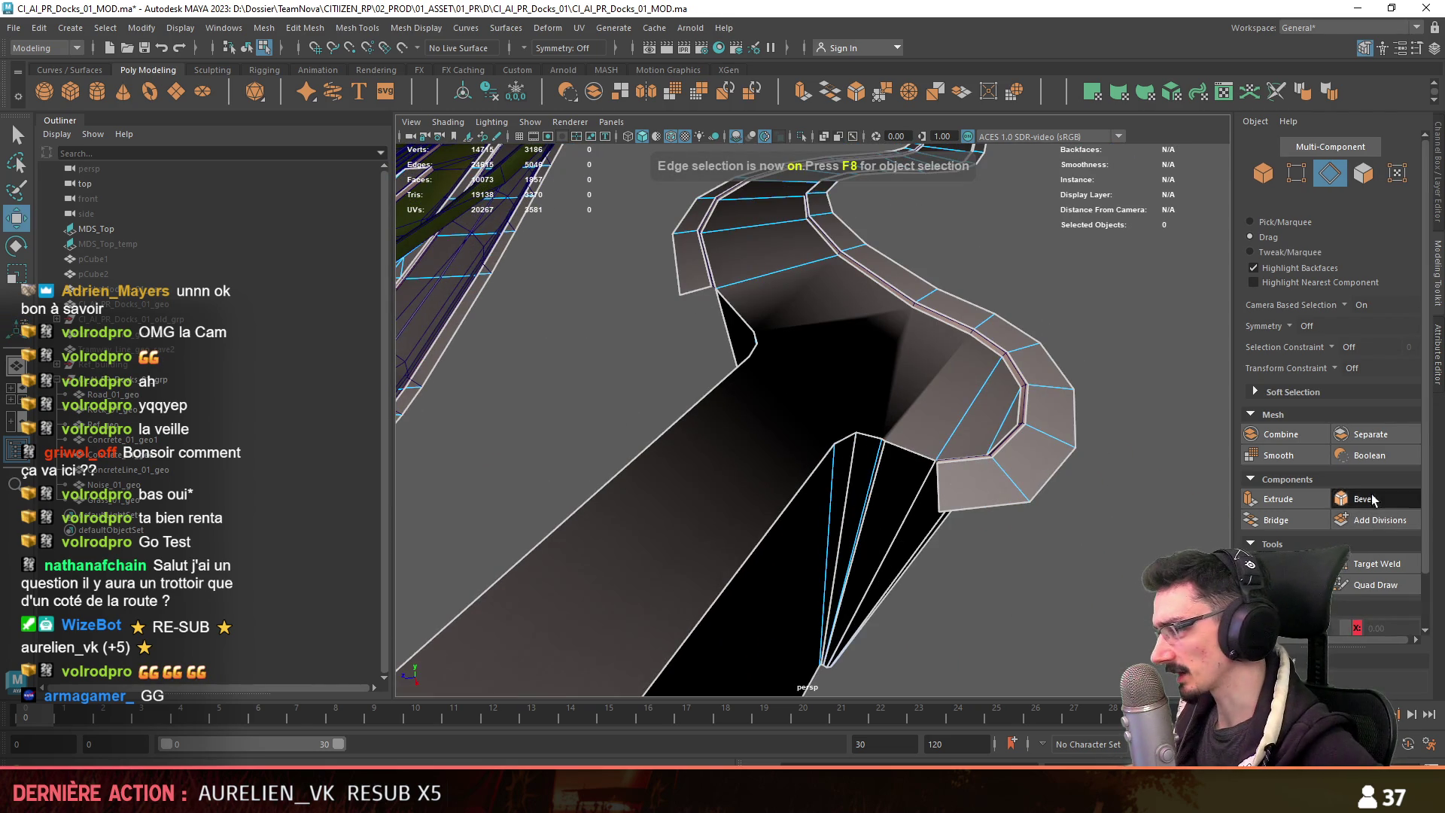
click(1376, 564)
scroll(853, 577, up, 3)
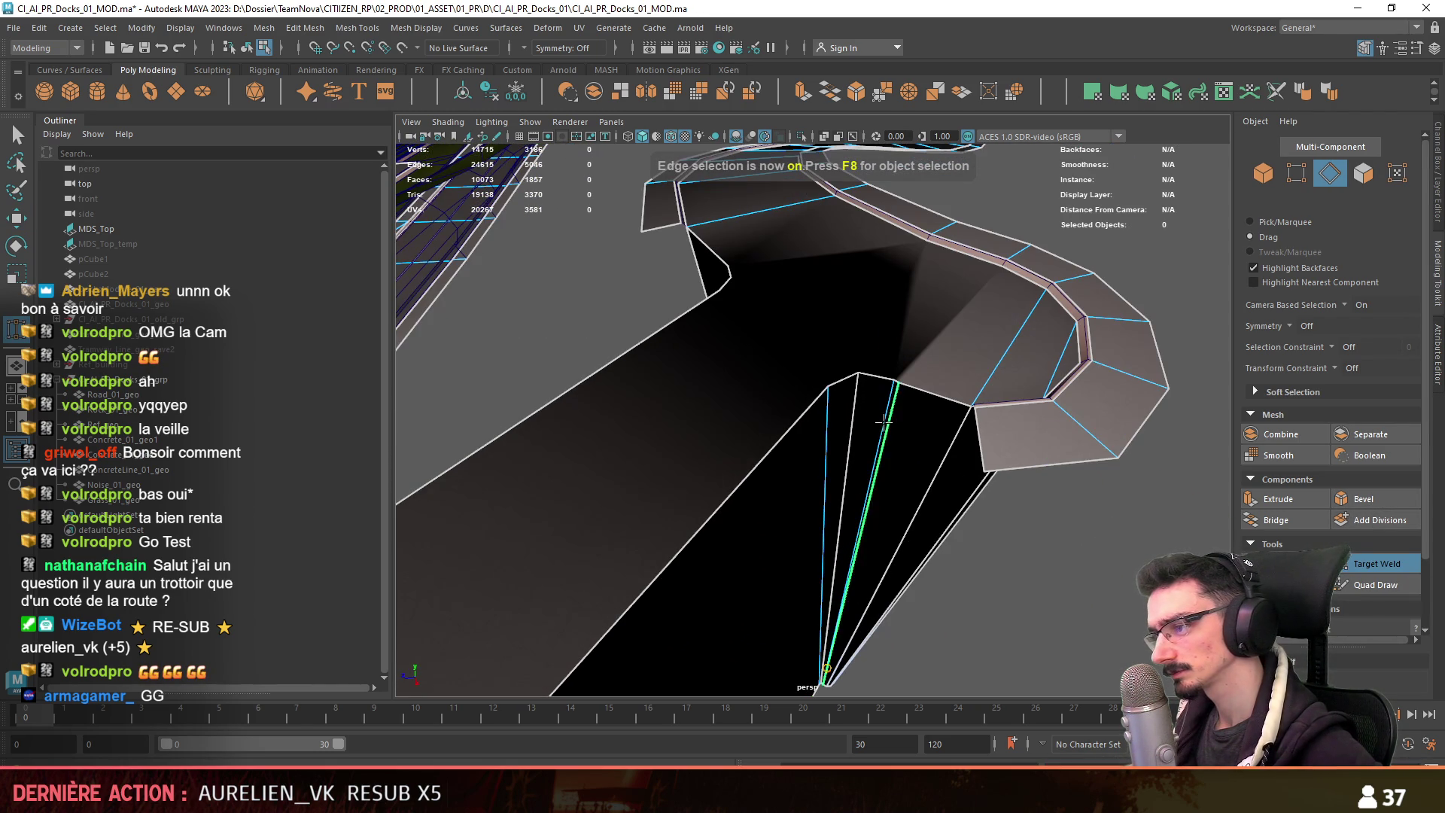
drag(888, 423, 969, 410)
key(w)
key(ctrl+s)
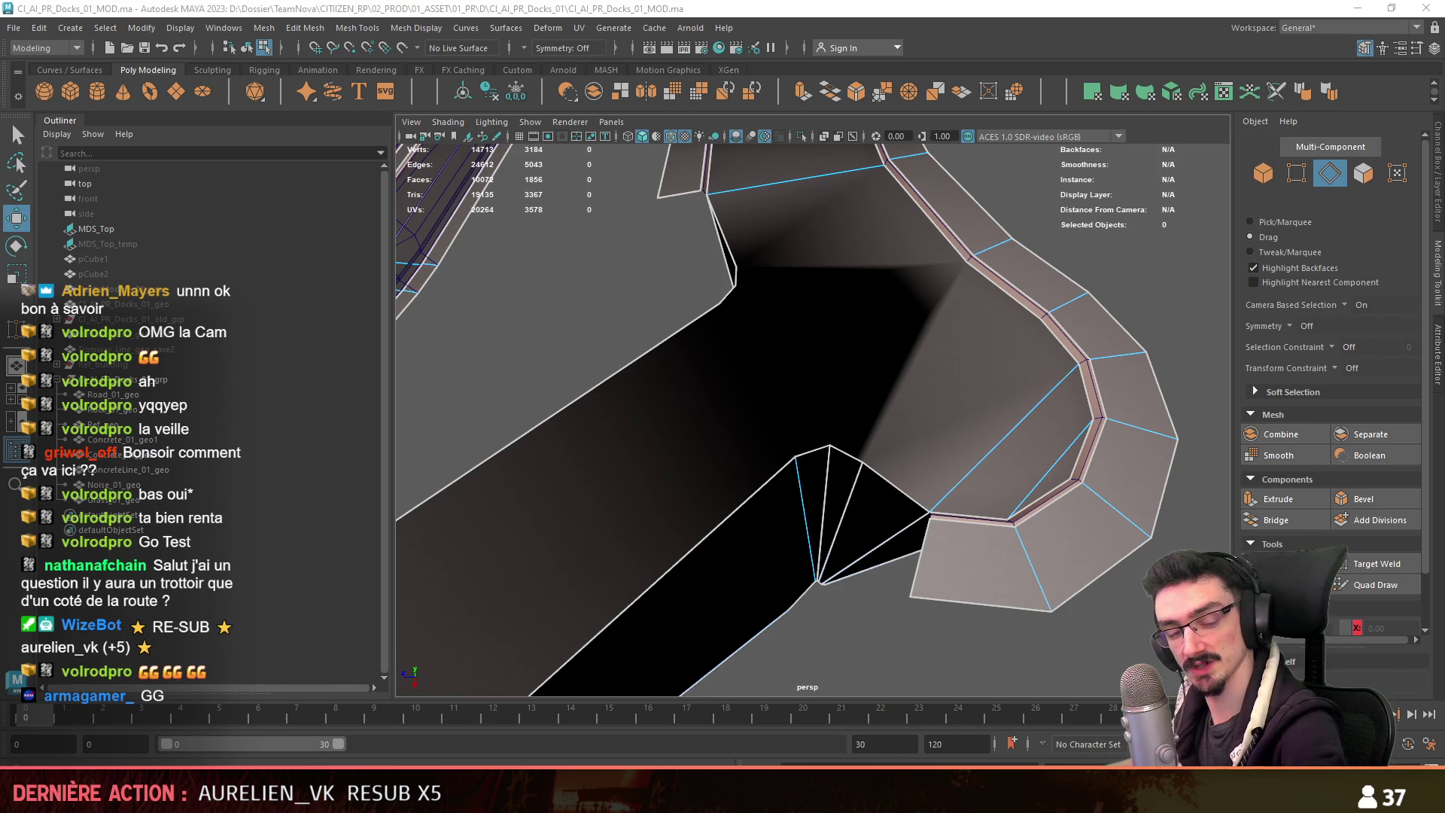
Delete the four unwanted faces at the road end.
key(F11)
click(753, 572)
mouse_move(753, 572)
alt+mouse_down()
mouse_move(790, 496)
mouse_move(1129, 391)
alt+mouse_up()
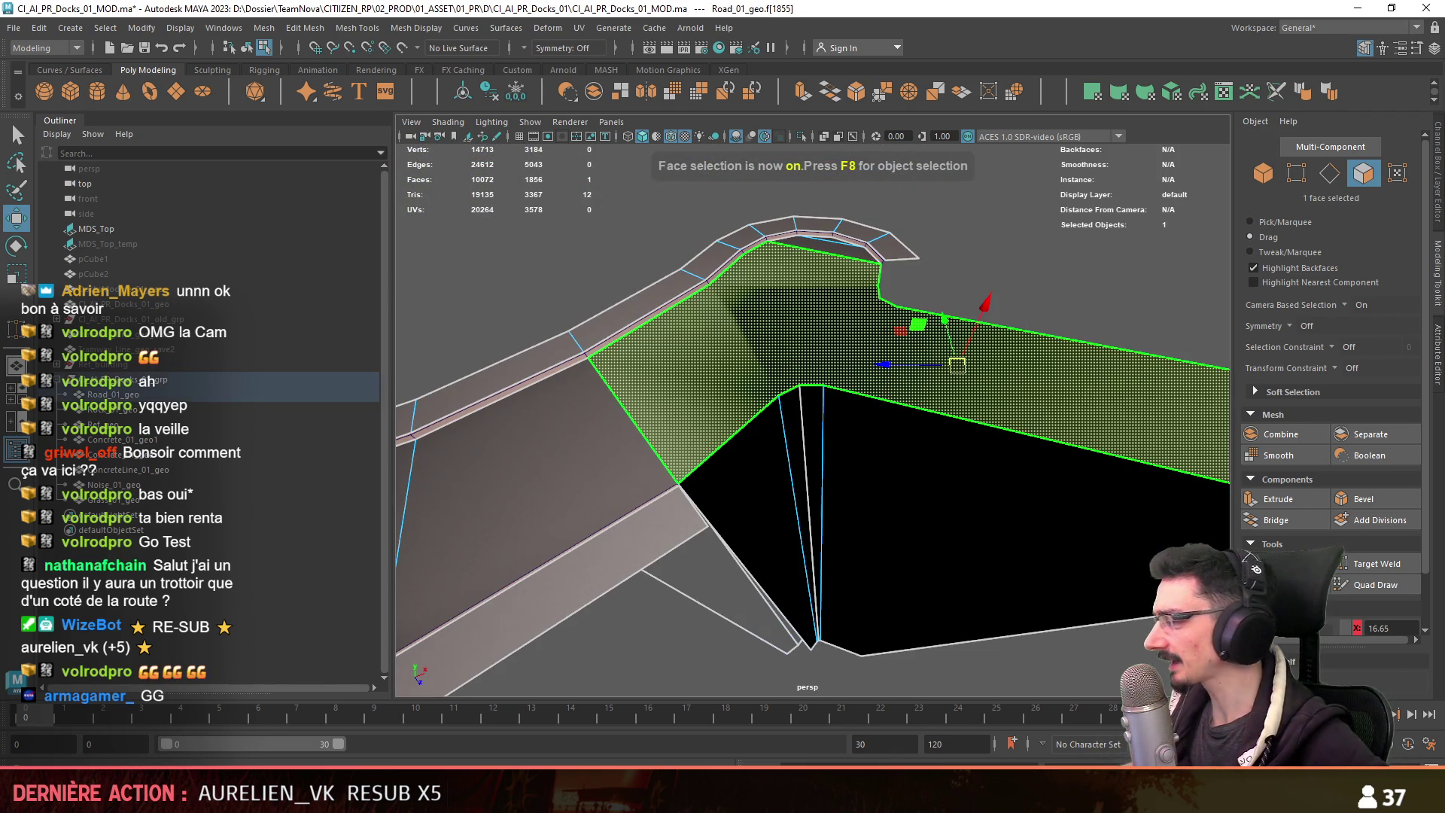
key(F8)
alt+drag(918, 482, 824, 385)
click(824, 385)
key(F11)
alt+drag(829, 596, 800, 484)
click(802, 440)
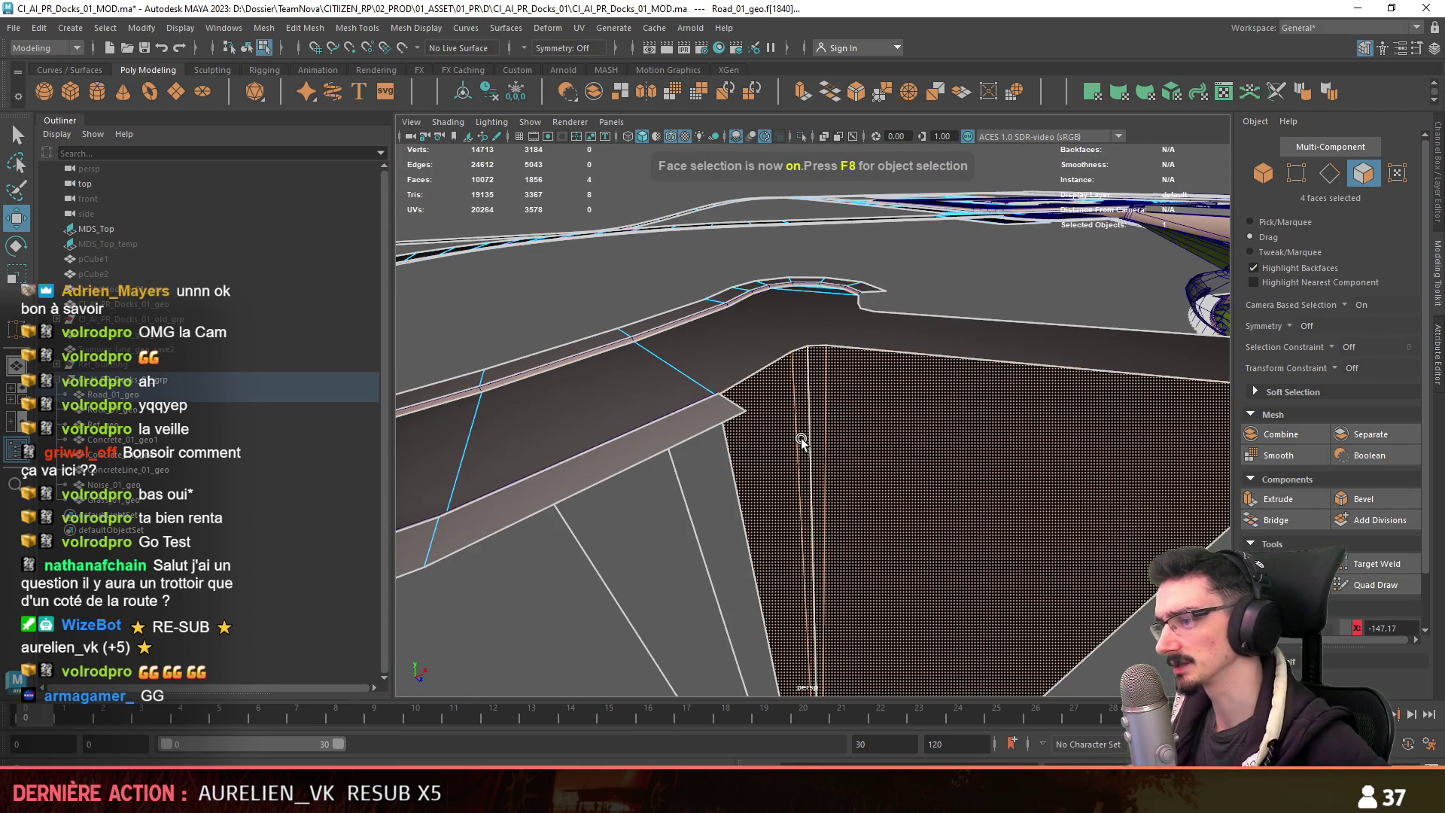
key(Delete)
Delete the large leftover road face together with the wall faces.
mouse_move(1003, 418)
alt+mouse_down()
mouse_move(707, 468)
mouse_move(827, 511)
alt+mouse_up()
click(707, 468)
shift+click(832, 519)
key(Delete)
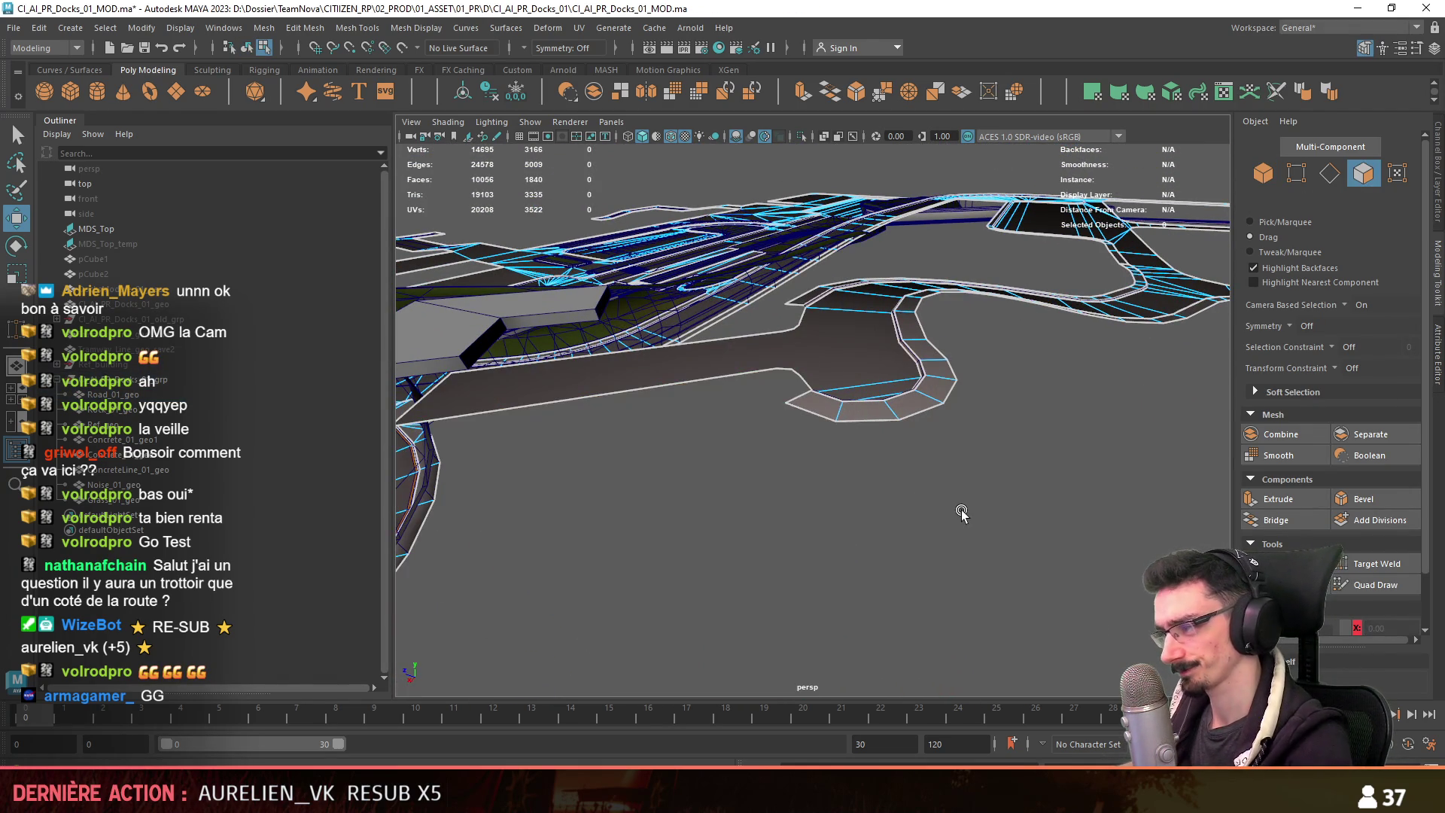
Connect the road-end vertices to the lower road corner with new edges.
key(F9)
scroll(866, 414, up, 5)
click(782, 274)
shift+click(804, 437)
shift+right_drag(803, 437, 774, 361)
click(775, 286)
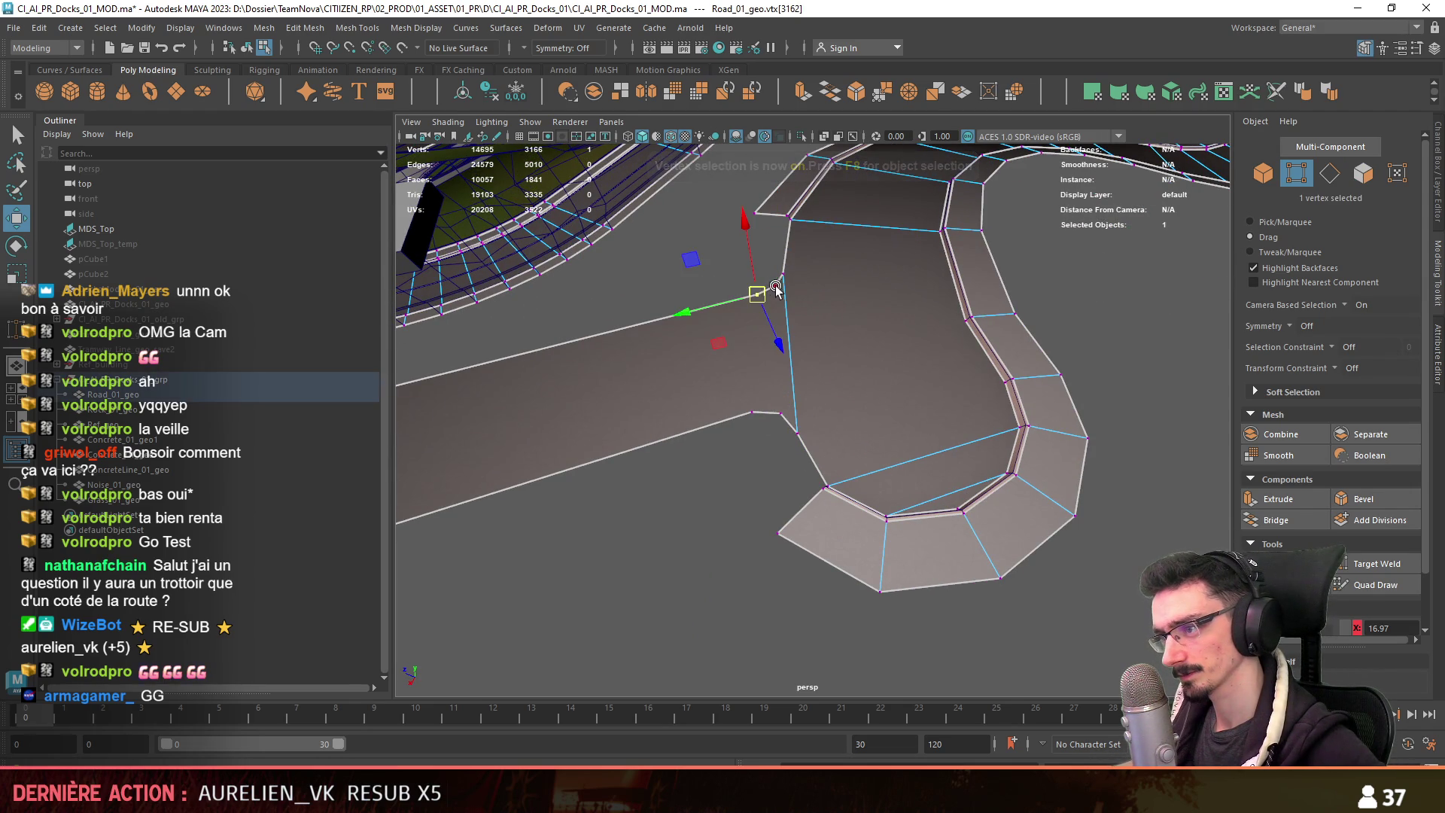
key(g)
click(753, 412)
key(g)
mouse_move(753, 422)
alt+mouse_down()
mouse_move(712, 533)
mouse_move(966, 499)
mouse_move(669, 461)
alt+mouse_up()
key(F8)
click(713, 533)
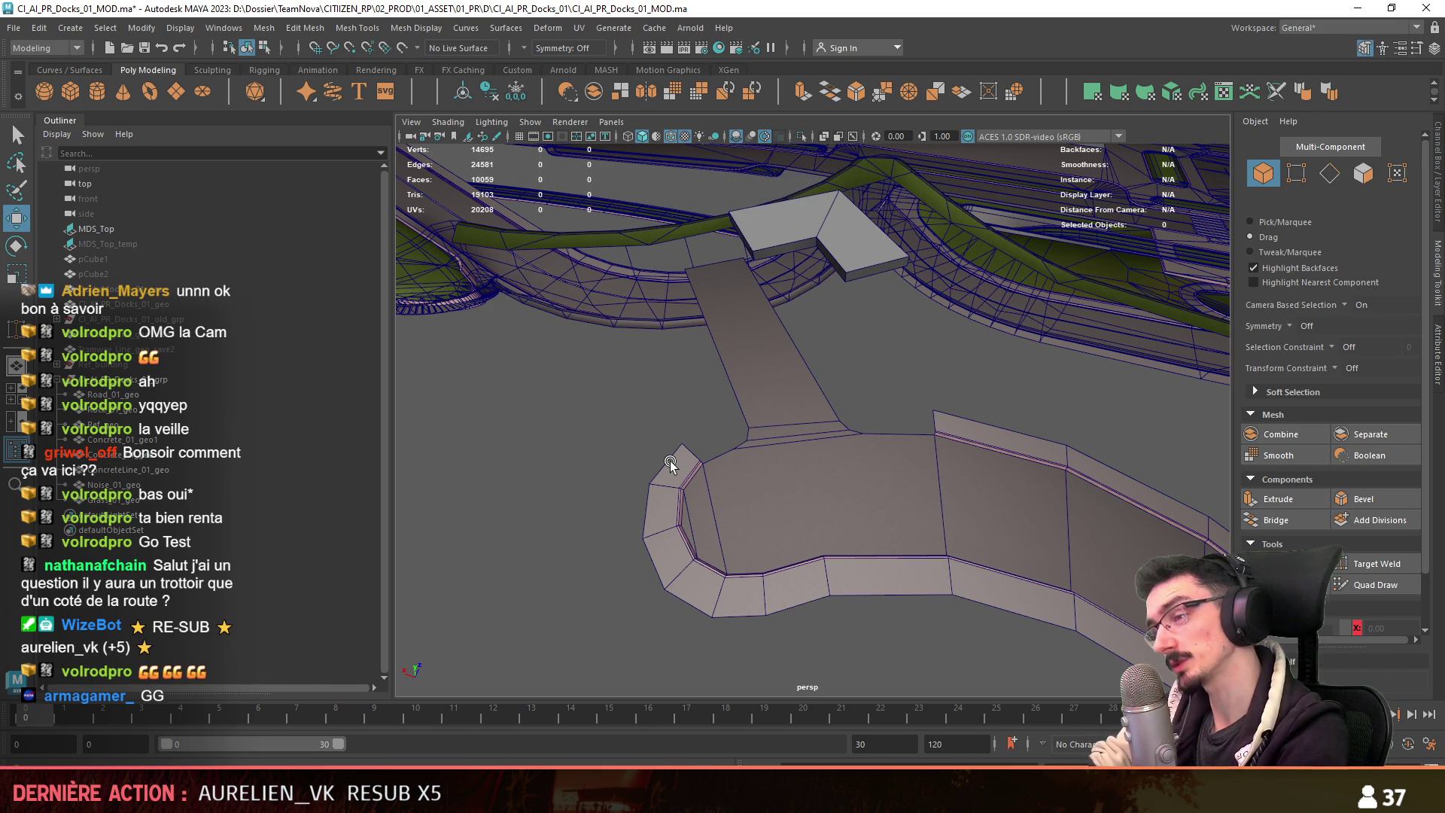
Inspect the road corner and ramp from several angles, selecting the corner vertex.
mouse_move(699, 437)
alt+mouse_down()
mouse_move(814, 508)
mouse_move(805, 263)
mouse_move(871, 422)
mouse_move(761, 400)
mouse_move(1026, 381)
mouse_move(748, 420)
mouse_move(659, 382)
mouse_move(659, 408)
alt+mouse_up()
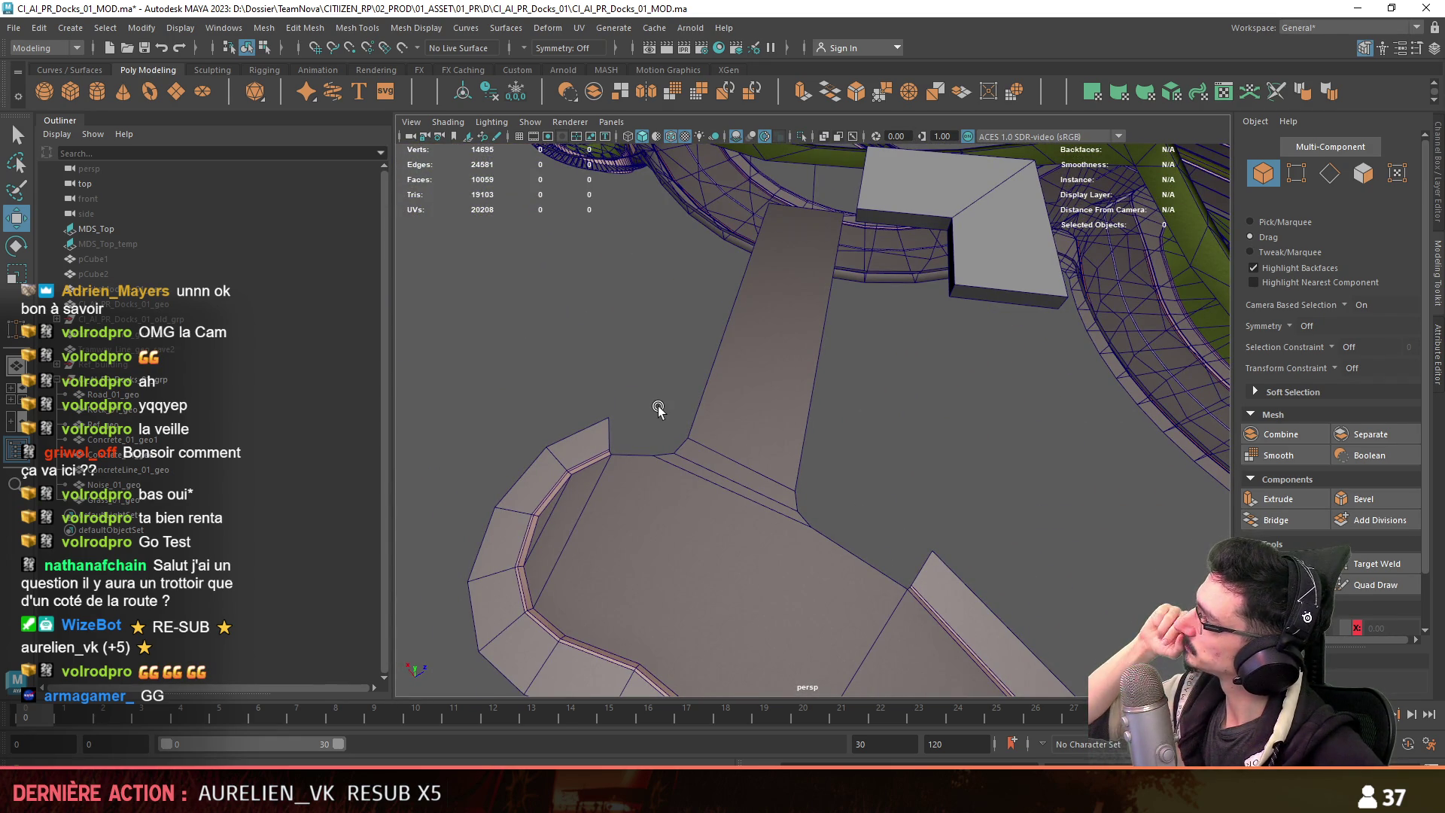
mouse_move(659, 409)
alt+mouse_down()
mouse_move(947, 446)
mouse_move(751, 426)
alt+mouse_up()
alt+drag(797, 489, 568, 494)
mouse_move(606, 444)
alt+mouse_down()
mouse_move(587, 444)
mouse_move(629, 435)
mouse_move(572, 372)
alt+mouse_up()
key(F11)
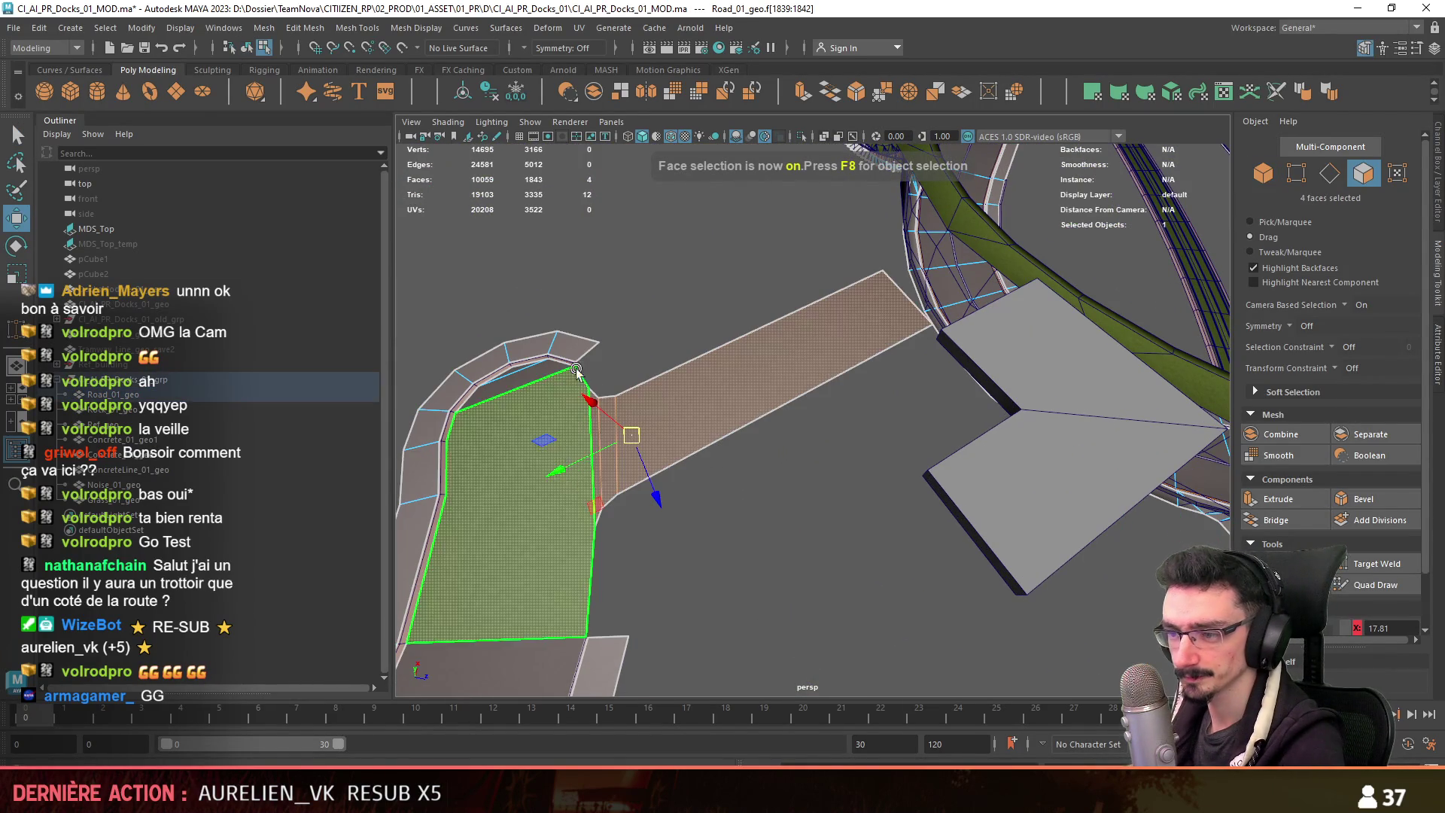
key(F9)
mouse_move(806, 549)
alt+mouse_down()
mouse_move(729, 477)
mouse_move(812, 407)
alt+mouse_up()
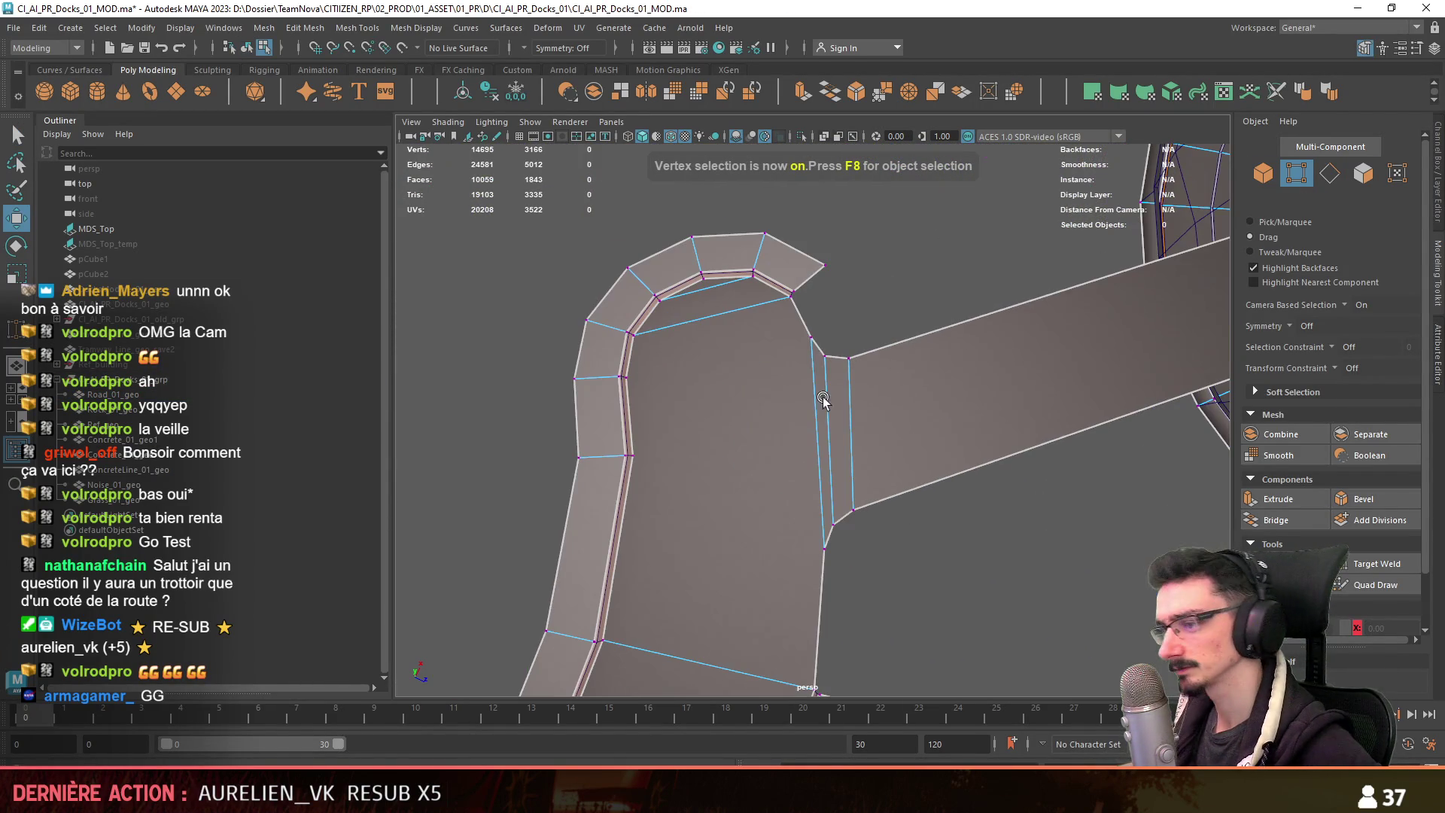
click(806, 337)
alt+drag(724, 499, 677, 418)
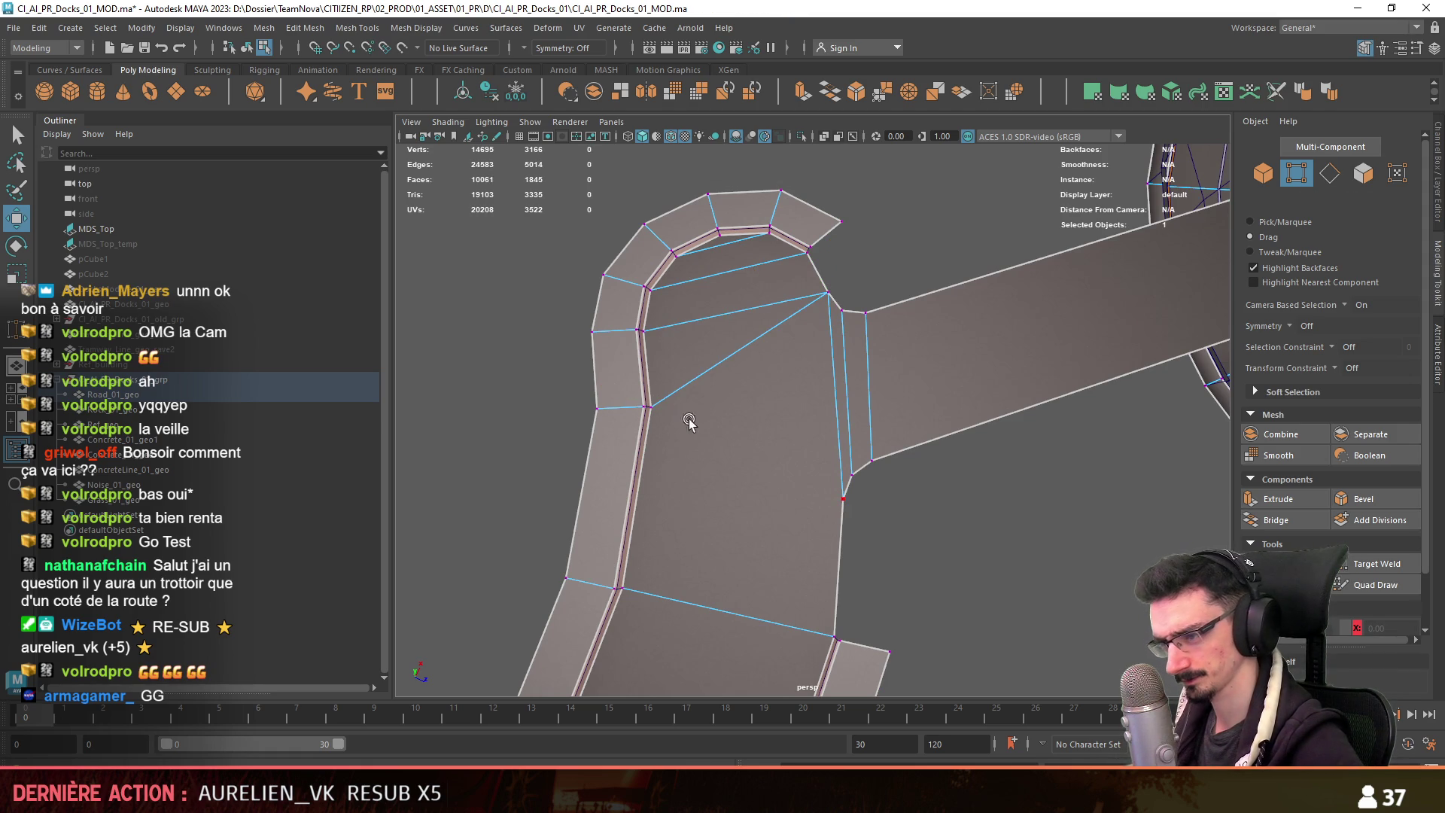
alt+drag(694, 445, 914, 576)
key(F8)
mouse_move(758, 541)
alt+mouse_down()
mouse_move(925, 517)
mouse_move(924, 500)
mouse_move(1046, 446)
mouse_move(893, 351)
mouse_move(855, 488)
mouse_move(814, 493)
alt+mouse_up()
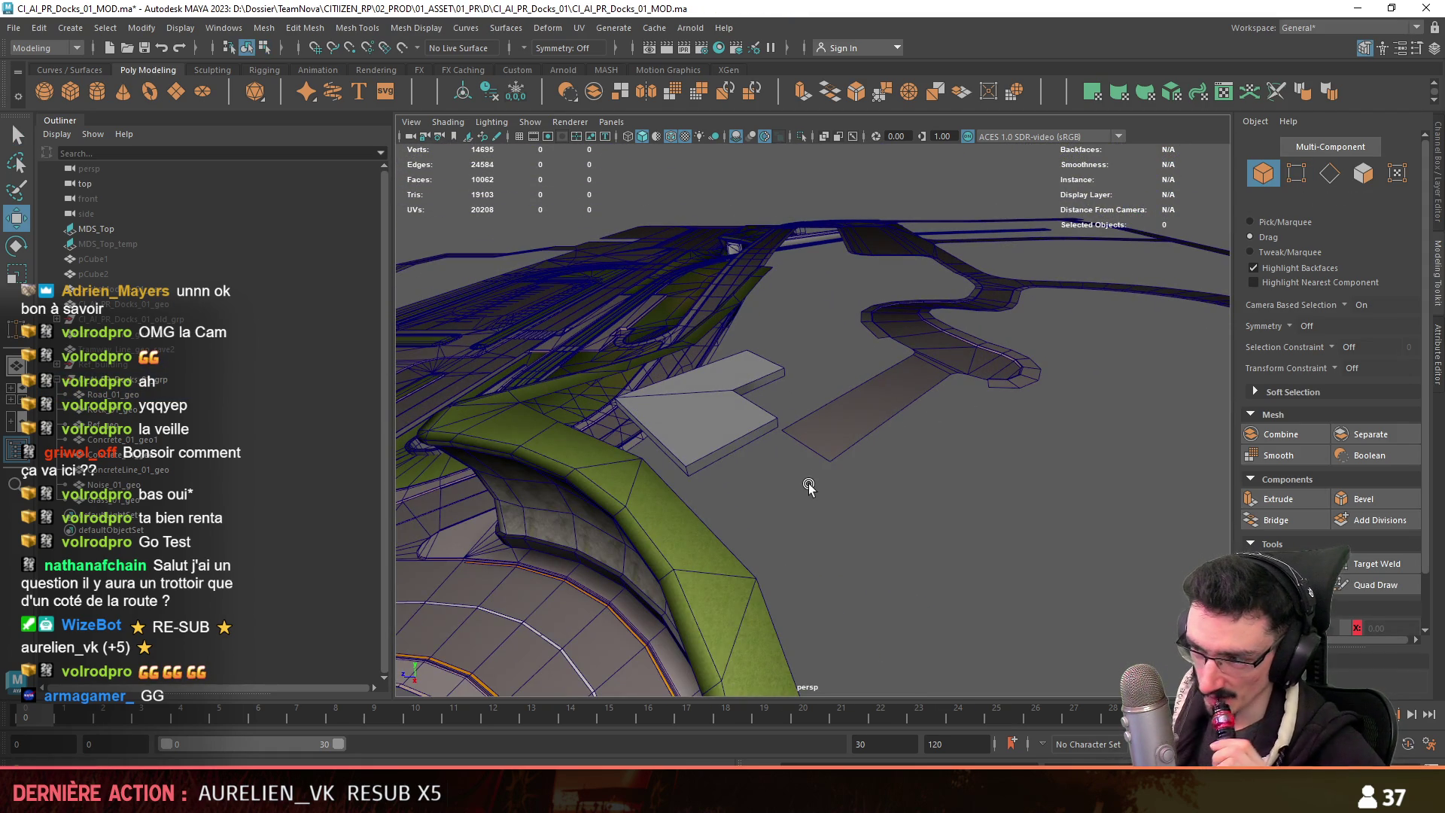
Extrude the Ref_geo block's side face outward along the road.
click(744, 423)
mouse_move(743, 423)
alt+mouse_down()
mouse_move(807, 517)
mouse_move(654, 431)
alt+mouse_up()
mouse_move(791, 450)
alt+mouse_down()
mouse_move(723, 452)
mouse_move(699, 504)
mouse_move(753, 499)
alt+mouse_up()
key(F11)
click(753, 499)
alt+drag(671, 522, 749, 532)
scroll(1238, 561, down, 2)
click(749, 532)
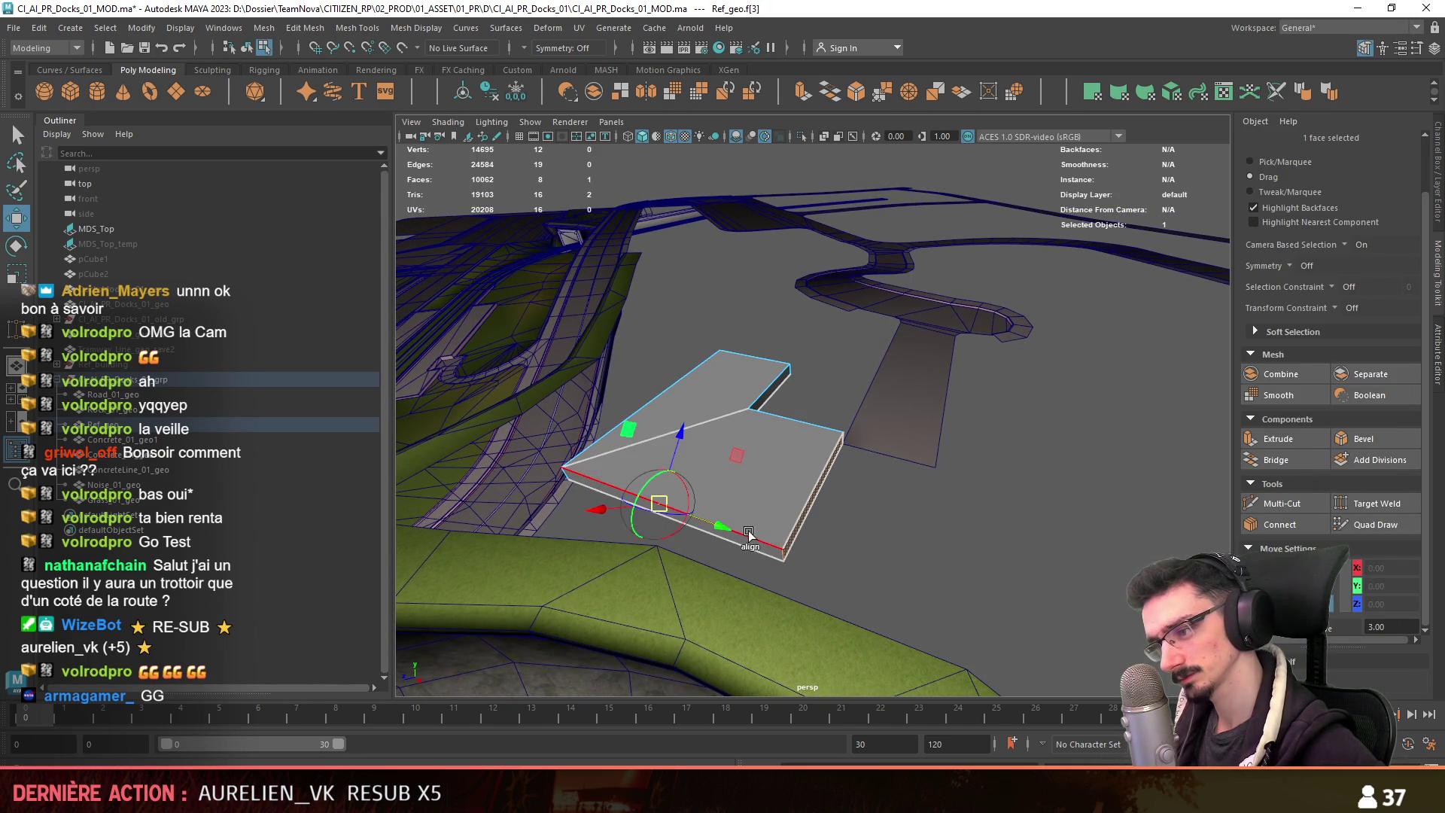
mouse_move(732, 532)
shift+mouse_down()
mouse_move(805, 576)
mouse_move(958, 446)
shift+mouse_up()
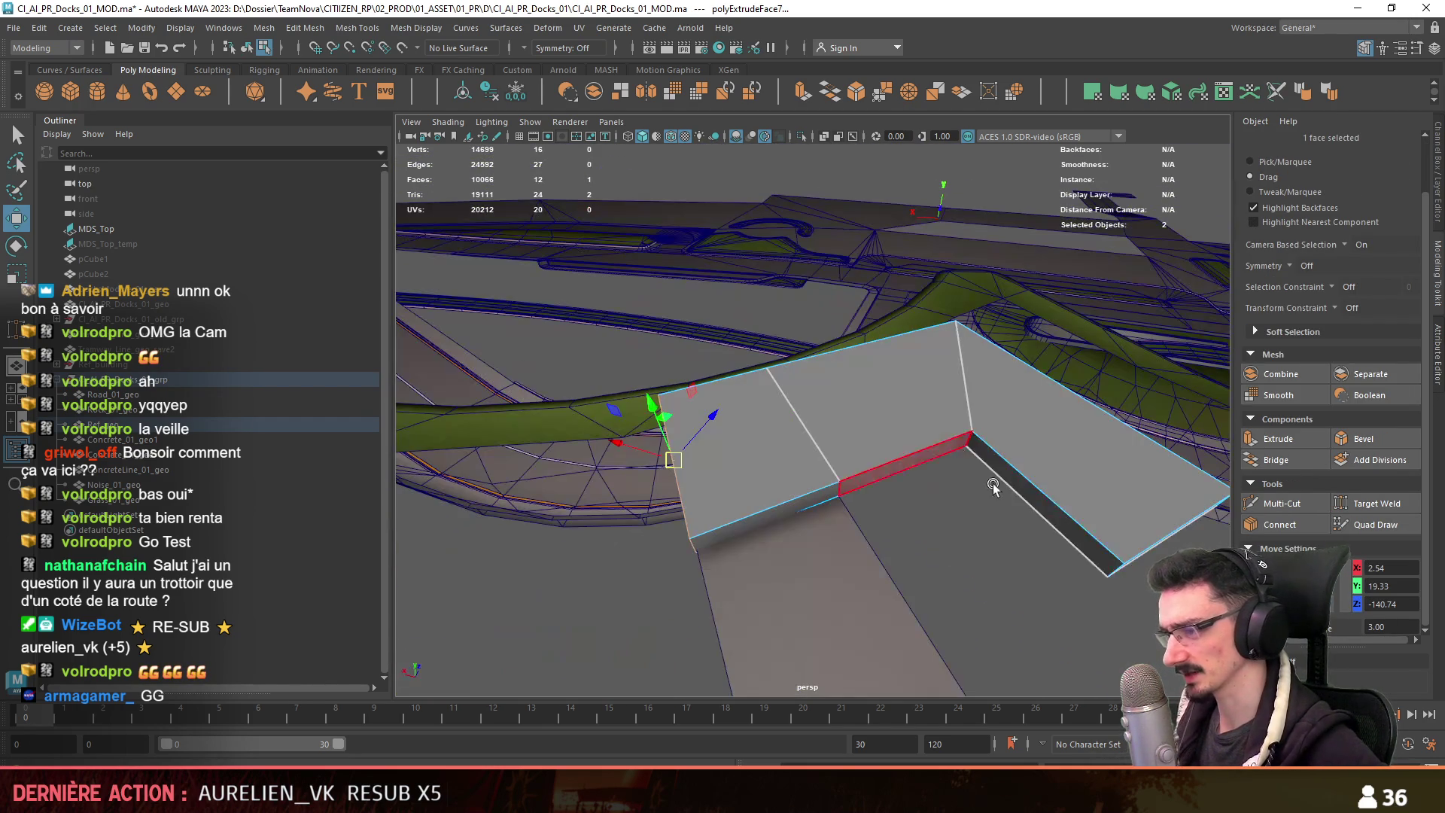
Inspect the new extruded section, selecting its end and side faces, then clear the selection.
mouse_move(827, 527)
alt+mouse_down()
mouse_move(760, 485)
mouse_move(751, 365)
alt+mouse_up()
click(768, 482)
click(713, 470)
mouse_move(713, 471)
alt+mouse_down()
mouse_move(897, 499)
mouse_move(978, 543)
mouse_move(811, 532)
mouse_move(1022, 506)
mouse_move(944, 444)
alt+mouse_up()
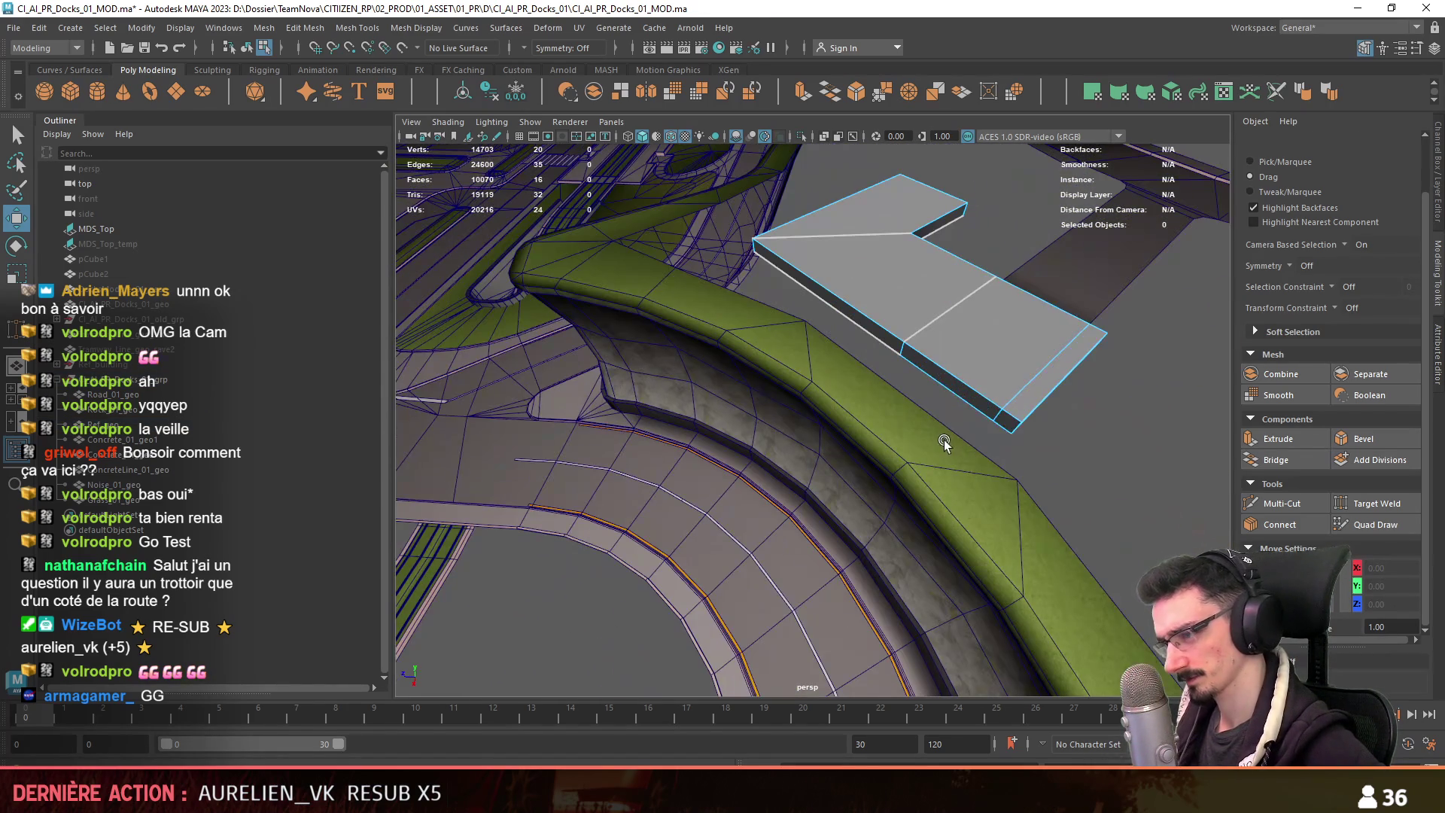
click(873, 315)
click(1064, 367)
alt+drag(1064, 366, 854, 399)
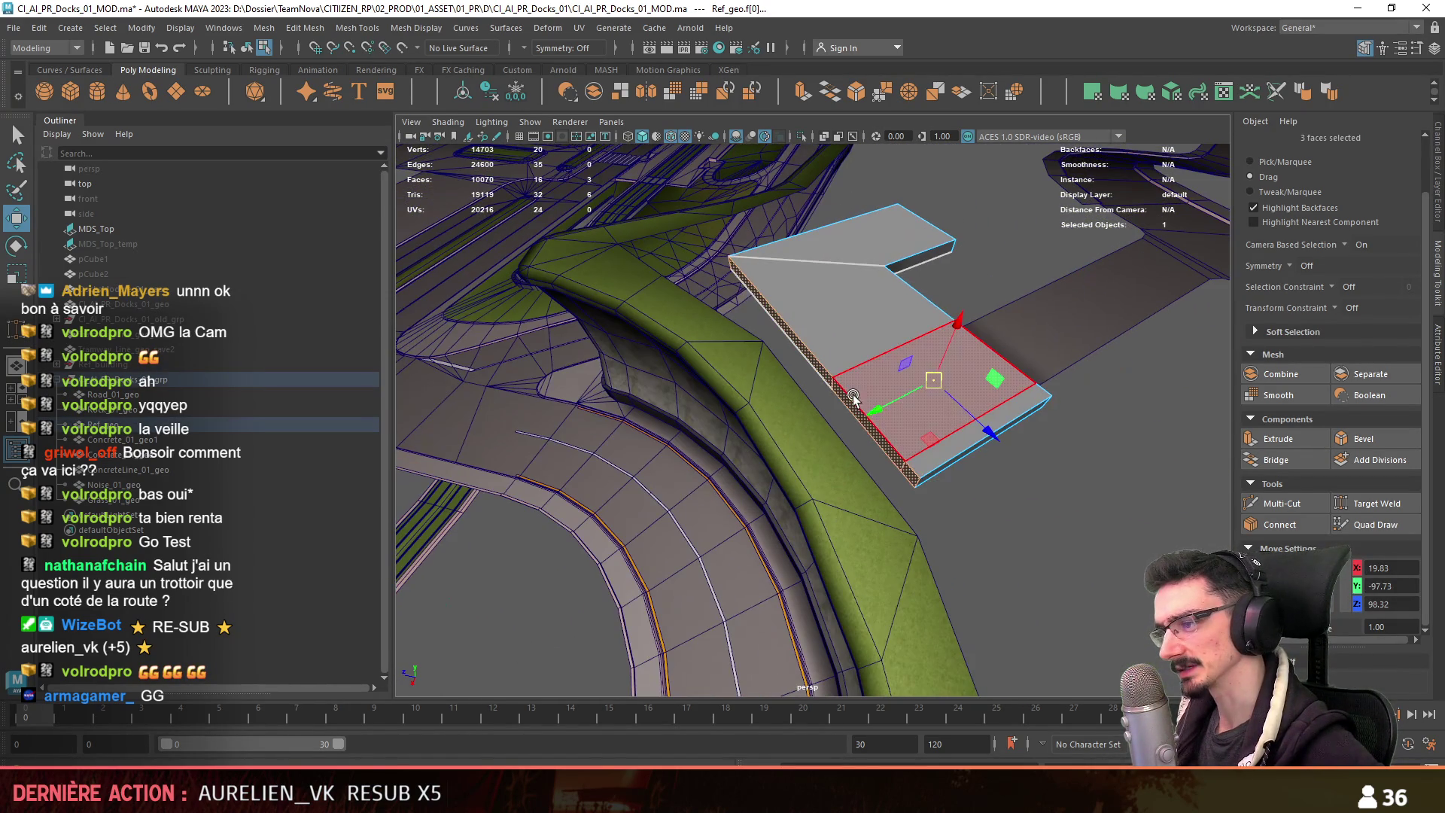
click(1133, 569)
mouse_move(1133, 570)
alt+mouse_down()
mouse_move(787, 535)
mouse_move(836, 583)
mouse_move(955, 567)
mouse_move(816, 562)
mouse_move(892, 431)
mouse_move(923, 540)
alt+mouse_up()
mouse_move(935, 444)
alt+mouse_down()
mouse_move(896, 498)
mouse_move(916, 477)
mouse_move(856, 457)
mouse_move(896, 489)
mouse_move(964, 510)
mouse_move(865, 520)
mouse_move(916, 506)
mouse_move(837, 543)
mouse_move(873, 607)
mouse_move(837, 491)
mouse_move(703, 408)
mouse_move(823, 460)
alt+mouse_up()
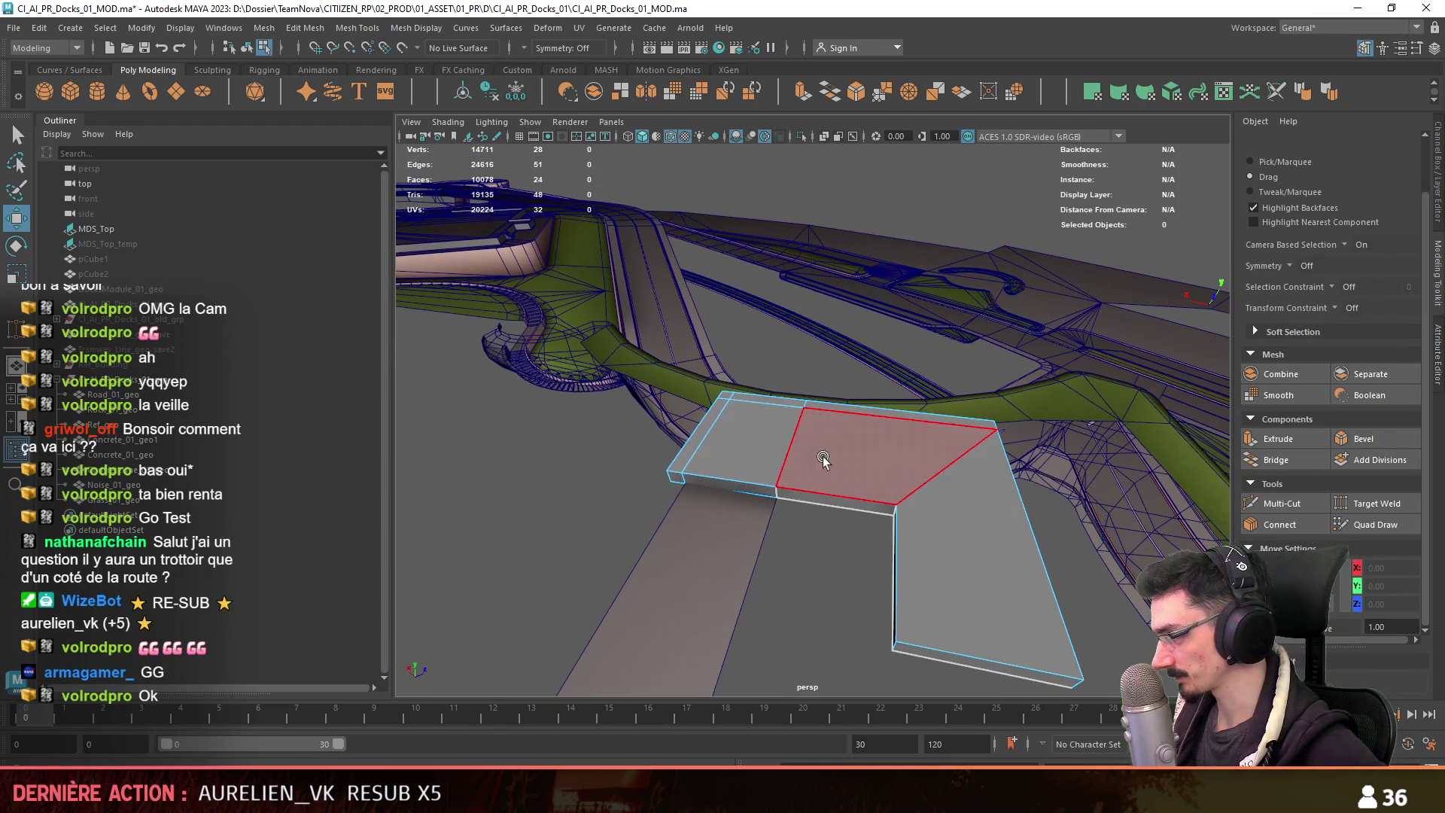
Delete the block's top faces and angled inner side face, leaving a hole.
click(719, 399)
shift+click(925, 482)
mouse_move(925, 482)
alt+mouse_down()
mouse_move(894, 516)
mouse_move(865, 496)
mouse_move(769, 383)
mouse_move(748, 318)
alt+mouse_up()
mouse_move(836, 467)
alt+mouse_down()
mouse_move(864, 474)
mouse_move(826, 477)
alt+mouse_up()
alt+right_drag(827, 476, 826, 516)
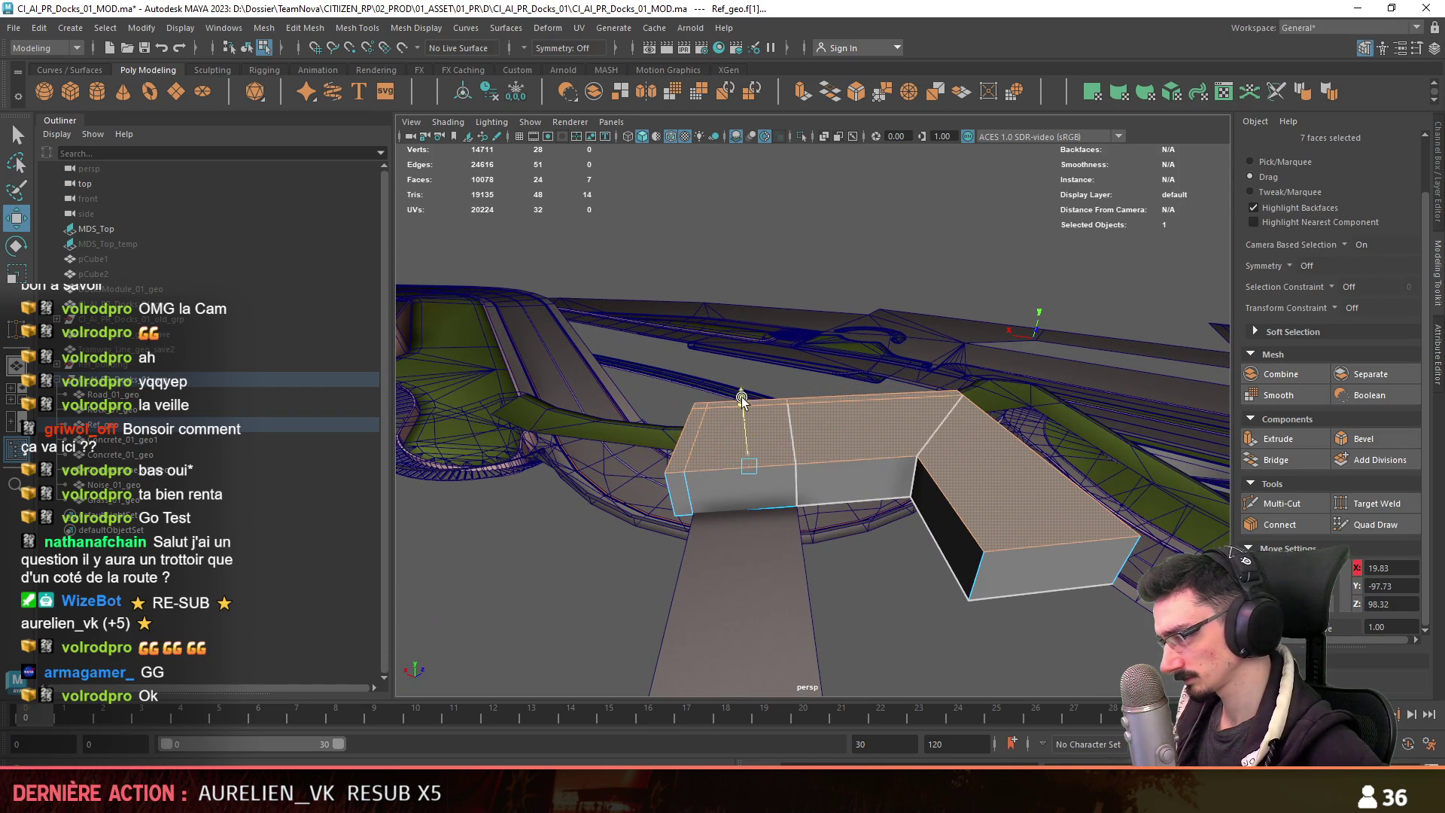
click(934, 463)
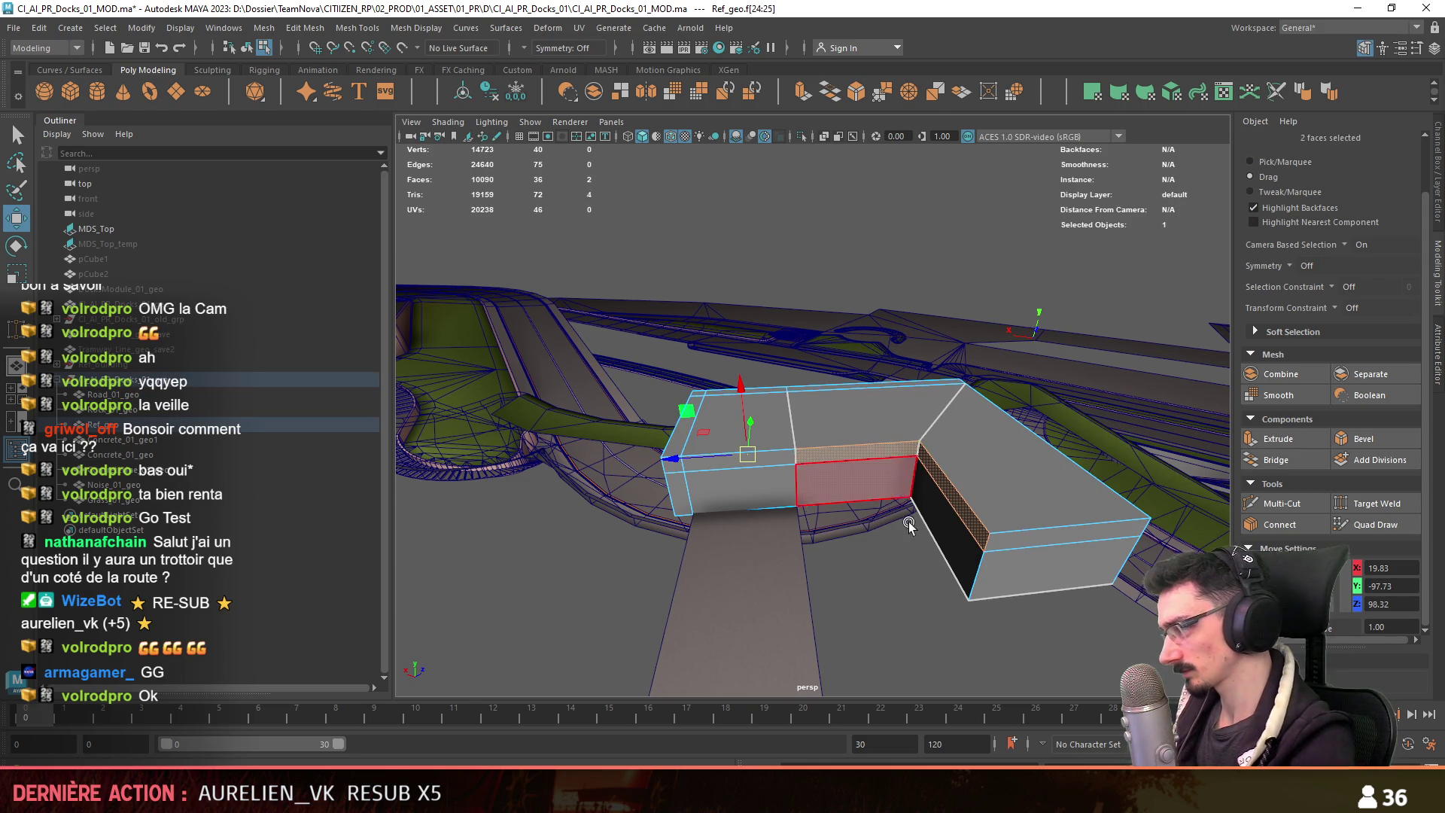
key(Delete)
Connect the opening's two edges with a new edge and select the diagonal edge.
key(F10)
mouse_move(902, 487)
alt+mouse_down()
mouse_move(849, 527)
mouse_move(884, 488)
alt+mouse_up()
shift+click(884, 488)
click(1267, 524)
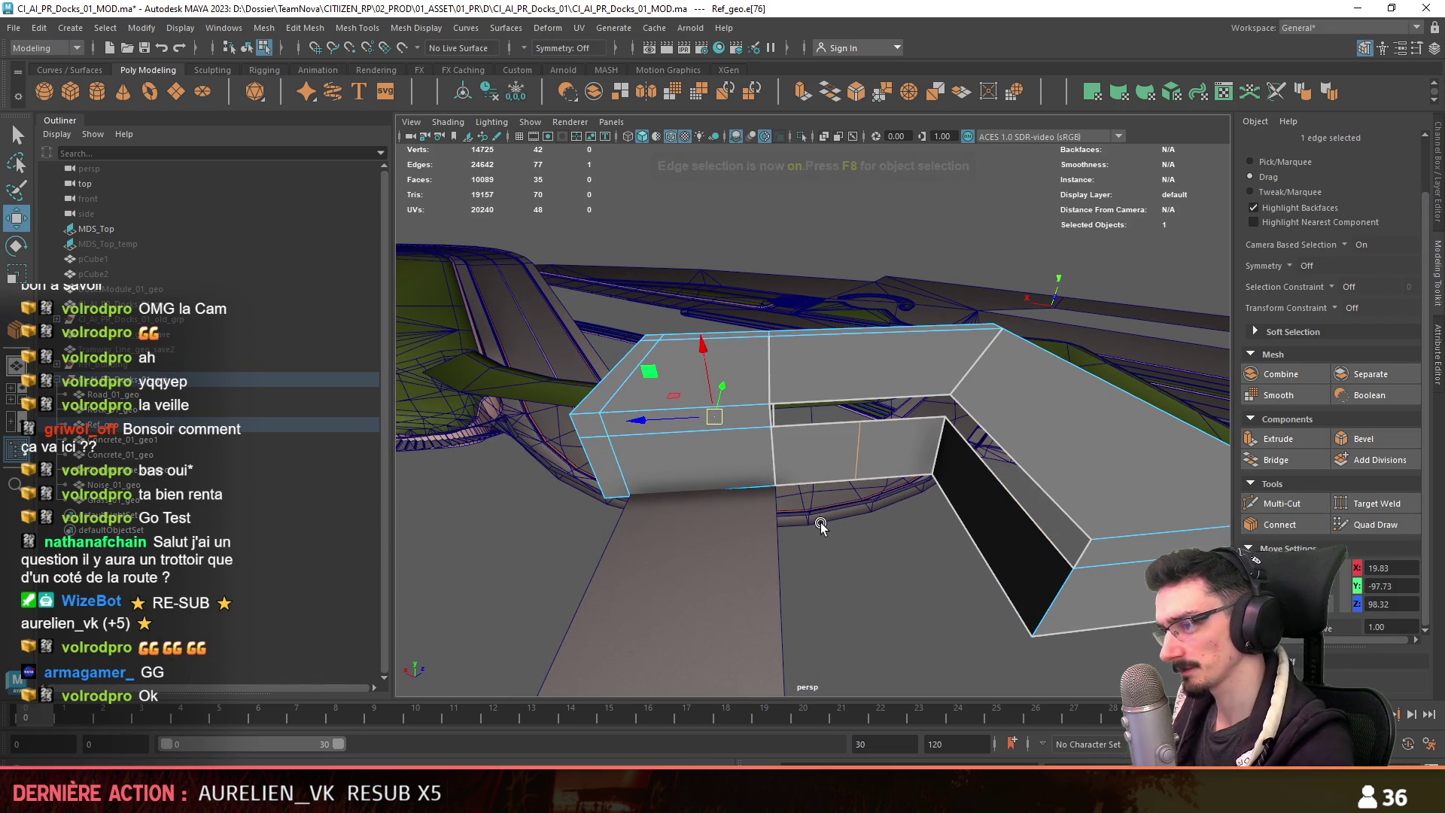
click(975, 507)
click(1005, 532)
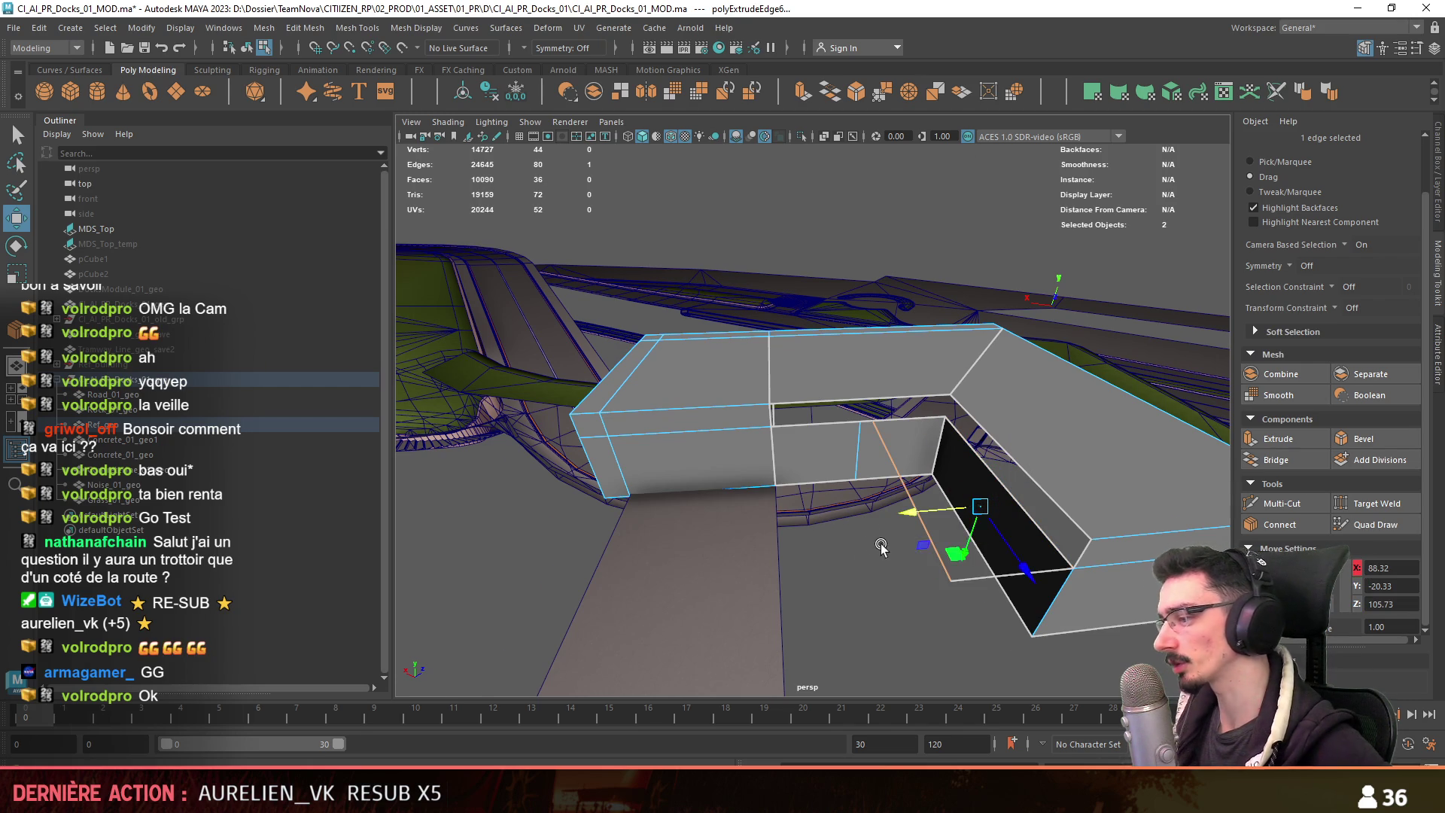
scroll(874, 541, up, 2)
key(F11)
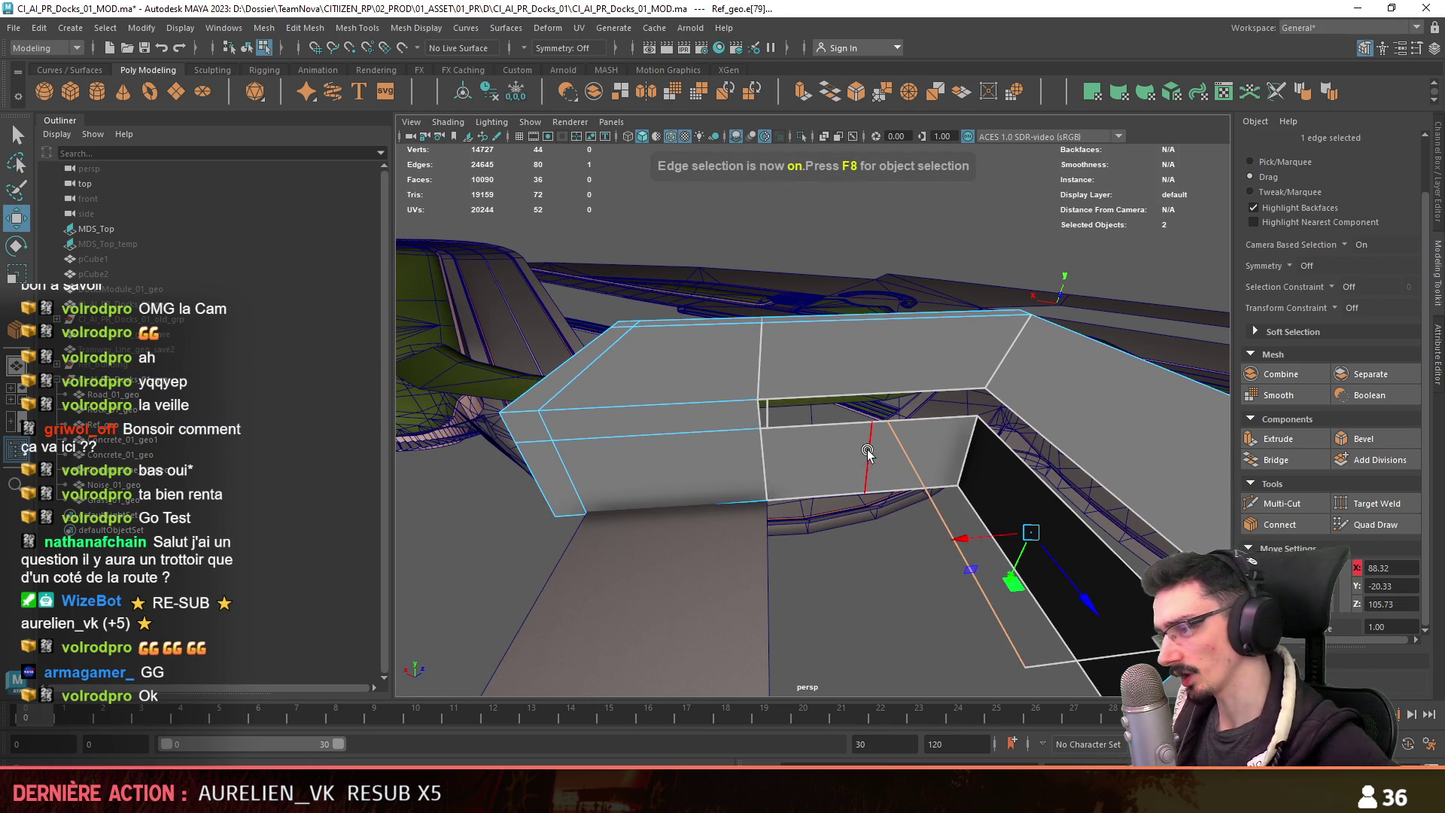
scroll(835, 519, down, 3)
key(w)
key(F11)
Merge the block's overlapping vertices with Edit Mesh > Merge and delete the top face.
double_click(850, 423)
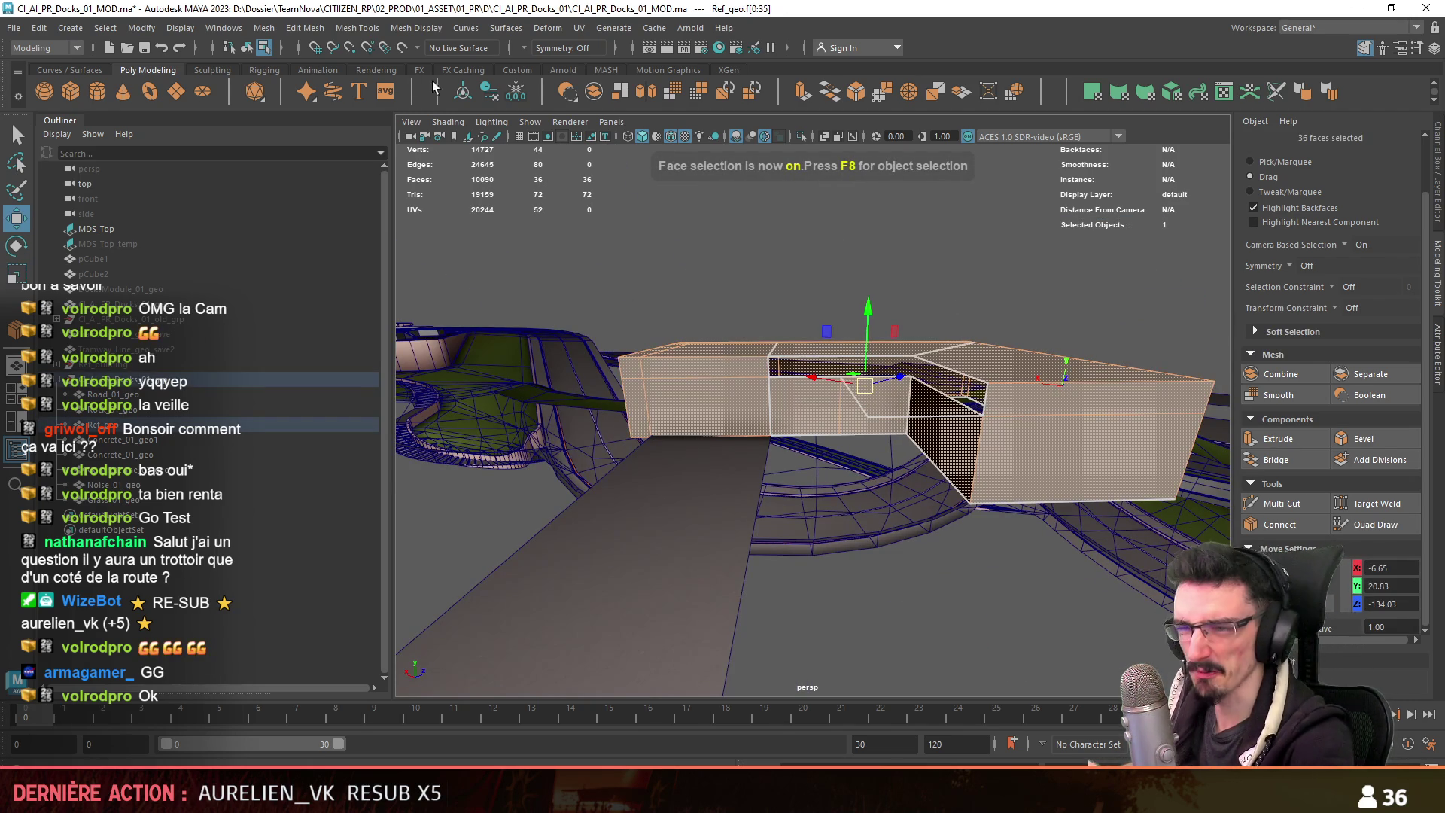
click(357, 27)
click(346, 193)
alt+drag(828, 587, 917, 596)
key(F10)
scroll(860, 475, up, 5)
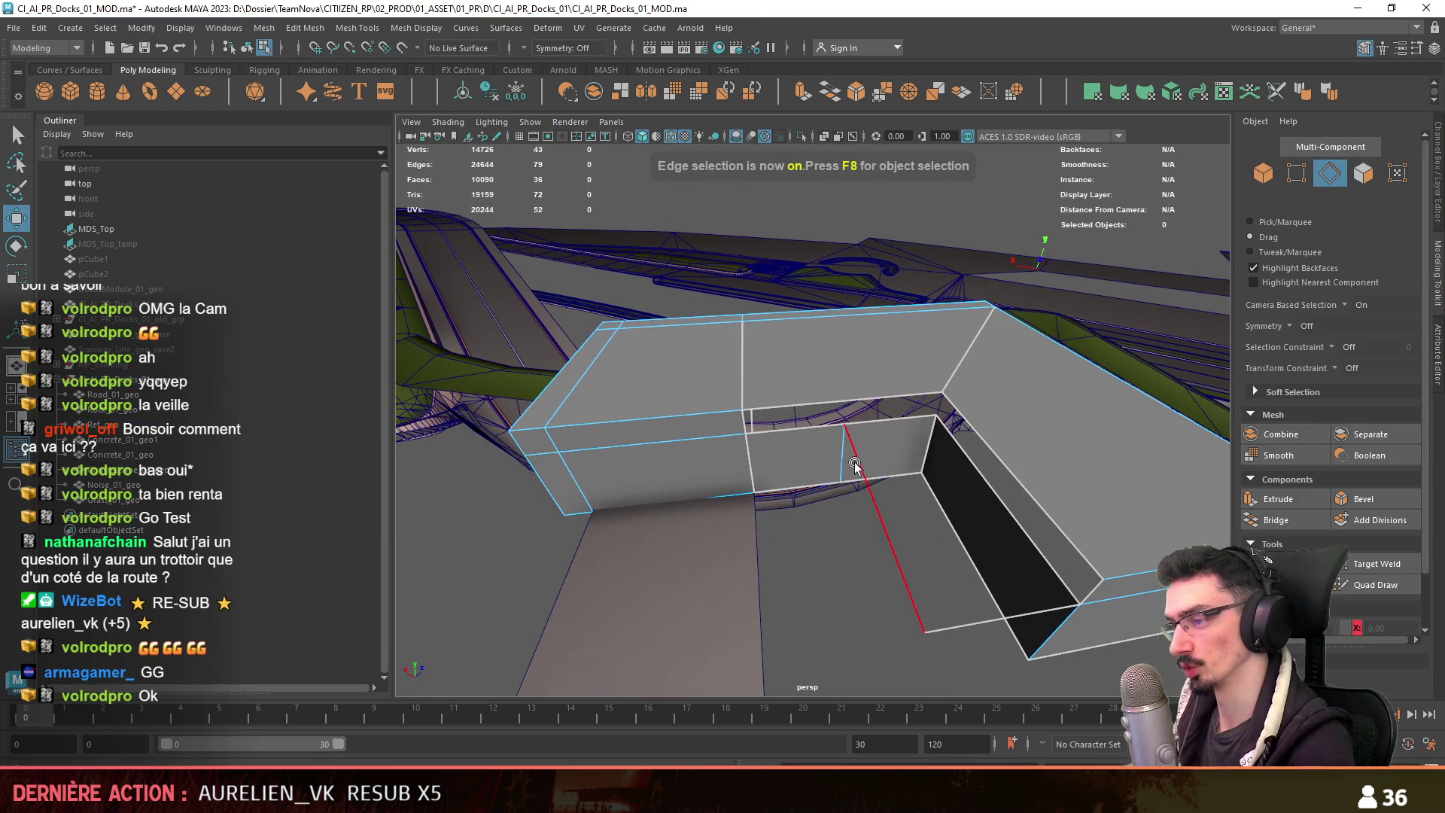
key(F11)
click(870, 376)
key(Delete)
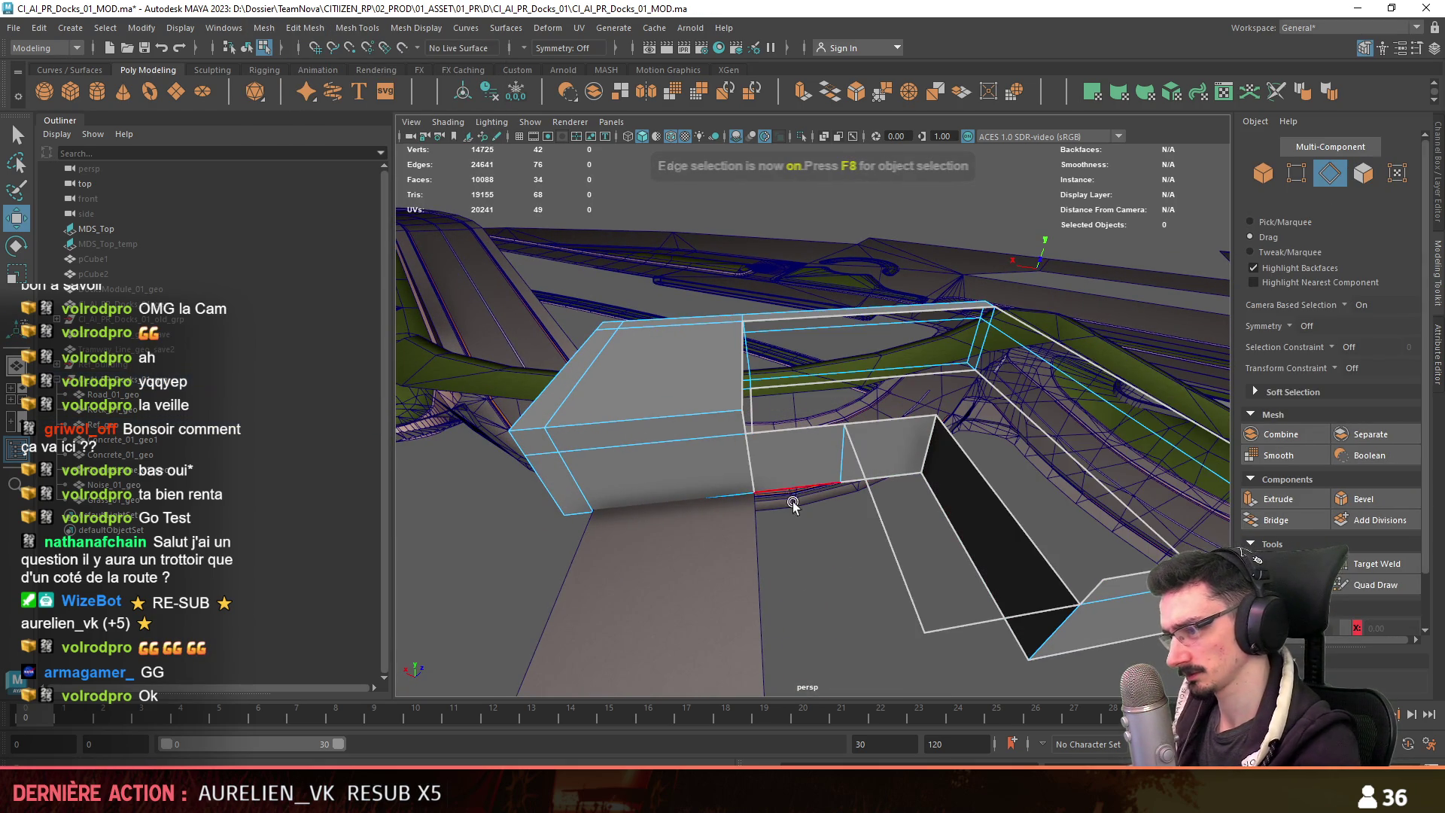
Bridge the open border edge loop to close the gap with a new face.
click(880, 531)
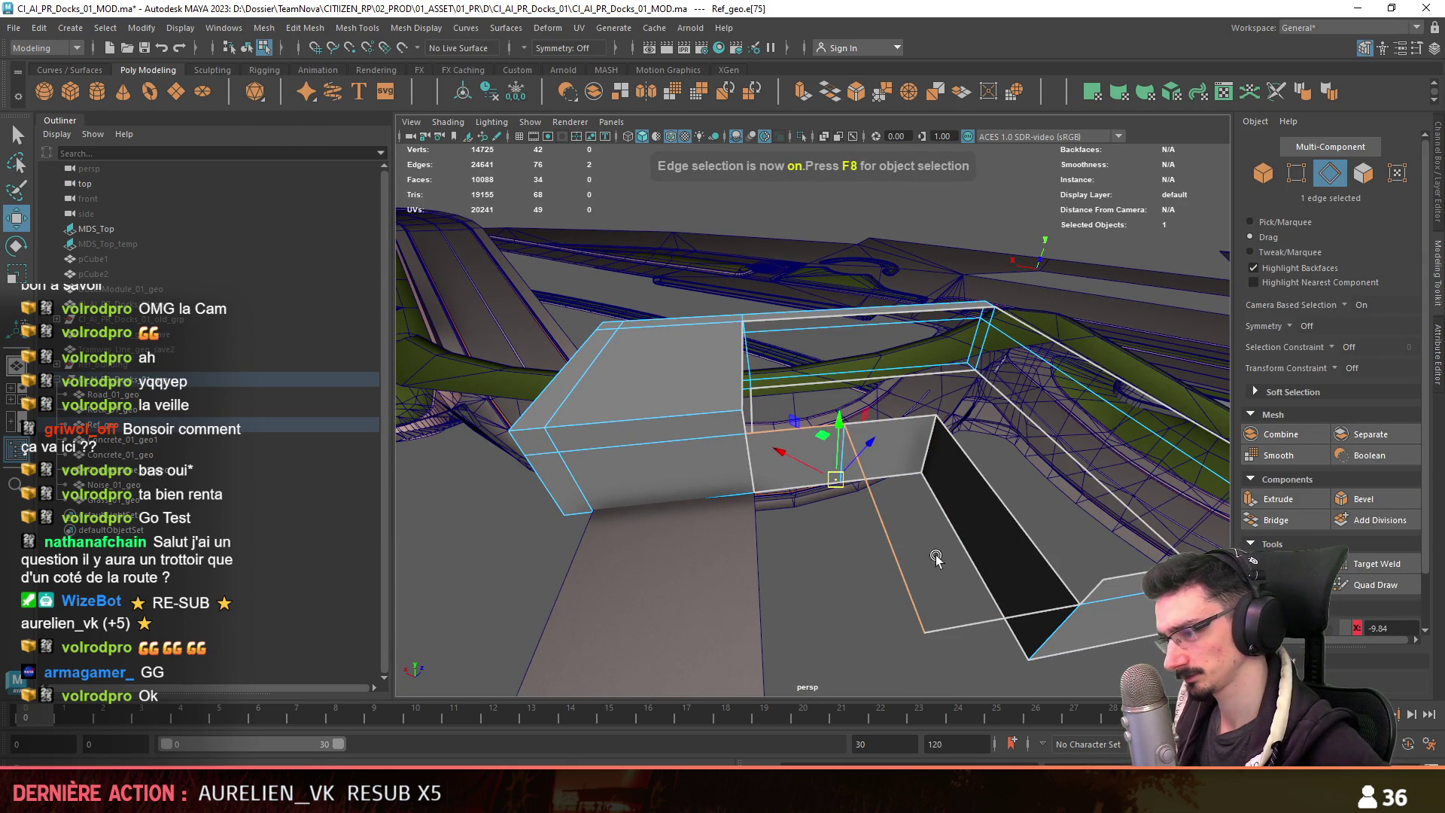
key(F11)
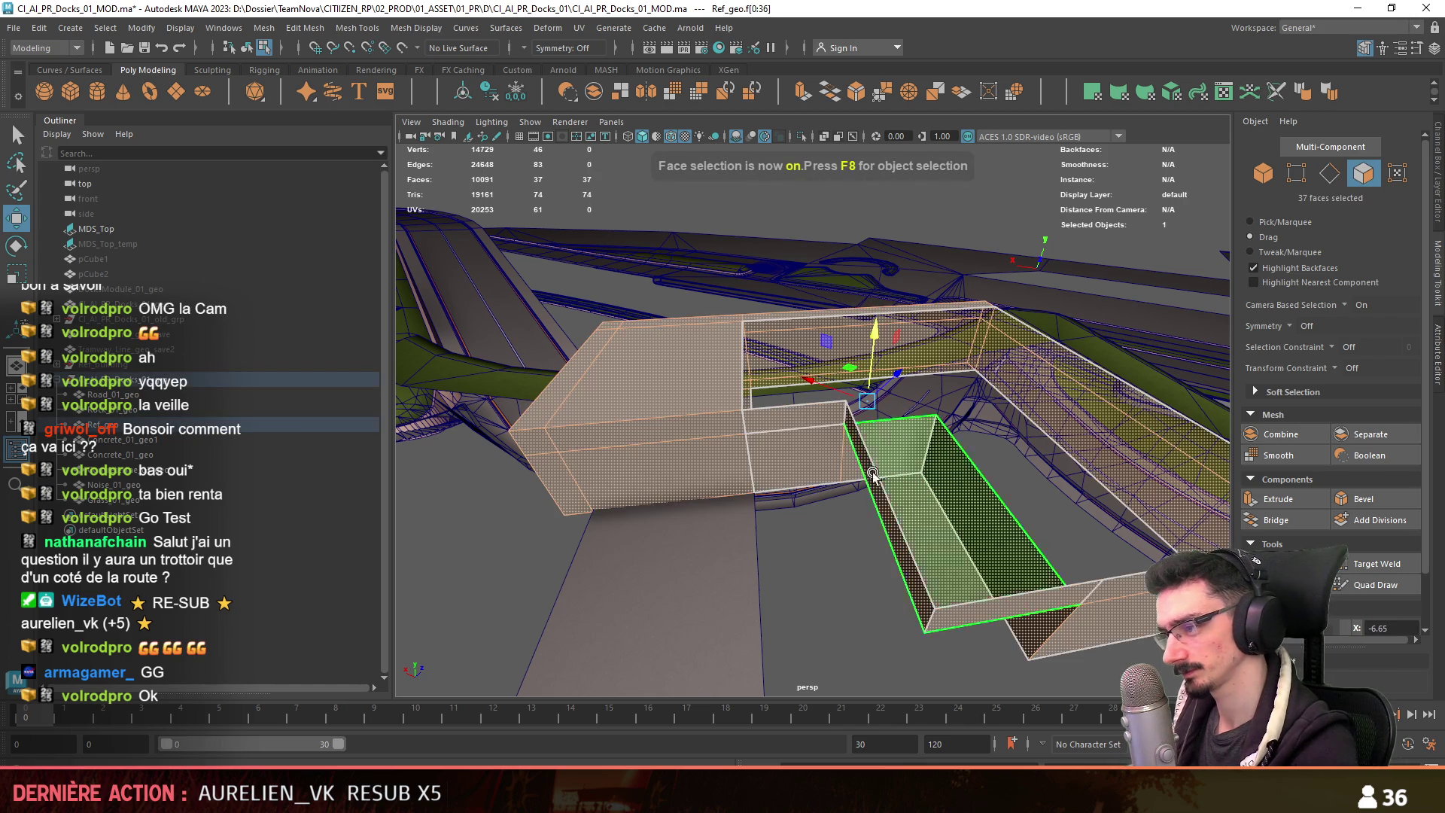
click(361, 31)
click(354, 190)
mouse_move(835, 587)
alt+mouse_down()
mouse_move(974, 587)
mouse_move(860, 599)
mouse_move(887, 492)
mouse_move(875, 545)
alt+mouse_up()
key(w)
double_click(874, 545)
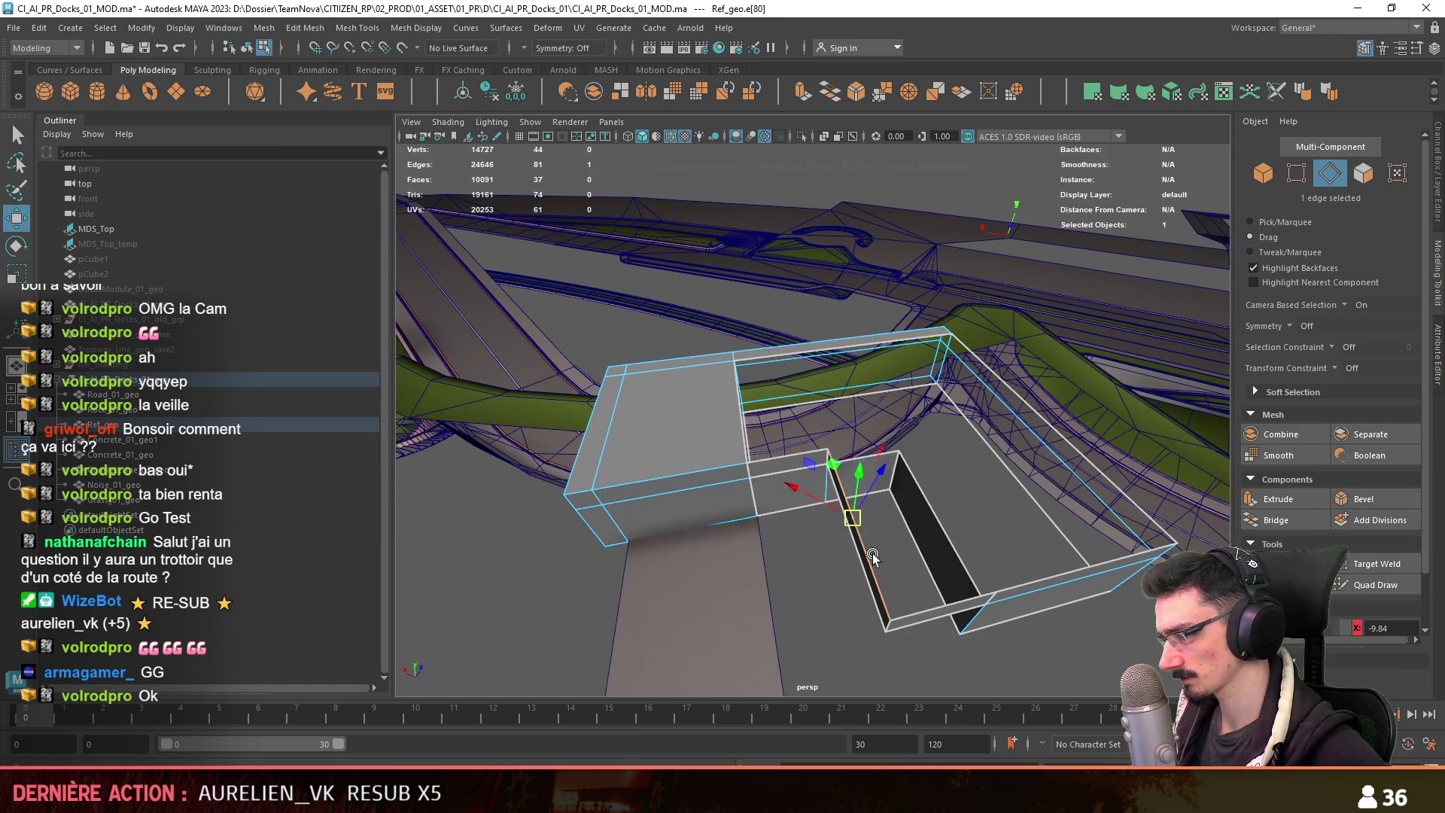
click(1278, 520)
key(F9)
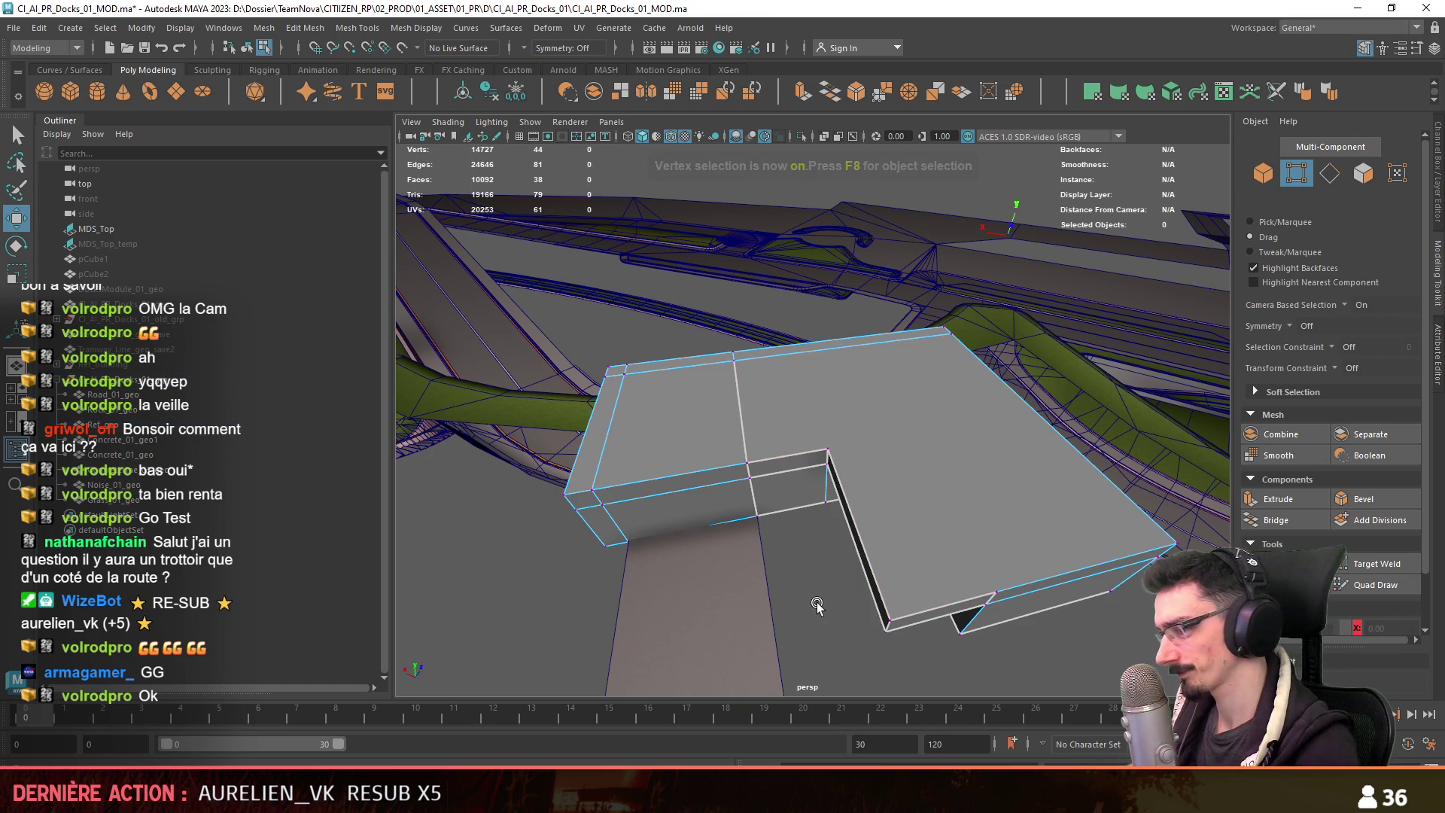
Select and check the block's corner vertices from different angles.
alt+drag(862, 469, 971, 539)
click(970, 539)
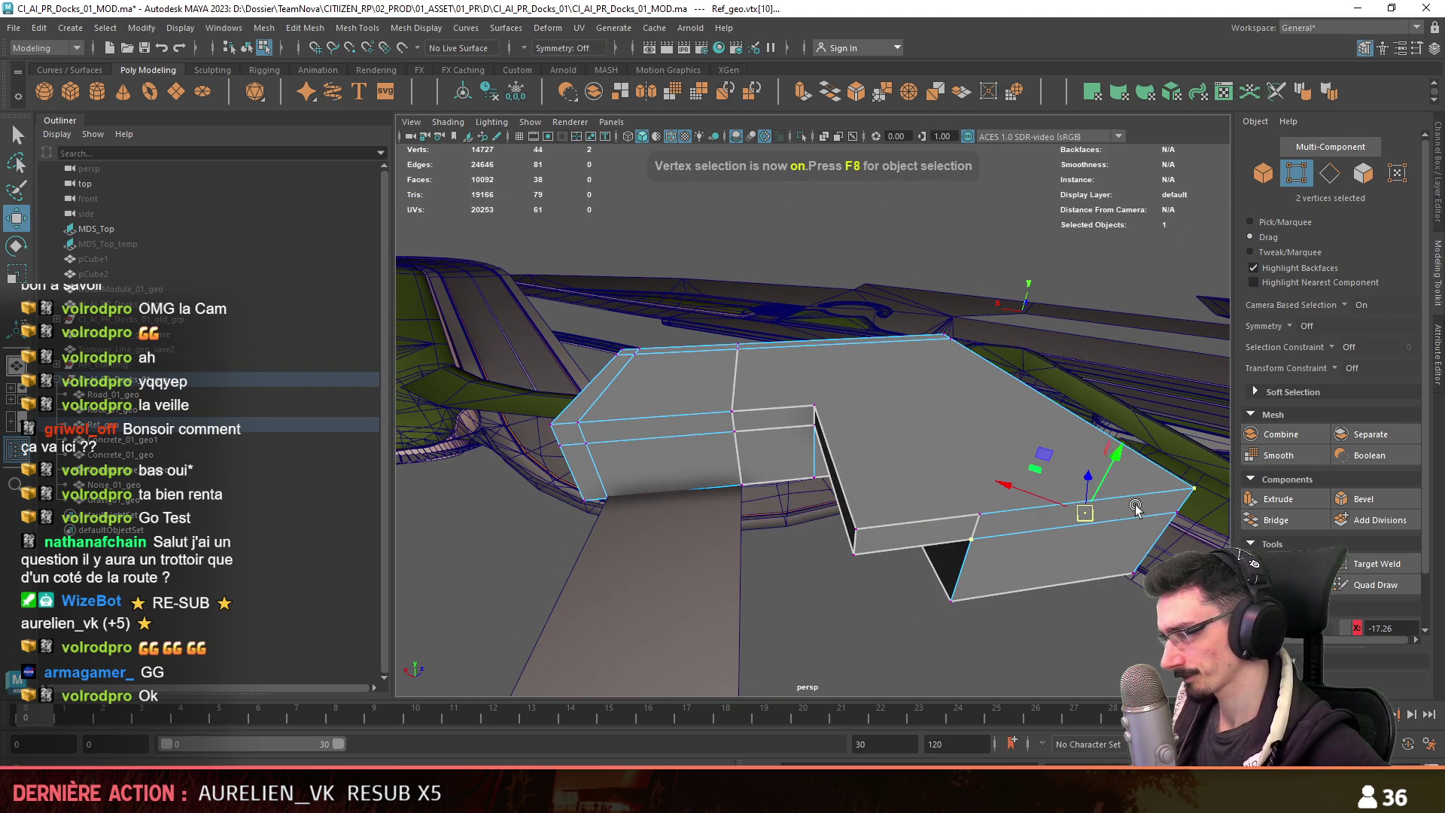
alt+drag(1157, 503, 1089, 499)
mouse_move(882, 451)
alt+mouse_down()
mouse_move(783, 482)
mouse_move(822, 499)
mouse_move(828, 461)
mouse_move(735, 469)
mouse_move(926, 440)
alt+mouse_up()
click(852, 407)
click(769, 487)
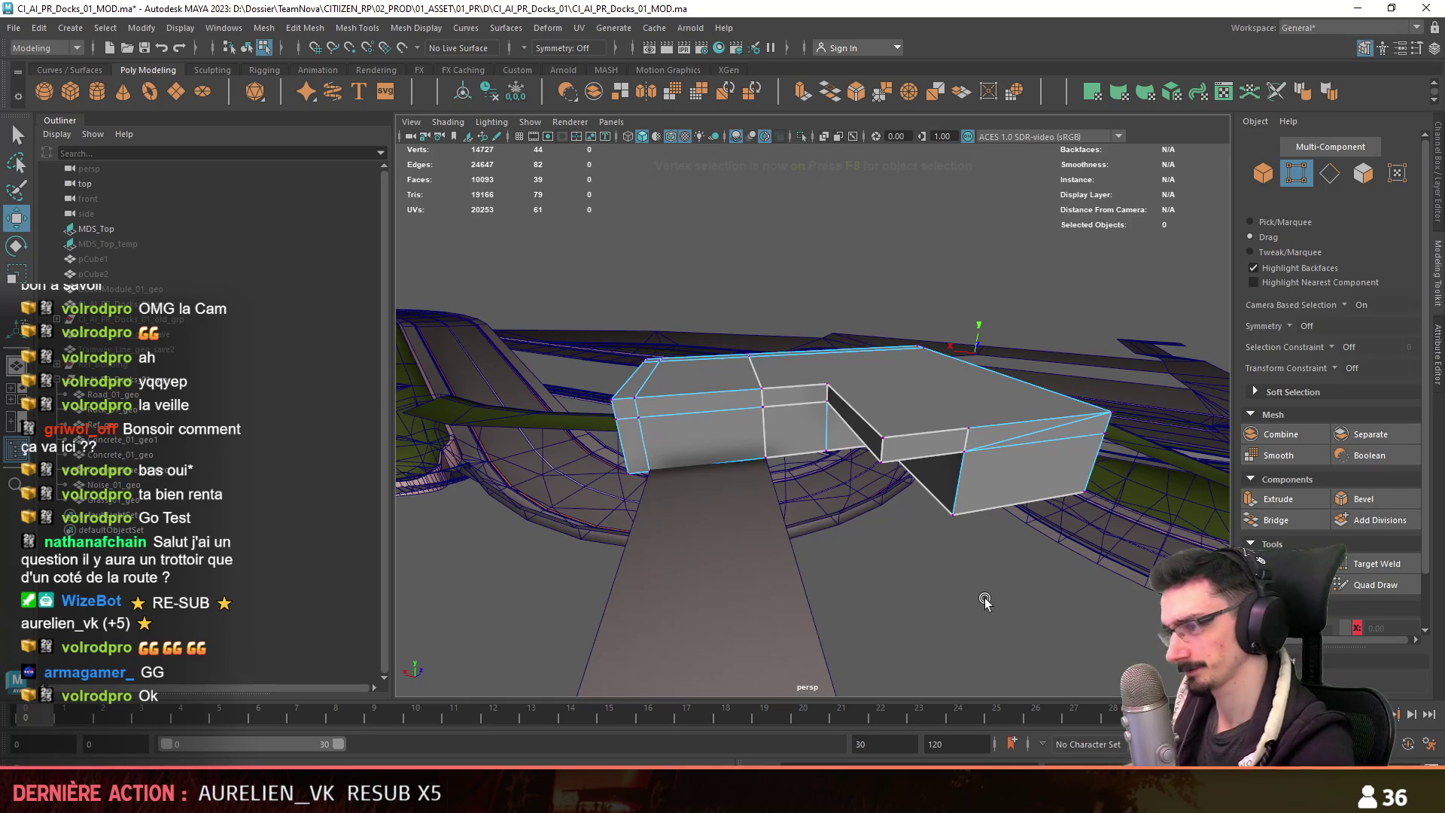
Delete the stray edge on the block's top and check the step-corner vertex.
key(F10)
click(960, 434)
key(Delete)
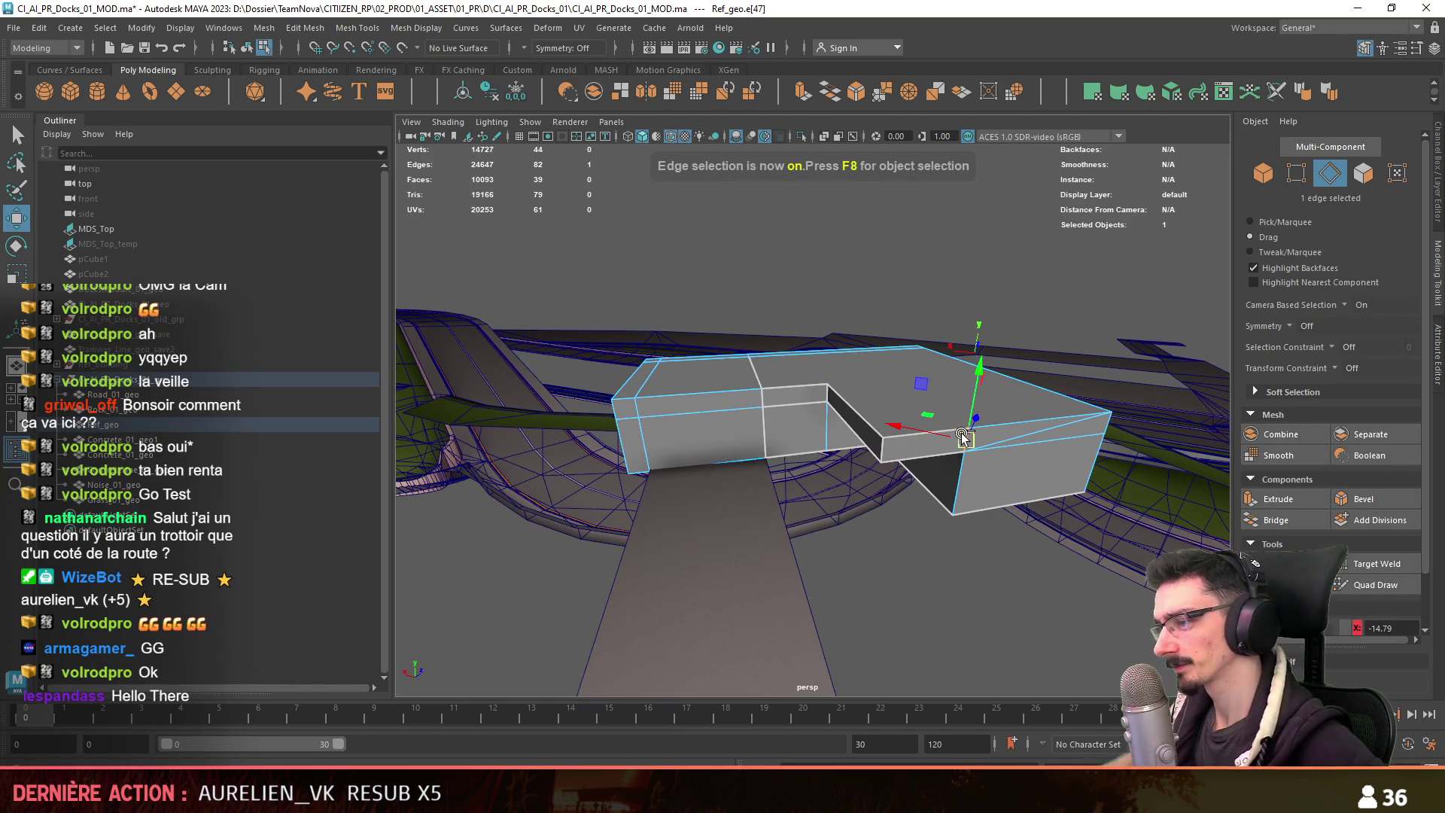
mouse_move(960, 432)
alt+mouse_down()
mouse_move(999, 614)
mouse_move(870, 549)
mouse_move(930, 548)
mouse_move(923, 527)
alt+mouse_up()
key(F9)
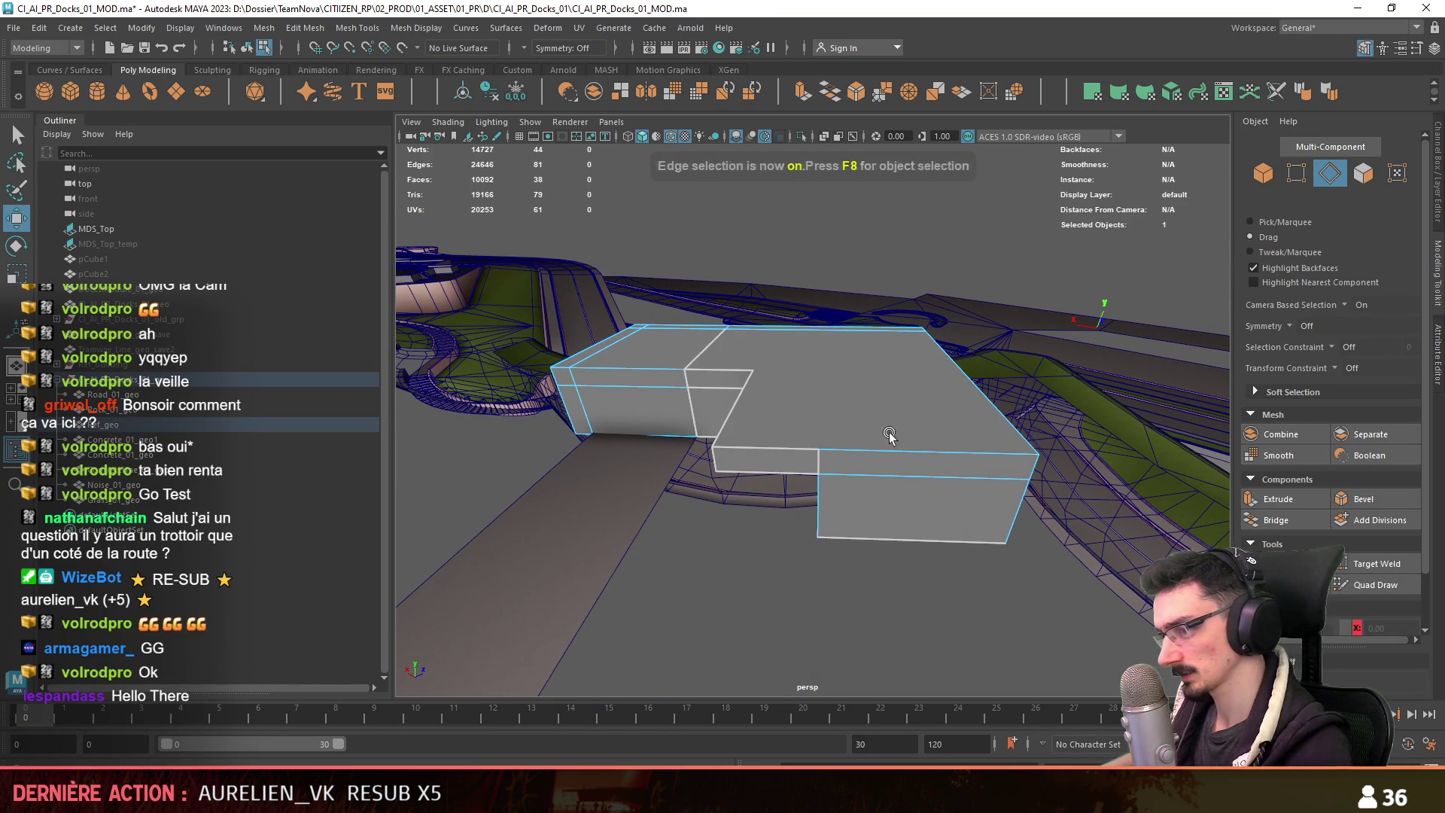
click(933, 456)
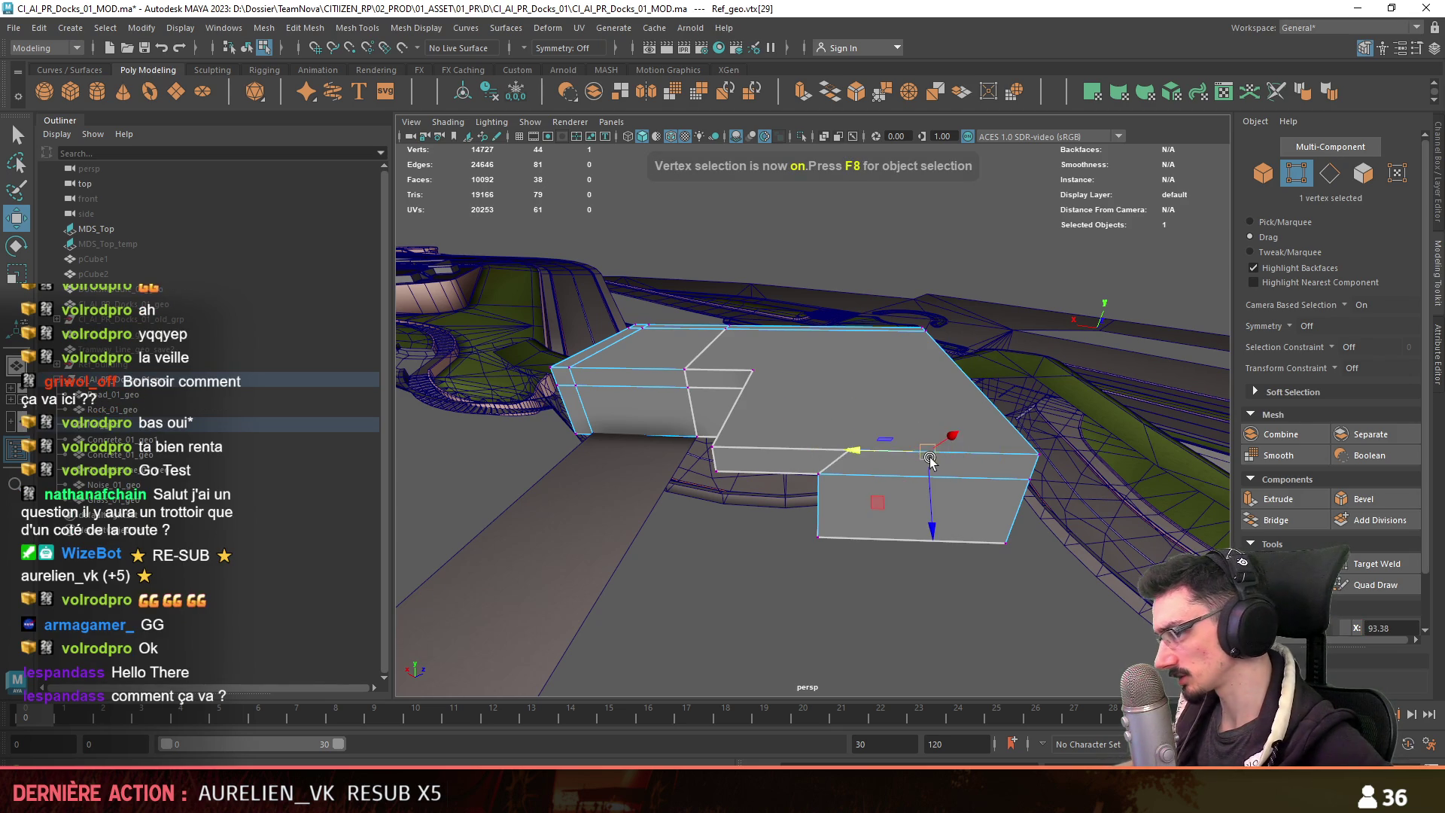
mouse_move(808, 433)
alt+mouse_down()
mouse_move(870, 526)
mouse_move(1000, 519)
mouse_move(1031, 548)
mouse_move(911, 554)
mouse_move(918, 602)
mouse_move(896, 574)
alt+mouse_up()
click(983, 553)
Delete the remaining top faces, leaving an open-topped shell, then select the front-left corner edges.
key(F11)
click(863, 502)
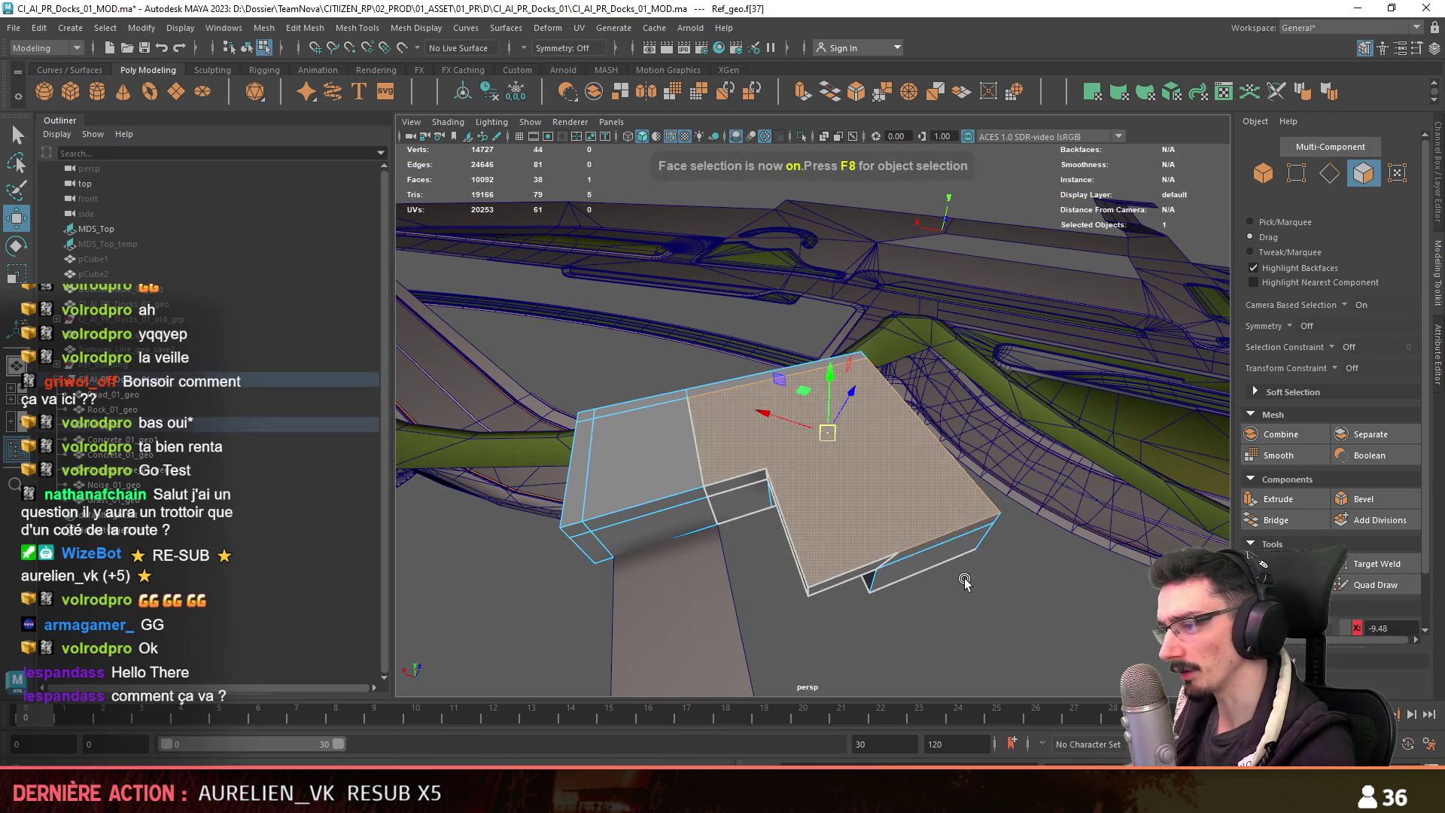
key(Delete)
key(F10)
mouse_move(978, 632)
alt+mouse_down()
mouse_move(901, 580)
mouse_move(926, 503)
mouse_move(1049, 600)
mouse_move(915, 520)
mouse_move(924, 503)
mouse_move(982, 508)
mouse_move(761, 496)
mouse_move(843, 540)
alt+mouse_up()
click(926, 500)
key(F11)
click(924, 503)
key(Delete)
key(F10)
click(843, 540)
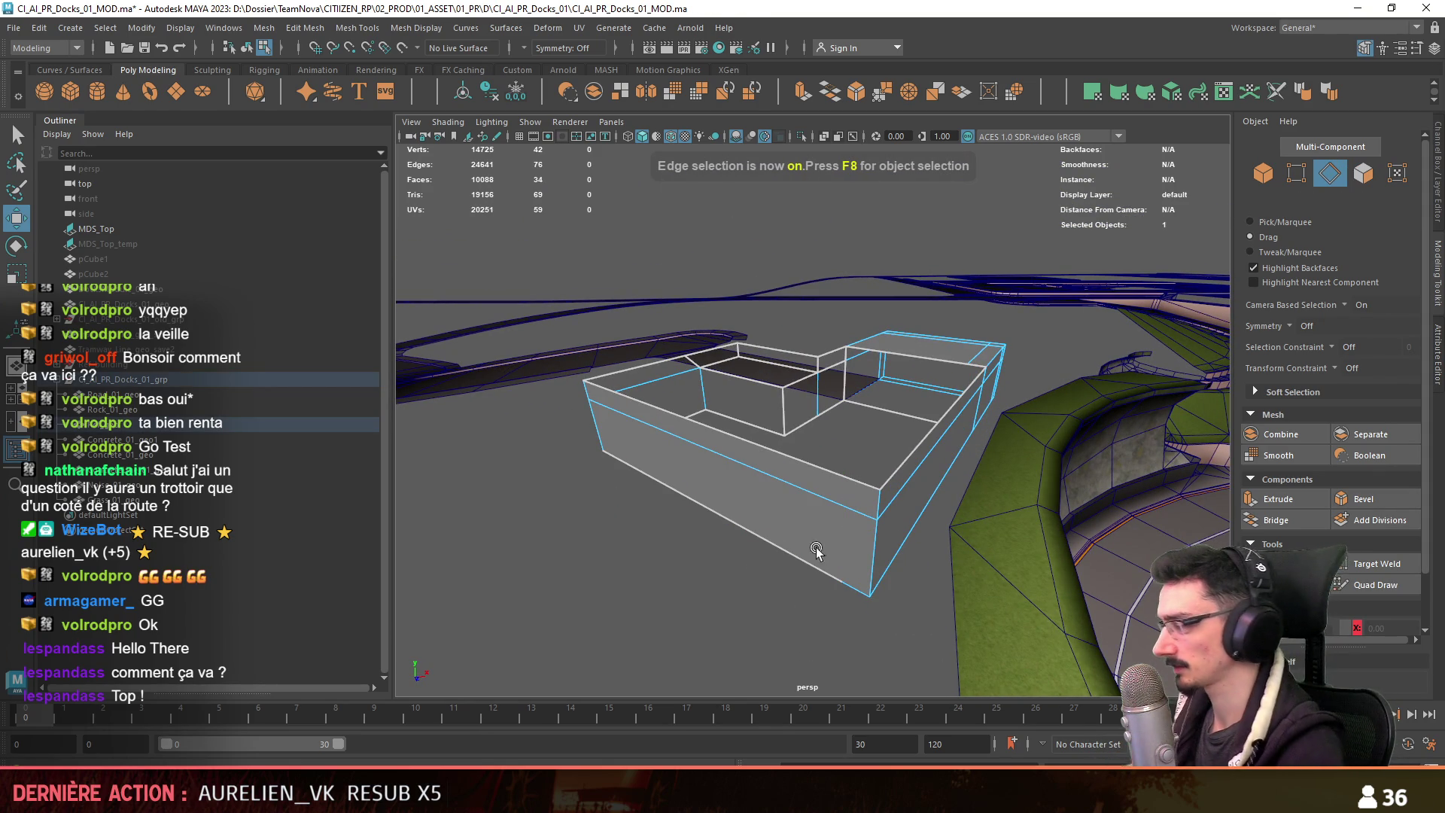
Extrude the two top-left corner edges of the box.
click(626, 371)
shift+click(781, 460)
mouse_move(780, 461)
alt+mouse_down()
mouse_move(865, 526)
mouse_move(600, 506)
mouse_move(897, 517)
mouse_move(946, 411)
mouse_move(798, 489)
alt+mouse_up()
key(ctrl+e)
mouse_move(819, 574)
alt+mouse_down()
mouse_move(812, 507)
mouse_move(725, 500)
mouse_move(735, 516)
mouse_move(829, 474)
mouse_move(816, 509)
mouse_move(859, 498)
alt+mouse_up()
click(824, 507)
Connect the three long parallel edges with a new cut.
double_click(860, 498)
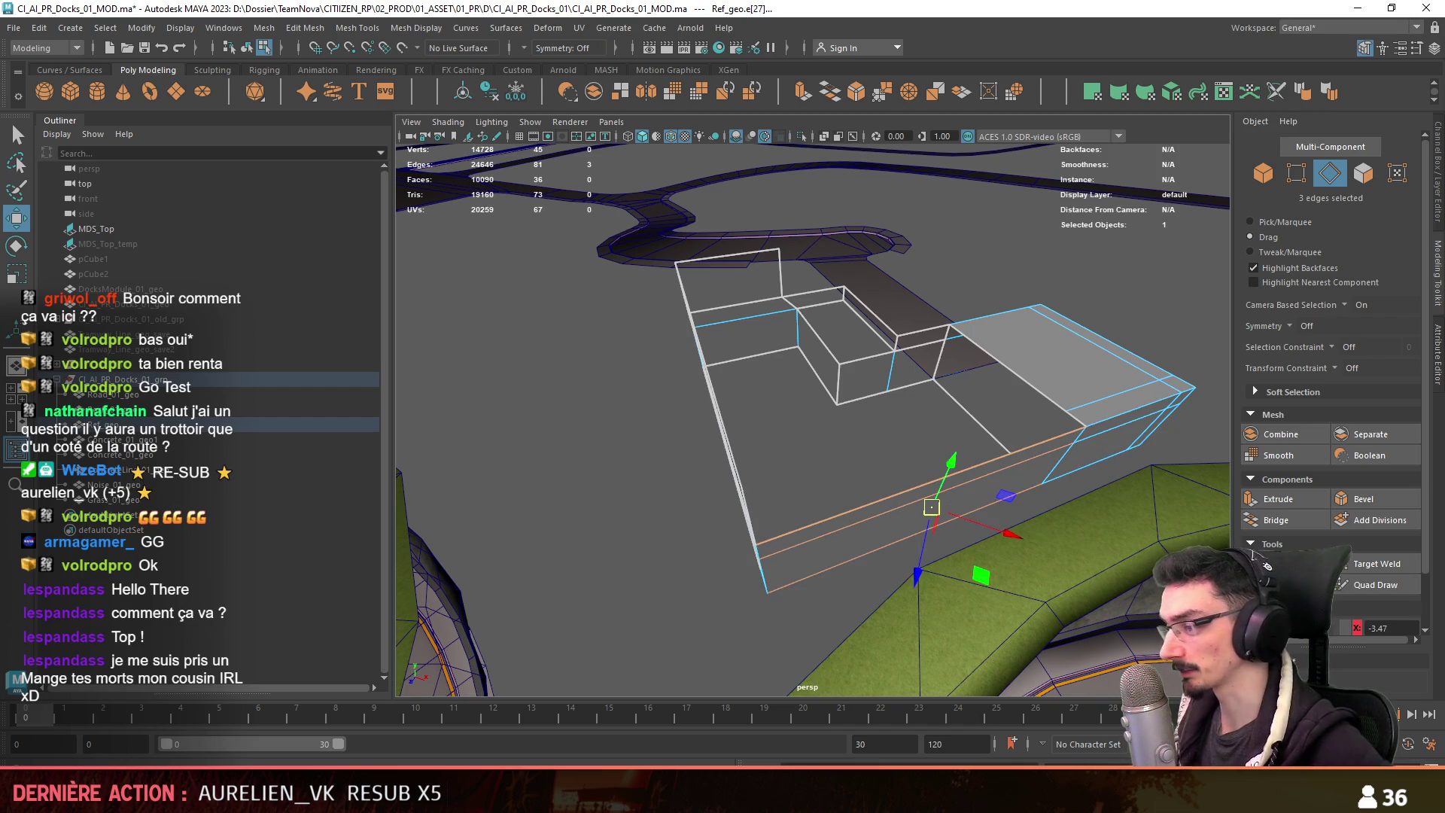
key(w)
alt+drag(806, 600, 1022, 325)
key(w)
click(763, 502)
mouse_move(726, 567)
alt+mouse_down()
mouse_move(893, 561)
mouse_move(890, 490)
mouse_move(950, 543)
mouse_move(837, 454)
alt+mouse_up()
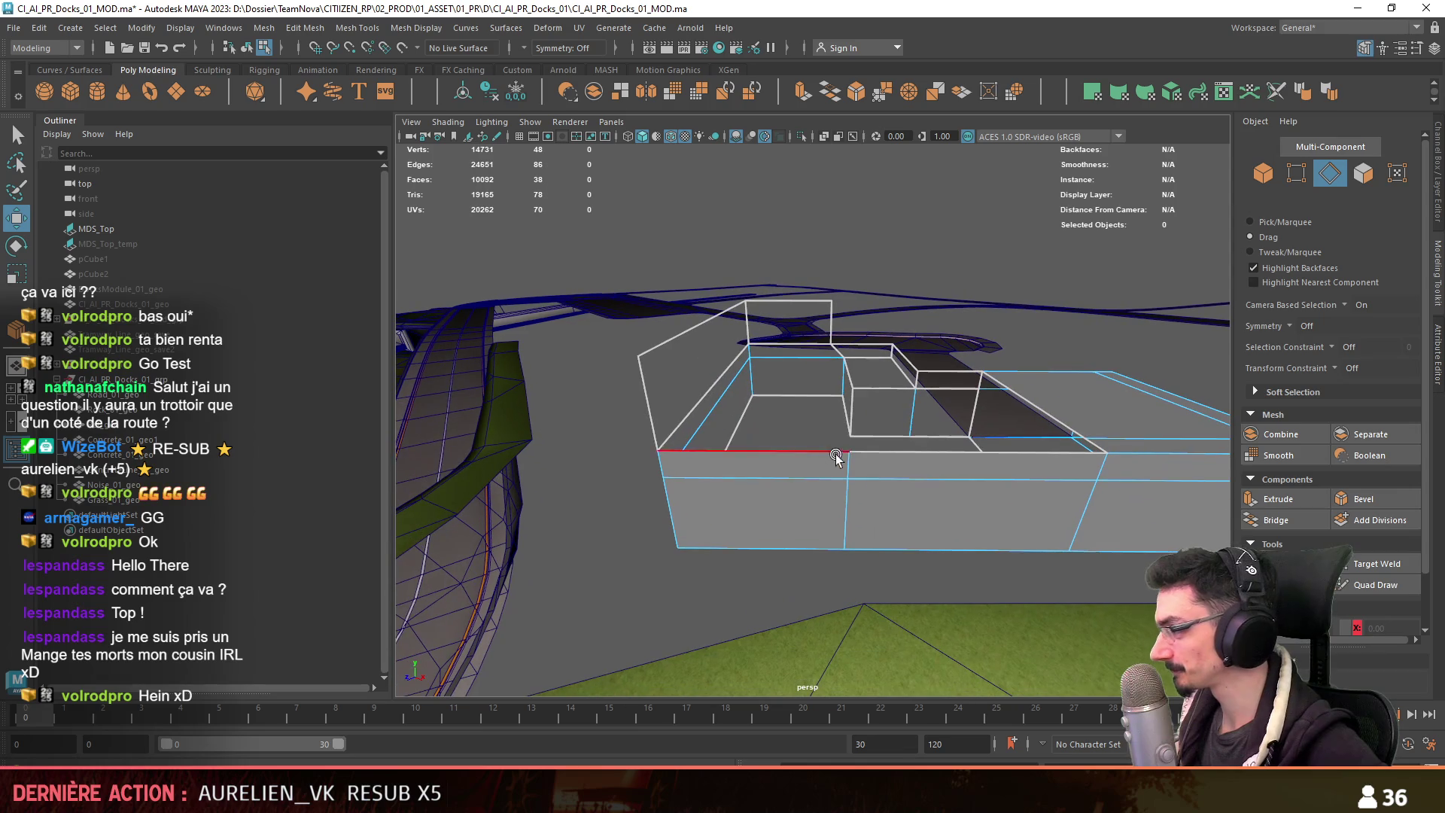
Extrude the top front edge and raise it into a taller front wall.
double_click(837, 505)
scroll(1262, 547, down, 2)
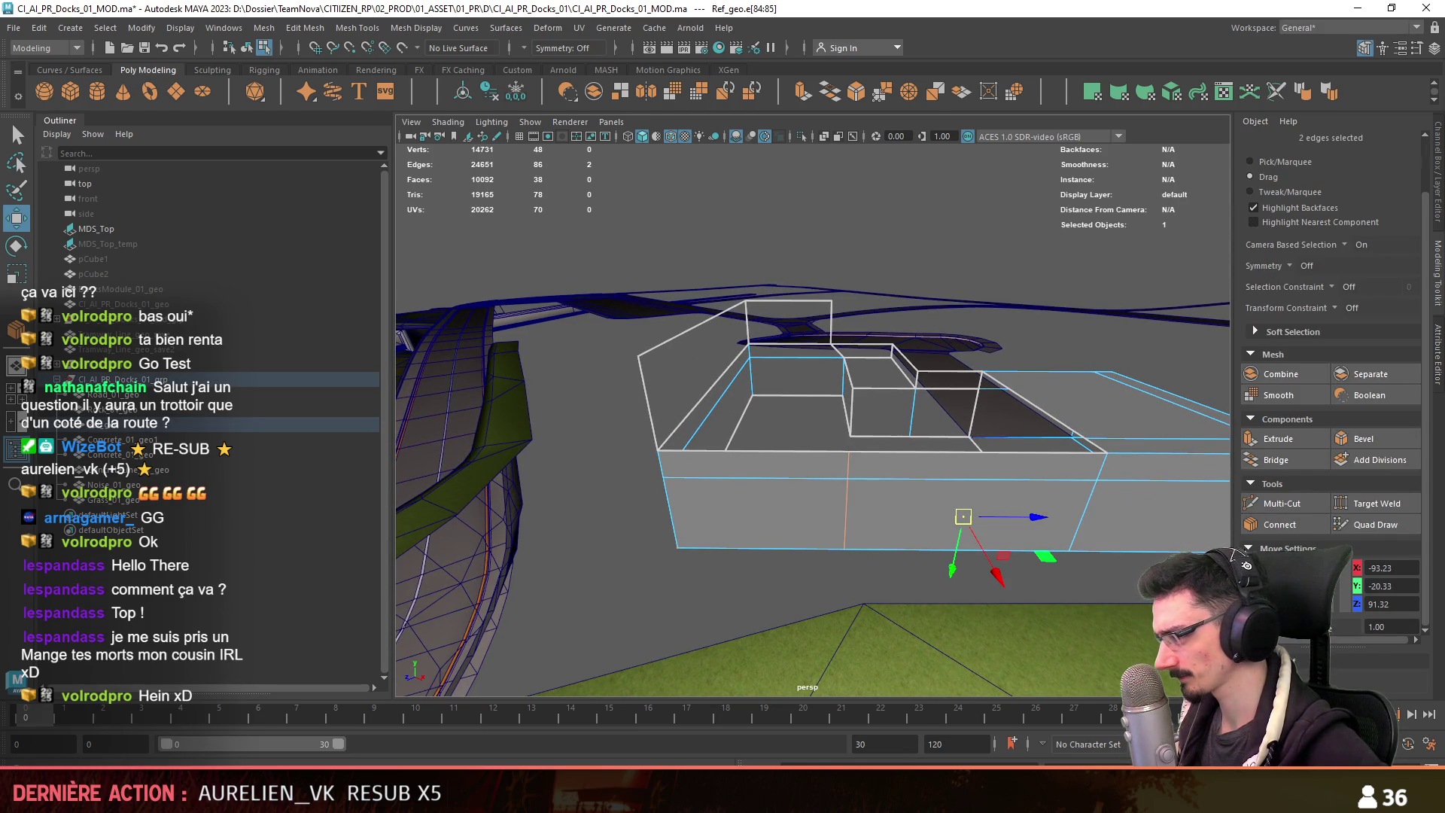
click(752, 451)
key(ctrl+e)
drag(779, 414, 779, 323)
Pick an edge-insert mesh tool and select the top wall edge.
key(F11)
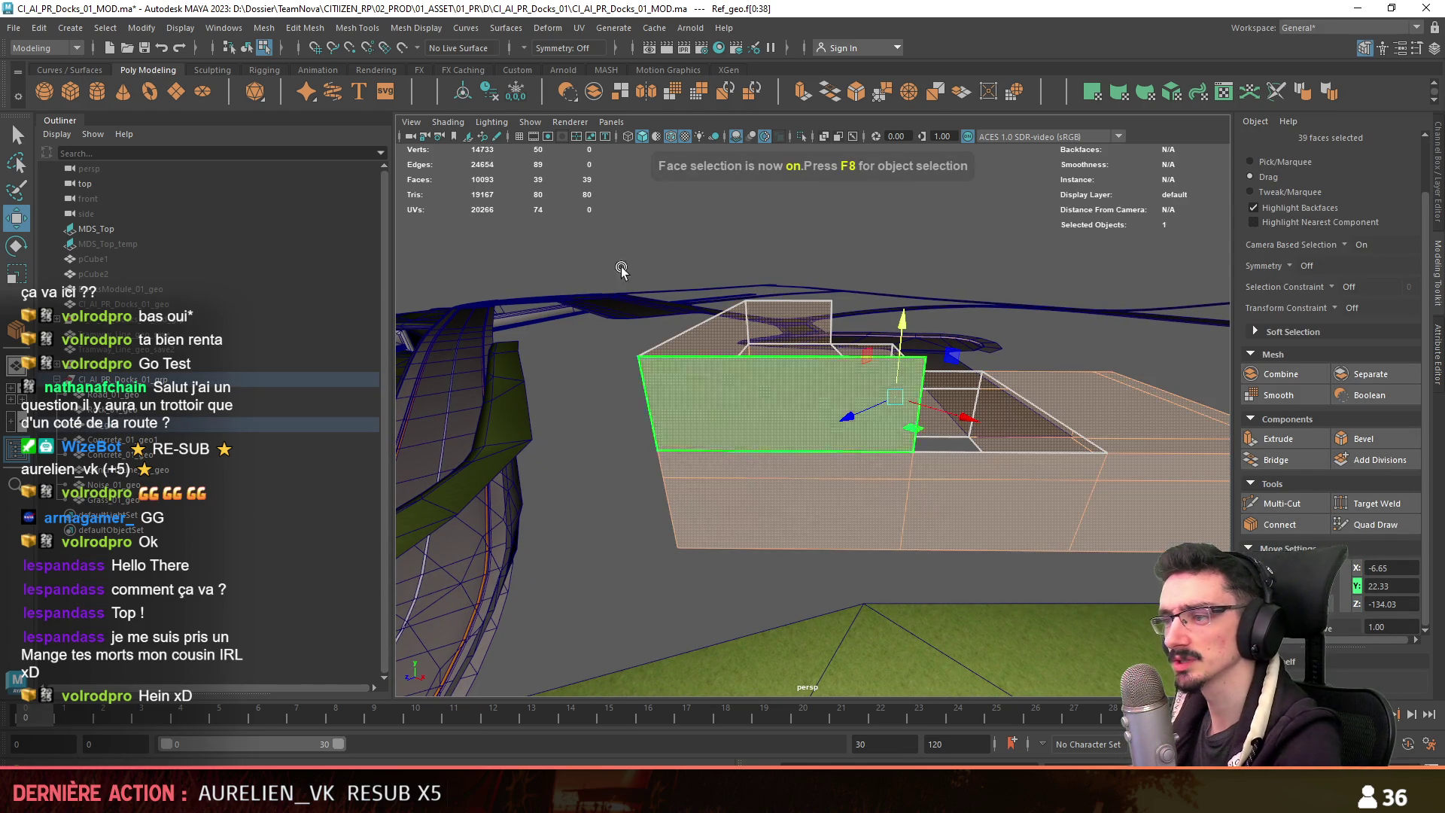
click(378, 31)
click(353, 186)
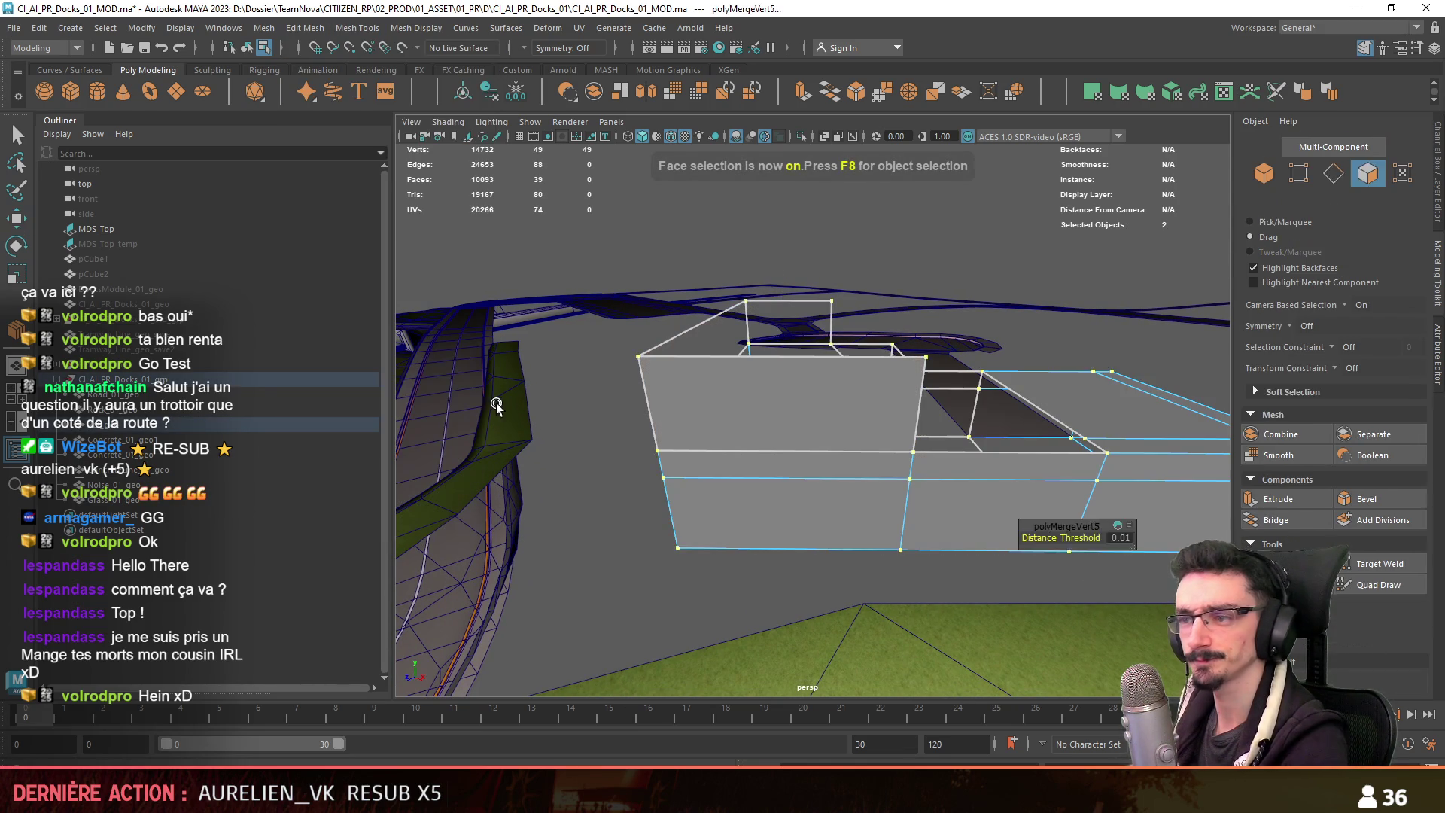
click(919, 402)
mouse_move(920, 402)
alt+mouse_down()
mouse_move(578, 422)
mouse_move(650, 430)
mouse_move(758, 404)
mouse_move(737, 530)
alt+mouse_up()
alt+drag(957, 517, 884, 536)
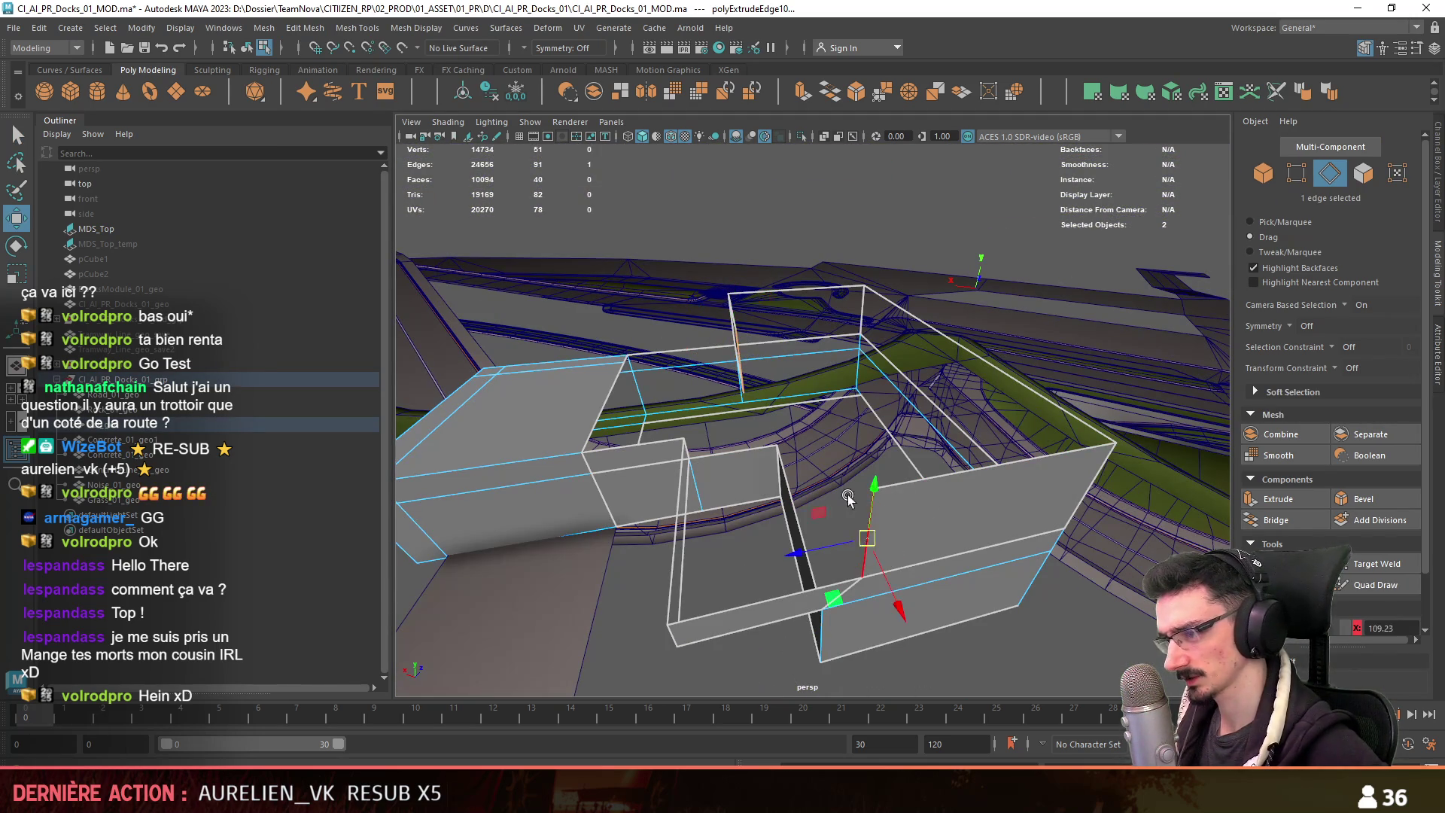
Extrude a new wall section near the top and bridge the gap with a face.
shift+drag(802, 556, 1027, 647)
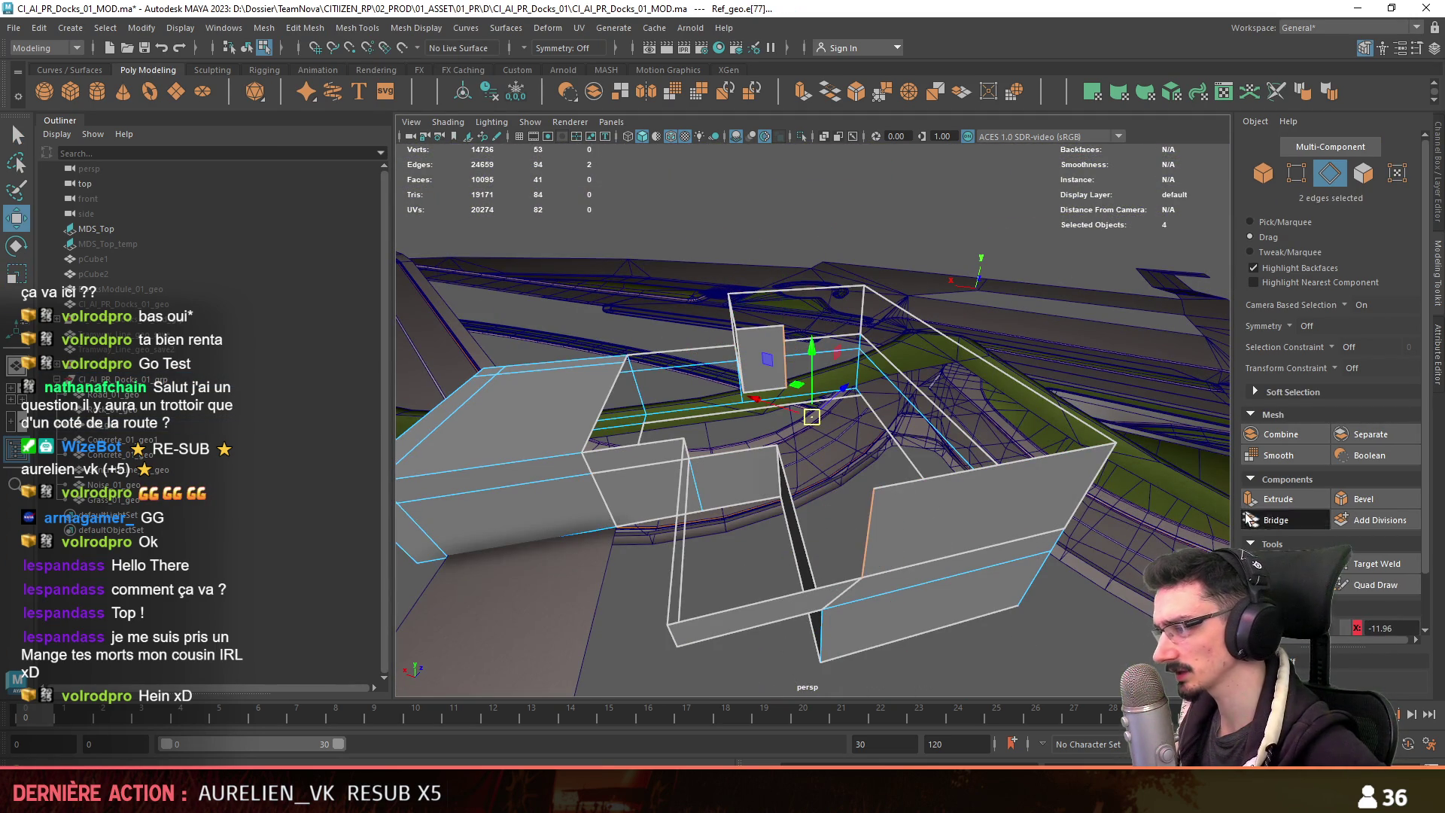
click(1245, 519)
scroll(962, 649, down, 3)
alt+drag(903, 455, 850, 422)
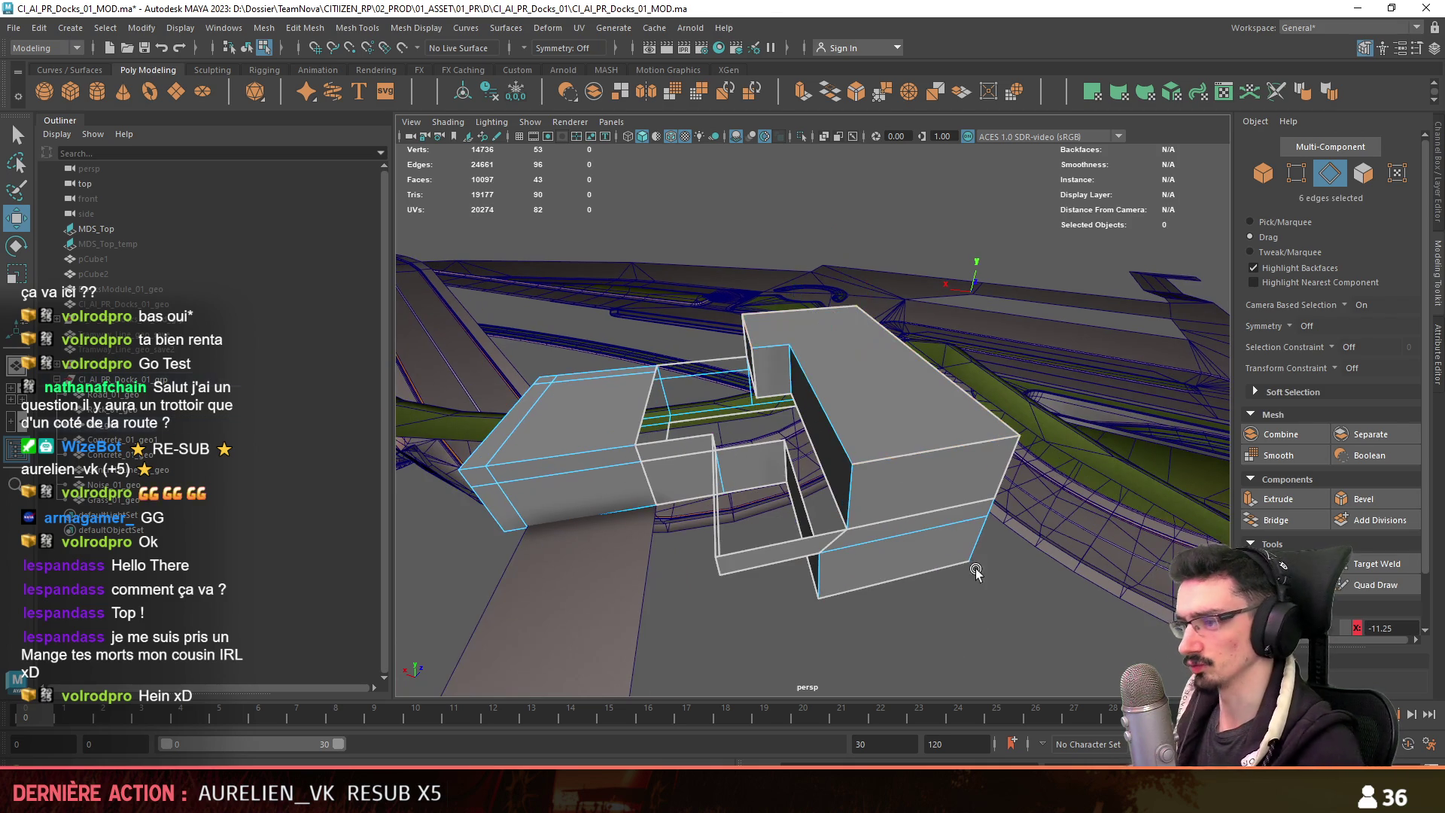
Lift the main and small top faces upward to form the taller rear volume.
key(F9)
click(860, 299)
mouse_move(860, 299)
alt+mouse_down()
mouse_move(862, 478)
mouse_move(793, 358)
mouse_move(846, 341)
alt+mouse_up()
key(F11)
click(865, 346)
shift+click(775, 368)
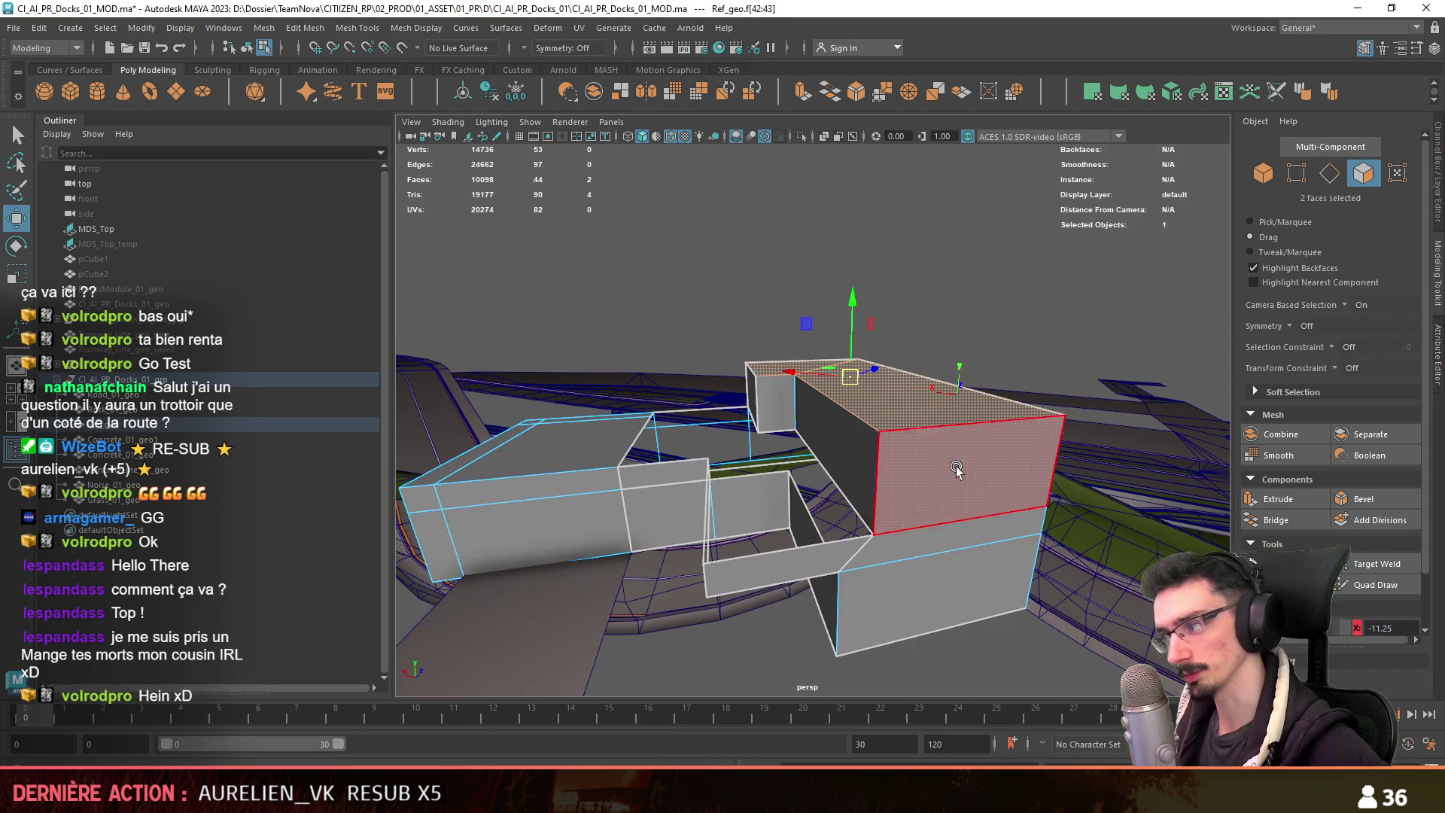
alt+drag(846, 328, 869, 482)
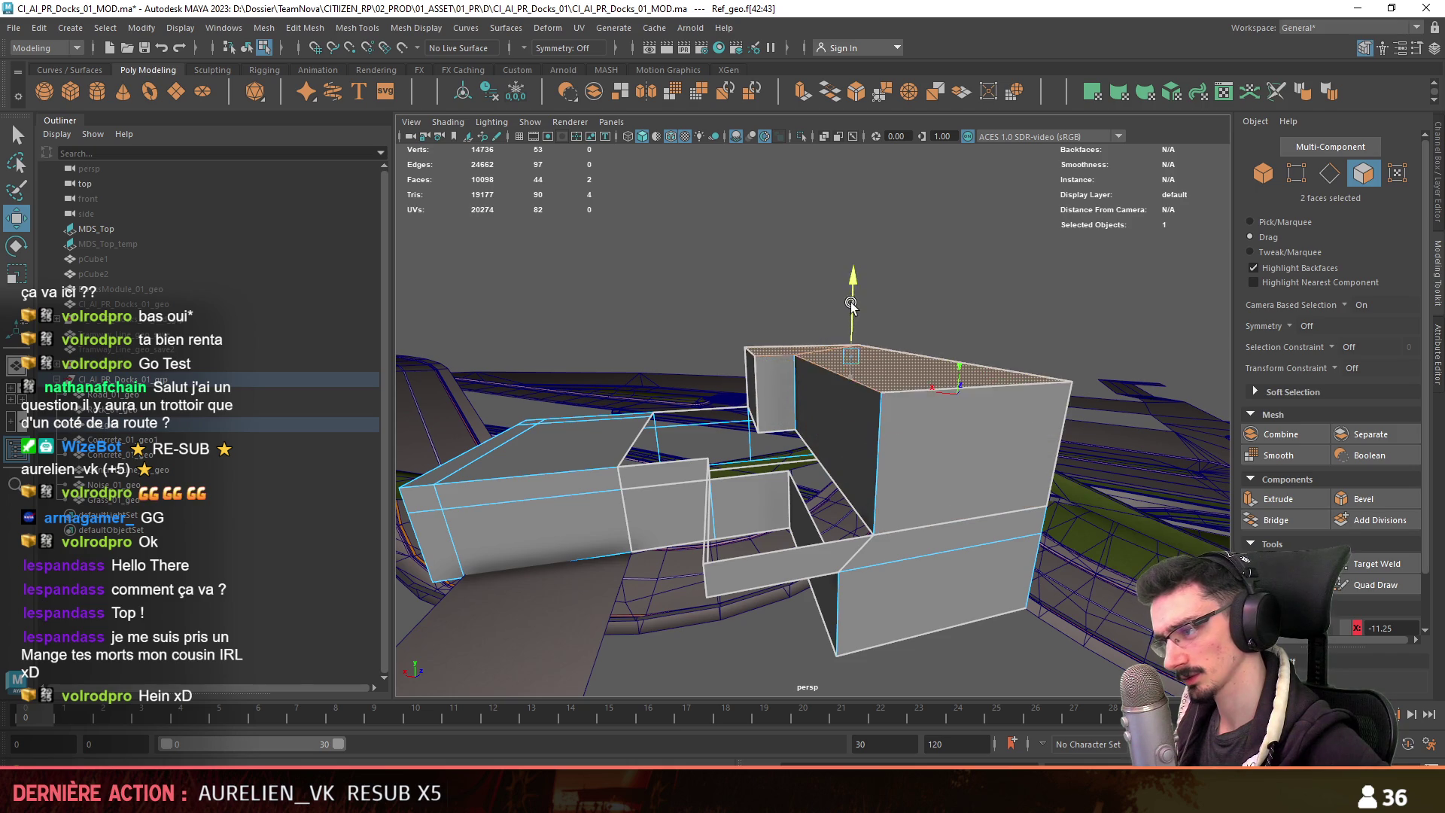
scroll(885, 563, down, 4)
click(885, 563)
Cap the open top border with a face, then undo the last corner-vertex edits.
alt+drag(885, 563, 970, 541)
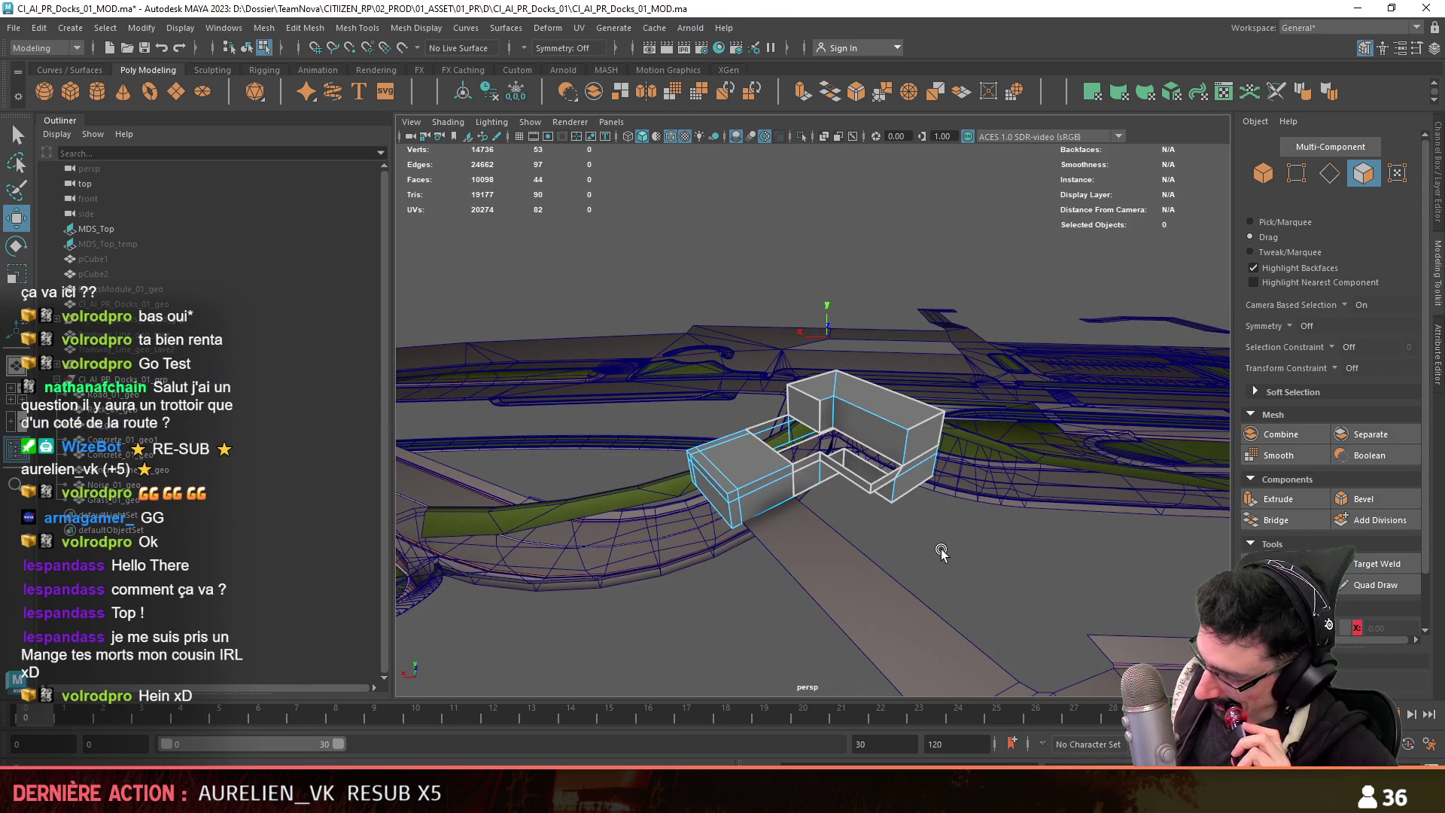
scroll(911, 534, up, 5)
mouse_move(843, 634)
alt+mouse_down()
mouse_move(870, 526)
mouse_move(816, 532)
mouse_move(788, 514)
mouse_move(945, 522)
mouse_move(830, 624)
alt+mouse_up()
double_click(819, 521)
key(F9)
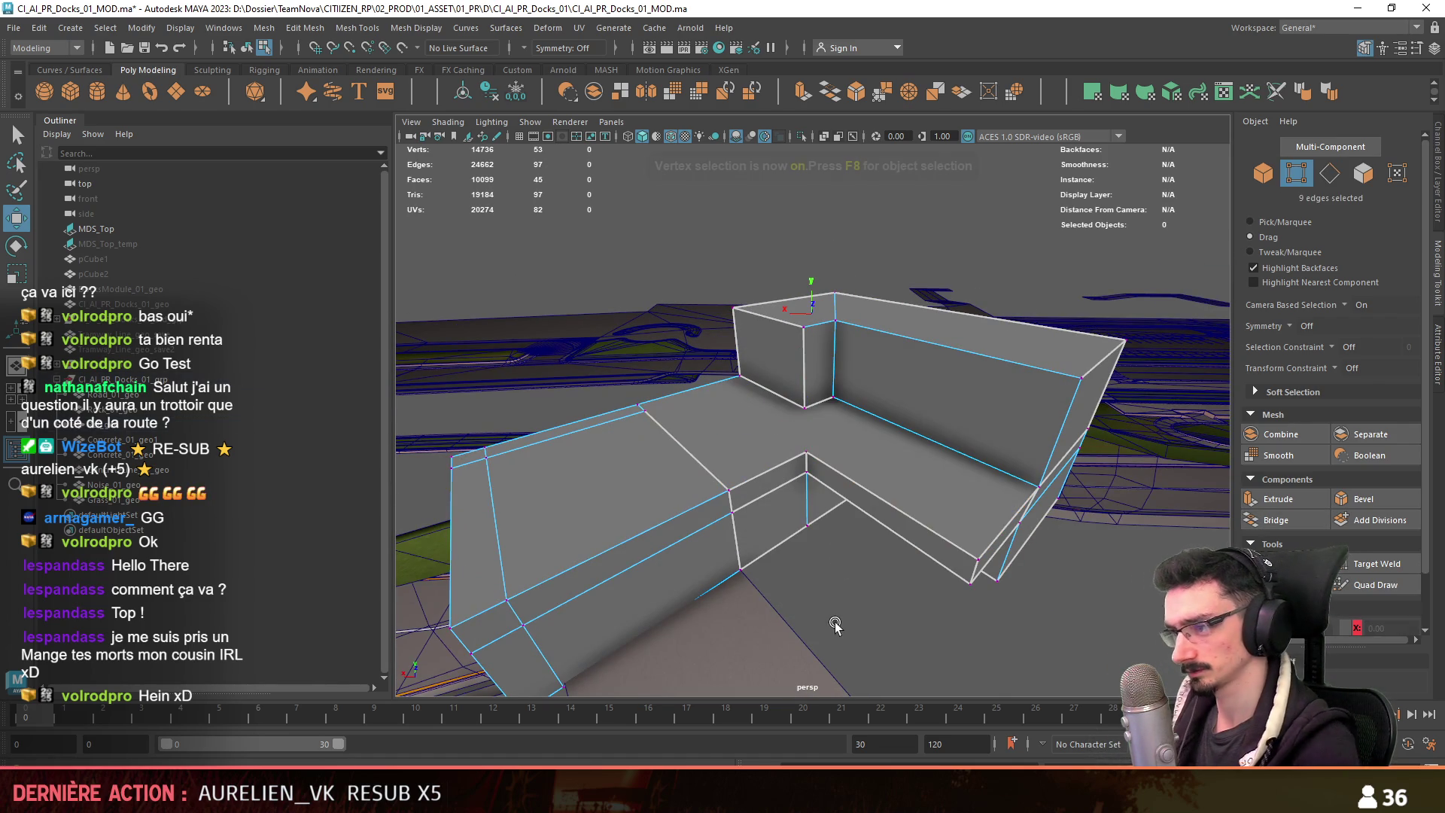
click(804, 407)
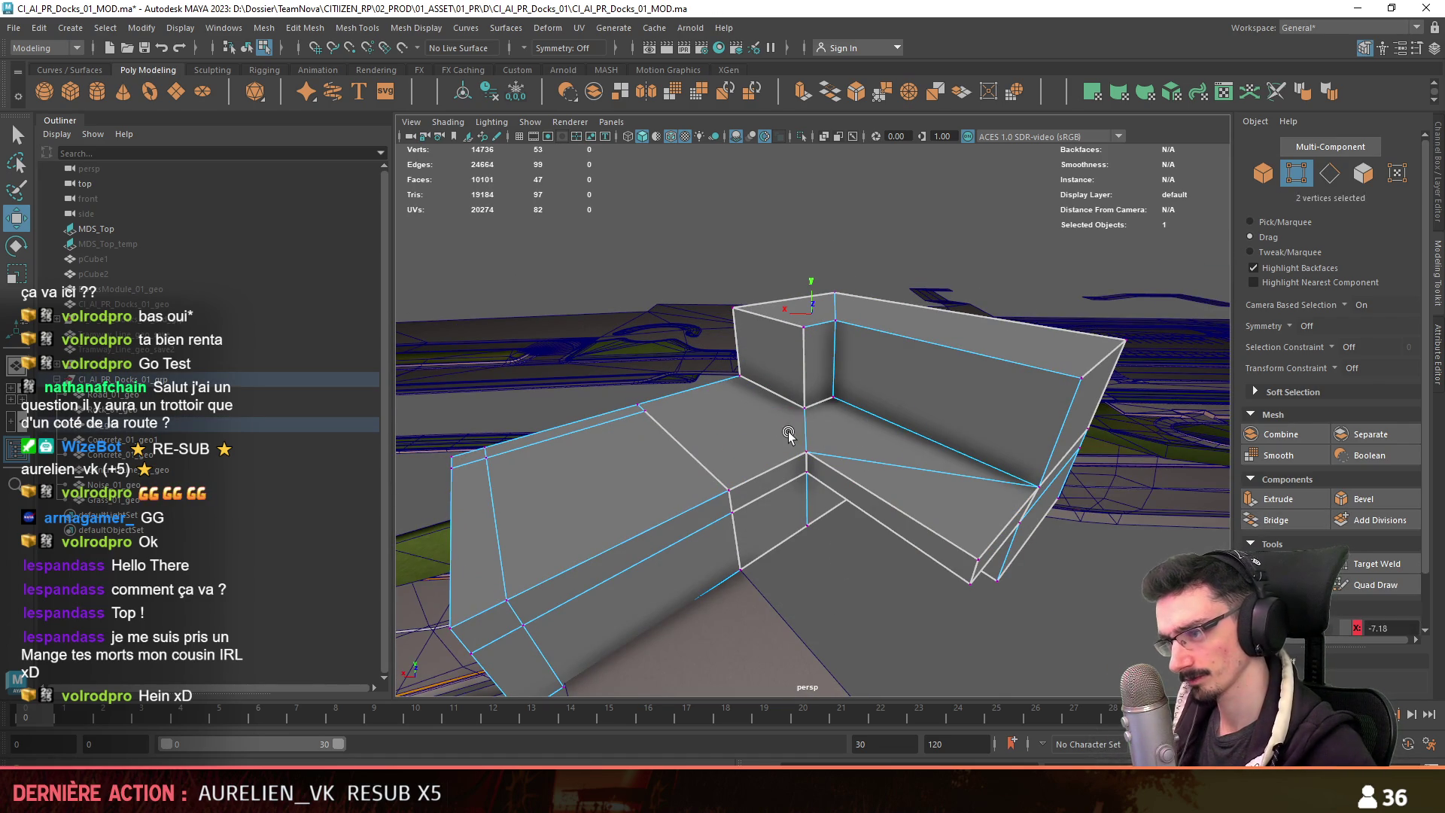
alt+drag(785, 412, 675, 435)
key(ctrl+z)
key(ctrl+z)
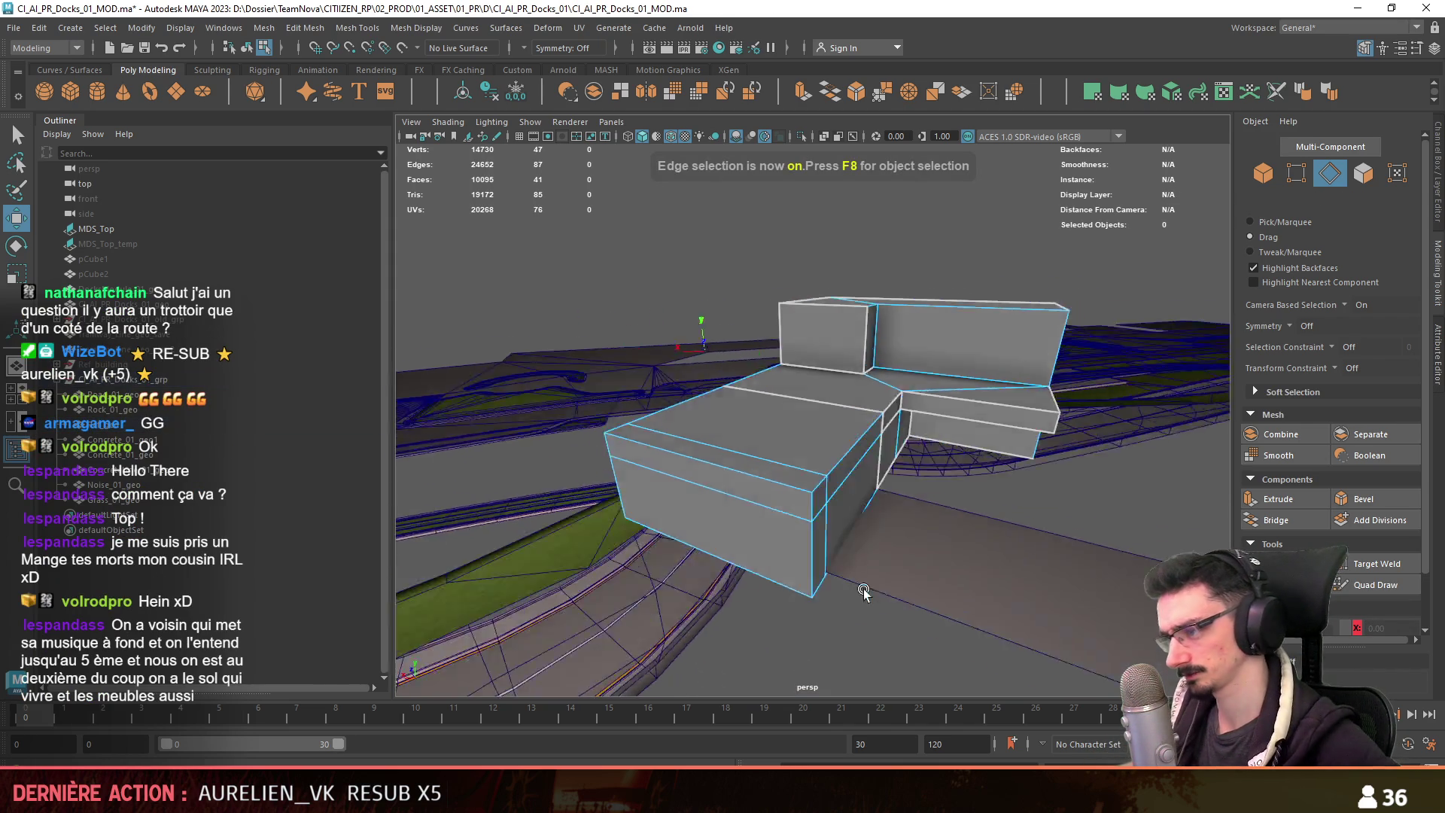
Delete the block's front face and a second unwanted face.
click(804, 508)
key(Delete)
click(803, 509)
key(Delete)
key(F10)
mouse_move(804, 509)
alt+mouse_down()
mouse_move(849, 461)
mouse_move(815, 516)
alt+mouse_up()
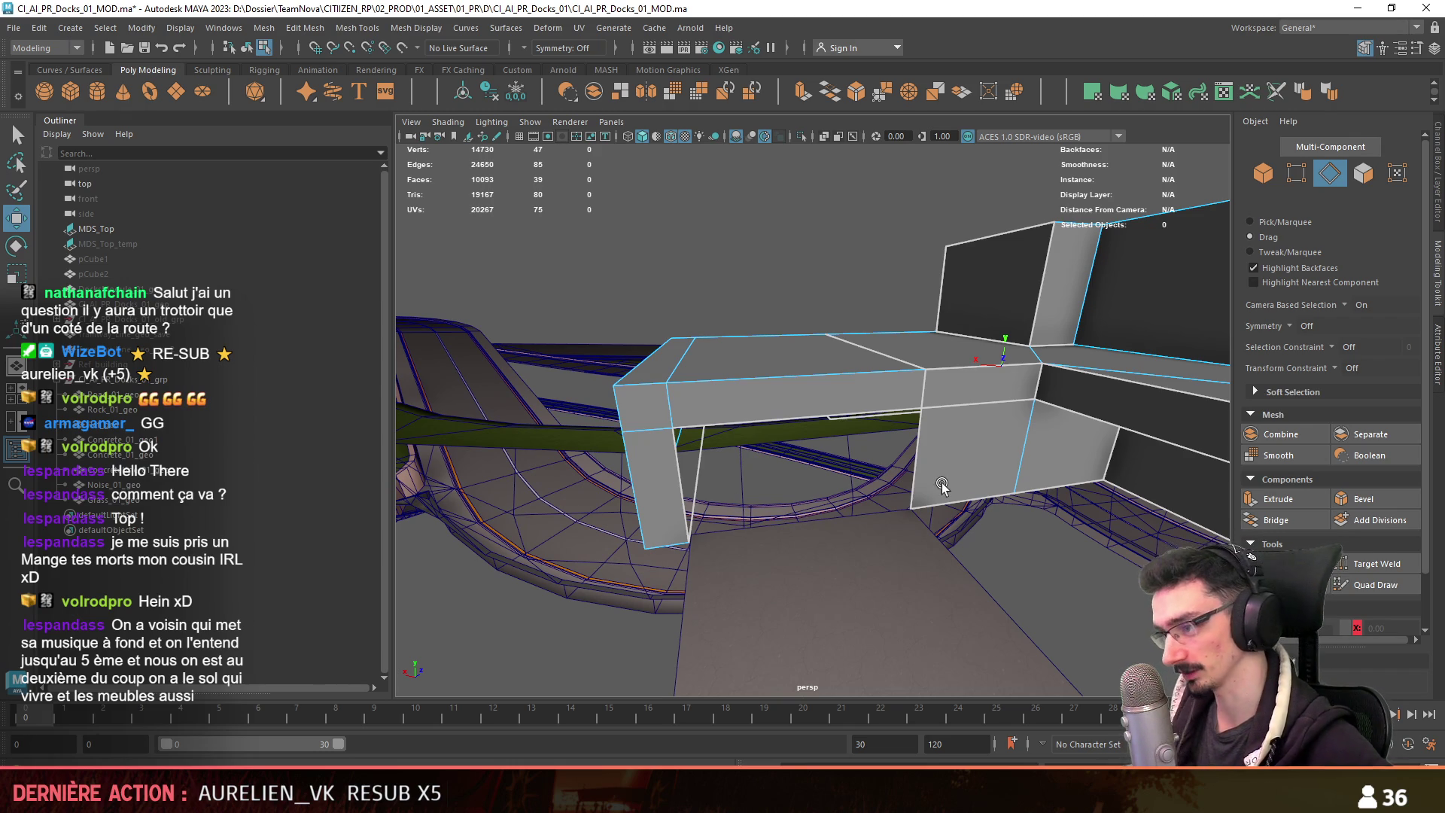
Extrude two lower edges into a new band strip.
click(906, 463)
alt+drag(807, 519, 797, 529)
mouse_move(702, 534)
alt+mouse_down()
mouse_move(738, 497)
mouse_move(838, 541)
alt+mouse_up()
shift+click(684, 476)
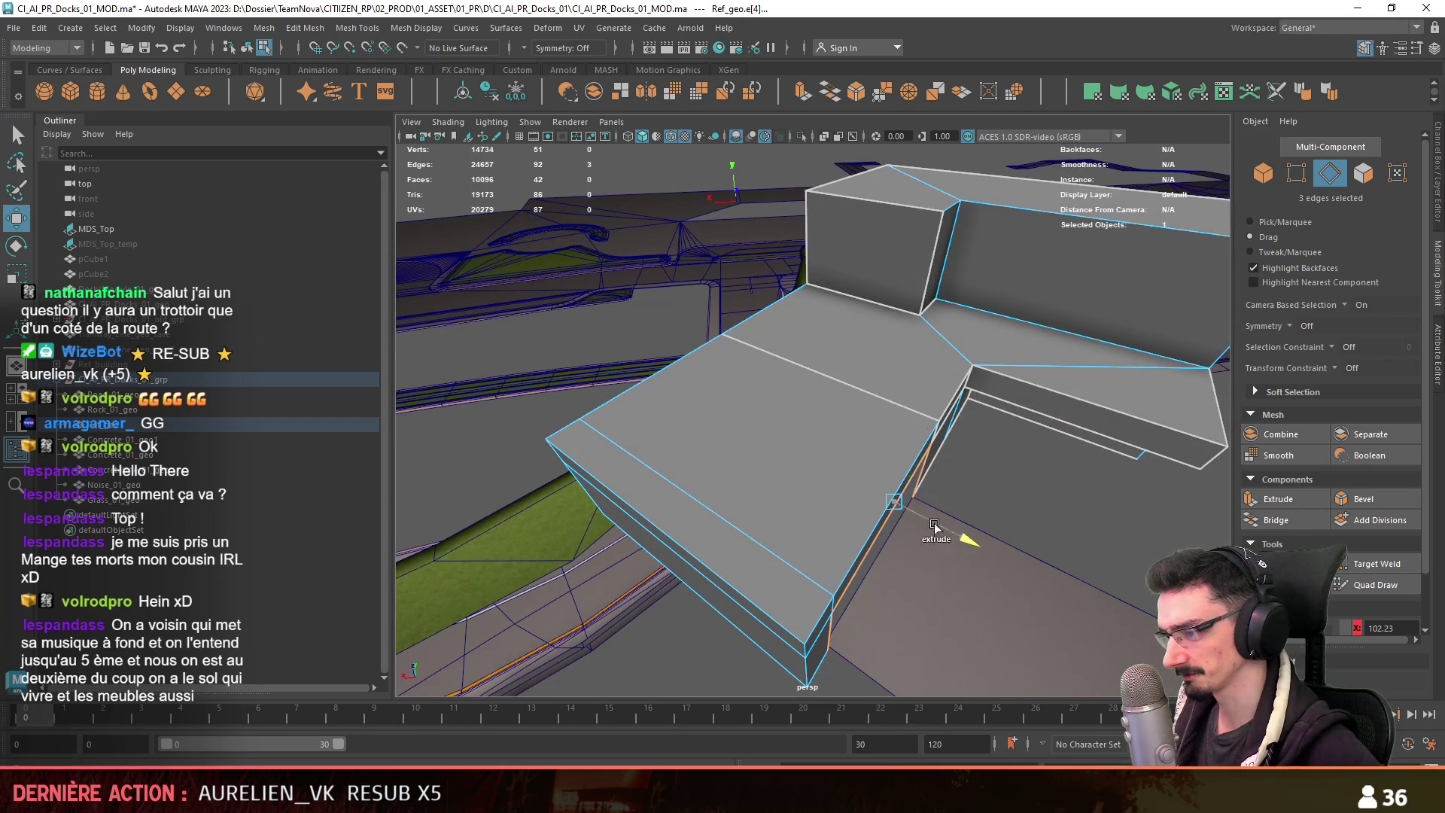
mouse_move(846, 487)
alt+mouse_down()
mouse_move(752, 421)
mouse_move(910, 259)
mouse_move(956, 288)
alt+mouse_up()
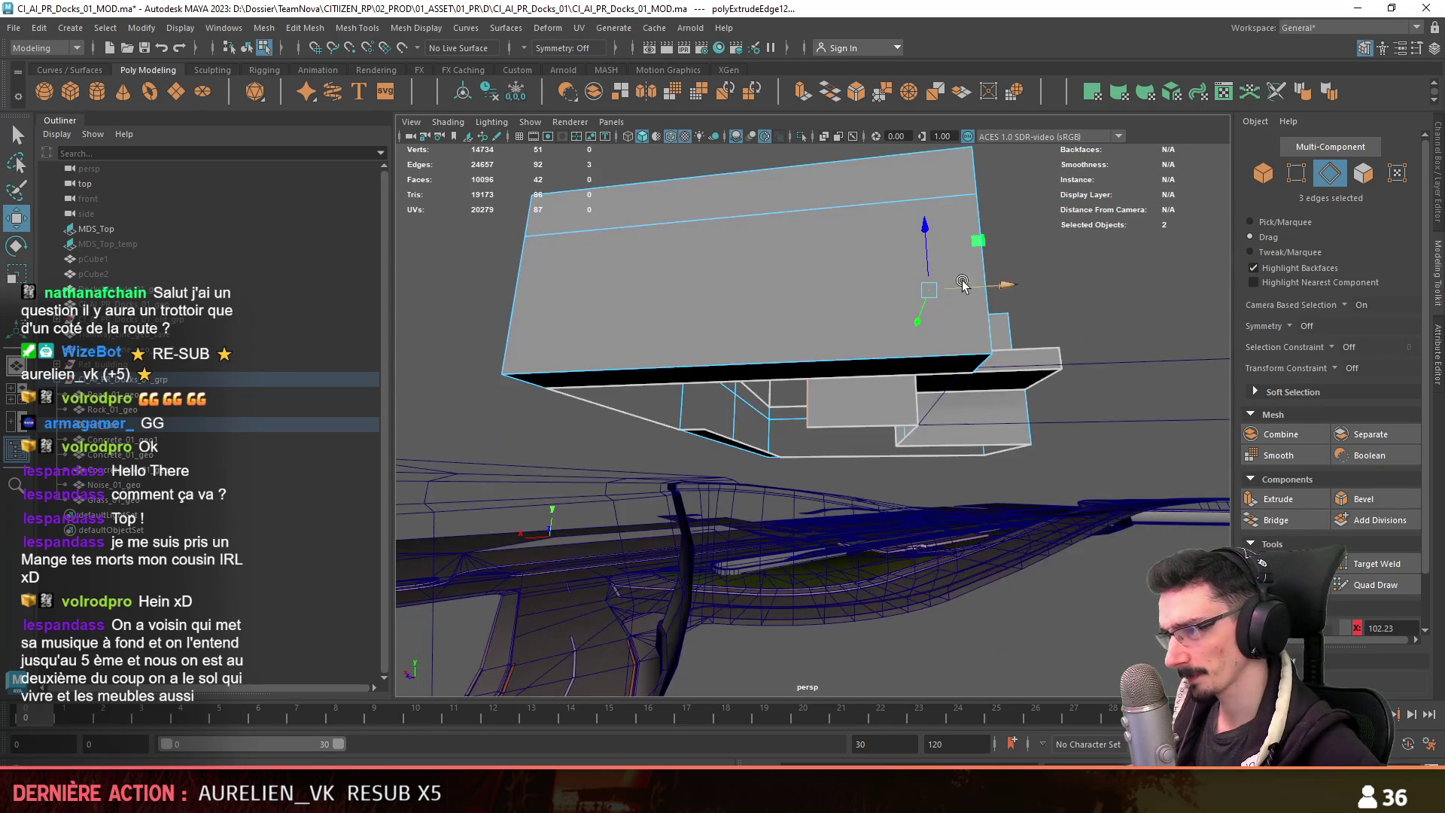
alt+drag(840, 389, 954, 431)
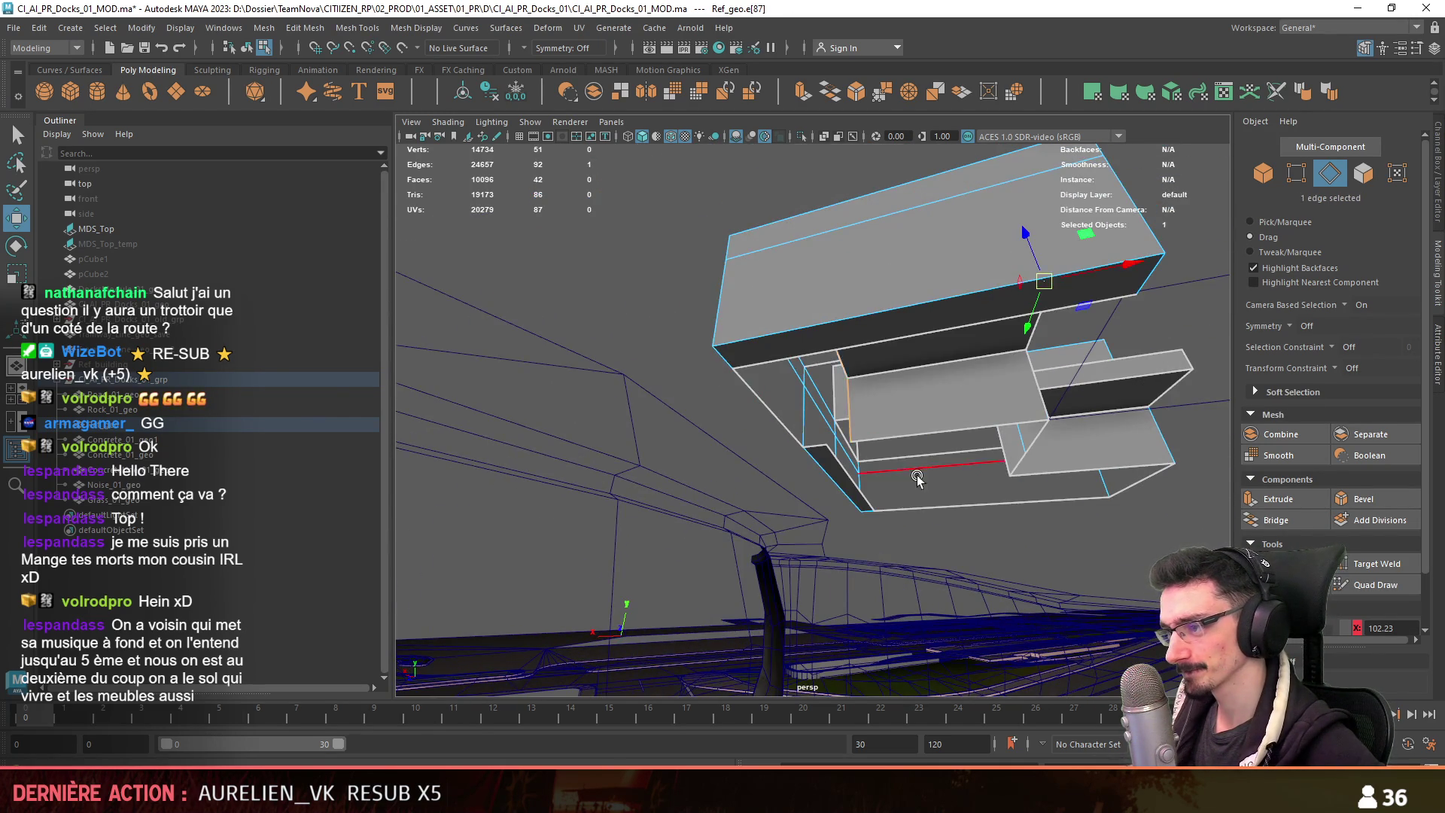
Bridge two edges with a face to close the underside gap.
shift+click(921, 473)
scroll(903, 467, up, 5)
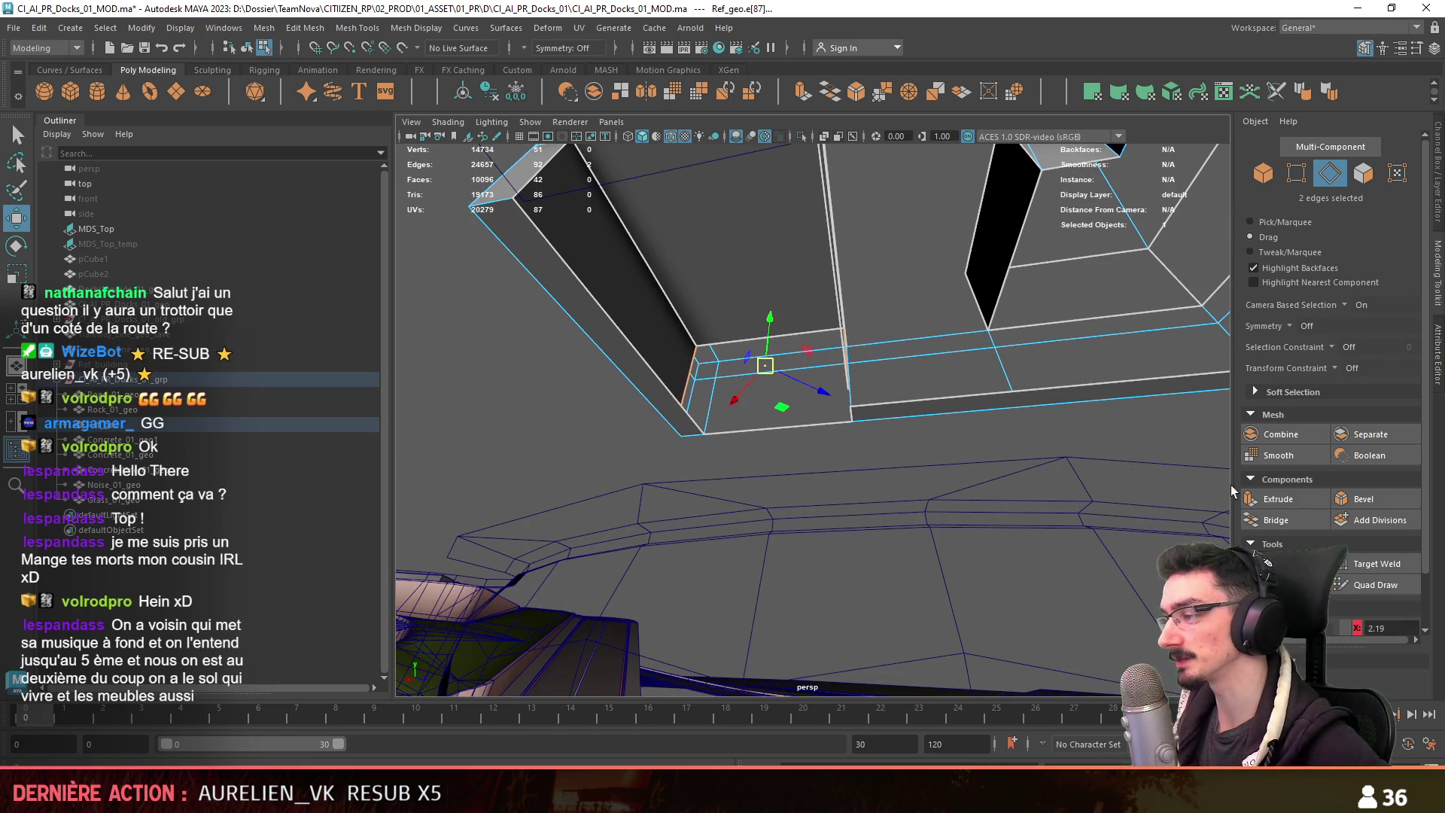
click(1288, 518)
alt+drag(978, 489, 887, 508)
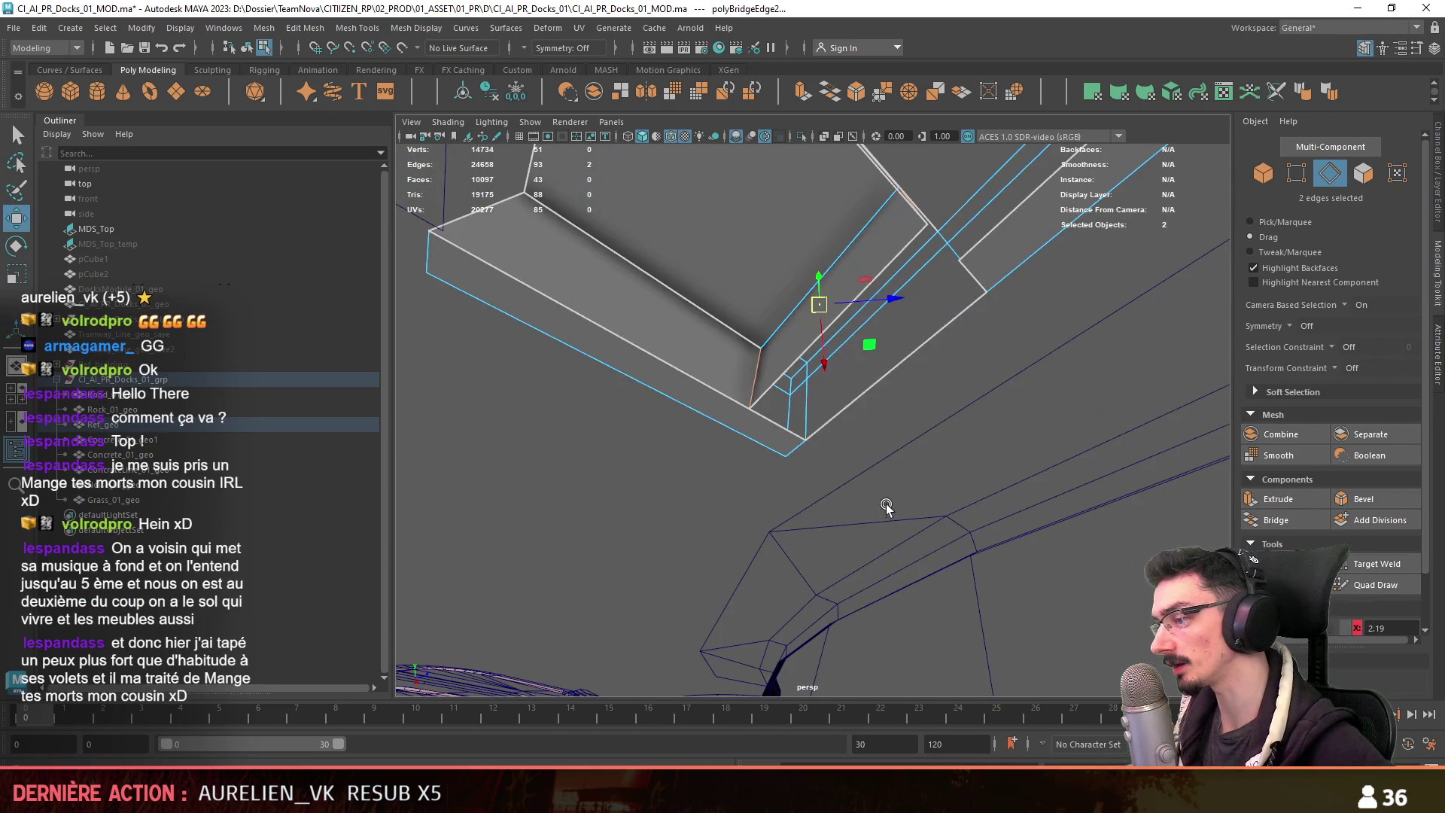
Delete the unwanted bridged face and the long strip face.
key(F11)
click(799, 432)
key(Delete)
mouse_move(806, 429)
alt+mouse_down()
mouse_move(921, 346)
mouse_move(866, 482)
mouse_move(788, 573)
mouse_move(806, 477)
mouse_move(751, 451)
mouse_move(702, 551)
mouse_move(942, 345)
alt+mouse_up()
click(954, 380)
key(Delete)
key(F9)
mouse_move(827, 363)
alt+mouse_down()
mouse_move(791, 430)
mouse_move(708, 464)
mouse_move(870, 491)
mouse_move(763, 519)
mouse_move(784, 530)
mouse_move(735, 603)
mouse_move(714, 553)
mouse_move(1001, 447)
alt+mouse_up()
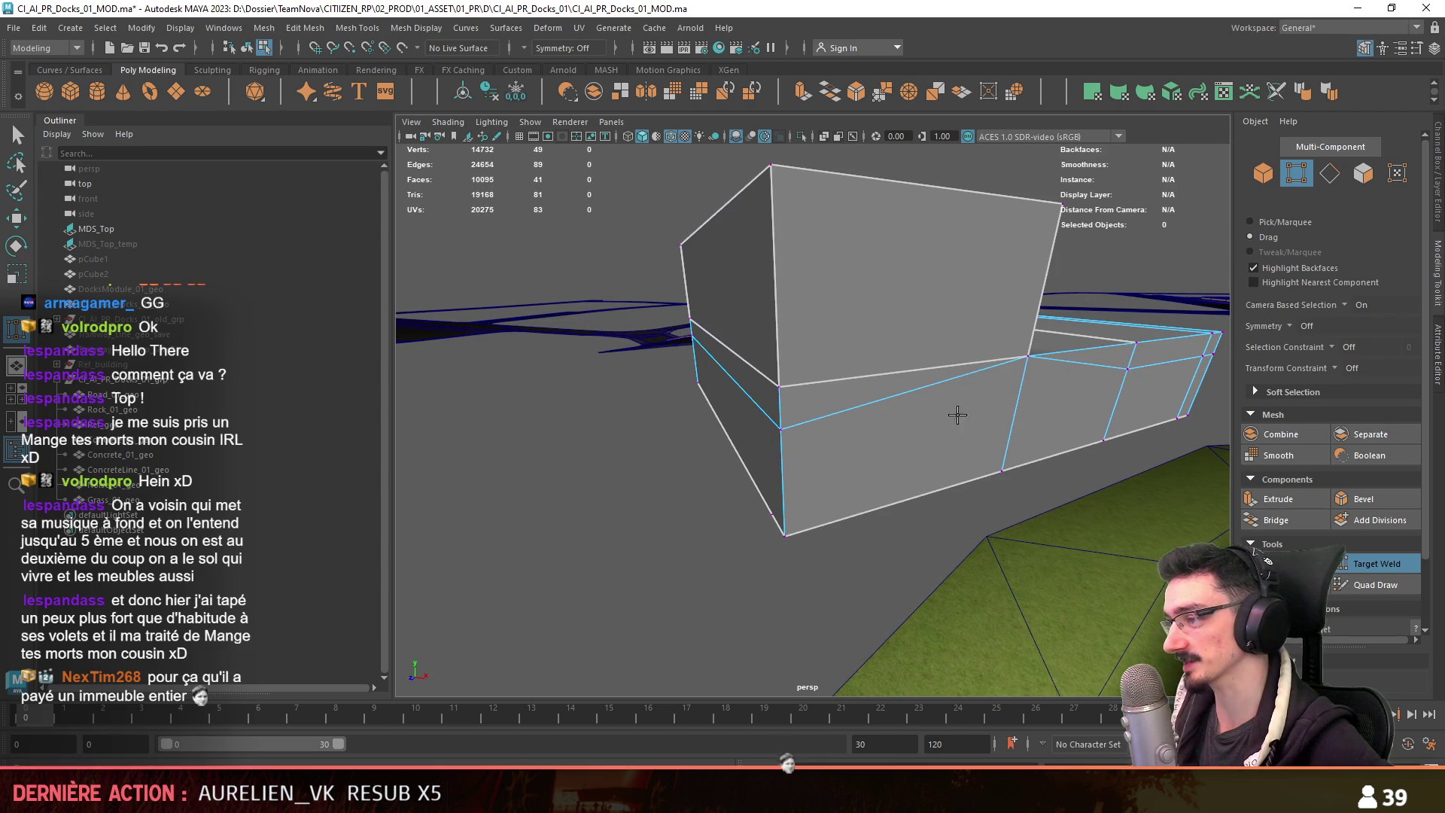
Cut a new edge into the block near its corner edge loop.
mouse_move(779, 429)
alt+mouse_down()
mouse_move(775, 515)
mouse_move(872, 509)
alt+mouse_up()
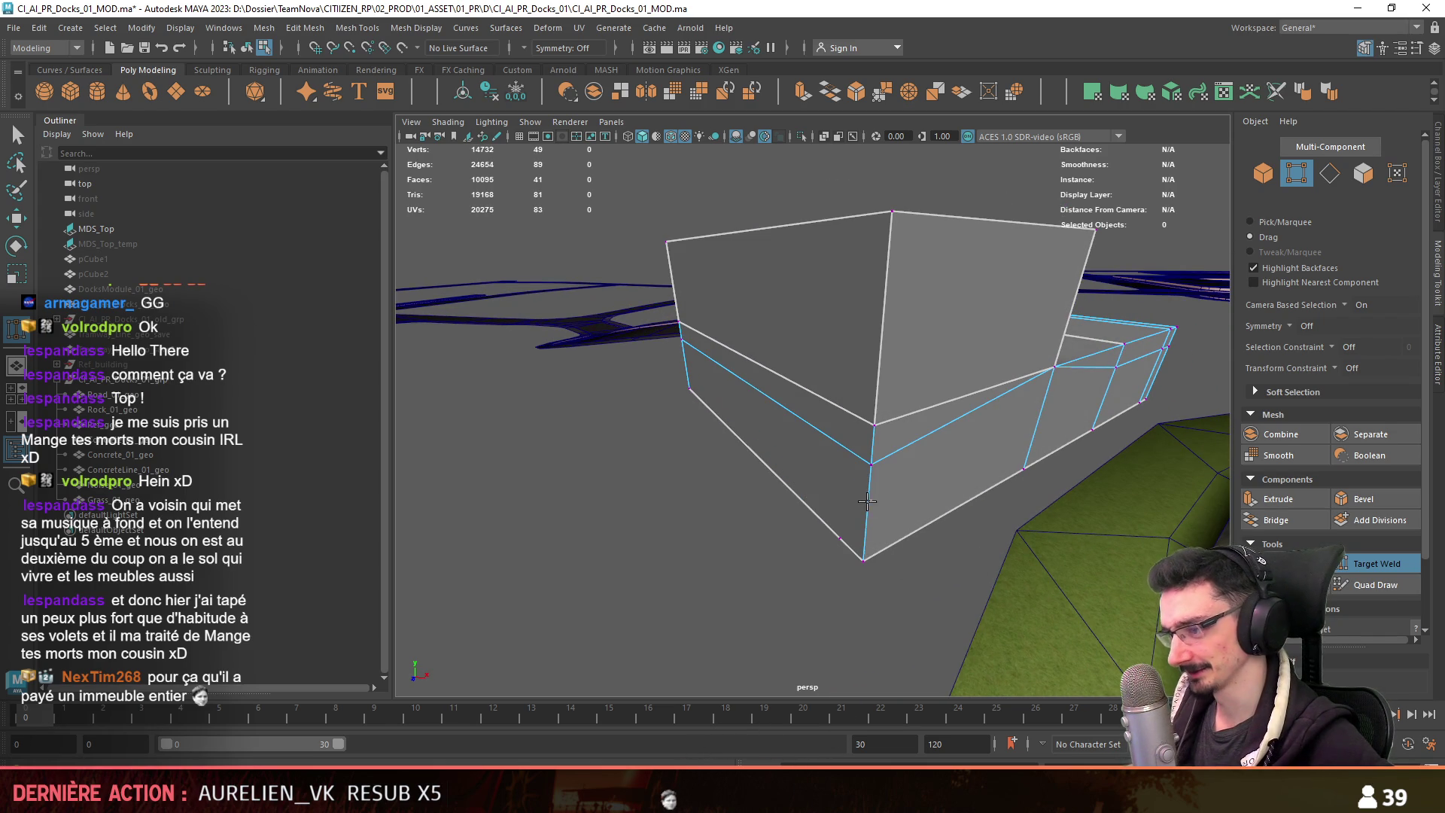
mouse_move(873, 600)
alt+mouse_down()
mouse_move(1095, 591)
mouse_move(1071, 580)
alt+mouse_up()
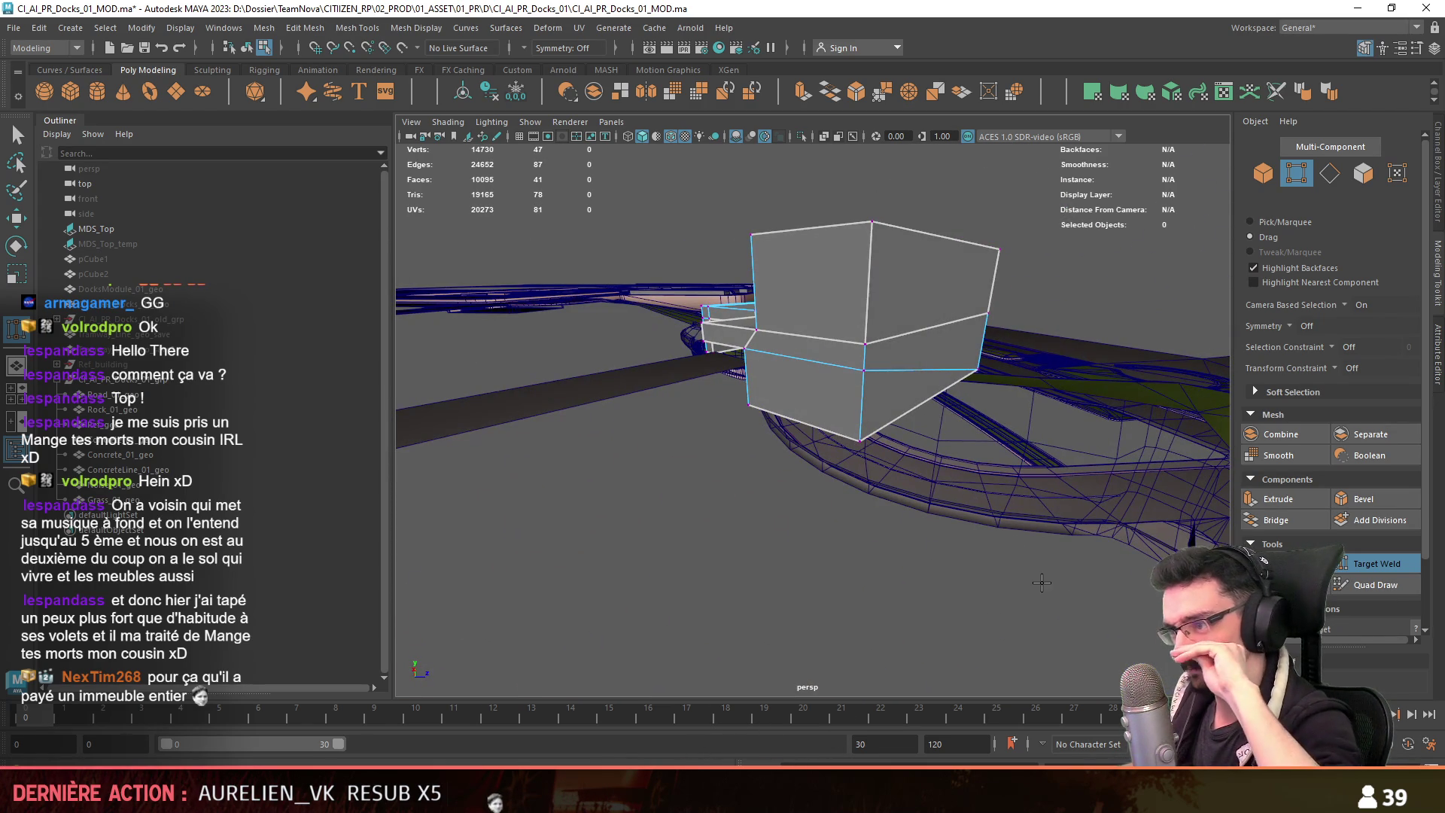
mouse_move(930, 507)
alt+mouse_down()
mouse_move(693, 451)
mouse_move(858, 462)
mouse_move(920, 434)
alt+mouse_up()
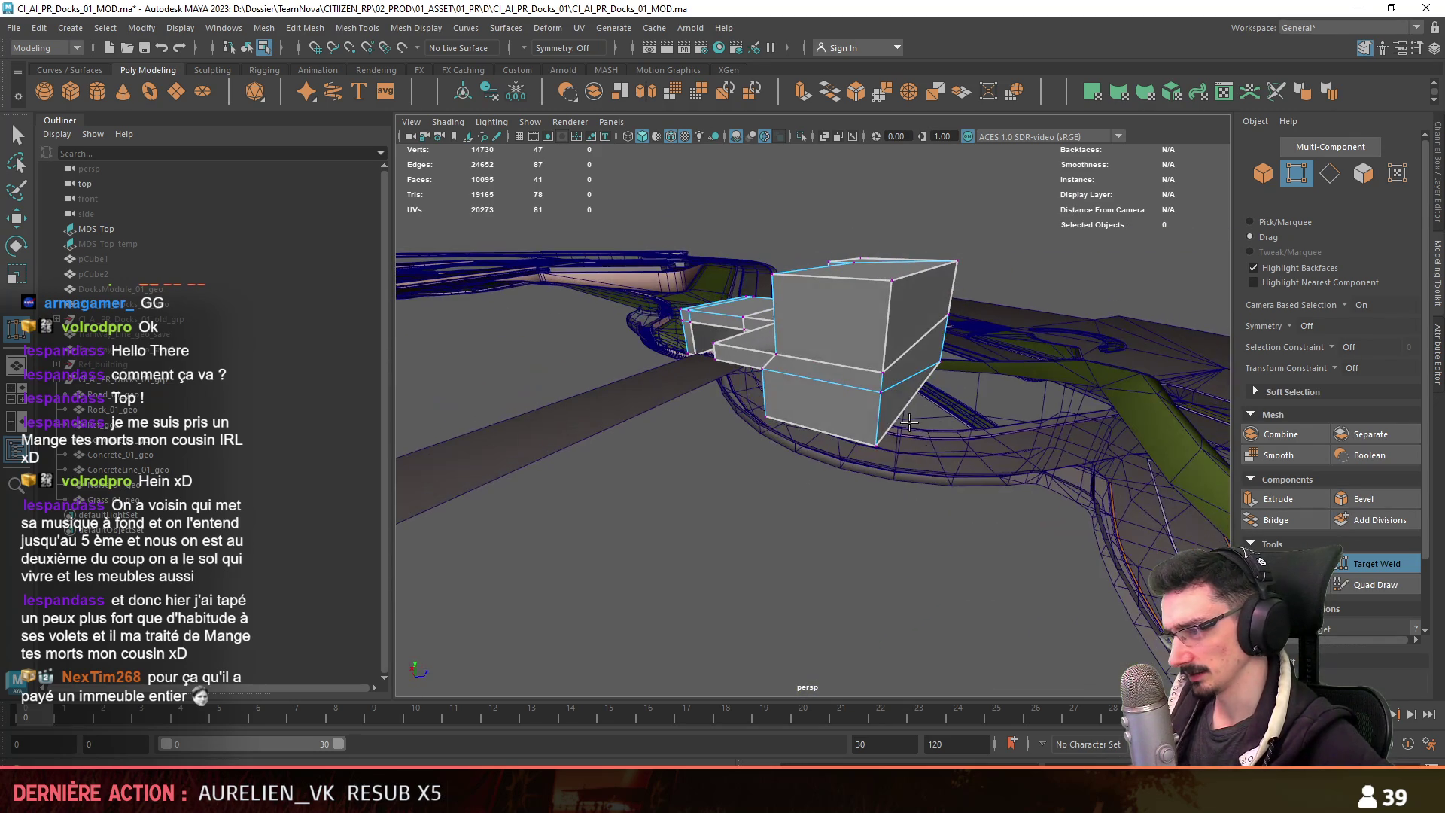
key(w)
scroll(835, 414, up, 3)
double_click(830, 402)
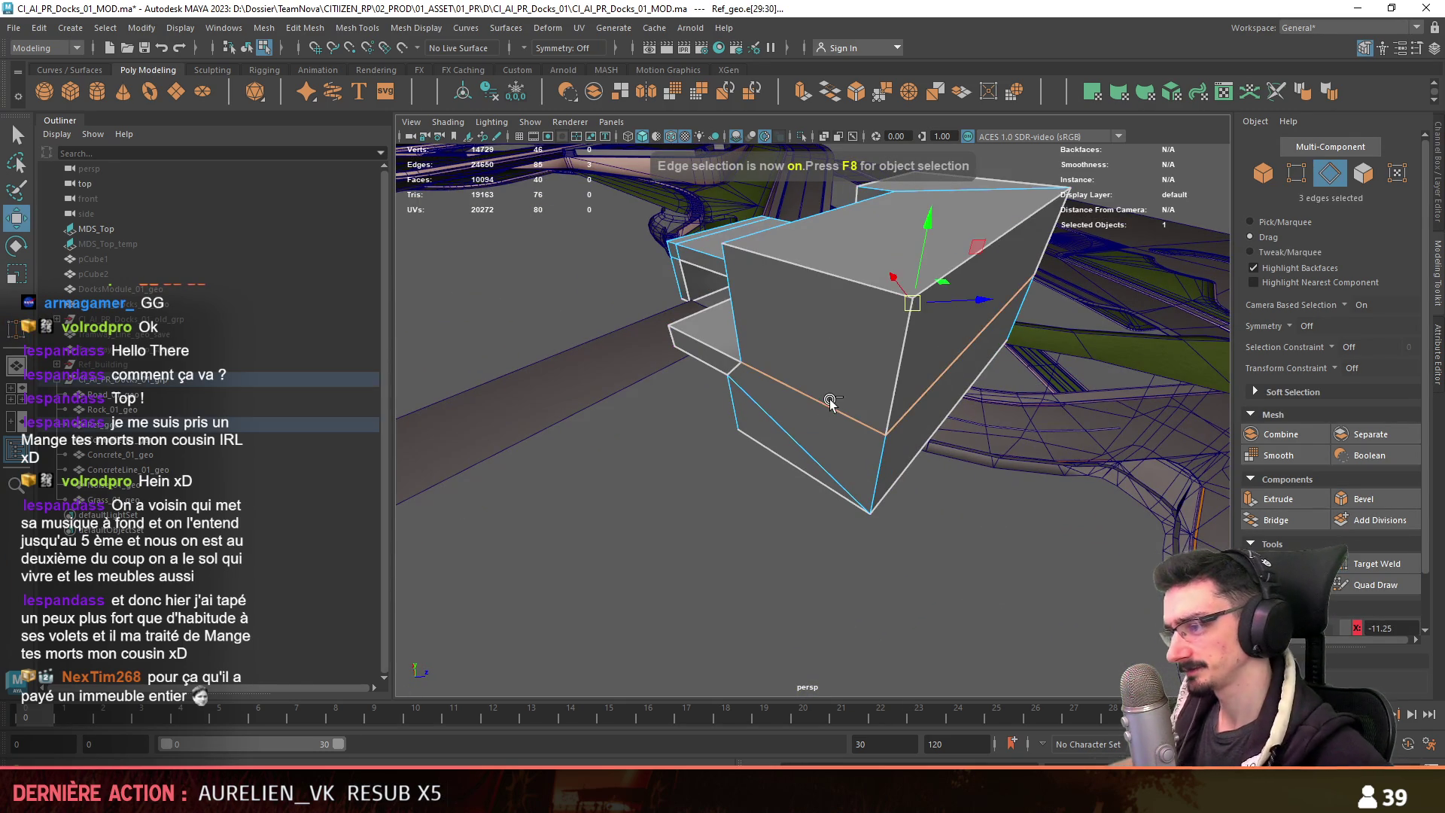
click(759, 371)
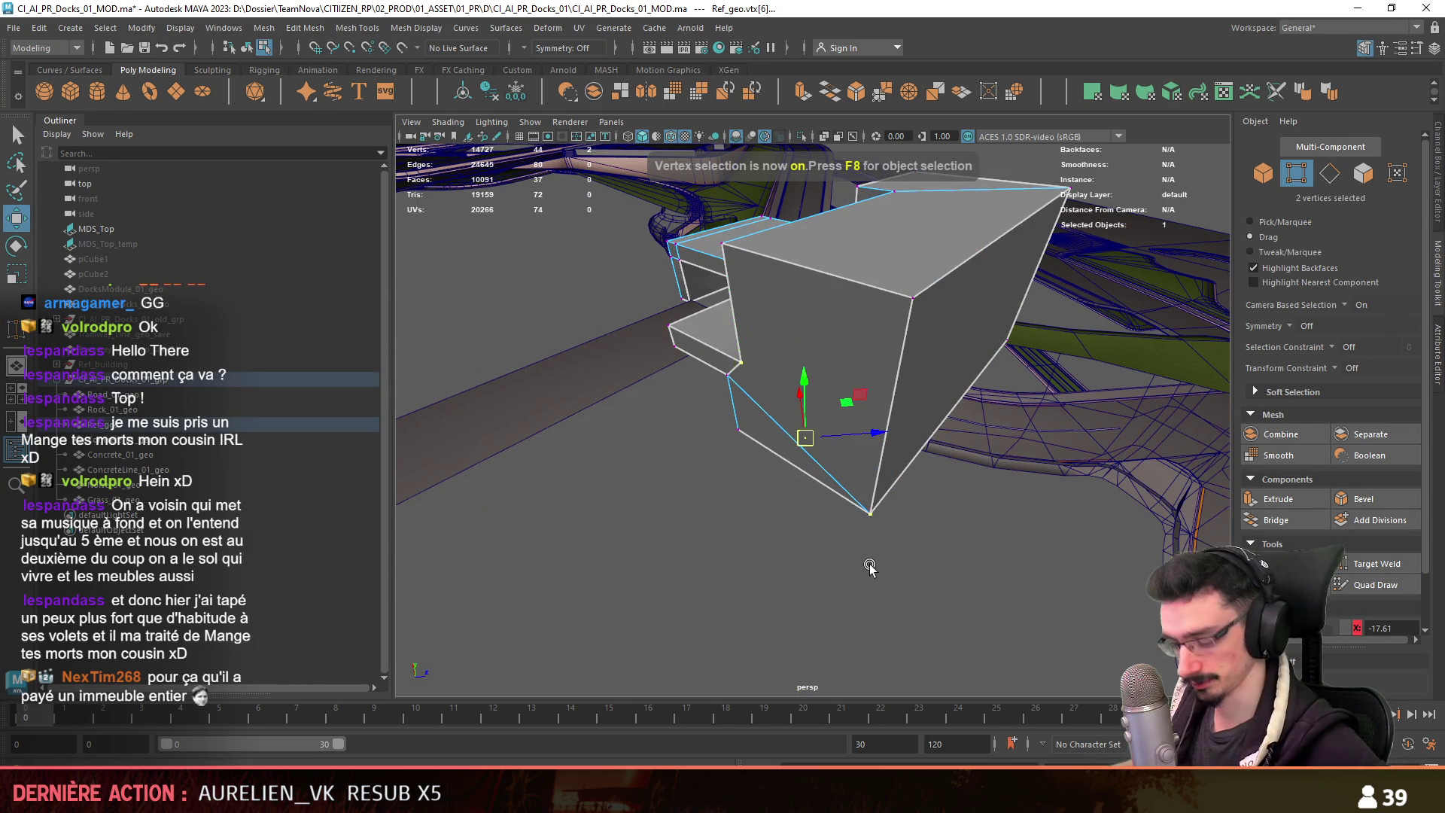
shift+right_drag(866, 548, 804, 585)
key(F8)
mouse_move(775, 603)
alt+mouse_down()
mouse_move(824, 467)
mouse_move(715, 427)
mouse_move(1088, 586)
mouse_move(893, 498)
alt+mouse_up()
Cut a diagonal edge across the deck face.
key(F10)
scroll(893, 499, up, 3)
key(F9)
click(666, 459)
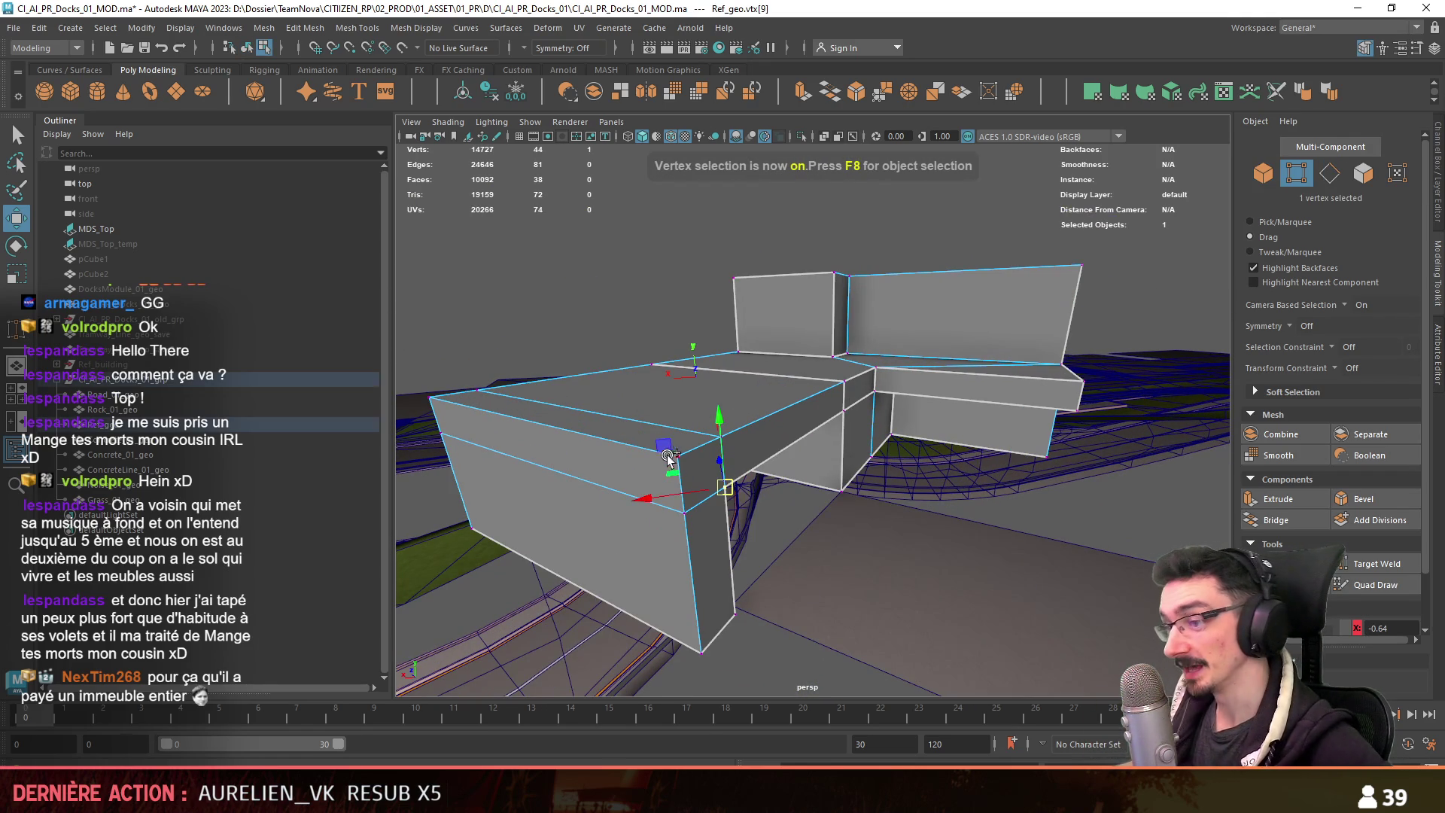
mouse_move(683, 462)
alt+mouse_down()
mouse_move(879, 386)
mouse_move(752, 413)
mouse_move(882, 430)
mouse_move(915, 539)
alt+mouse_up()
click(866, 385)
Target Weld the stray vertex onto the deck beam's corner.
alt+drag(987, 606, 911, 606)
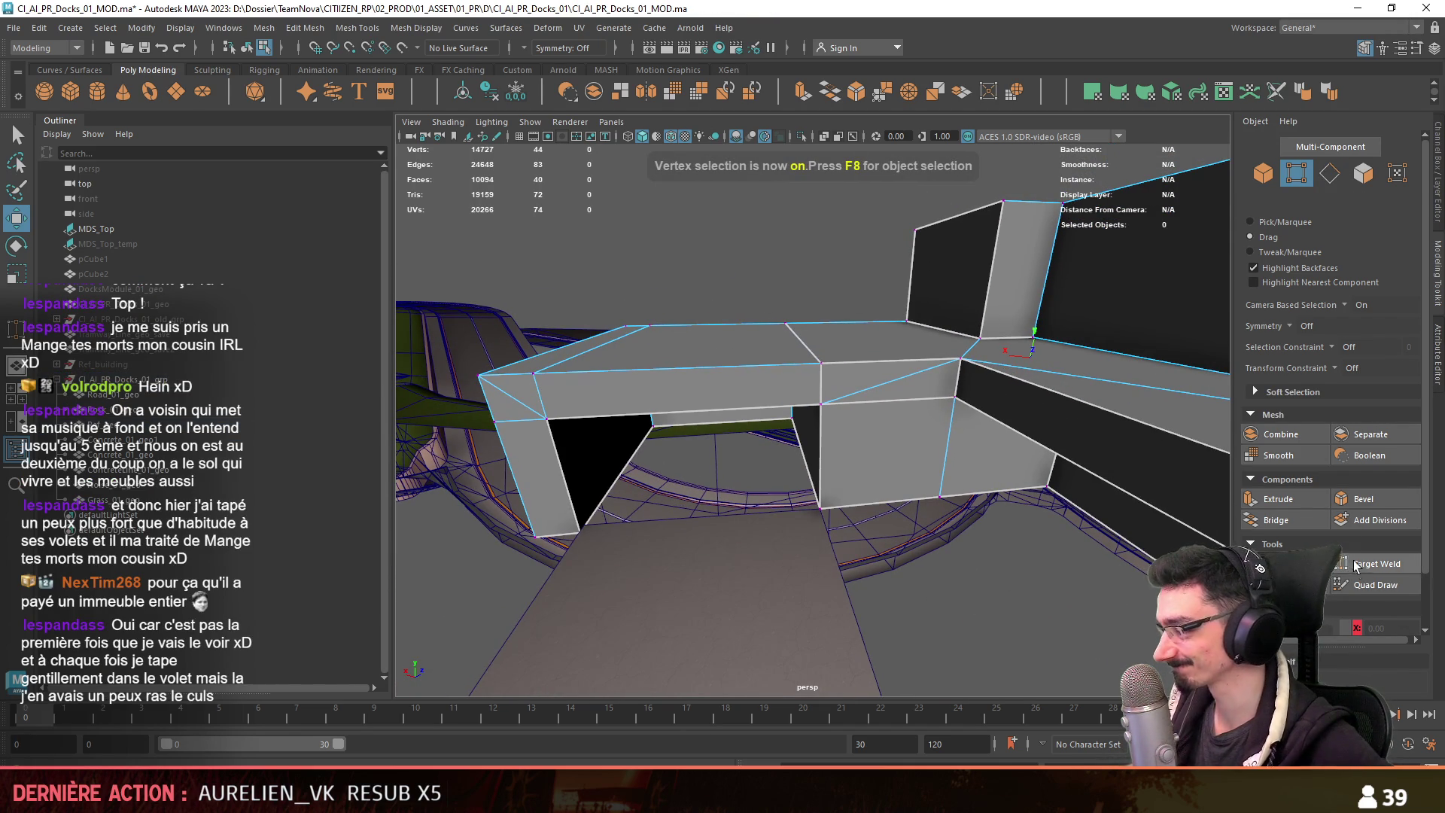
mouse_move(879, 516)
alt+right_down()
mouse_move(929, 567)
mouse_move(957, 557)
mouse_move(853, 576)
alt+right_up()
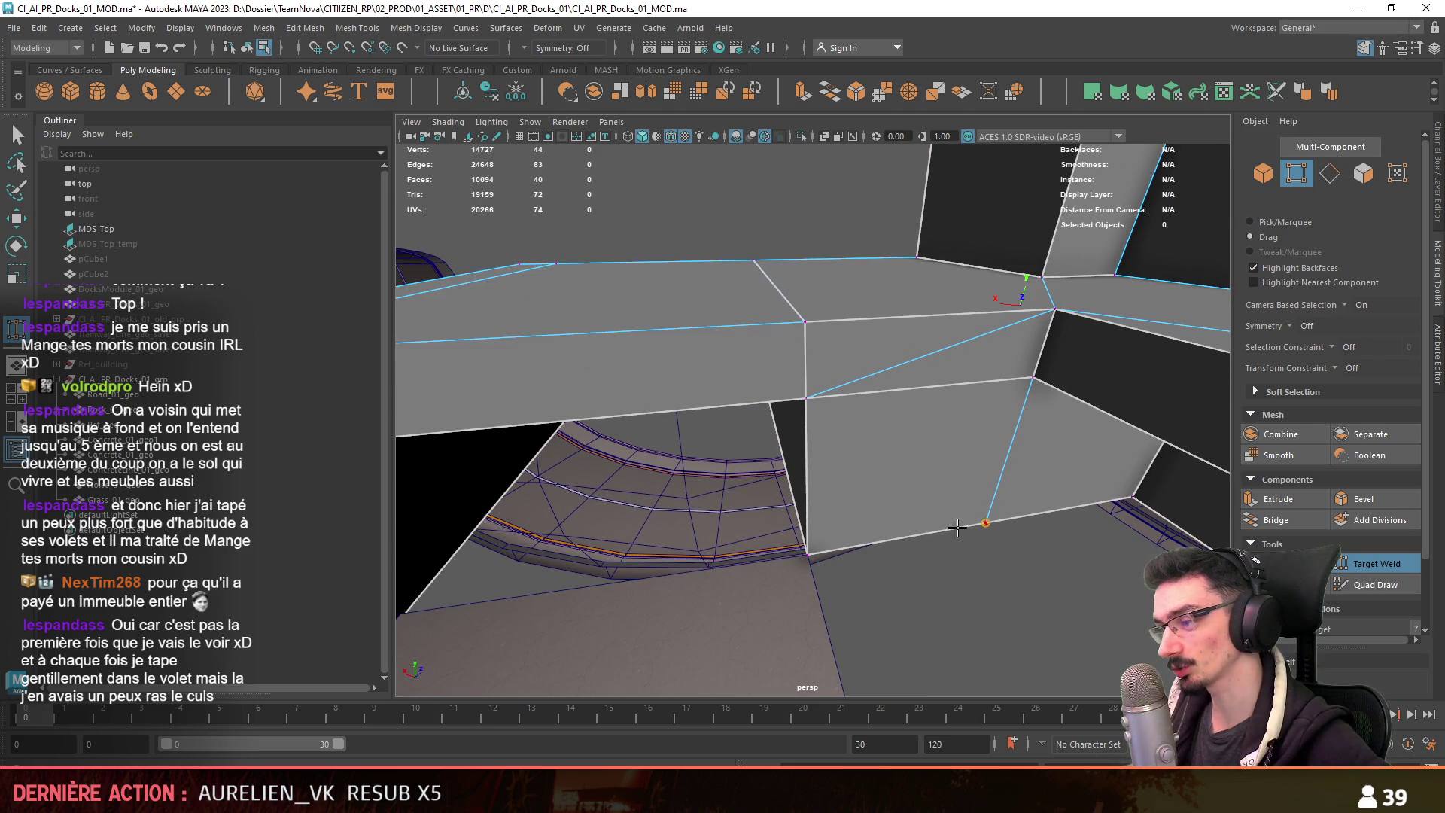
drag(803, 558, 804, 555)
key(w)
alt+drag(805, 554, 839, 585)
Select the redundant edge loops on the deck and delete them.
click(919, 392)
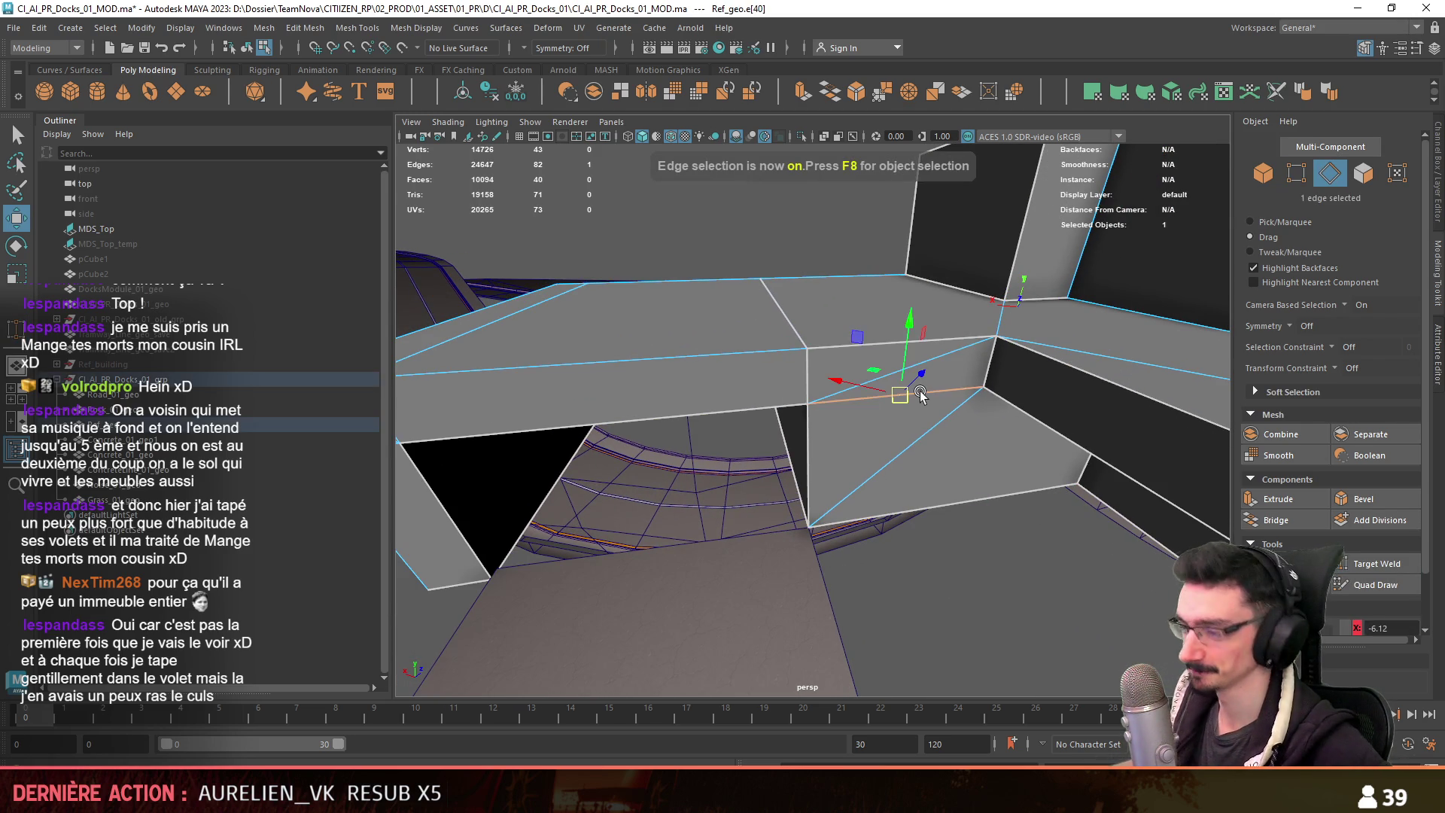
alt+drag(920, 390, 919, 432)
mouse_move(932, 575)
alt+mouse_down()
mouse_move(883, 462)
mouse_move(1038, 472)
alt+mouse_up()
double_click(919, 407)
mouse_move(921, 395)
alt+mouse_down()
mouse_move(889, 429)
mouse_move(833, 416)
alt+mouse_up()
mouse_move(755, 493)
alt+mouse_down()
mouse_move(952, 499)
mouse_move(972, 534)
mouse_move(982, 492)
mouse_move(813, 520)
alt+mouse_up()
key(Delete)
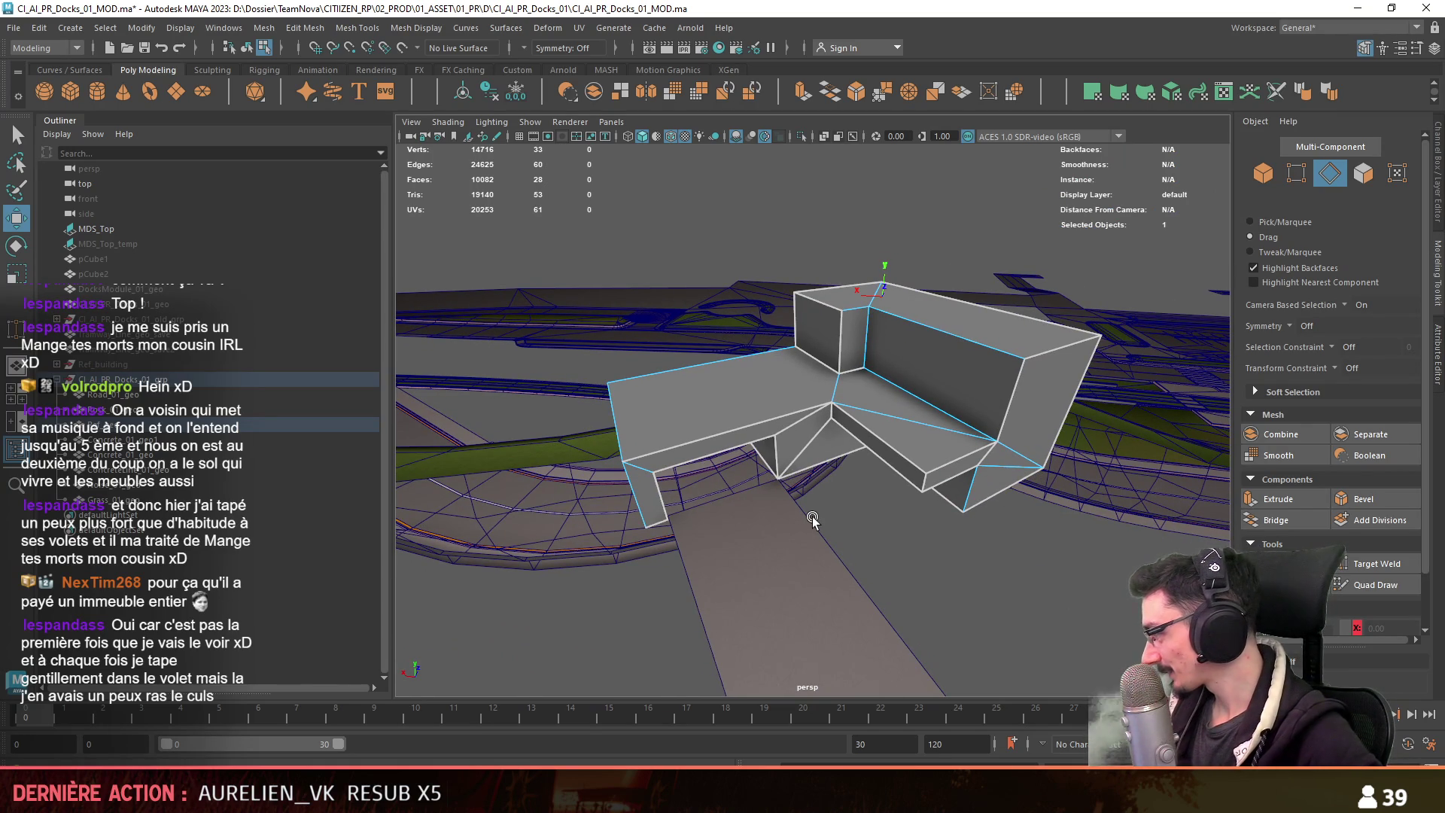
Select and clean up the block's inner corner vertex.
scroll(912, 545, up, 5)
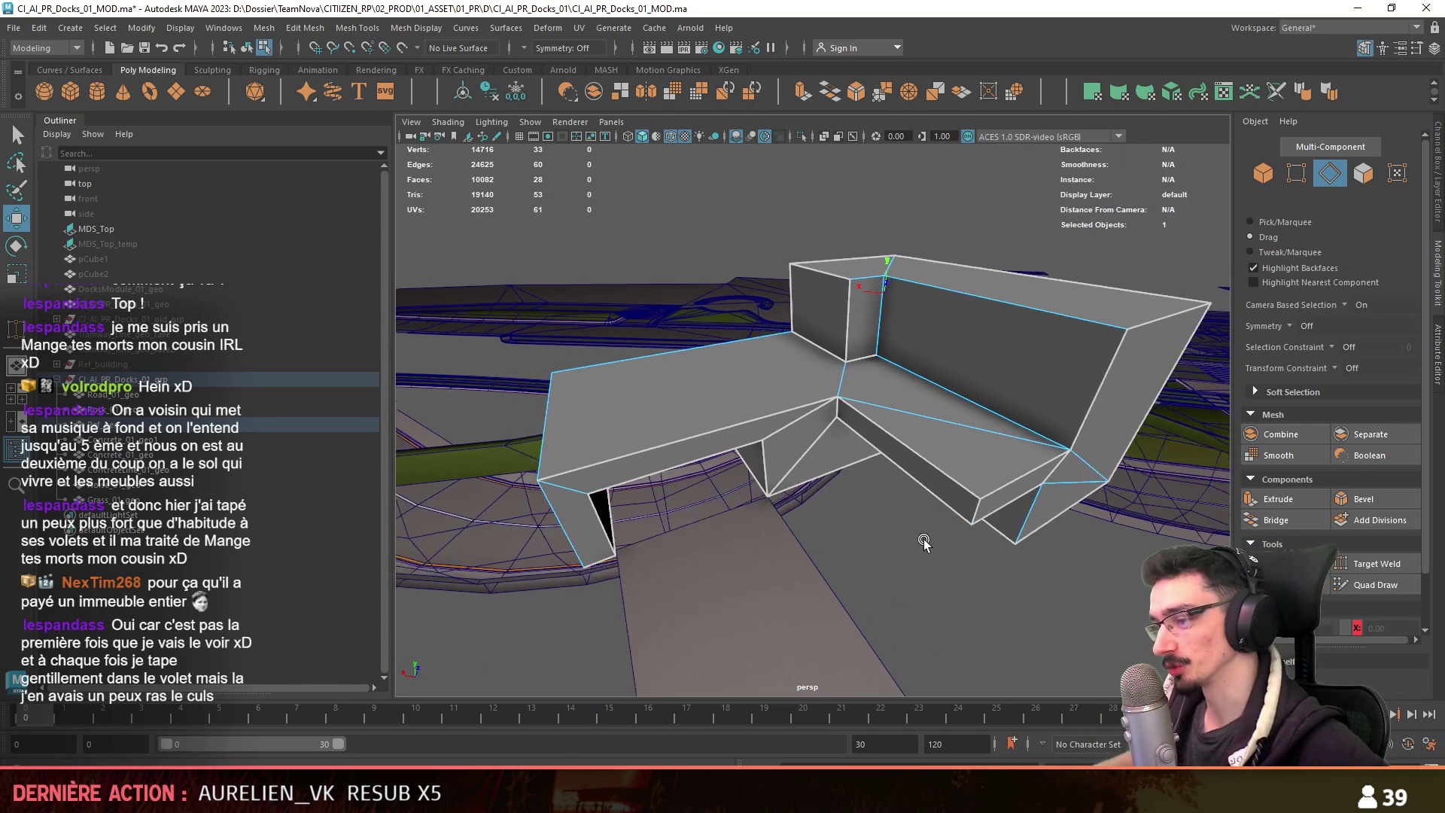
key(F9)
alt+drag(919, 626, 992, 504)
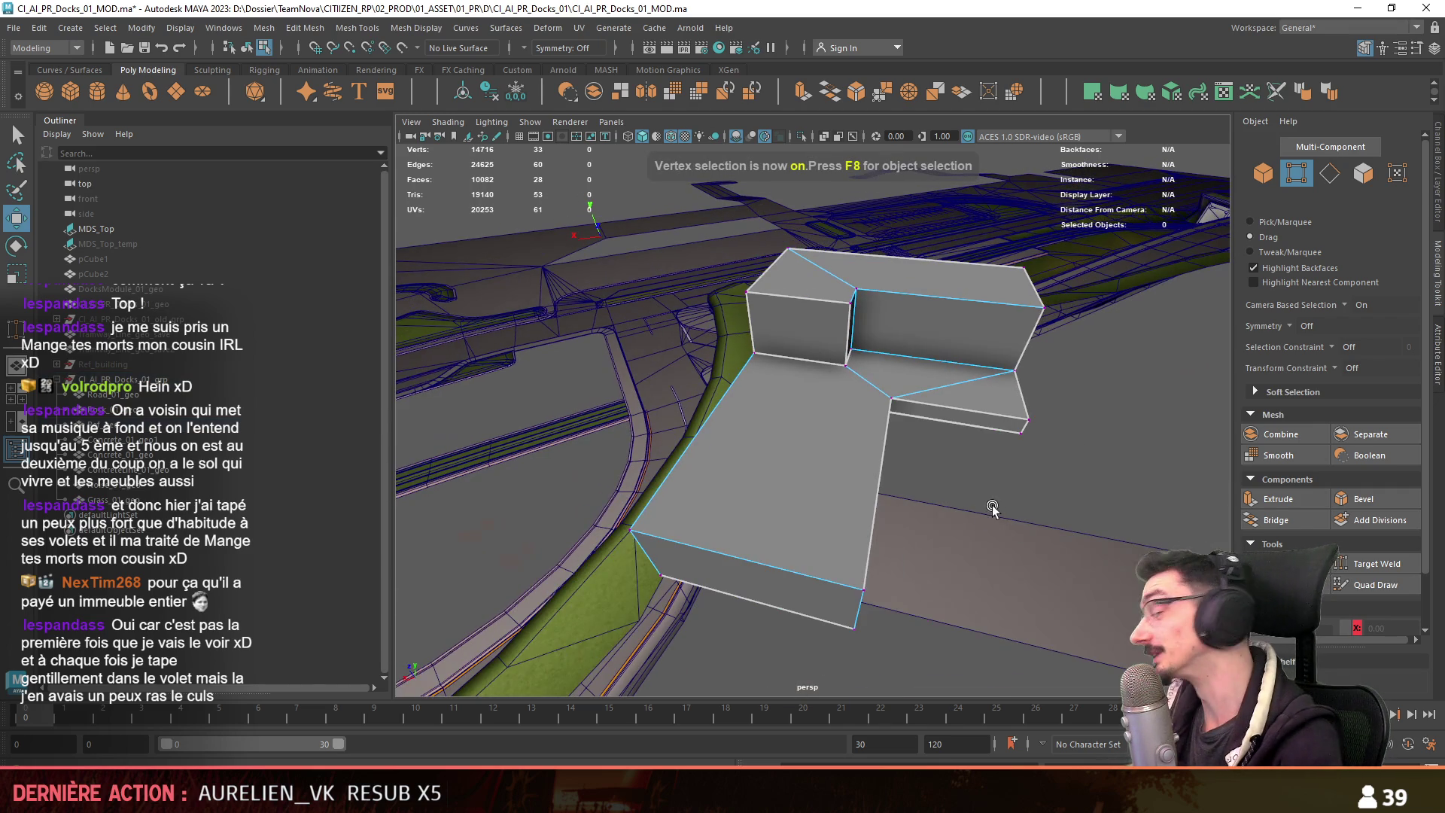
click(892, 400)
key(F8)
mouse_move(941, 526)
alt+mouse_down()
mouse_move(1004, 452)
mouse_move(1072, 438)
mouse_move(1031, 467)
mouse_move(756, 456)
mouse_move(995, 548)
alt+mouse_up()
Inspect the block over the terrain and select its lower front edge.
click(783, 466)
key(F10)
click(743, 502)
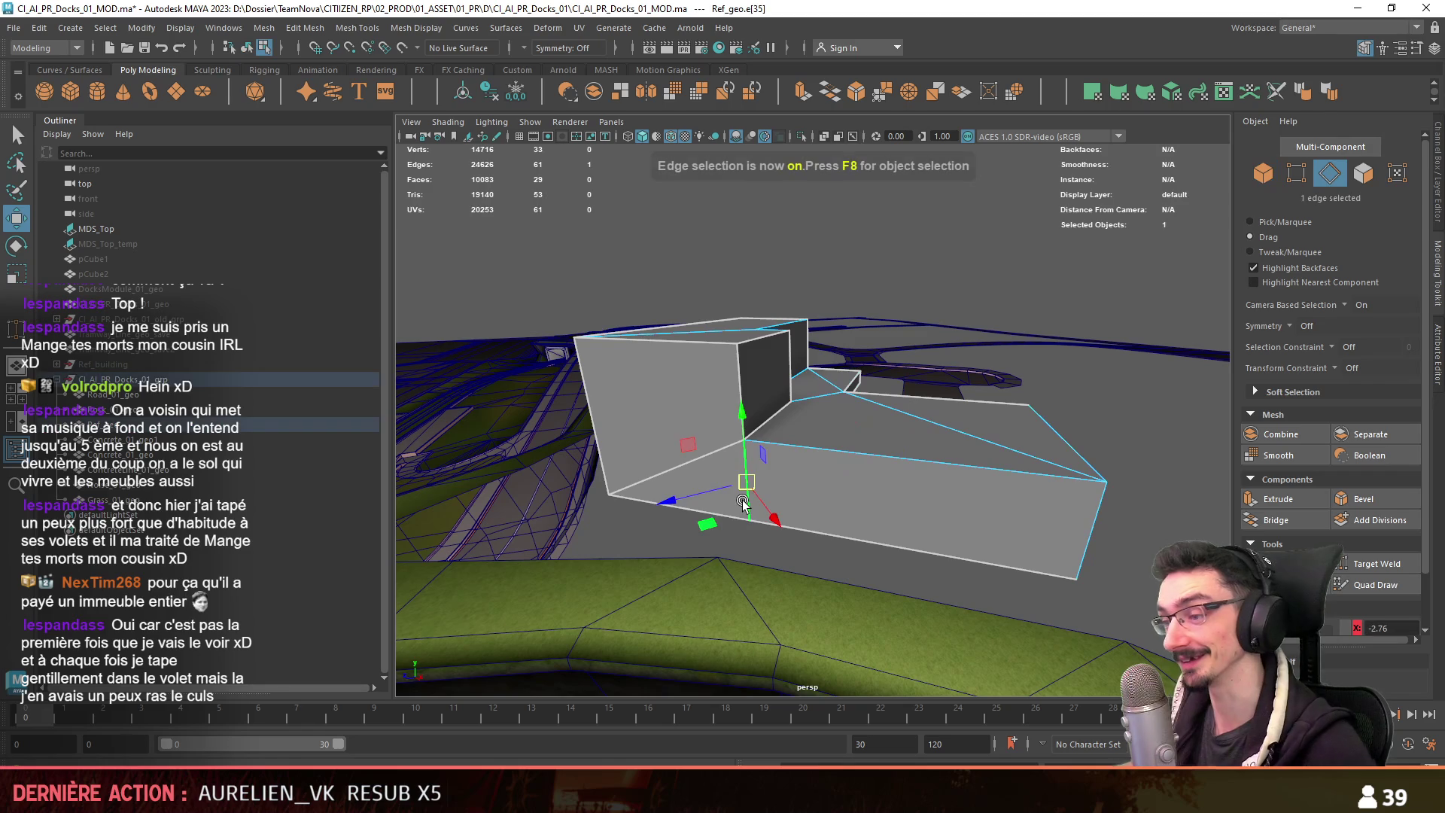
key(F8)
mouse_move(742, 500)
alt+mouse_down()
mouse_move(1144, 453)
mouse_move(734, 493)
mouse_move(860, 326)
mouse_move(903, 407)
mouse_move(1007, 427)
mouse_move(907, 375)
mouse_move(744, 449)
mouse_move(747, 460)
mouse_move(707, 461)
mouse_move(697, 505)
mouse_move(686, 441)
mouse_move(896, 477)
mouse_move(914, 500)
mouse_move(919, 483)
mouse_move(895, 458)
mouse_move(865, 452)
mouse_move(840, 450)
mouse_move(859, 477)
mouse_move(802, 479)
mouse_move(888, 459)
mouse_move(996, 455)
mouse_move(811, 473)
mouse_move(1014, 466)
mouse_move(847, 461)
mouse_move(986, 471)
mouse_move(847, 496)
alt+mouse_up()
key(F10)
click(903, 506)
Extrude the bottom edge down into a thin base strip.
mouse_move(918, 563)
alt+mouse_down()
mouse_move(707, 458)
mouse_move(682, 476)
mouse_move(723, 478)
mouse_move(660, 509)
mouse_move(703, 489)
mouse_move(693, 462)
mouse_move(662, 511)
alt+mouse_up()
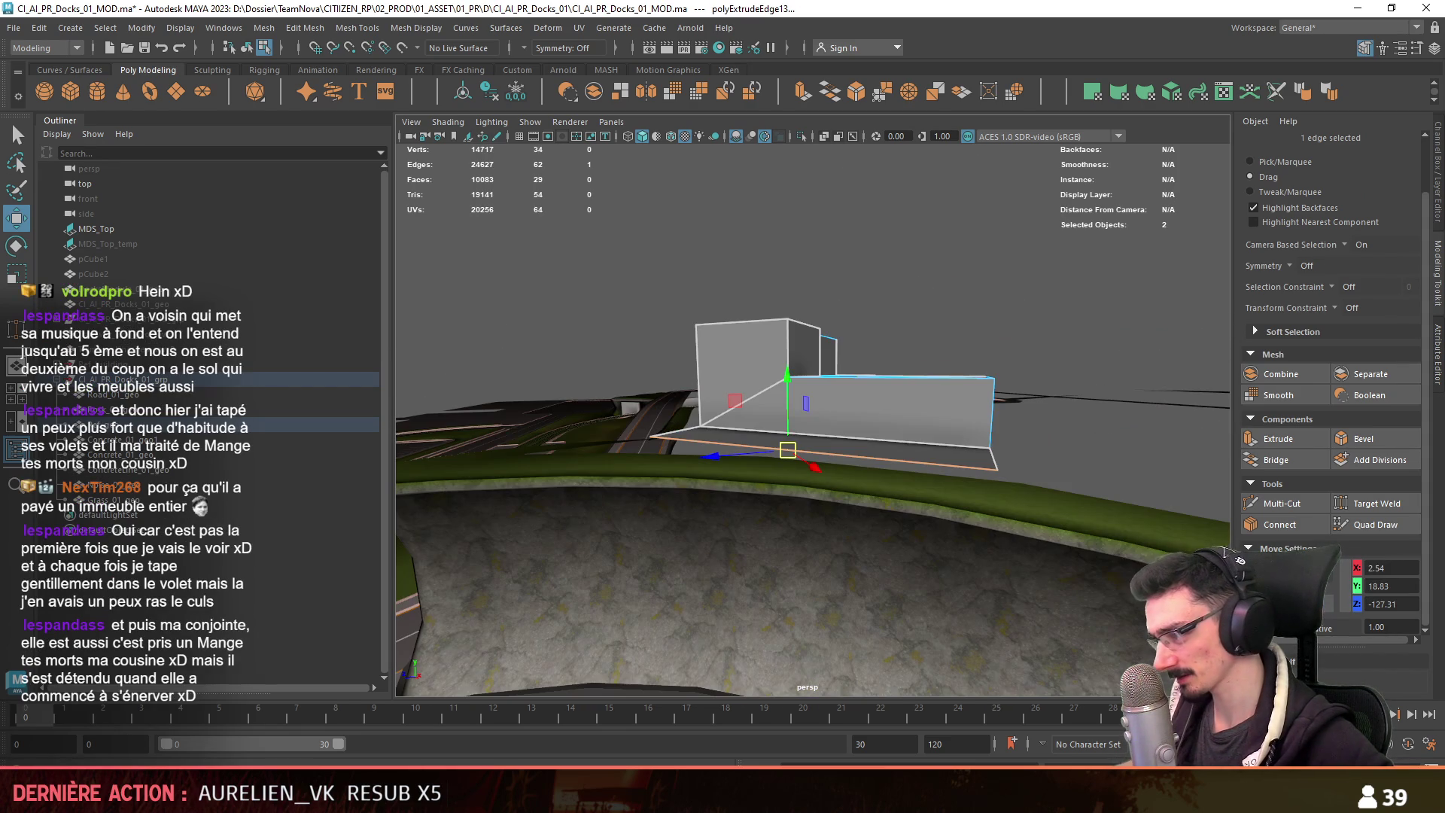
mouse_move(865, 497)
alt+mouse_down()
mouse_move(905, 513)
mouse_move(833, 475)
mouse_move(836, 512)
mouse_move(716, 468)
mouse_move(698, 488)
mouse_move(665, 454)
mouse_move(675, 433)
mouse_move(796, 432)
mouse_move(760, 395)
mouse_move(709, 441)
alt+mouse_up()
key(F10)
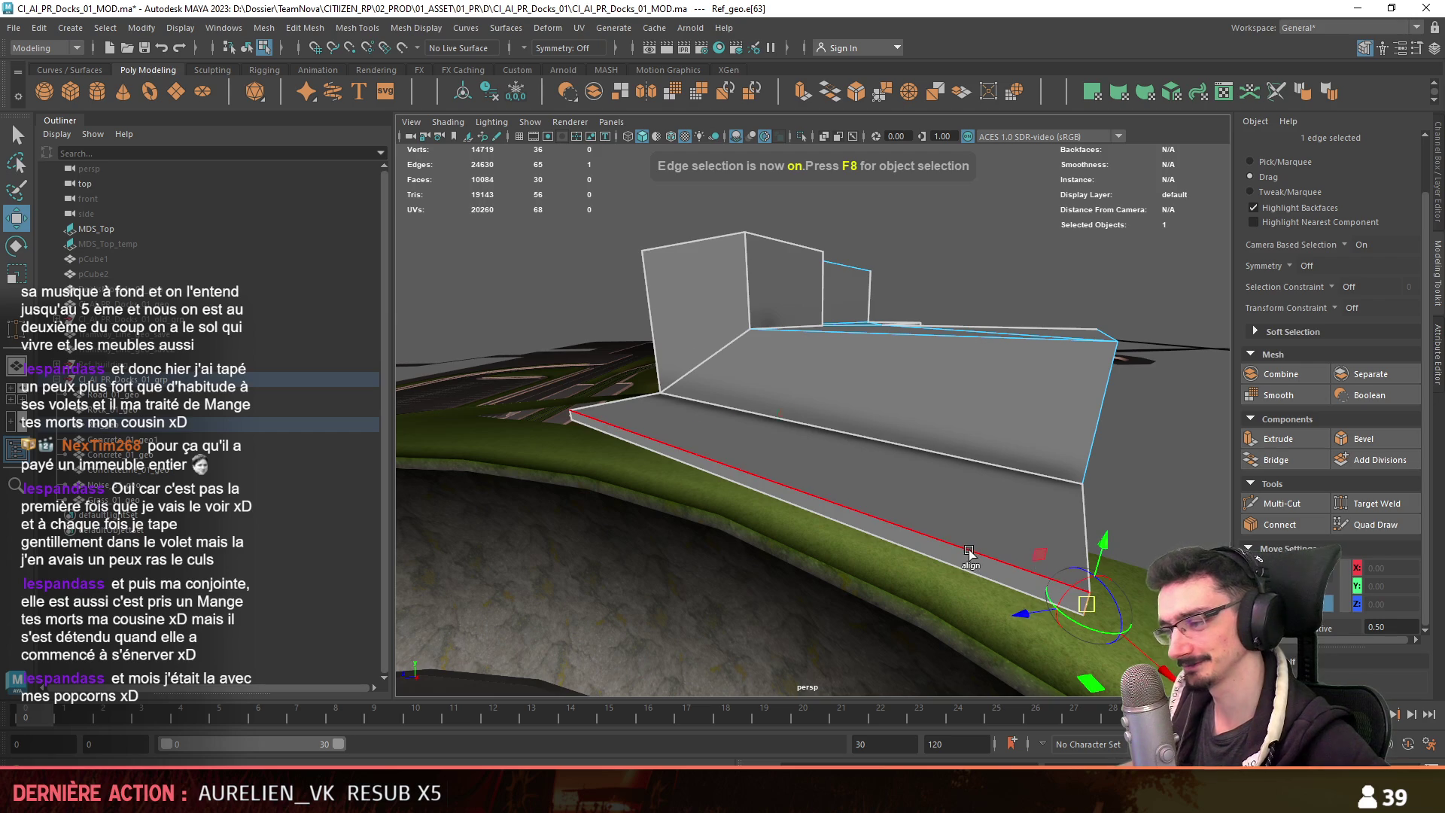
click(1076, 604)
mouse_move(946, 482)
alt+mouse_down()
mouse_move(766, 506)
mouse_move(674, 493)
mouse_move(958, 448)
mouse_move(899, 449)
alt+mouse_up()
alt+drag(1079, 435, 854, 437)
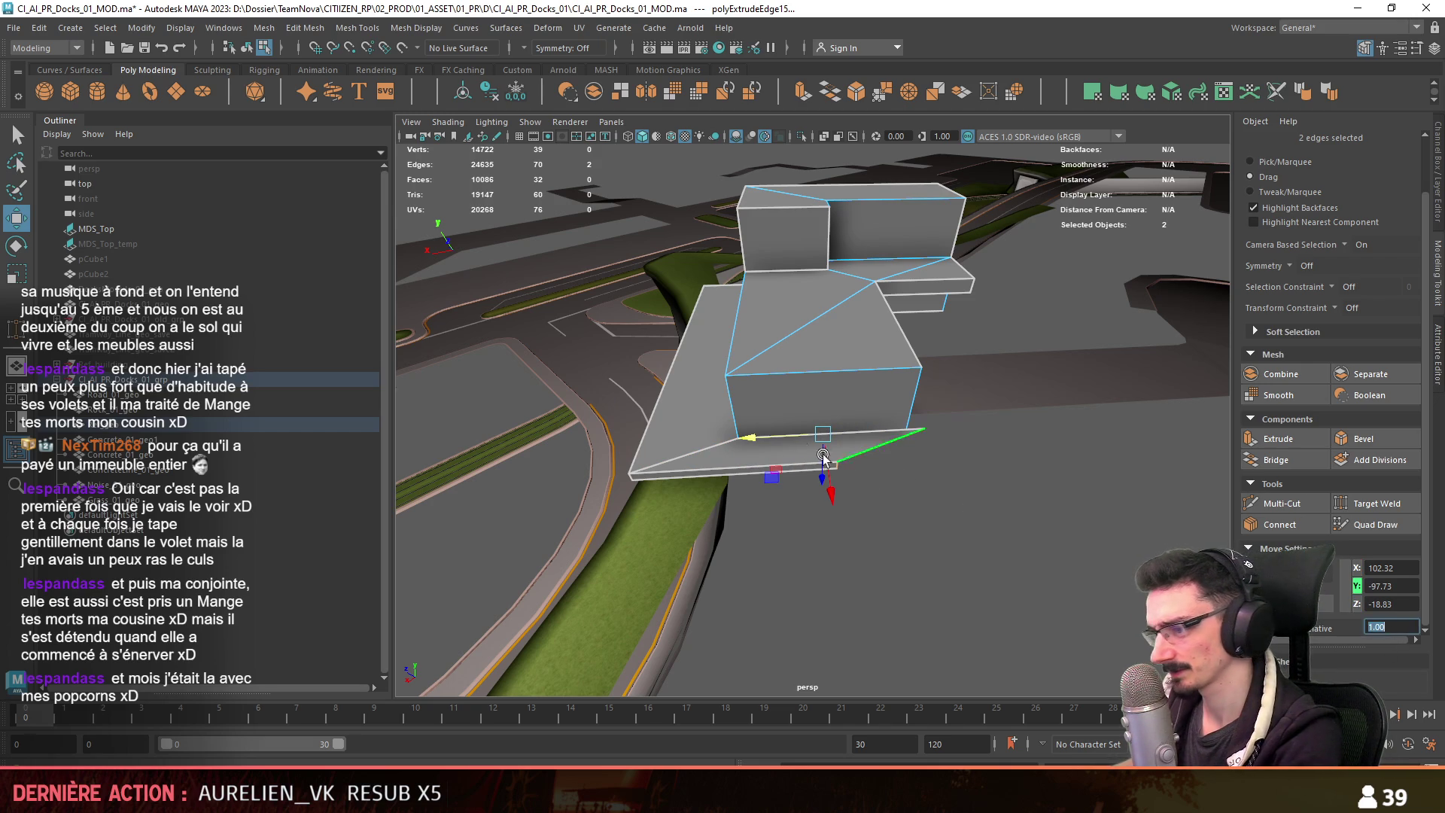
alt+drag(749, 436, 862, 455)
Merge the overlapping vertices at the base with Edit Mesh > Merge.
click(778, 477)
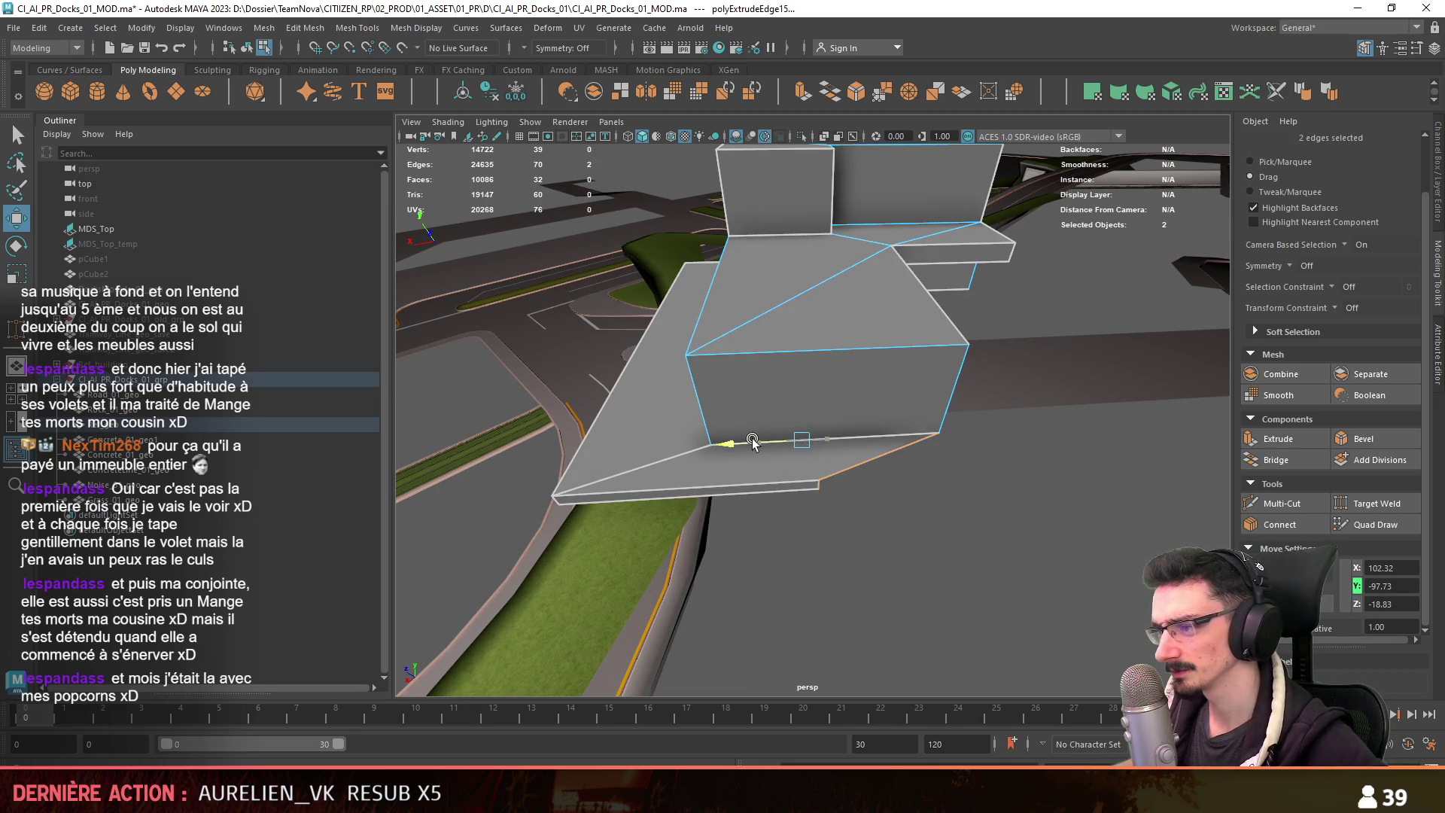
alt+drag(848, 452, 674, 270)
key(F11)
click(305, 27)
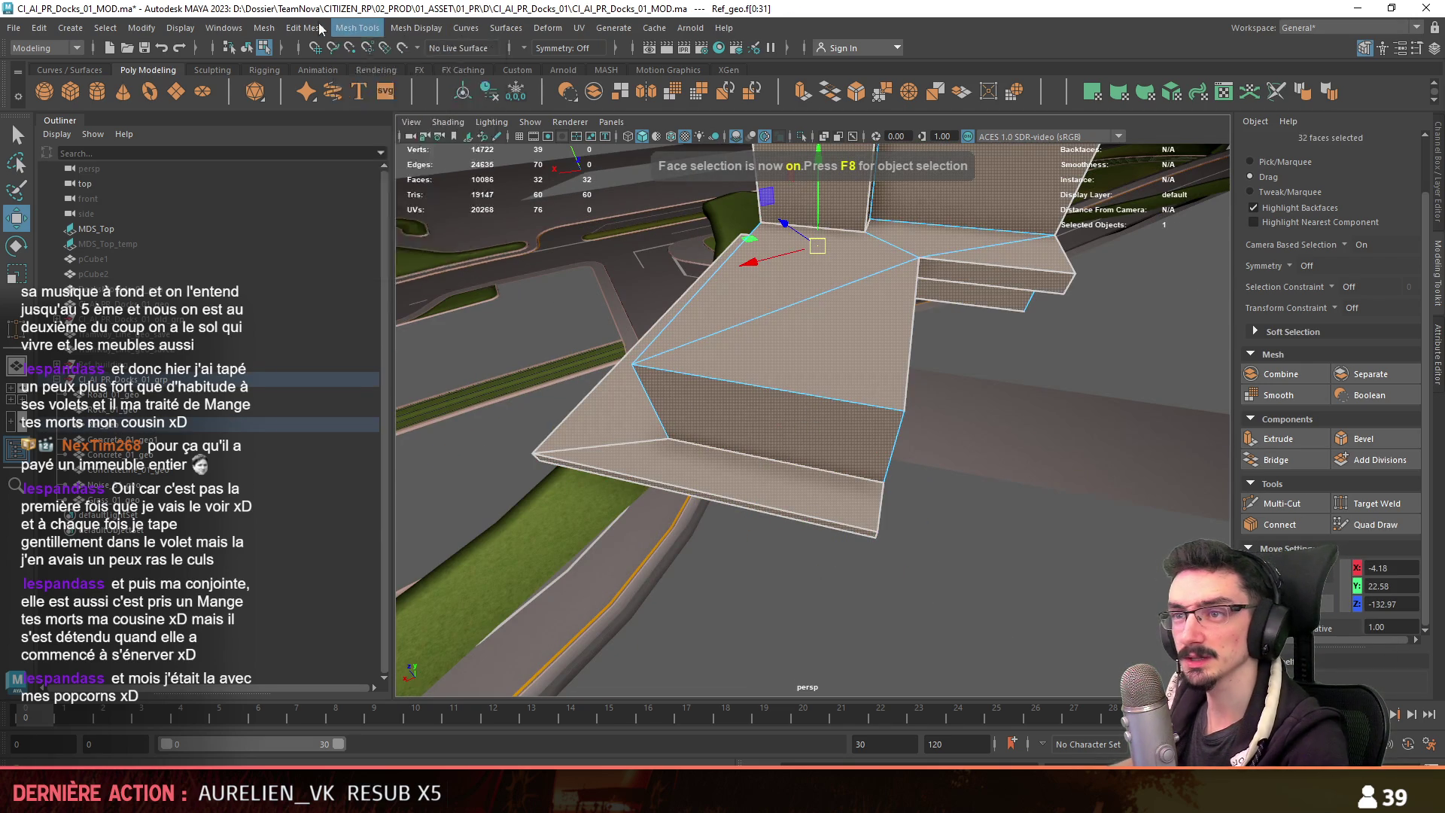
click(339, 192)
Adjust the strip's edges with the Move tool and check it against the road.
mouse_move(967, 564)
alt+mouse_down()
mouse_move(781, 474)
mouse_move(829, 554)
mouse_move(847, 543)
alt+mouse_up()
key(w)
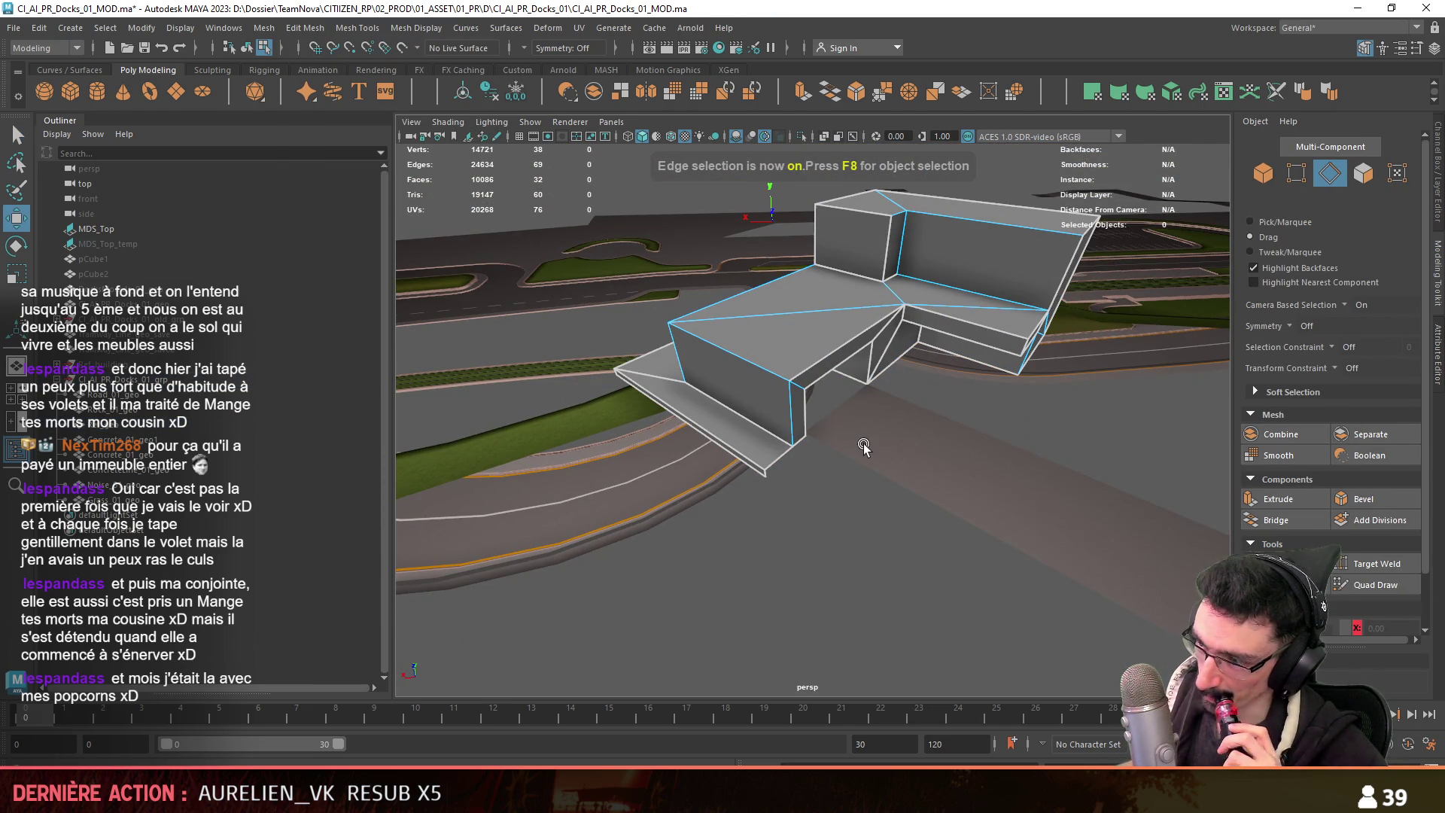
mouse_move(796, 571)
alt+mouse_down()
mouse_move(761, 584)
mouse_move(1058, 504)
mouse_move(942, 522)
mouse_move(963, 562)
mouse_move(921, 548)
mouse_move(1023, 549)
mouse_move(1091, 526)
mouse_move(818, 552)
mouse_move(749, 503)
mouse_move(735, 509)
mouse_move(807, 485)
mouse_move(684, 459)
mouse_move(647, 506)
mouse_move(969, 539)
mouse_move(820, 548)
mouse_move(553, 516)
mouse_move(931, 417)
mouse_move(915, 536)
mouse_move(696, 512)
mouse_move(911, 472)
mouse_move(852, 481)
alt+mouse_up()
key(F10)
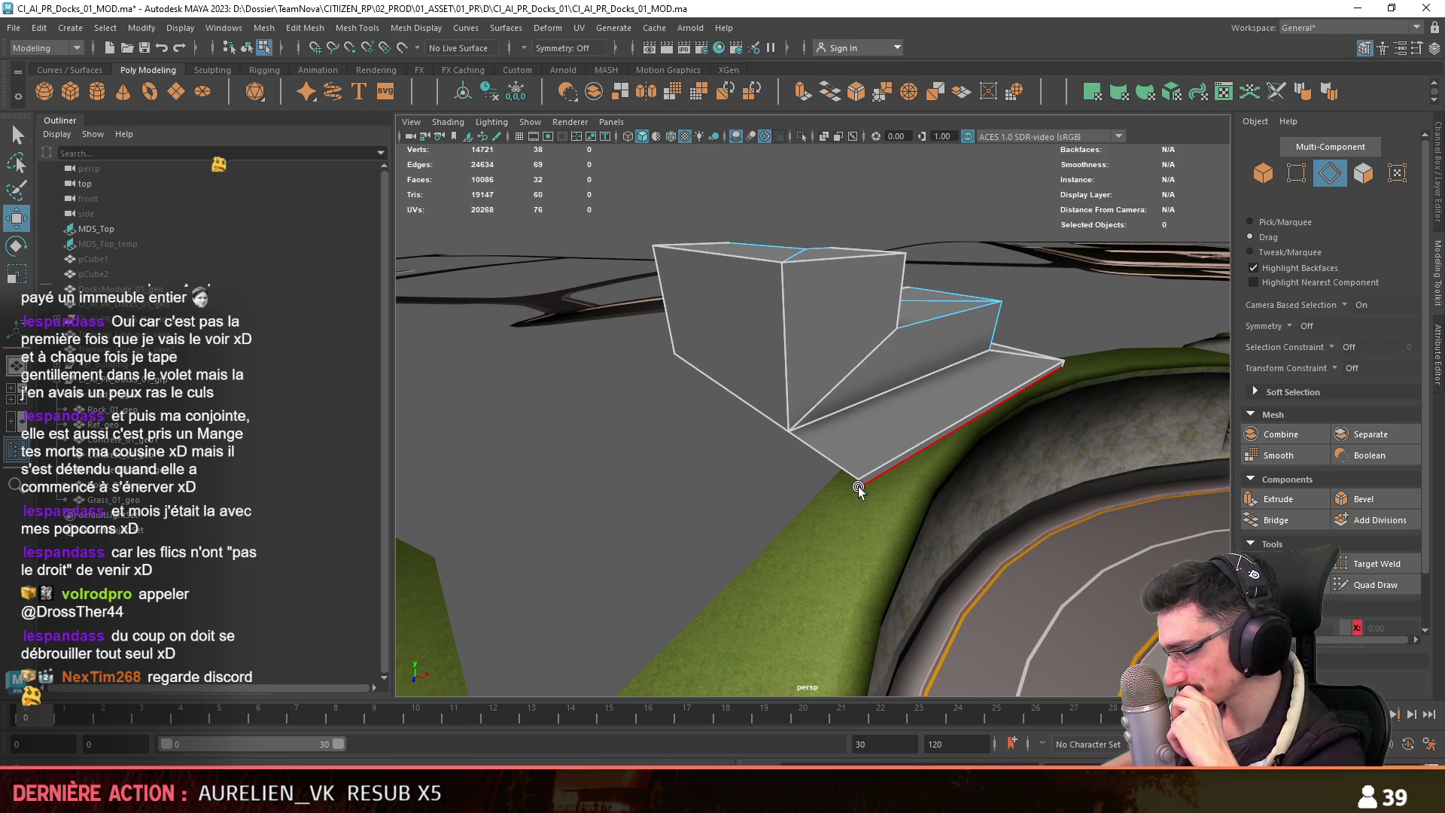
mouse_move(858, 486)
alt+mouse_down()
mouse_move(831, 492)
mouse_move(843, 512)
mouse_move(737, 527)
mouse_move(844, 557)
alt+mouse_up()
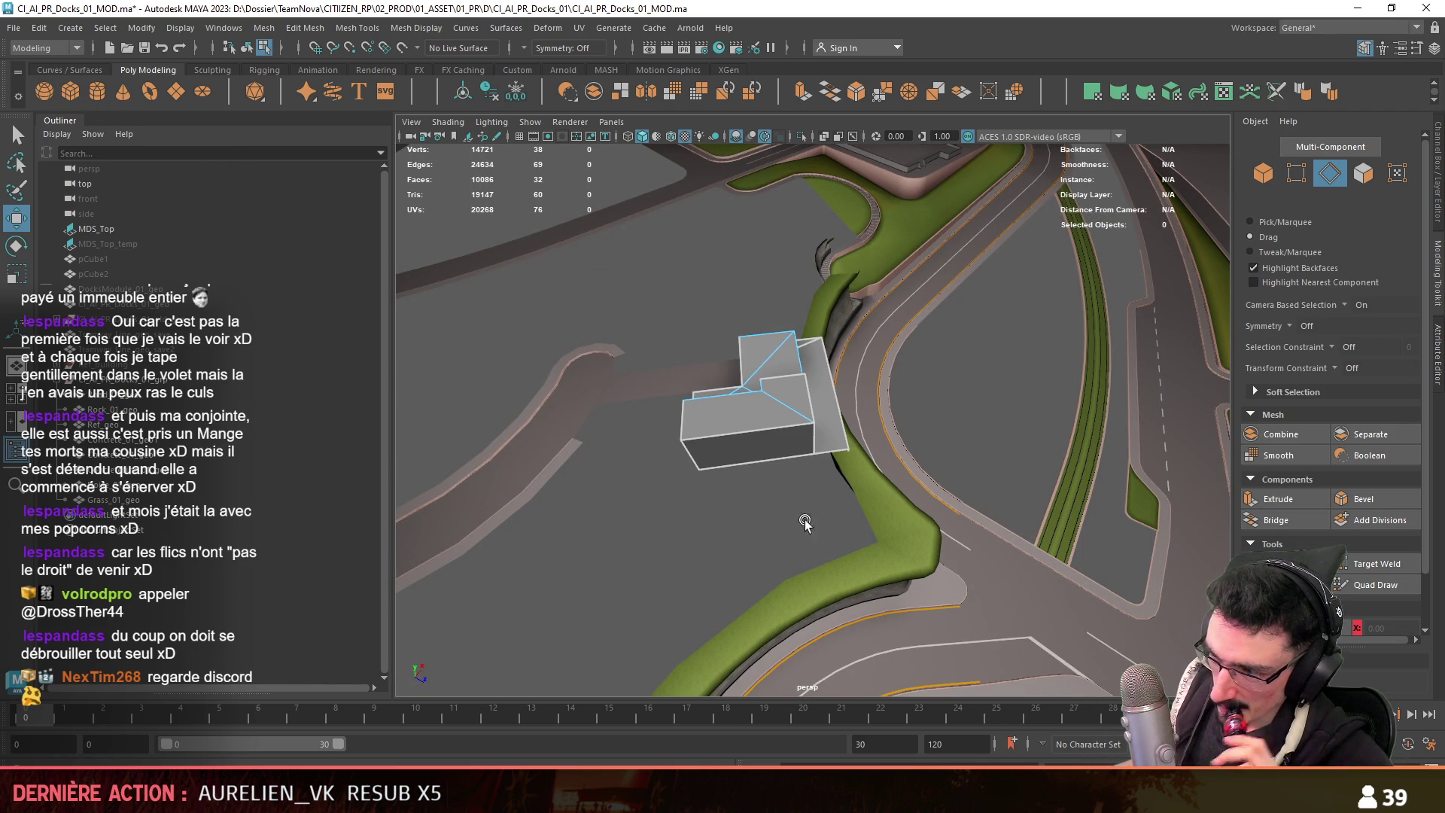
Extrude a base edge and rotate and move it so the strip follows the road's curve.
alt+drag(812, 523, 790, 517)
alt+right_drag(789, 523, 941, 527)
mouse_move(942, 527)
alt+mouse_down()
mouse_move(913, 459)
mouse_move(845, 477)
mouse_move(790, 440)
mouse_move(775, 474)
mouse_move(880, 376)
mouse_move(998, 382)
mouse_move(983, 413)
mouse_move(776, 479)
mouse_move(880, 519)
mouse_move(642, 421)
mouse_move(663, 451)
mouse_move(754, 474)
mouse_move(780, 503)
alt+mouse_up()
click(794, 440)
click(868, 382)
key(e)
key(ctrl+z)
key(e)
mouse_move(779, 503)
alt+mouse_down()
mouse_move(794, 524)
mouse_move(677, 520)
mouse_move(816, 517)
mouse_move(790, 519)
alt+mouse_up()
key(w)
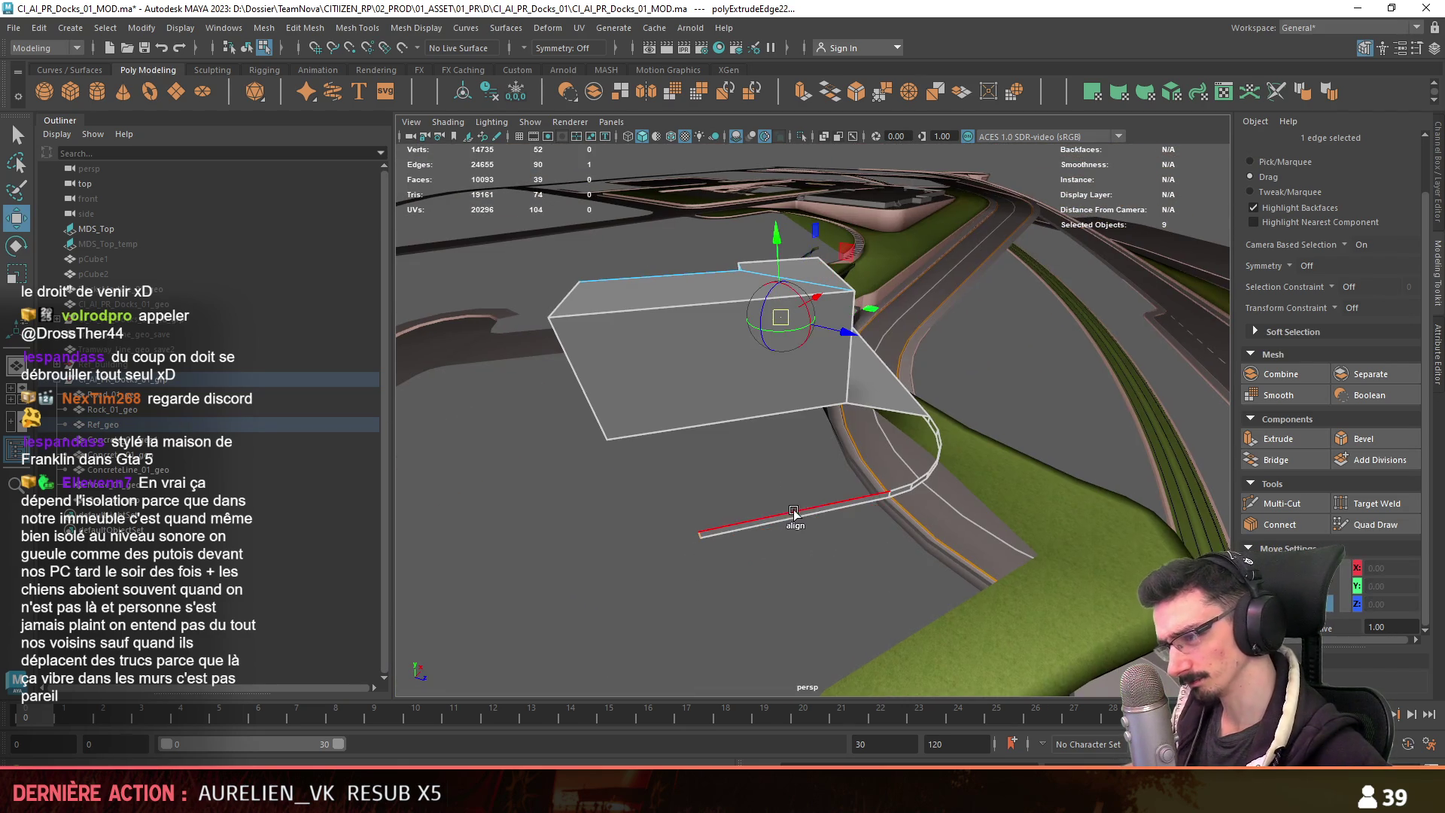
alt+drag(657, 557, 642, 561)
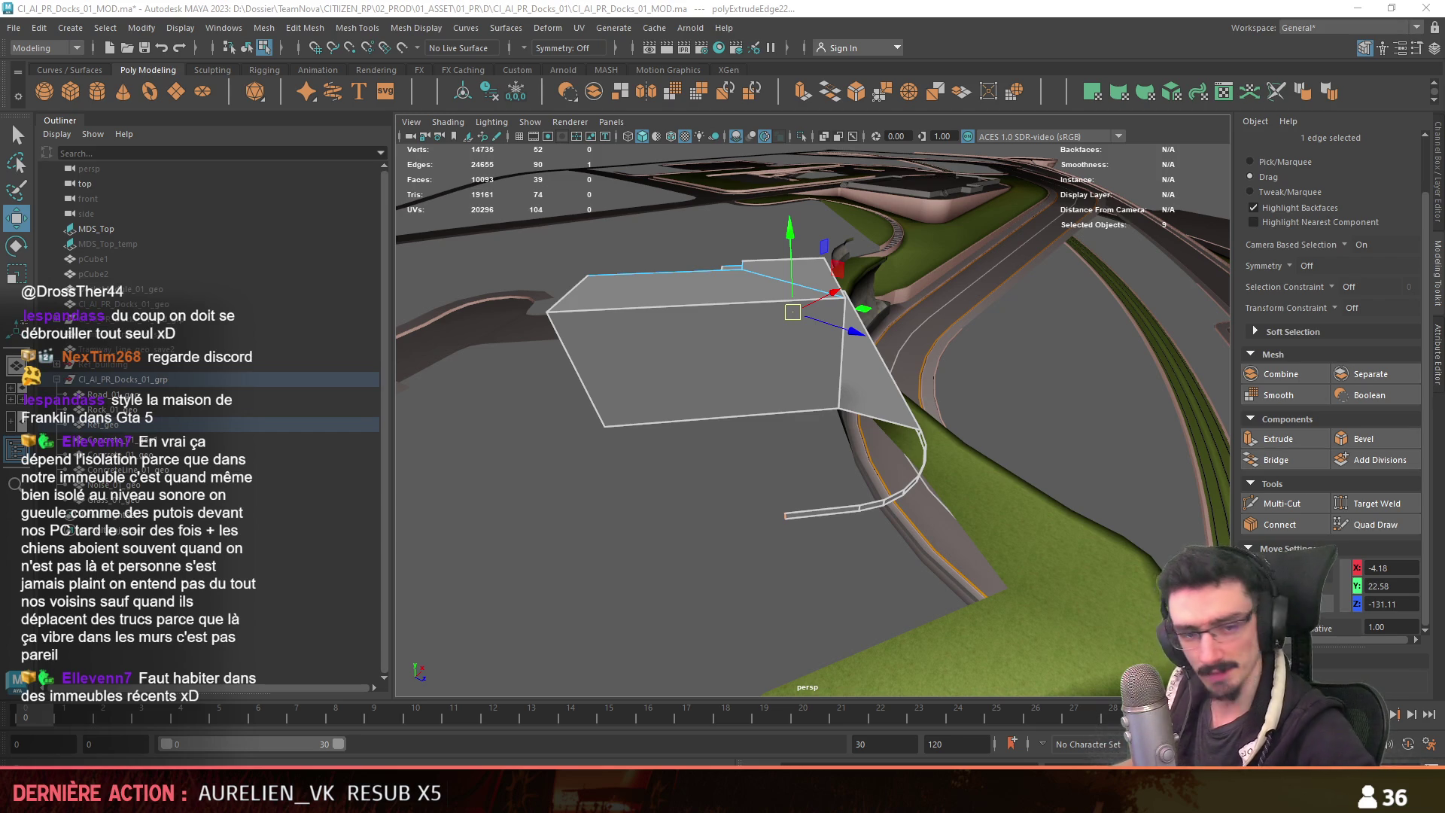
Select an edge on the road-following strip and align the move handle to it.
mouse_move(677, 511)
alt+mouse_down()
mouse_move(716, 526)
mouse_move(865, 489)
mouse_move(794, 531)
mouse_move(941, 500)
mouse_move(987, 527)
mouse_move(889, 442)
mouse_move(806, 489)
mouse_move(888, 496)
mouse_move(933, 481)
mouse_move(918, 418)
alt+mouse_up()
click(900, 467)
key(r)
key(w)
click(900, 472)
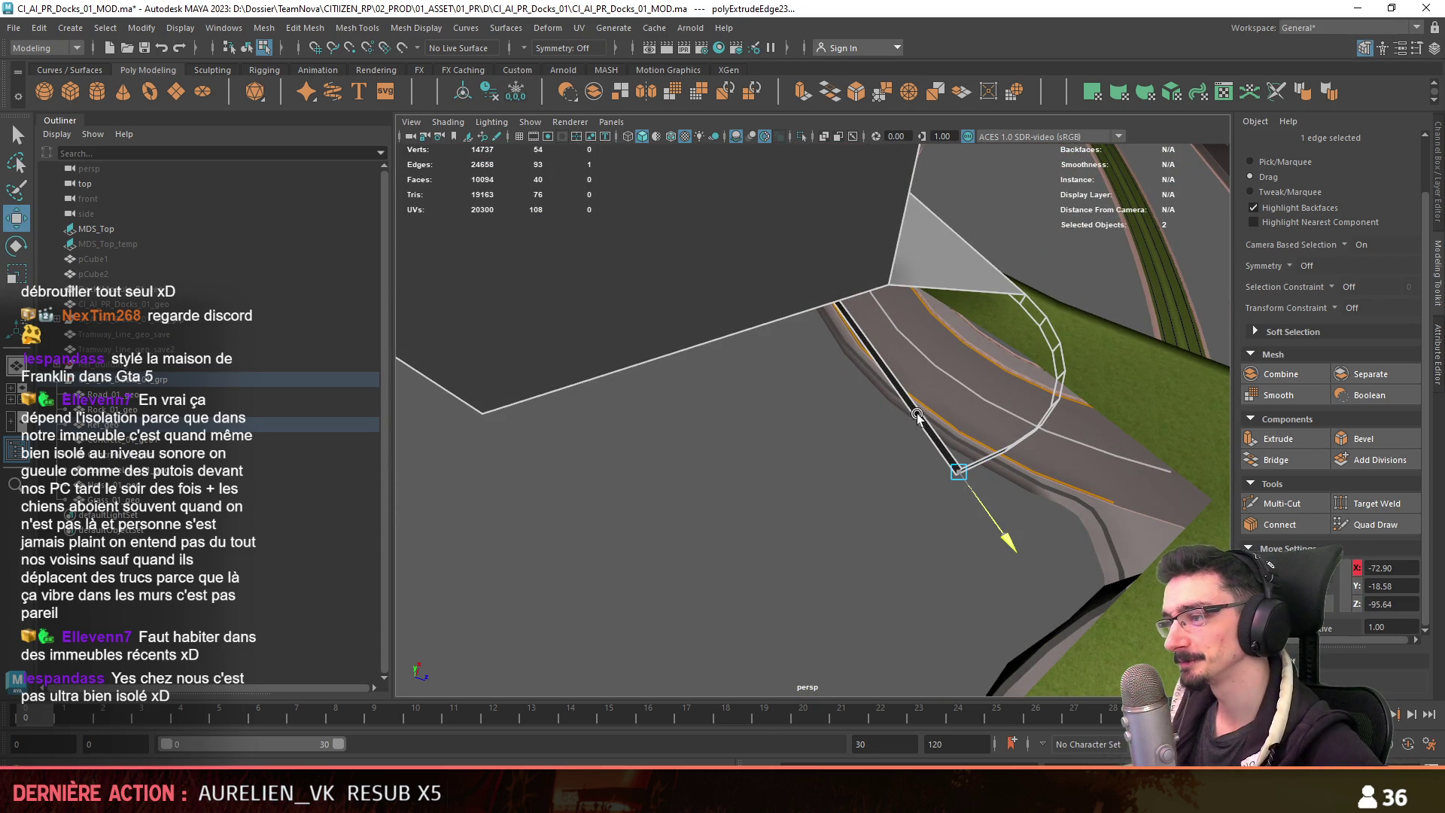
mouse_move(967, 509)
alt+mouse_down()
mouse_move(882, 485)
mouse_move(813, 516)
mouse_move(699, 509)
alt+mouse_up()
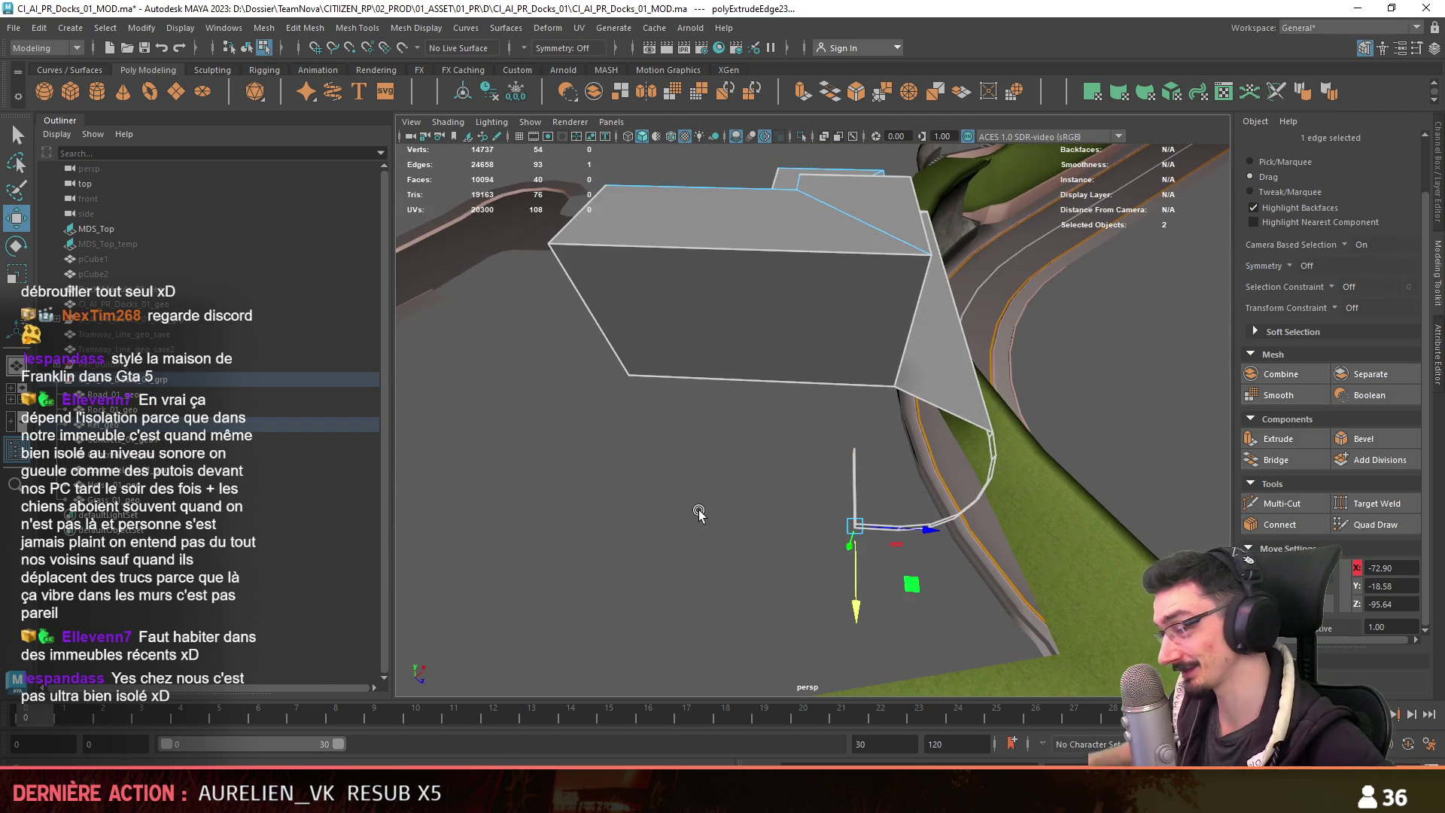
key(space)
key(space)
key(space)
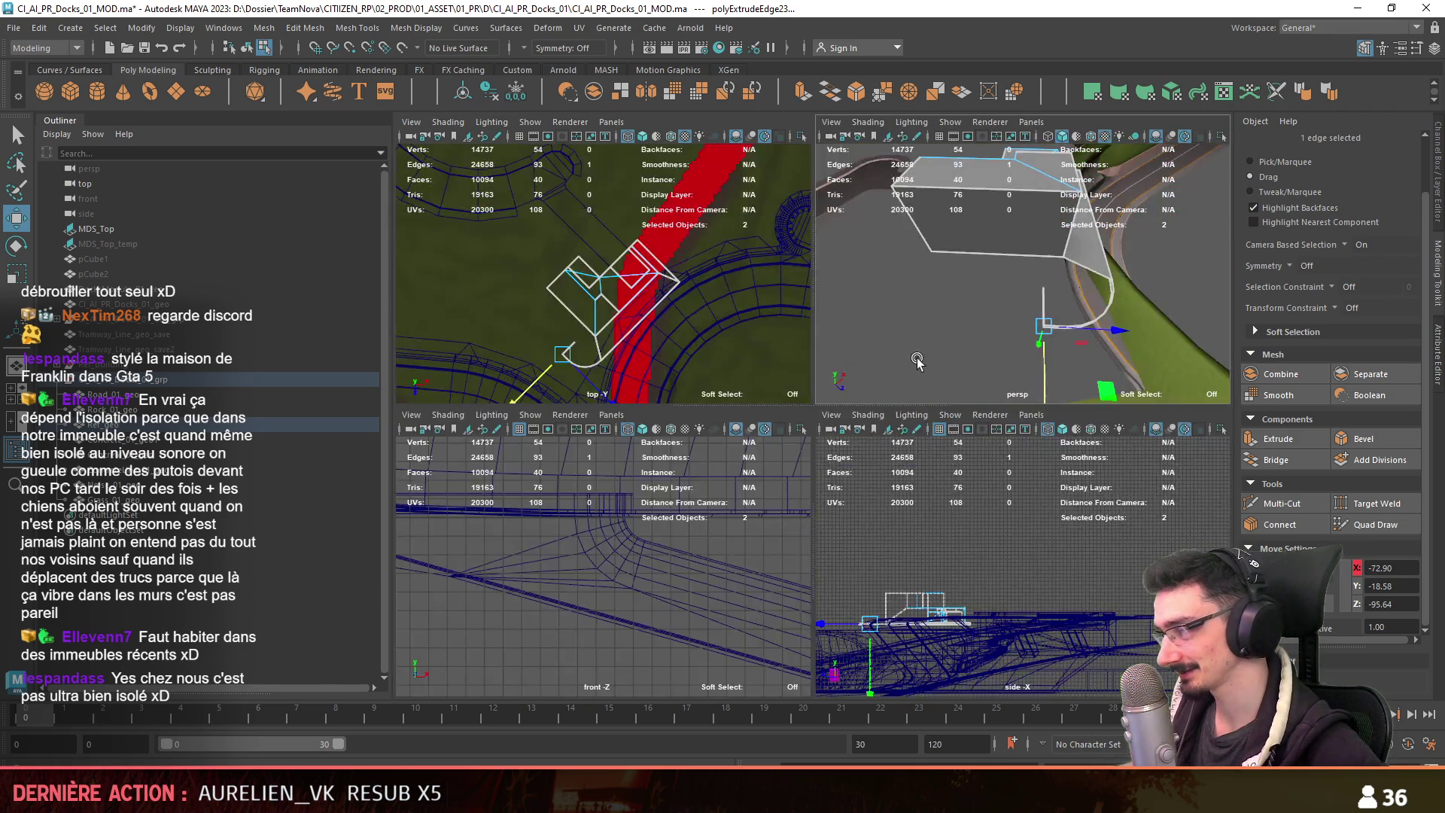
key(space)
mouse_move(828, 380)
alt+mouse_down()
mouse_move(847, 384)
mouse_move(841, 416)
mouse_move(903, 395)
mouse_move(851, 584)
mouse_move(768, 474)
mouse_move(1011, 467)
mouse_move(597, 526)
mouse_move(667, 555)
mouse_move(931, 457)
alt+mouse_up()
Bridge the box's bottom edge to the strip and fill the curved border with a face.
click(932, 458)
key(F10)
mouse_move(1038, 482)
shift+right_down()
mouse_move(1085, 552)
mouse_move(990, 411)
mouse_move(1035, 392)
shift+right_up()
key(F9)
mouse_move(1034, 391)
alt+mouse_down()
mouse_move(693, 507)
mouse_move(680, 498)
mouse_move(702, 494)
mouse_move(645, 452)
mouse_move(583, 464)
mouse_move(678, 520)
alt+mouse_up()
Multi-Cut the first fan edges from the inner corner vertex to points on the arc.
drag(613, 460, 662, 518)
click(630, 584)
alt+drag(630, 584, 700, 468)
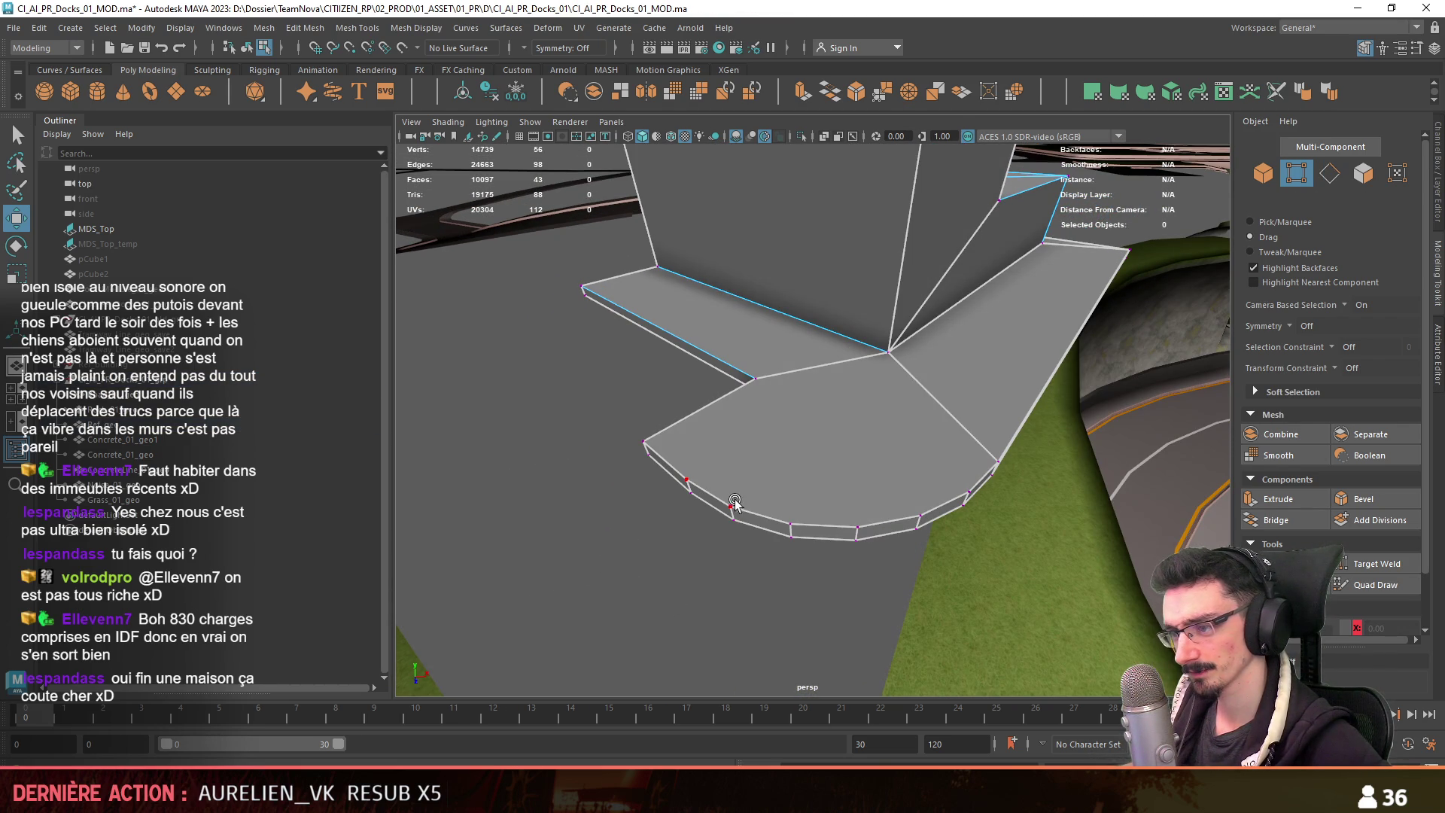
click(754, 378)
click(731, 506)
right_click(790, 506)
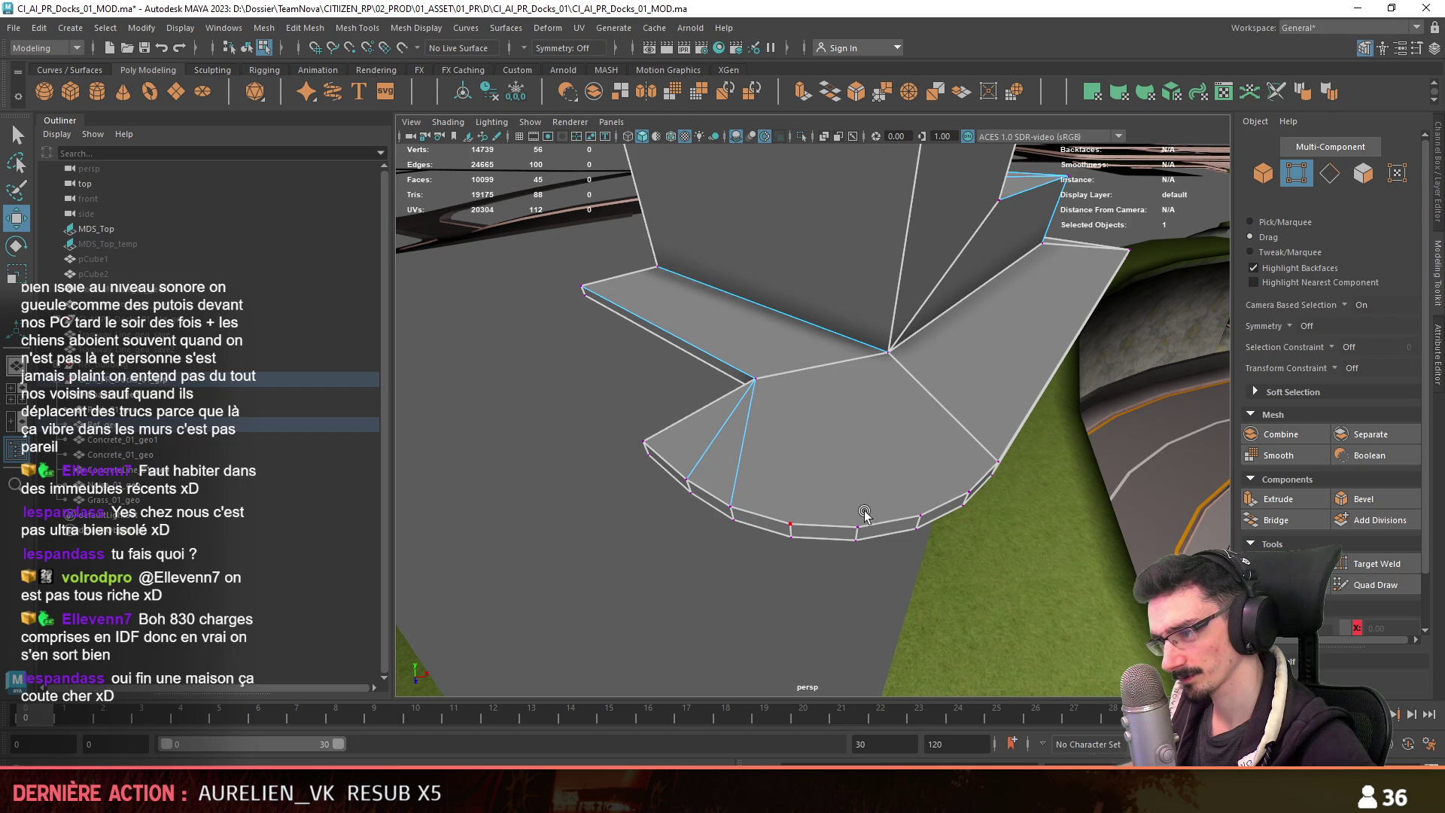
click(790, 524)
click(755, 379)
click(856, 527)
right_click(935, 500)
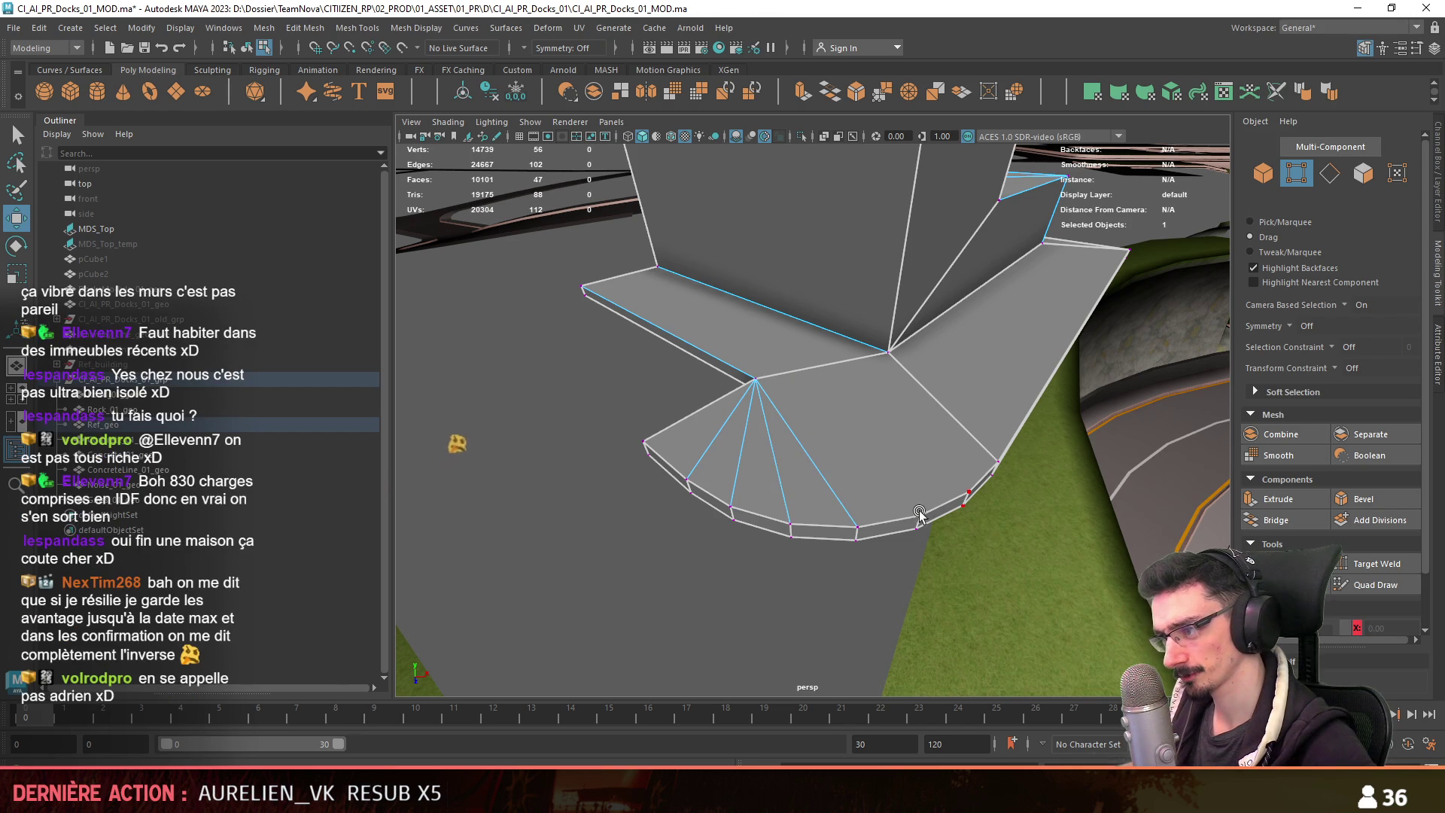
Add the remaining fan edges to the arc, then view the building in Unity.
alt+drag(892, 360, 866, 451)
key(F8)
click(860, 368)
click(840, 513)
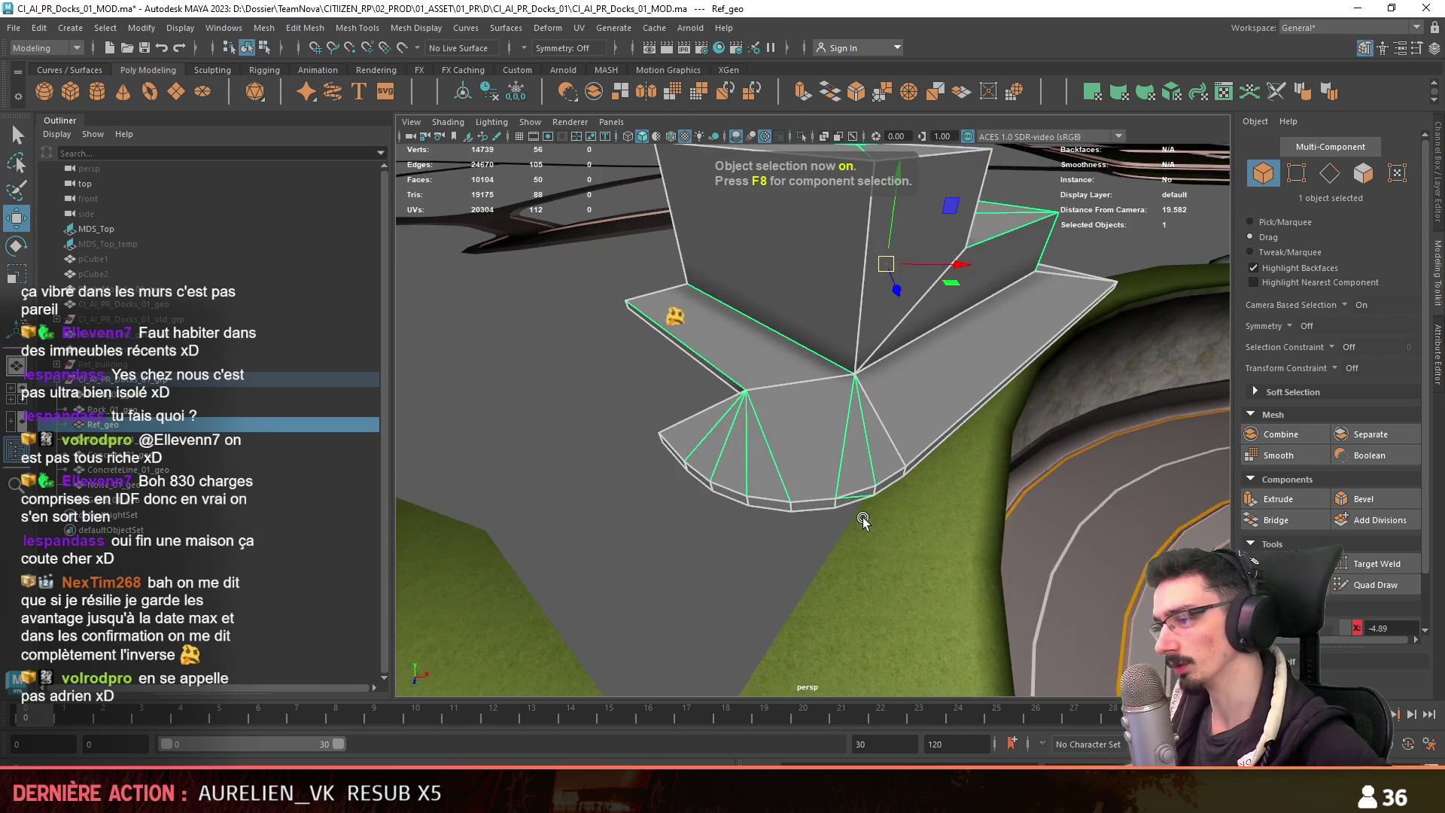
click(861, 369)
click(887, 499)
key(ctrl+z)
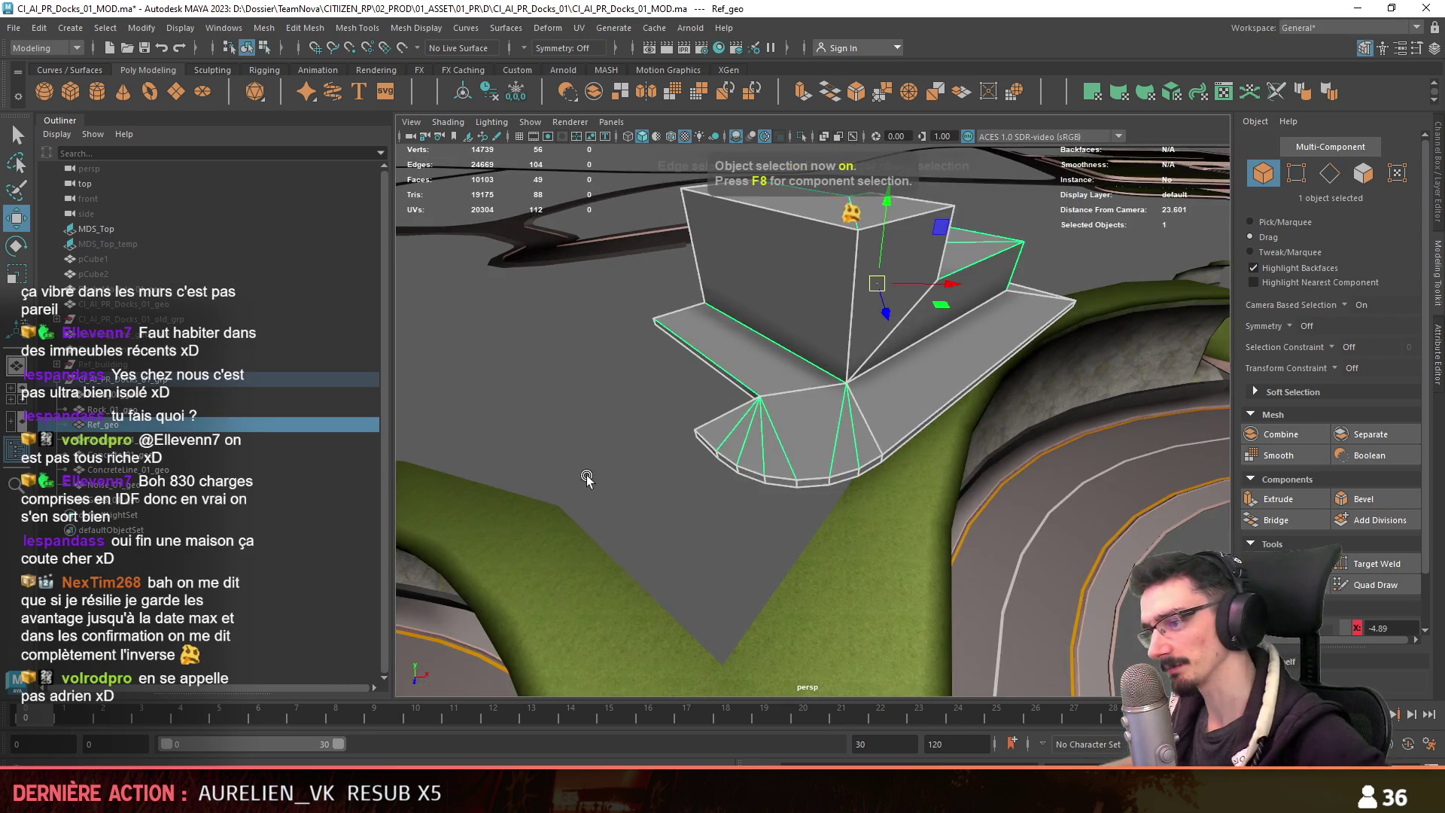
mouse_move(861, 495)
alt+mouse_down()
mouse_move(894, 555)
mouse_move(828, 542)
alt+mouse_up()
key(alt+Tab)
mouse_move(733, 543)
alt+mouse_down()
mouse_move(910, 501)
mouse_move(648, 525)
mouse_move(660, 479)
mouse_move(638, 407)
alt+mouse_up()
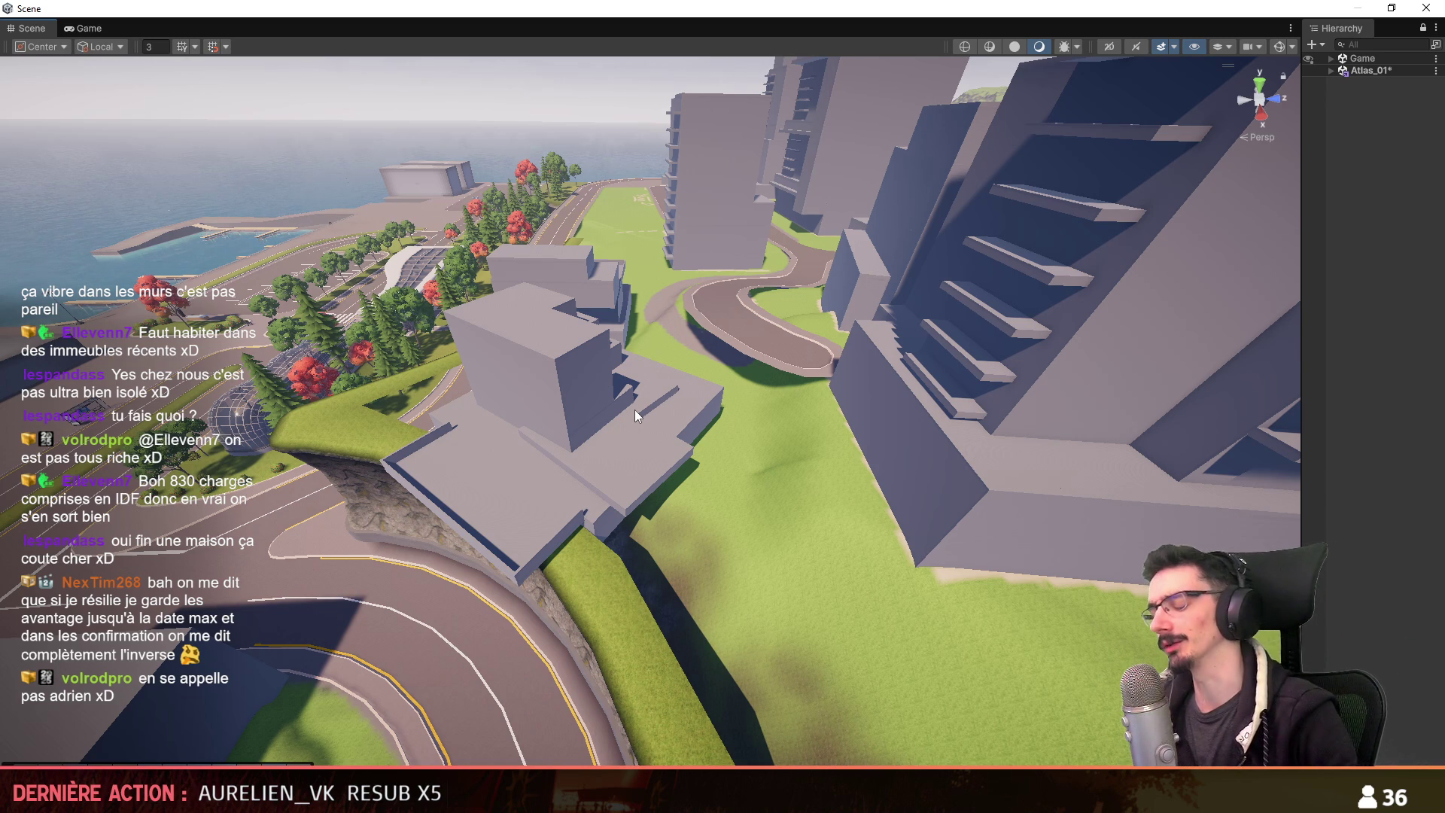
Fly the Unity Scene camera down toward the block building in the city.
mouse_move(640, 406)
right_down()
mouse_move(849, 471)
mouse_move(683, 336)
right_up()
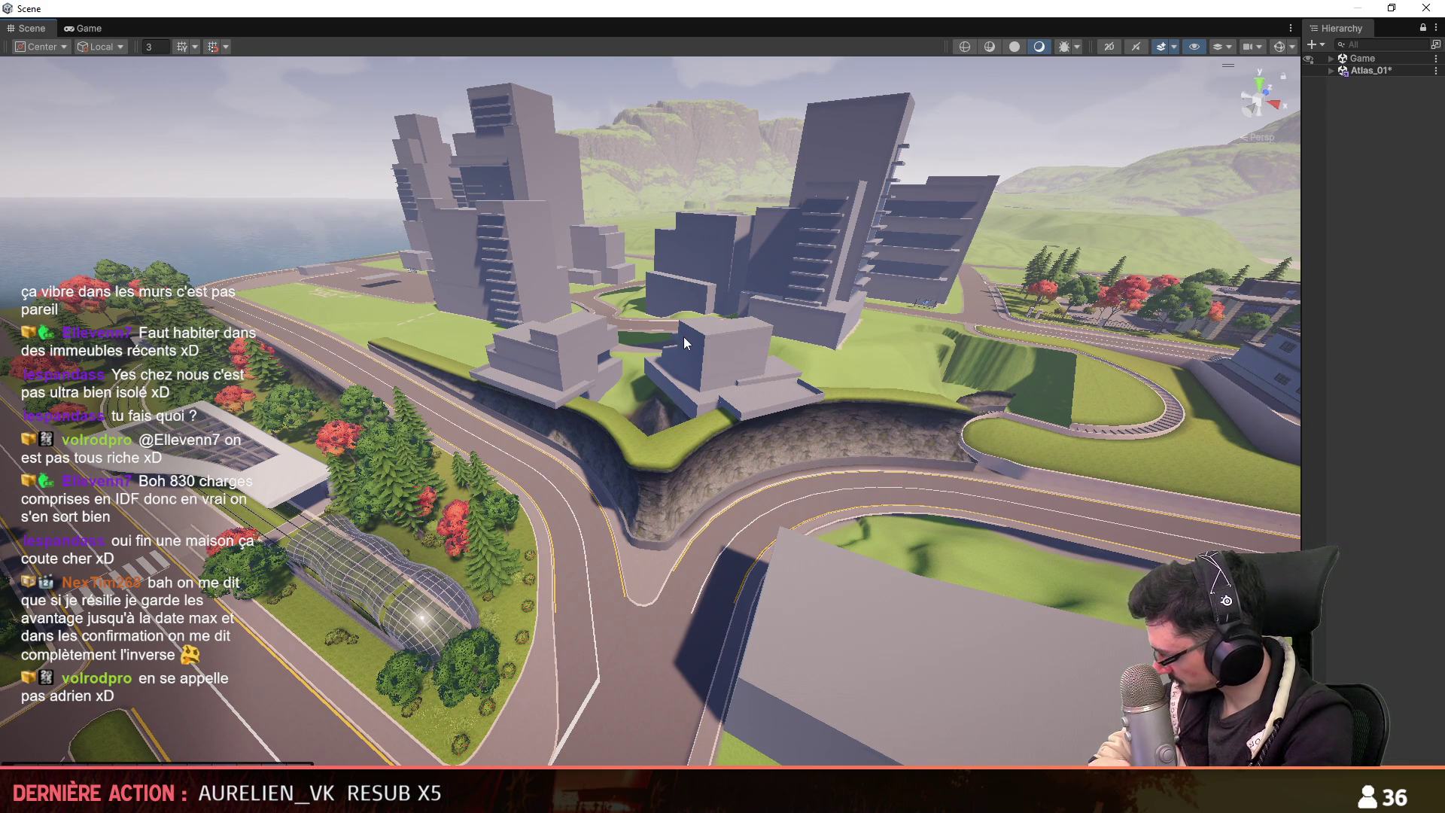
right_drag(742, 329, 752, 391)
scroll(748, 369, up, 2)
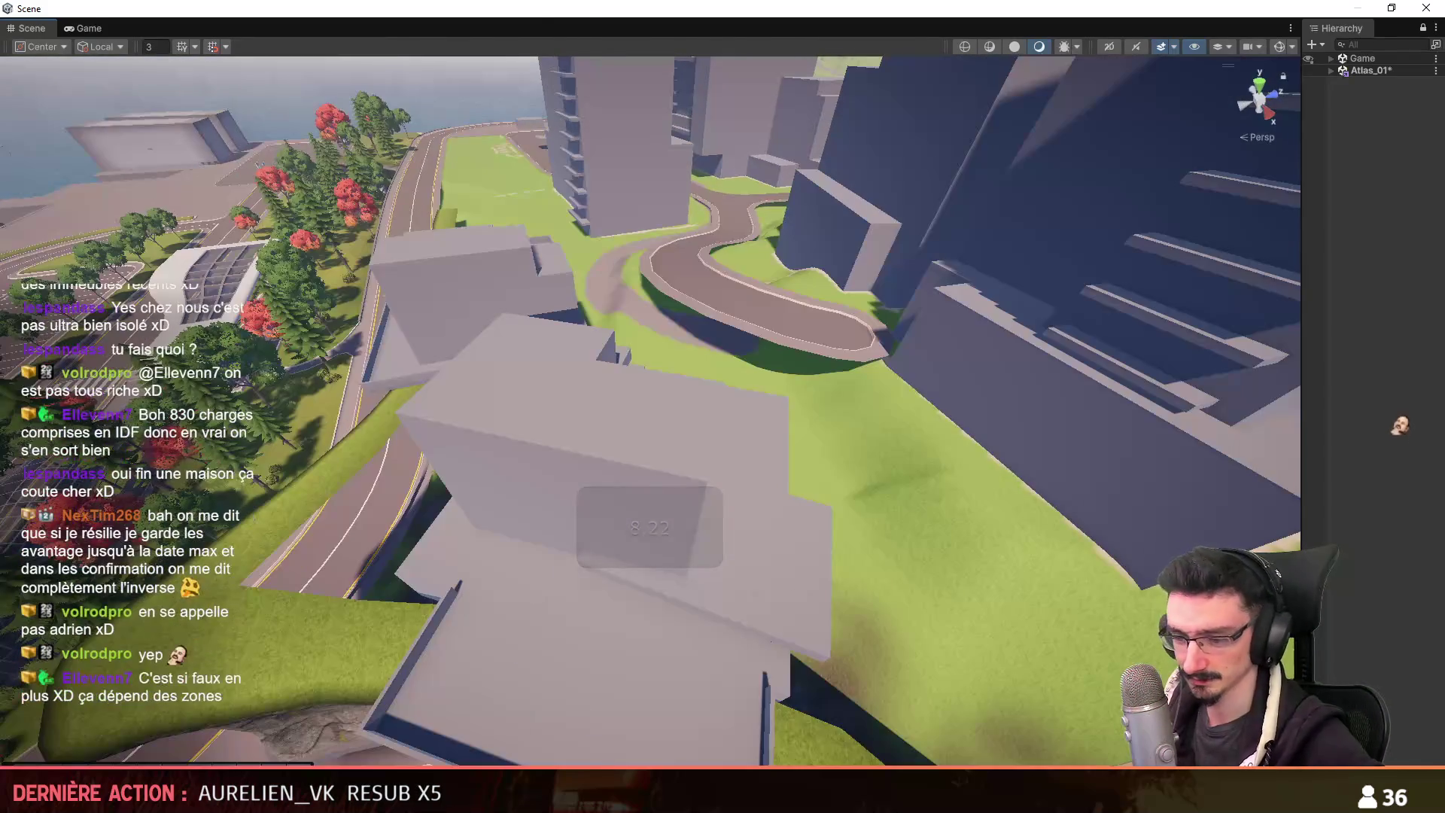
Back in Maya, tumble close around the building to view it from both sides.
key(alt+Tab)
click(972, 324)
click(971, 324)
mouse_move(971, 324)
alt+mouse_down()
mouse_move(765, 446)
mouse_move(930, 499)
mouse_move(781, 549)
alt+mouse_up()
mouse_move(960, 508)
alt+mouse_down()
mouse_move(775, 390)
mouse_move(729, 406)
alt+mouse_up()
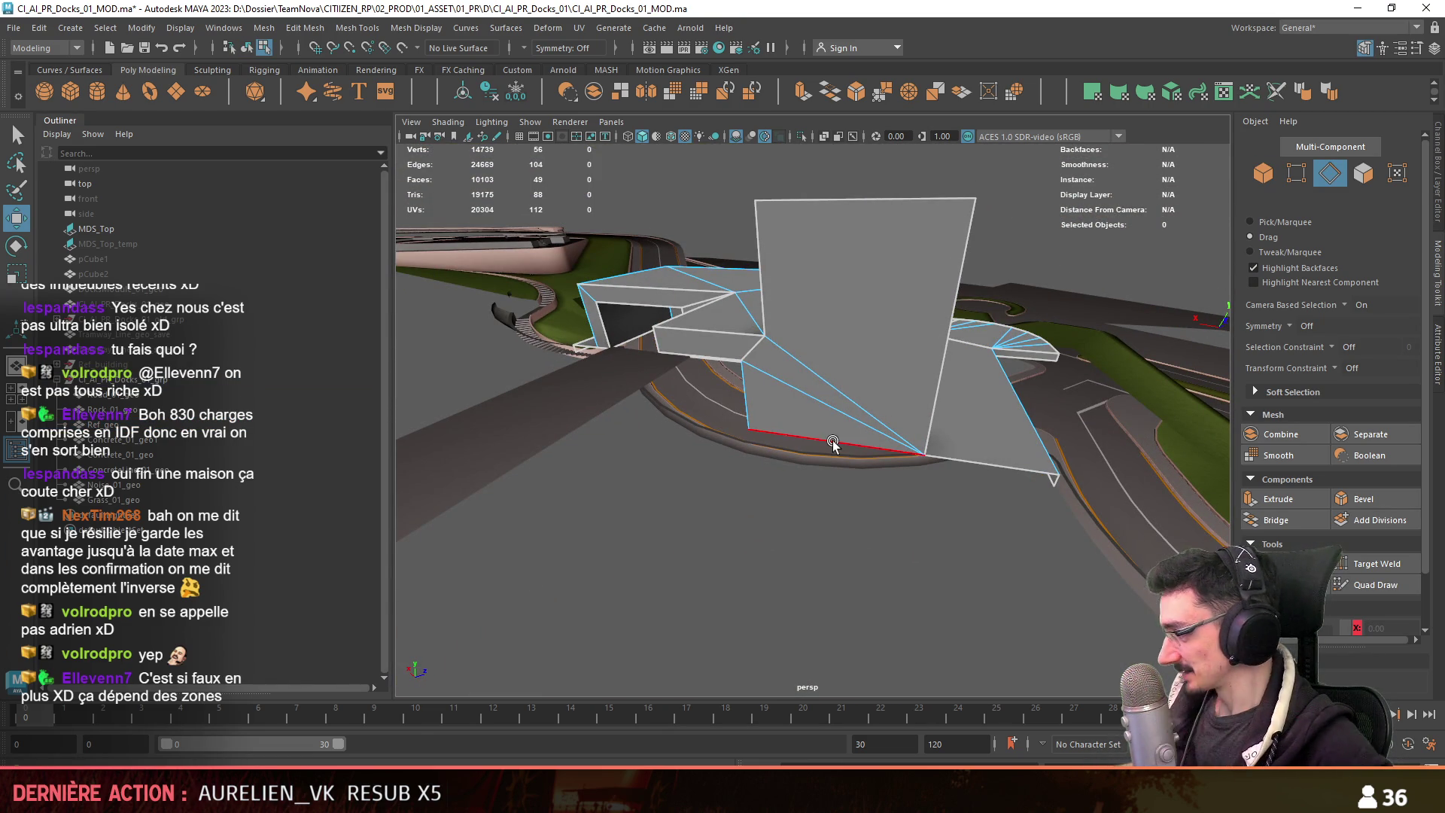
mouse_move(959, 400)
alt+mouse_down()
mouse_move(869, 402)
mouse_move(936, 461)
mouse_move(918, 308)
mouse_move(655, 300)
mouse_move(752, 339)
mouse_move(873, 444)
mouse_move(822, 542)
alt+mouse_up()
click(853, 523)
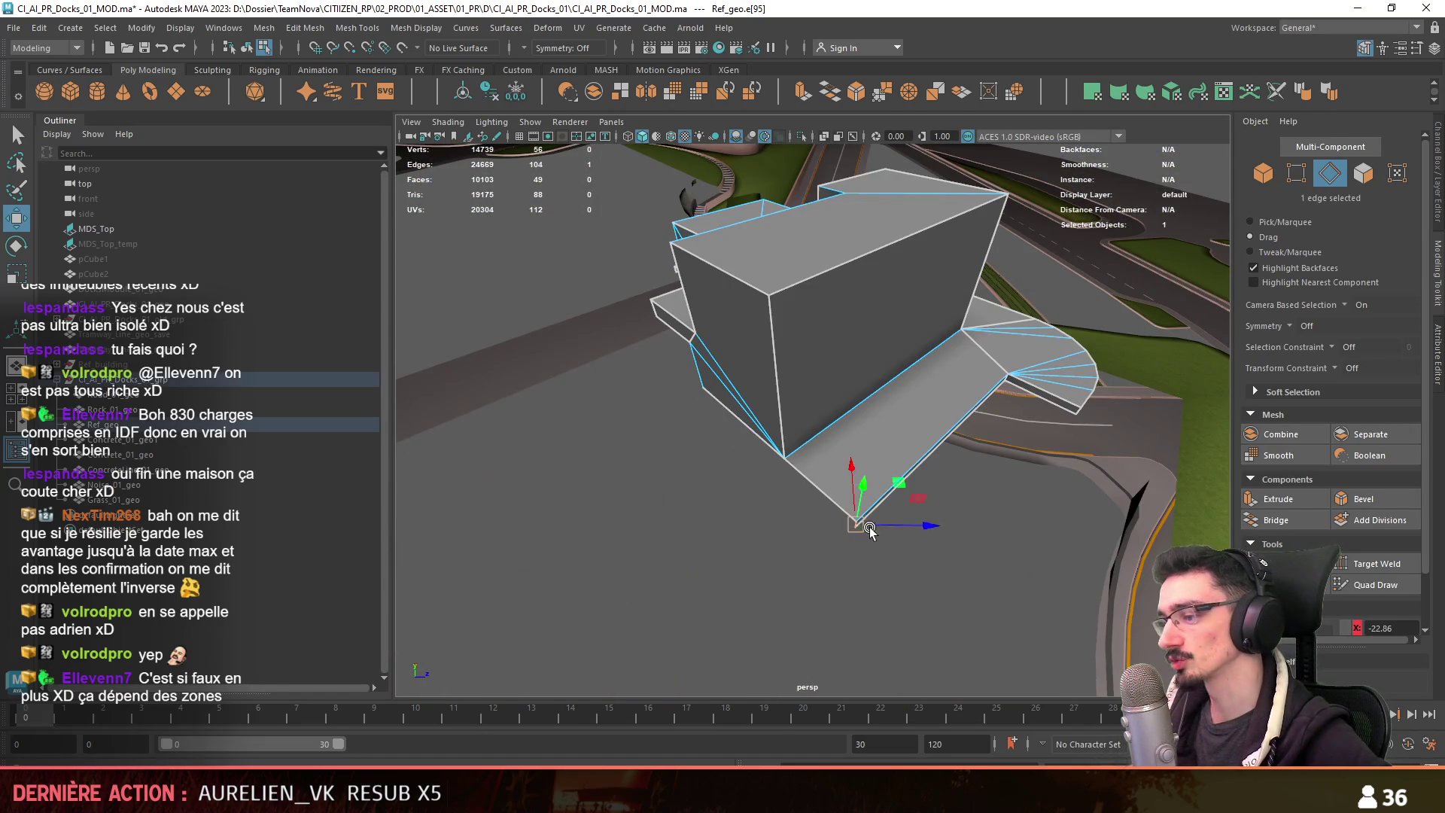
key(f)
click(933, 482)
key(f)
scroll(1418, 618, down, 2)
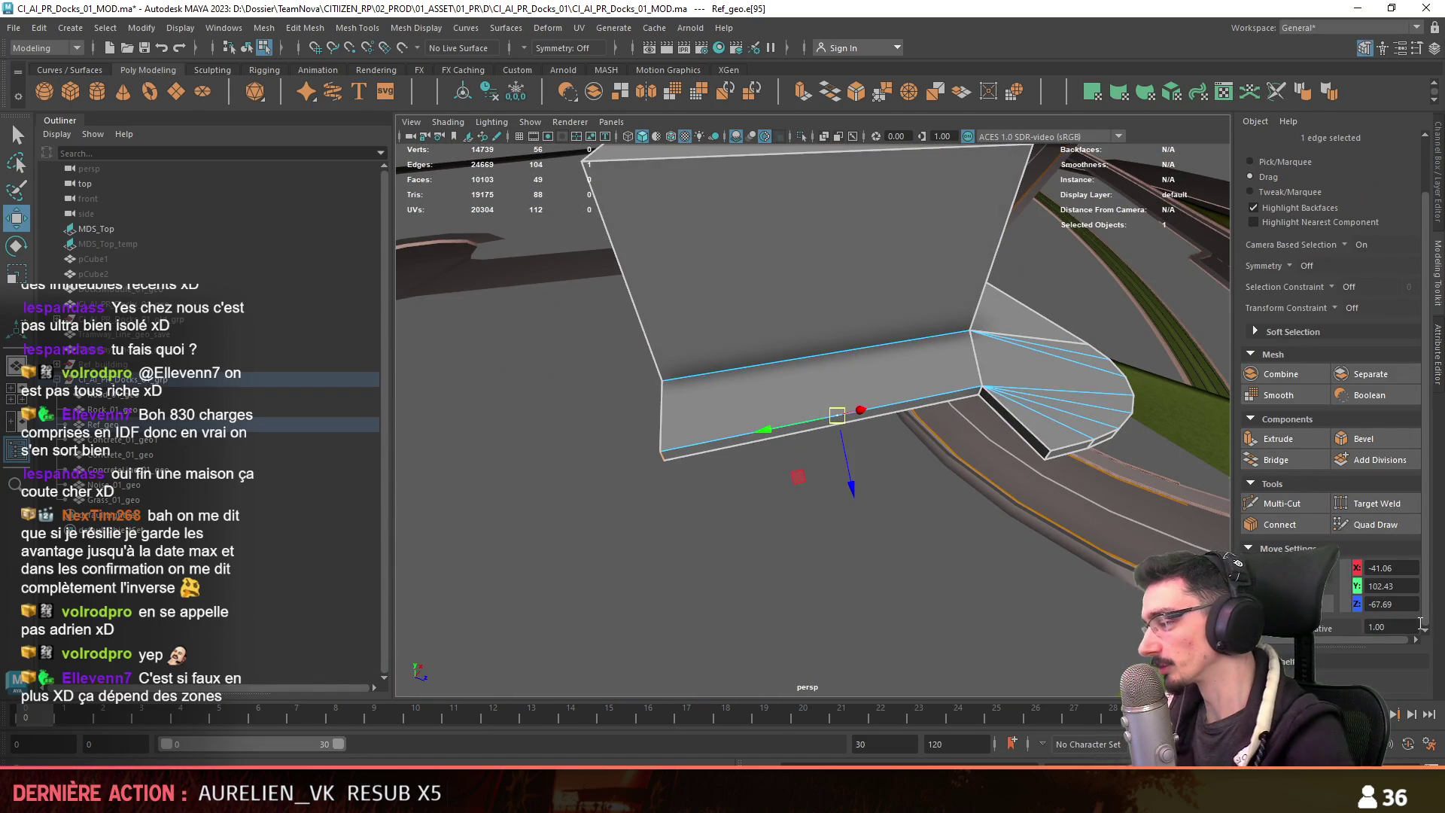
mouse_move(934, 566)
alt+mouse_down()
mouse_move(834, 489)
mouse_move(953, 406)
mouse_move(1109, 401)
mouse_move(978, 451)
mouse_move(780, 490)
mouse_move(888, 493)
mouse_move(748, 534)
mouse_move(680, 612)
mouse_move(706, 534)
alt+mouse_up()
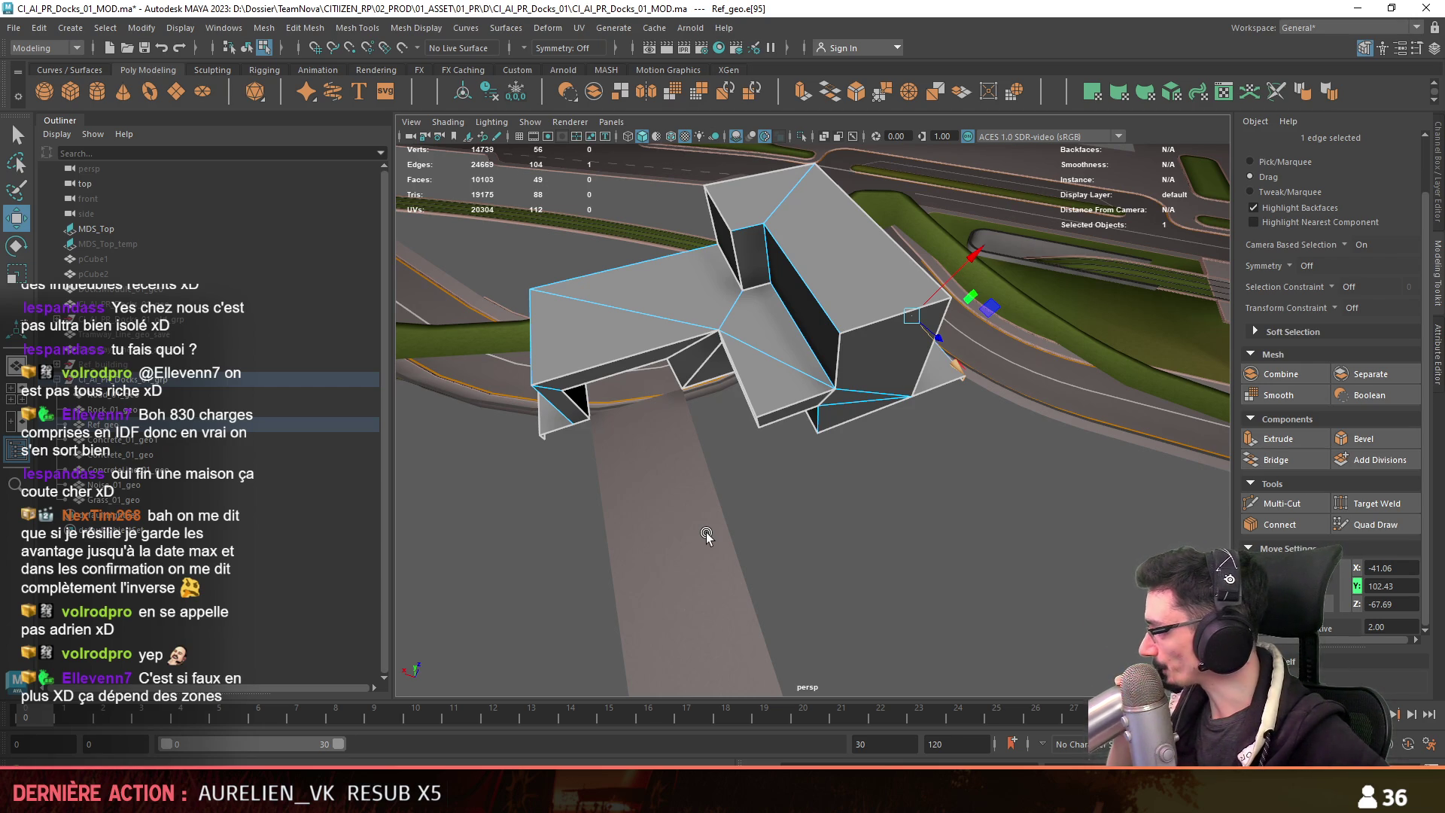
key(F8)
mouse_move(708, 530)
alt+mouse_down()
mouse_move(896, 495)
mouse_move(922, 516)
mouse_move(739, 483)
mouse_move(820, 473)
mouse_move(800, 392)
alt+mouse_up()
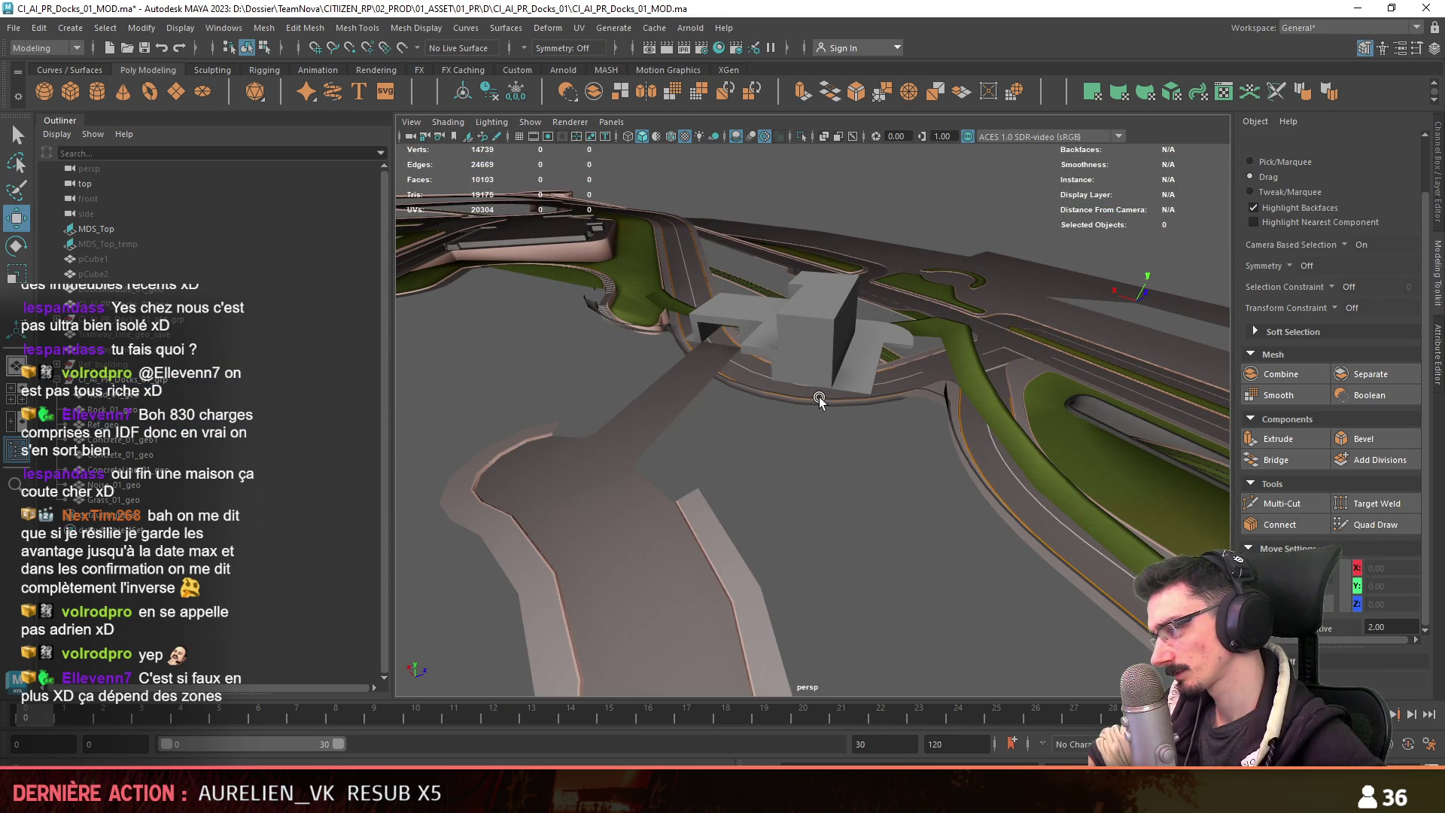
mouse_move(827, 371)
alt+mouse_down()
mouse_move(816, 374)
mouse_move(1141, 400)
mouse_move(872, 451)
alt+mouse_up()
Pick the road mesh's edges beside the building, then return to object selection.
click(871, 452)
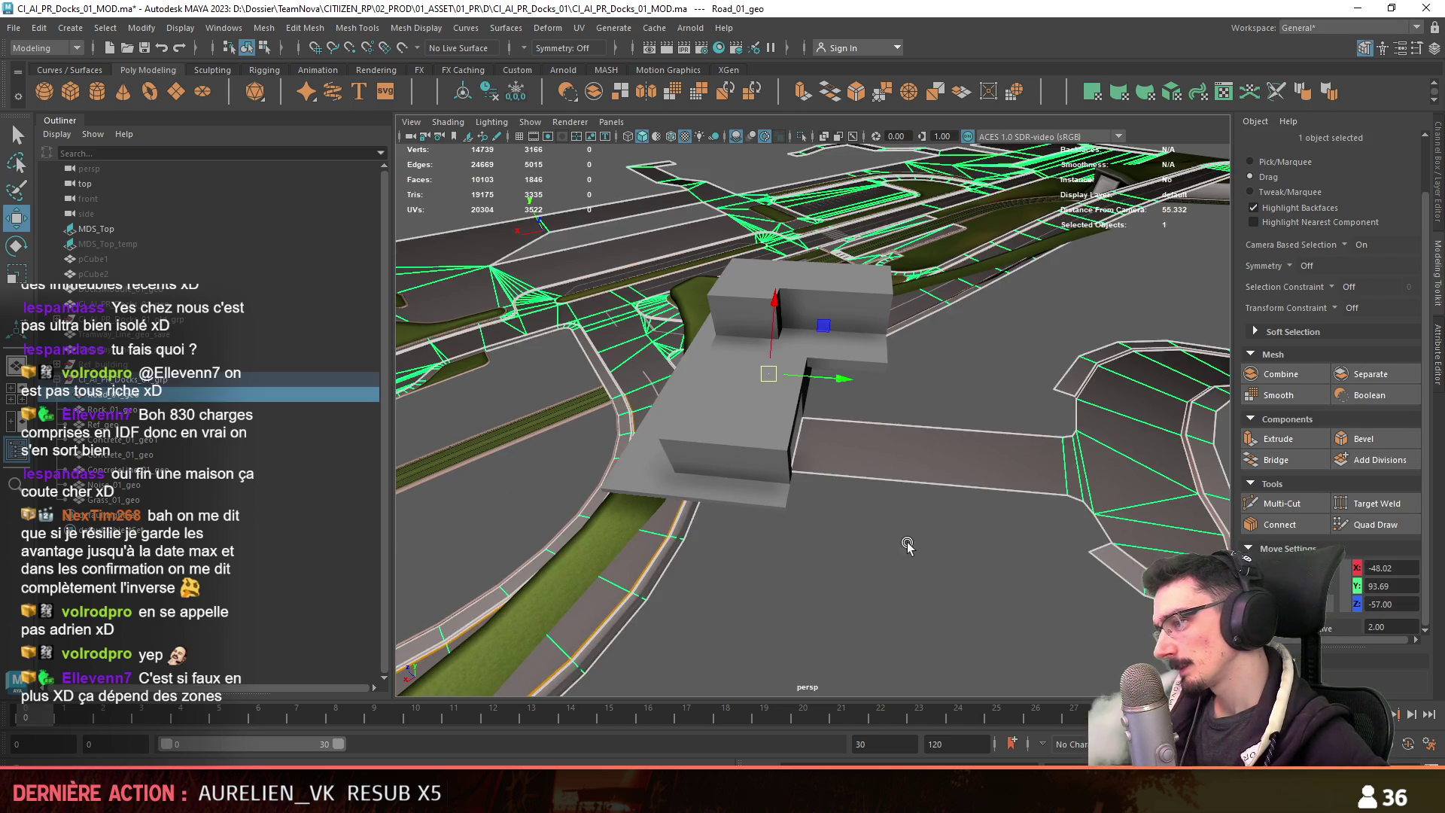
key(F10)
mouse_move(1164, 501)
mouse_down()
mouse_move(1065, 467)
mouse_move(1118, 407)
mouse_up()
key(F8)
Select the whole docks group in the viewport.
mouse_move(940, 542)
alt+mouse_down()
mouse_move(885, 584)
mouse_move(686, 539)
mouse_move(681, 504)
alt+mouse_up()
mouse_move(545, 503)
alt+mouse_down()
mouse_move(847, 496)
mouse_move(812, 421)
alt+mouse_up()
click(813, 409)
scroll(812, 409, up, 3)
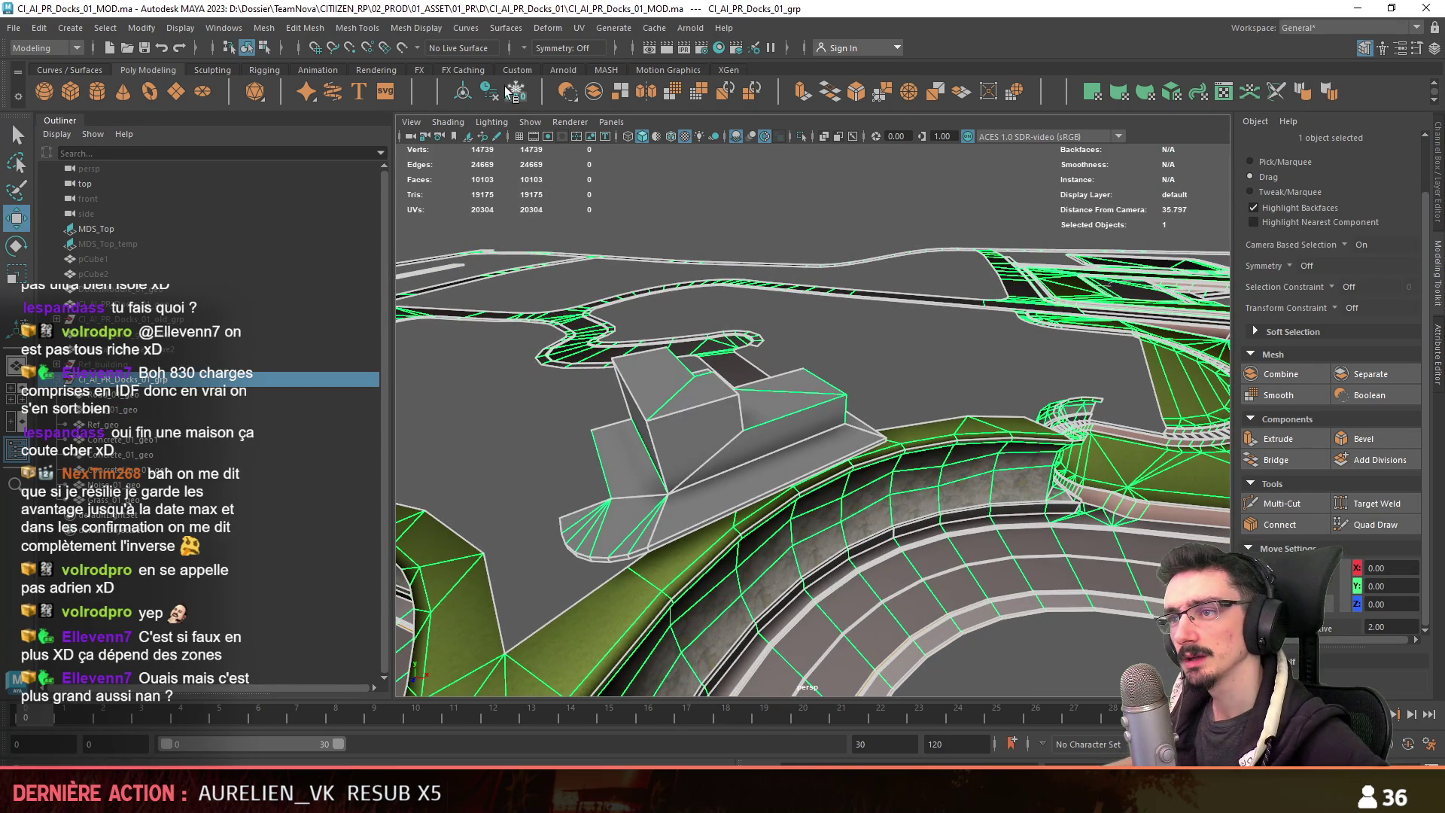
scroll(790, 313, down, 5)
alt+drag(833, 348, 802, 398)
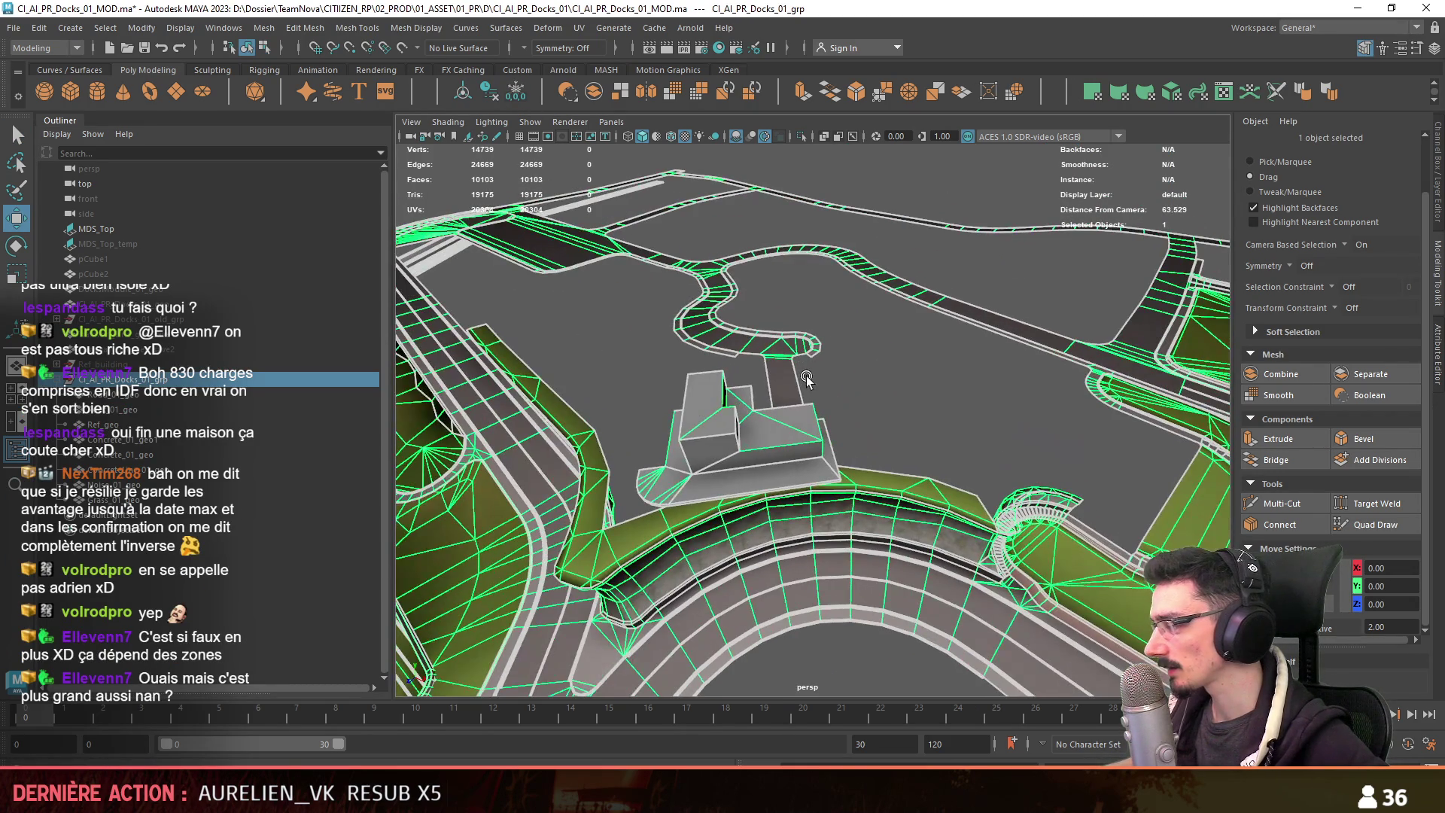
Export the selected docks group to FBX and view the updated building in Unity.
click(14, 28)
click(102, 227)
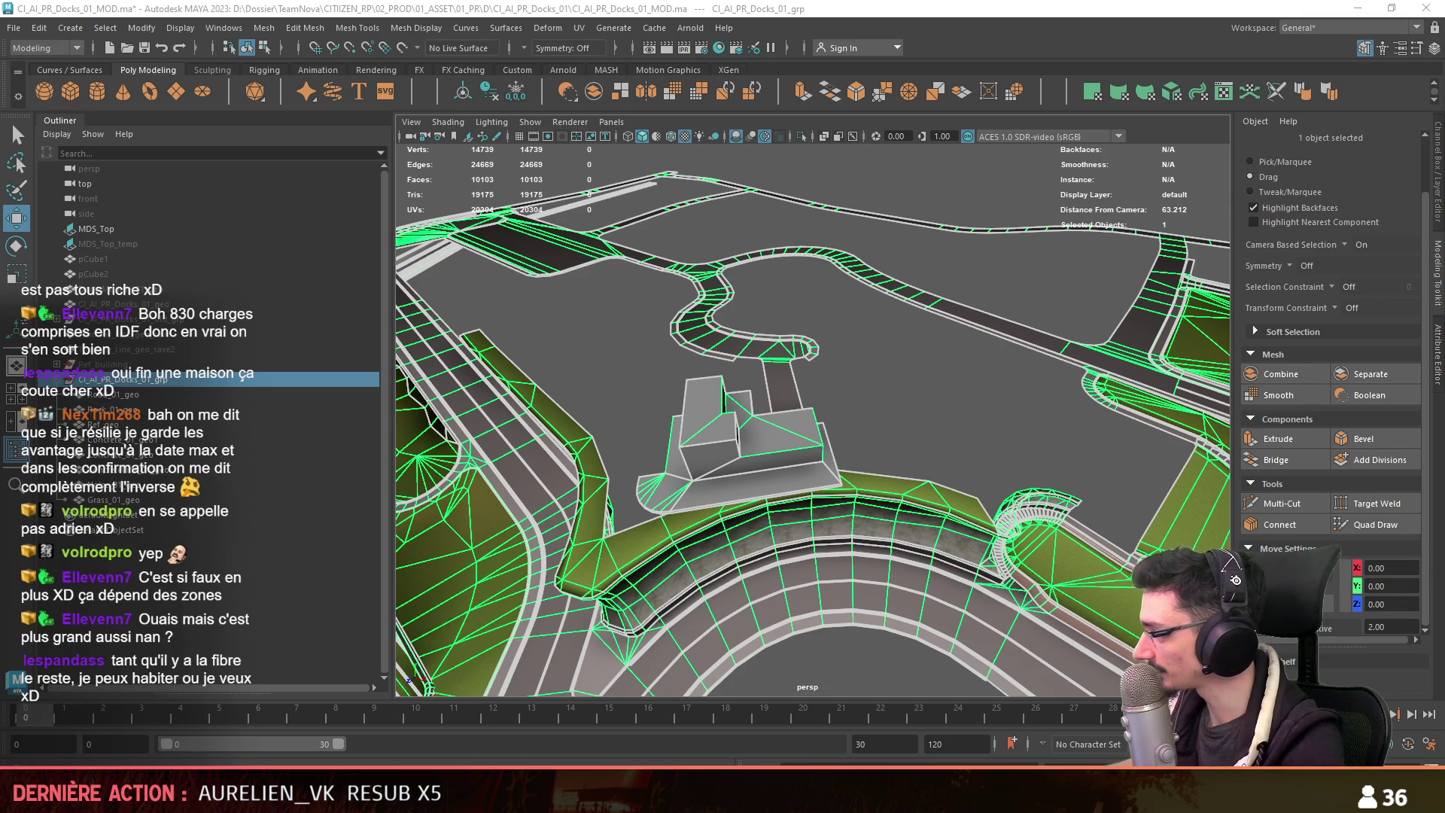
click(838, 634)
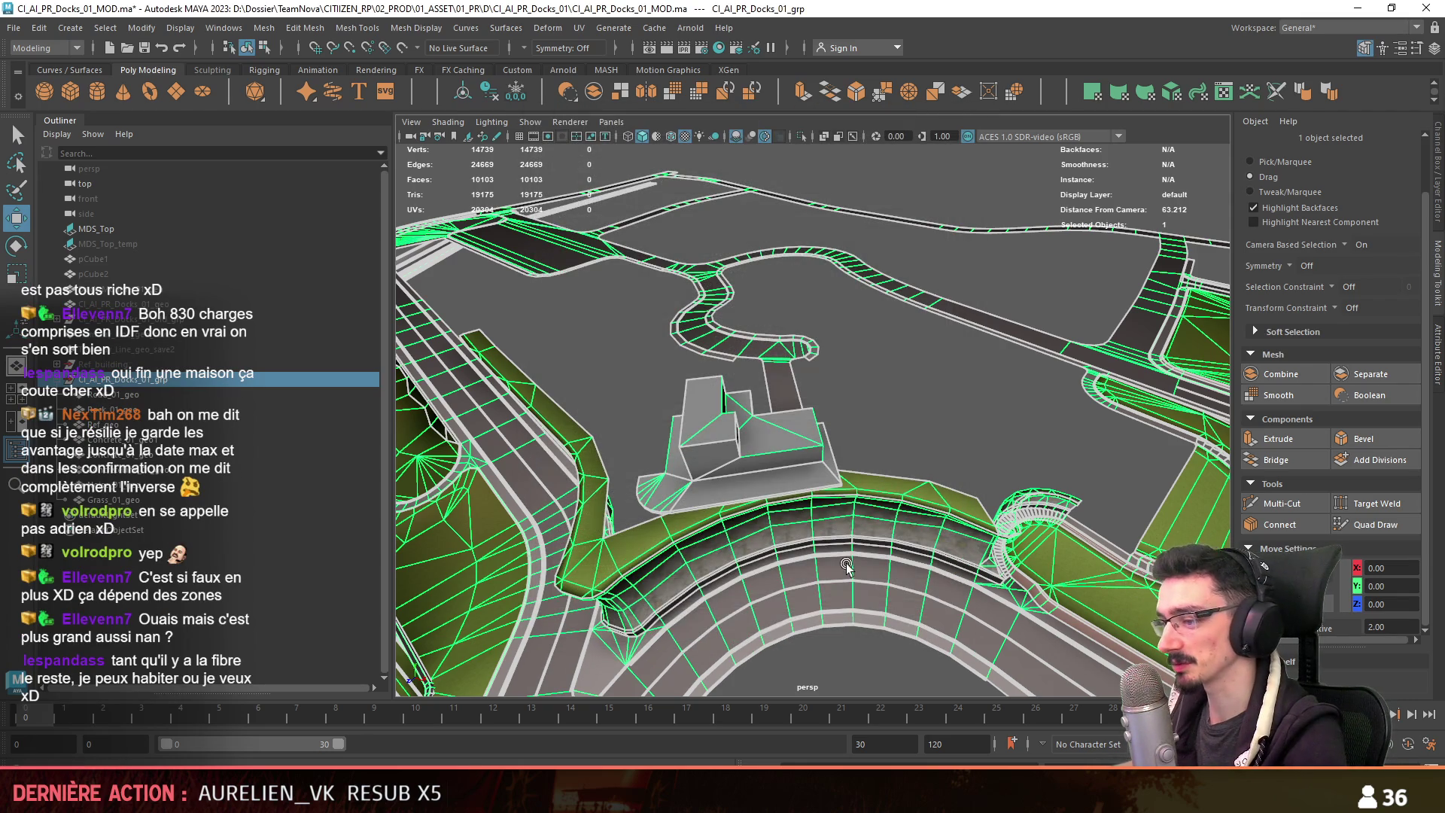
key(alt+Tab)
right_drag(625, 657, 316, 611)
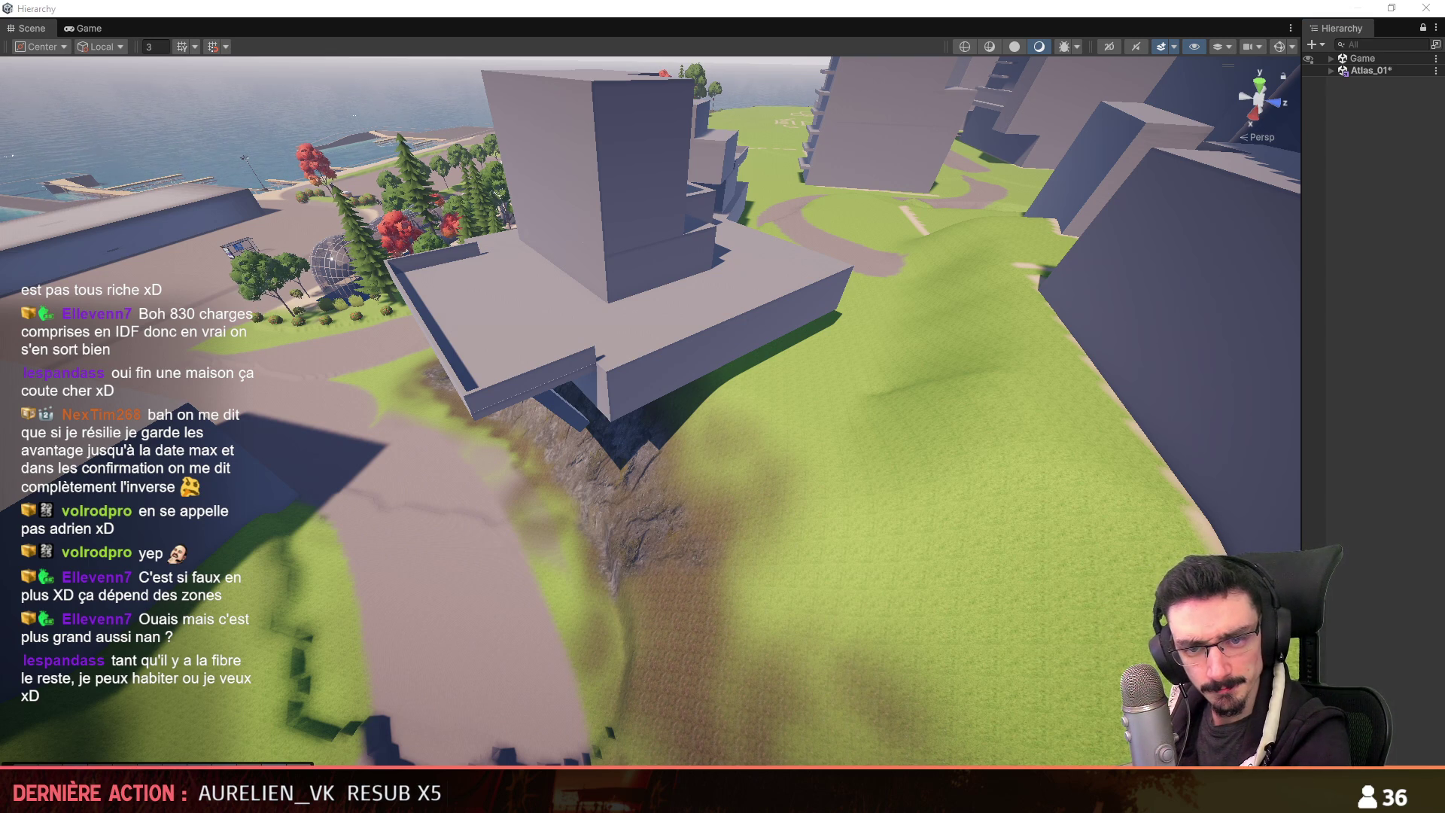
Fly toward the reimported building and select one of its blocks.
mouse_move(527, 407)
right_down()
mouse_move(526, 345)
mouse_move(459, 369)
mouse_move(716, 461)
mouse_move(726, 531)
mouse_move(697, 444)
mouse_move(787, 464)
mouse_move(662, 483)
mouse_move(1333, 325)
right_up()
scroll(489, 354, down, 3)
scroll(715, 462, down, 2)
scroll(726, 530, up, 1)
scroll(787, 464, up, 2)
scroll(662, 483, up, 2)
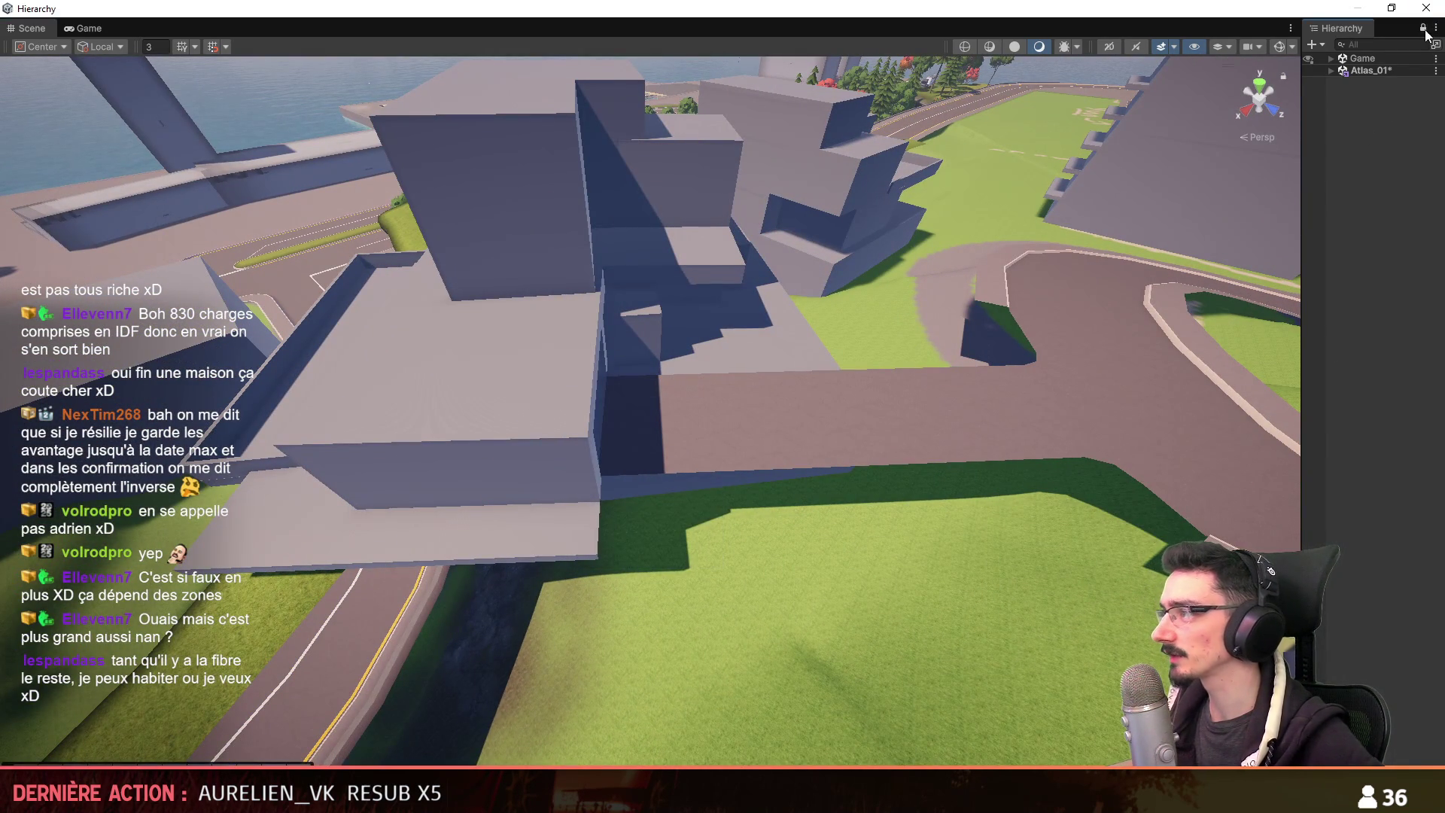
click(494, 229)
Select the building from overhead angles and widen the Hierarchy object list.
mouse_move(633, 349)
right_down()
mouse_move(635, 197)
mouse_move(585, 440)
right_up()
scroll(625, 301, up, 3)
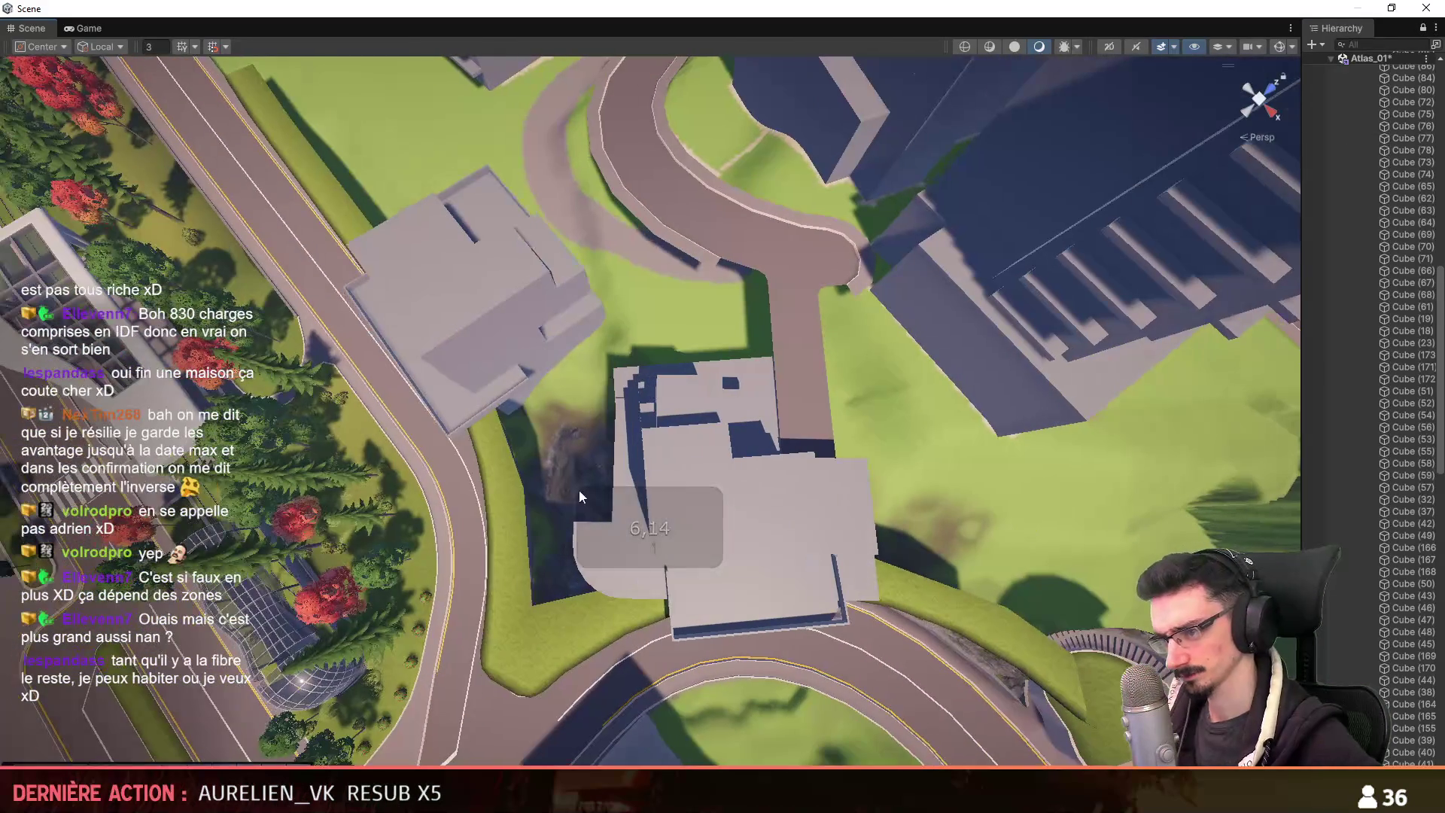
click(594, 557)
mouse_move(936, 346)
right_down()
mouse_move(861, 587)
mouse_move(655, 392)
mouse_move(572, 381)
mouse_move(891, 409)
mouse_move(720, 318)
mouse_move(805, 411)
mouse_move(707, 444)
right_up()
scroll(656, 392, down, 3)
scroll(613, 387, down, 2)
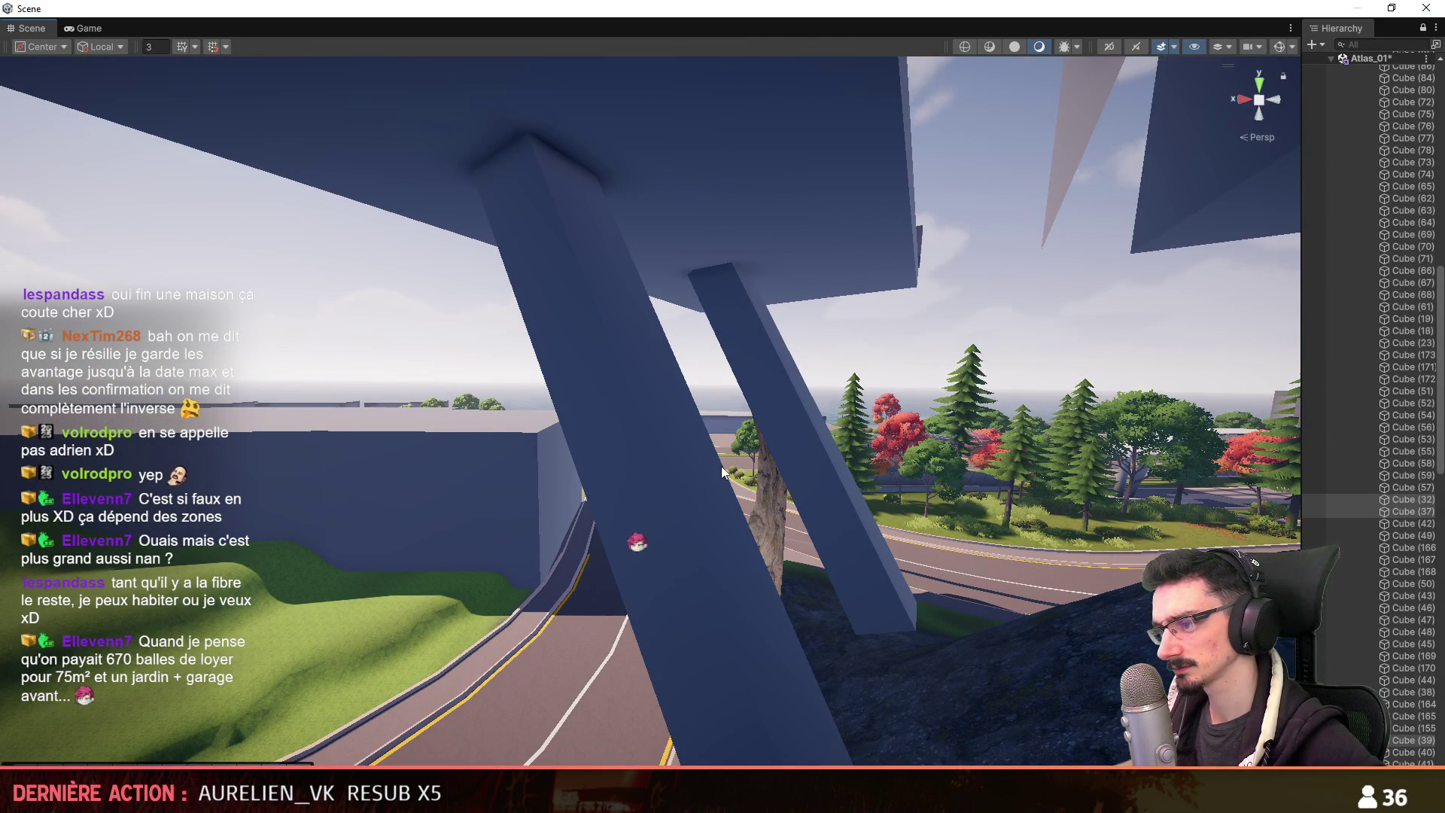
scroll(752, 452, up, 3)
mouse_move(720, 467)
right_down()
mouse_move(752, 451)
mouse_move(828, 489)
mouse_move(1306, 524)
right_up()
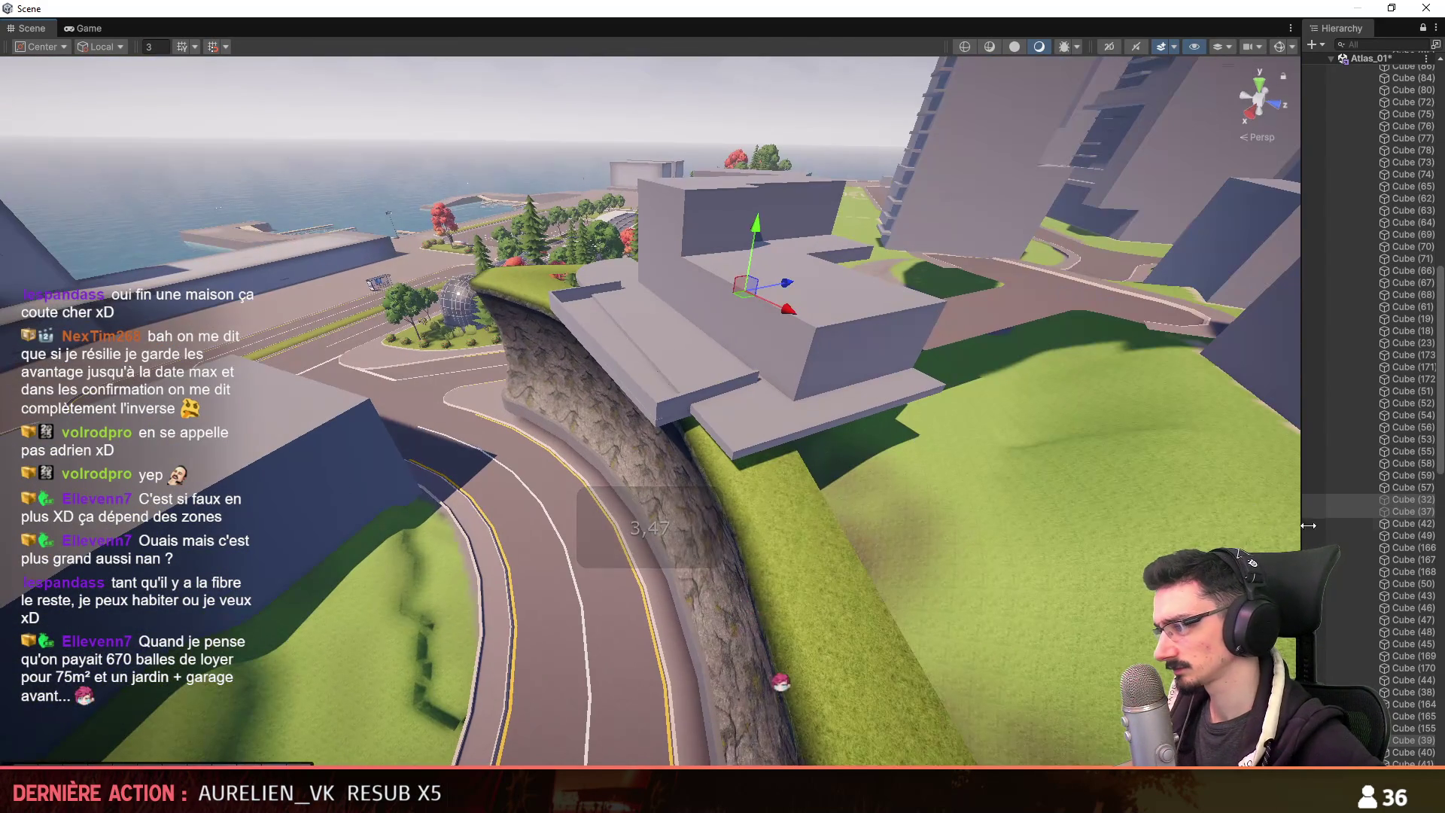
drag(1305, 525, 1134, 525)
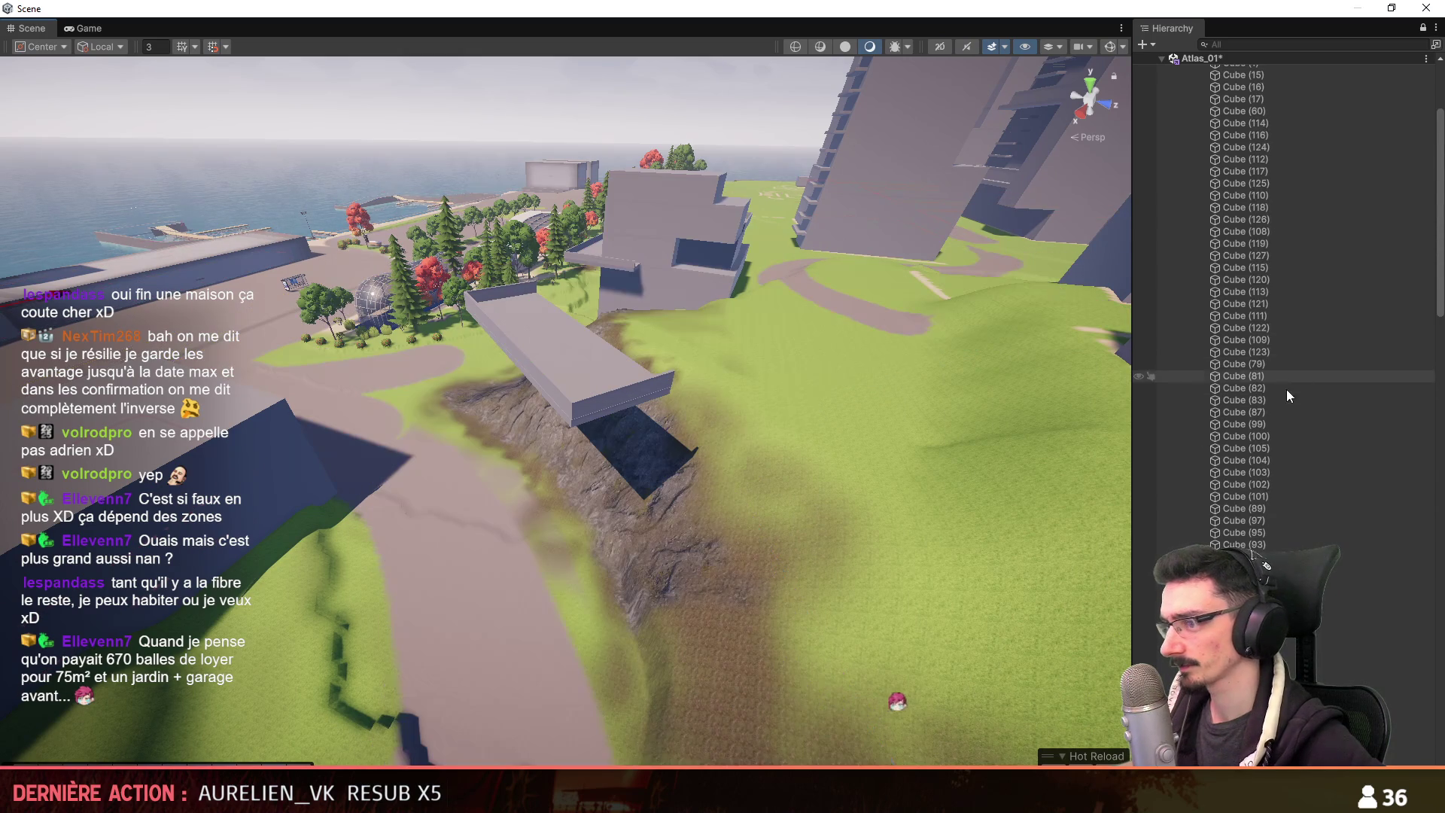
Select the seven leftover cubes and place them after Cube (149) in the Hierarchy.
scroll(1242, 555, down, 10)
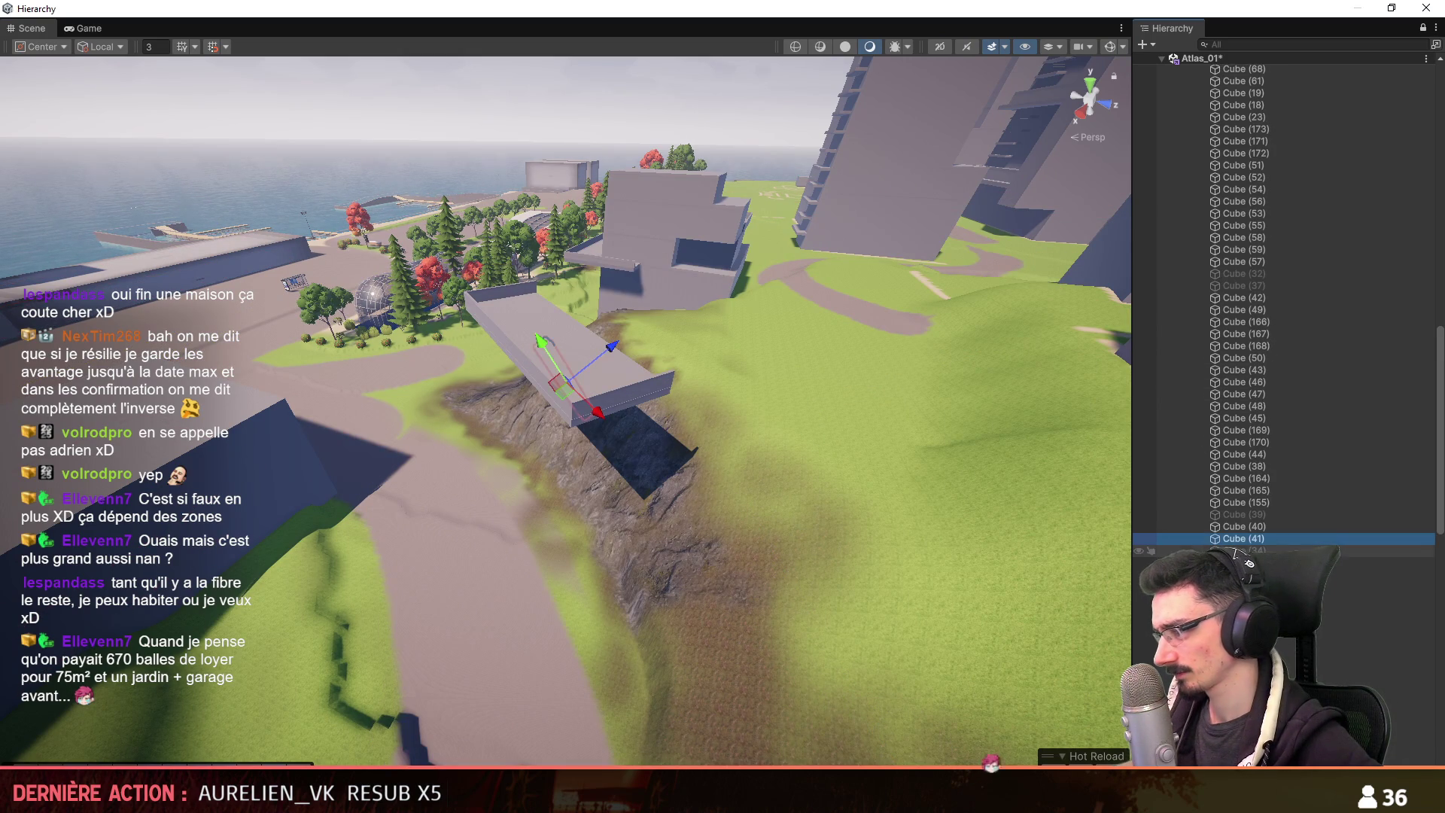
ctrl+click(1270, 515)
scroll(1270, 517, up, 4)
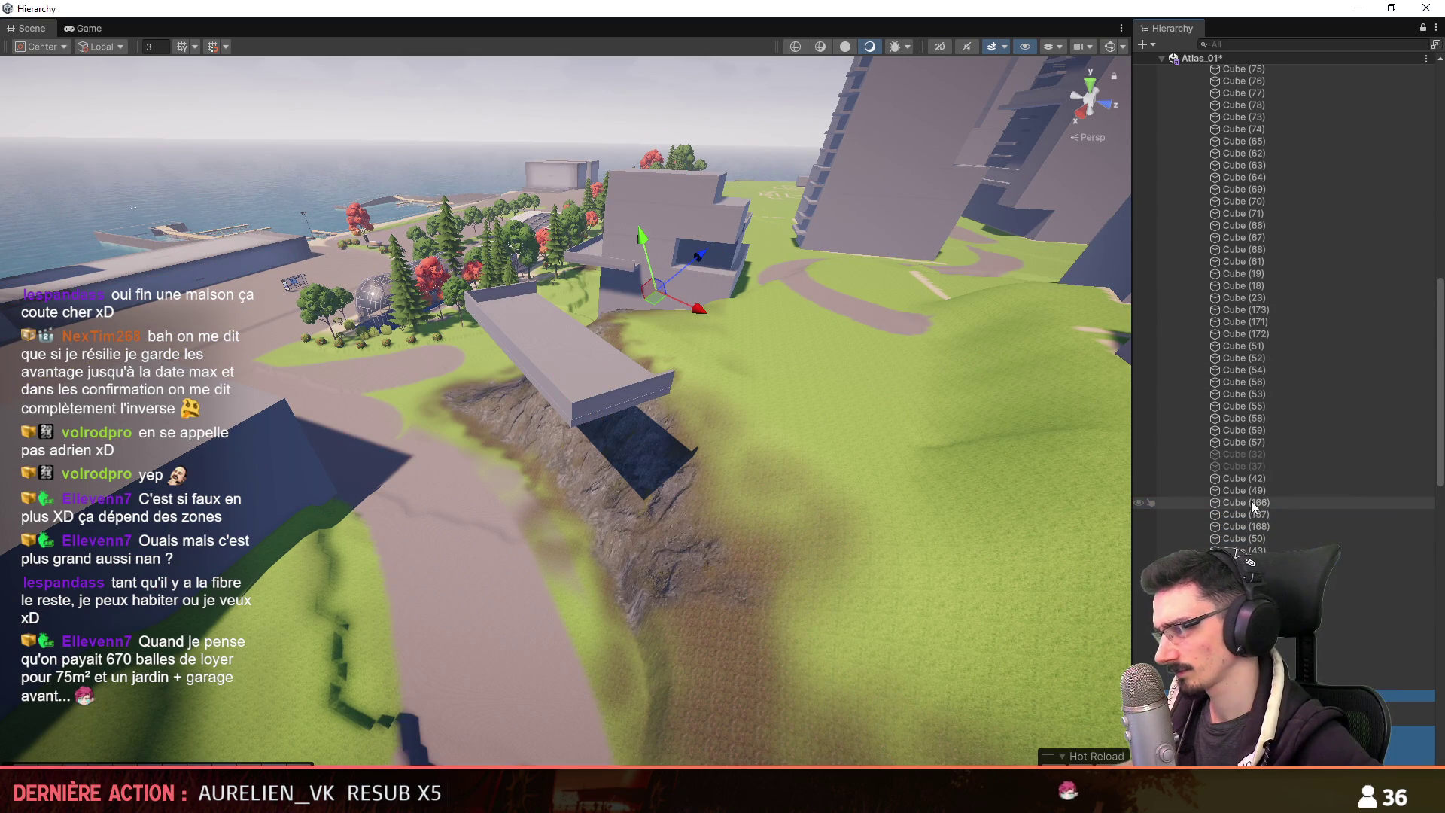
ctrl+click(1252, 466)
ctrl+click(1256, 454)
scroll(1239, 535, down, 6)
scroll(1242, 527, down, 3)
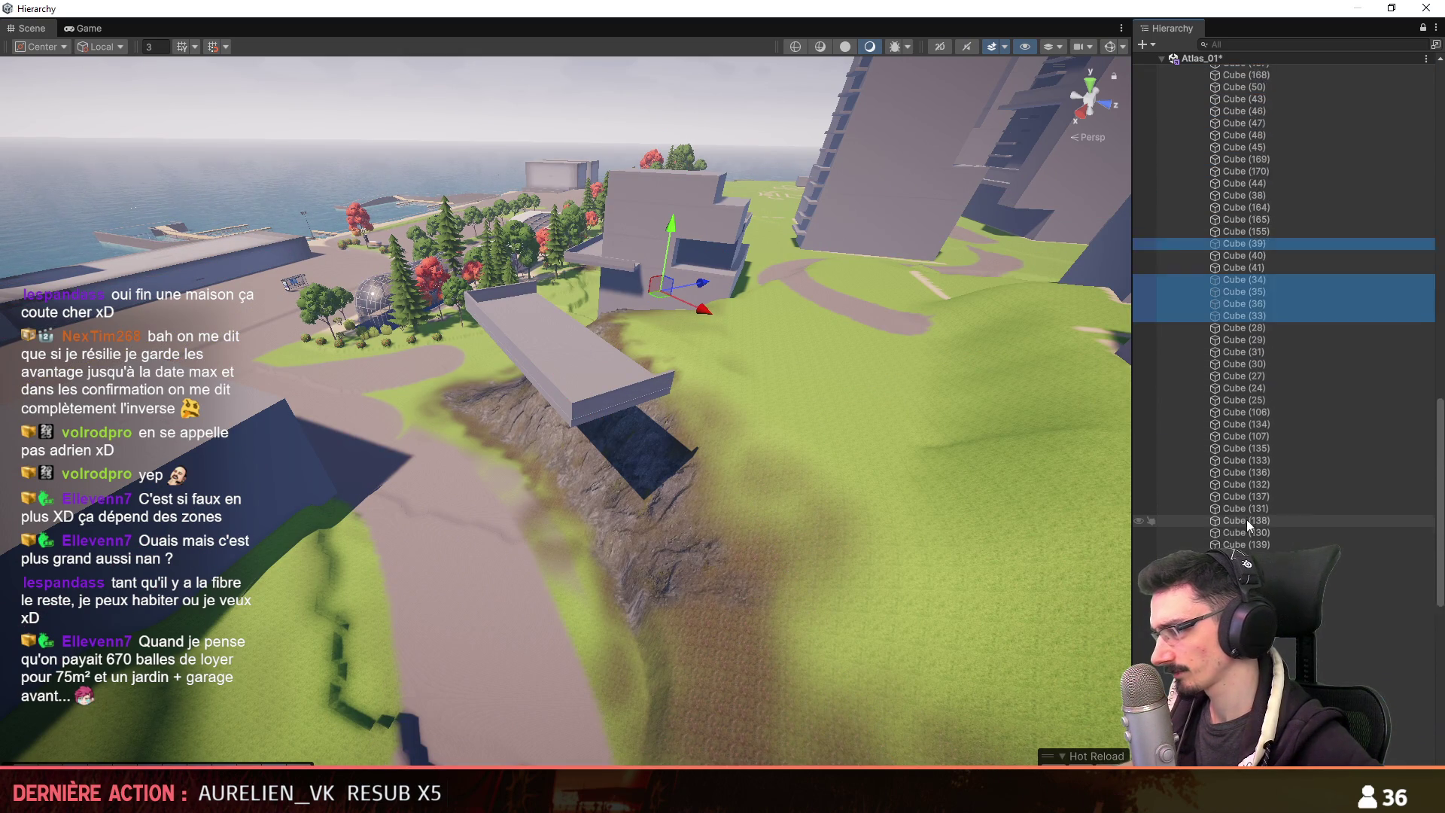
scroll(1255, 395, down, 3)
mouse_move(1254, 397)
mouse_down()
mouse_move(1272, 349)
mouse_move(1276, 489)
mouse_up()
drag(1279, 668, 1280, 668)
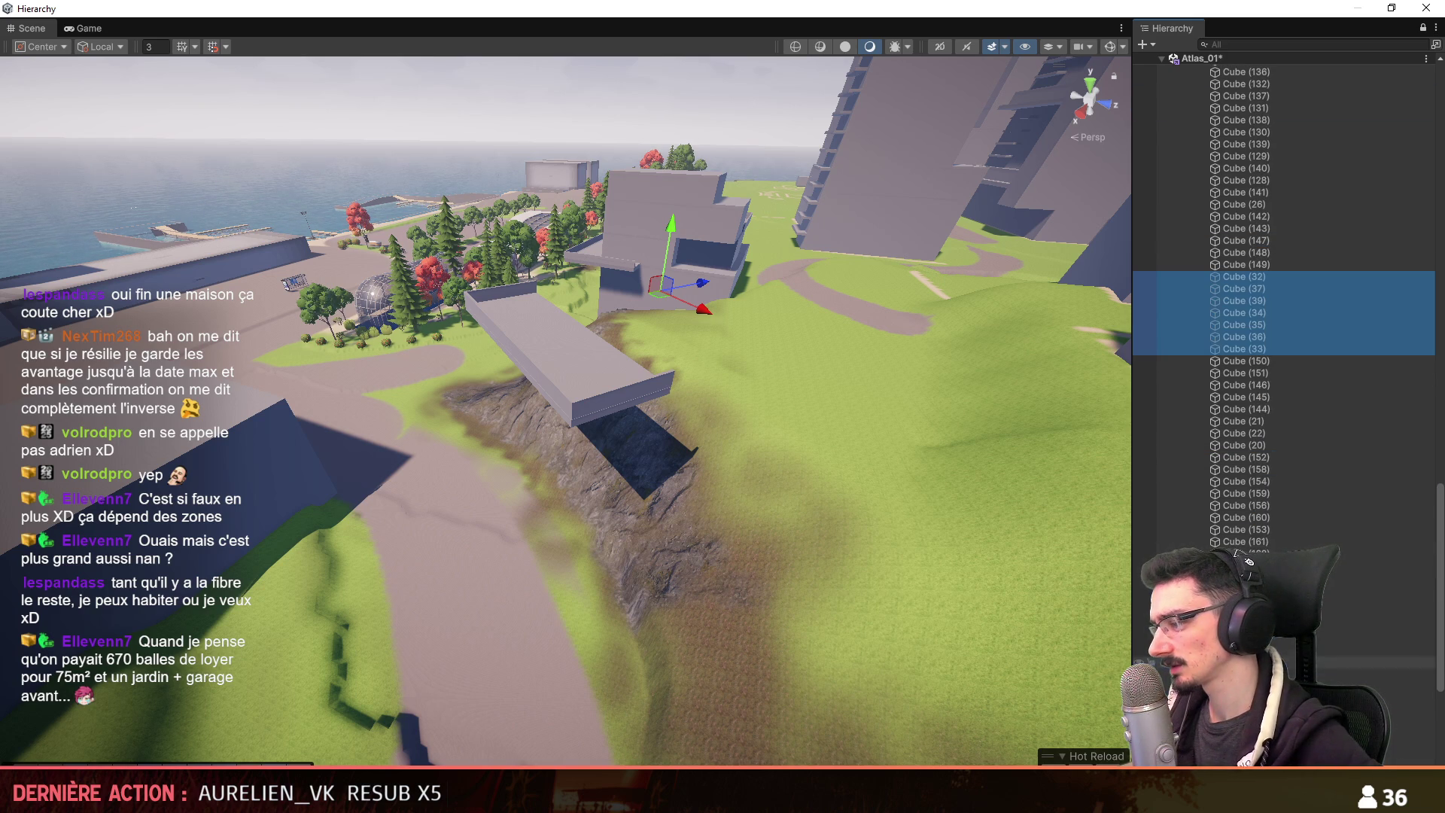
Fly the Scene camera to the slab and pillar and deactivate those leftover cubes.
mouse_move(532, 292)
right_down()
mouse_move(620, 379)
mouse_move(503, 335)
mouse_move(489, 353)
mouse_move(470, 636)
right_up()
scroll(533, 292, up, 2)
scroll(557, 316, down, 2)
scroll(580, 339, up, 2)
scroll(602, 361, down, 3)
scroll(502, 336, up, 1)
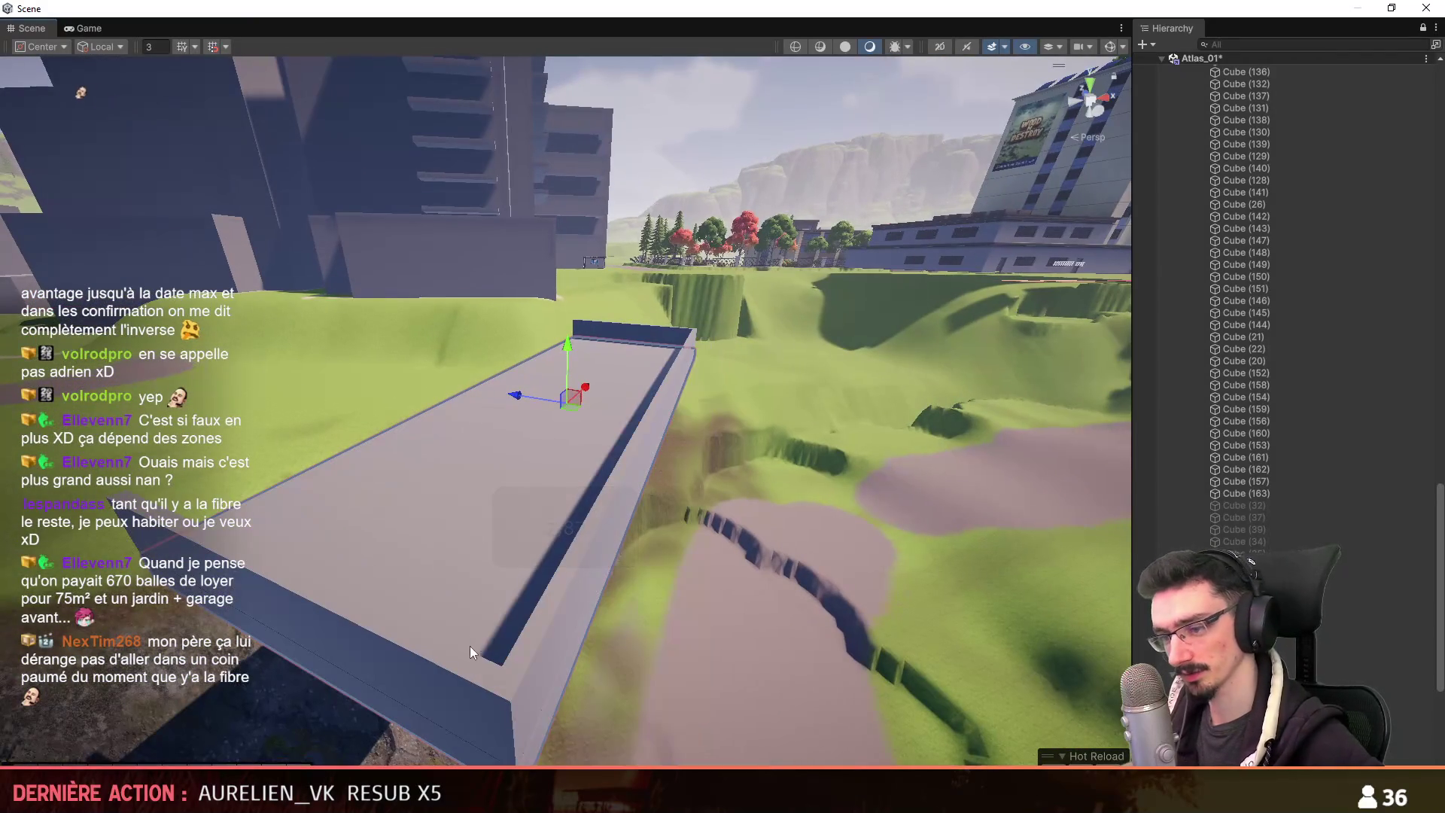
mouse_move(867, 522)
right_down()
mouse_move(889, 484)
mouse_move(1293, 521)
mouse_move(1225, 555)
right_up()
key(ctrl+z)
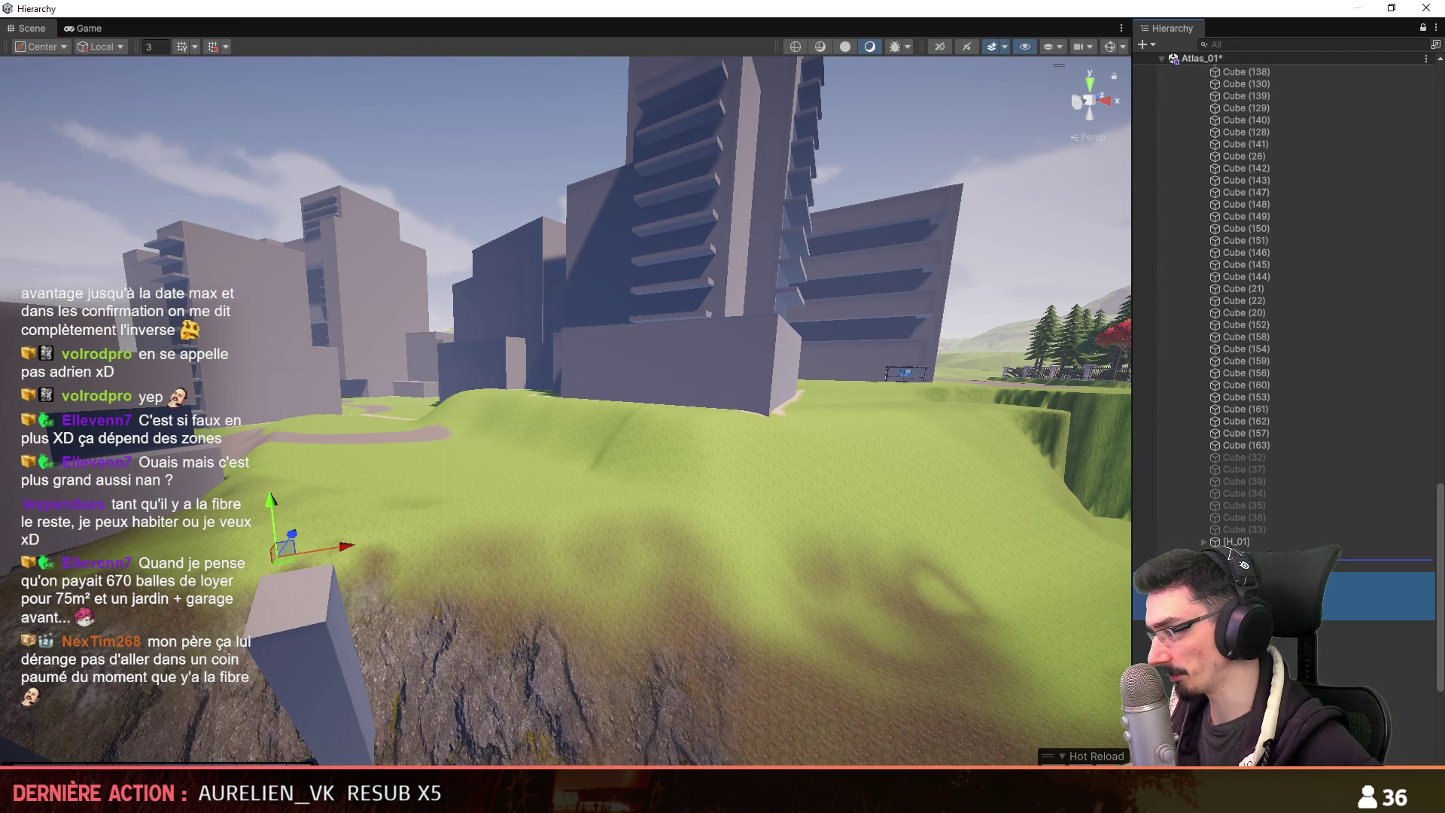
right_drag(602, 549, 214, 570)
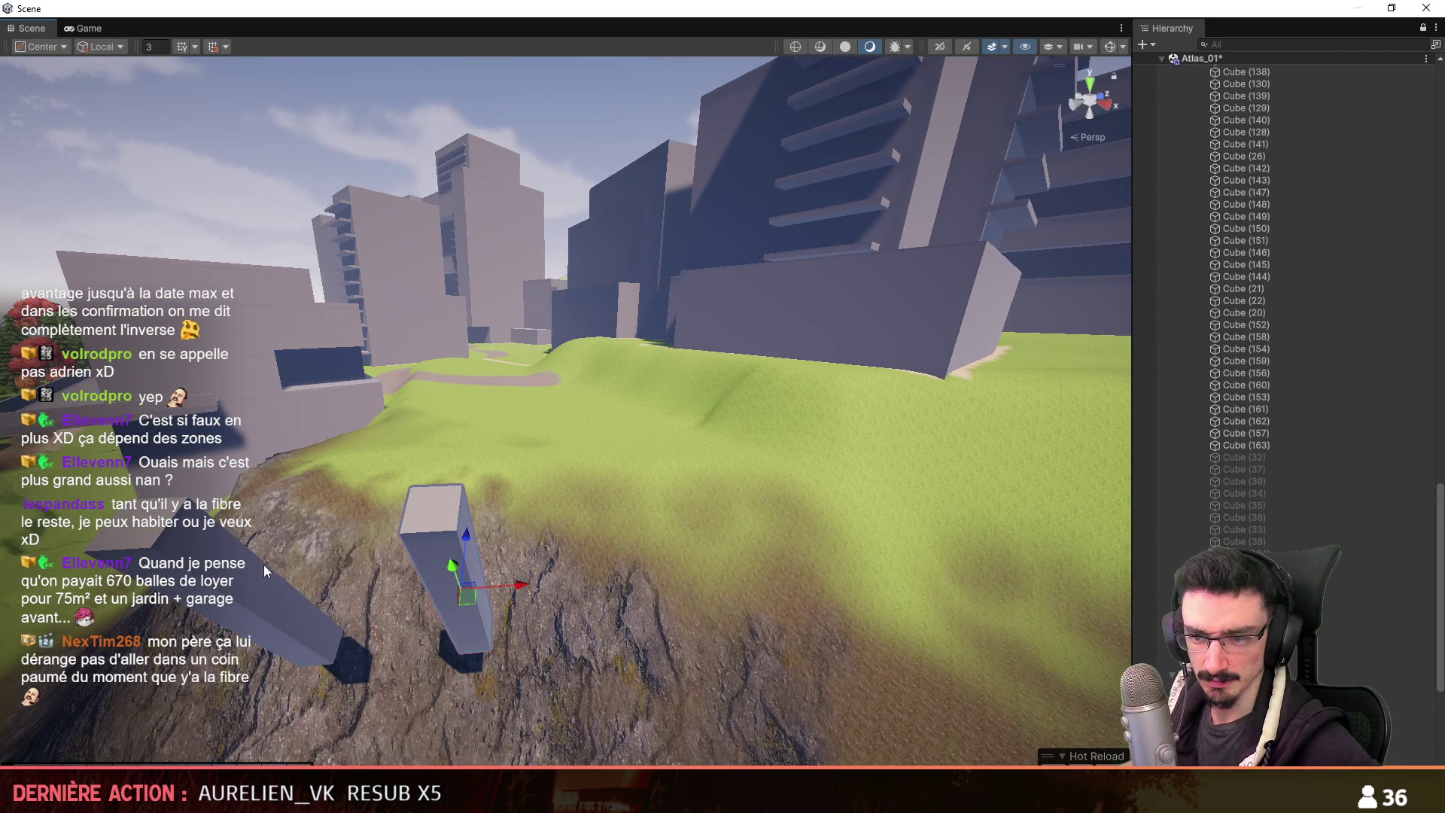
click(1234, 608)
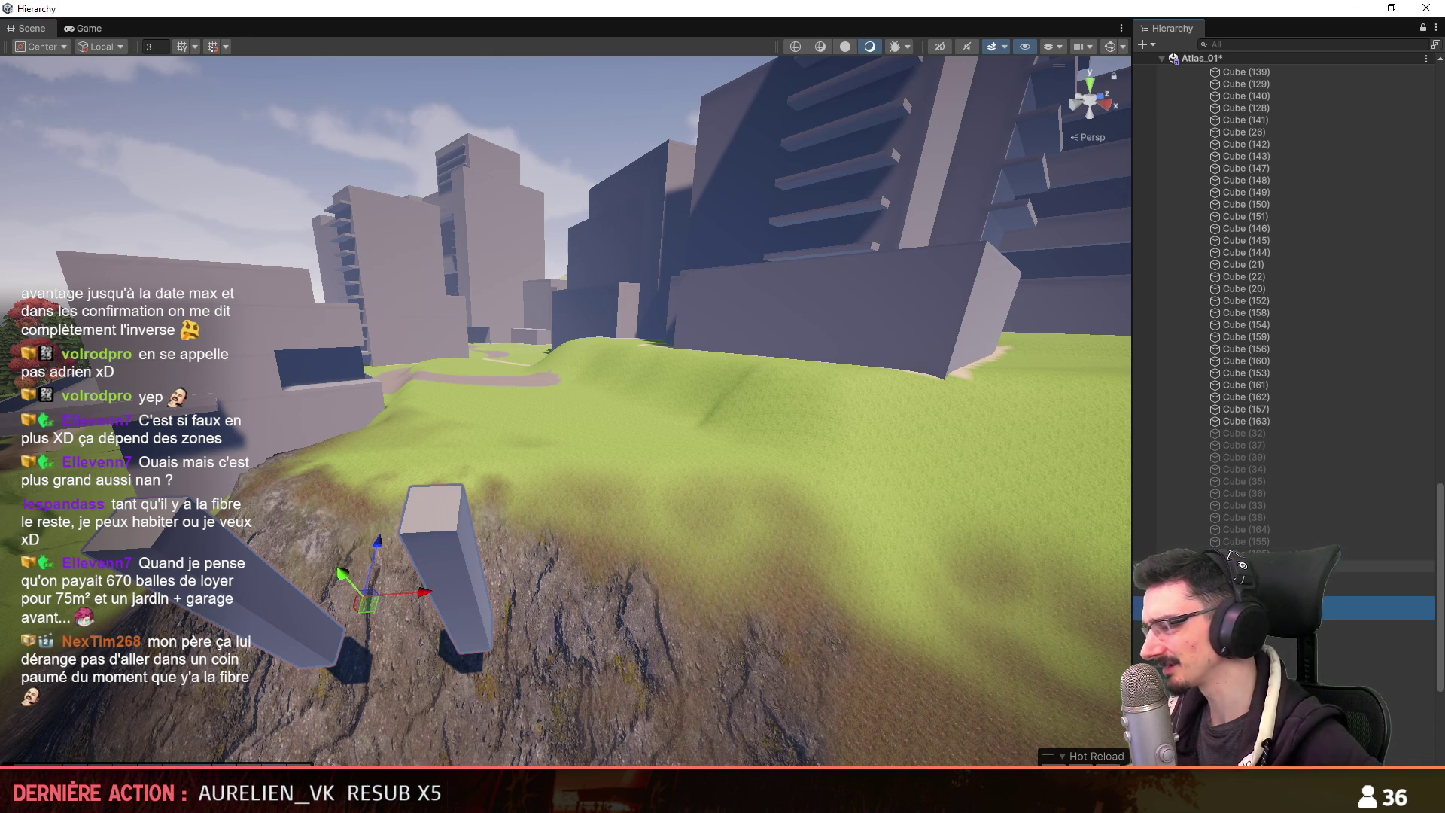
key(ctrl+z)
Fly over the cliff to check it is clear and select Cube (34).
mouse_move(519, 422)
right_down()
mouse_move(495, 206)
mouse_move(678, 309)
mouse_move(580, 397)
mouse_move(565, 374)
mouse_move(491, 401)
mouse_move(557, 395)
mouse_move(426, 397)
mouse_move(716, 486)
mouse_move(599, 269)
mouse_move(618, 552)
right_up()
scroll(1232, 563, up, 3)
scroll(451, 396, up, 2)
scroll(645, 464, up, 1)
scroll(599, 268, up, 1)
scroll(613, 527, down, 2)
scroll(618, 552, down, 2)
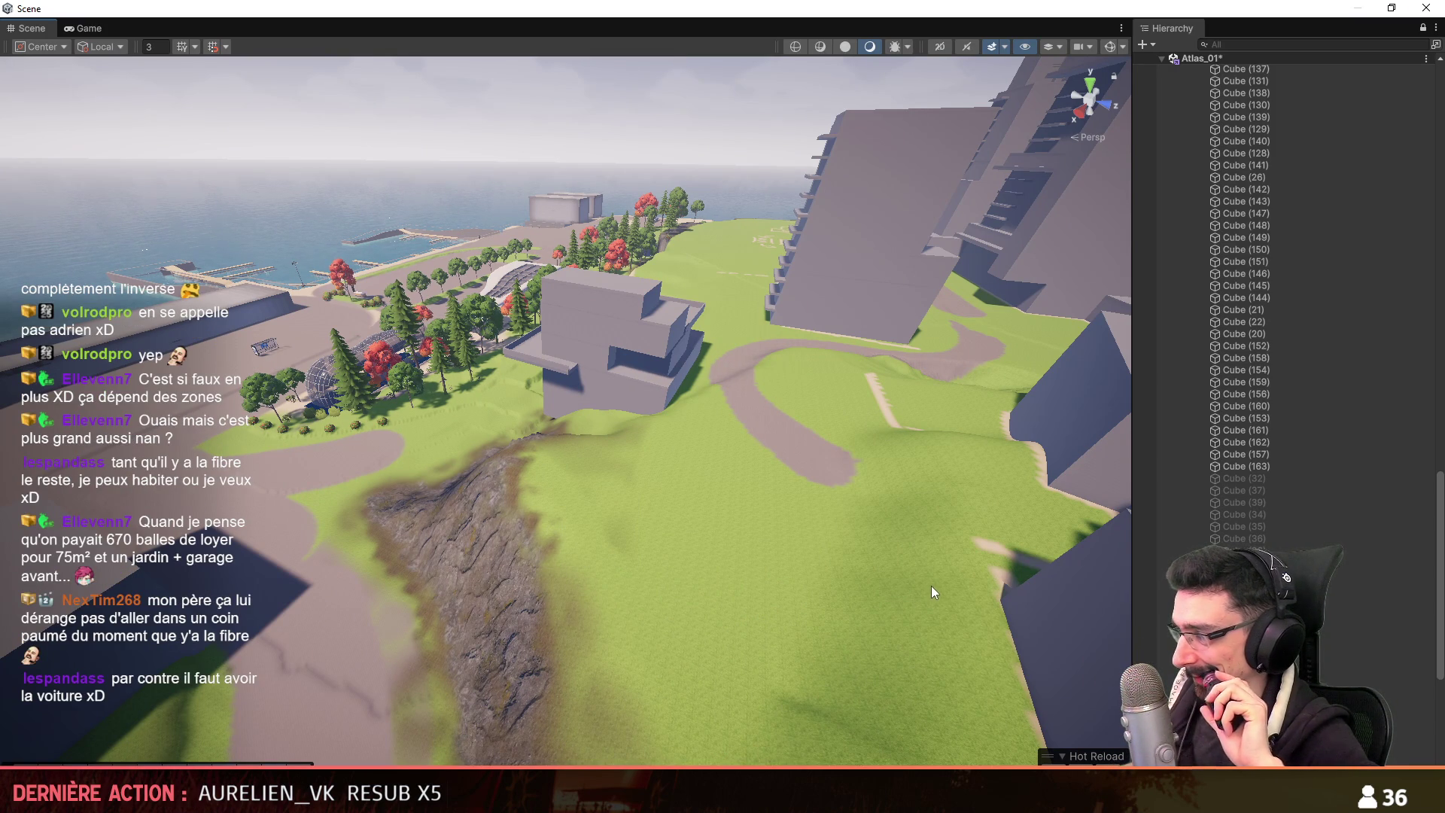
right_drag(937, 585, 940, 609)
click(1326, 520)
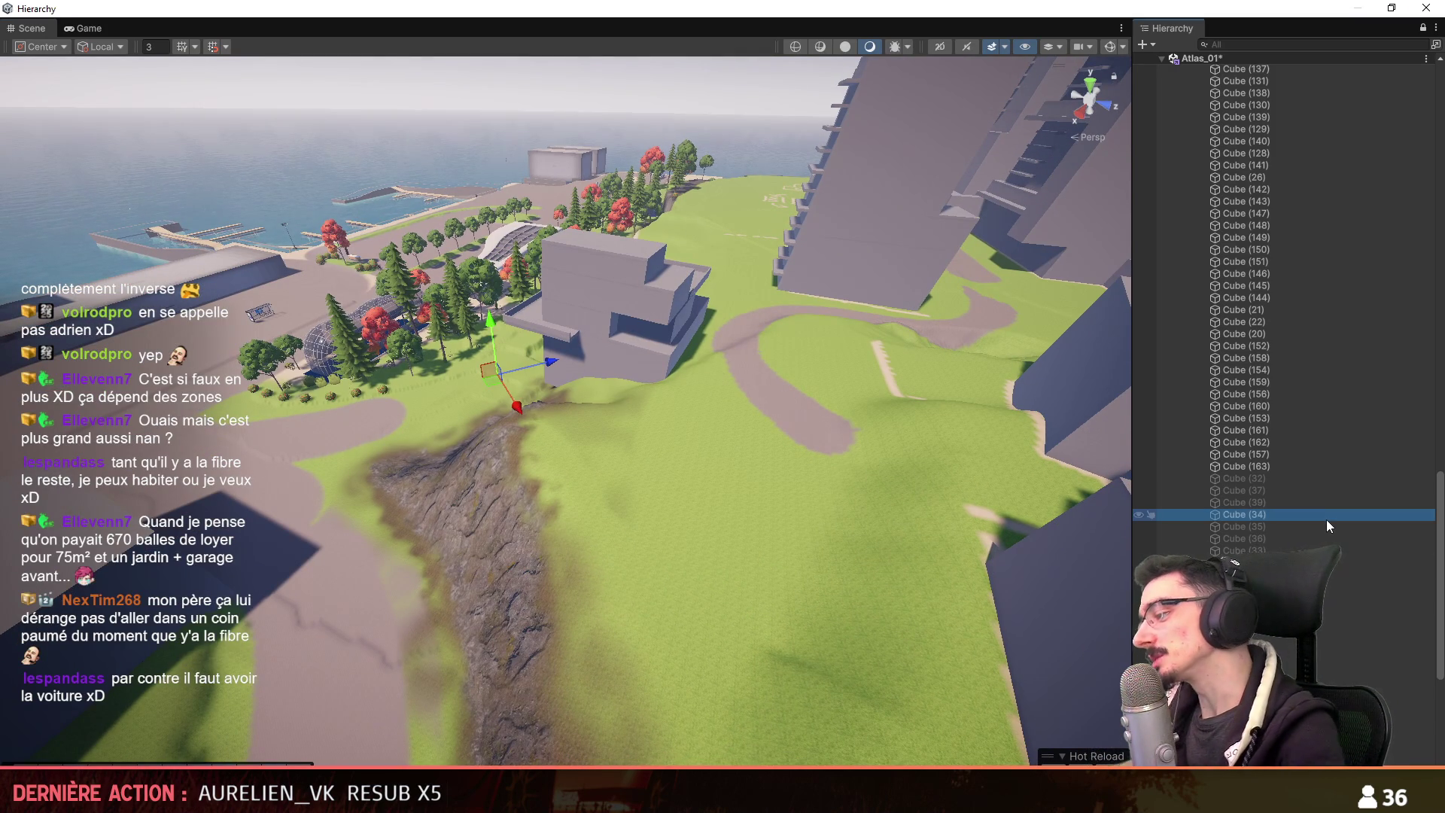
key(Left)
key(Left)
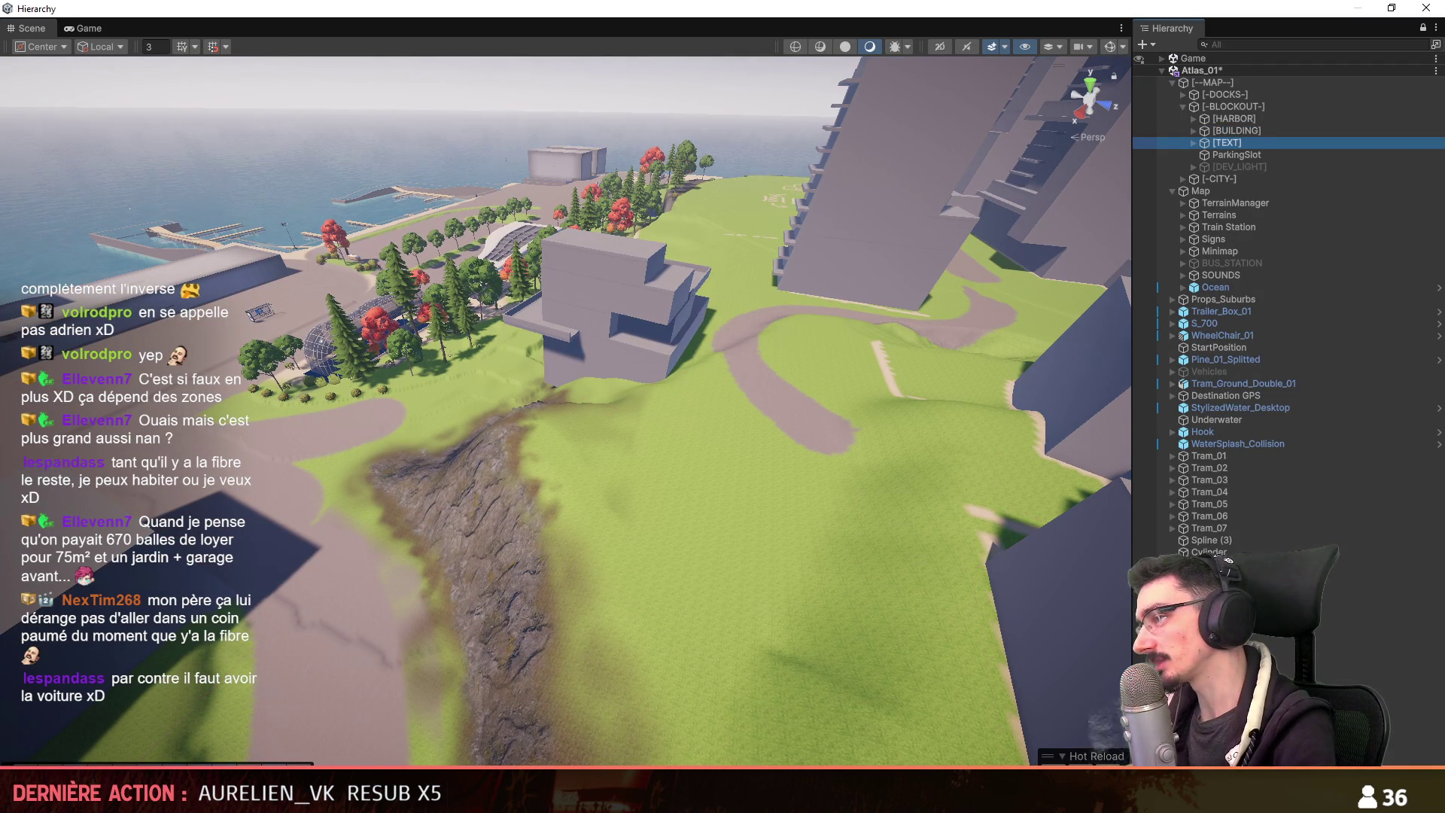
Fly the Scene camera toward the building on the cliff.
scroll(806, 363, up, 5)
right_drag(806, 363, 901, 444)
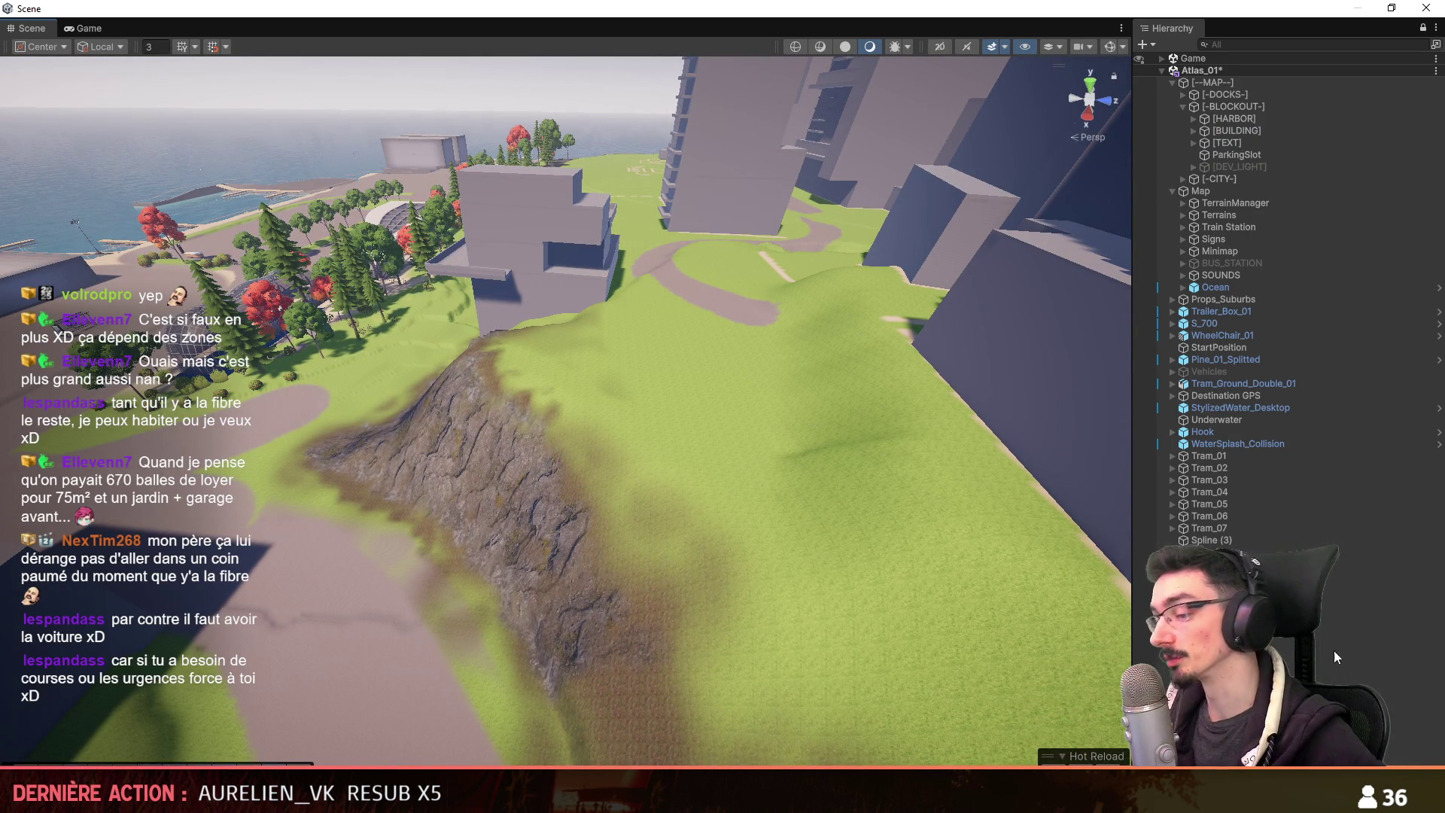
key(ctrl+4)
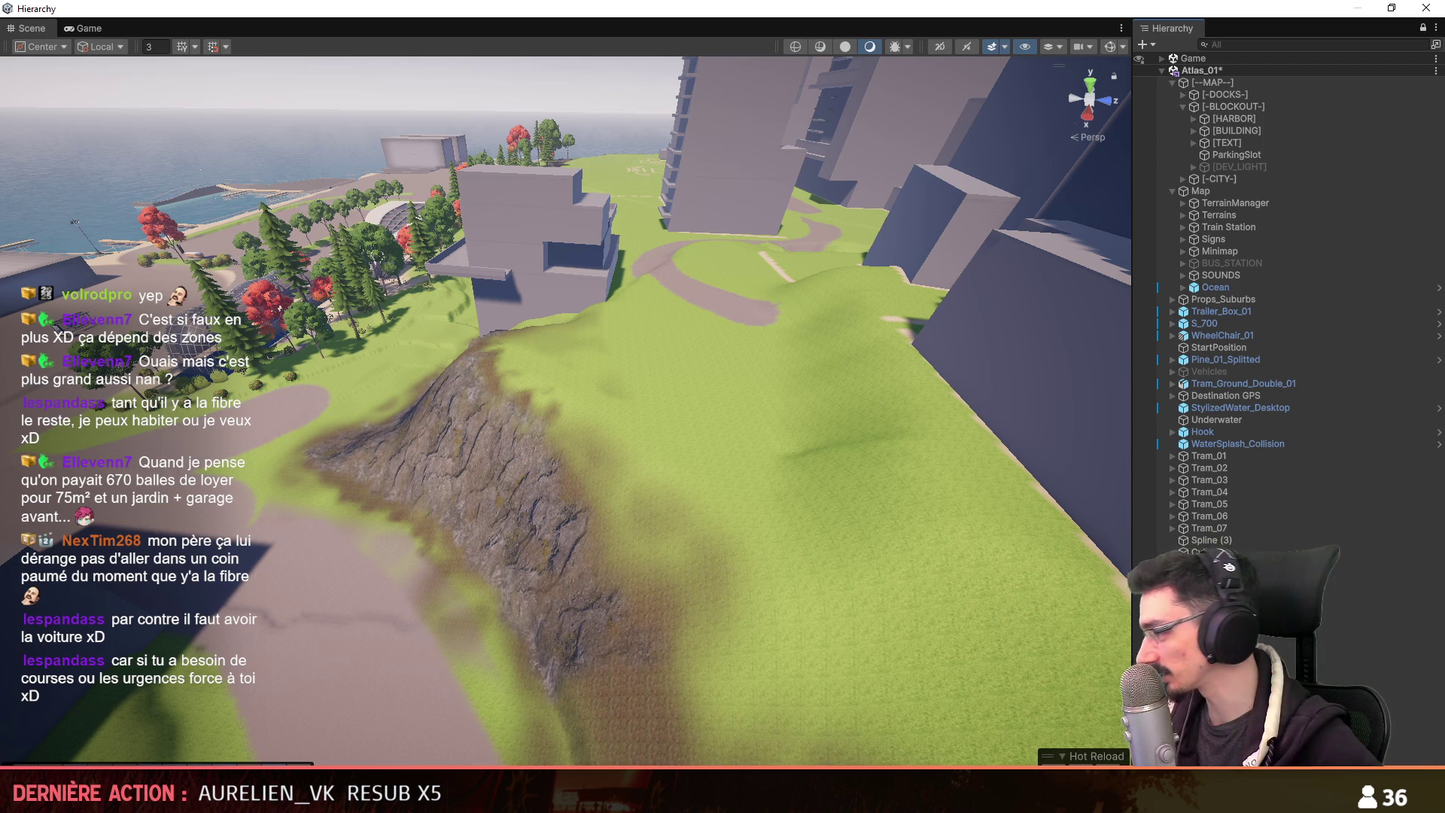
scroll(1011, 444, up, 2)
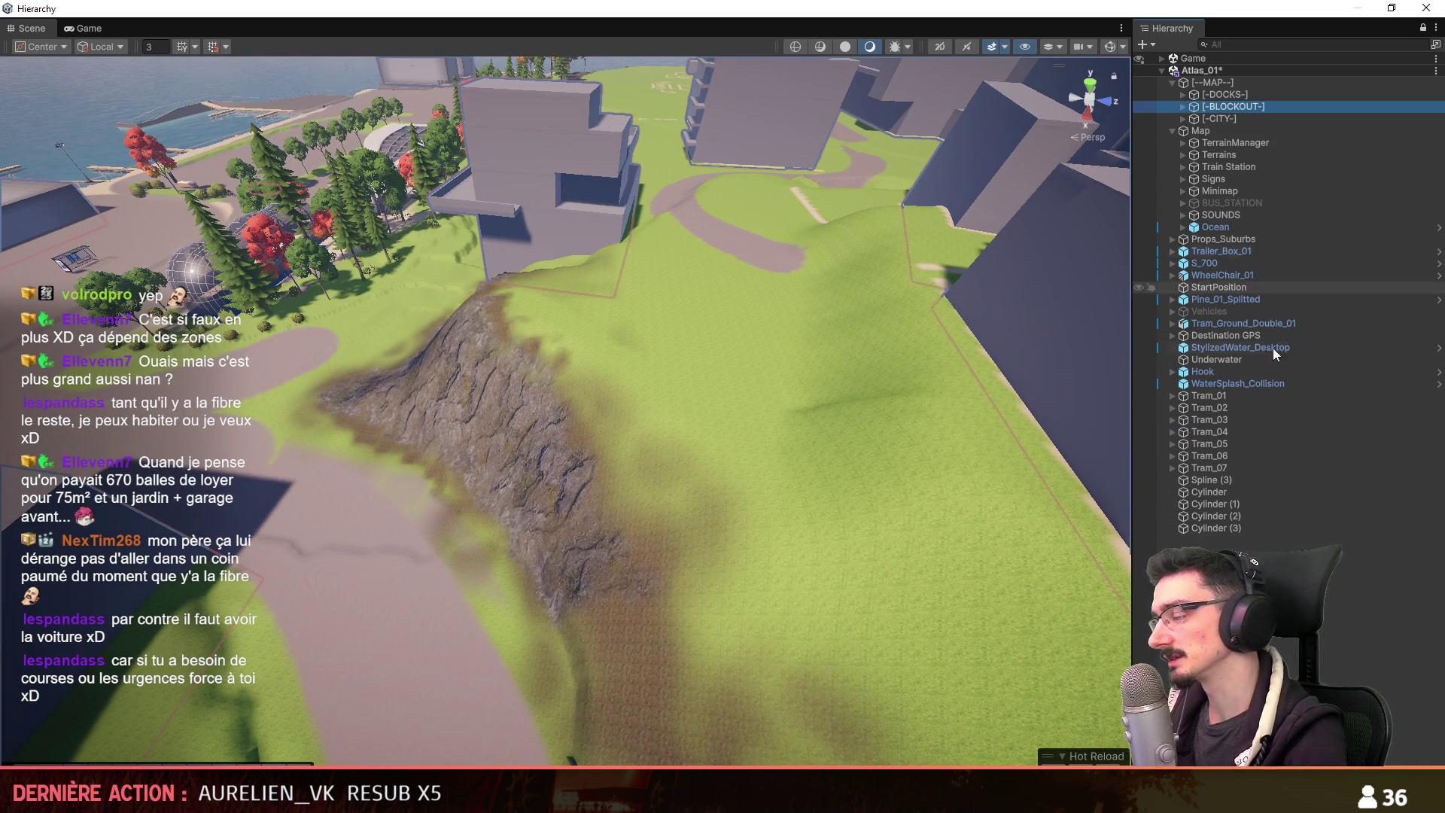
Browse the [-DOCKS-] and [-CITY-] groups to CI_AI_PR_Docks_01_DEF and frame it.
right_drag(1022, 530, 1038, 527)
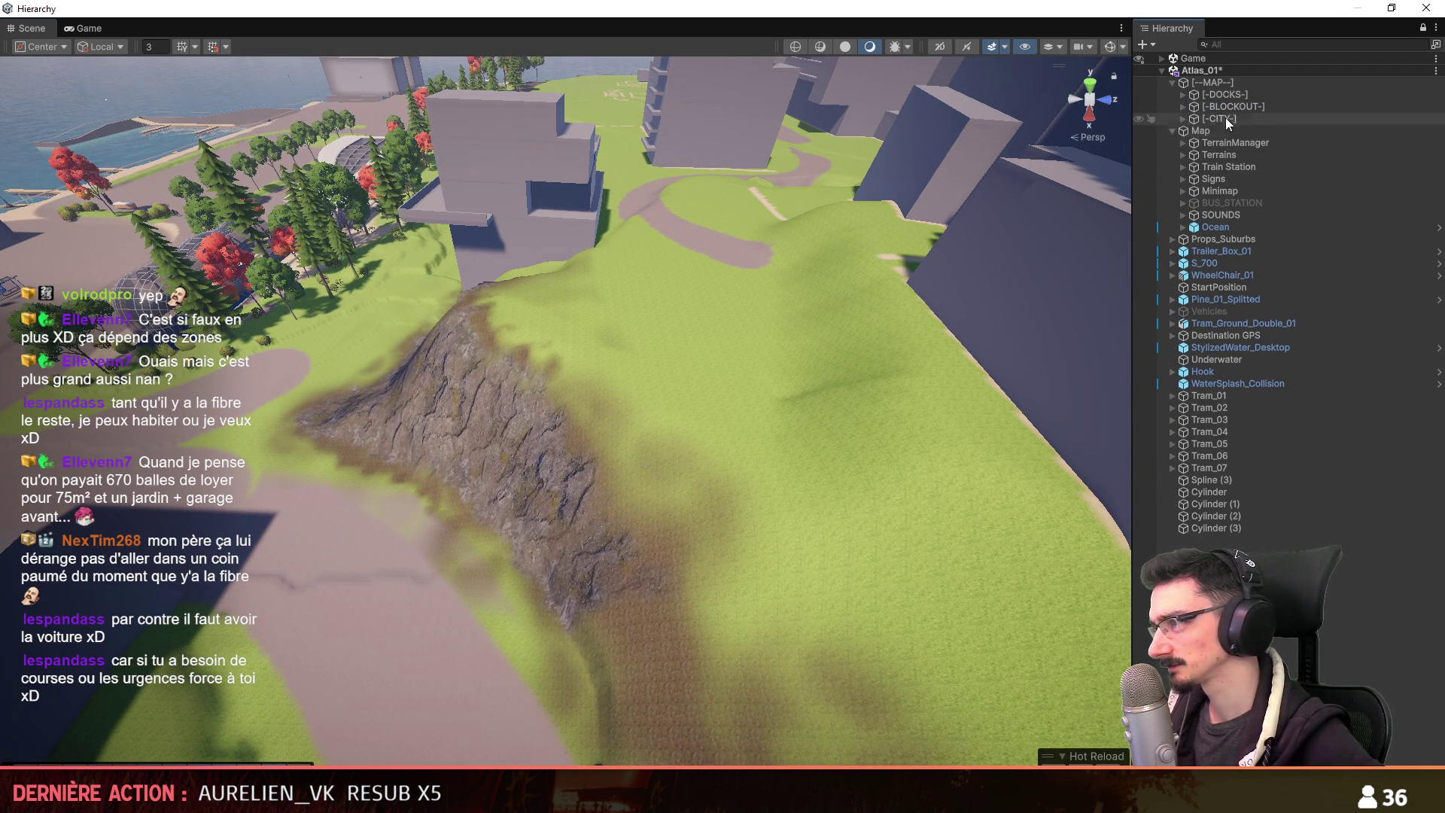
click(1222, 94)
key(Right)
click(1235, 142)
key(Right)
key(Left)
key(Up)
key(Right)
key(Down)
key(Right)
key(Down)
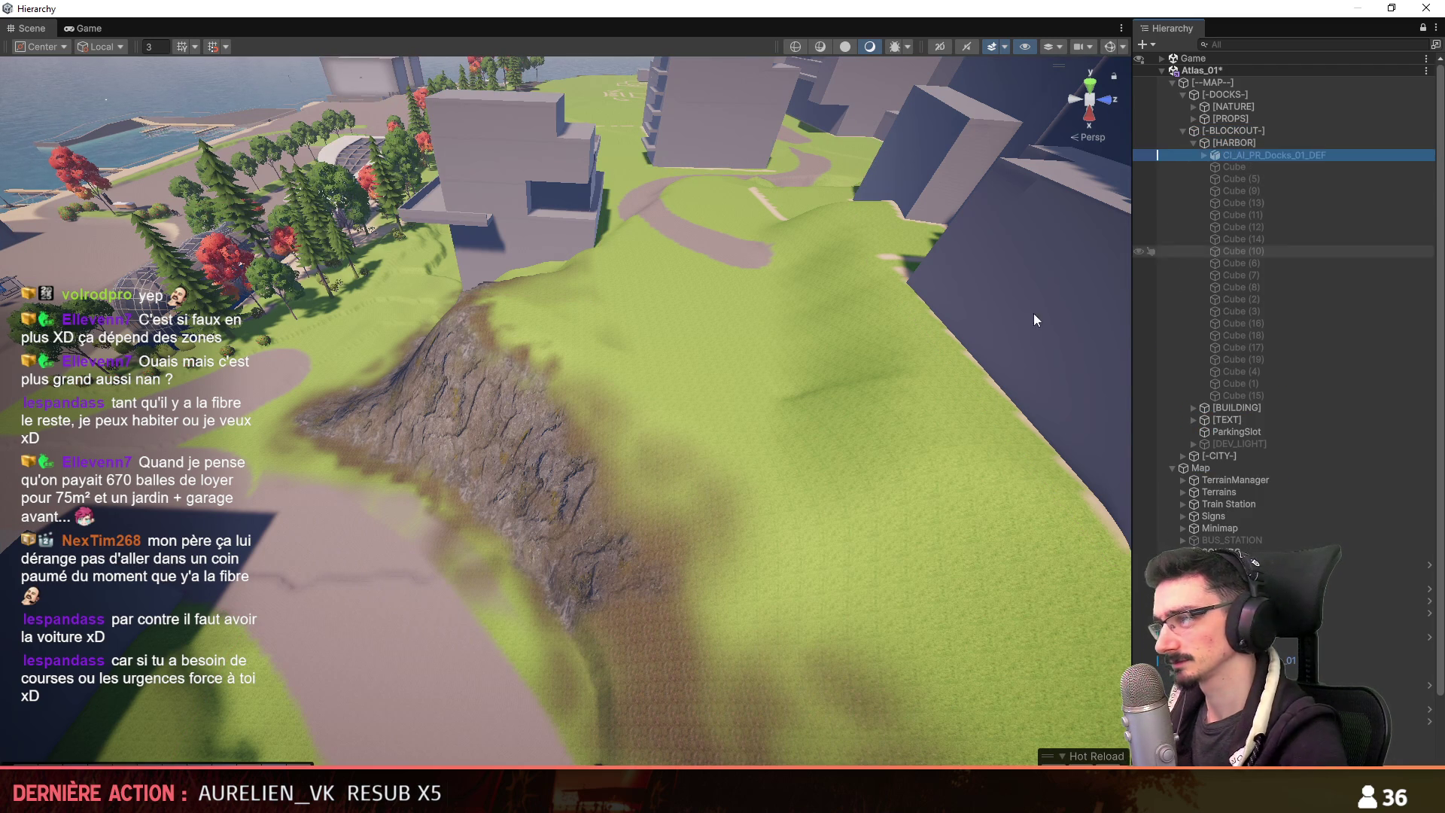
key(f)
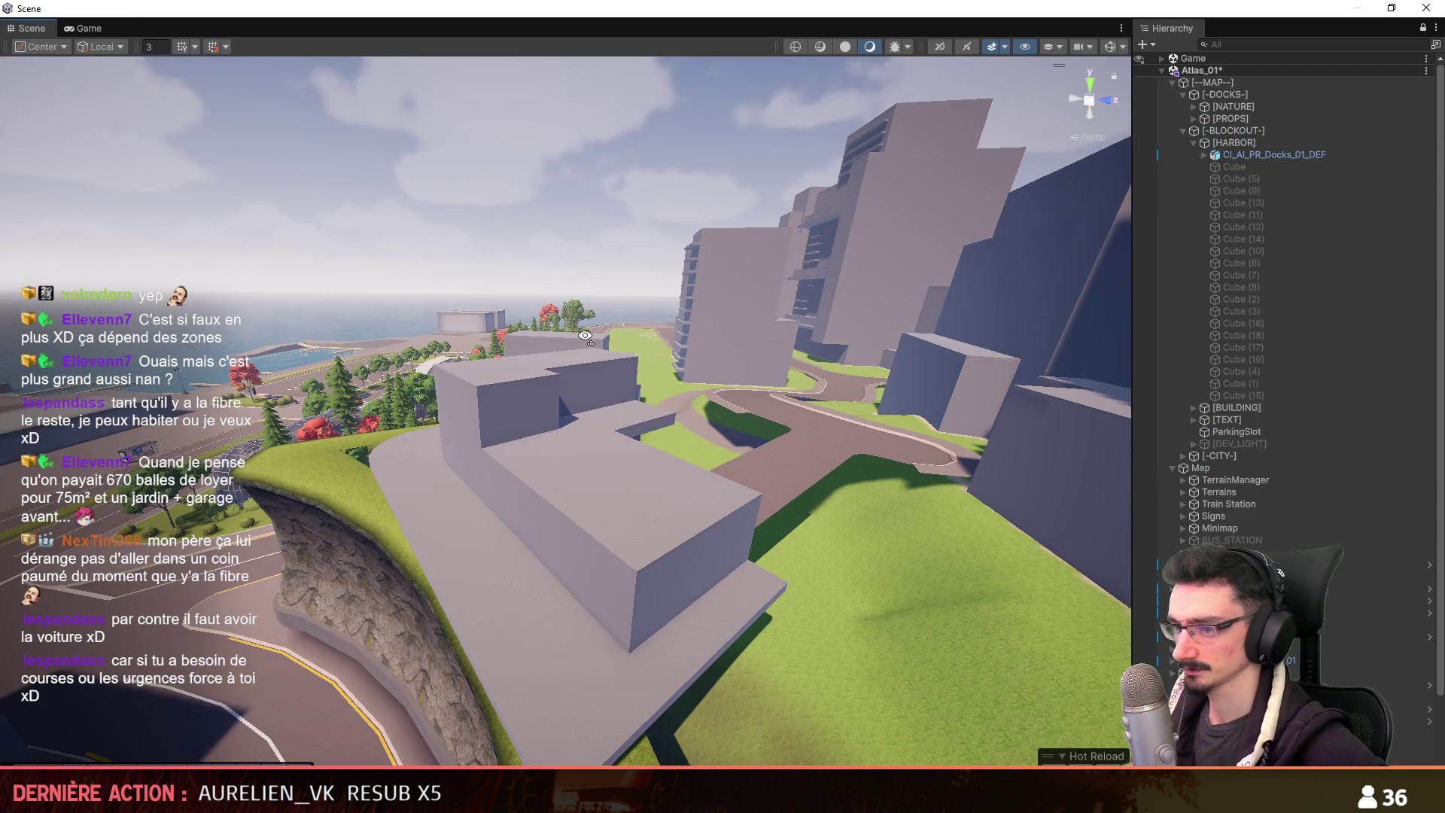
Fly around the cliff and road in a wider Scene view, then enter Play mode.
mouse_move(584, 335)
right_down()
mouse_move(716, 301)
mouse_move(657, 395)
mouse_move(685, 421)
right_up()
scroll(687, 348, down, 3)
scroll(672, 372, up, 2)
scroll(687, 410, down, 1)
scroll(681, 419, up, 1)
scroll(685, 421, up, 1)
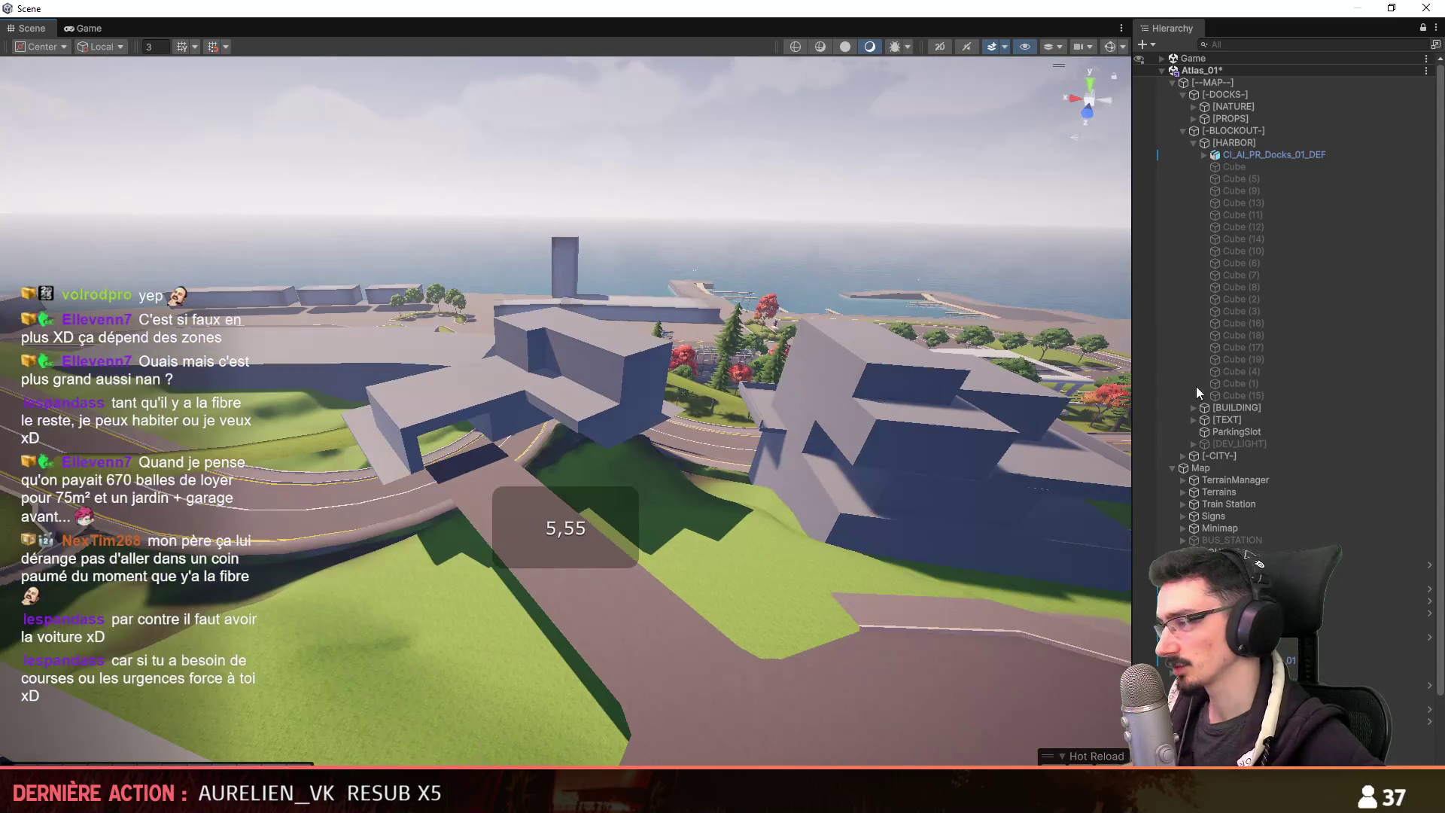
drag(1131, 362, 1359, 362)
scroll(1040, 415, up, 2)
right_drag(1038, 414, 1044, 421)
scroll(1044, 421, up, 3)
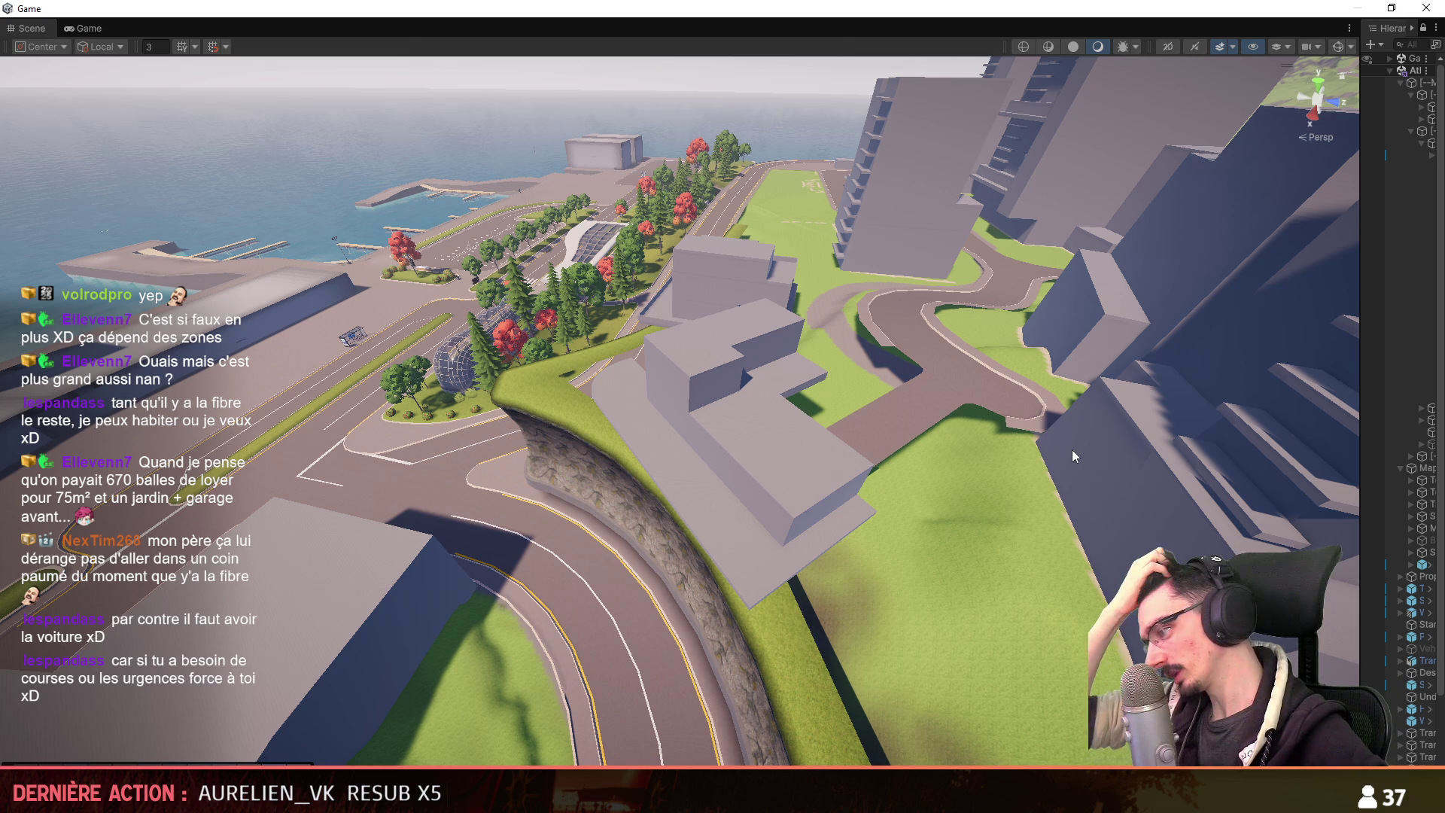
key(ctrl+p)
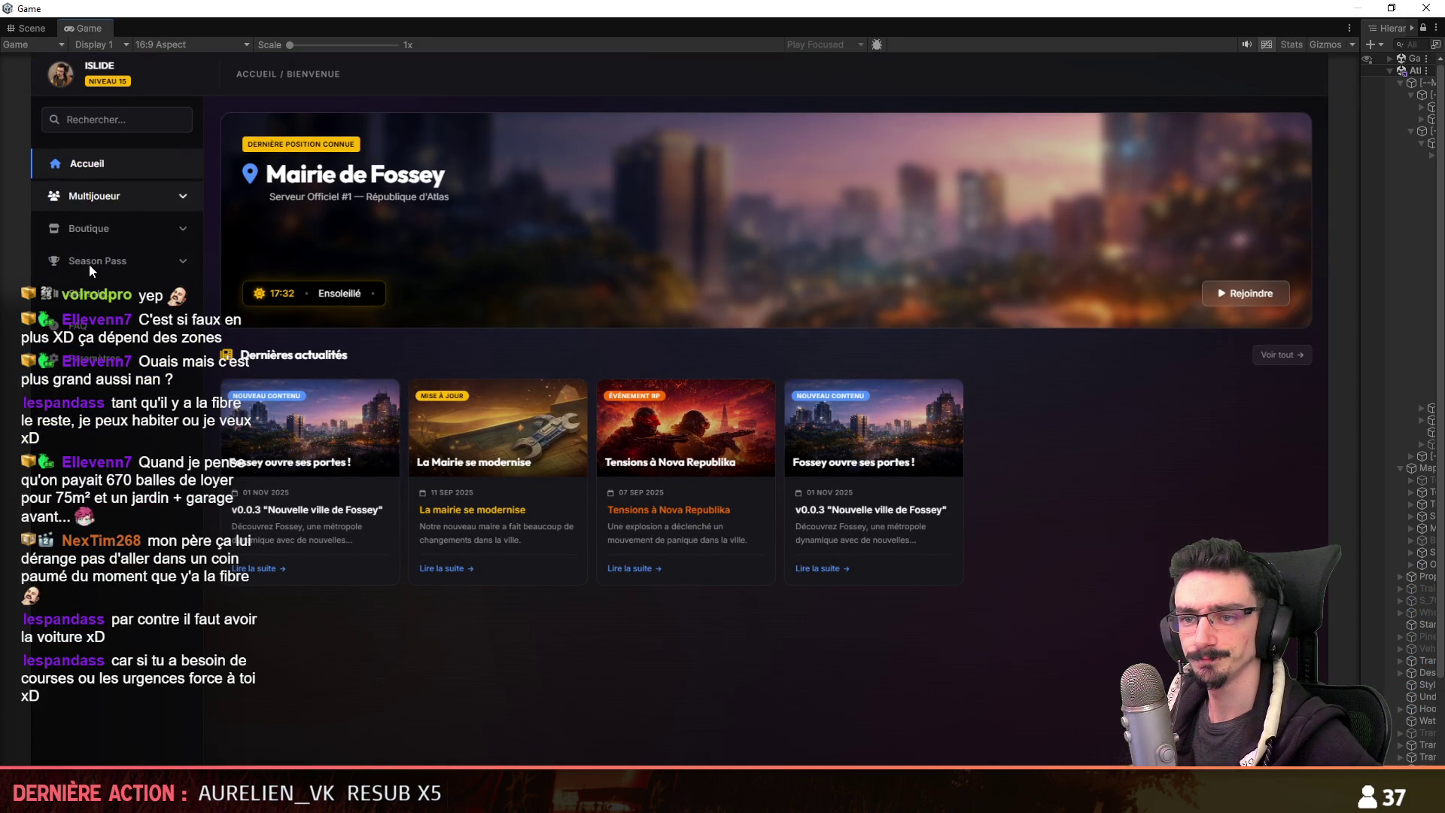
Under Mes Serveurs, start the local server with Démarrer and join via Rejoindre.
click(103, 250)
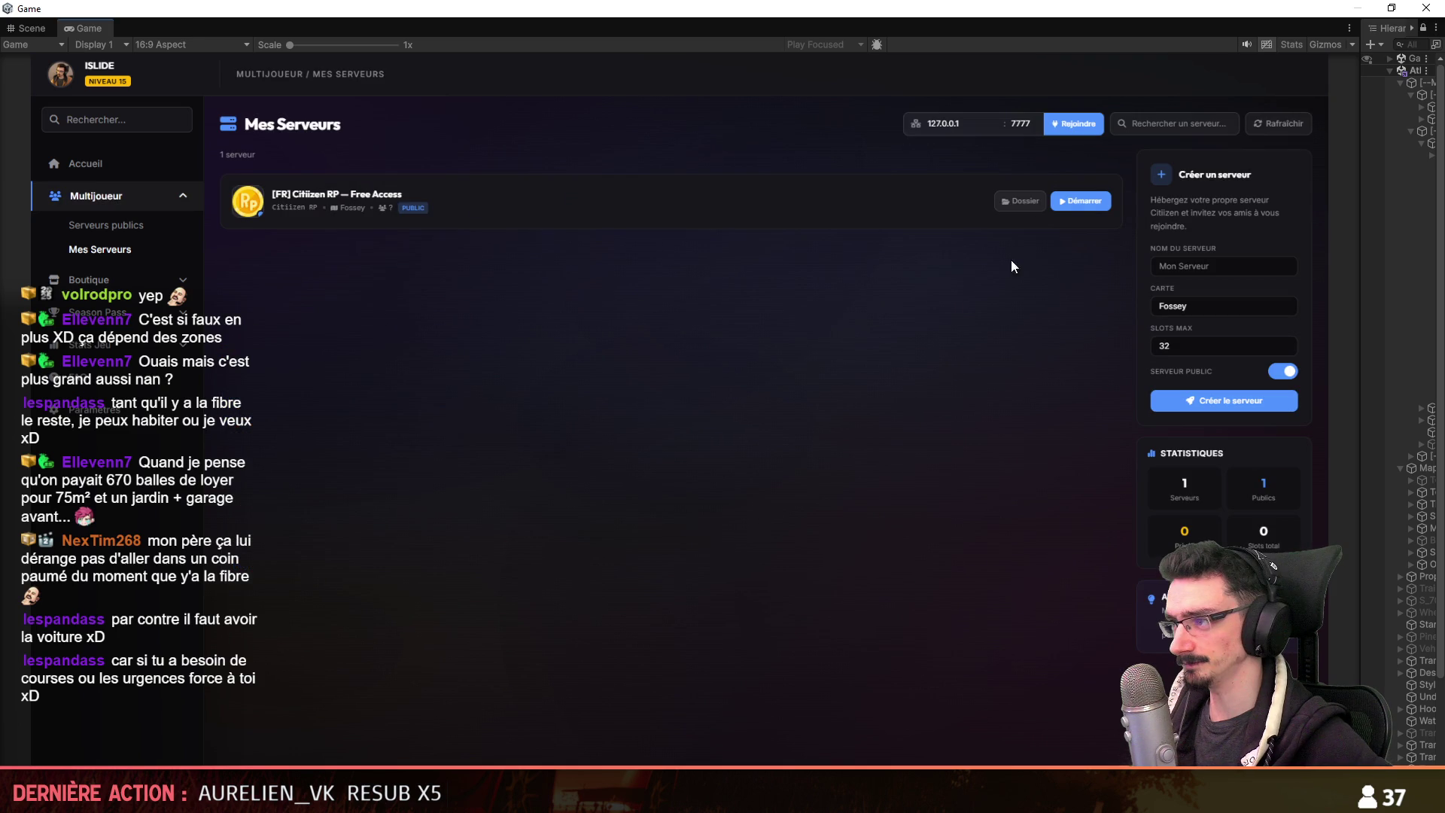
click(1083, 203)
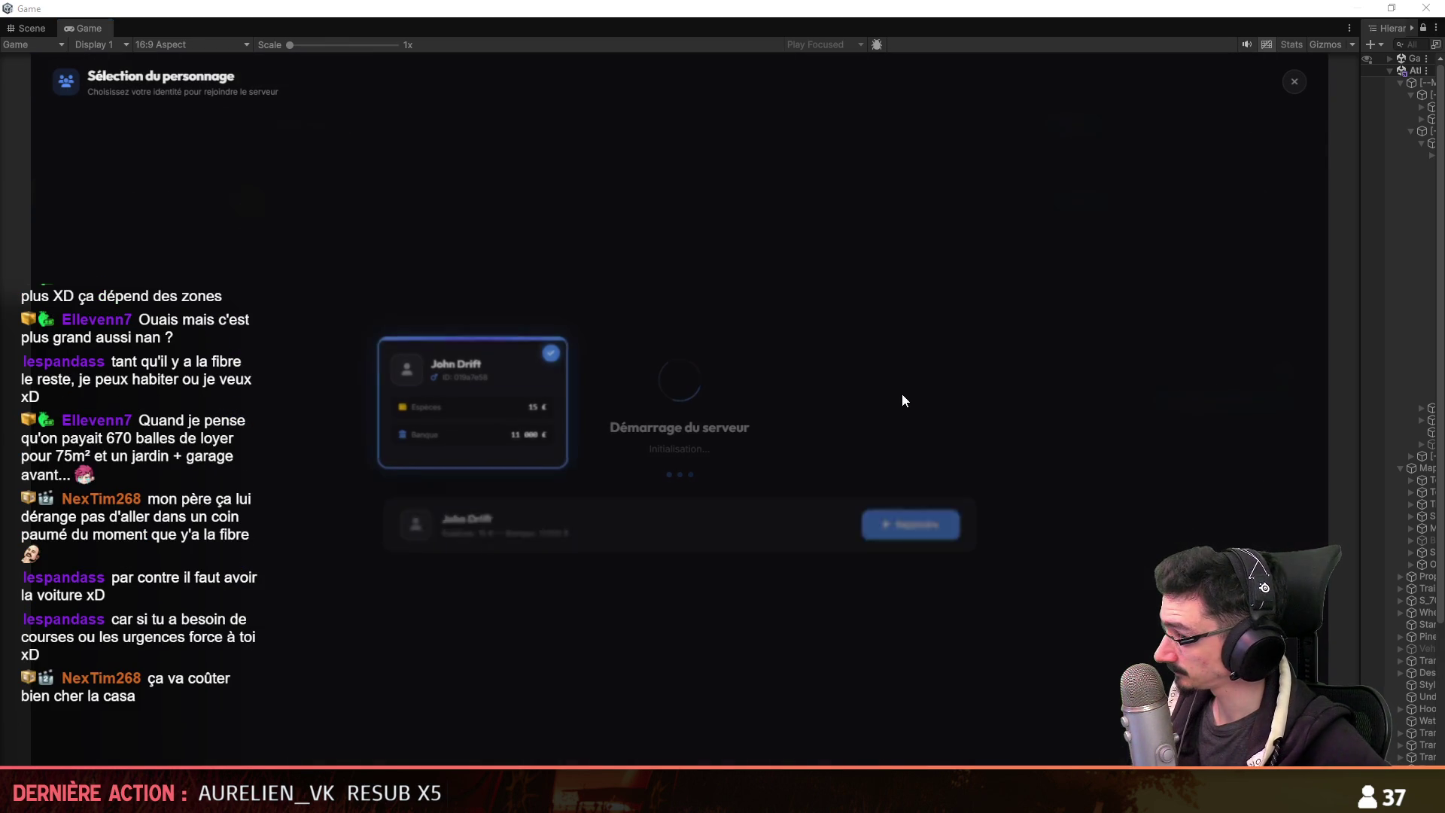
click(922, 527)
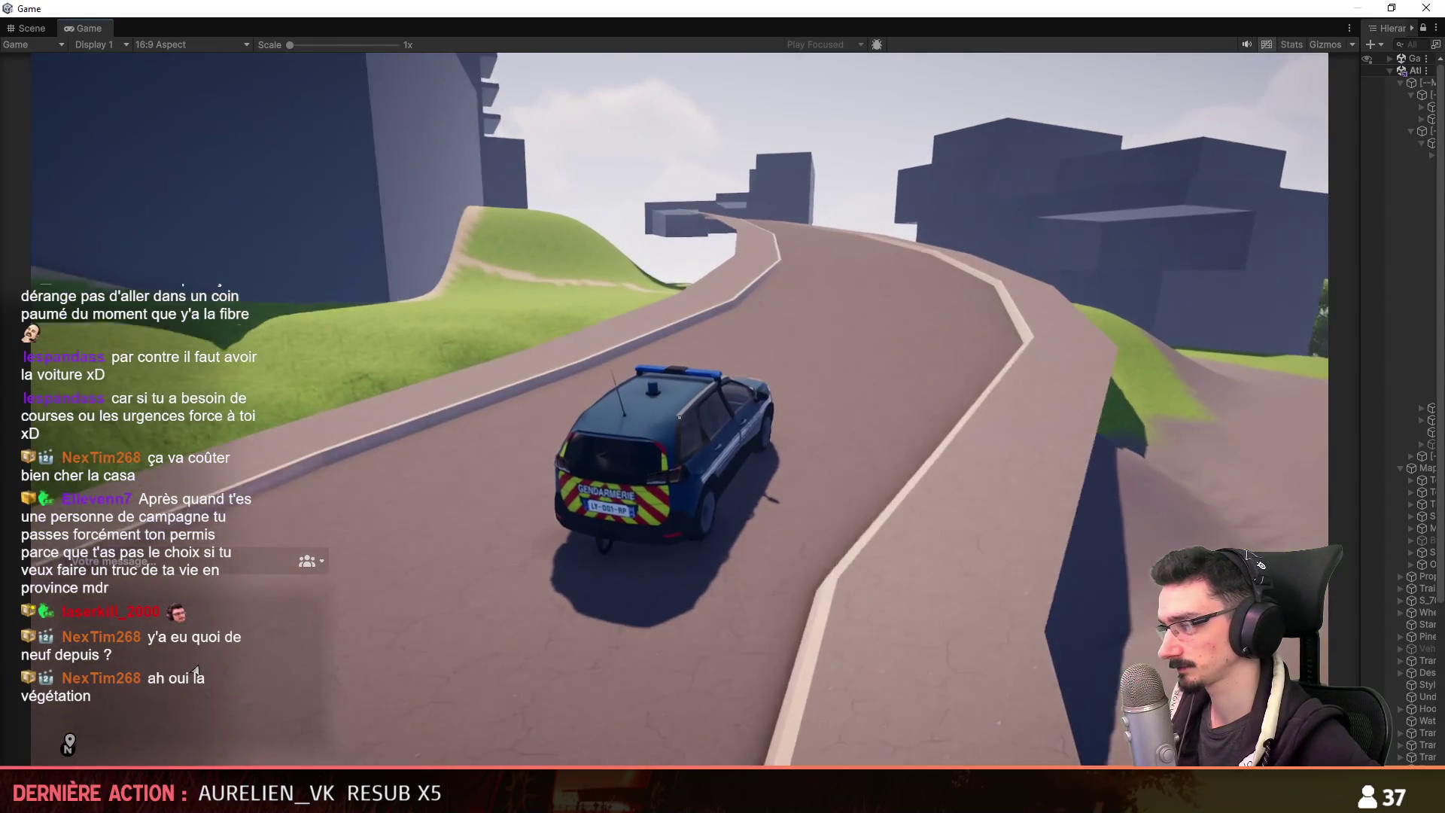
Drive the gendarmerie car along the sloped road toward the bridge underpass.
key(a)
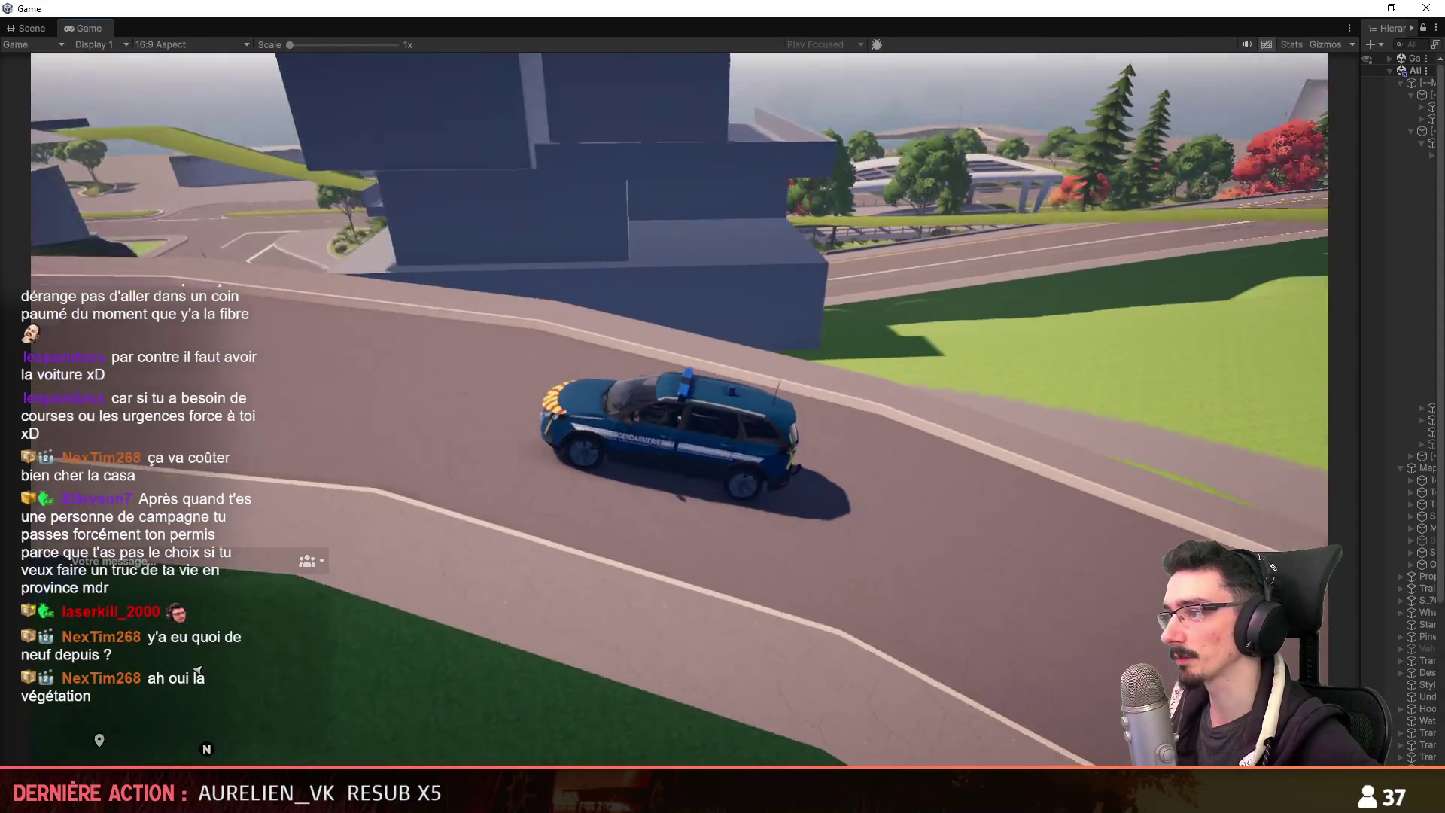
key(d)
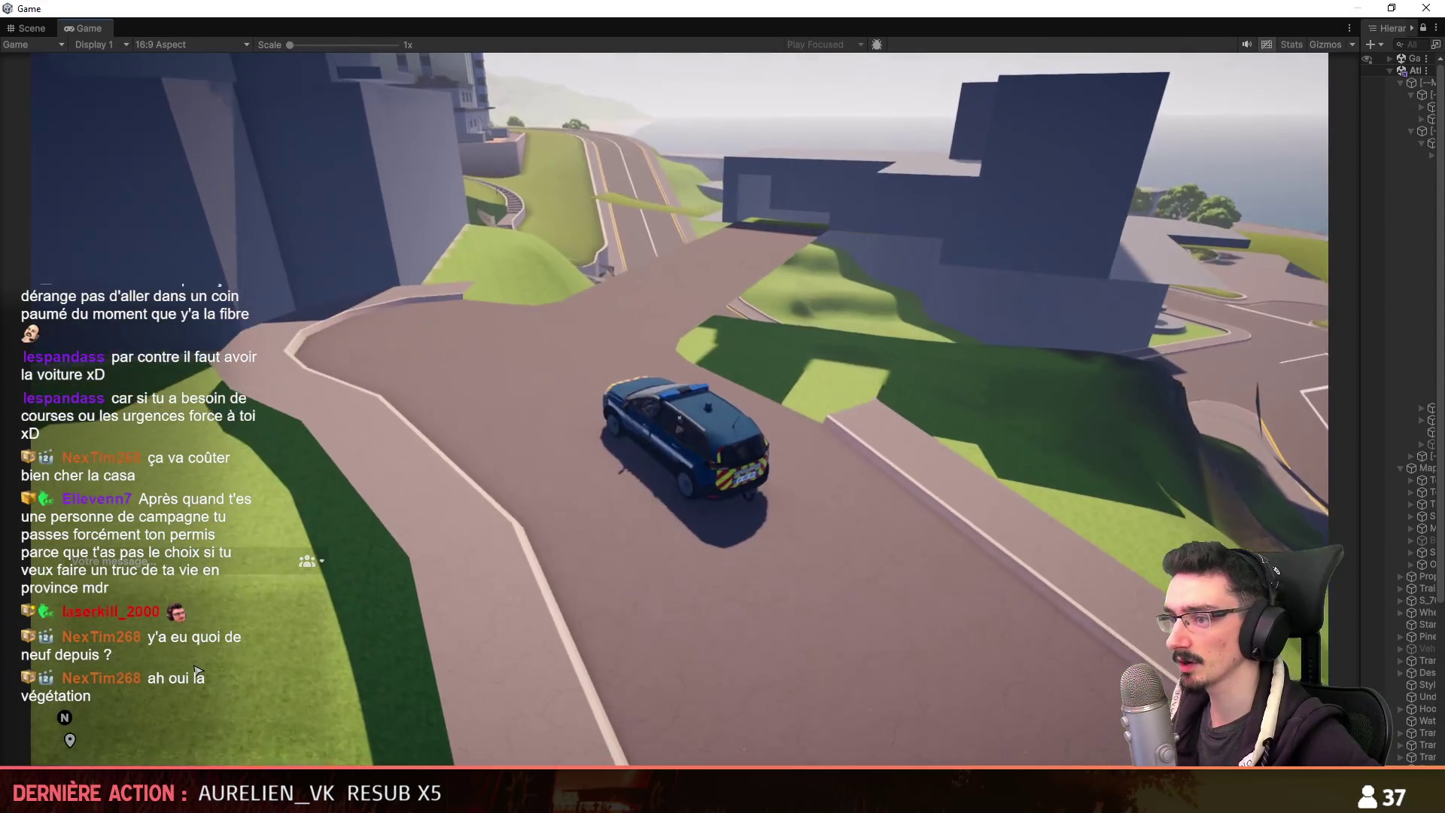
key(w)
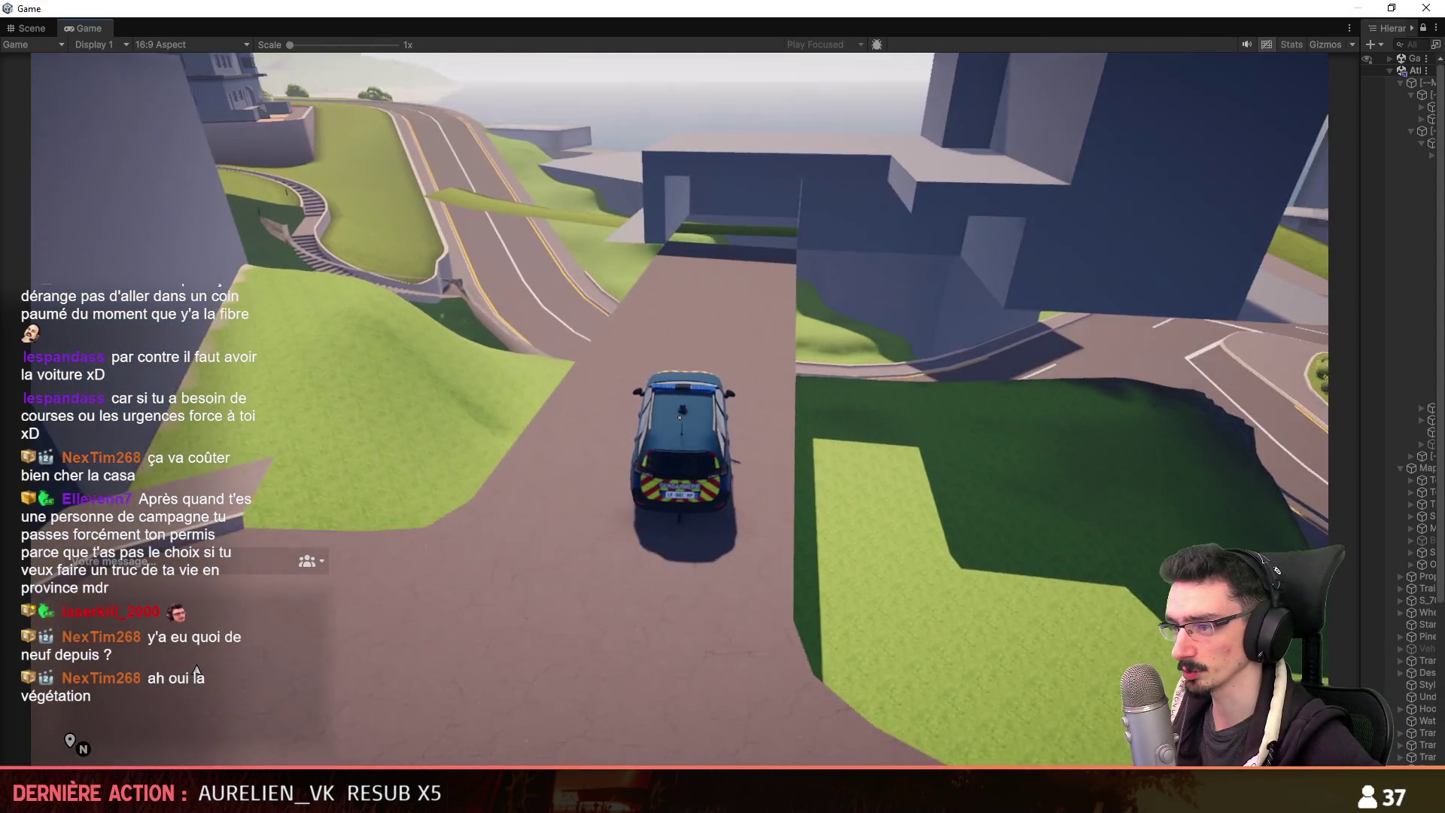
key(w)
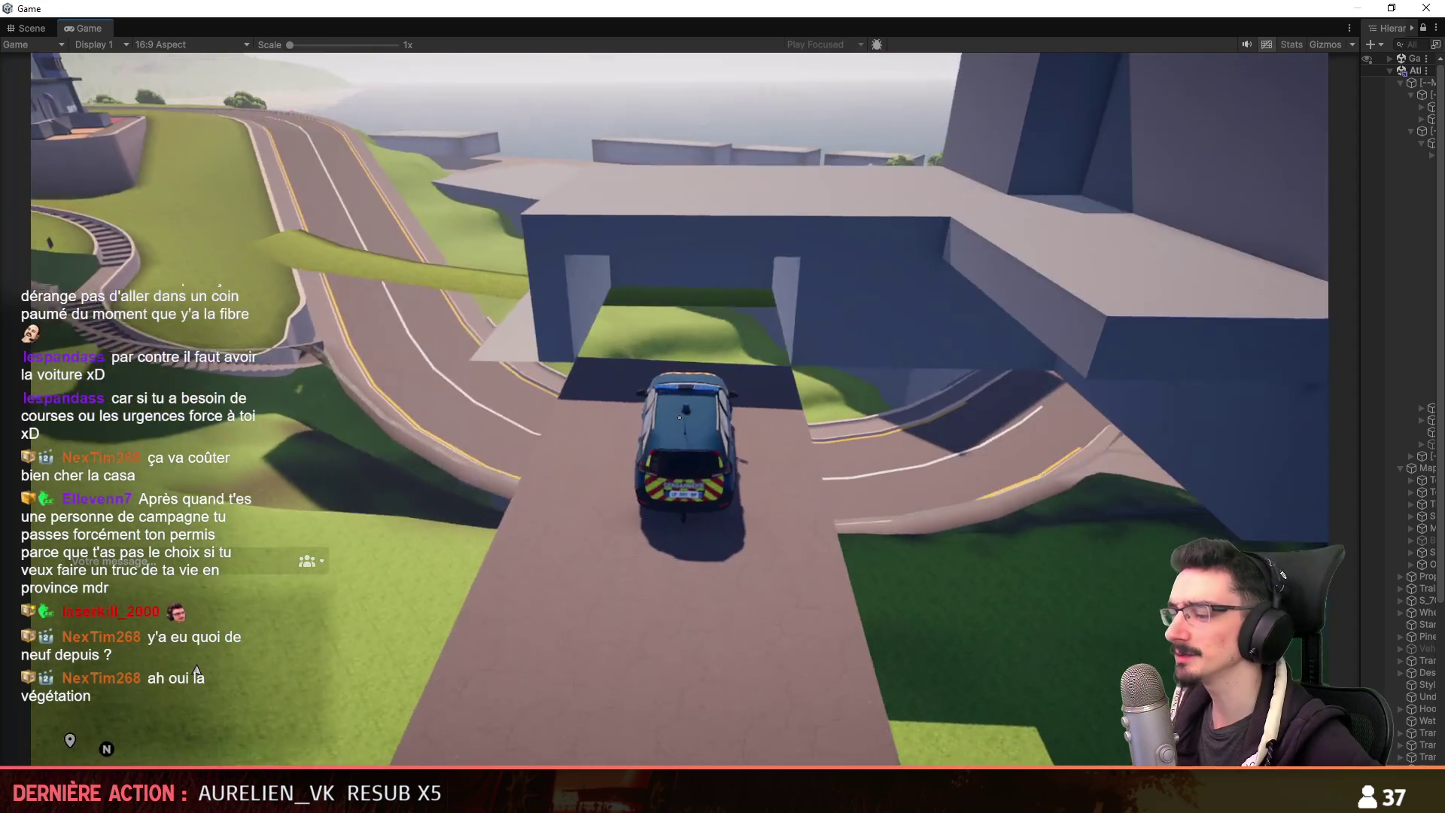
key(w)
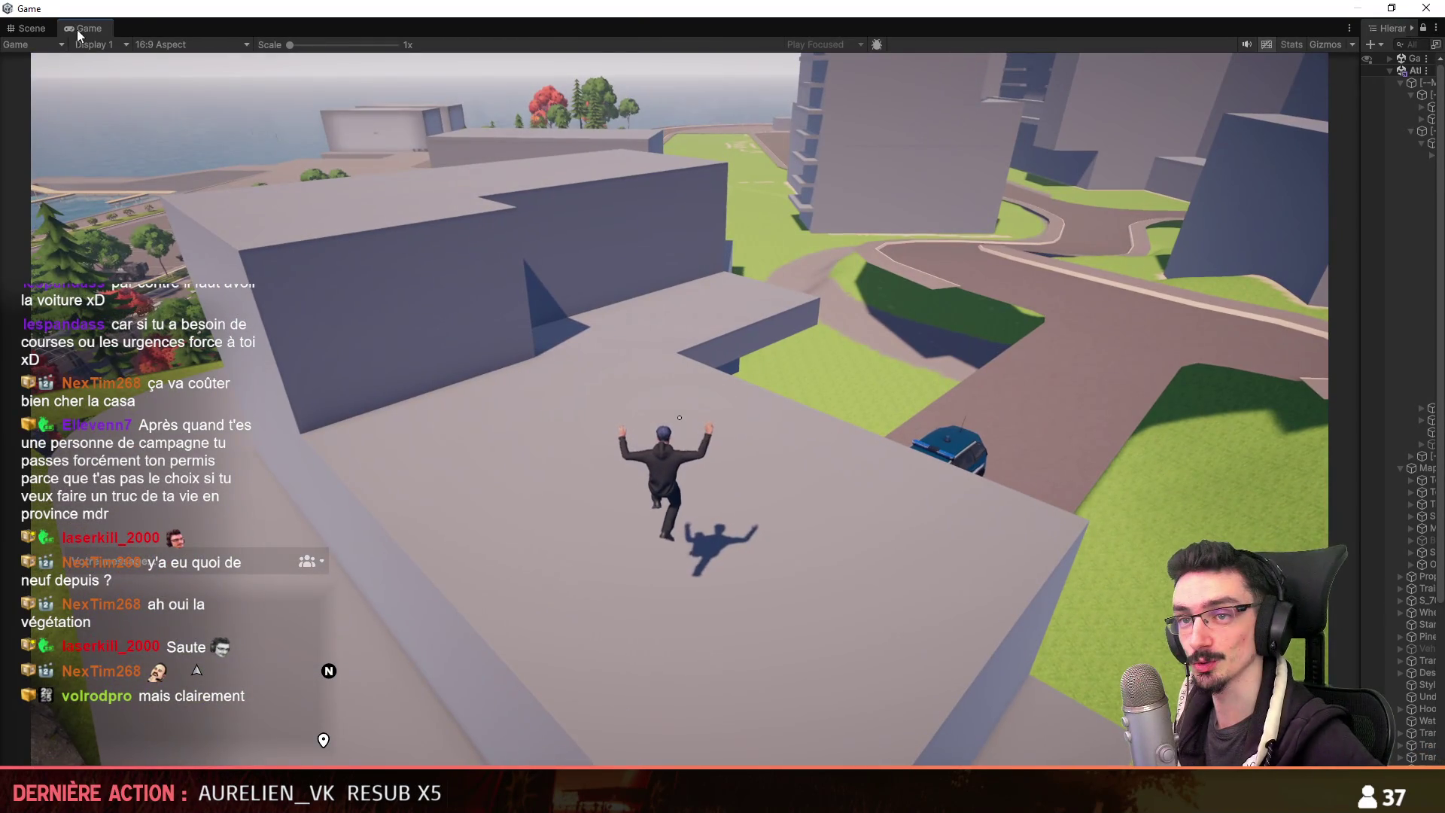
Back in the running game, run the character across the rooftop and ledges onto the slab's lower deck.
click(30, 28)
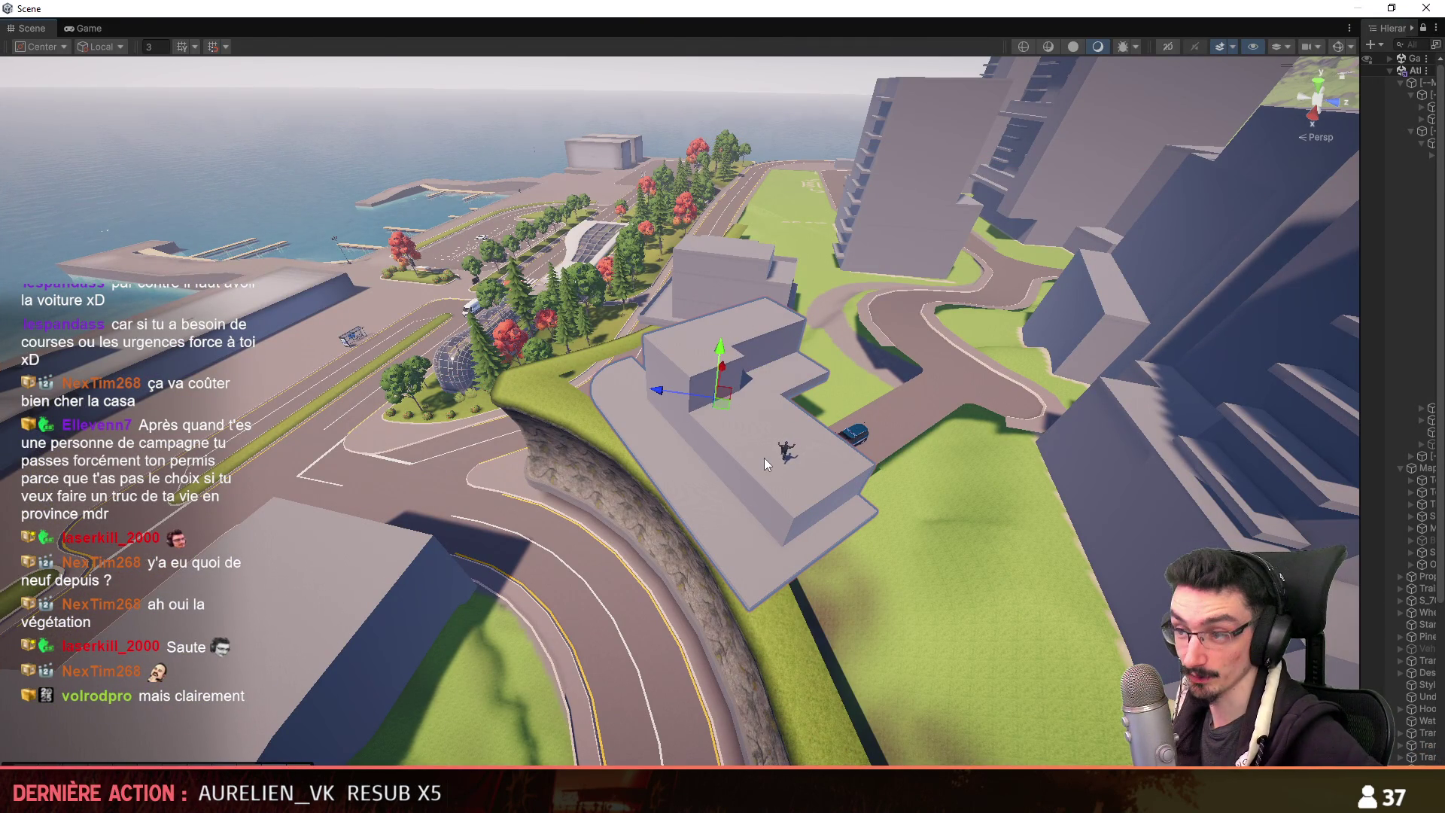
key(ctrl+2)
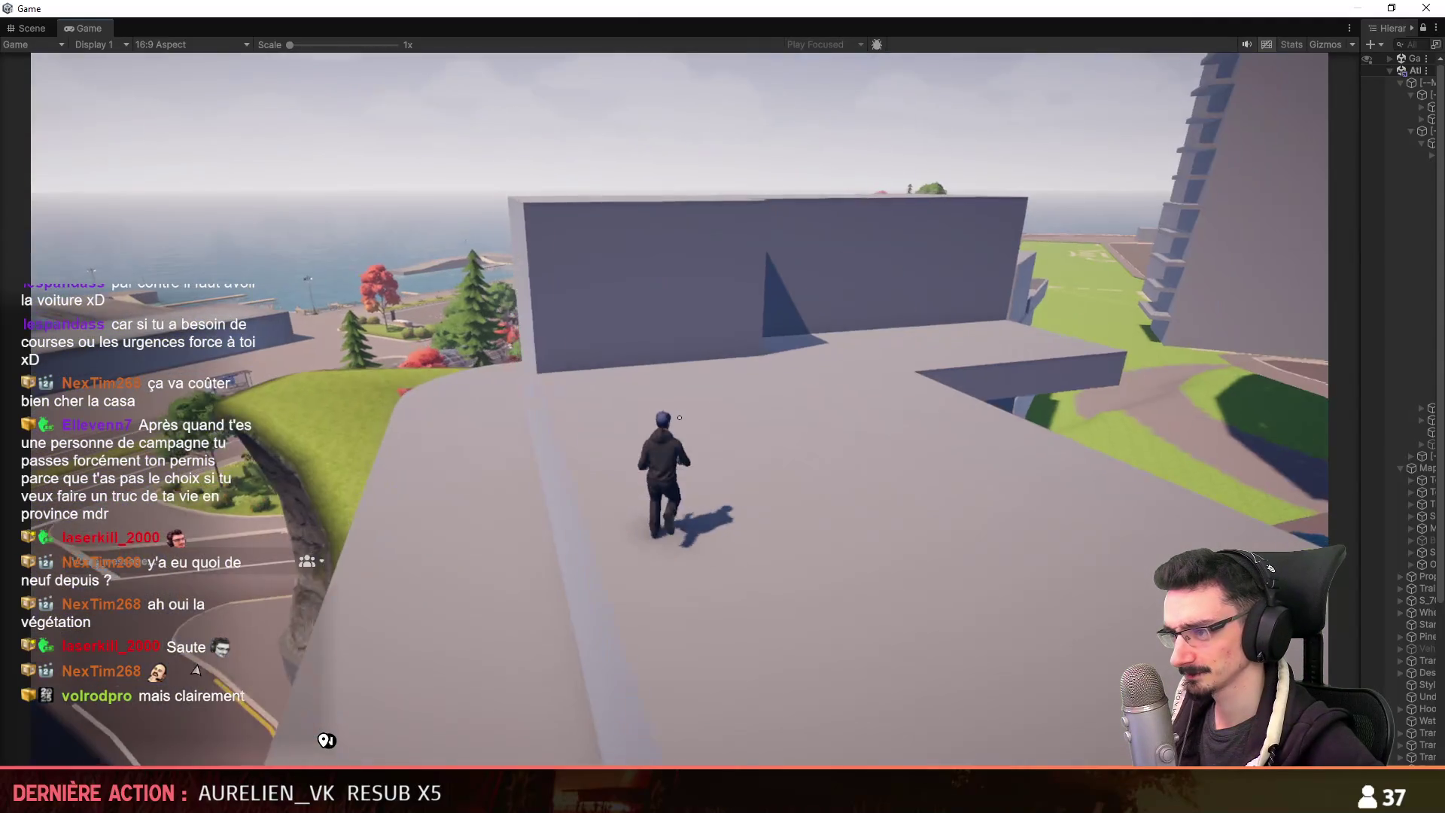
key(w)
key(w)
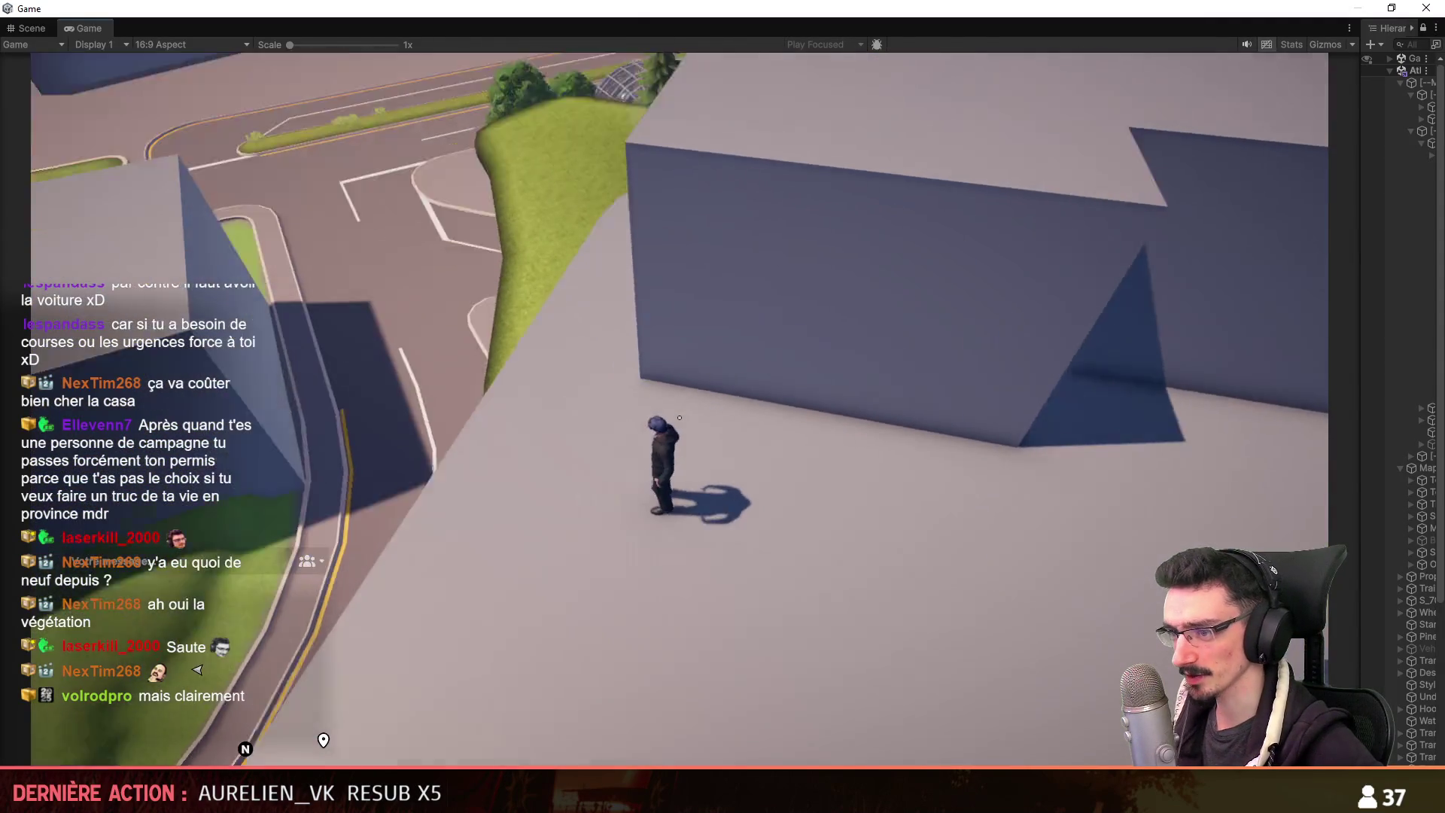
key(w)
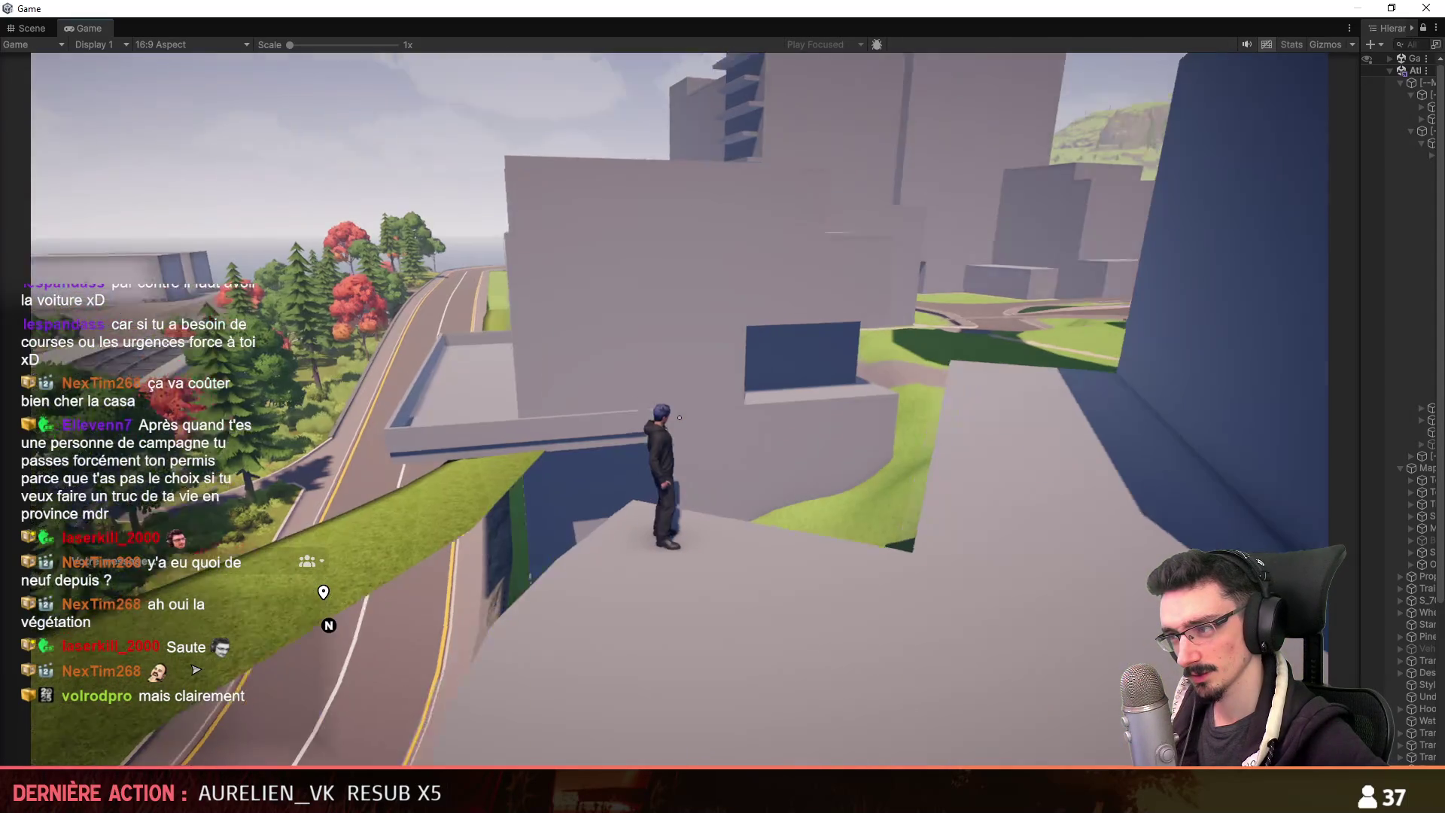
key(w)
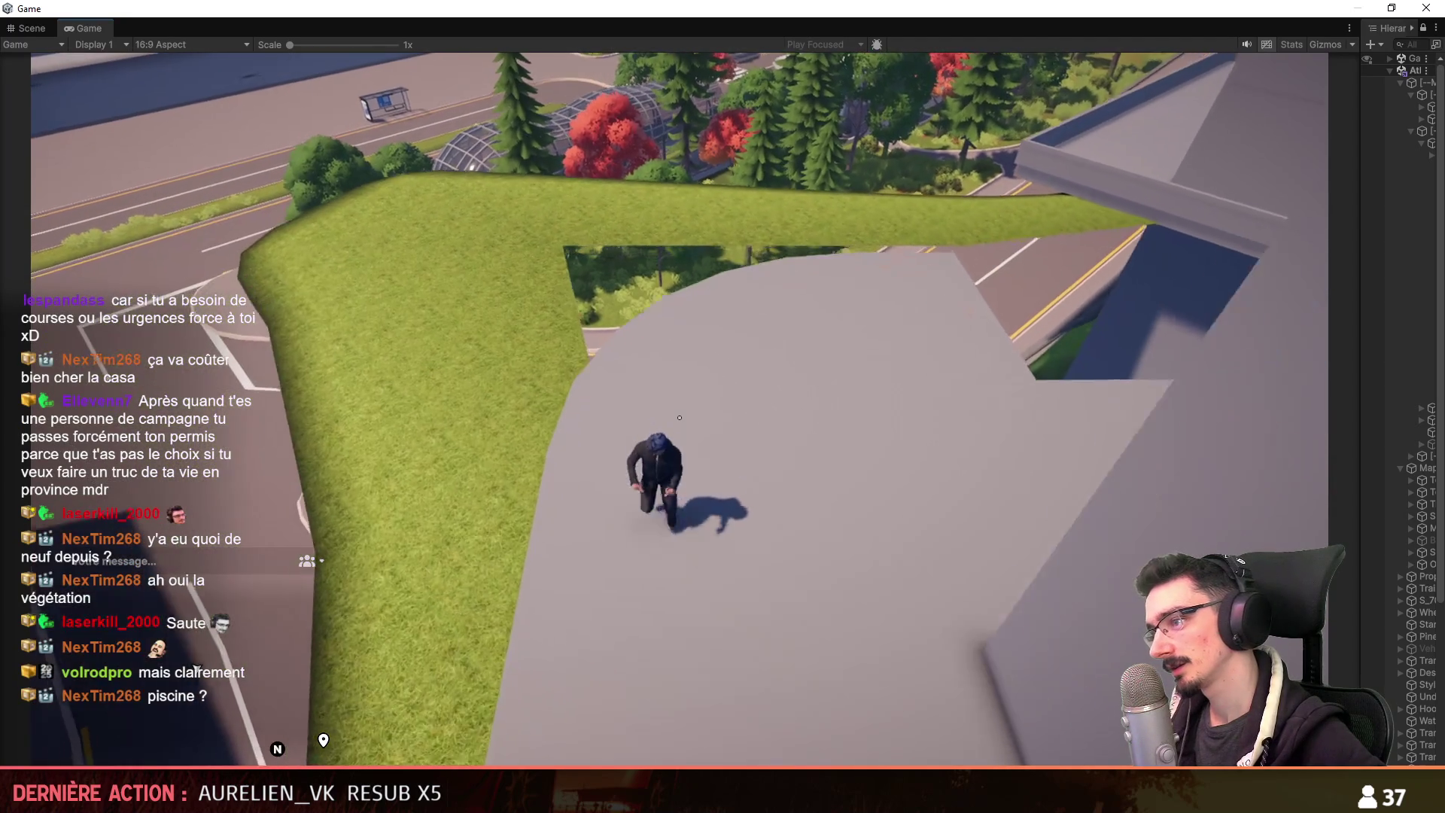
key(w)
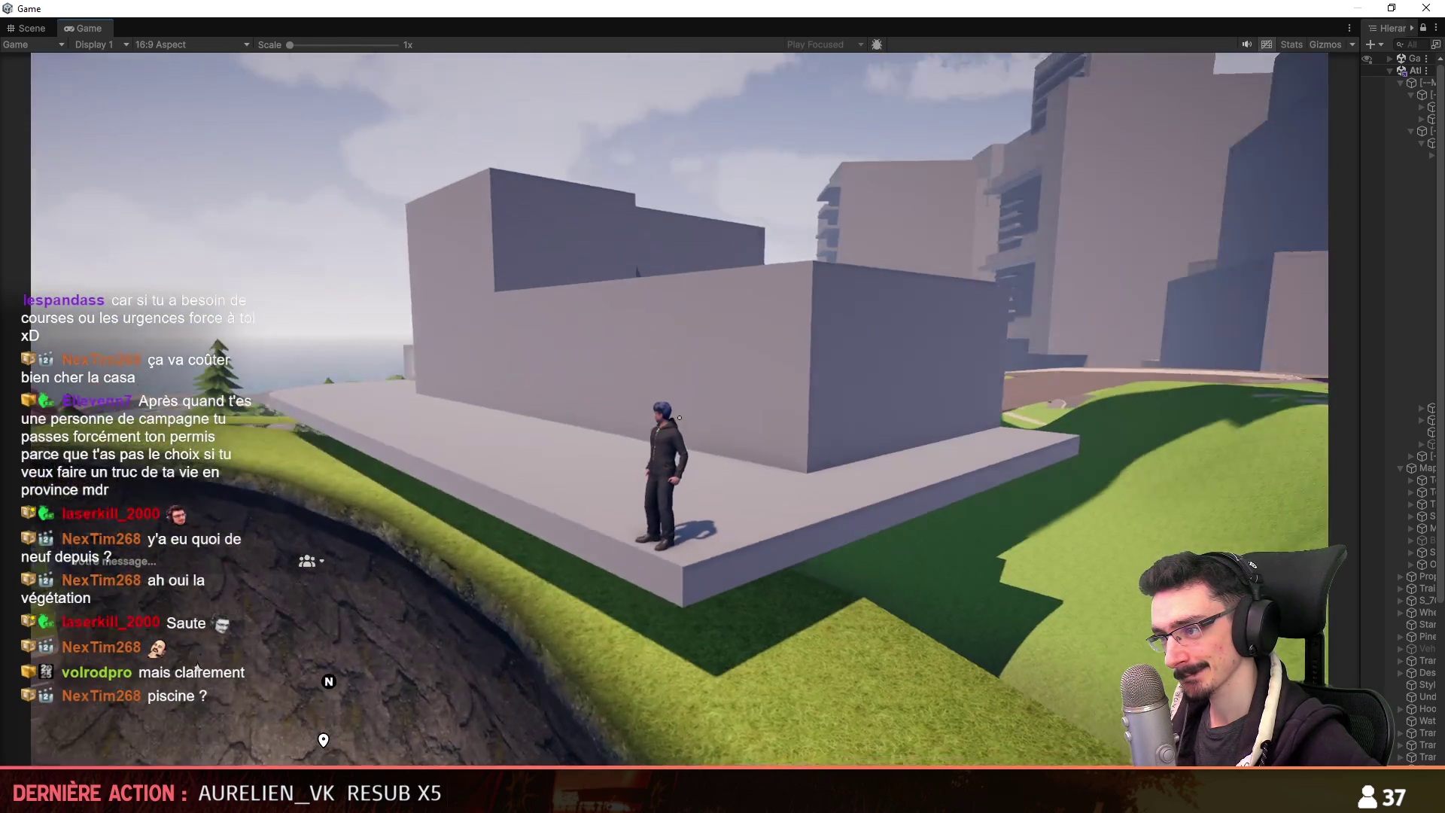
key(w)
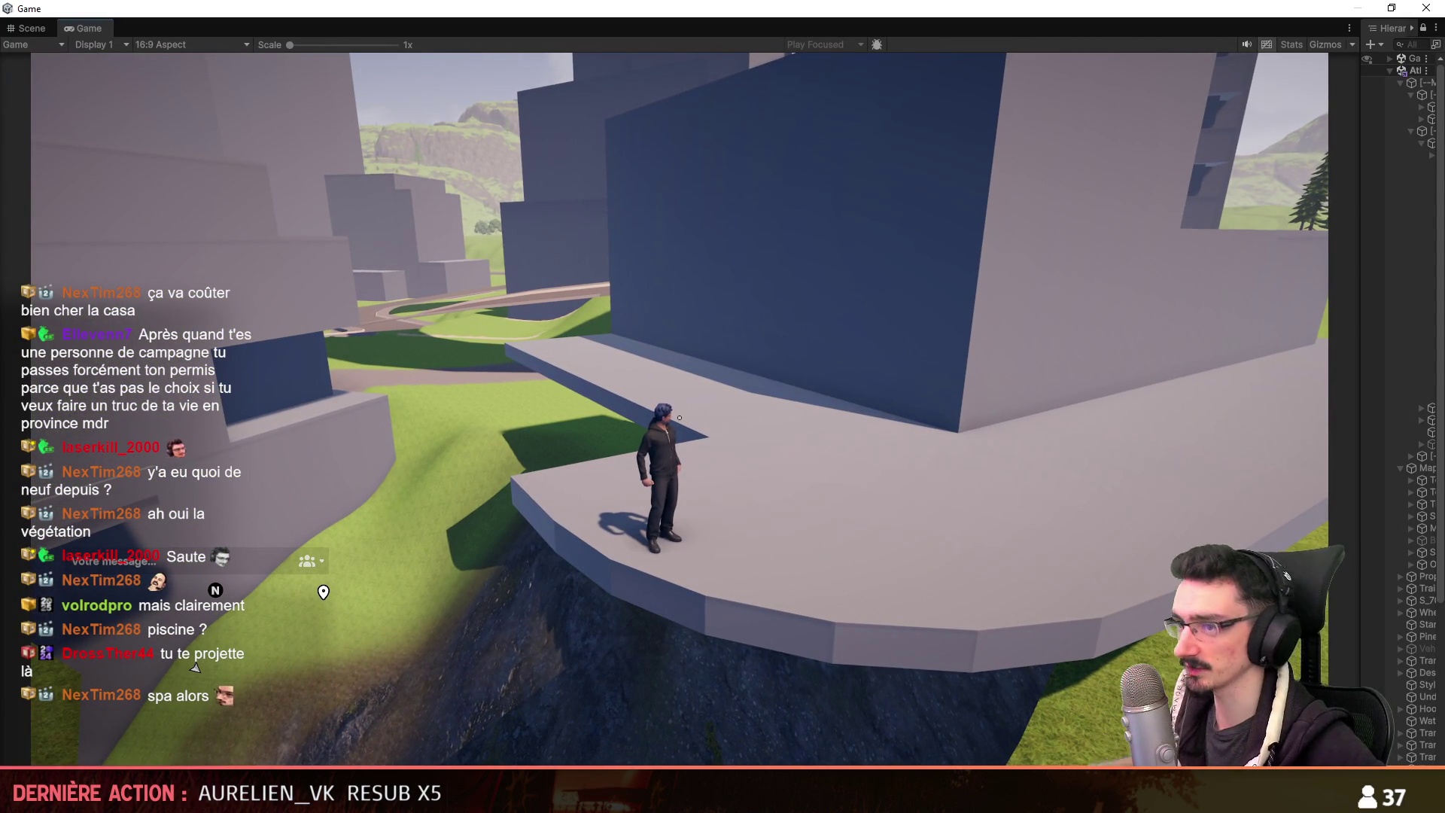
Run along the platform, jump off onto the grass, and climb the steep slope below.
key(w)
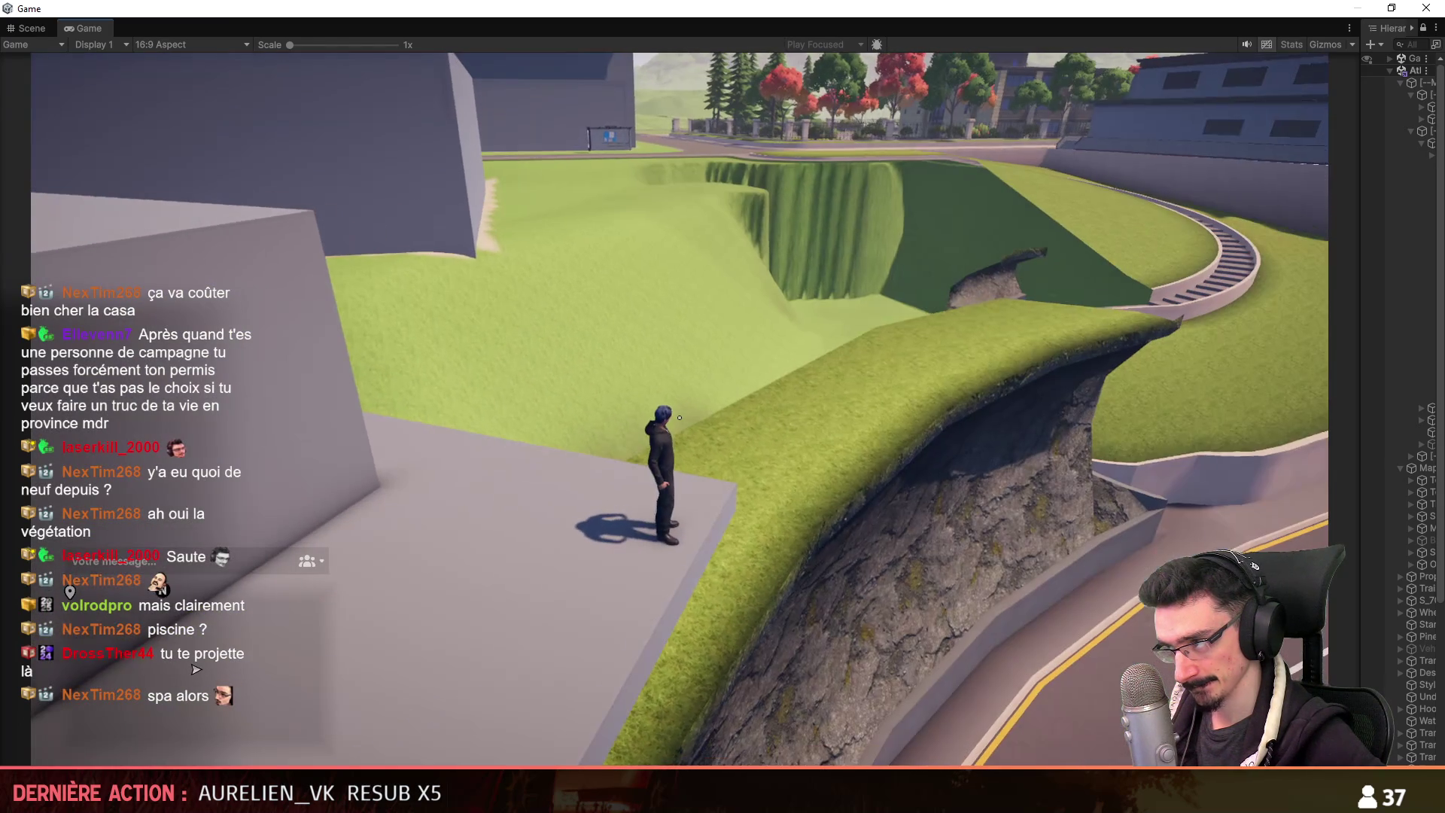
key(space)
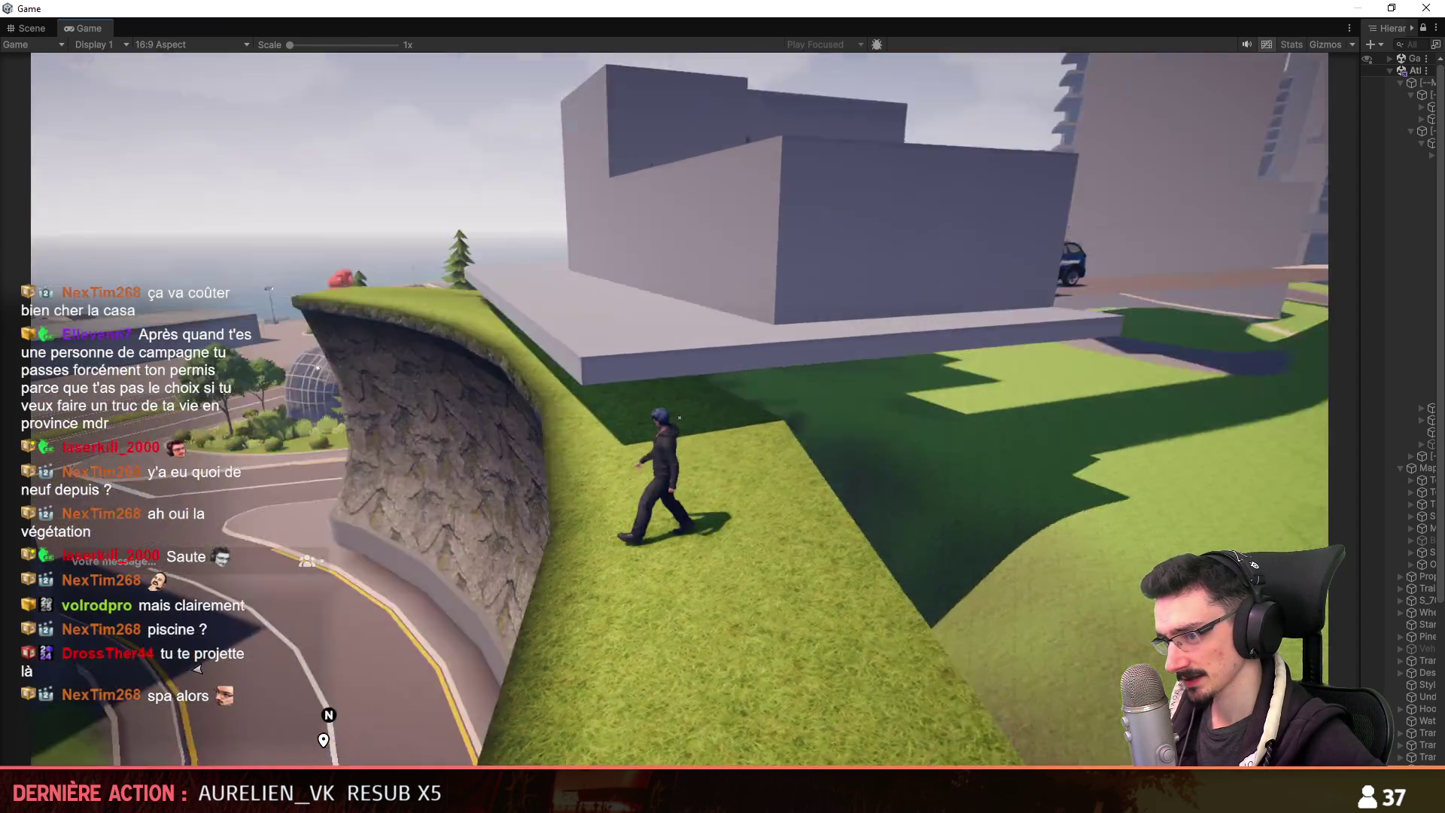
key(a)
key(s)
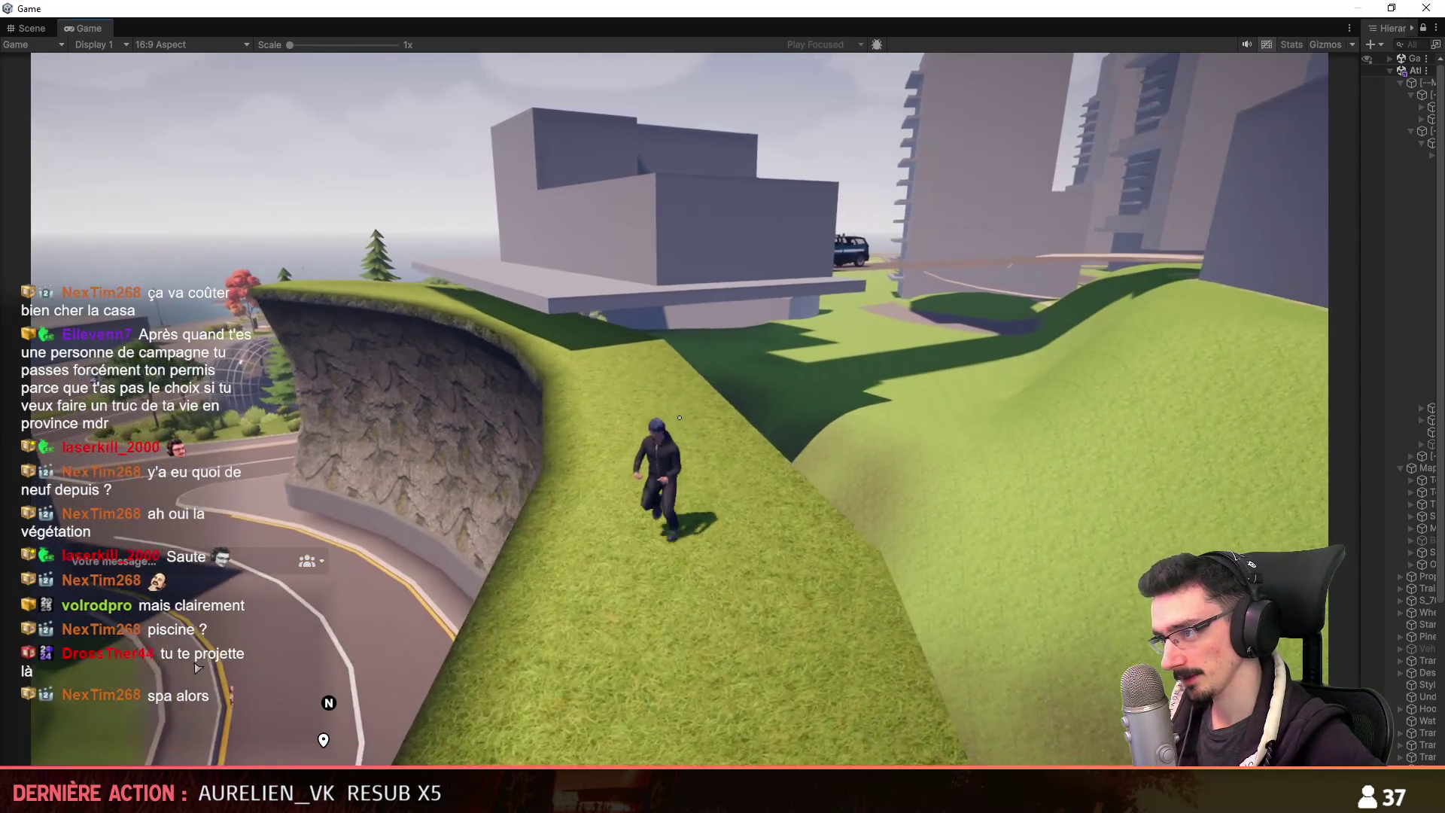
key(a)
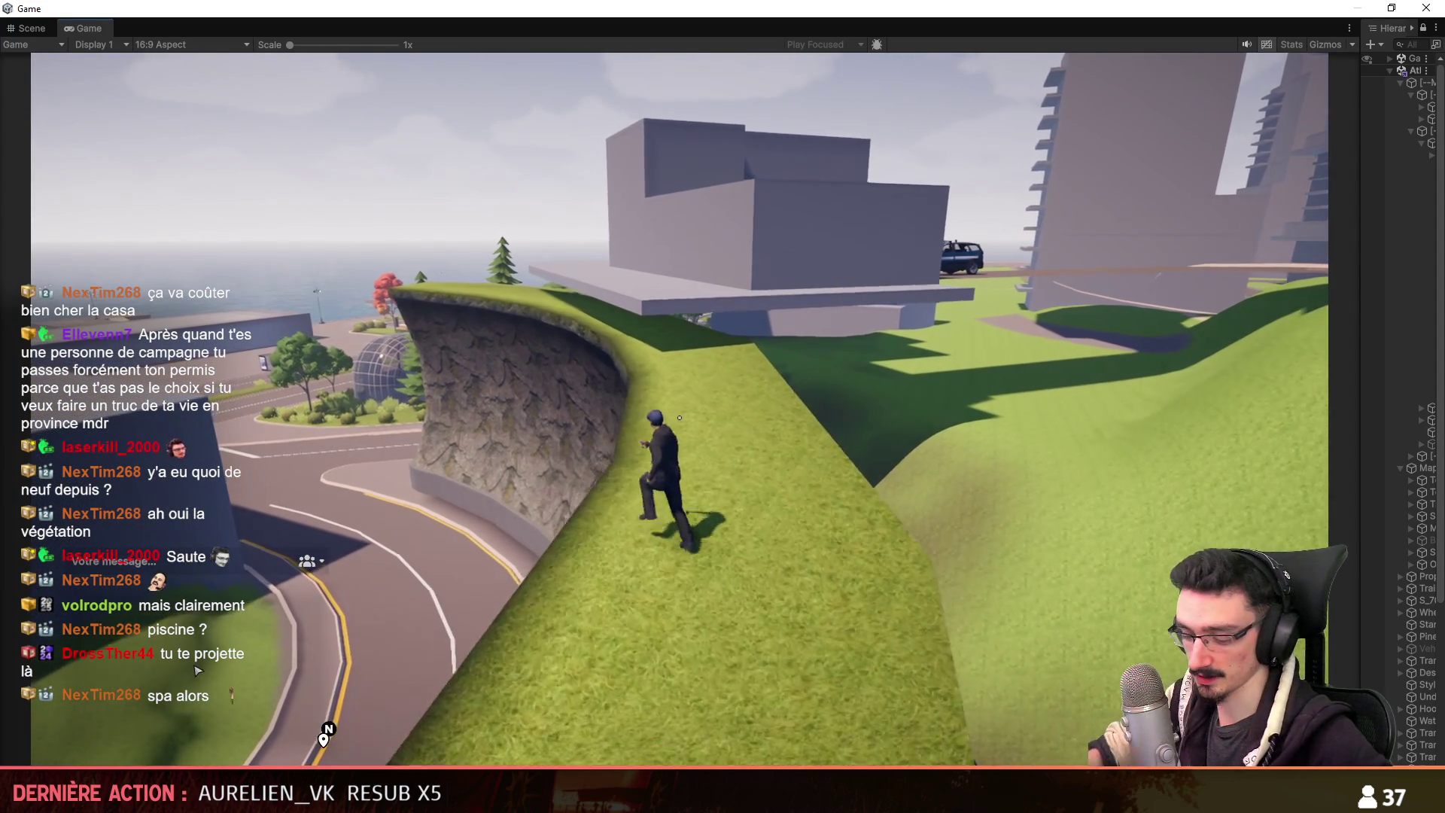
key(w)
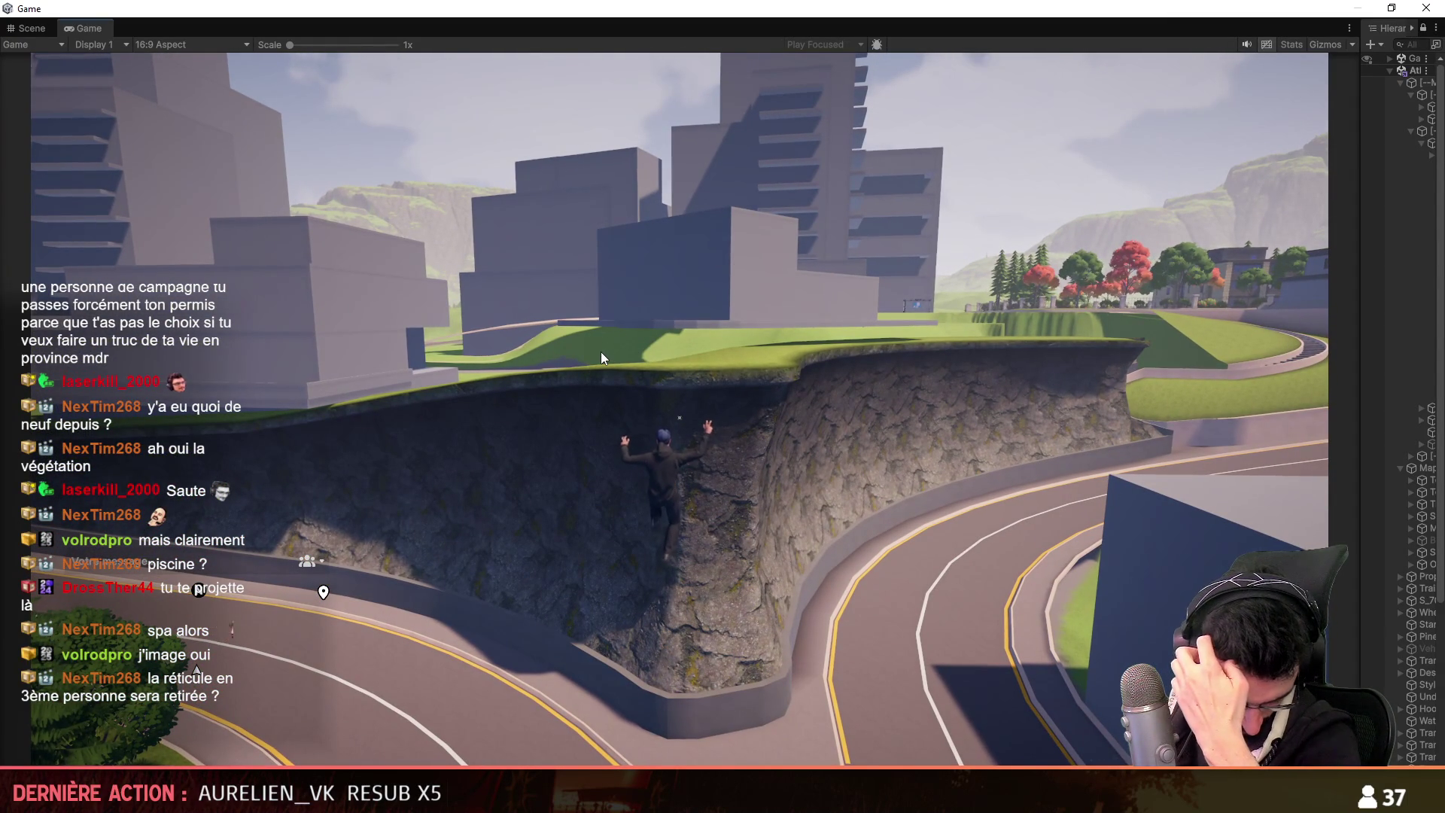
Give the Game view control and climb the character up the rock wall to the tall blocks.
click(596, 380)
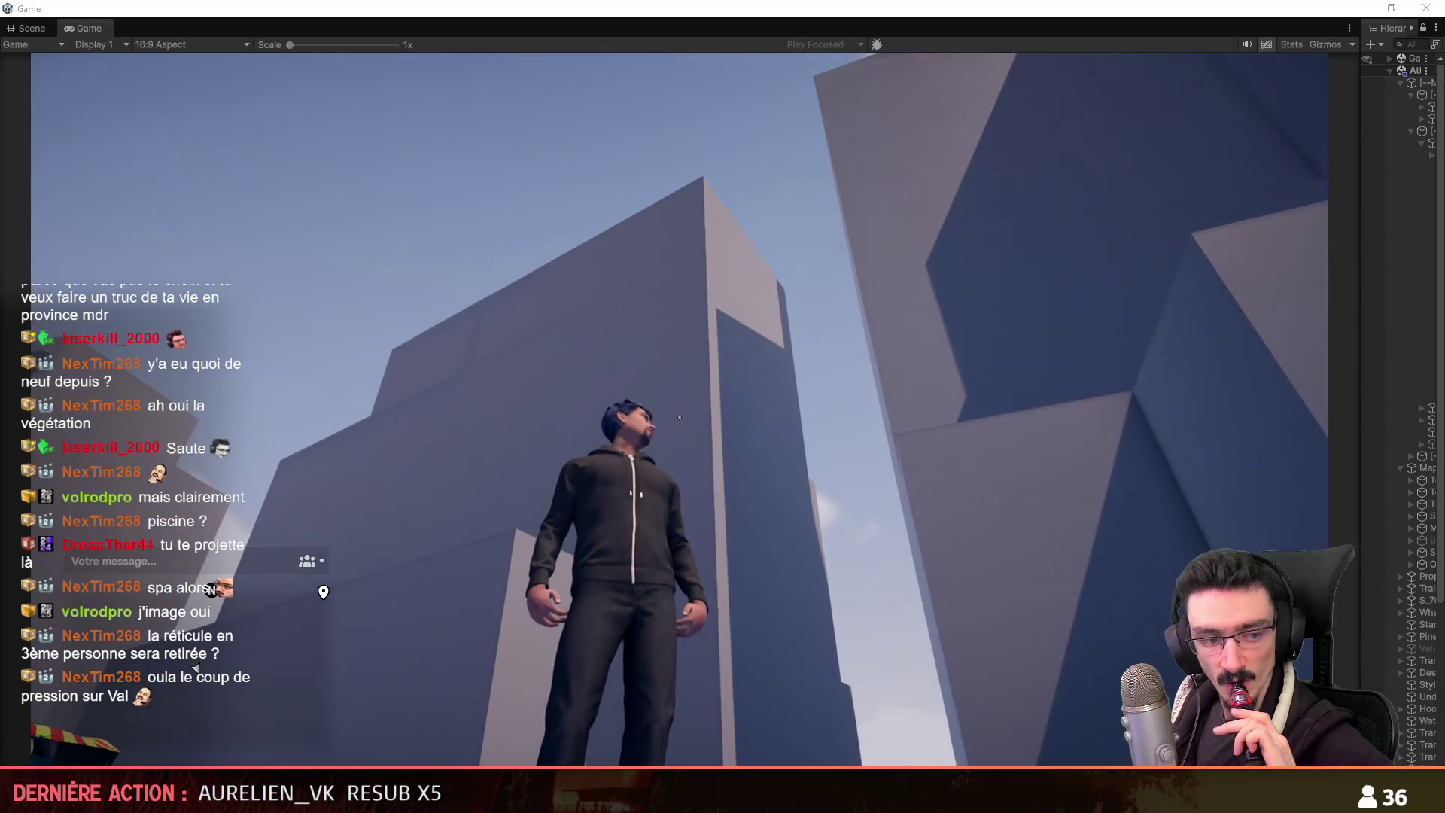
In Maya, clear the selection and orbit and zoom around the building.
key(alt+Tab)
click(955, 472)
scroll(720, 445, up, 5)
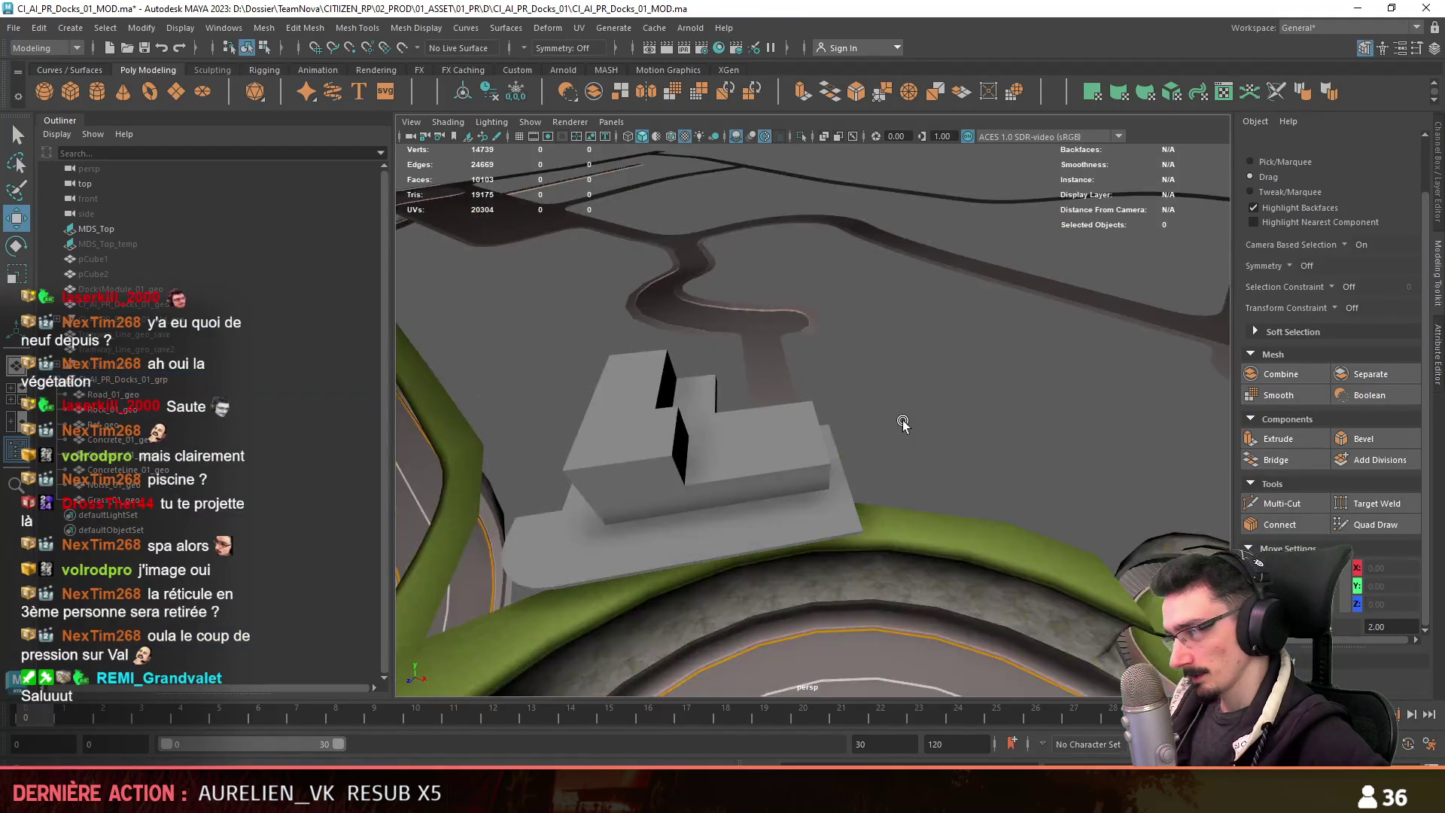
mouse_move(720, 445)
alt+mouse_down()
mouse_move(716, 377)
mouse_move(795, 457)
mouse_move(881, 442)
mouse_move(990, 474)
mouse_move(797, 523)
alt+mouse_up()
scroll(797, 522, up, 2)
Back in Unity's Scene view, fly the camera across the city and zoom out.
key(alt+Tab)
mouse_move(834, 444)
right_down()
mouse_move(920, 429)
mouse_move(746, 456)
mouse_move(891, 440)
mouse_move(470, 457)
mouse_move(865, 449)
mouse_move(600, 413)
mouse_move(941, 419)
mouse_move(875, 450)
mouse_move(607, 426)
mouse_move(1070, 385)
mouse_move(974, 360)
right_up()
scroll(781, 452, down, 3)
scroll(805, 443, down, 1)
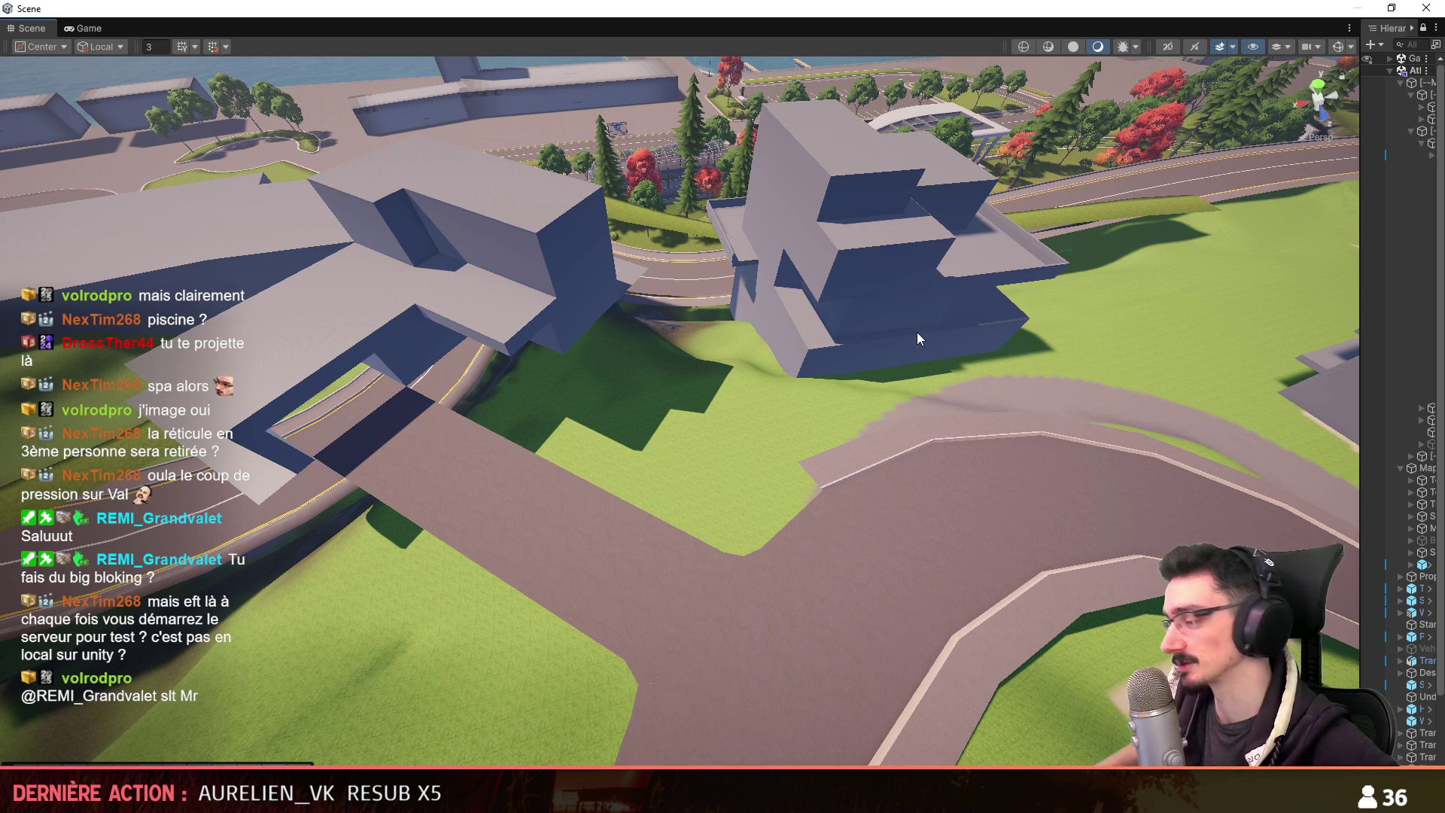
mouse_move(498, 302)
right_down()
mouse_move(758, 302)
mouse_move(968, 519)
mouse_move(917, 450)
mouse_move(745, 474)
mouse_move(701, 410)
right_up()
scroll(955, 502, down, 3)
scroll(942, 484, up, 3)
scroll(792, 460, down, 2)
scroll(780, 463, up, 1)
scroll(745, 474, up, 2)
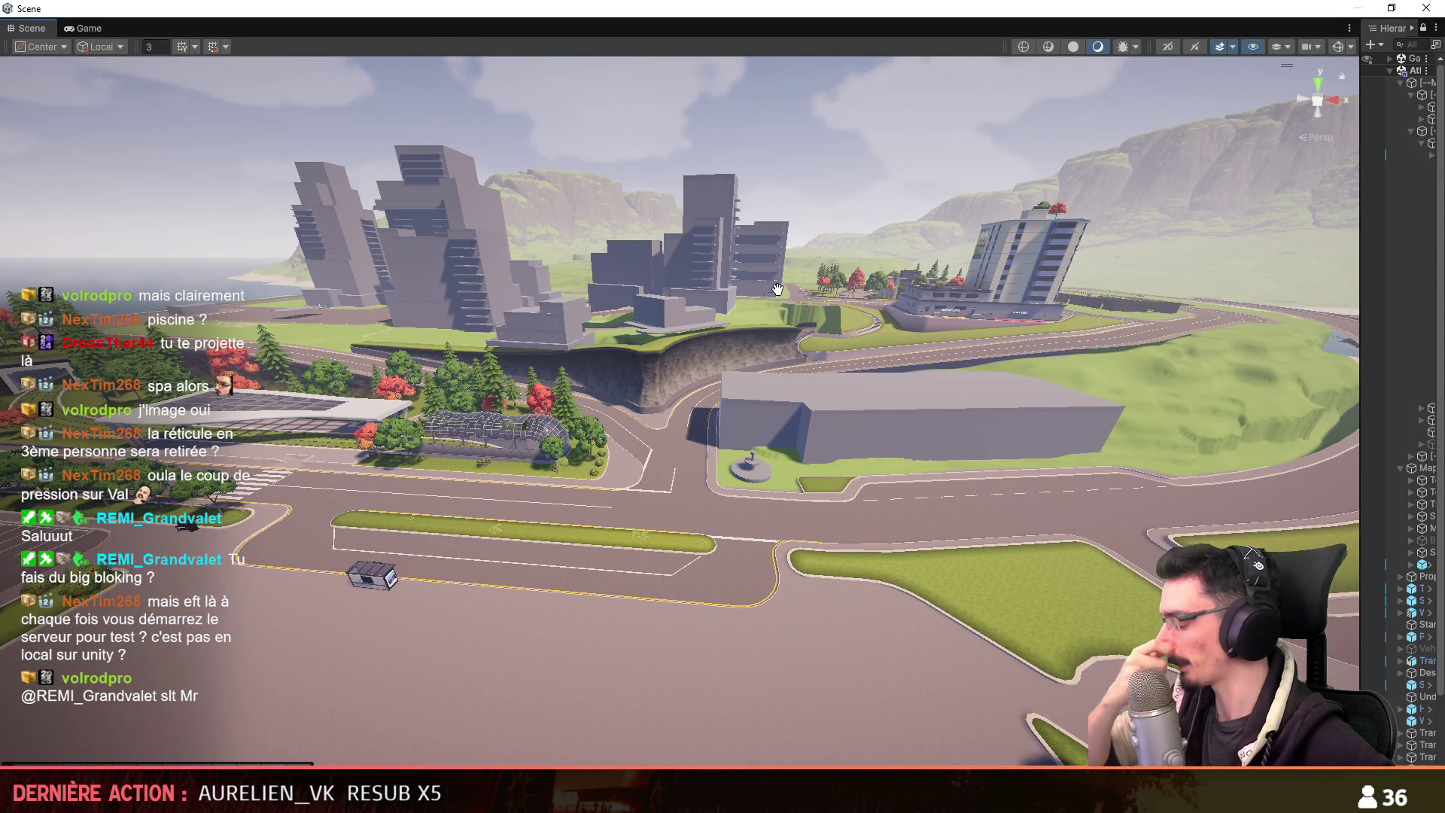
mouse_move(653, 415)
right_down()
mouse_move(668, 297)
mouse_move(557, 399)
right_up()
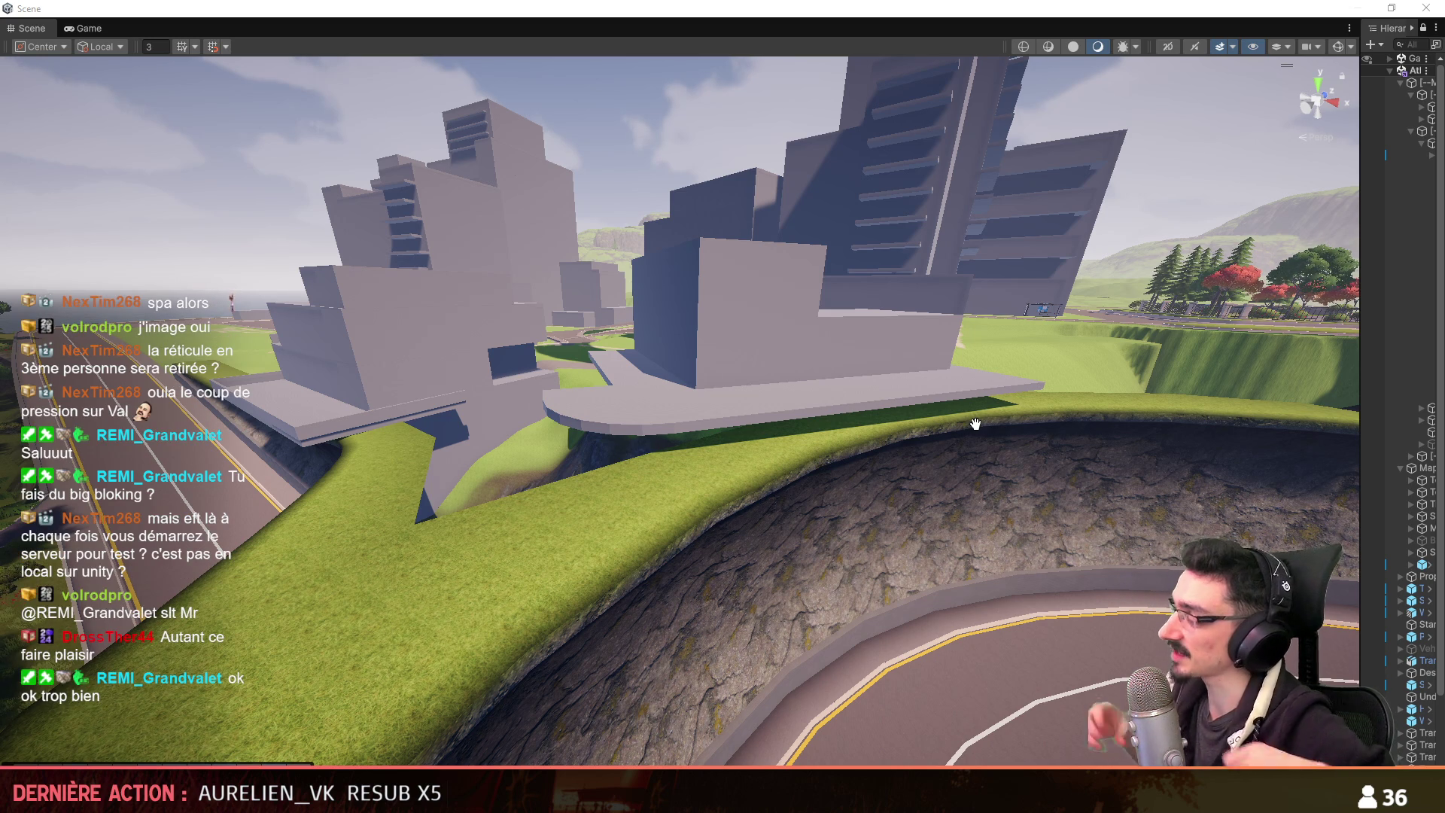
mouse_move(976, 425)
right_down()
mouse_move(531, 502)
mouse_move(861, 570)
mouse_move(791, 419)
mouse_move(844, 414)
mouse_move(923, 474)
mouse_move(876, 525)
right_up()
key(z)
scroll(923, 474, up, 2)
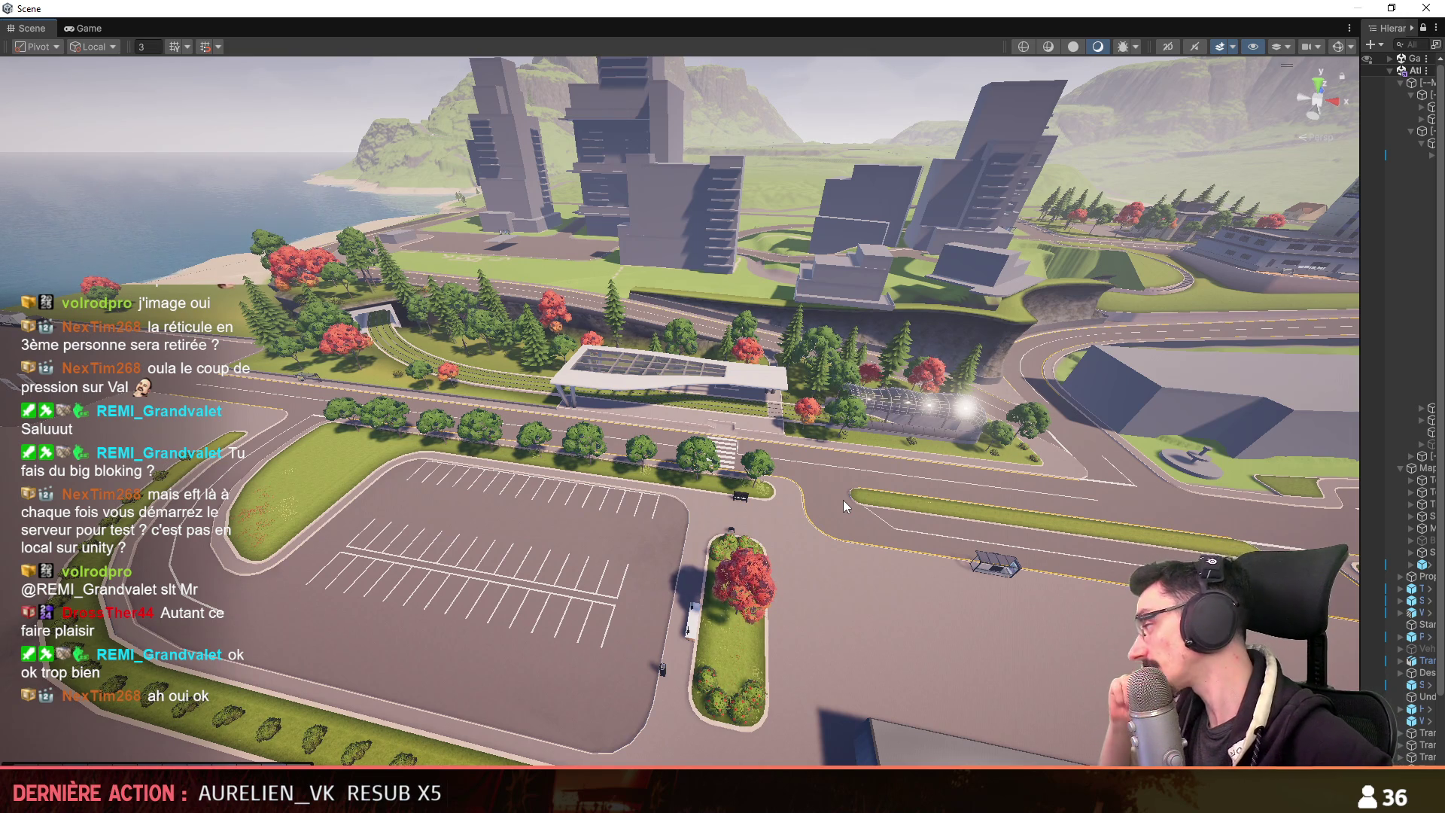
right_drag(843, 499, 678, 480)
scroll(678, 480, up, 2)
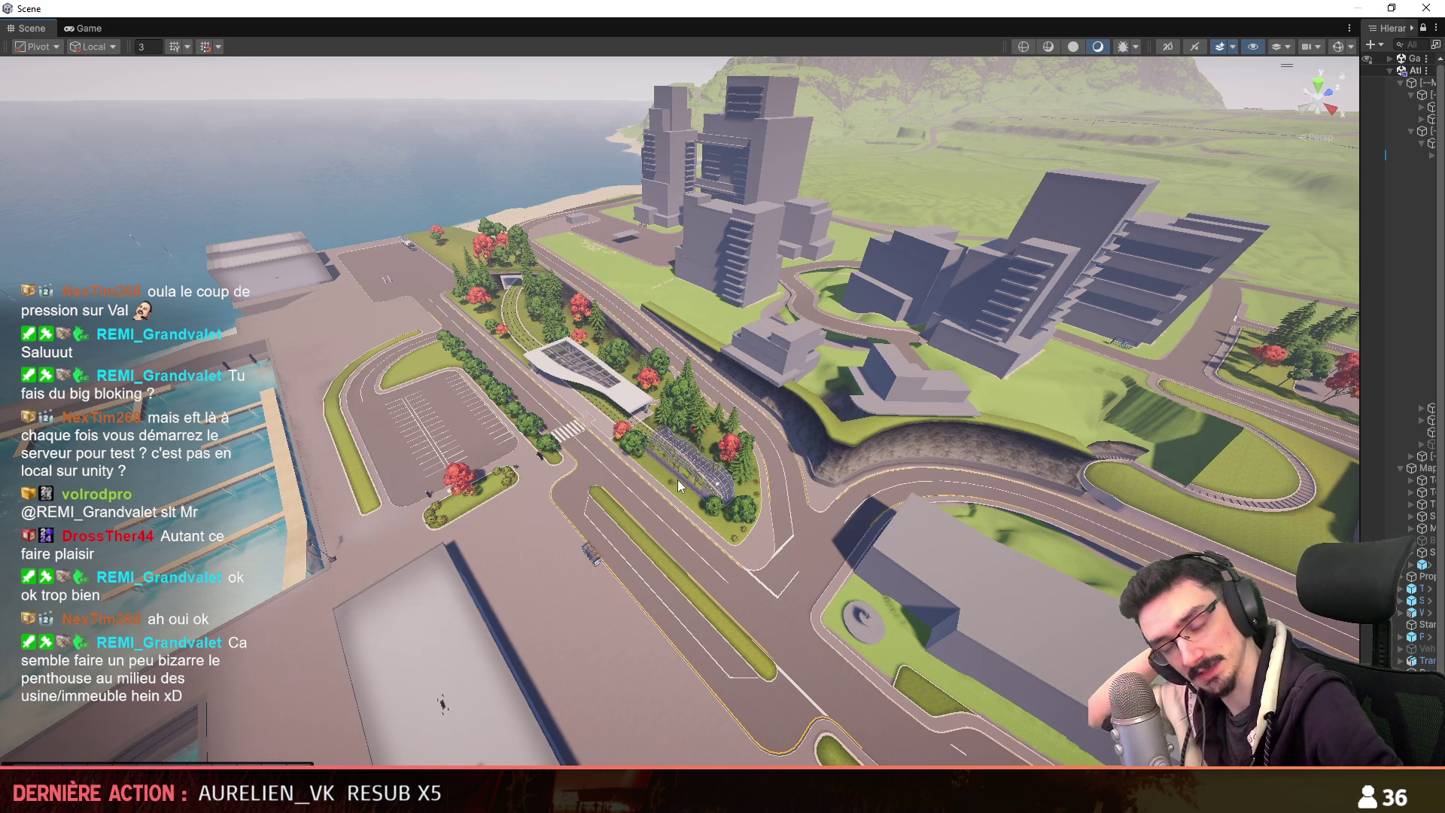
right_drag(685, 517, 674, 417)
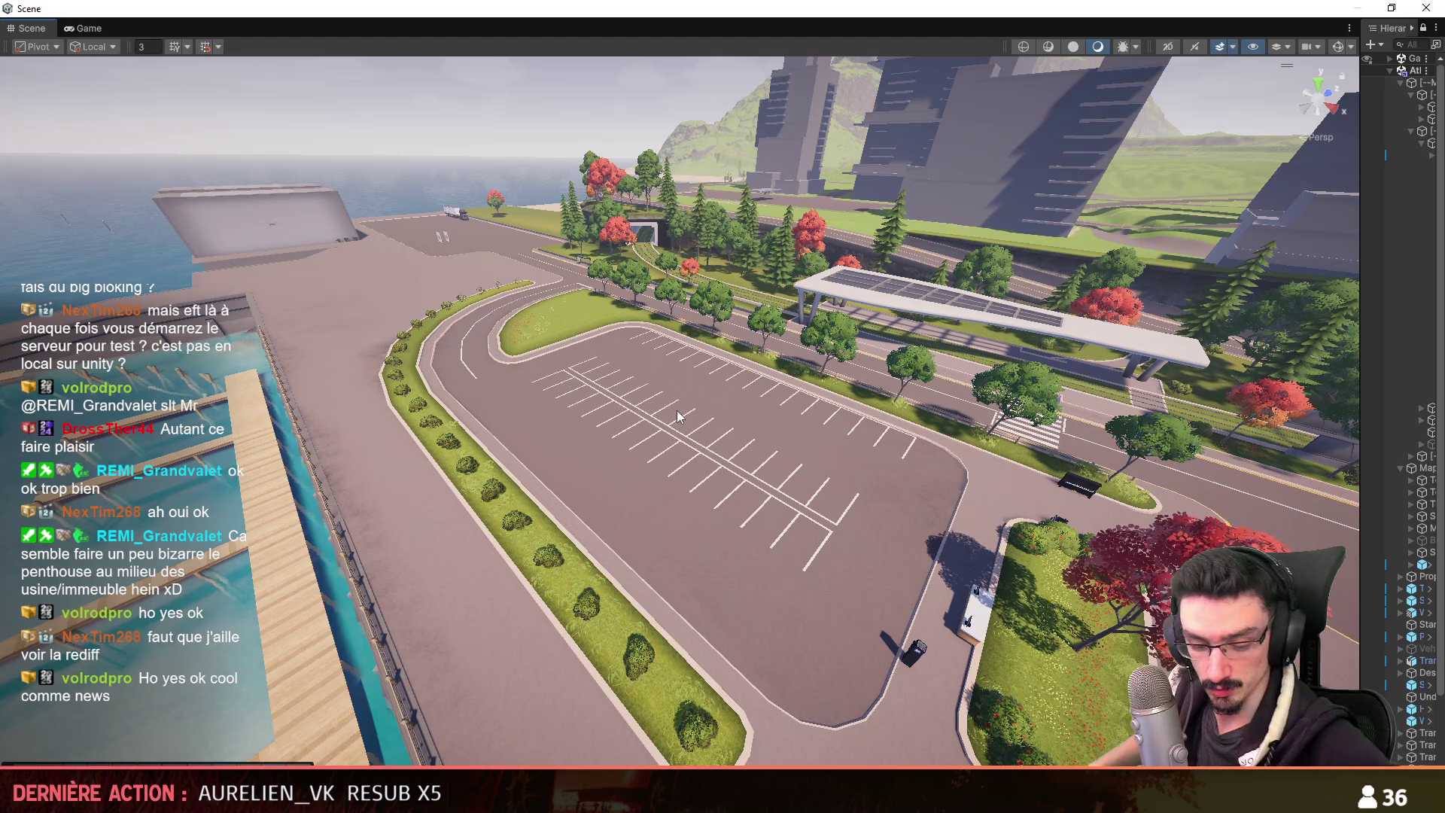
mouse_move(881, 535)
right_down()
mouse_move(984, 403)
mouse_move(868, 448)
mouse_move(951, 489)
mouse_move(967, 444)
right_up()
key(w)
scroll(868, 448, up, 2)
scroll(968, 445, down, 3)
Select the road edge beside the slab and extrude it into a new face toward the slab.
key(alt+Tab)
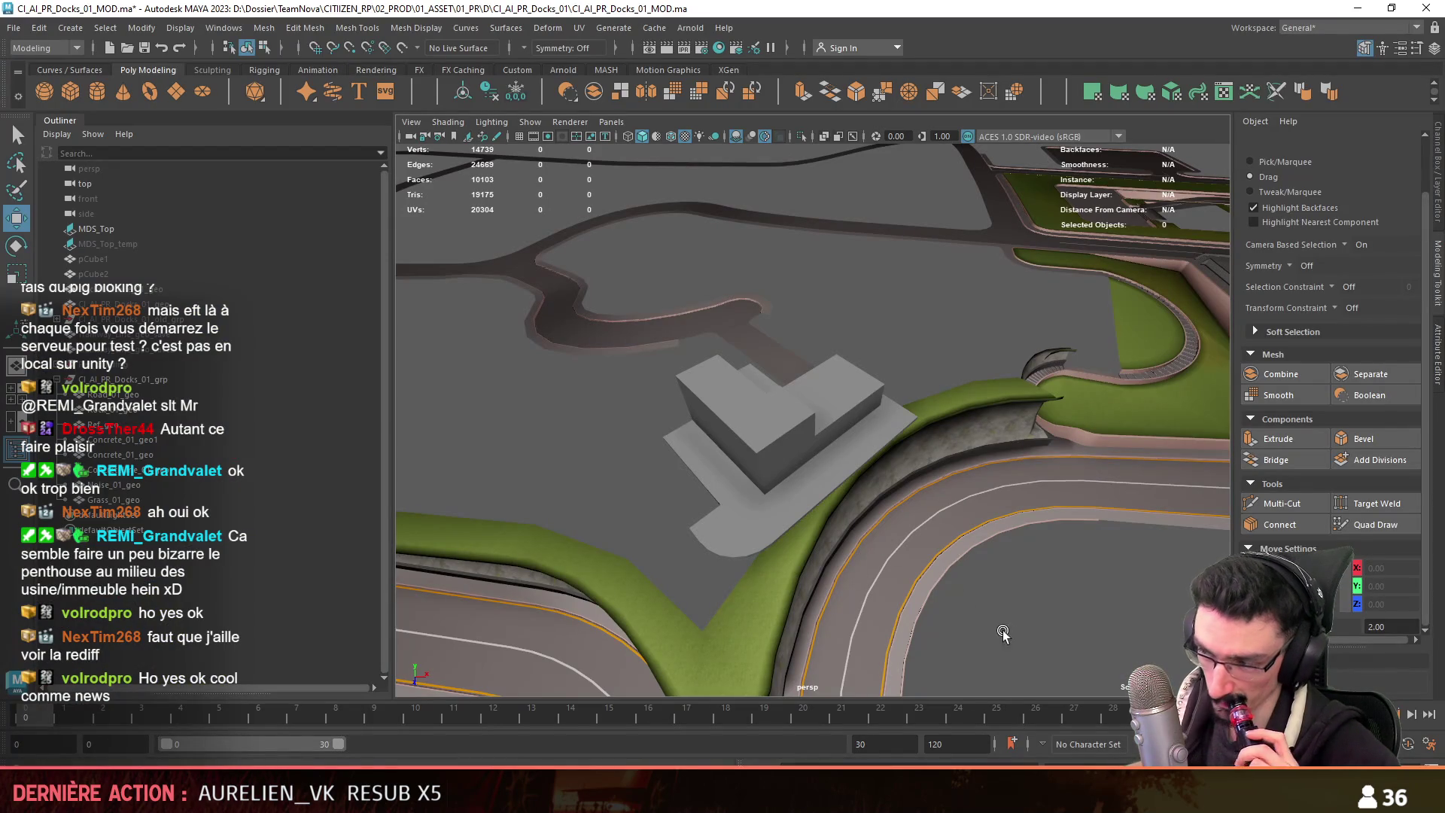
mouse_move(960, 539)
alt+mouse_down()
mouse_move(992, 484)
mouse_move(920, 460)
mouse_move(1009, 489)
mouse_move(995, 428)
mouse_move(1004, 459)
mouse_move(826, 437)
mouse_move(909, 454)
mouse_move(945, 442)
mouse_move(1053, 499)
mouse_move(774, 484)
alt+mouse_up()
click(933, 444)
click(1053, 498)
key(F10)
mouse_move(1095, 371)
alt+mouse_down()
mouse_move(754, 483)
mouse_move(1089, 429)
alt+mouse_up()
click(754, 484)
mouse_move(981, 474)
alt+mouse_down()
mouse_move(1174, 534)
mouse_move(836, 527)
mouse_move(786, 549)
mouse_move(835, 542)
alt+mouse_up()
key(d)
alt+drag(829, 376, 809, 376)
Snap the new face's corner vertices into place against the slab corners.
key(F9)
mouse_move(1027, 491)
alt+mouse_down()
mouse_move(864, 435)
mouse_move(847, 404)
alt+mouse_up()
click(785, 346)
mouse_move(785, 343)
mouse_down()
mouse_move(842, 405)
mouse_move(1007, 480)
mouse_up()
click(978, 466)
alt+drag(829, 484, 949, 495)
click(855, 458)
mouse_move(855, 458)
mouse_down()
mouse_move(766, 324)
mouse_move(774, 413)
mouse_move(558, 387)
mouse_move(627, 342)
mouse_move(643, 267)
mouse_move(871, 523)
mouse_move(929, 459)
mouse_move(1245, 563)
mouse_up()
click(563, 382)
key(F8)
click(928, 459)
key(F11)
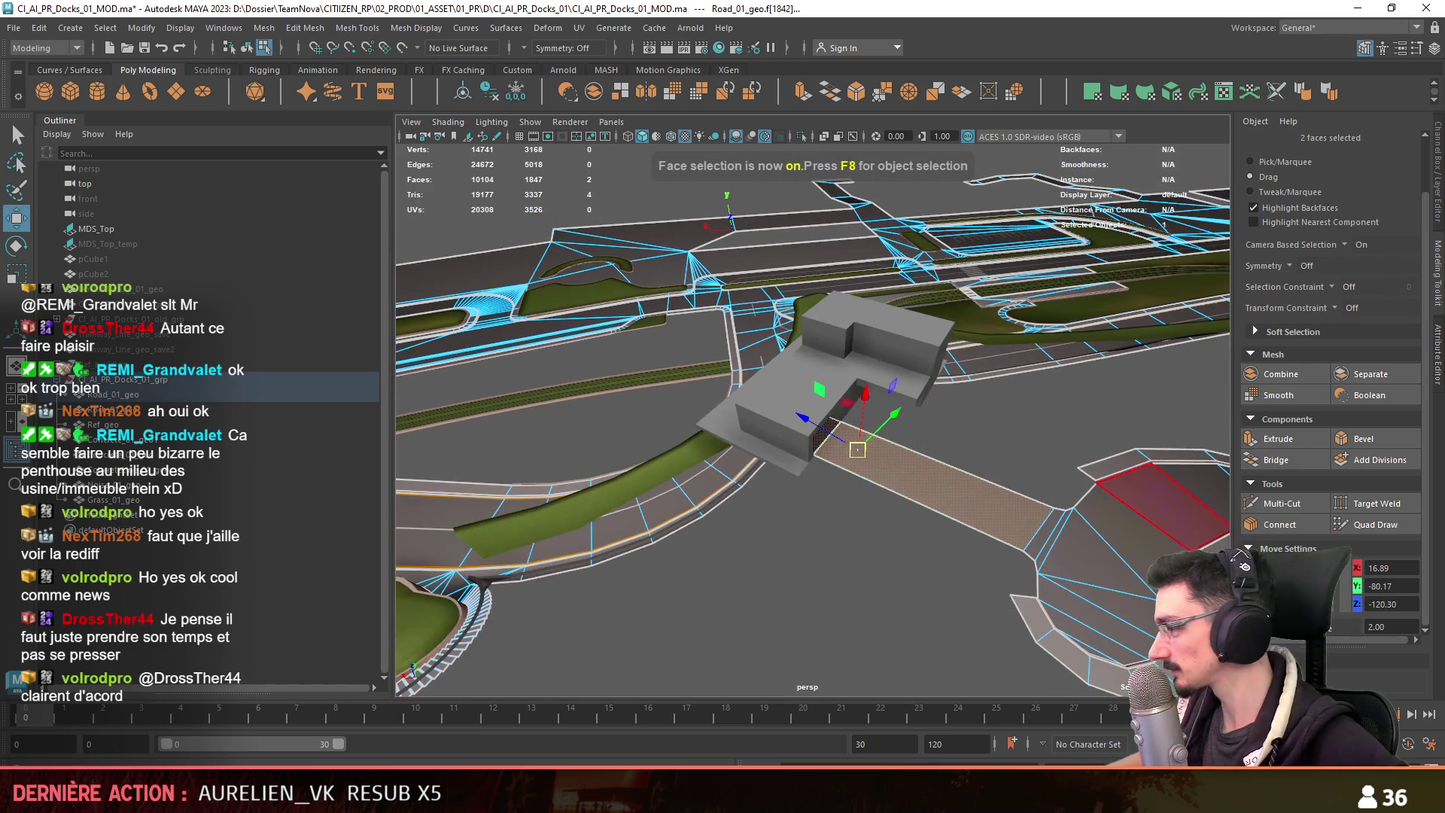
key(F9)
click(1023, 551)
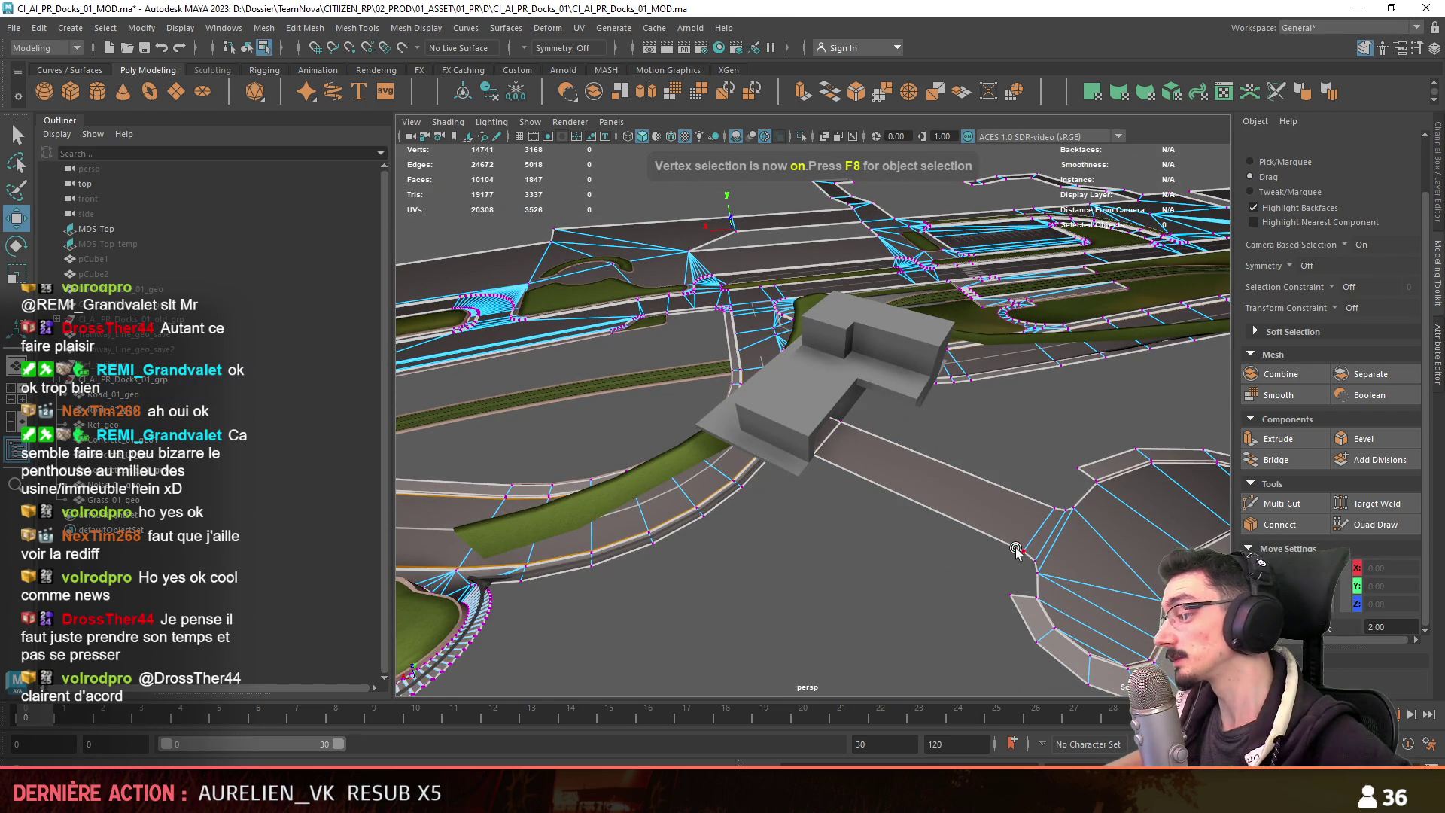
key(F8)
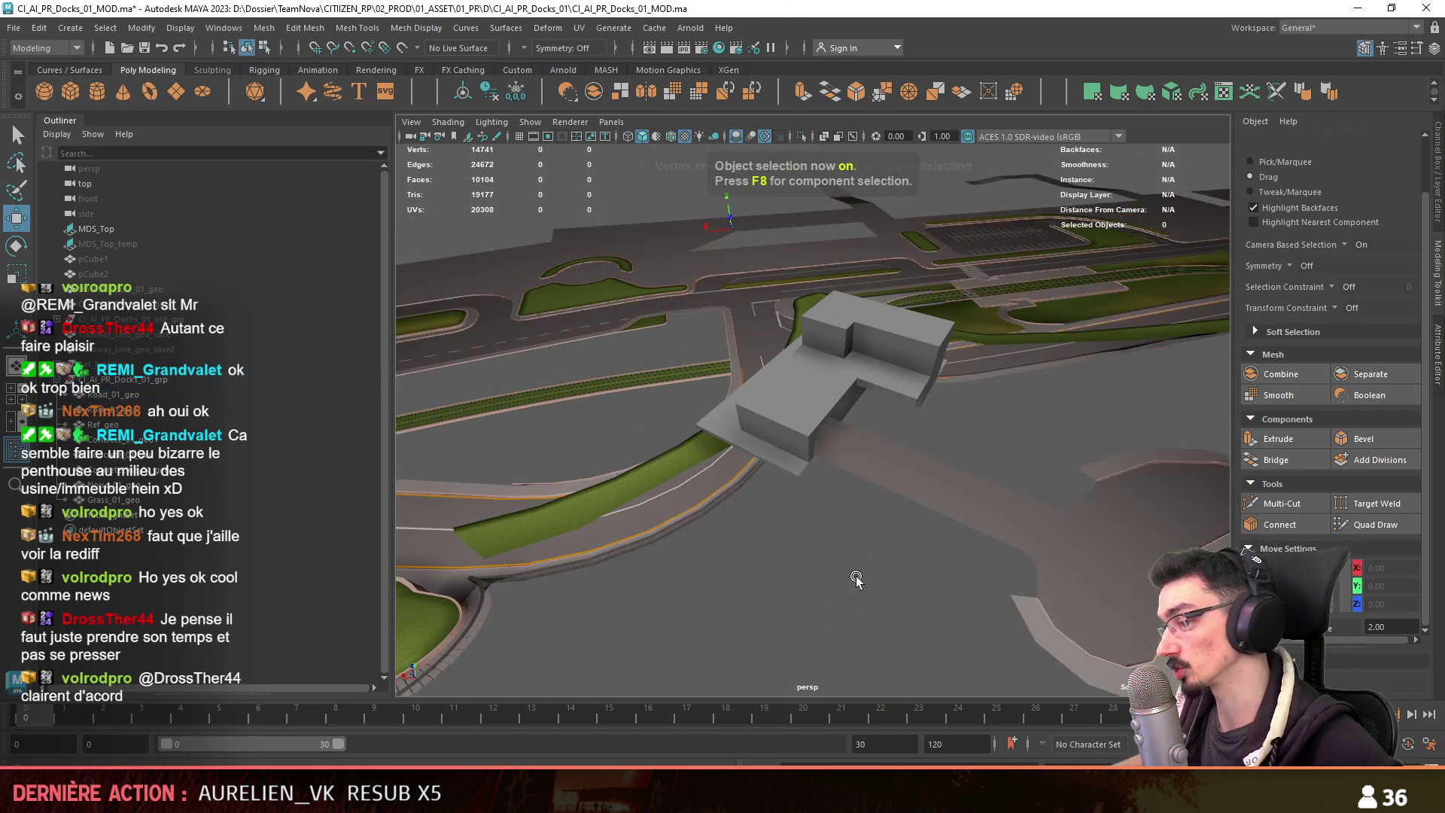
alt+drag(848, 590, 878, 459)
key(F10)
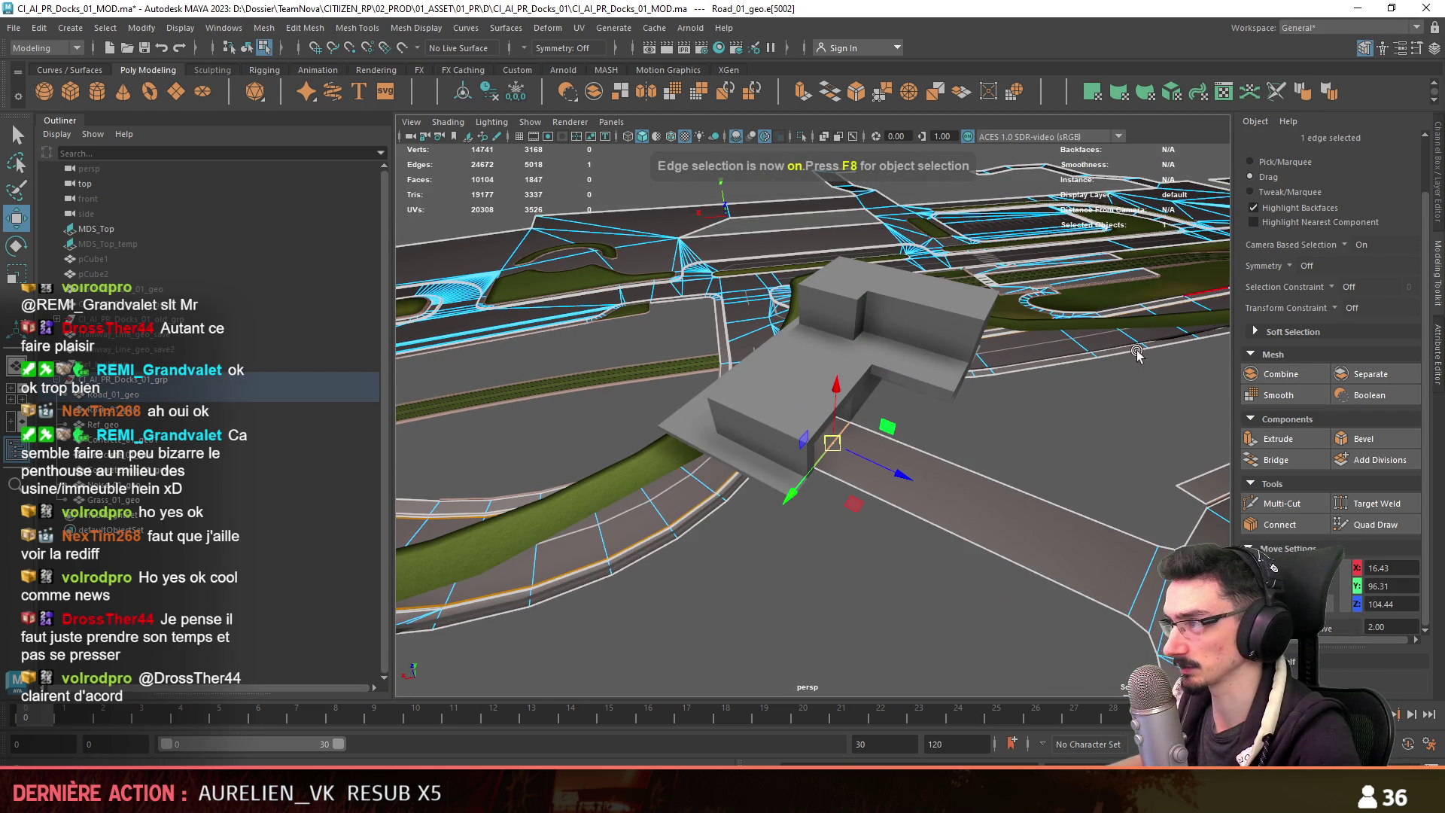
key(F8)
click(1046, 445)
click(1046, 445)
mouse_move(1046, 446)
alt+mouse_down()
mouse_move(861, 532)
mouse_move(754, 457)
mouse_move(1011, 551)
alt+mouse_up()
key(F11)
click(700, 451)
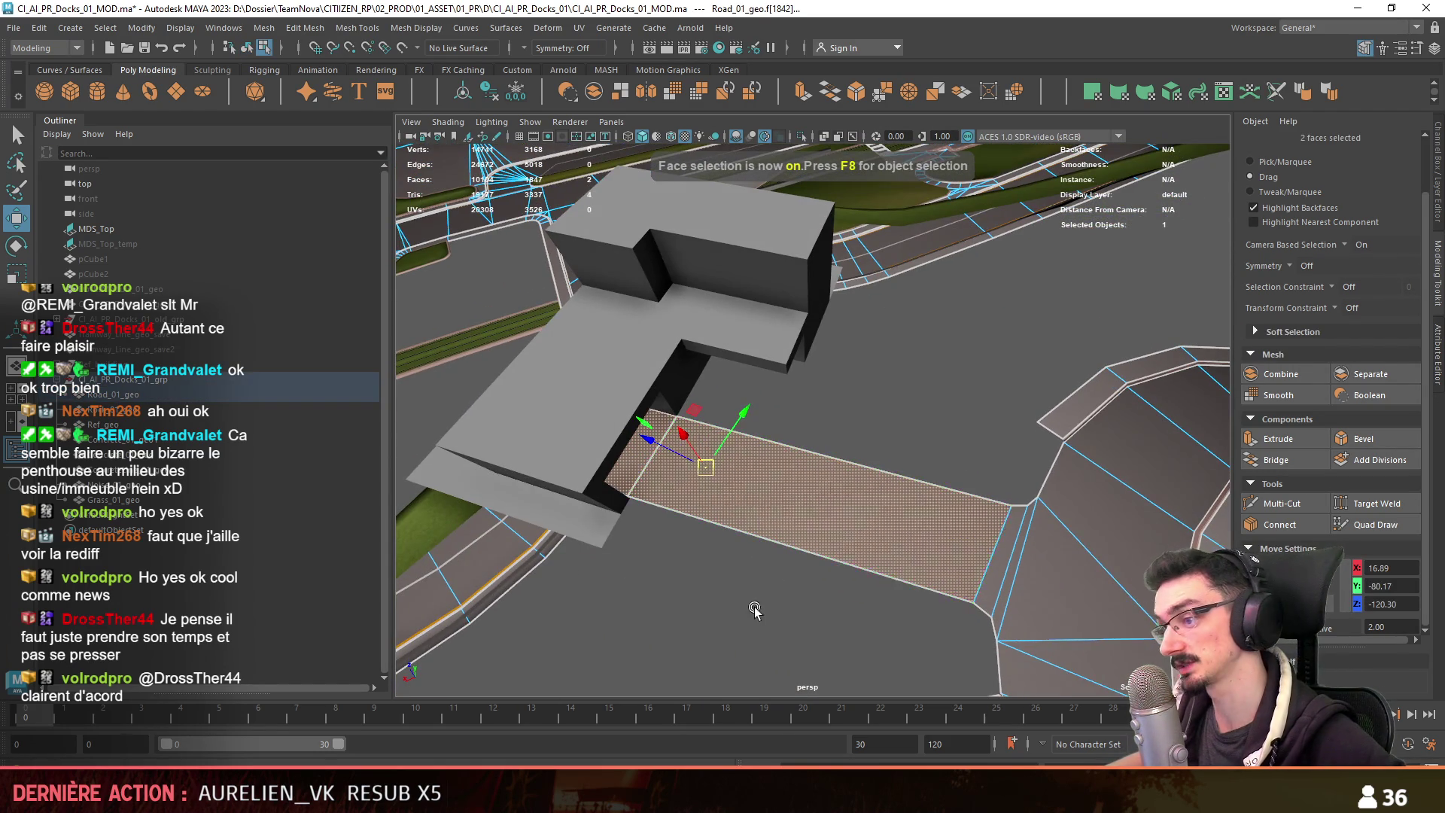
scroll(892, 525, up, 3)
key(F10)
click(656, 443)
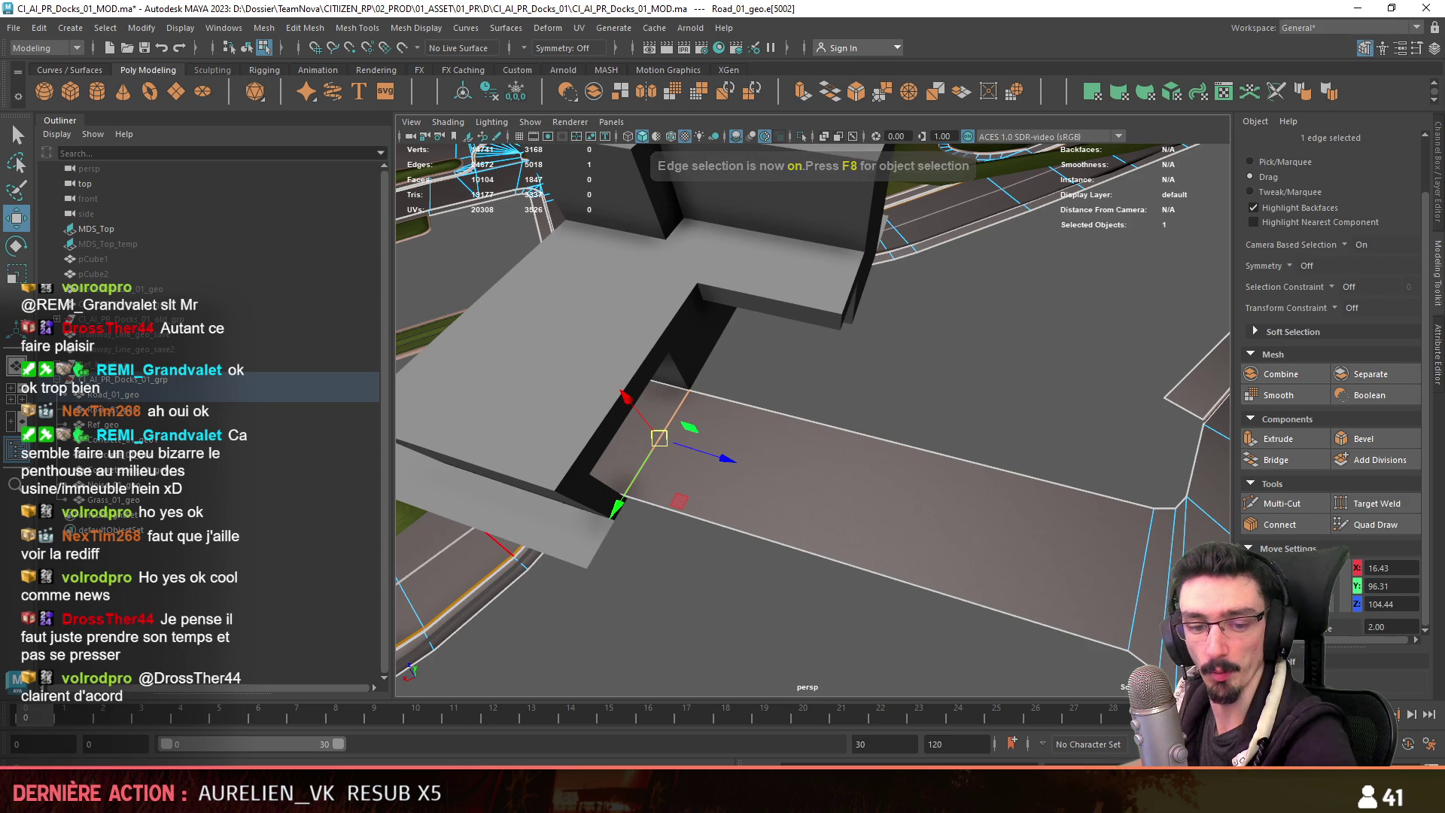
key(F11)
double_click(747, 429)
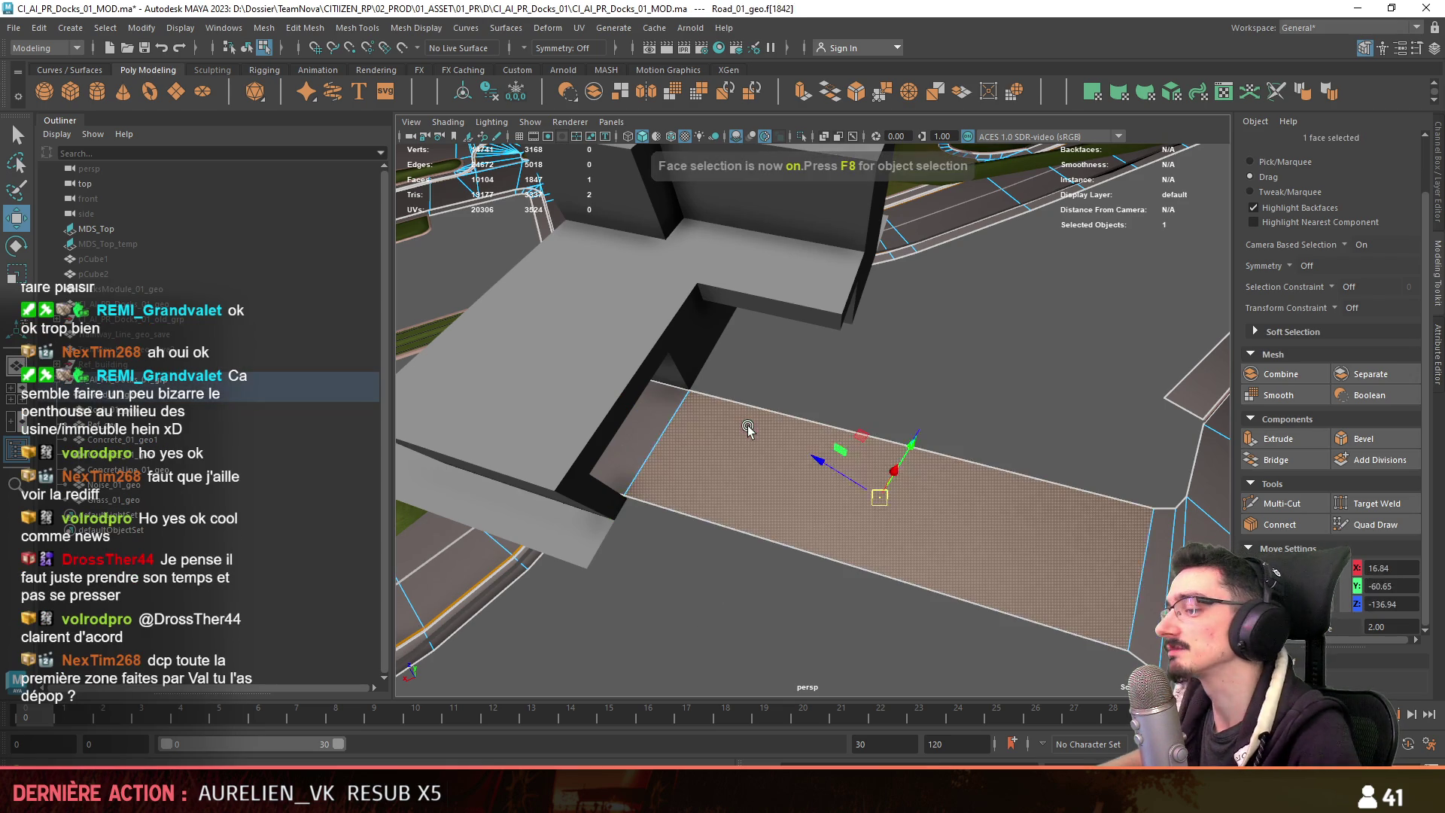
Apply an automatic UV projection to the 558 road faces, then return to object mode with Move.
click(1171, 92)
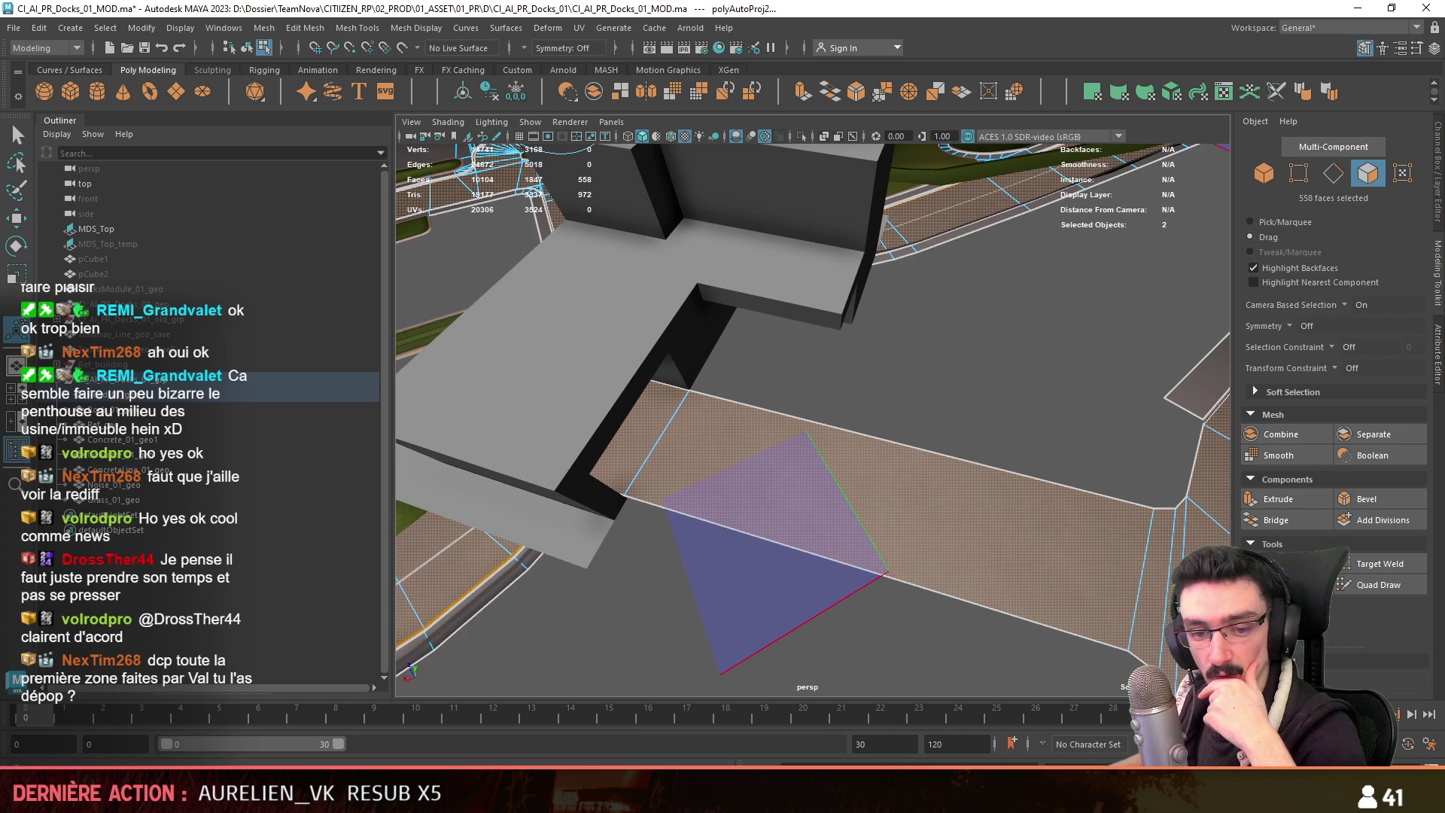
key(F8)
mouse_move(677, 391)
alt+mouse_down()
mouse_move(758, 371)
mouse_move(715, 433)
alt+mouse_up()
key(w)
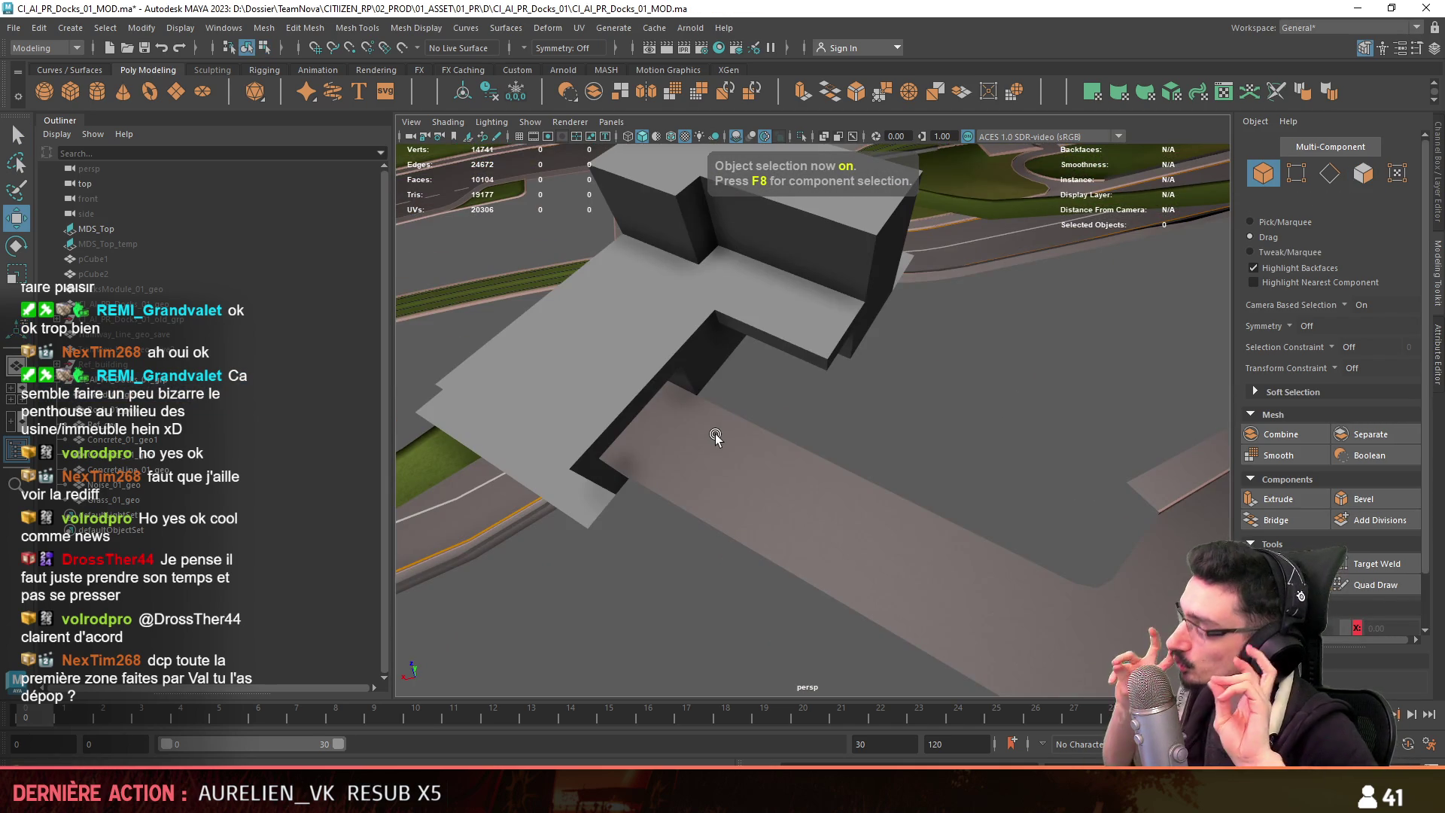
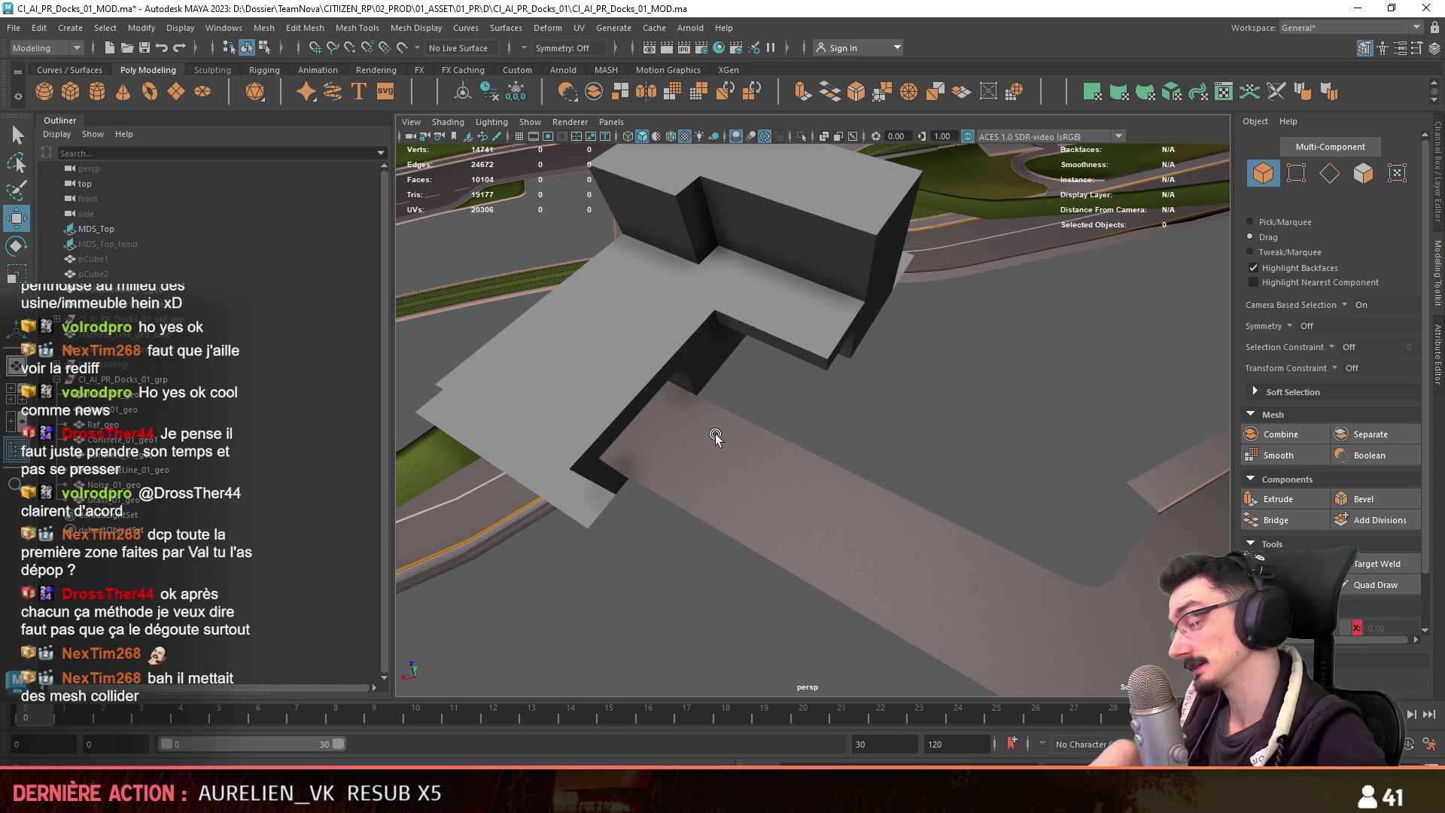
Frame the building from above and select the Grass_01_geo mesh.
alt+drag(913, 404, 835, 439)
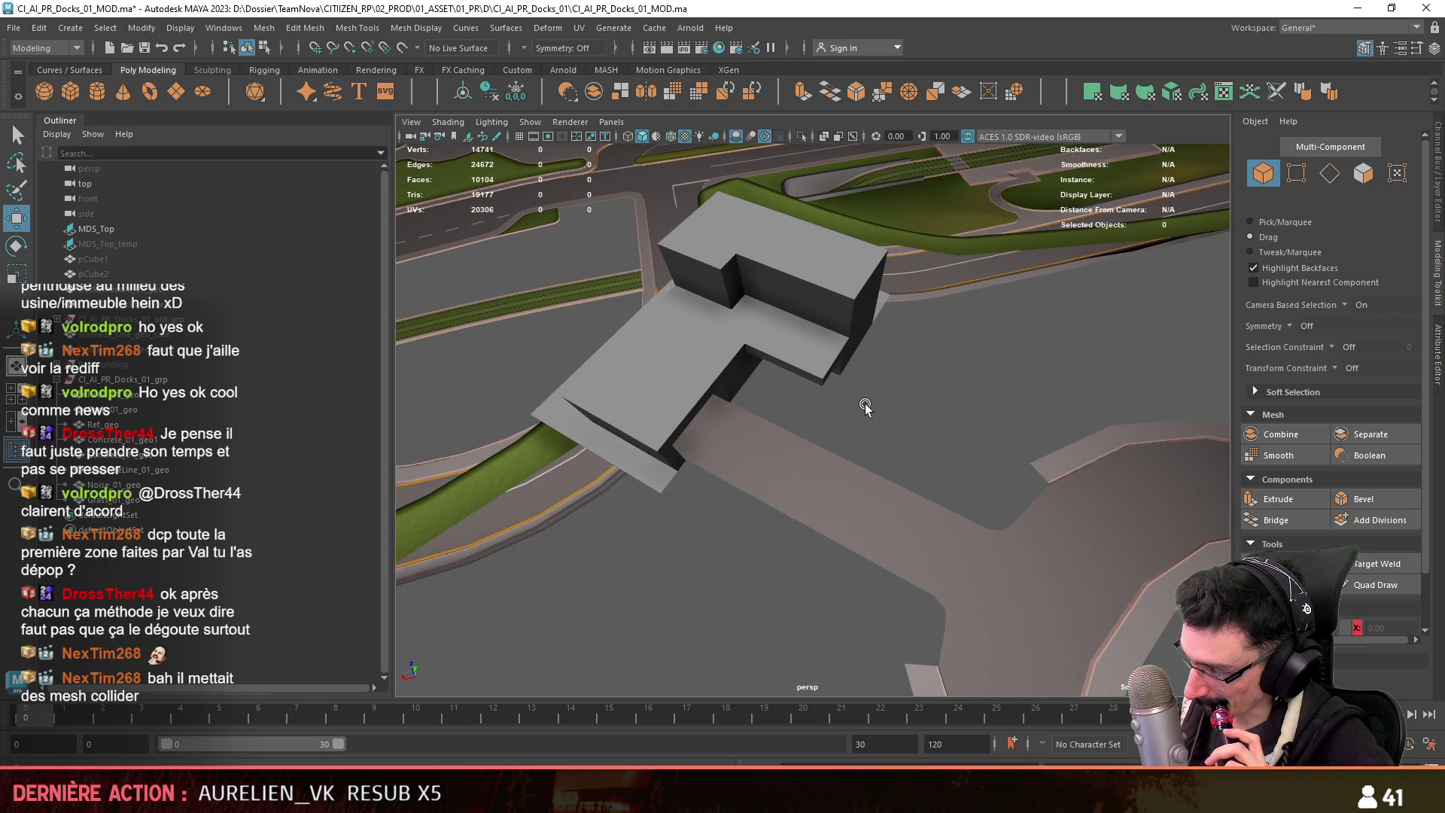
scroll(866, 407, up, 3)
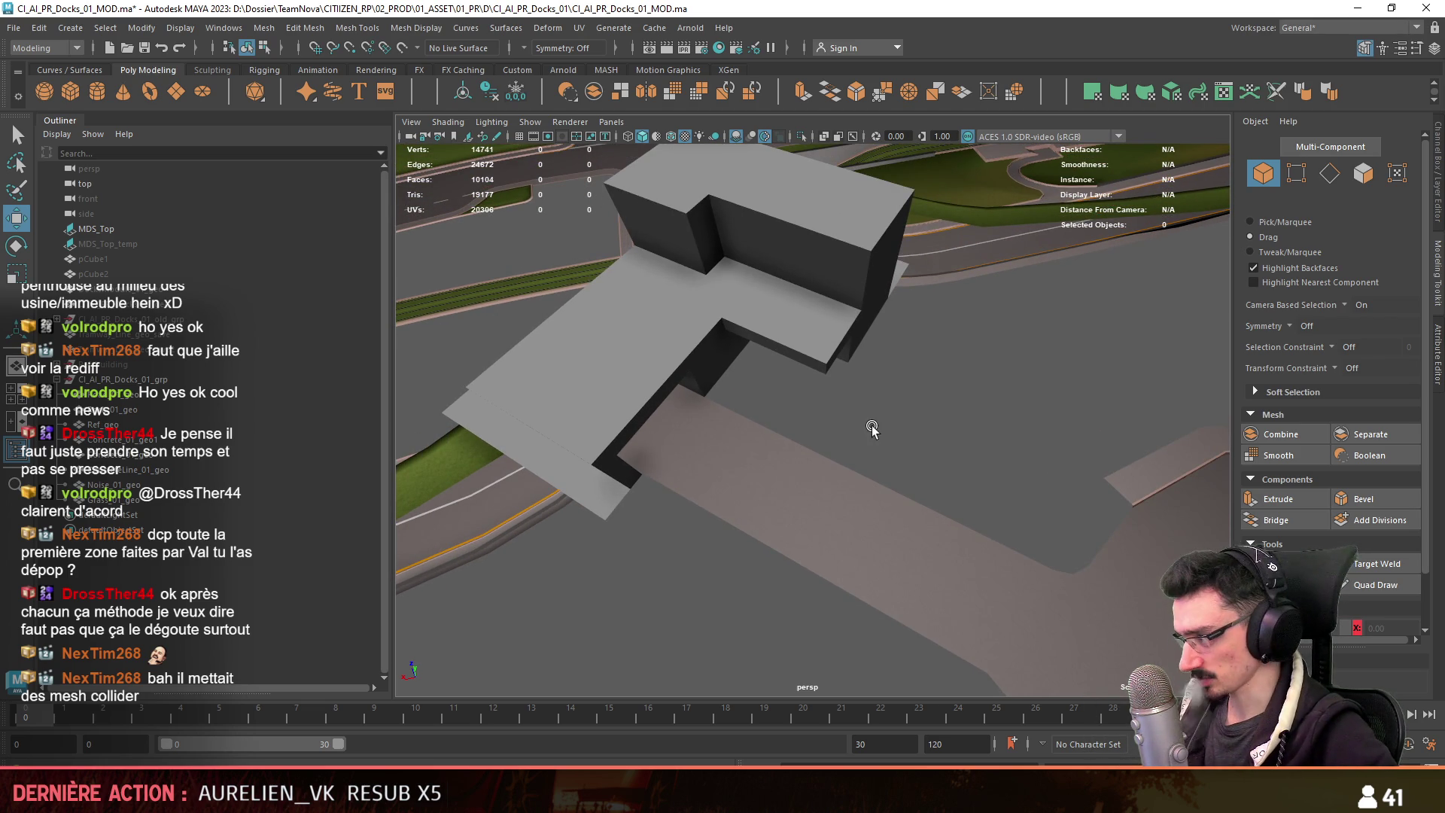
scroll(869, 426, up, 5)
click(954, 397)
key(f)
mouse_move(903, 361)
alt+mouse_down()
mouse_move(625, 197)
mouse_move(915, 409)
mouse_move(763, 412)
mouse_move(909, 429)
mouse_move(948, 392)
mouse_move(1007, 373)
mouse_move(903, 361)
mouse_move(951, 245)
mouse_move(866, 316)
mouse_move(762, 446)
mouse_move(903, 482)
mouse_move(865, 526)
alt+mouse_up()
click(762, 446)
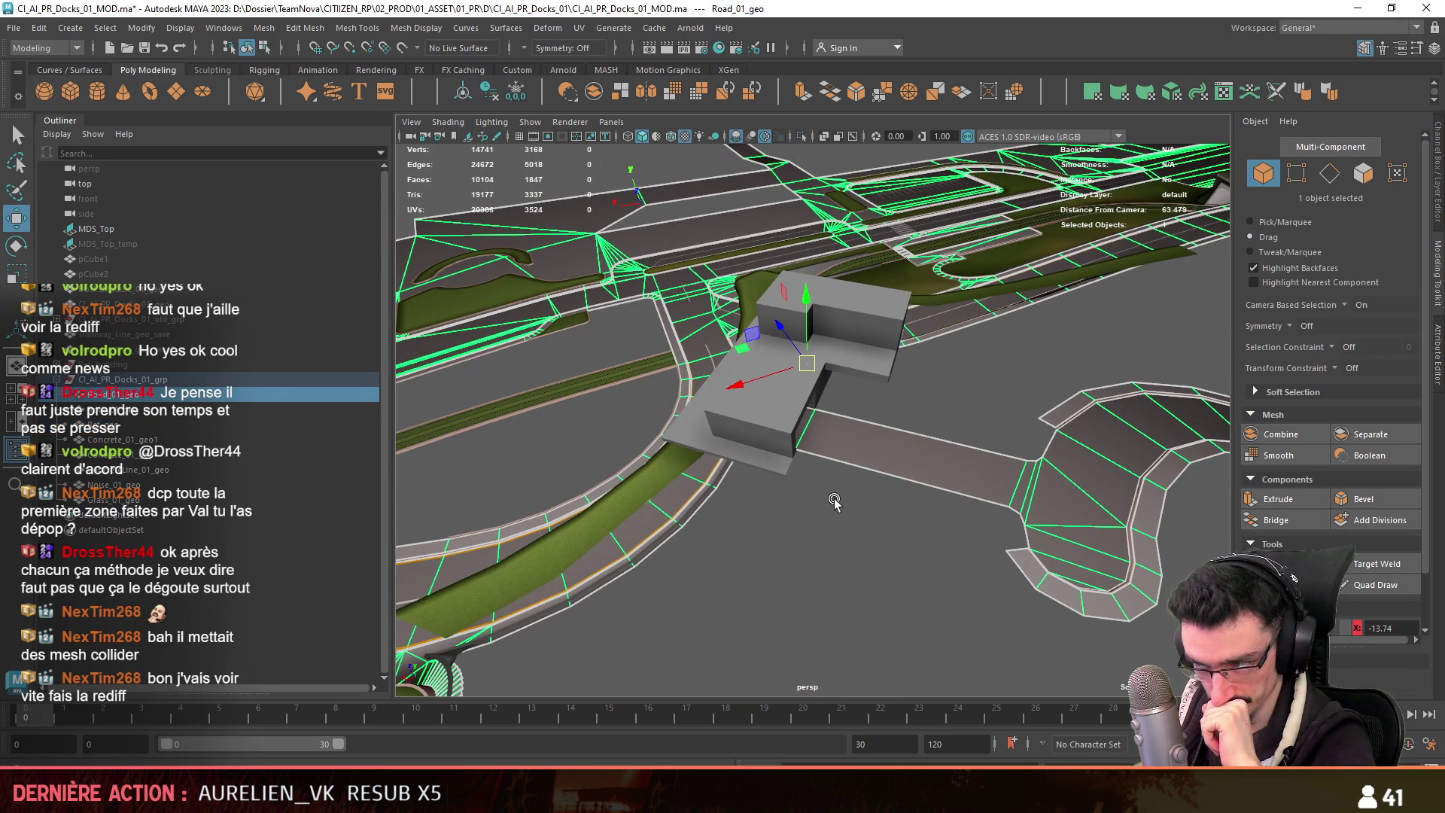
click(671, 475)
alt+drag(670, 474, 888, 481)
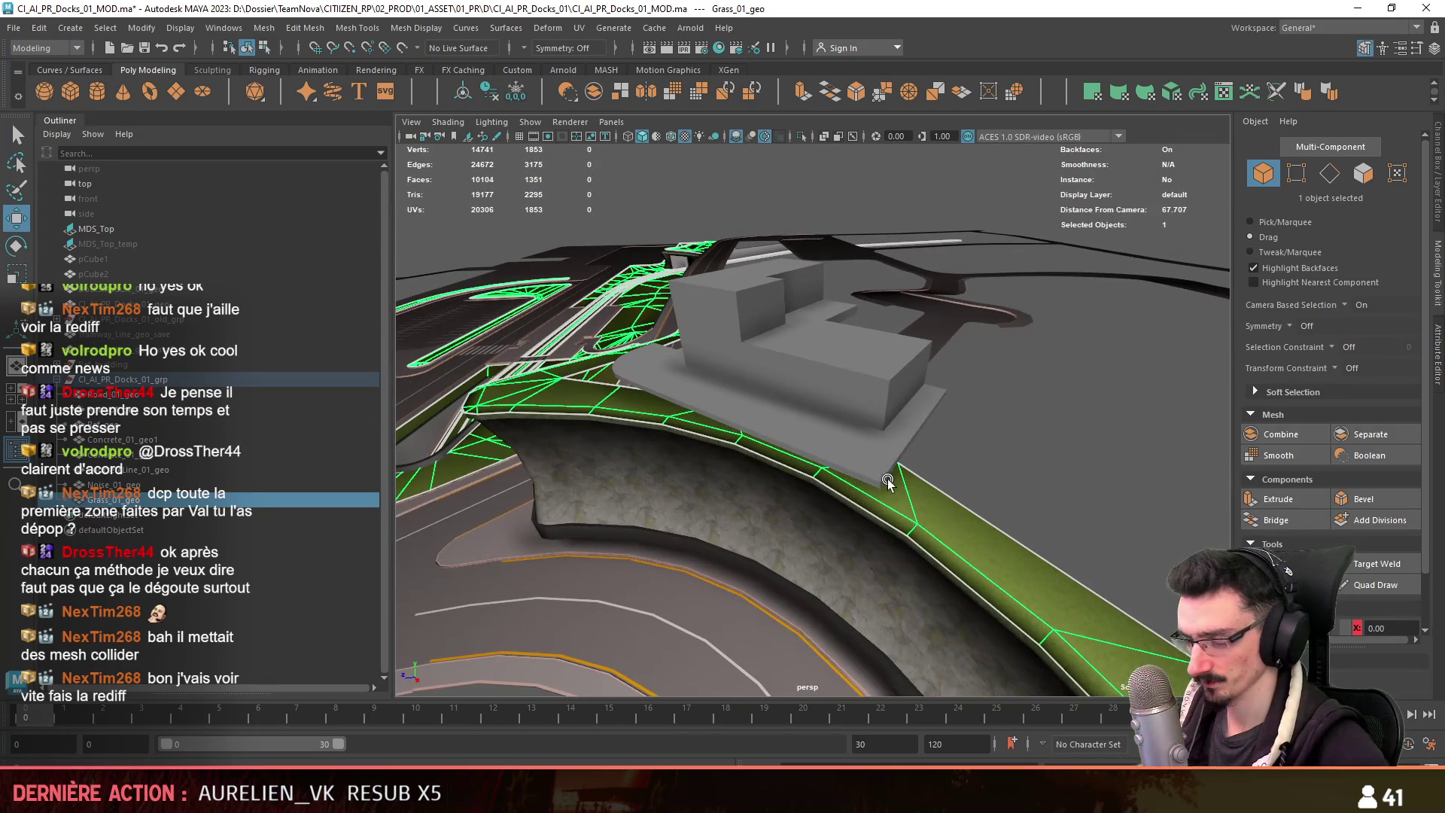
Extrude a grass border edge under the building and Target Weld its new vertex onto the neighbour.
key(F10)
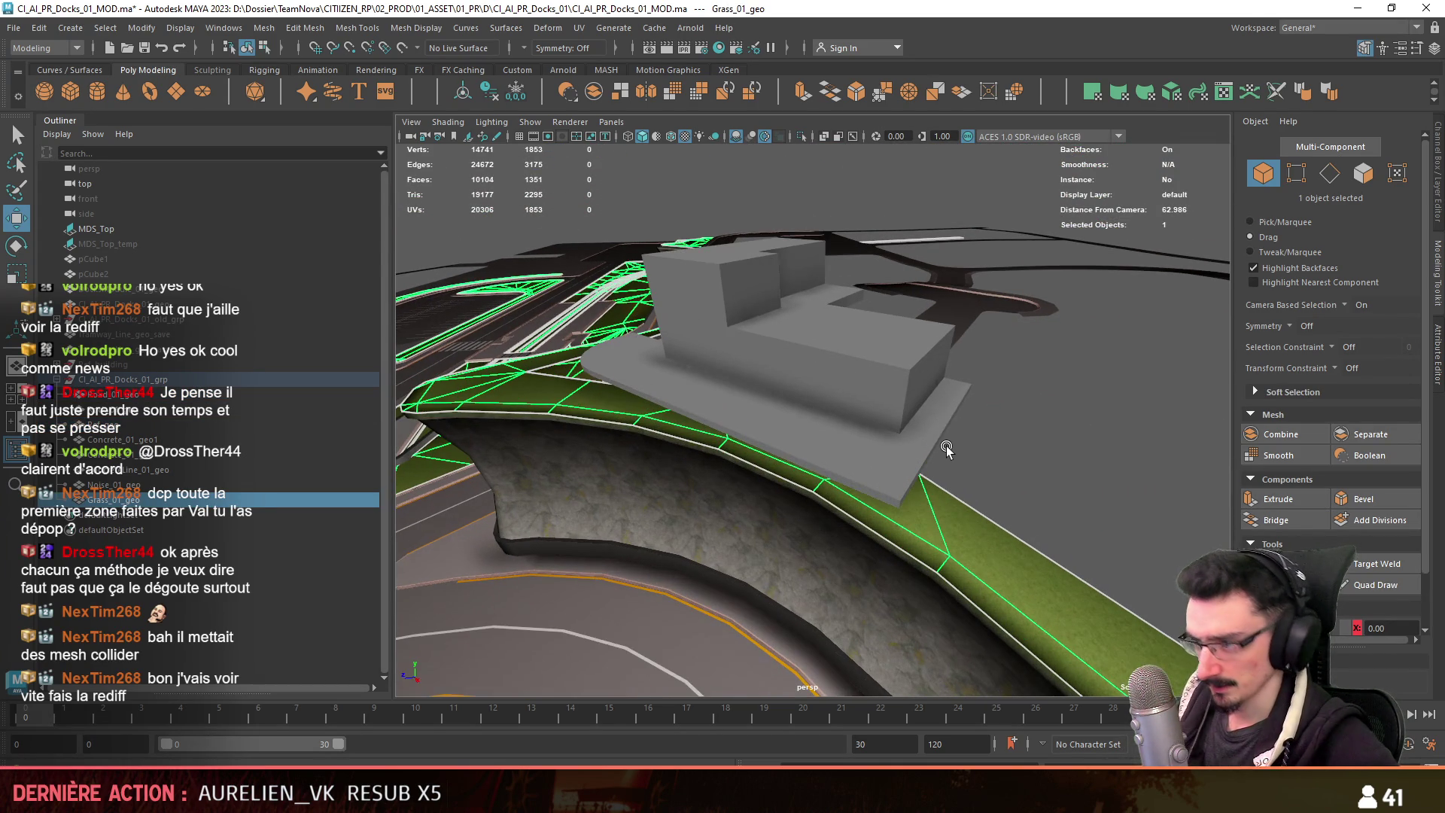
mouse_move(1000, 484)
alt+mouse_down()
mouse_move(883, 464)
mouse_move(1040, 353)
mouse_move(945, 544)
mouse_move(1009, 490)
mouse_move(796, 522)
mouse_move(929, 519)
mouse_move(775, 500)
mouse_move(831, 544)
mouse_move(732, 558)
mouse_move(602, 492)
mouse_move(667, 531)
mouse_move(722, 421)
mouse_move(873, 429)
alt+mouse_up()
click(732, 557)
key(F9)
click(1407, 564)
mouse_move(1034, 550)
alt+mouse_down()
mouse_move(852, 475)
mouse_move(1025, 418)
alt+mouse_up()
Move the new face's remaining vertex toward the building base to shrink the black face.
click(707, 365)
key(w)
mouse_move(693, 381)
alt+mouse_down()
mouse_move(748, 419)
mouse_move(864, 581)
alt+mouse_up()
mouse_move(694, 323)
alt+mouse_down()
mouse_move(918, 323)
mouse_move(907, 429)
mouse_move(900, 411)
mouse_move(926, 409)
mouse_move(636, 404)
mouse_move(655, 482)
alt+mouse_up()
click(1376, 564)
Weld the black face's corner vertices onto the ledge vertex, undoing the misplaced welds.
mouse_move(967, 542)
mouse_down()
mouse_move(918, 493)
mouse_move(968, 548)
mouse_up()
key(w)
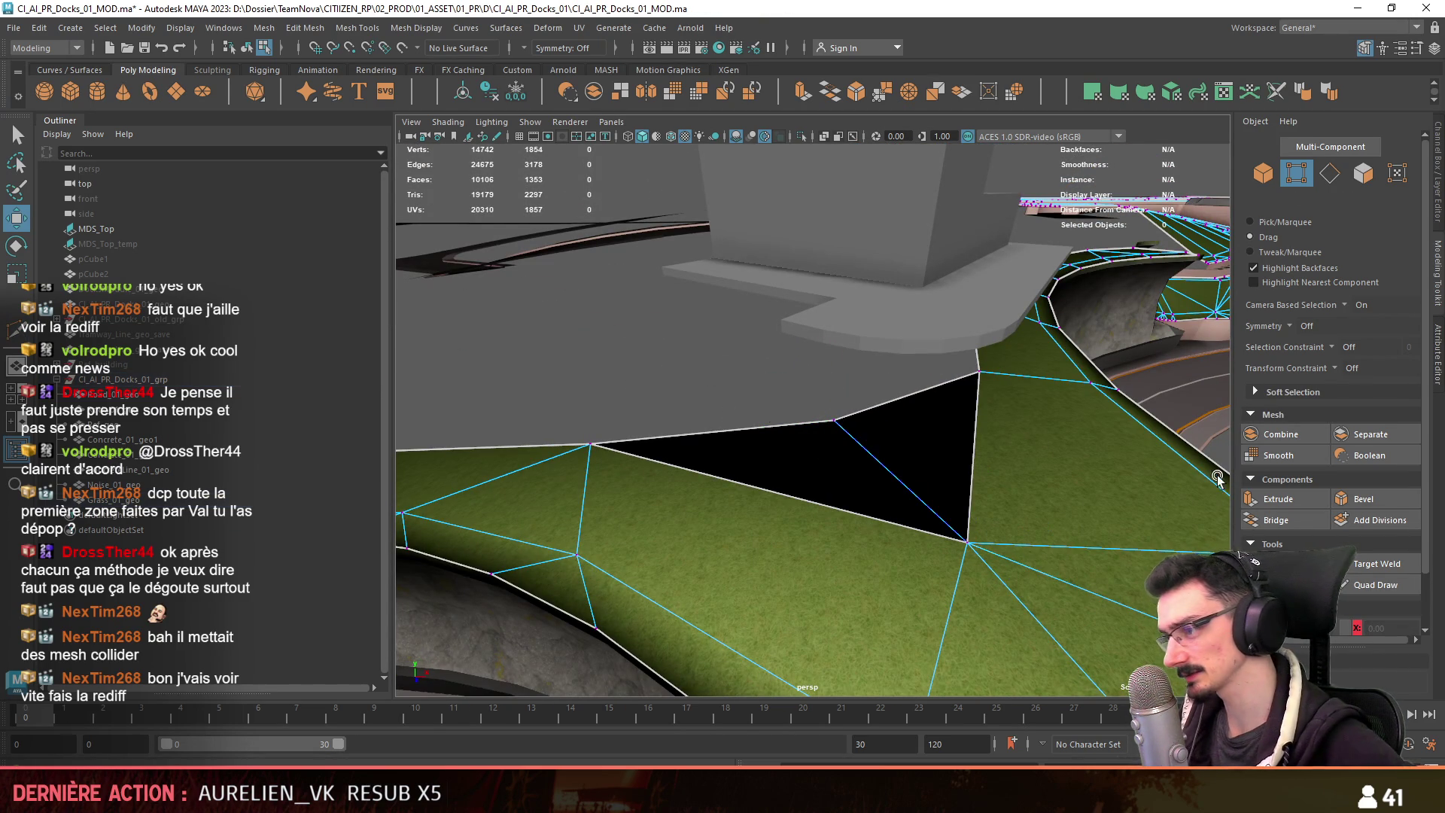
key(g)
drag(834, 419, 895, 459)
key(ctrl+z)
key(w)
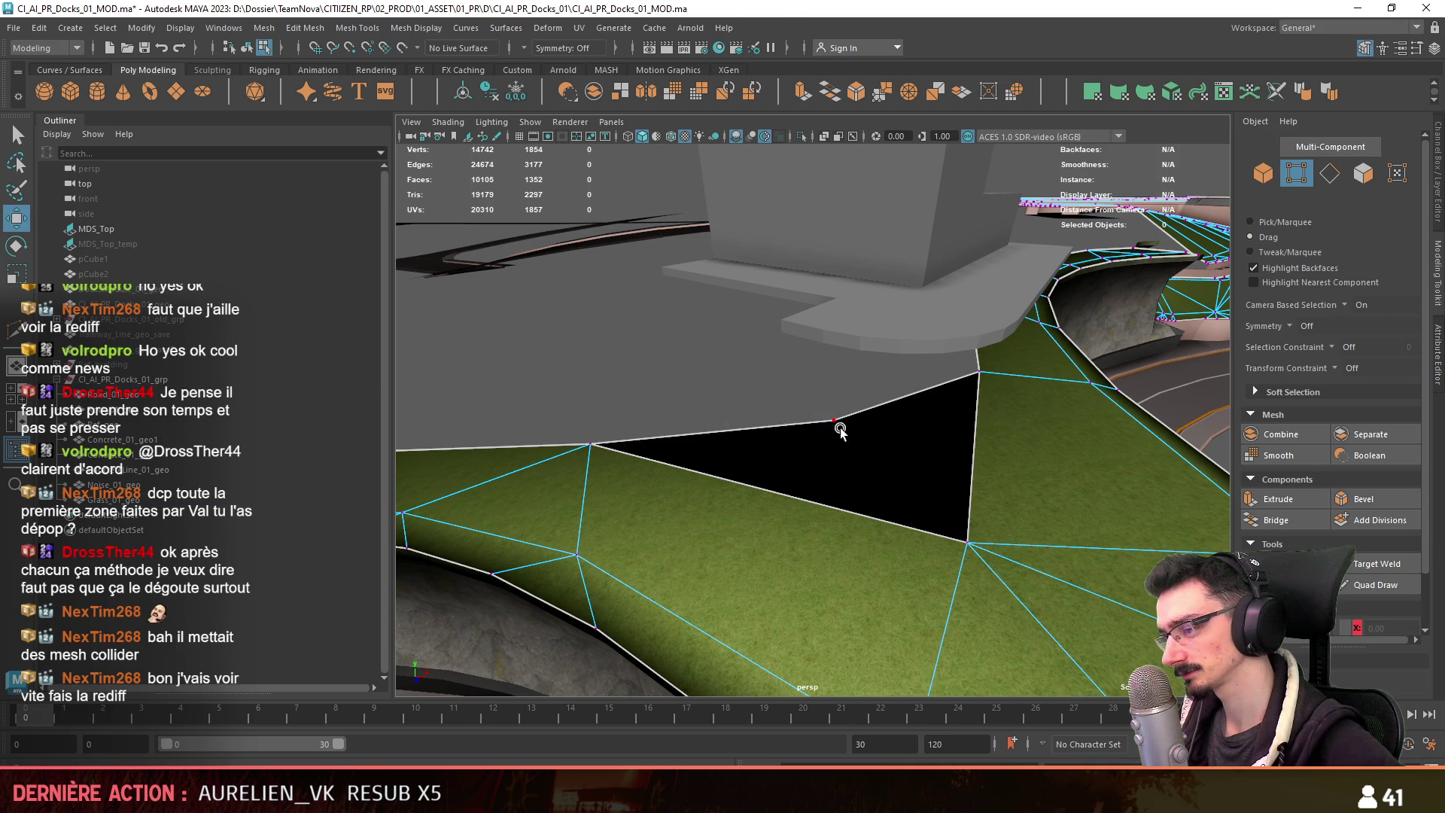
key(ctrl+z)
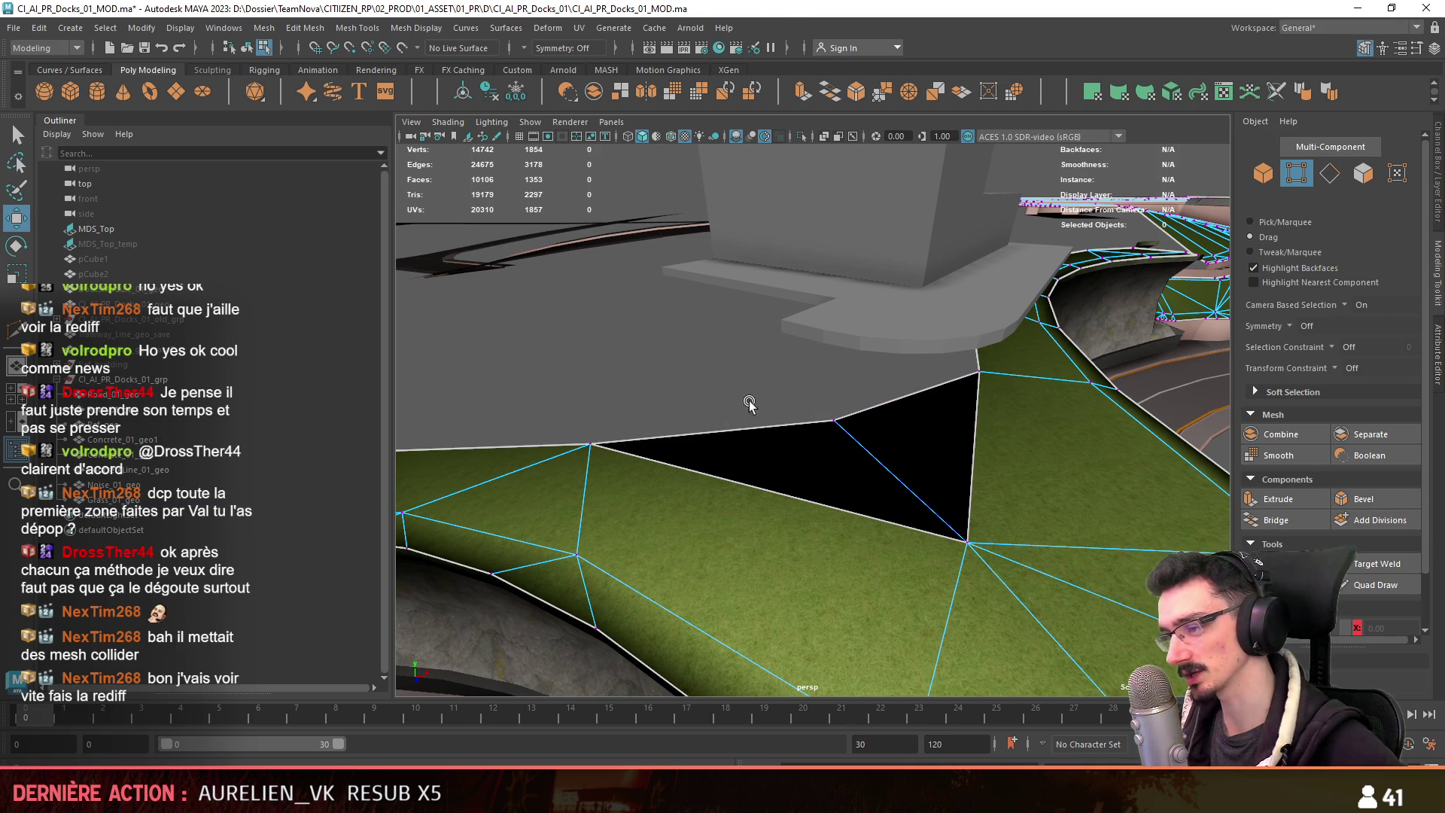
key(F9)
key(g)
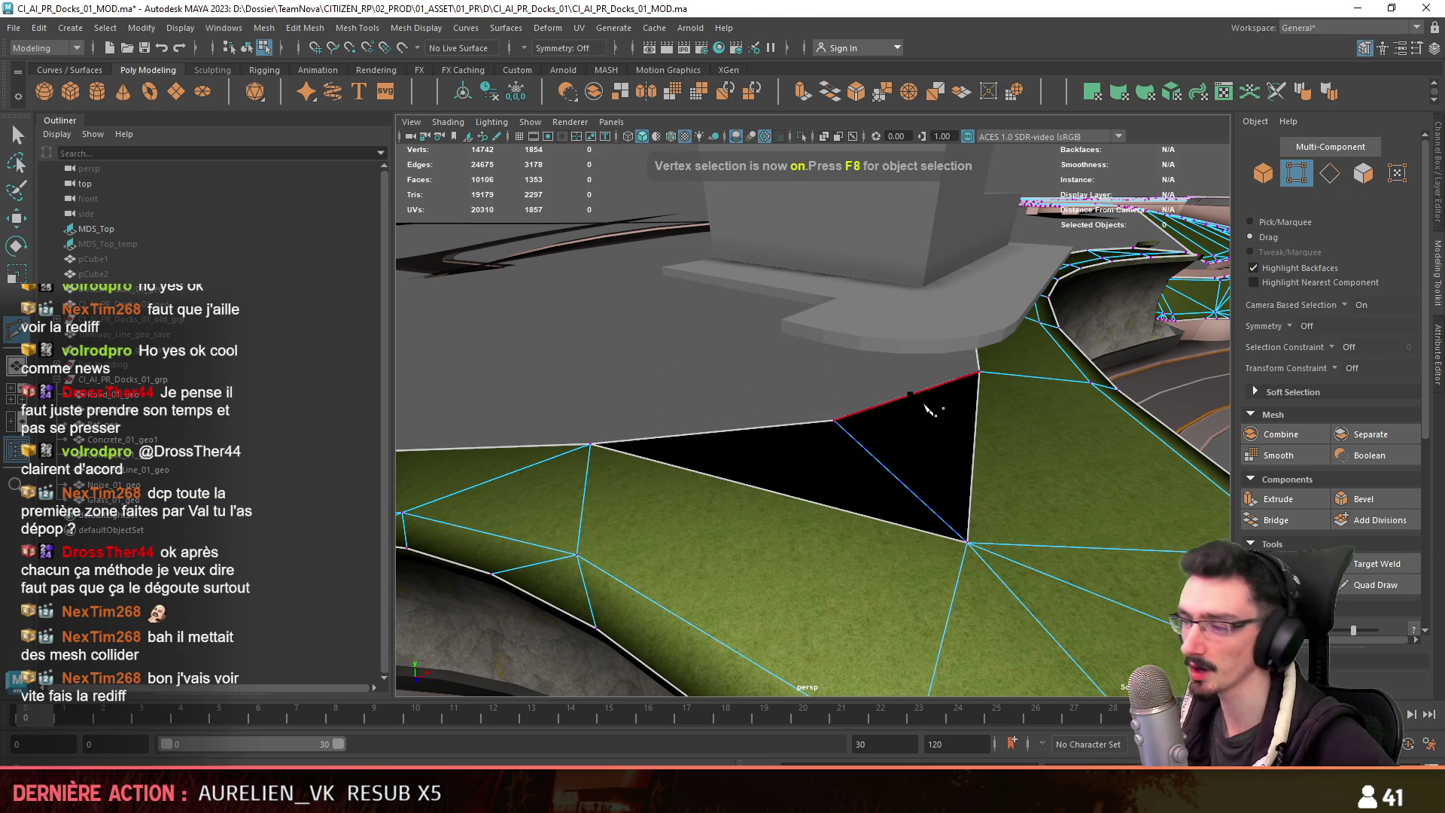
drag(971, 544, 737, 440)
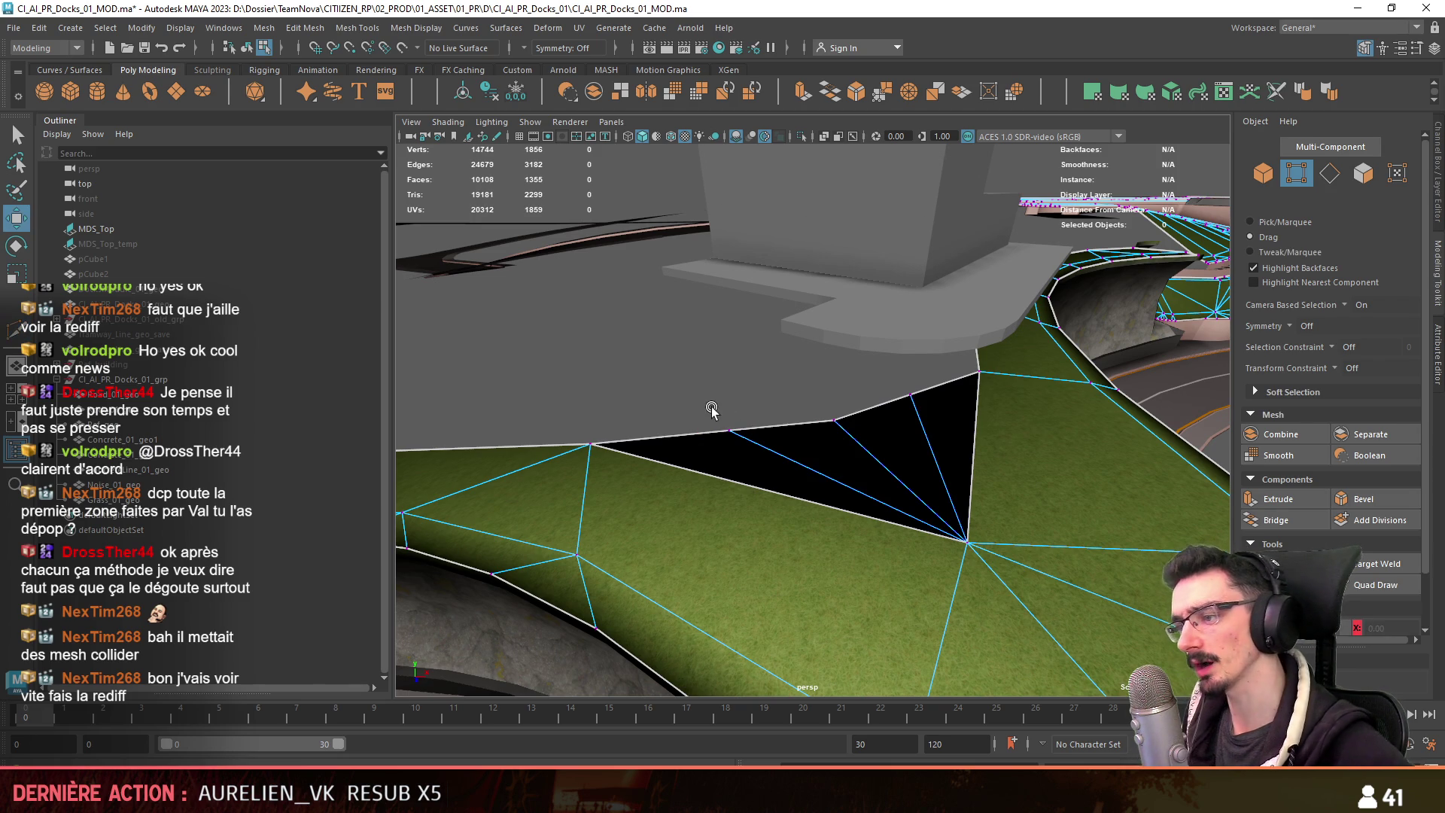
Adjust the black triangle's corner vertices and check its four dark faces.
click(730, 431)
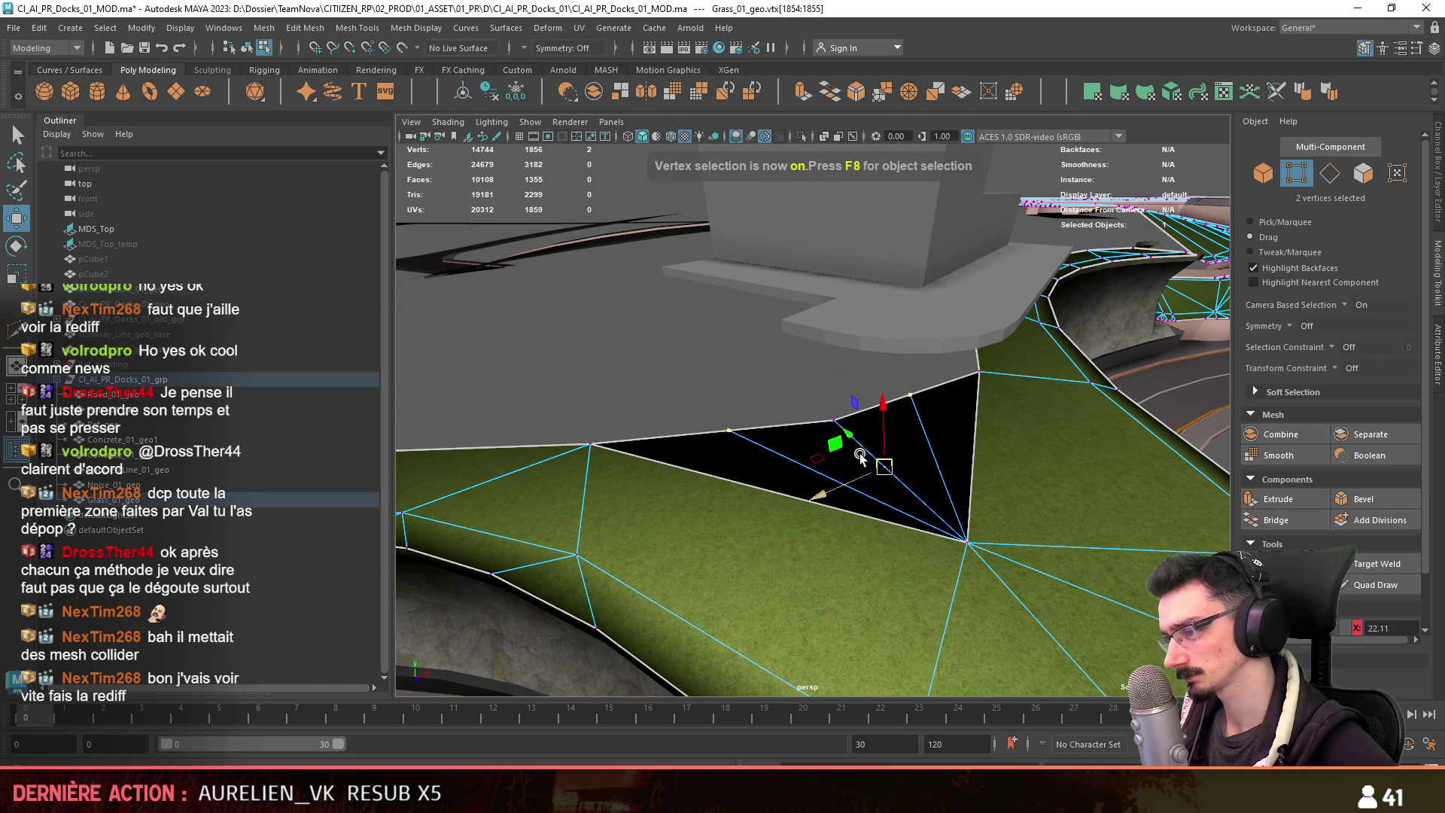
scroll(1332, 376, down, 1)
mouse_move(895, 497)
alt+mouse_down()
mouse_move(862, 475)
mouse_move(934, 474)
alt+mouse_up()
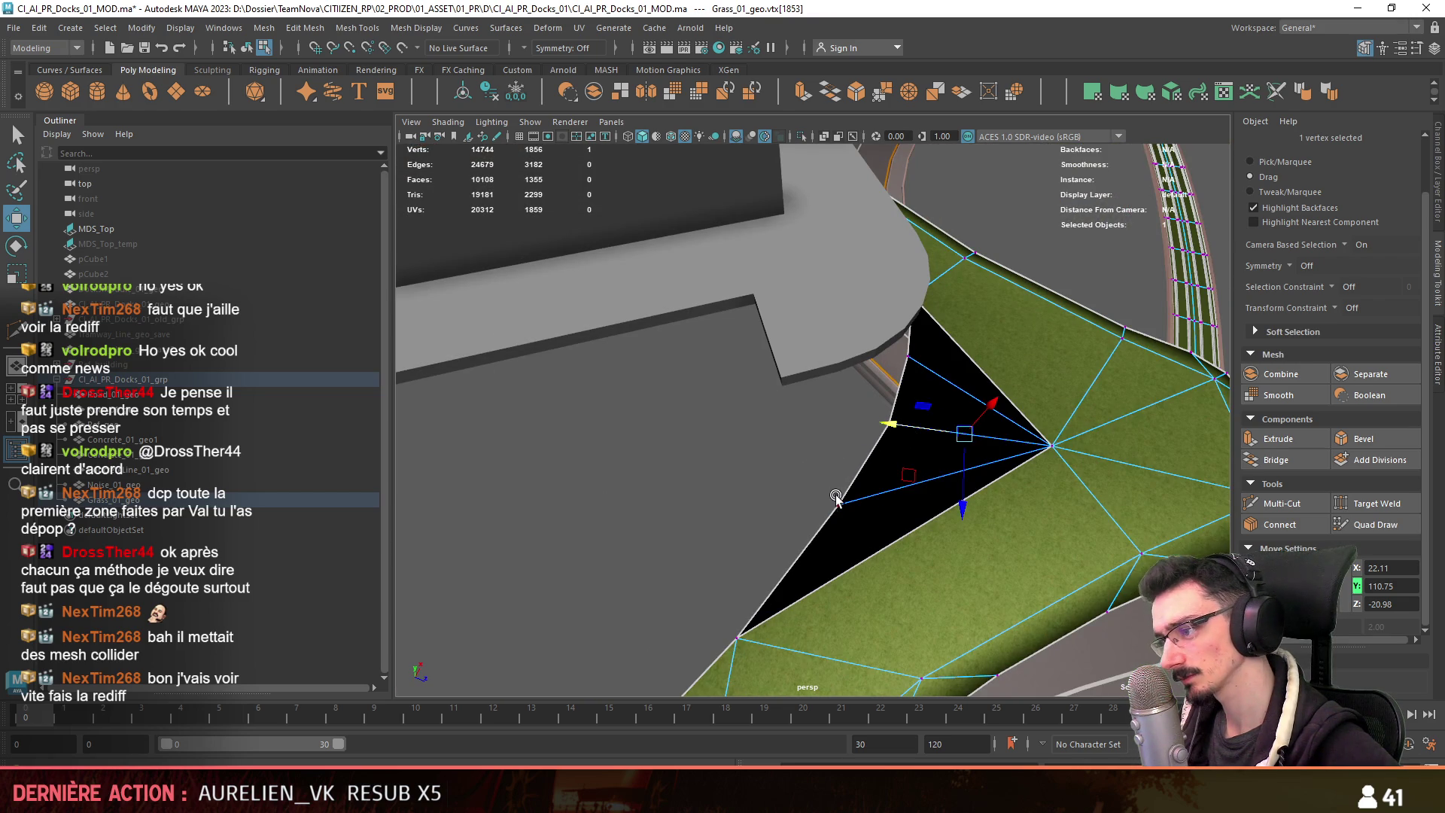
key(ctrl+z)
key(ctrl+z)
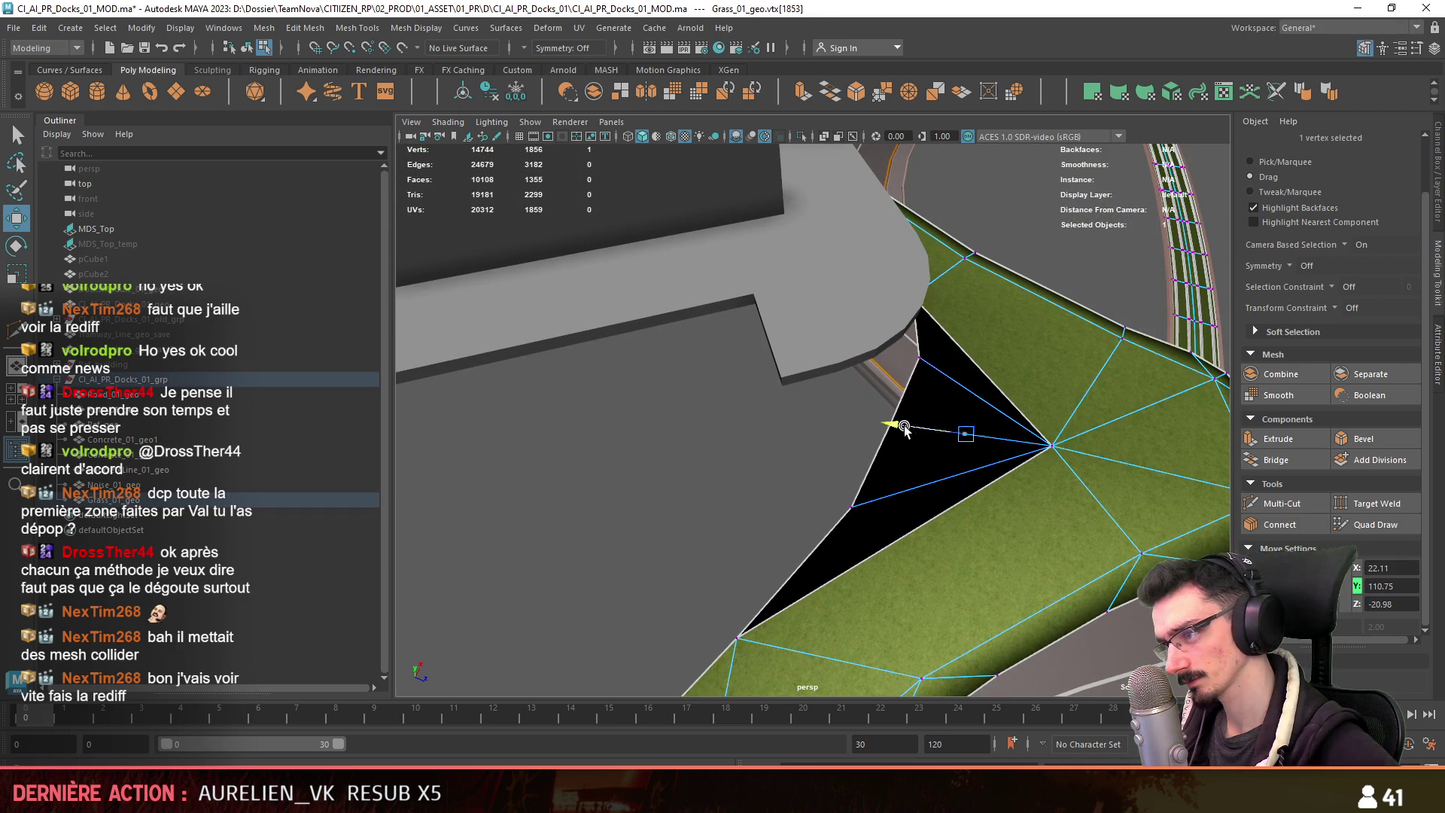
key(F8)
mouse_move(902, 436)
alt+mouse_down()
mouse_move(764, 477)
mouse_move(725, 474)
mouse_move(764, 477)
mouse_move(742, 483)
alt+mouse_up()
alt+right_drag(742, 484, 806, 451)
key(F8)
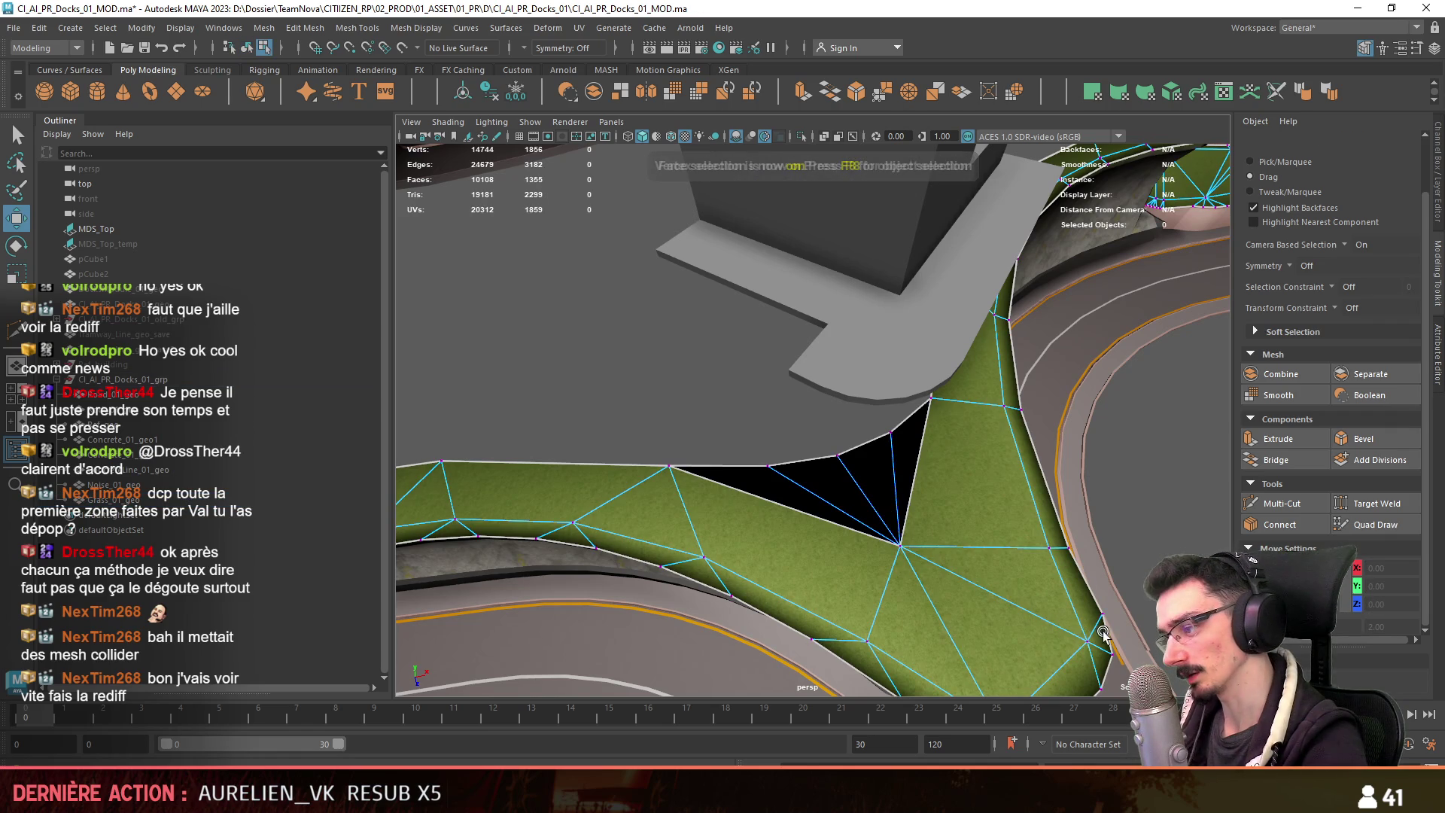
click(862, 490)
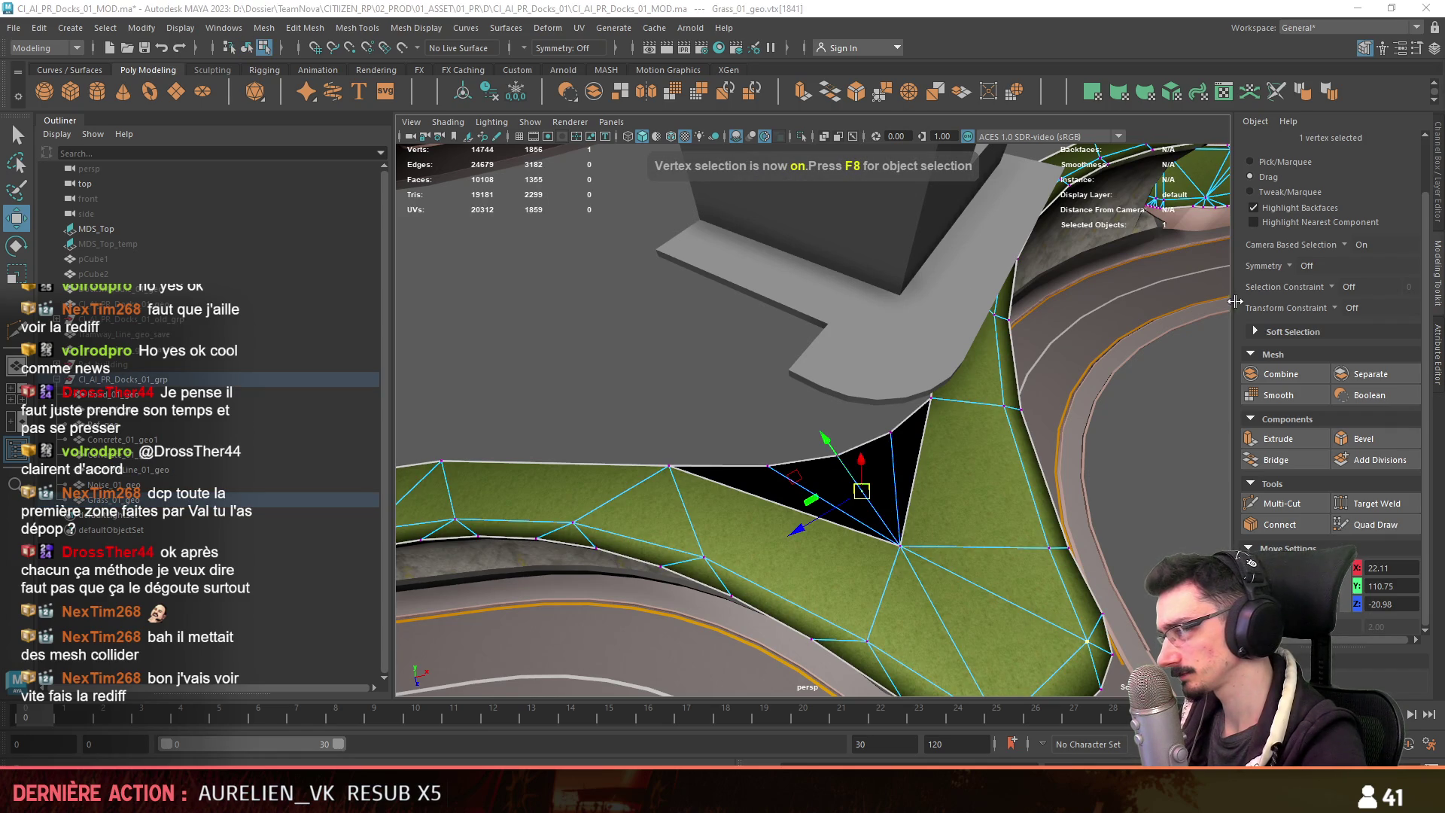
click(925, 429)
click(747, 483)
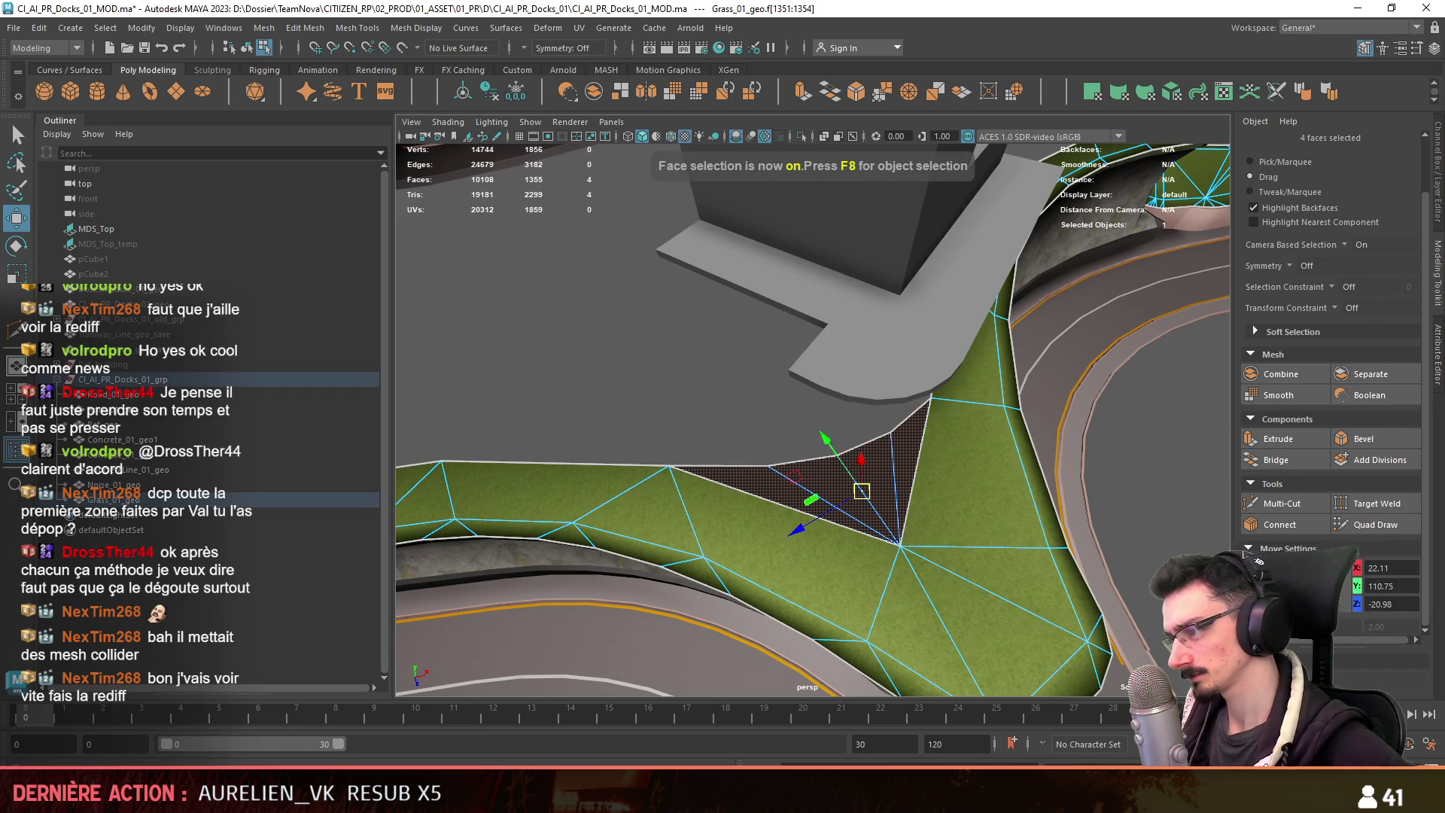
click(753, 422)
Check the six vertices along the grass edge, then return to object mode and deselect the grass.
key(F9)
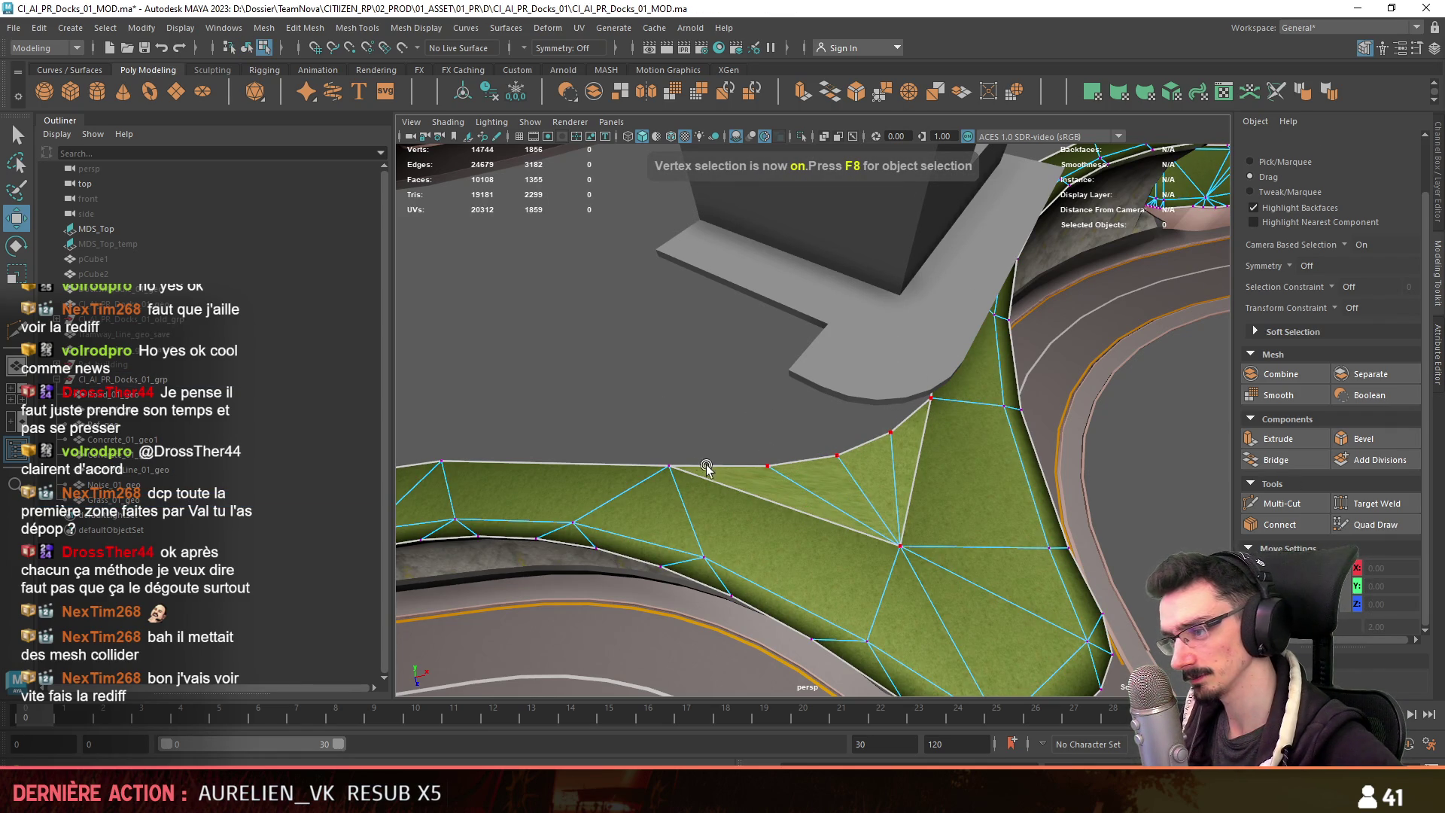
drag(710, 467, 668, 466)
click(657, 390)
mouse_move(656, 390)
alt+mouse_down()
mouse_move(1090, 452)
mouse_move(887, 461)
alt+mouse_up()
key(F8)
scroll(760, 416, up, 3)
click(887, 462)
click(662, 419)
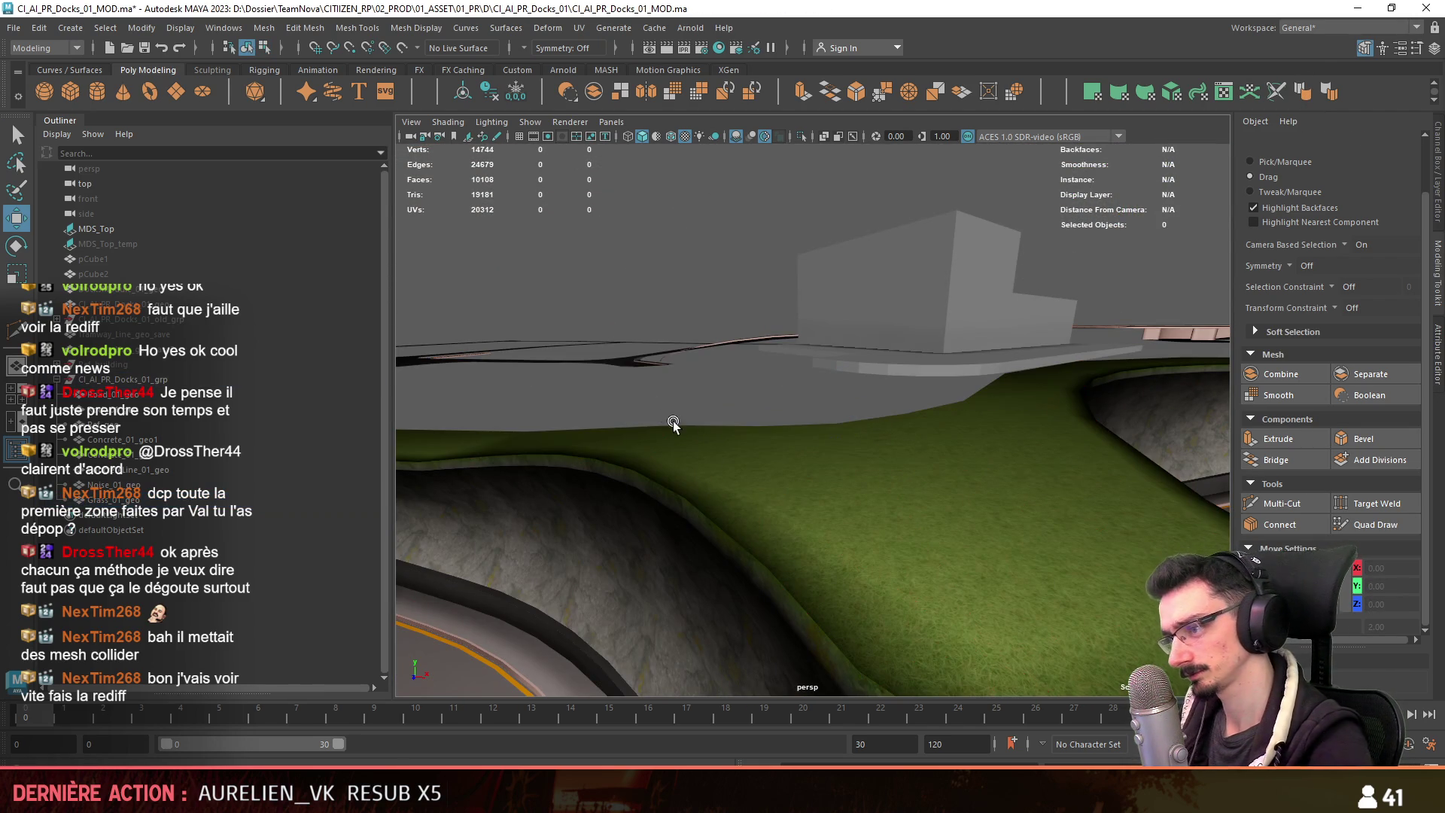
Select the grass border edge loop in front of the building.
mouse_move(758, 401)
alt+mouse_down()
mouse_move(771, 458)
mouse_move(795, 455)
alt+mouse_up()
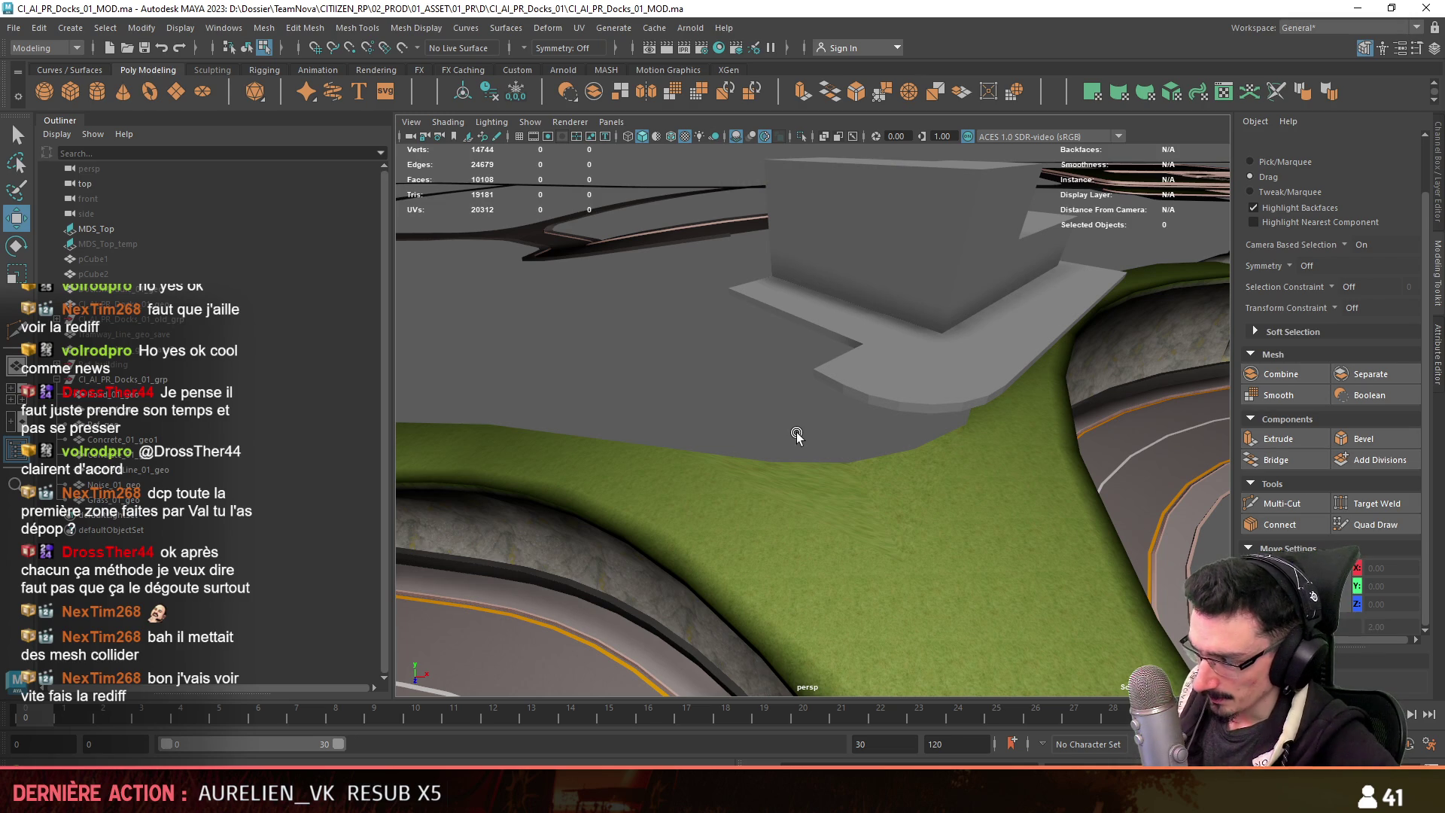
mouse_move(796, 435)
alt+mouse_down()
mouse_move(785, 539)
mouse_move(809, 506)
mouse_move(713, 475)
mouse_move(768, 476)
mouse_move(757, 441)
mouse_move(1009, 445)
mouse_move(771, 456)
mouse_move(900, 471)
alt+mouse_up()
click(771, 505)
mouse_move(718, 407)
alt+mouse_down()
mouse_move(990, 484)
mouse_move(722, 532)
mouse_move(706, 516)
mouse_move(745, 561)
alt+mouse_up()
key(F8)
key(F10)
click(668, 476)
mouse_move(859, 462)
alt+mouse_down()
mouse_move(748, 472)
mouse_move(964, 450)
mouse_move(895, 480)
mouse_move(506, 440)
alt+mouse_up()
click(967, 453)
double_click(640, 535)
mouse_move(639, 535)
alt+mouse_down()
mouse_move(657, 472)
mouse_move(874, 513)
mouse_move(924, 372)
mouse_move(947, 382)
alt+mouse_up()
Extrude the border edges and delete every other face, leaving only the new strip.
key(ctrl+e)
key(F11)
double_click(717, 519)
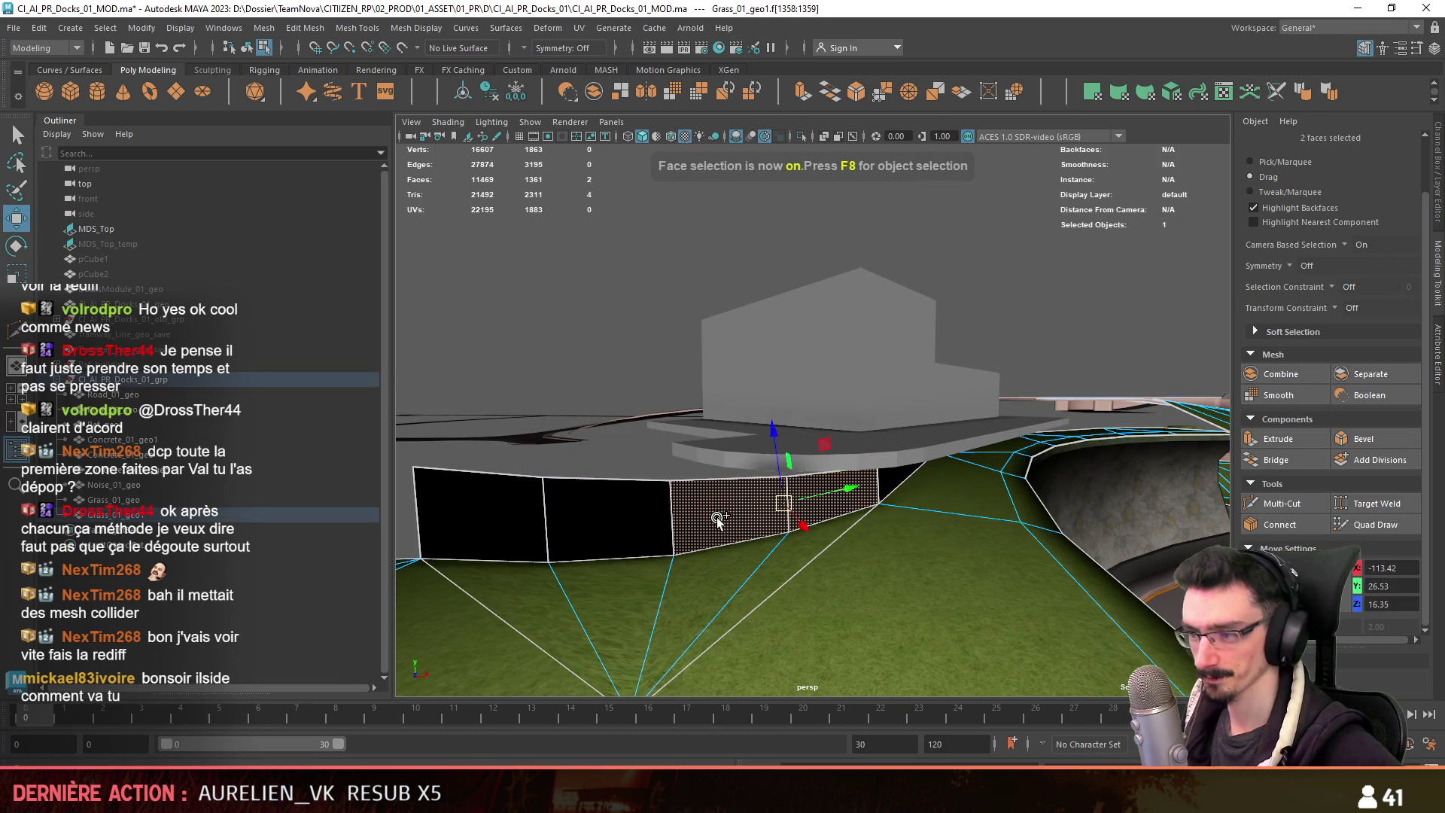
key(ctrl+shift+i)
key(Delete)
key(F8)
key(F10)
mouse_move(716, 516)
alt+mouse_down()
mouse_move(708, 527)
mouse_move(583, 482)
mouse_move(771, 525)
alt+mouse_up()
Select the strip's bottom edges and lower them slightly.
double_click(579, 475)
key(r)
double_click(771, 524)
key(w)
mouse_move(579, 402)
alt+mouse_down()
mouse_move(790, 452)
mouse_move(866, 451)
alt+mouse_up()
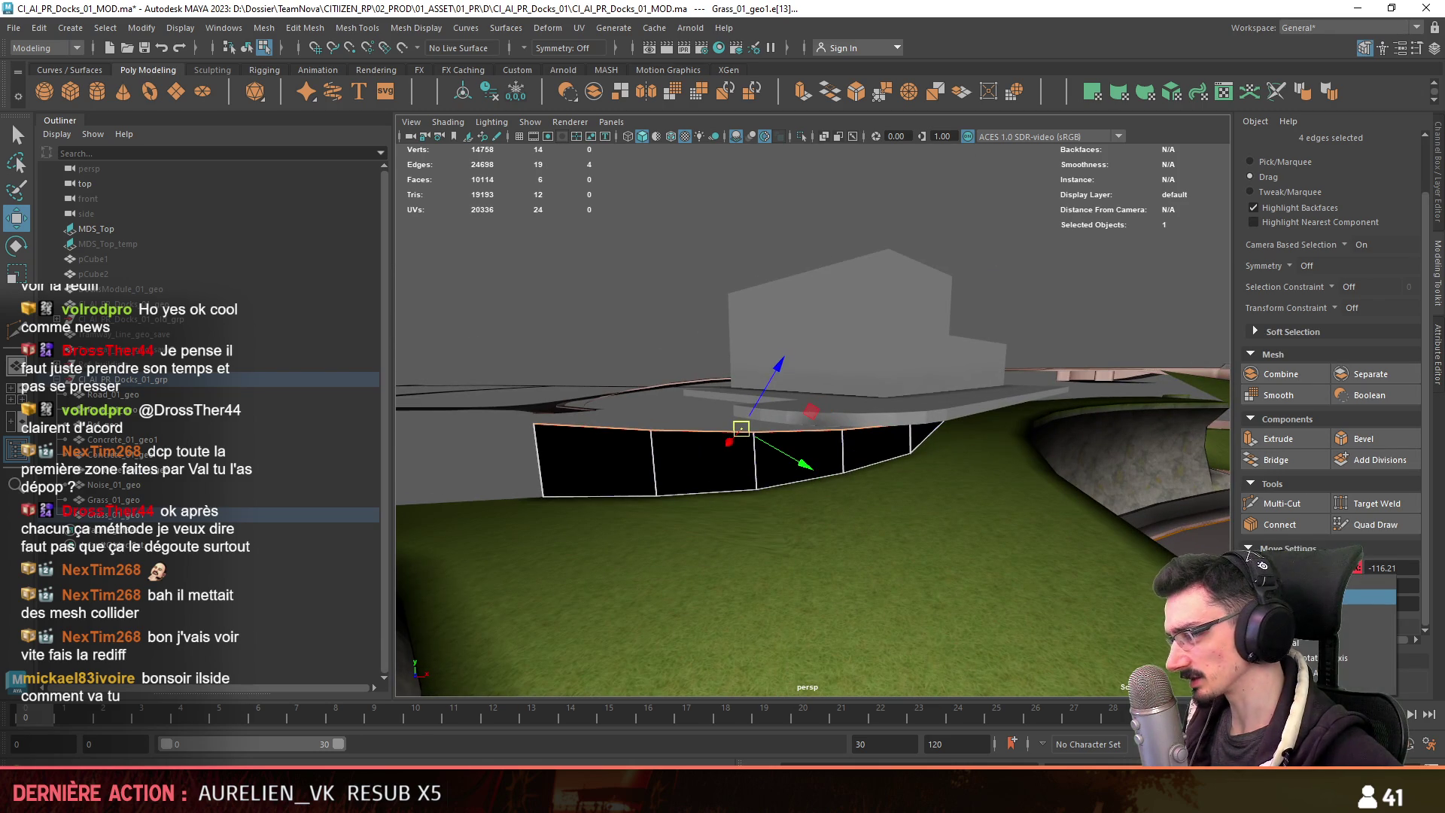
mouse_move(864, 522)
alt+mouse_down()
mouse_move(941, 438)
mouse_move(979, 422)
alt+mouse_up()
shift+click(997, 406)
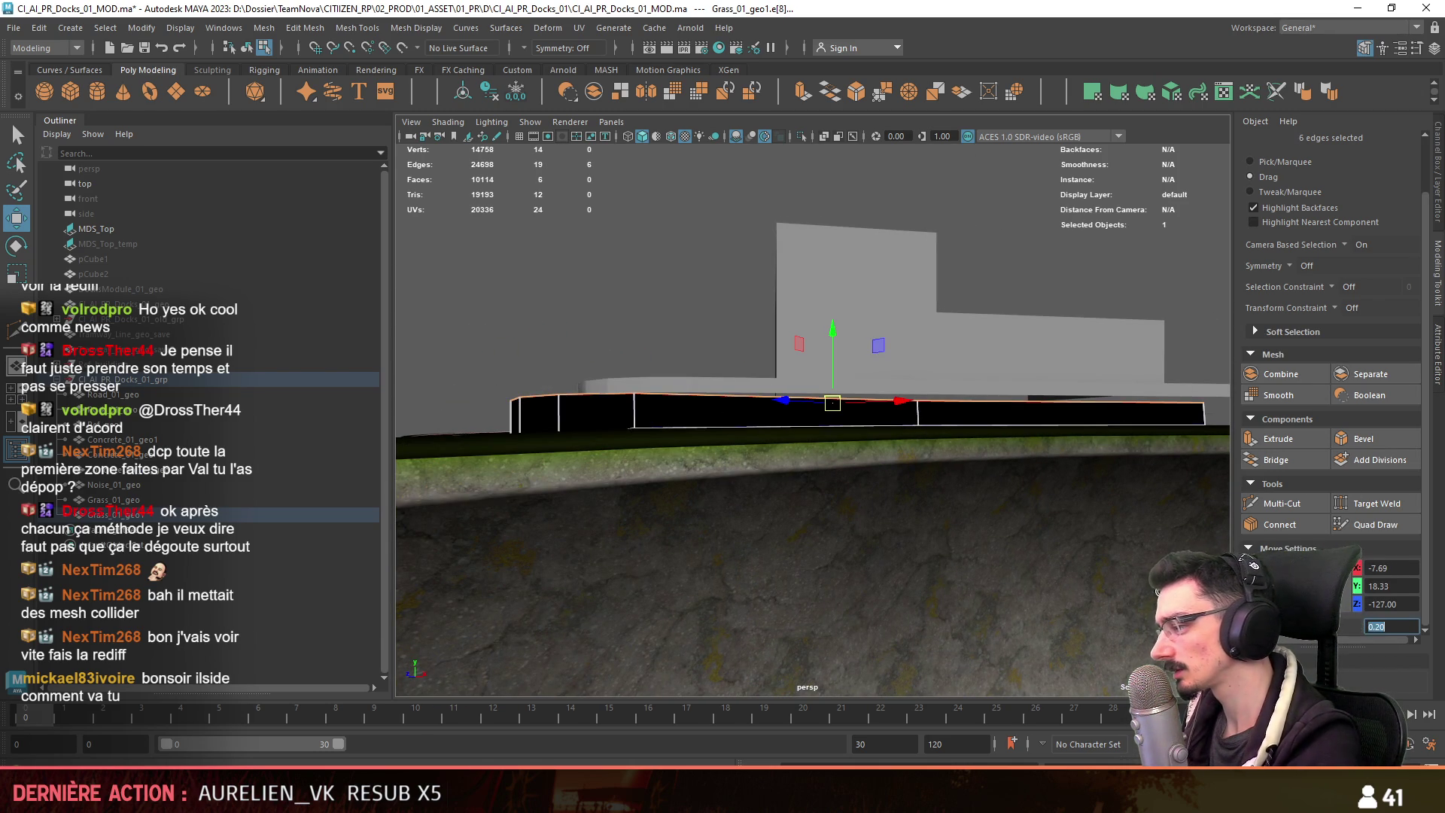
alt+drag(697, 484, 1014, 529)
mouse_move(915, 366)
mouse_down()
mouse_move(827, 432)
mouse_move(691, 449)
mouse_up()
Select the strip's top border, inspect the black strip, and return to object mode.
alt+drag(510, 438, 602, 452)
click(705, 461)
double_click(857, 459)
mouse_move(857, 459)
alt+mouse_down()
mouse_move(668, 539)
mouse_move(757, 531)
mouse_move(801, 508)
mouse_move(774, 580)
mouse_move(664, 571)
mouse_move(715, 543)
mouse_move(703, 580)
mouse_move(788, 494)
alt+mouse_up()
click(665, 572)
alt+right_drag(779, 486, 808, 461)
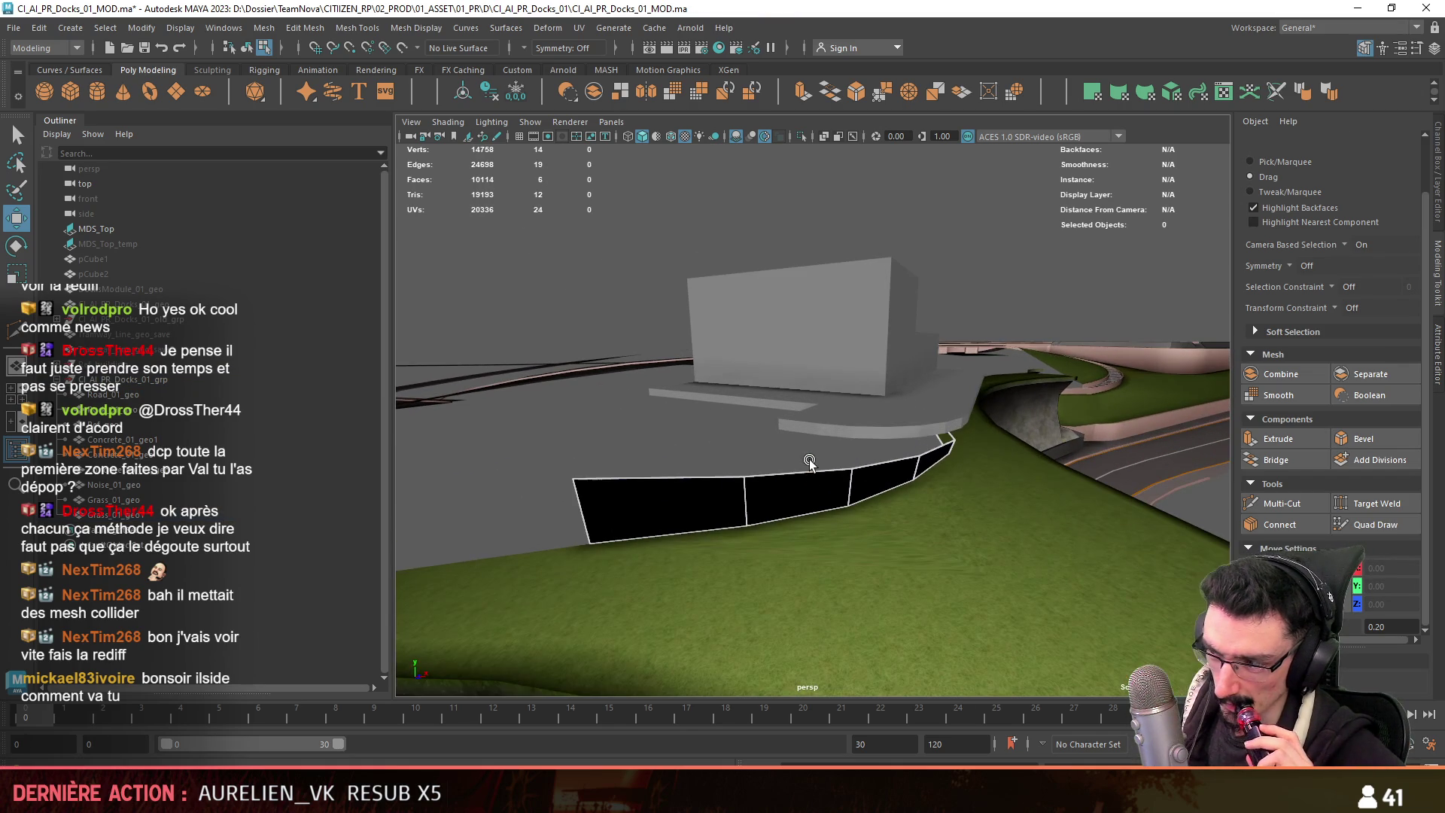
key(F8)
Frame the strip and inspect a vertex on the Rock_01_geo cliff wall.
key(f)
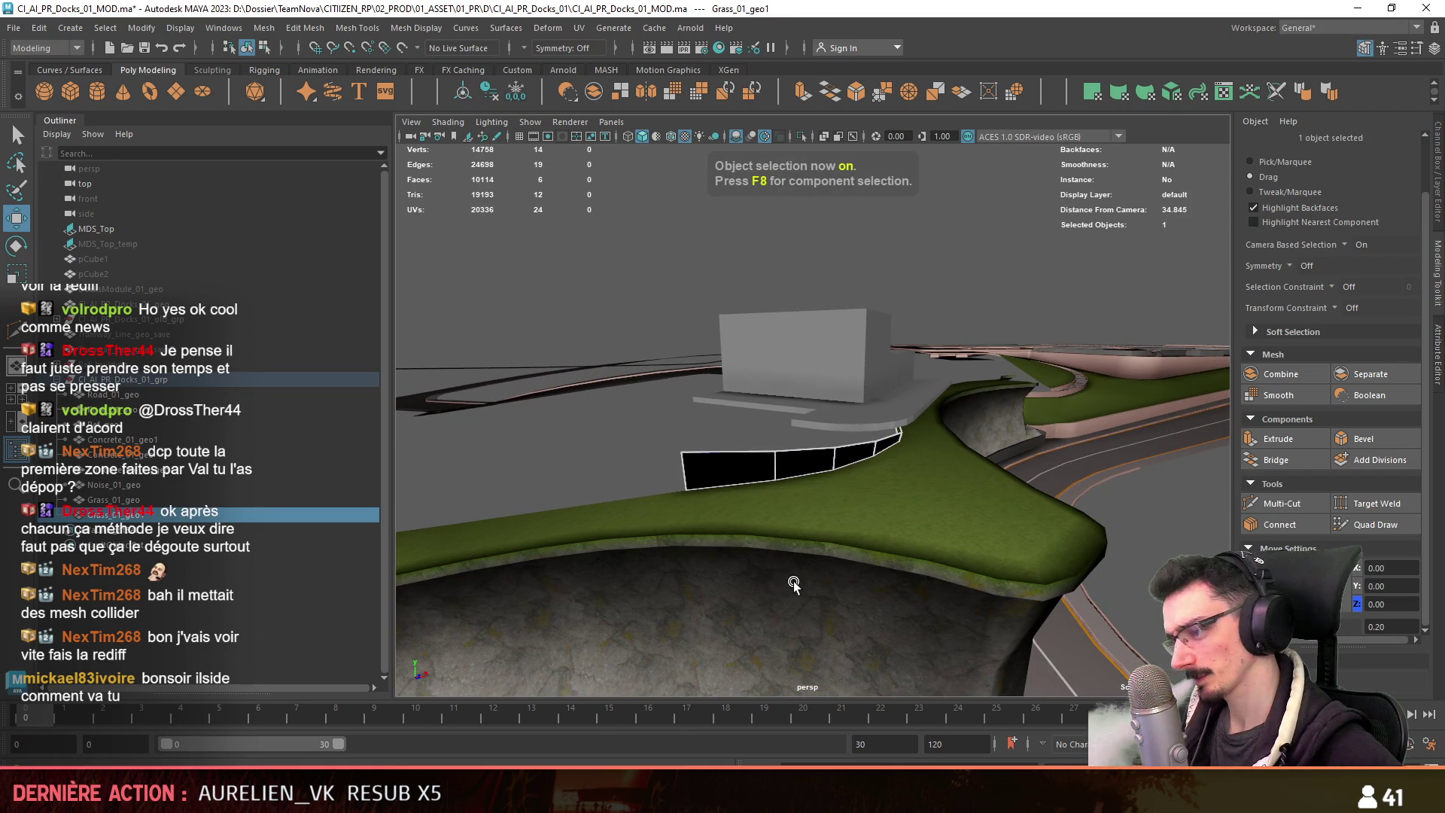
scroll(723, 447, up, 3)
scroll(723, 447, up, 2)
right_click(764, 504)
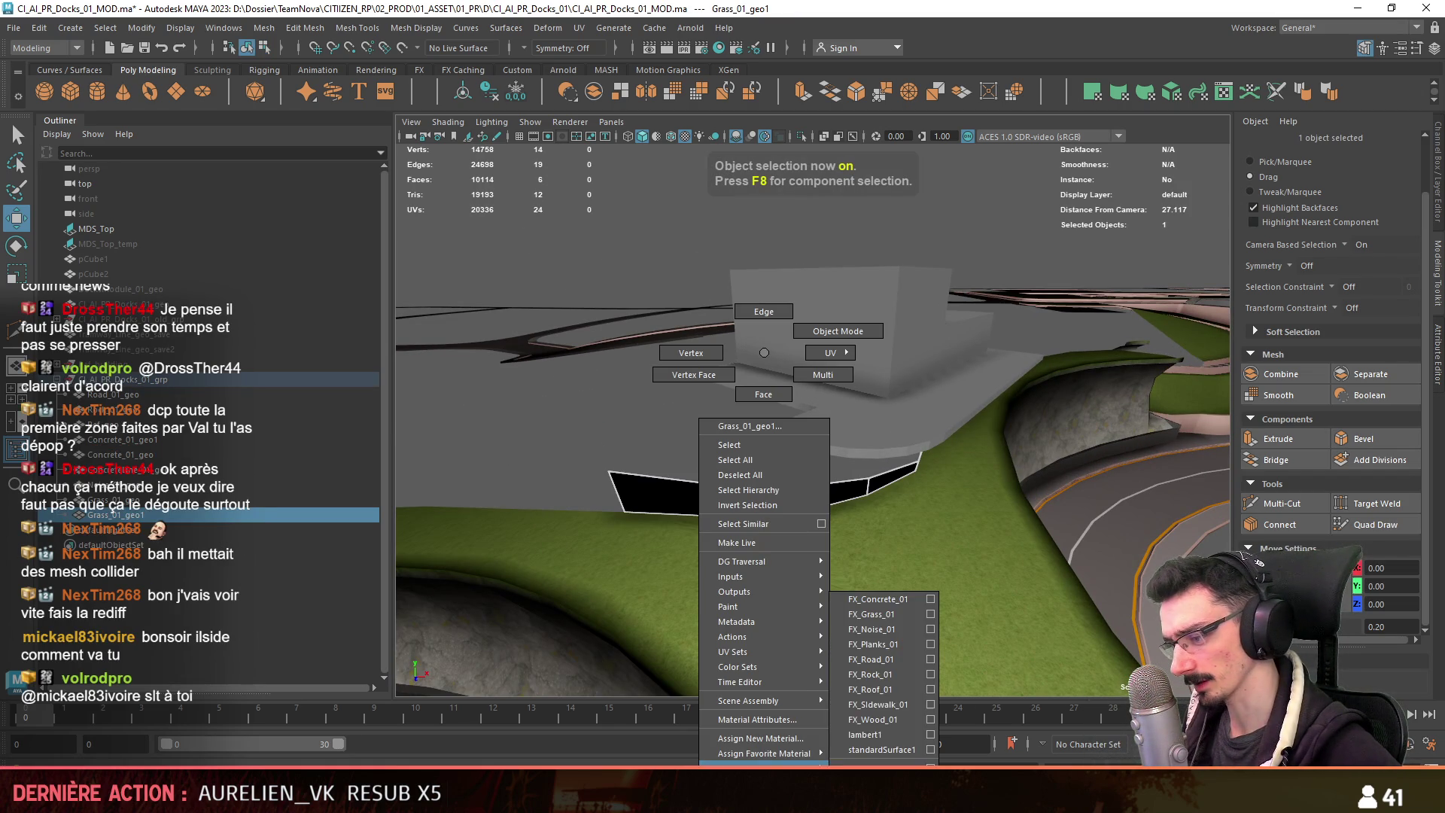
mouse_move(729, 504)
alt+mouse_down()
mouse_move(990, 522)
mouse_move(1021, 487)
alt+mouse_up()
click(957, 510)
key(F8)
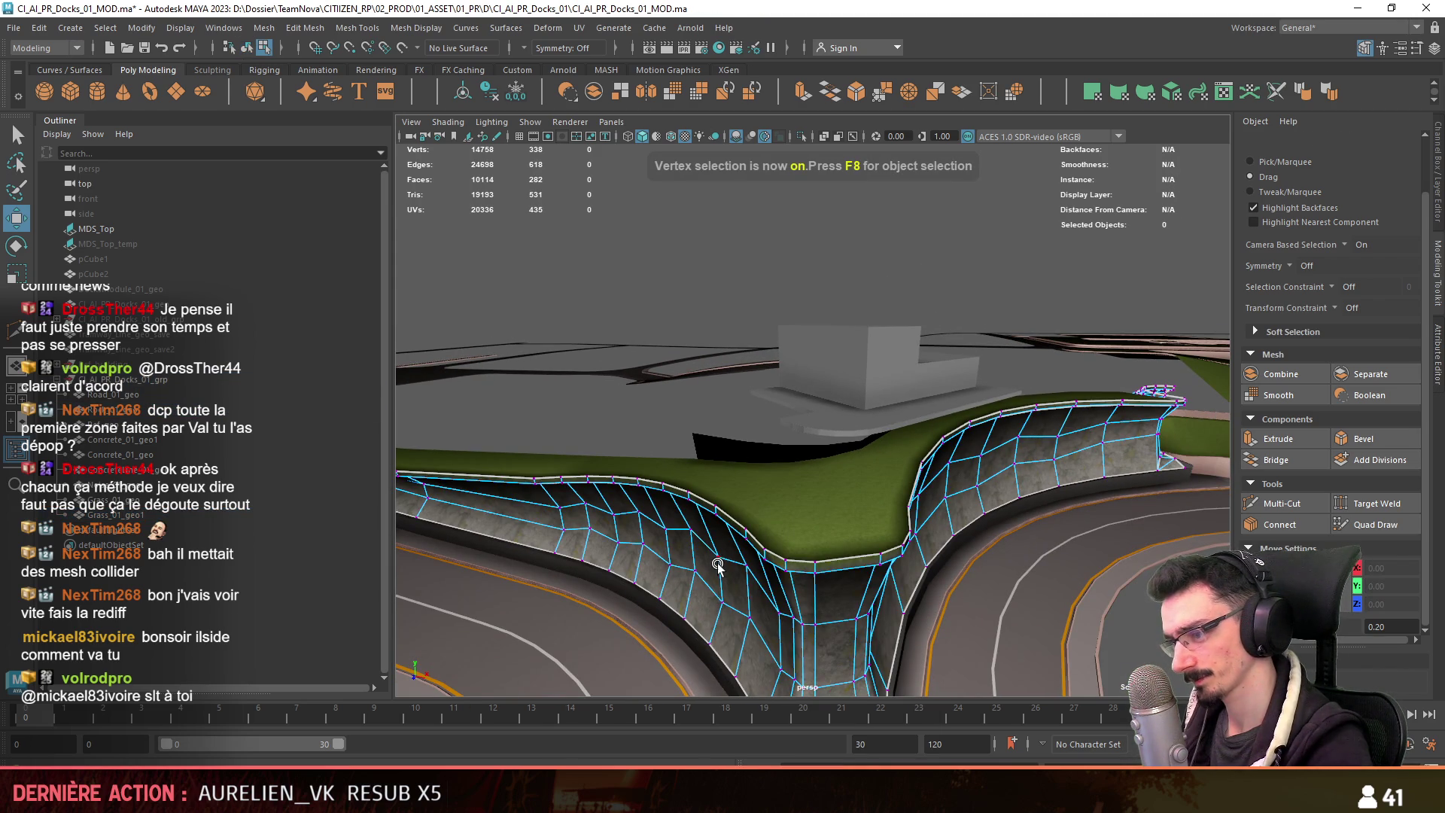
click(718, 560)
alt+drag(718, 561, 561, 320)
key(F8)
Generate automatic UVs for the new lip strip.
click(555, 426)
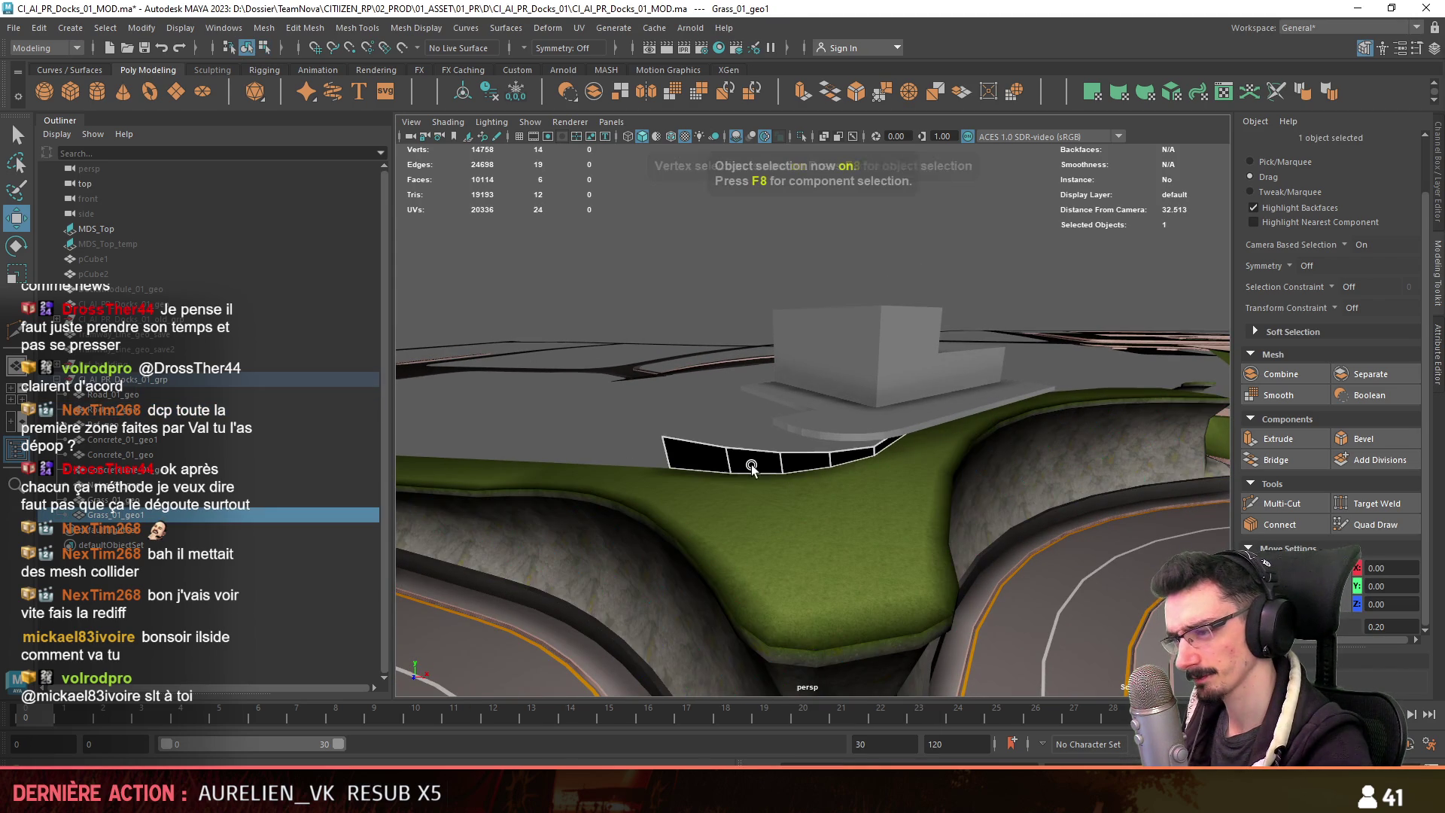
scroll(551, 397, up, 3)
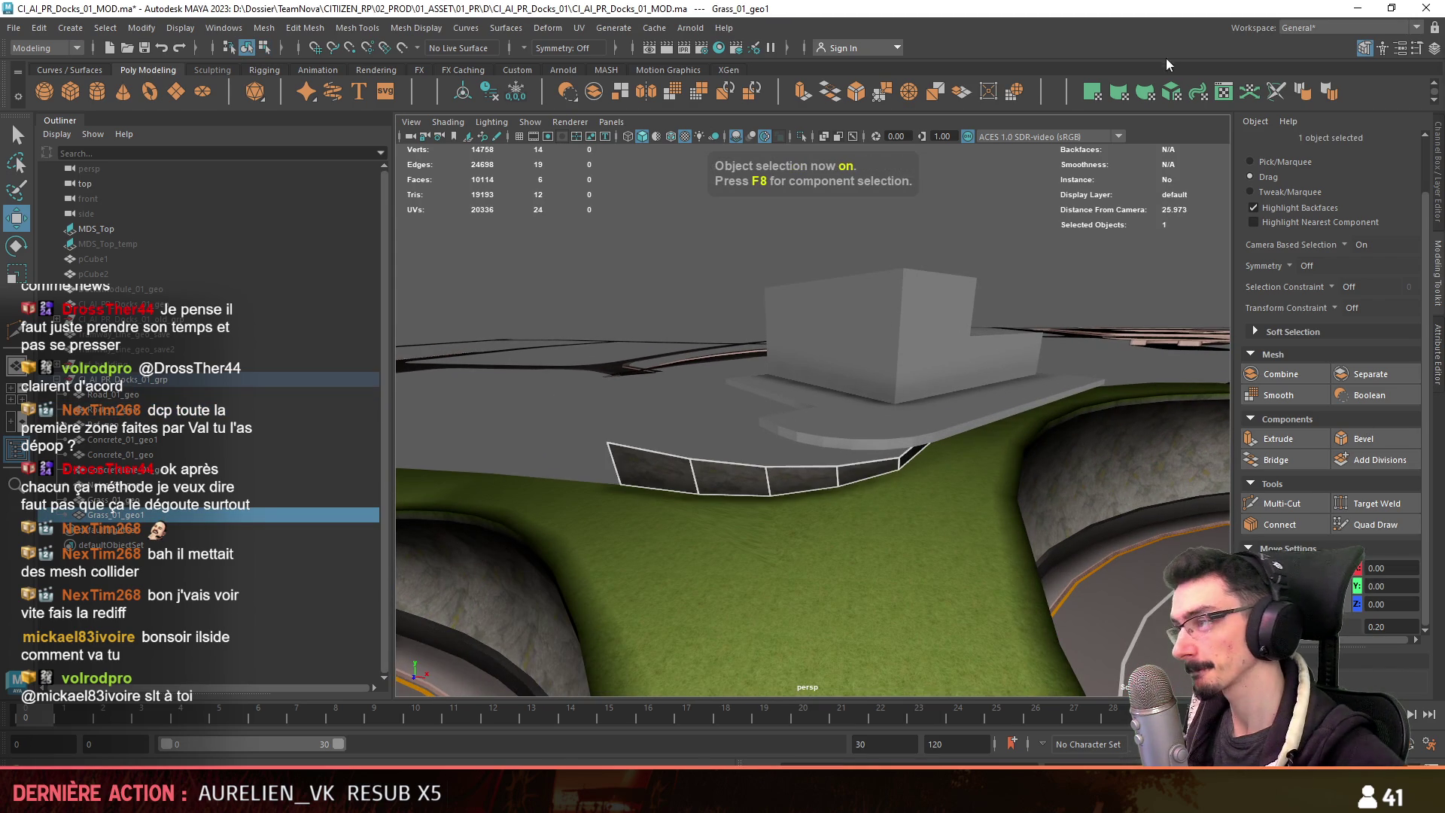
click(1170, 93)
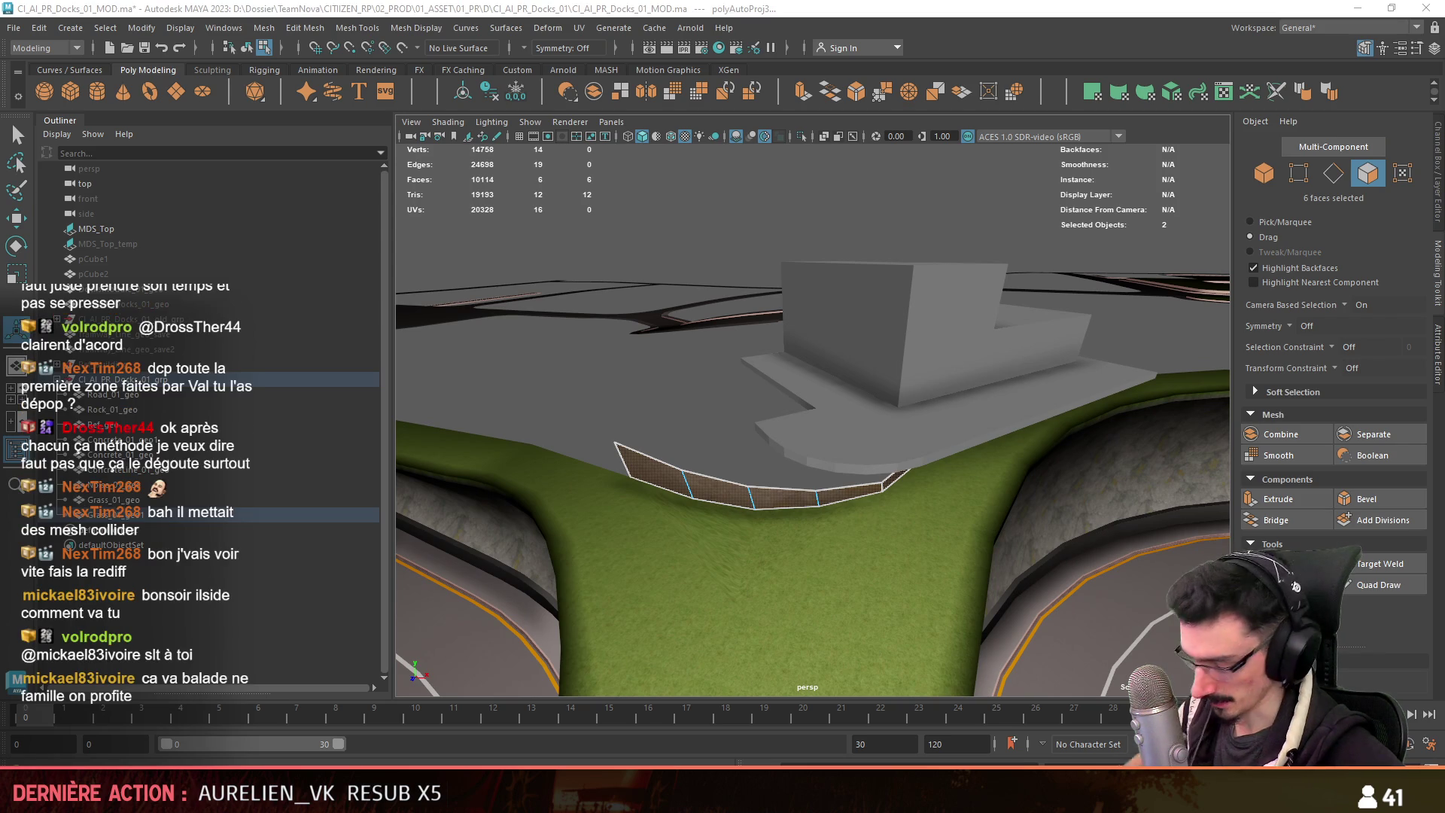
mouse_move(814, 450)
alt+mouse_down()
mouse_move(706, 483)
mouse_move(707, 507)
alt+mouse_up()
key(F8)
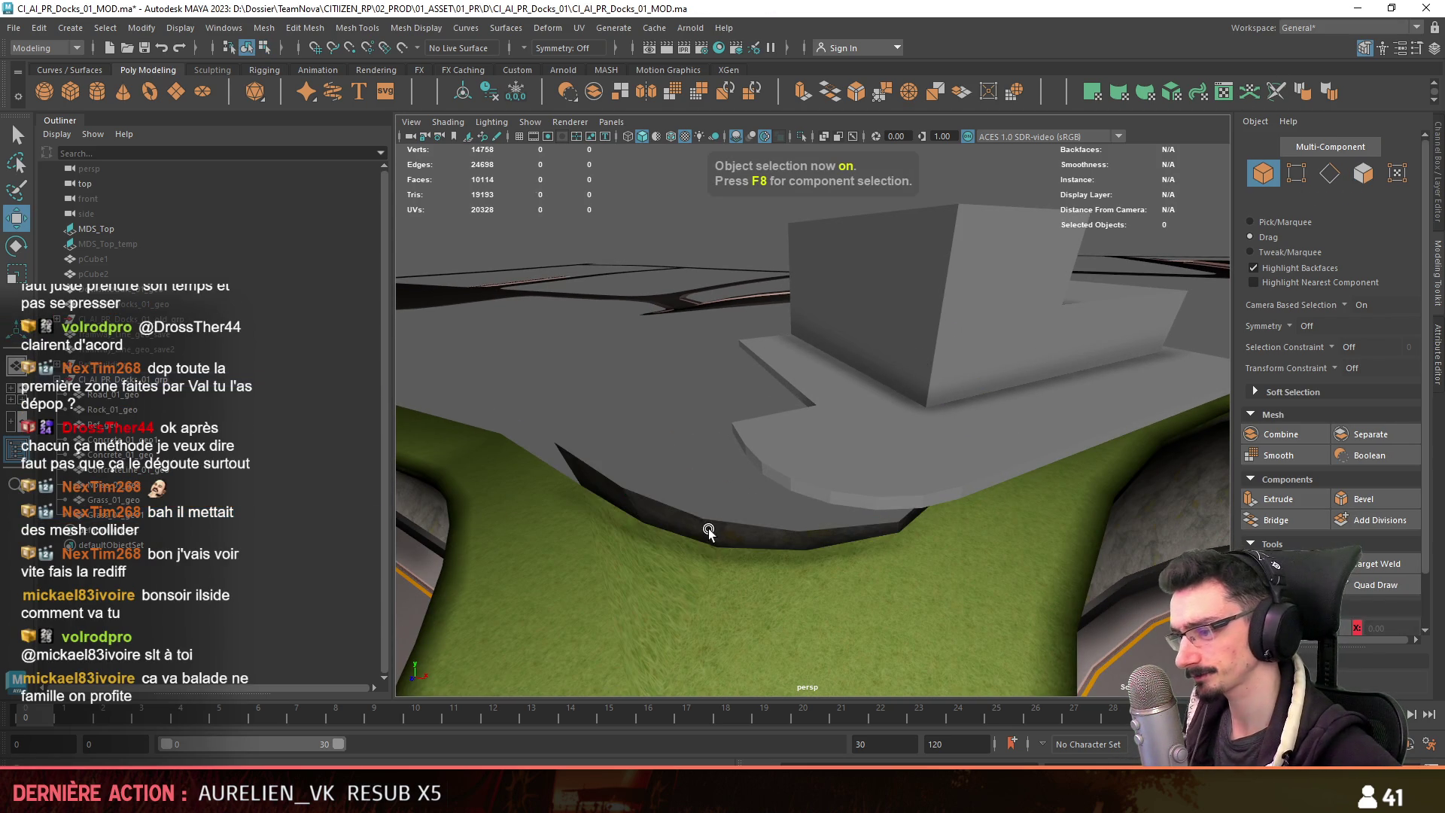
click(575, 437)
Switch to textured display (6) and pick the grass border mesh in edge mode.
key(6)
mouse_move(575, 436)
alt+mouse_down()
mouse_move(752, 482)
mouse_move(802, 471)
mouse_move(706, 404)
mouse_move(828, 404)
mouse_move(832, 428)
mouse_move(785, 454)
mouse_move(739, 429)
alt+mouse_up()
click(828, 406)
key(F10)
mouse_move(874, 459)
alt+mouse_down()
mouse_move(677, 445)
mouse_move(717, 500)
mouse_move(1206, 490)
mouse_move(763, 489)
alt+mouse_up()
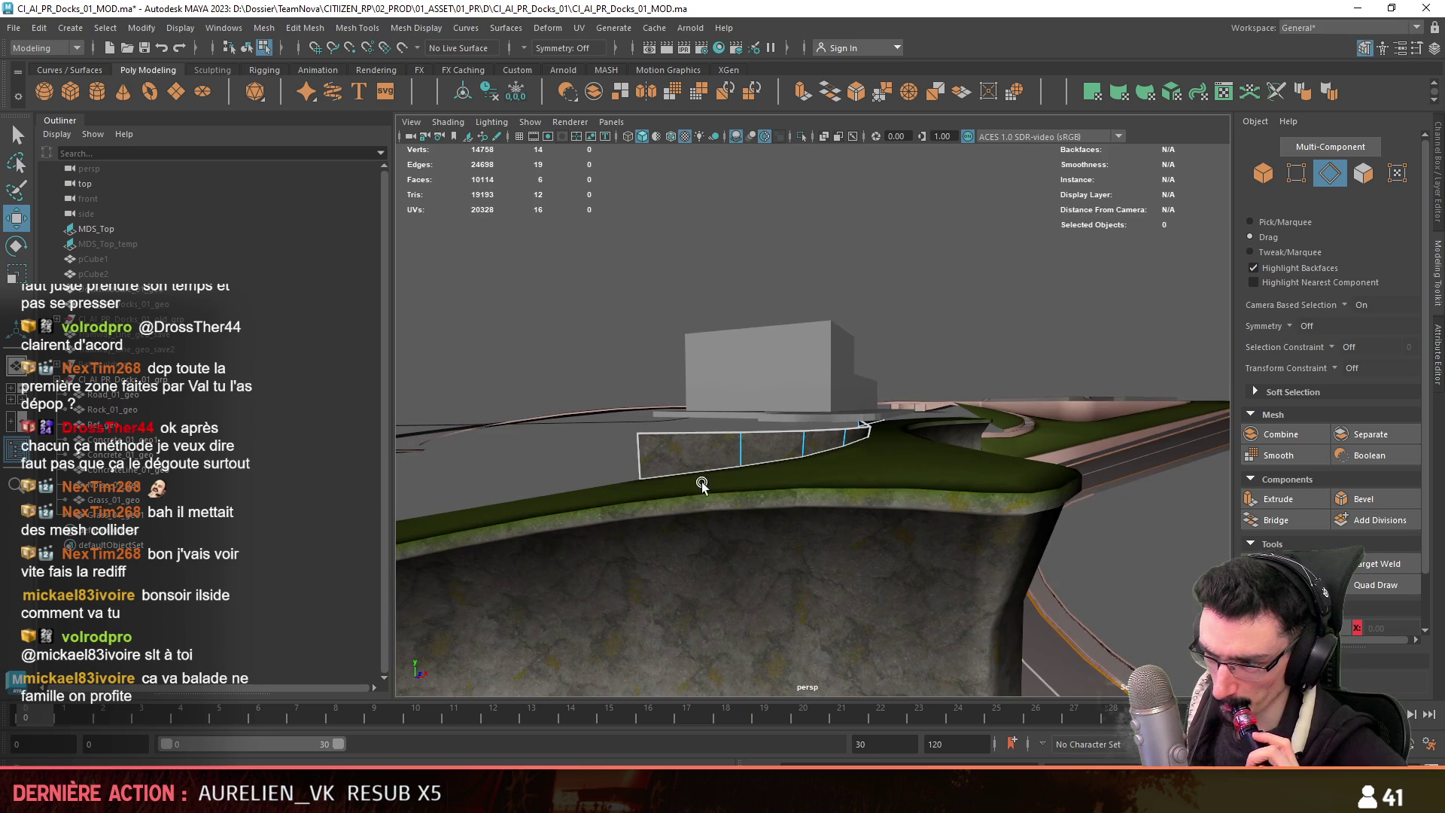
Extrude the grass border edges at the rock wall into a new black strip.
click(632, 455)
mouse_move(629, 453)
alt+mouse_down()
mouse_move(602, 476)
mouse_move(499, 486)
mouse_move(691, 548)
mouse_move(825, 526)
mouse_move(1006, 580)
mouse_move(980, 608)
mouse_move(952, 559)
mouse_move(990, 539)
mouse_move(911, 536)
alt+mouse_up()
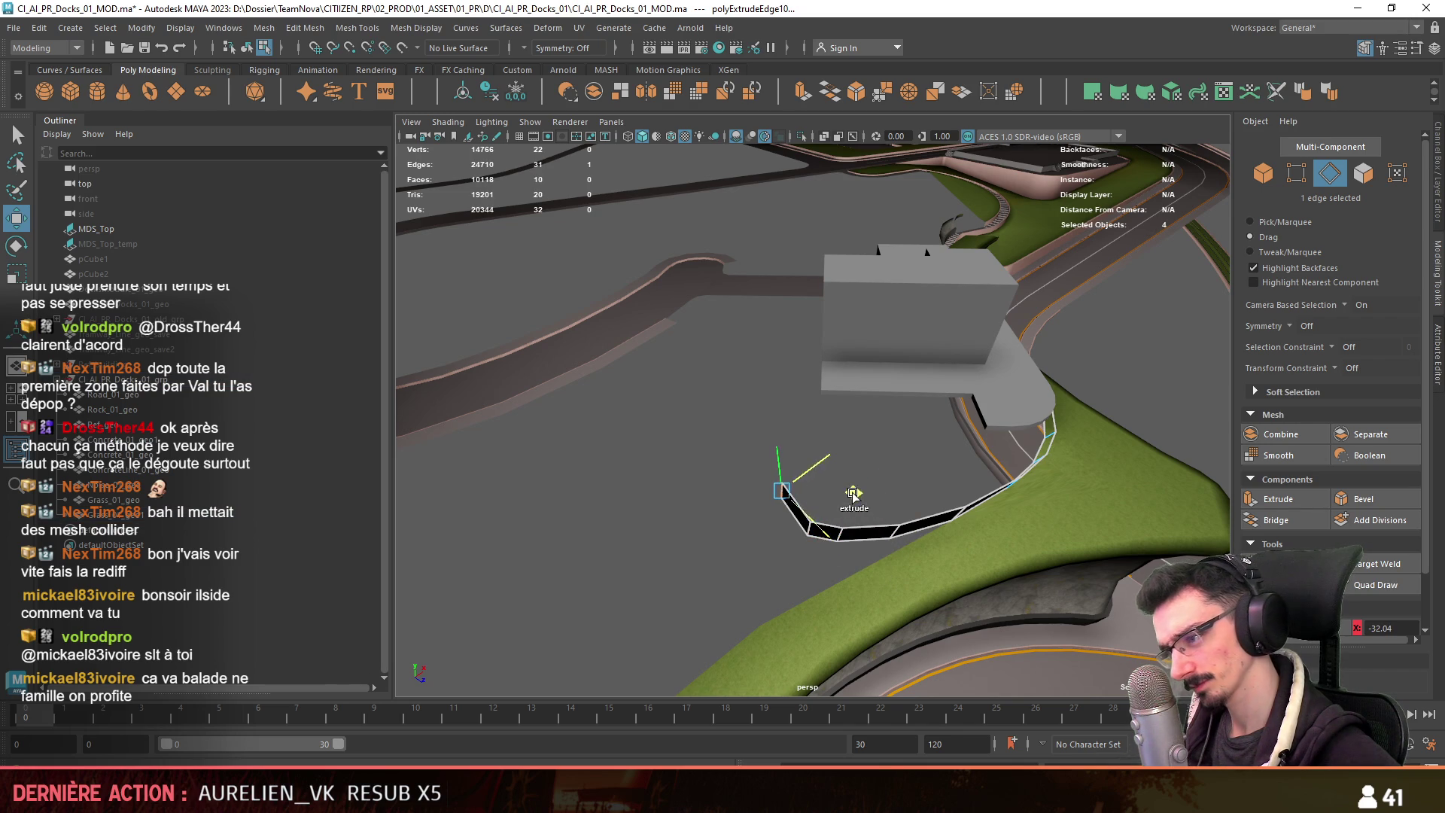
mouse_move(860, 506)
alt+mouse_down()
mouse_move(788, 525)
mouse_move(760, 553)
mouse_move(798, 530)
mouse_move(860, 549)
alt+mouse_up()
click(778, 557)
shift+click(831, 553)
click(657, 592)
mouse_move(656, 591)
alt+mouse_down()
mouse_move(751, 556)
mouse_move(724, 557)
mouse_move(712, 539)
mouse_move(859, 572)
mouse_move(871, 434)
mouse_move(870, 448)
mouse_move(957, 481)
mouse_move(841, 539)
mouse_move(712, 566)
mouse_move(858, 480)
mouse_move(858, 503)
mouse_move(846, 499)
mouse_move(868, 491)
mouse_move(882, 508)
mouse_move(790, 498)
mouse_move(920, 490)
mouse_move(873, 504)
mouse_move(685, 486)
mouse_move(734, 523)
mouse_move(919, 453)
mouse_move(1004, 372)
mouse_move(1138, 353)
mouse_move(966, 390)
mouse_move(919, 477)
mouse_move(748, 471)
mouse_move(873, 455)
mouse_move(874, 480)
mouse_move(896, 468)
mouse_move(893, 450)
alt+mouse_up()
click(771, 517)
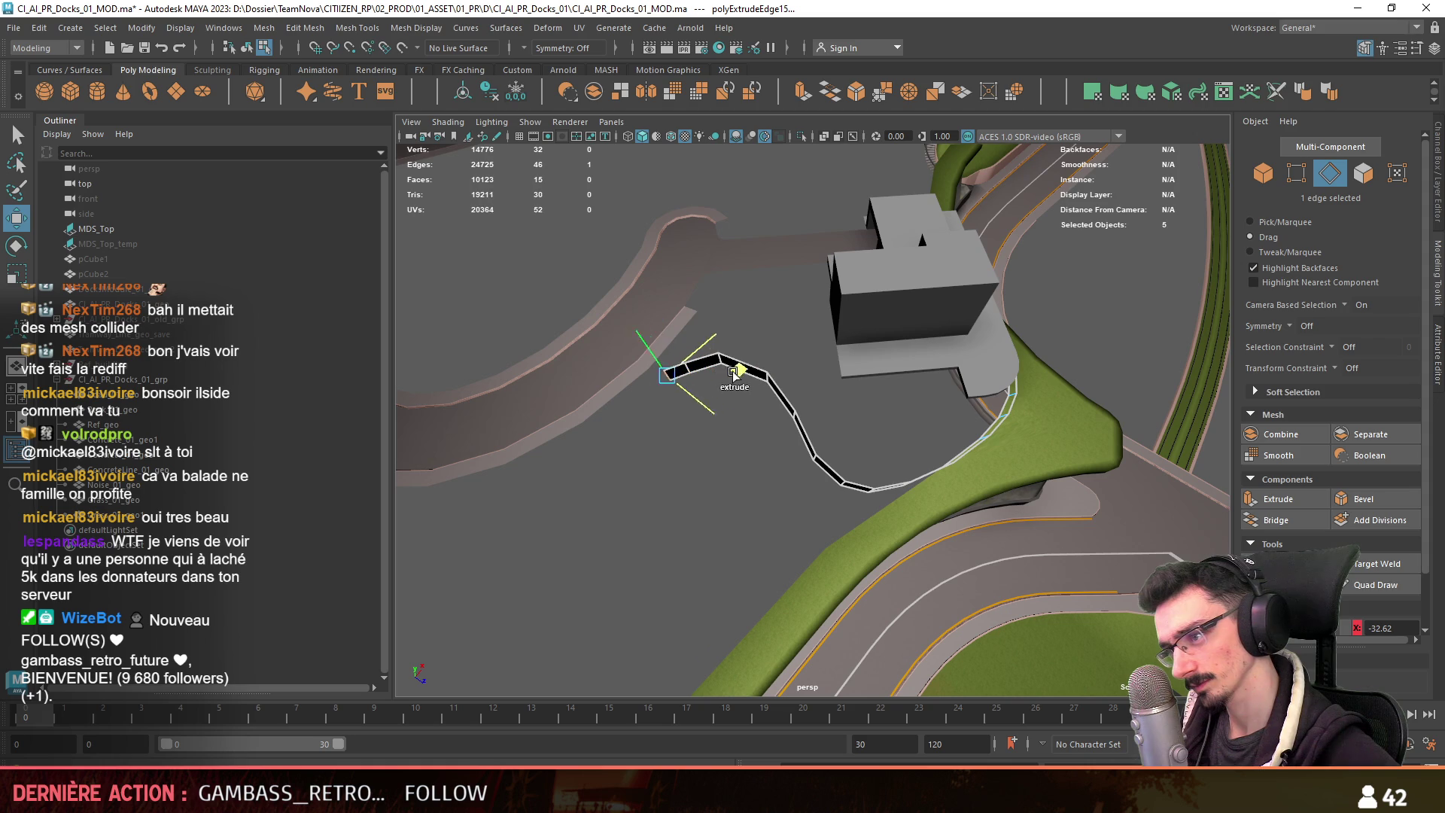
Curve the strip along the cliff top using soft selection with a widened falloff.
click(717, 539)
alt+drag(717, 539, 878, 461)
mouse_move(719, 504)
alt+mouse_down()
mouse_move(738, 496)
mouse_move(684, 471)
mouse_move(765, 506)
mouse_move(752, 516)
alt+mouse_up()
click(681, 463)
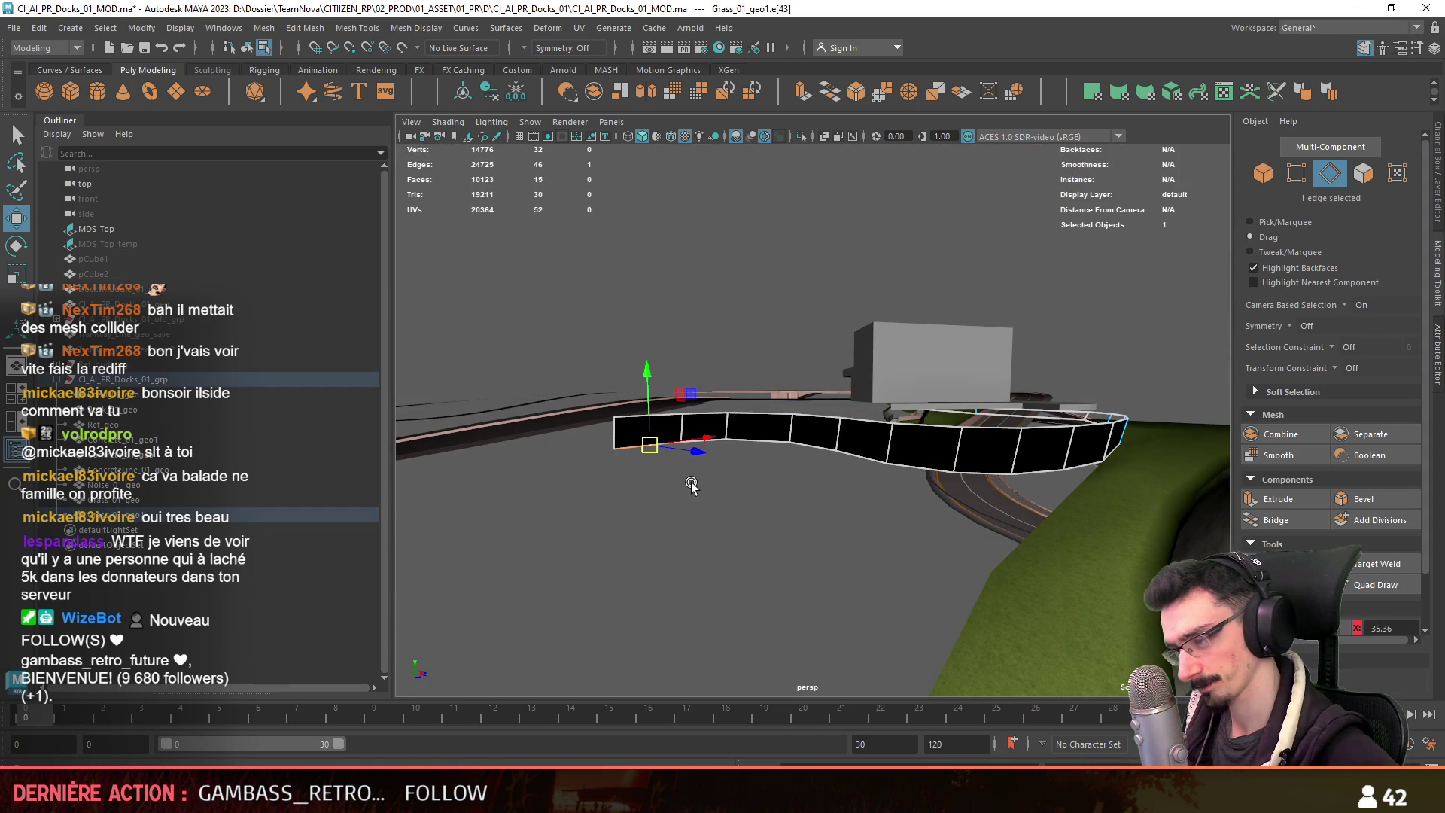
mouse_move(902, 511)
mouse_down()
mouse_move(1140, 516)
mouse_move(826, 506)
mouse_up()
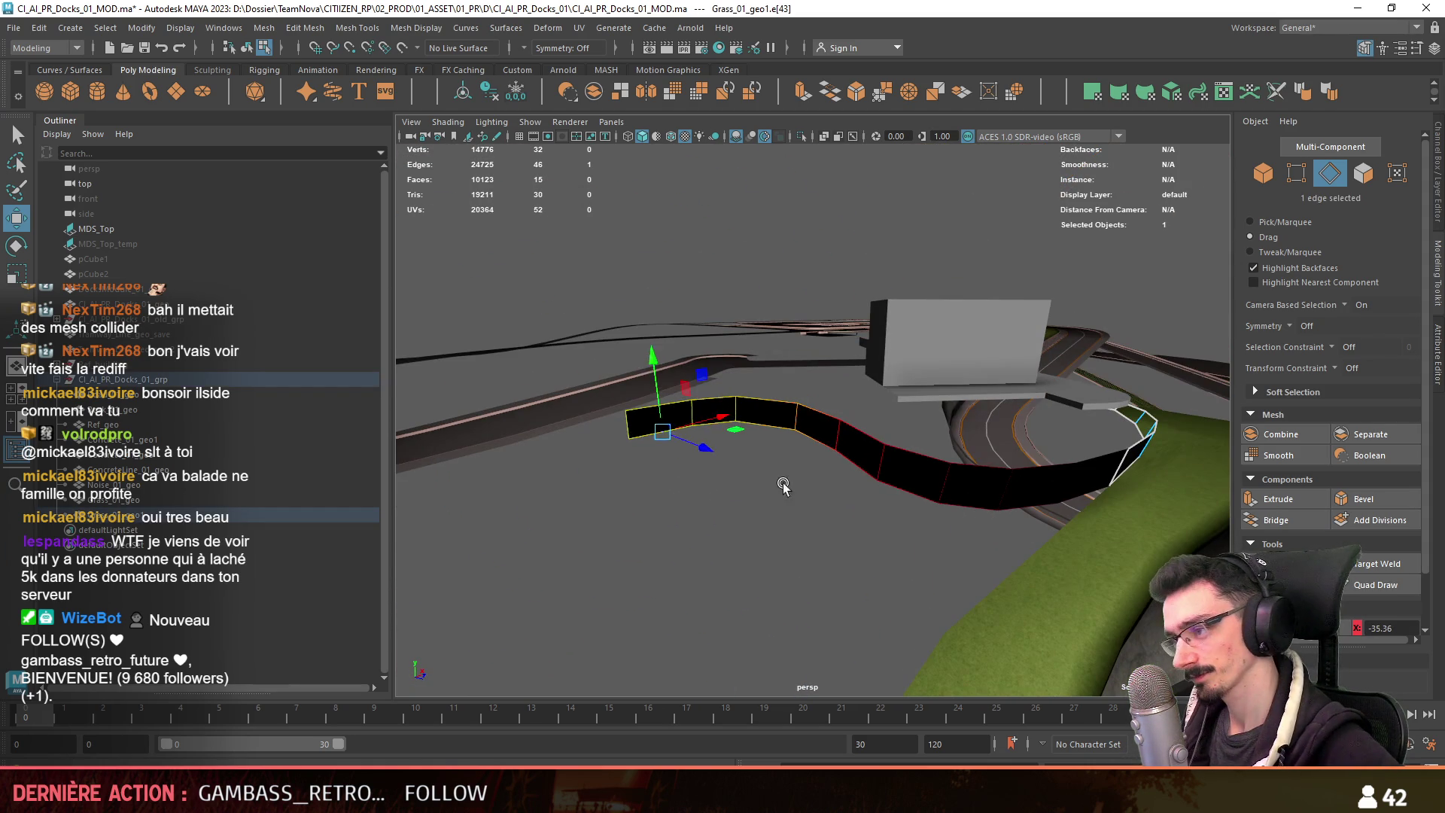
alt+drag(655, 434, 765, 454)
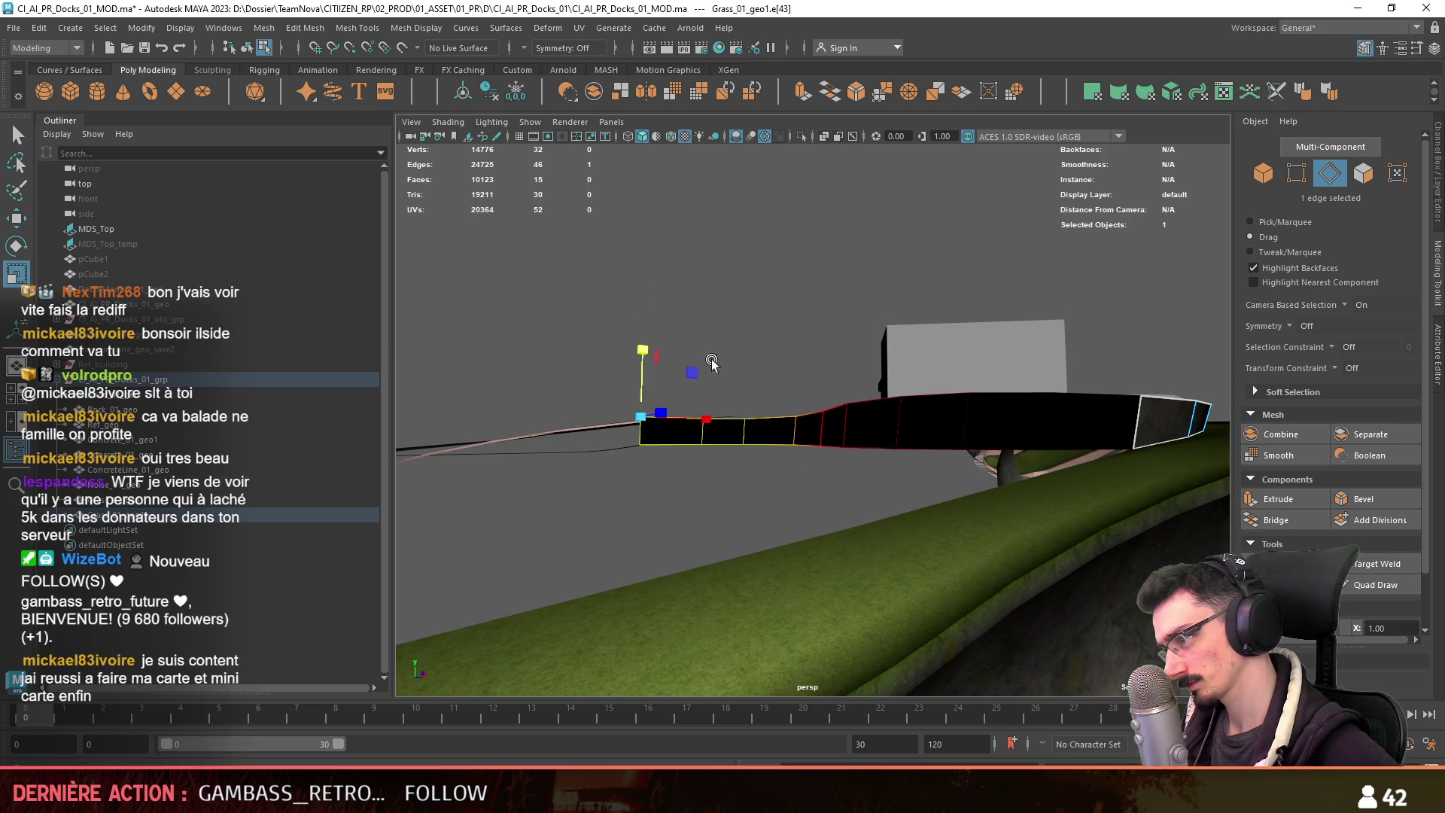
alt+drag(698, 340, 727, 451)
drag(1012, 493, 1196, 504)
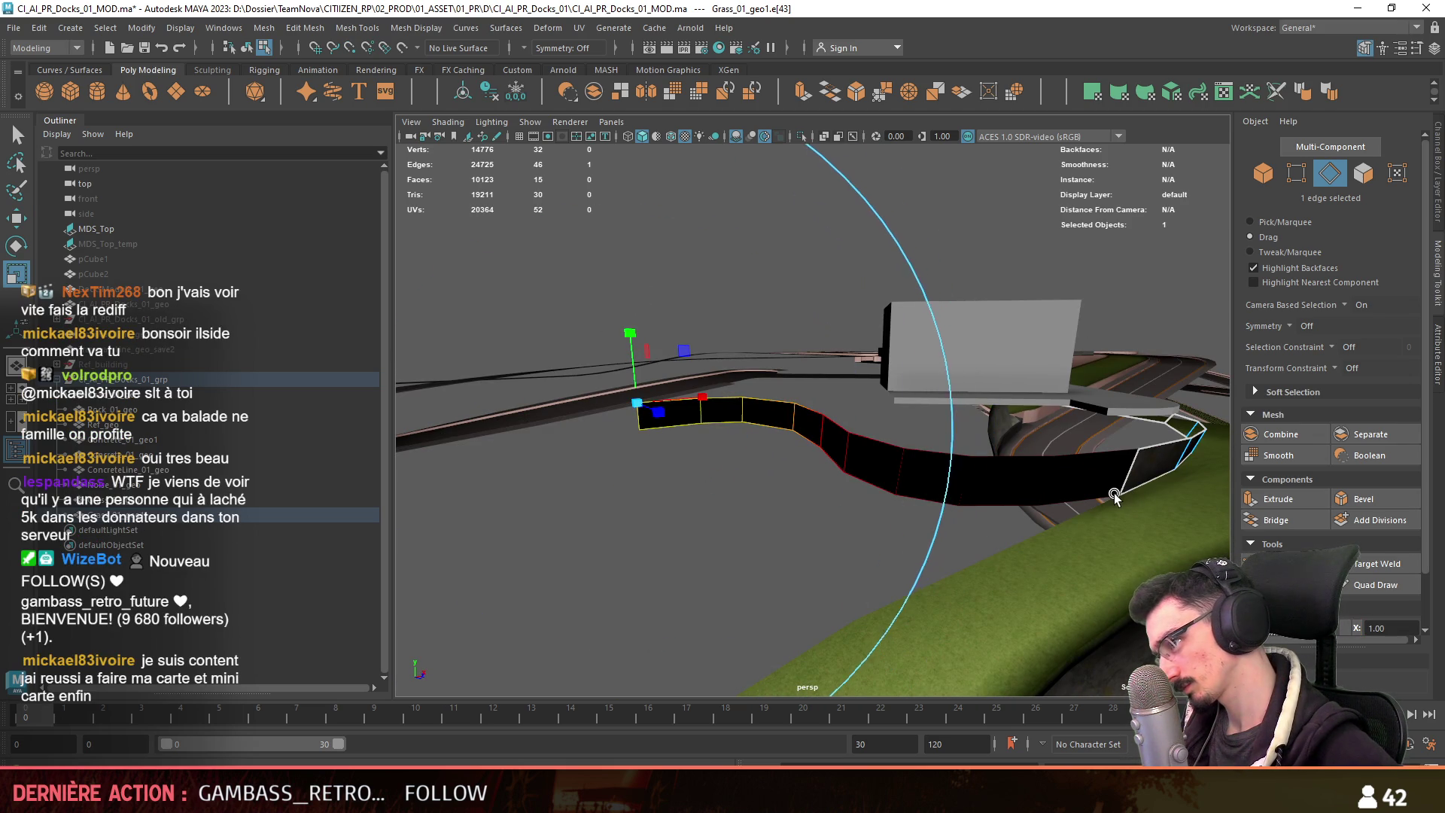
mouse_move(1086, 489)
alt+mouse_down()
mouse_move(768, 517)
mouse_move(857, 478)
mouse_move(945, 519)
mouse_move(845, 547)
mouse_move(680, 417)
alt+mouse_up()
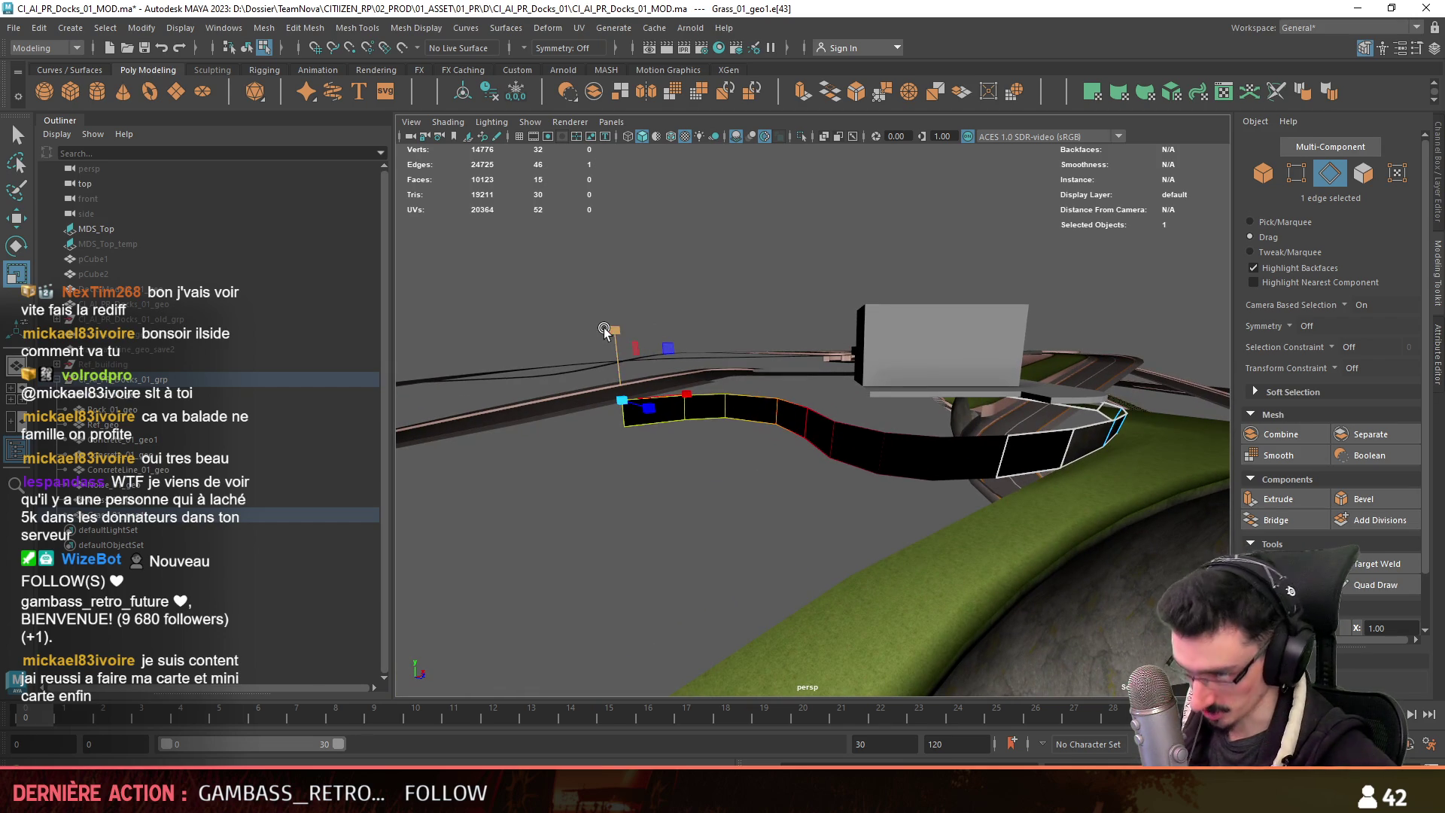
mouse_move(602, 269)
alt+mouse_down()
mouse_move(655, 407)
mouse_move(715, 432)
mouse_move(658, 365)
mouse_move(677, 567)
alt+mouse_up()
click(676, 566)
scroll(676, 557, down, 3)
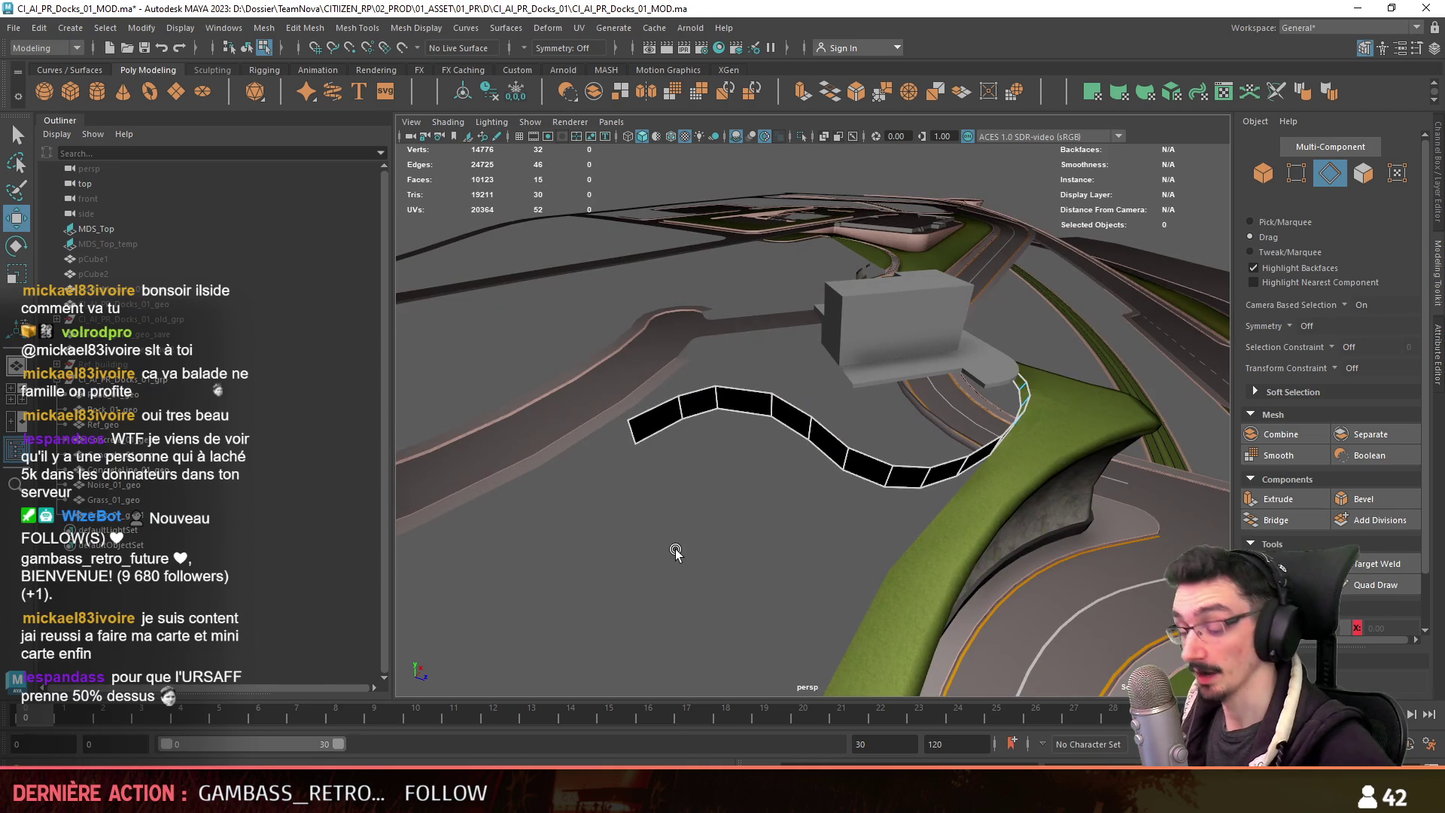
Select the new strip and all of its faces, orbiting to view it.
click(871, 454)
key(F8)
alt+drag(873, 463, 907, 530)
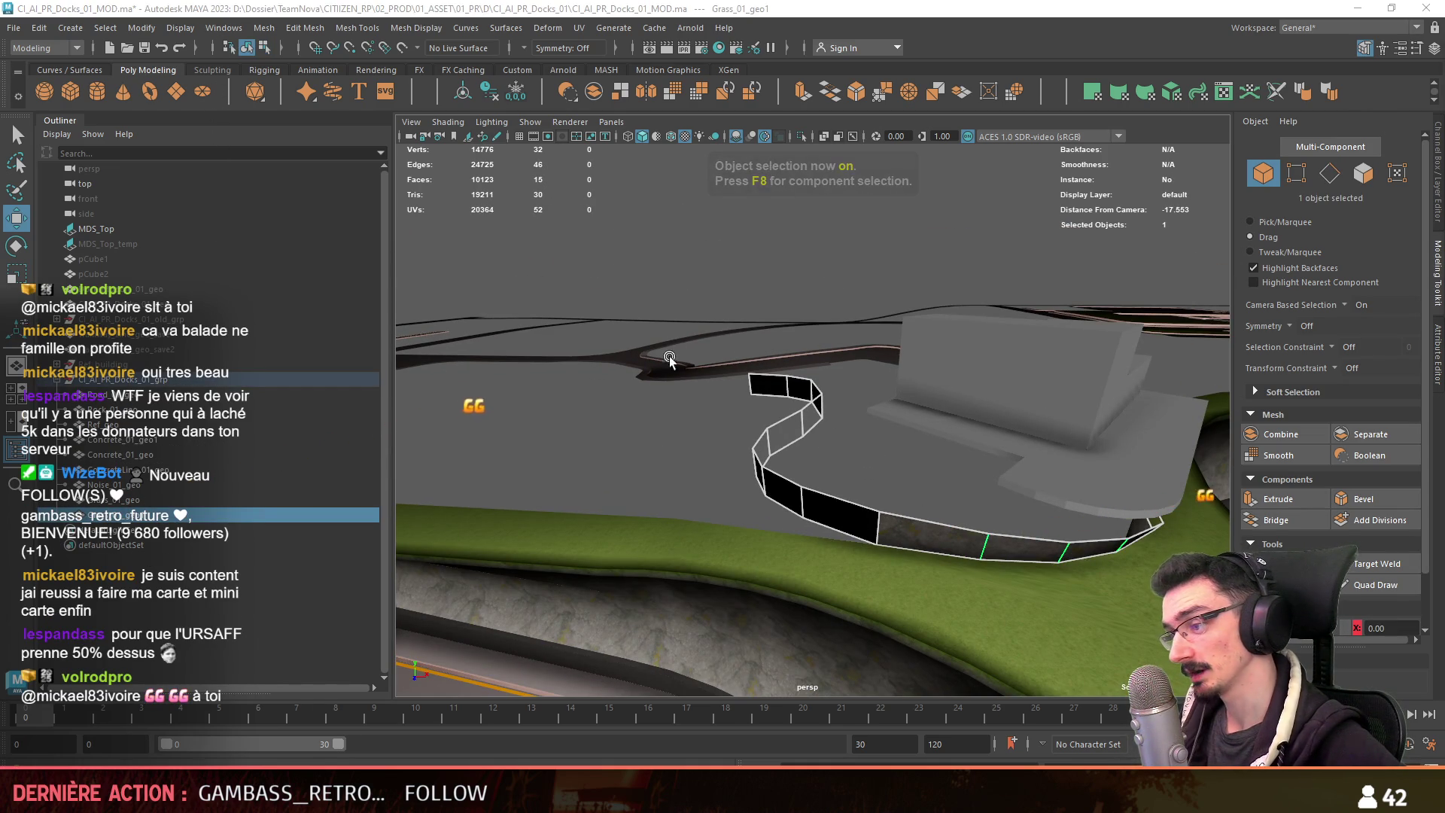
alt+drag(878, 438, 741, 470)
key(F11)
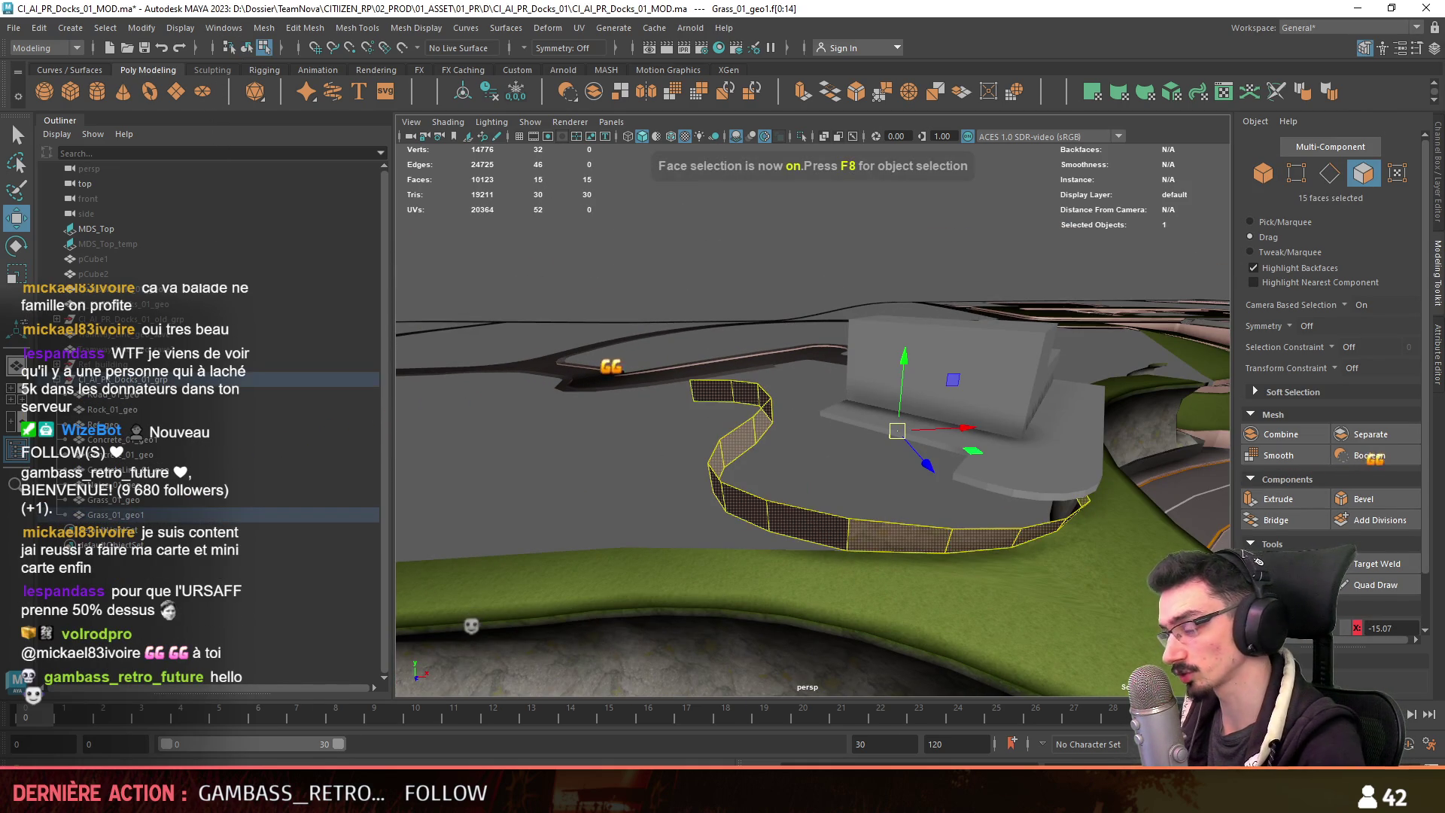
alt+drag(875, 502, 853, 525)
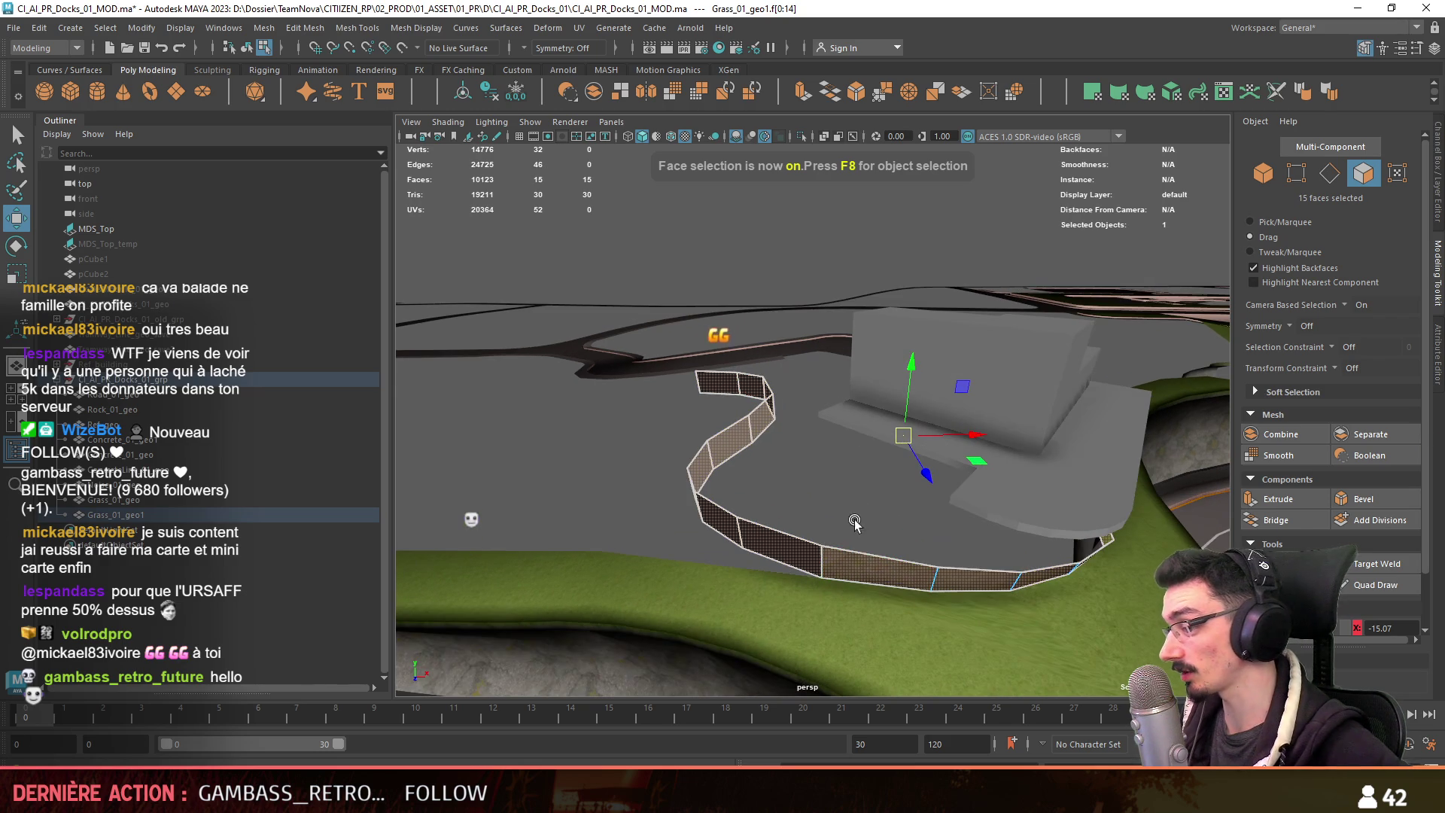
Clear the face selection and orbit around the strip, ending with nothing selected.
click(640, 432)
mouse_move(640, 432)
alt+mouse_down()
mouse_move(753, 452)
mouse_move(782, 480)
alt+mouse_up()
key(F10)
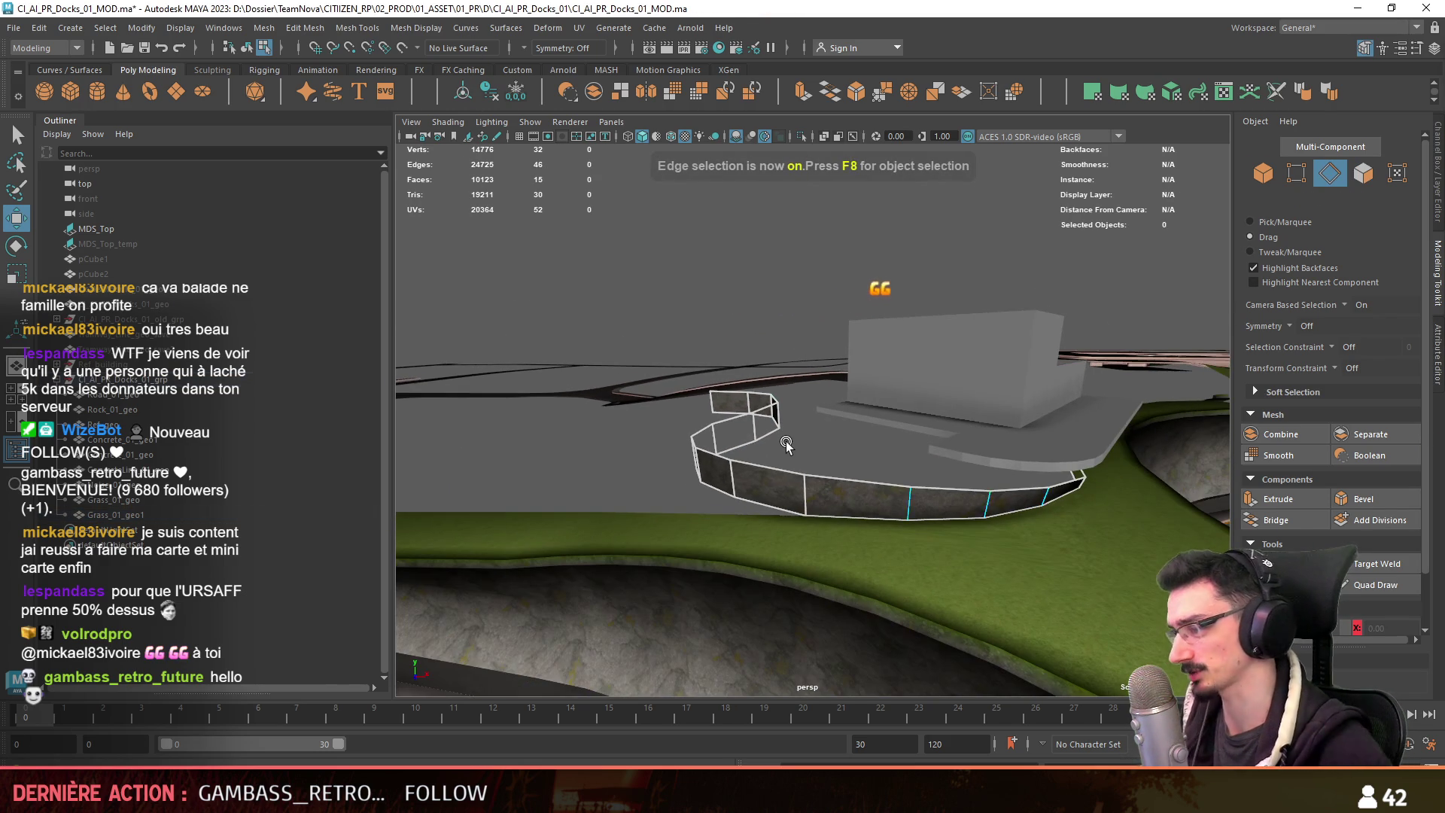
key(F8)
mouse_move(1081, 337)
alt+mouse_down()
mouse_move(936, 481)
mouse_move(865, 452)
mouse_move(790, 482)
mouse_move(711, 476)
mouse_move(774, 509)
mouse_move(799, 485)
mouse_move(572, 515)
alt+mouse_up()
click(766, 489)
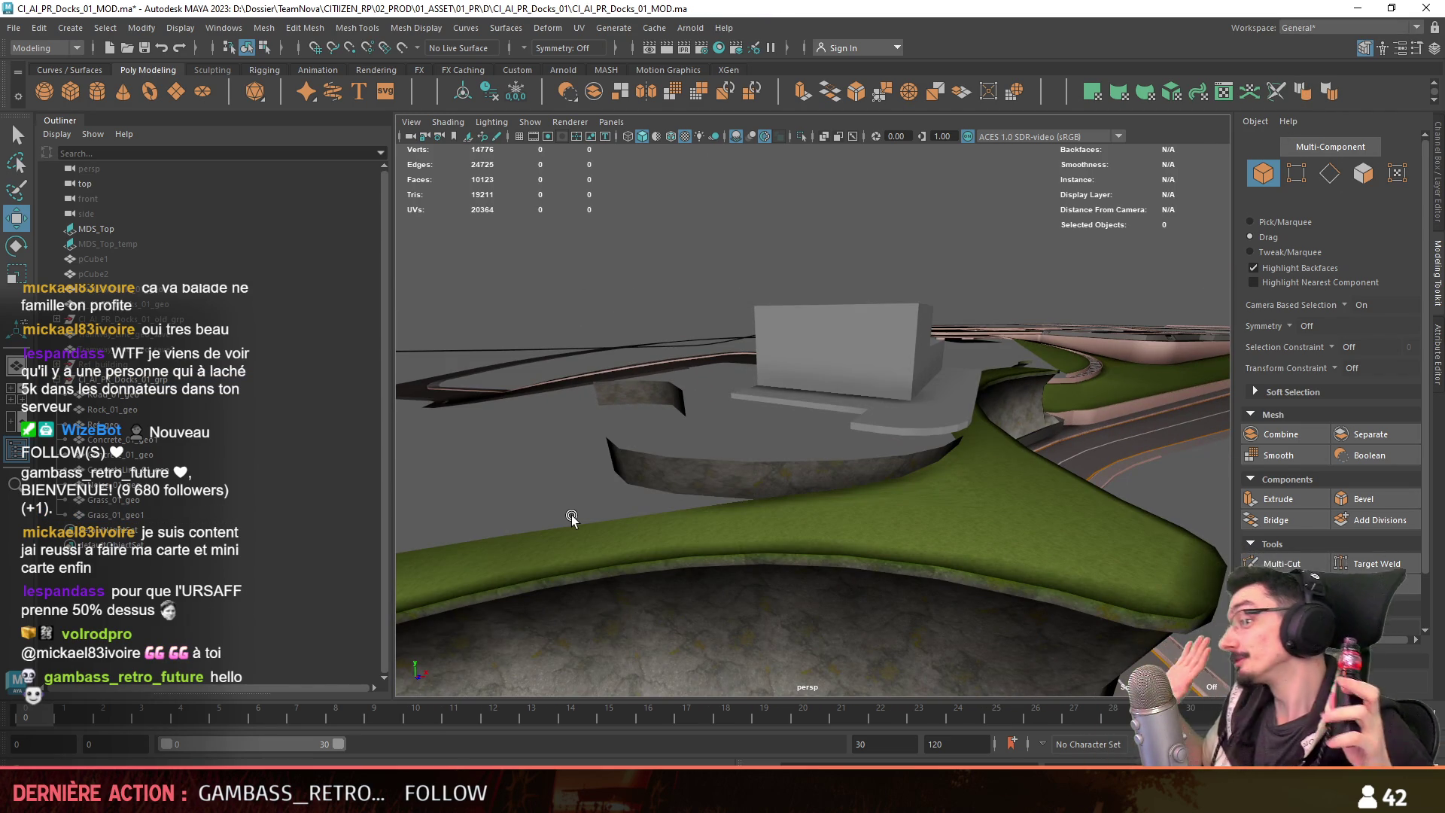
Select all faces of the curved wall strip, remap its UVs, and open the UV Editor.
click(744, 472)
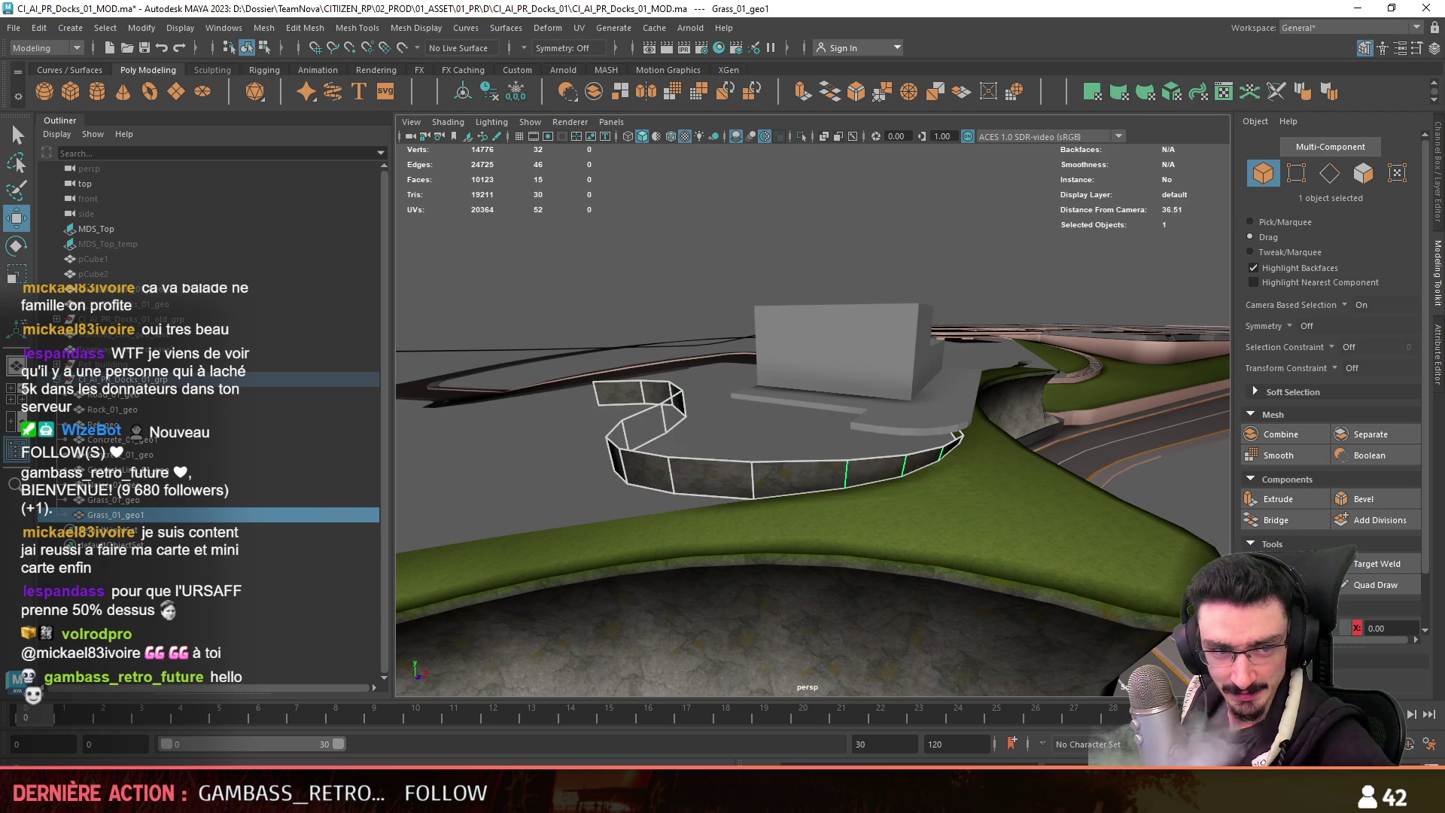
alt+drag(775, 393, 760, 391)
key(ctrl+F11)
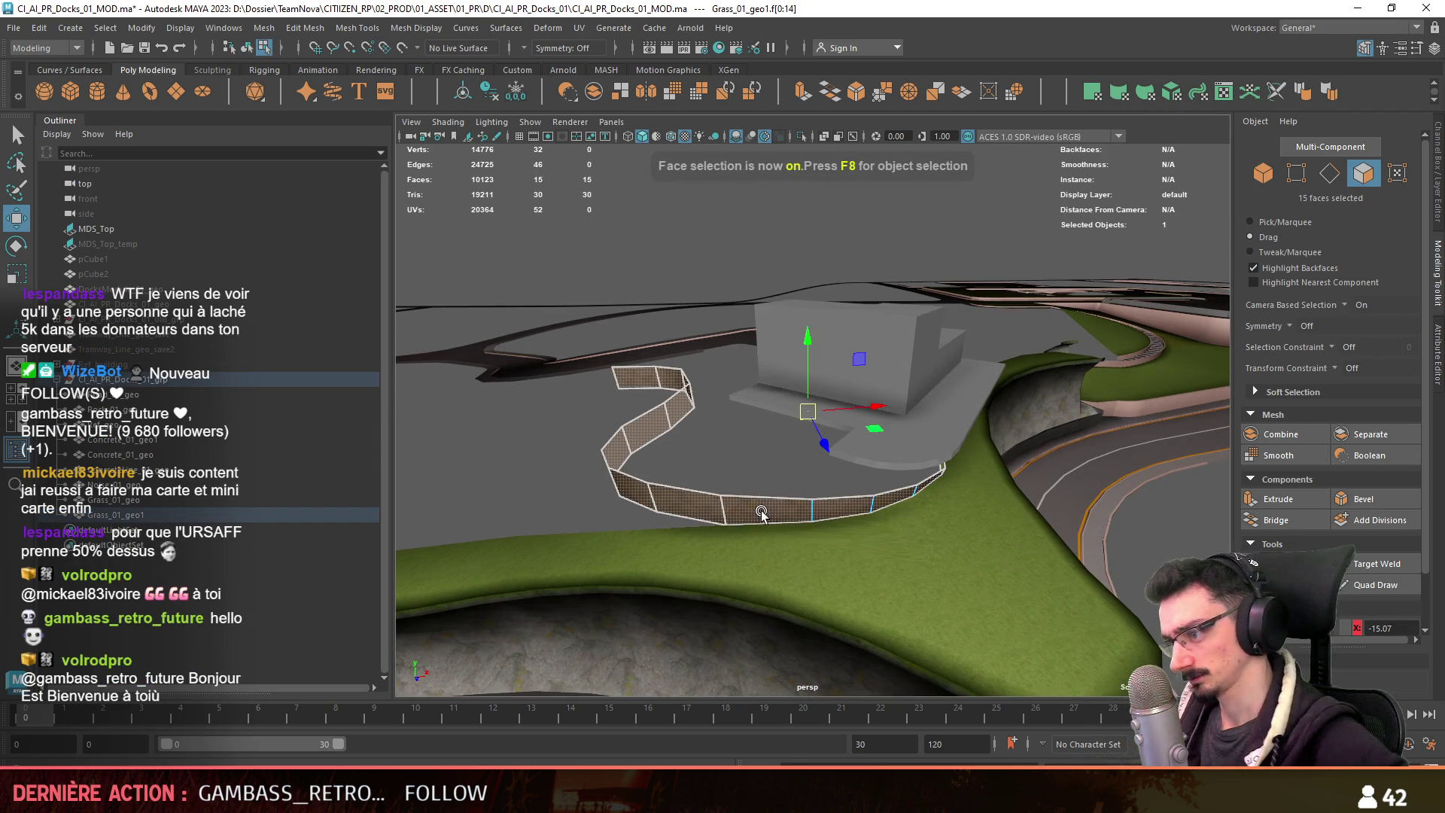
click(1172, 96)
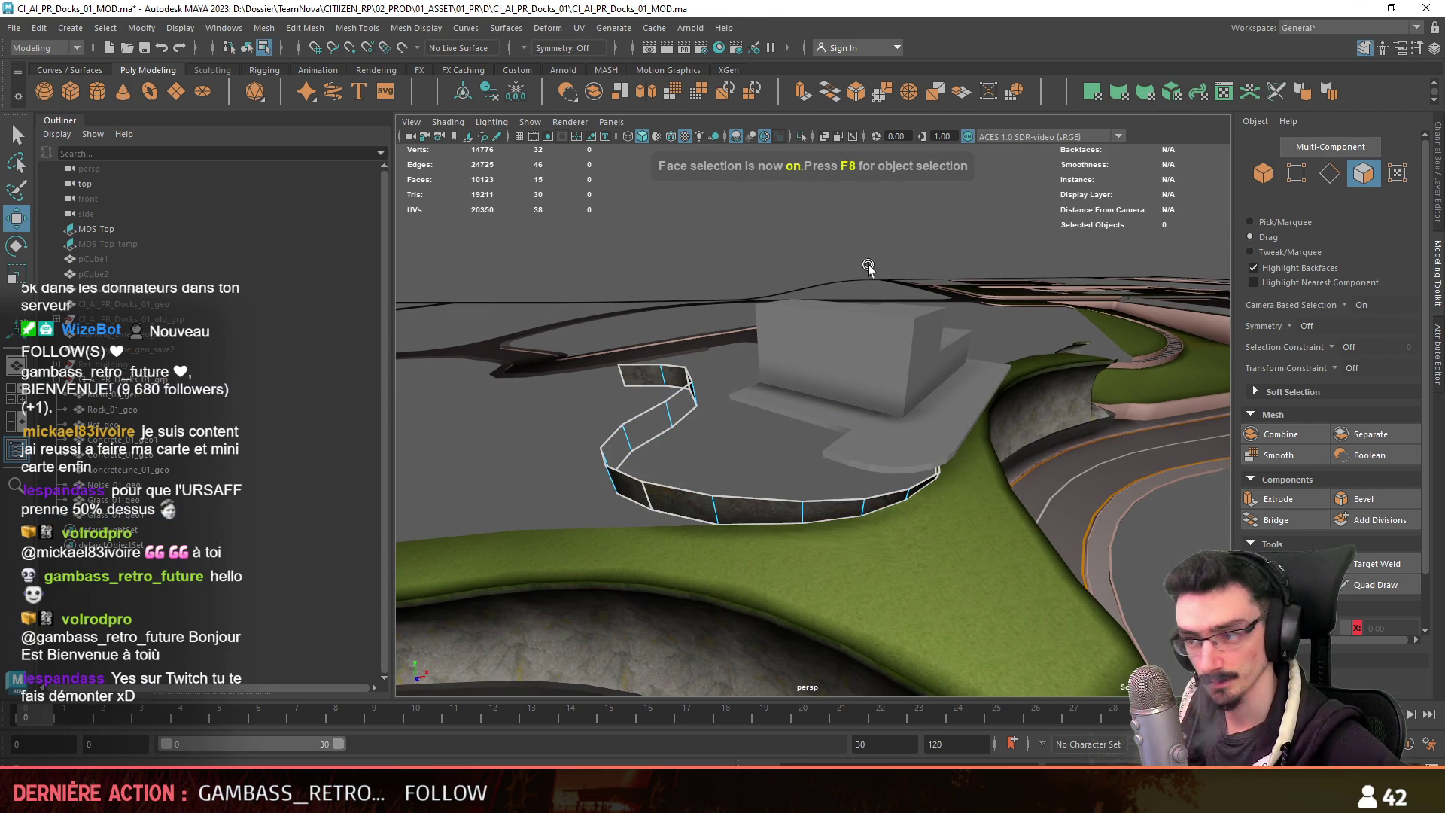
key(F10)
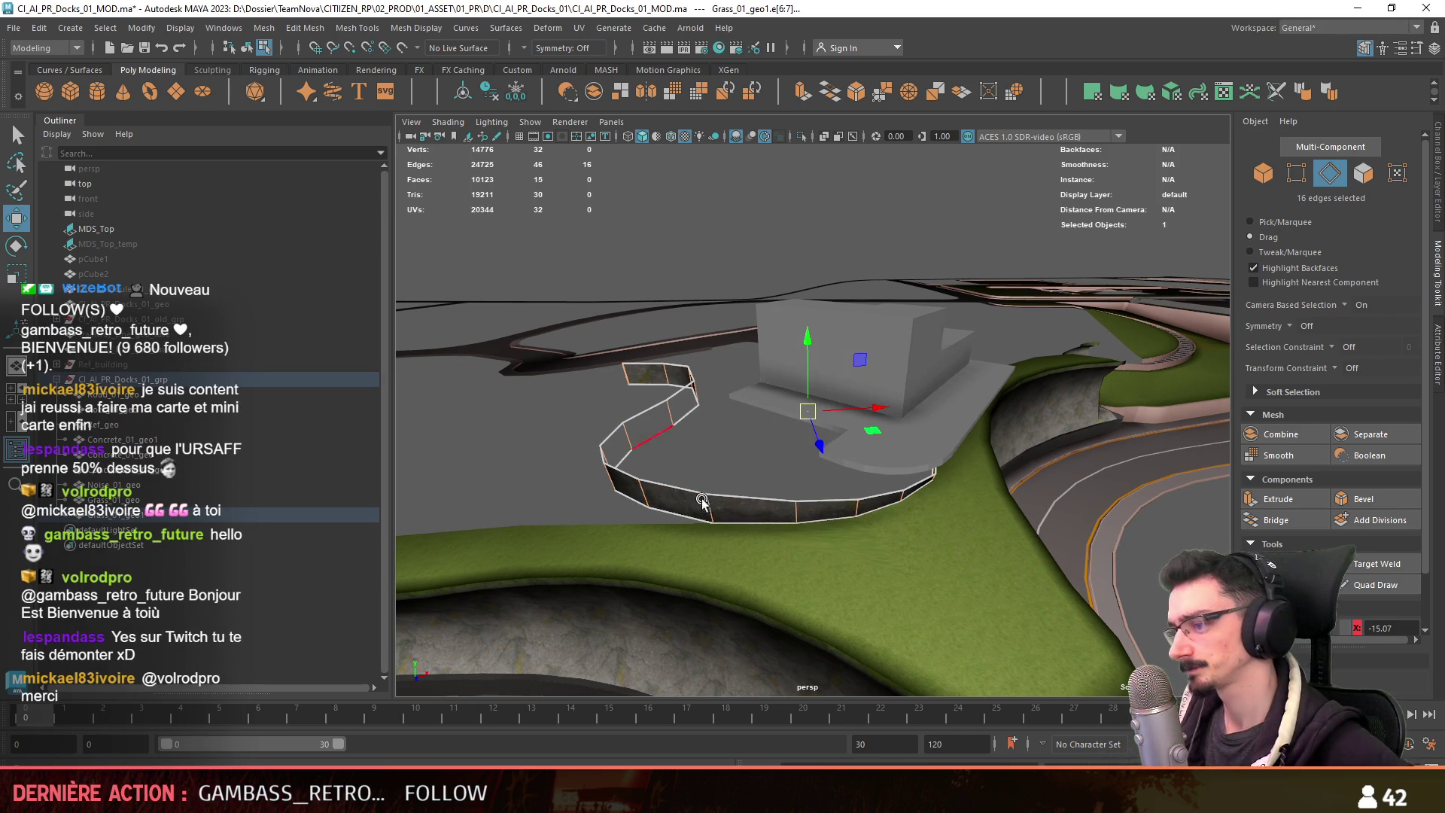
key(ctrl+F11)
key(ctrl+shift+u)
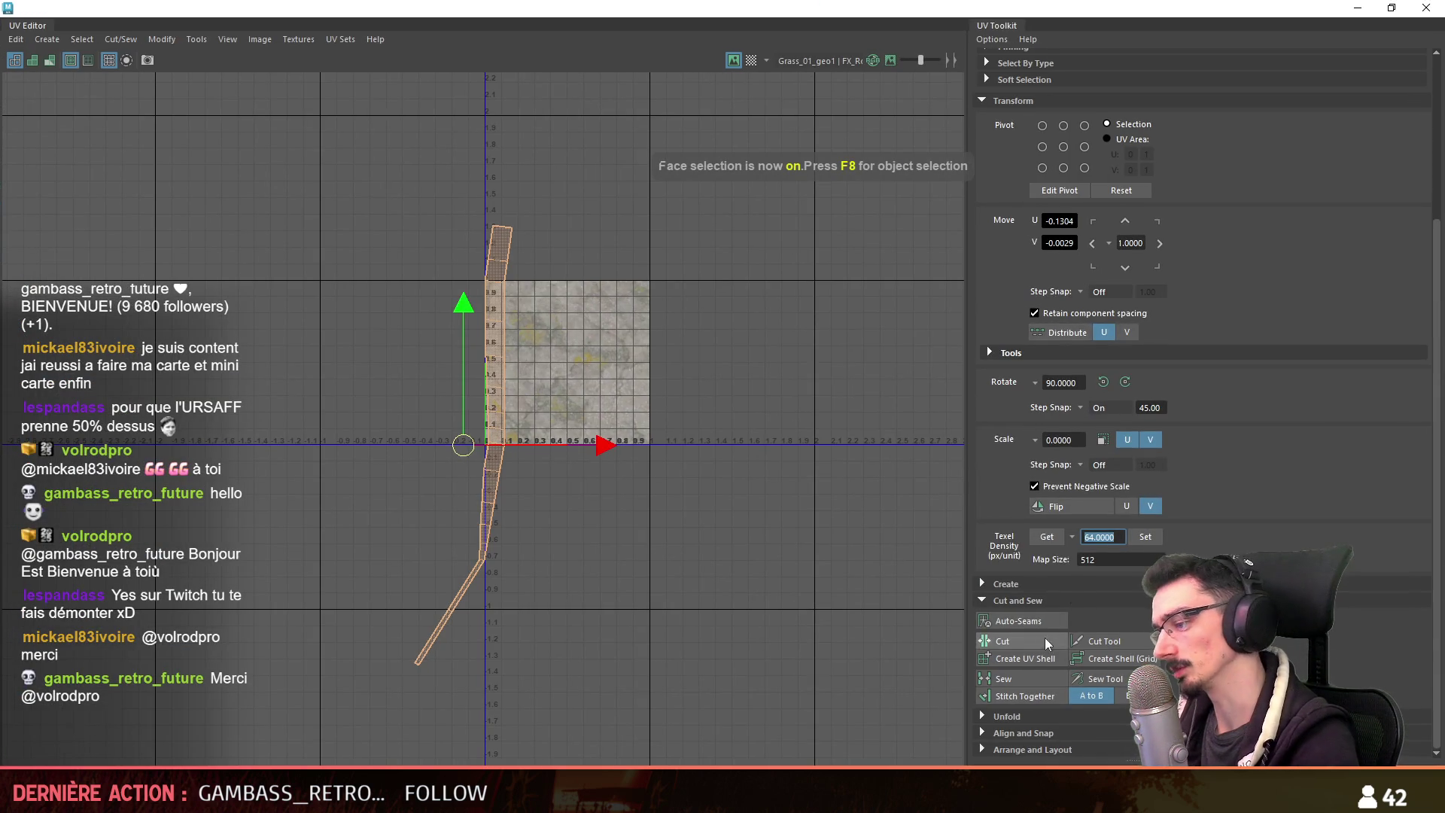
Unfold and straighten the wall's UV shell and orient it vertically.
click(1001, 716)
click(1008, 657)
click(1023, 750)
scroll(1018, 710, down, 5)
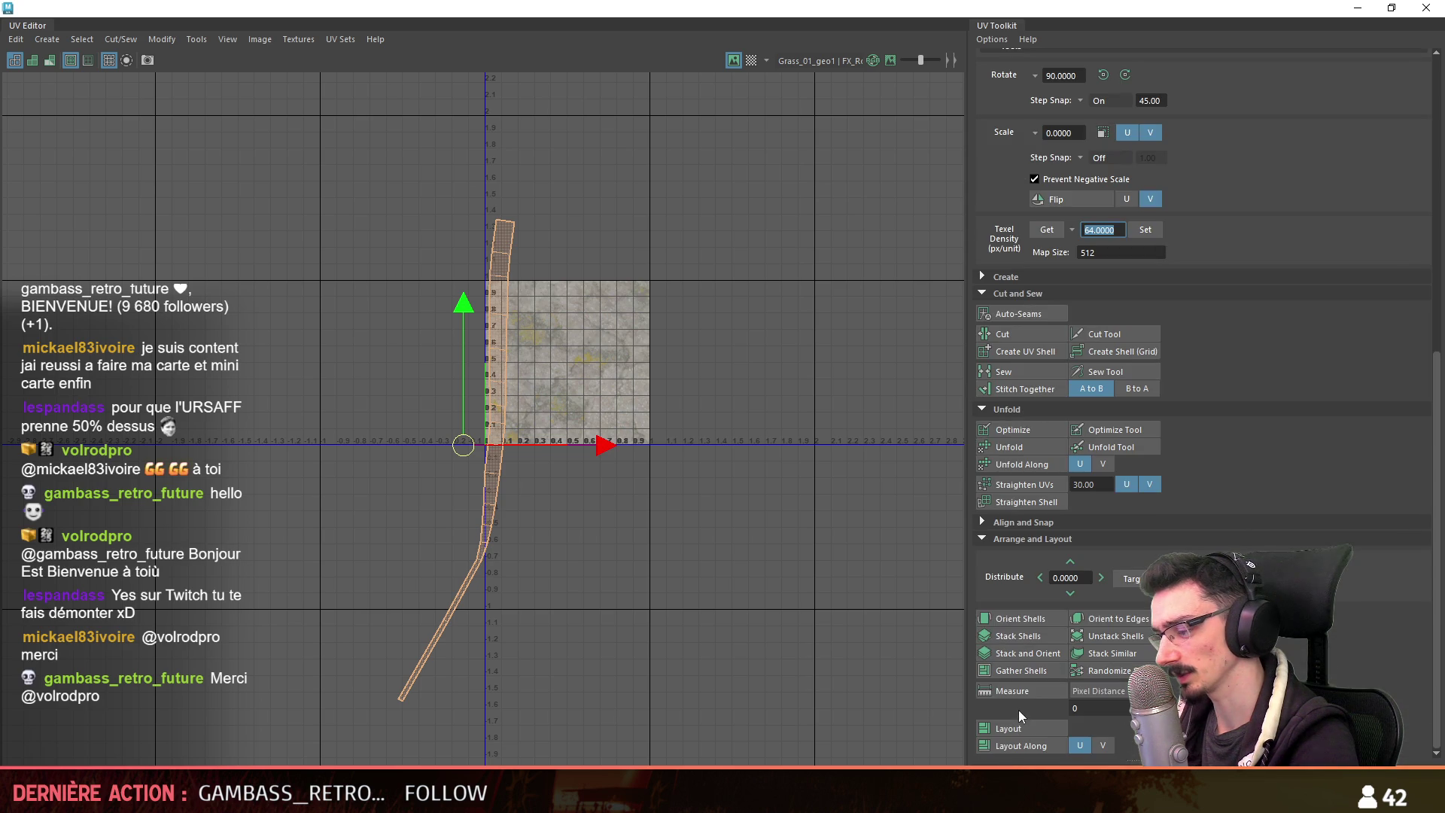
click(1041, 618)
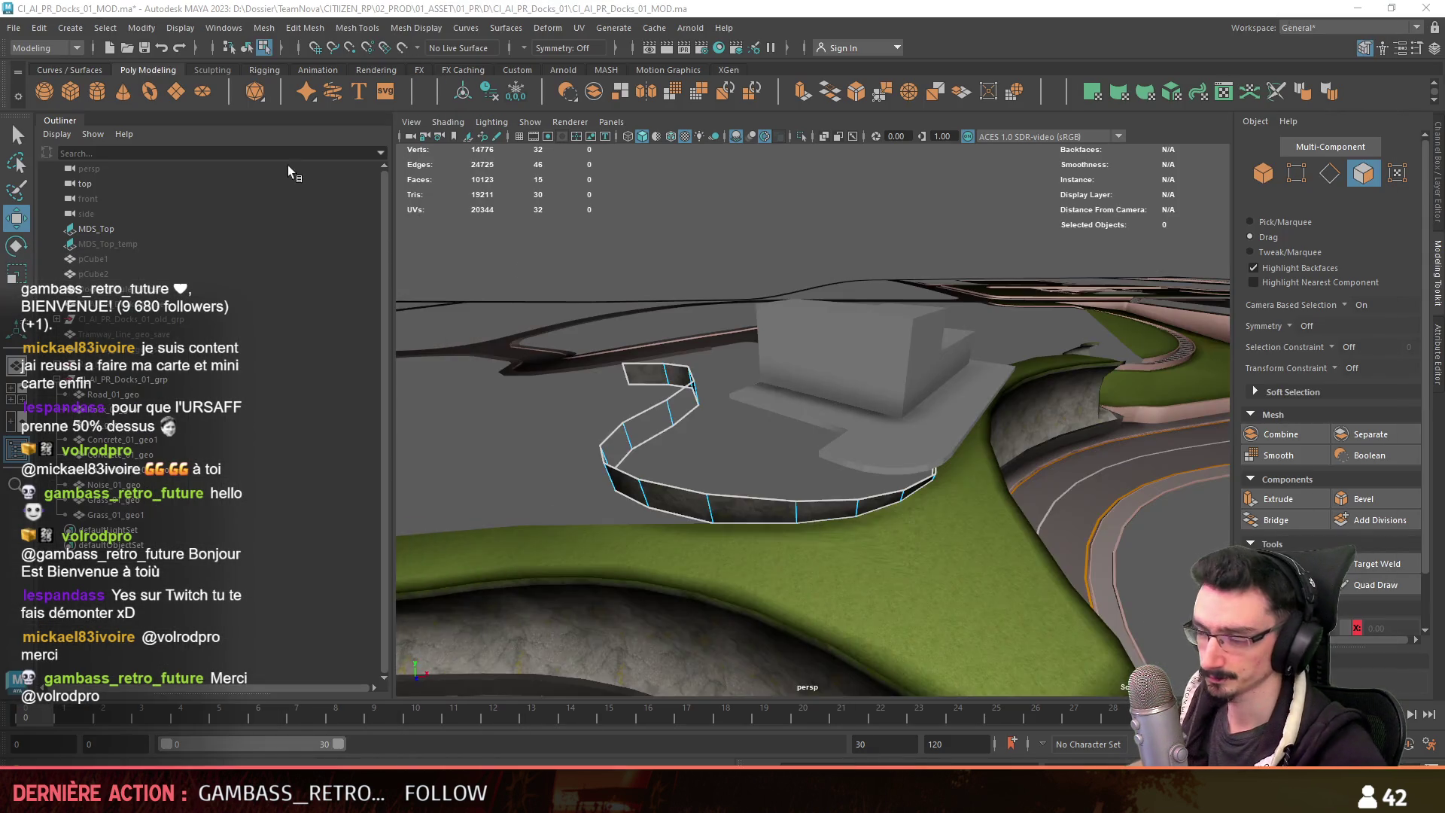
Close the UV Editor, save the scene, and switch to Unity to view the level.
key(F8)
alt+drag(602, 451, 676, 498)
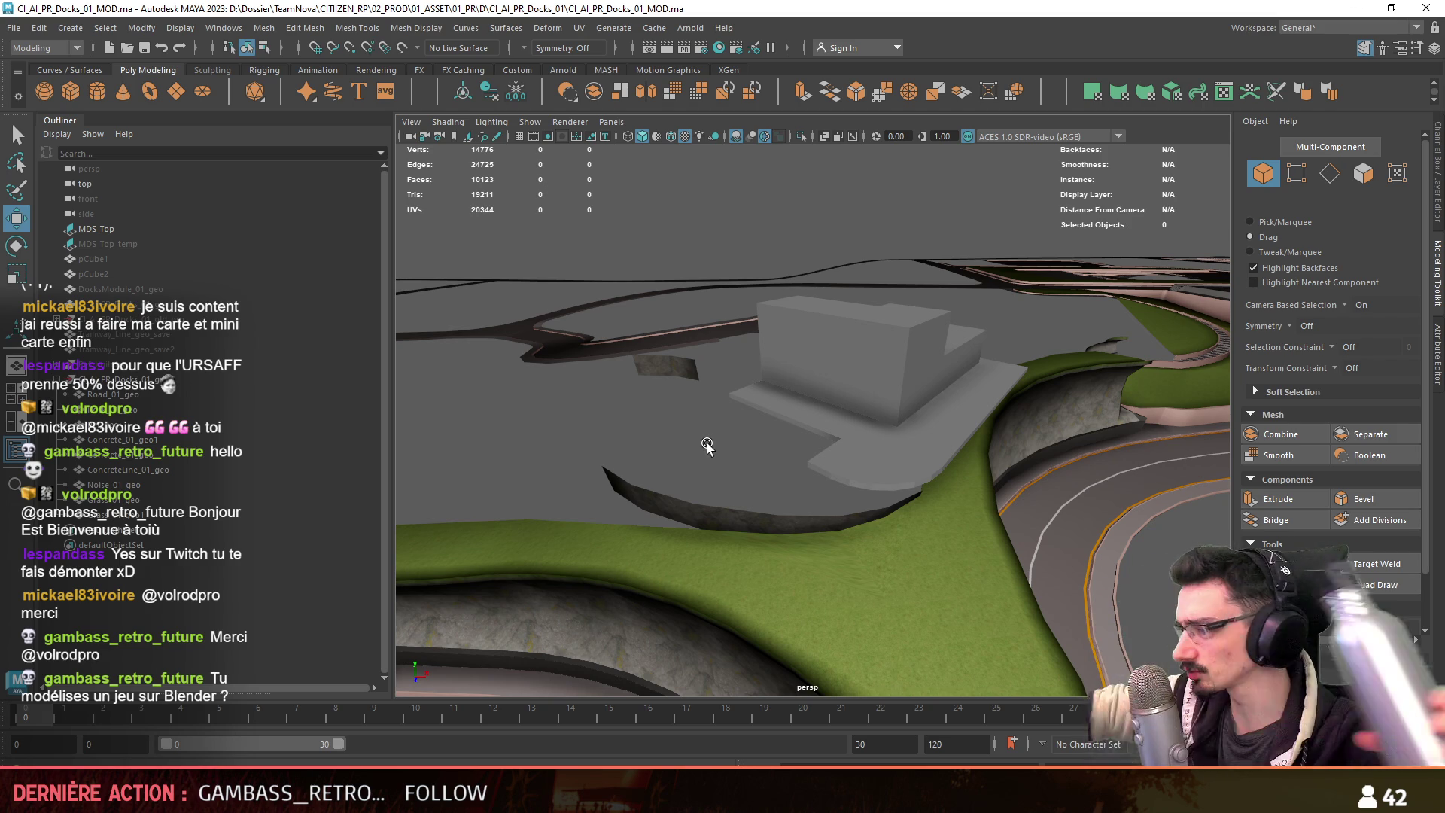
mouse_move(758, 478)
alt+mouse_down()
mouse_move(800, 454)
mouse_move(858, 480)
mouse_move(986, 452)
mouse_move(1100, 456)
mouse_move(1051, 461)
alt+mouse_up()
key(ctrl+s)
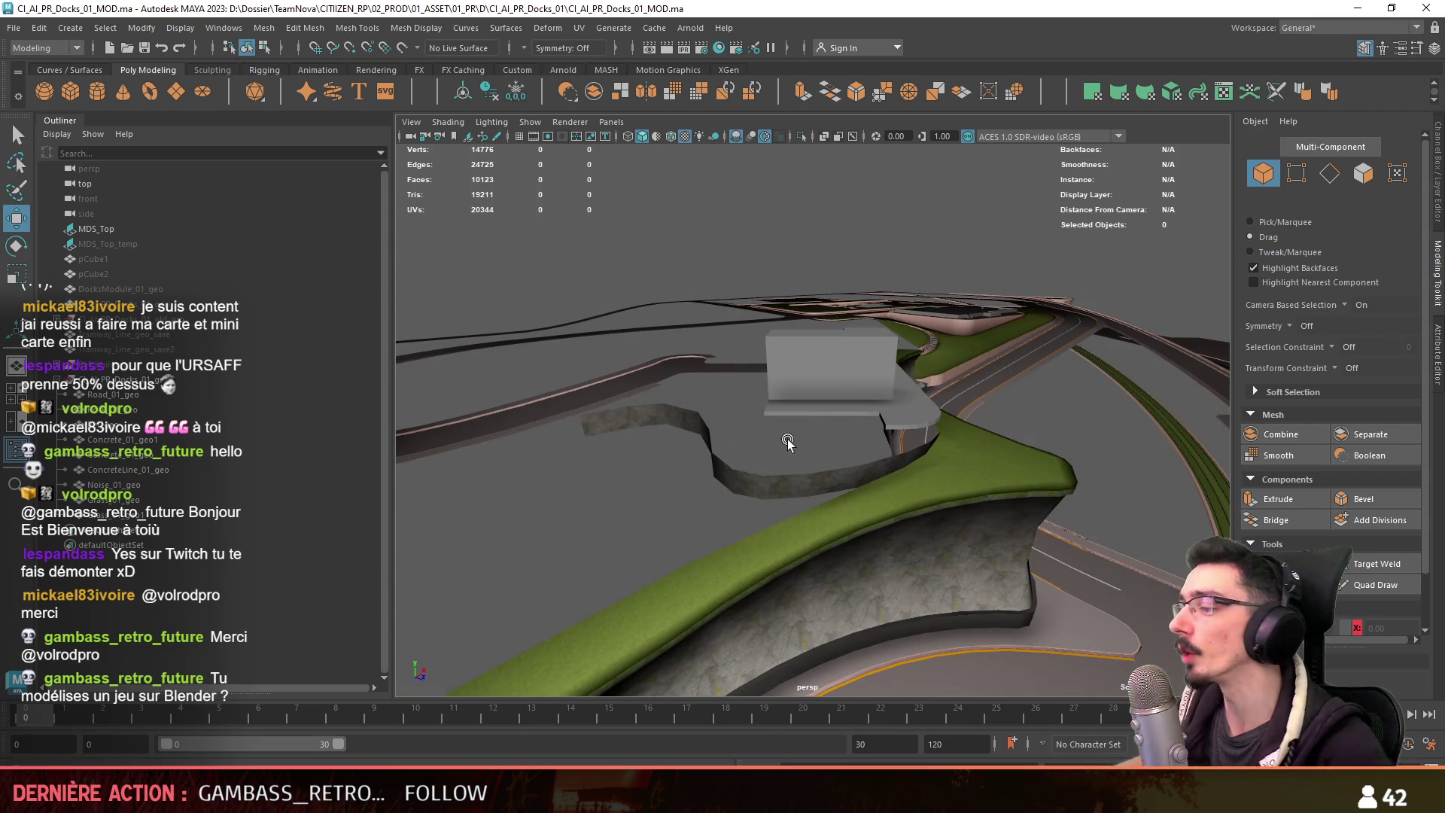
mouse_move(749, 463)
alt+mouse_down()
mouse_move(1036, 505)
mouse_move(865, 490)
mouse_move(1109, 512)
mouse_move(1018, 555)
alt+mouse_up()
key(alt+Tab)
right_drag(733, 511, 875, 608)
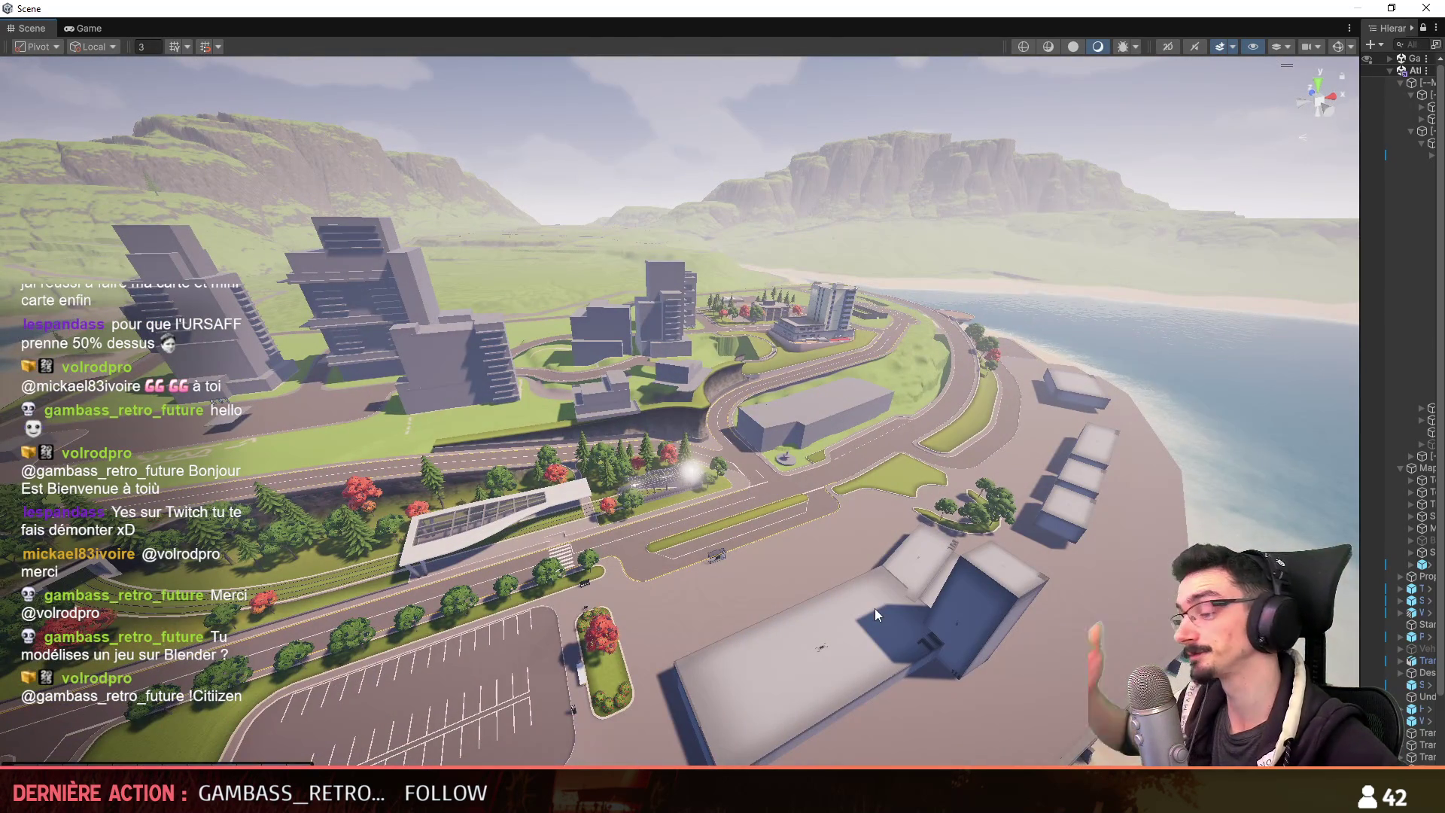
key(w)
right_drag(677, 533, 676, 489)
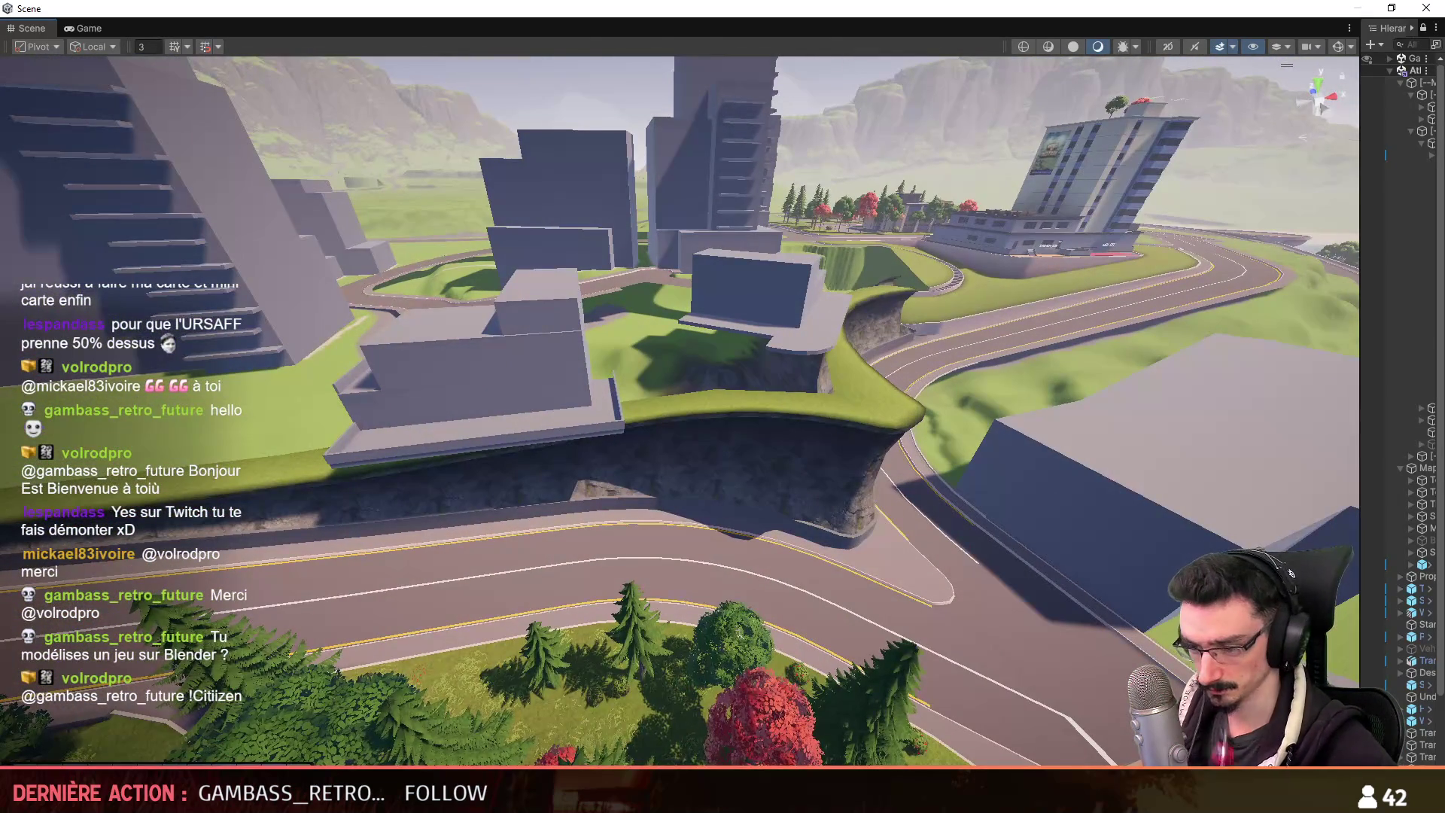
key(alt+Tab)
scroll(784, 518, up, 3)
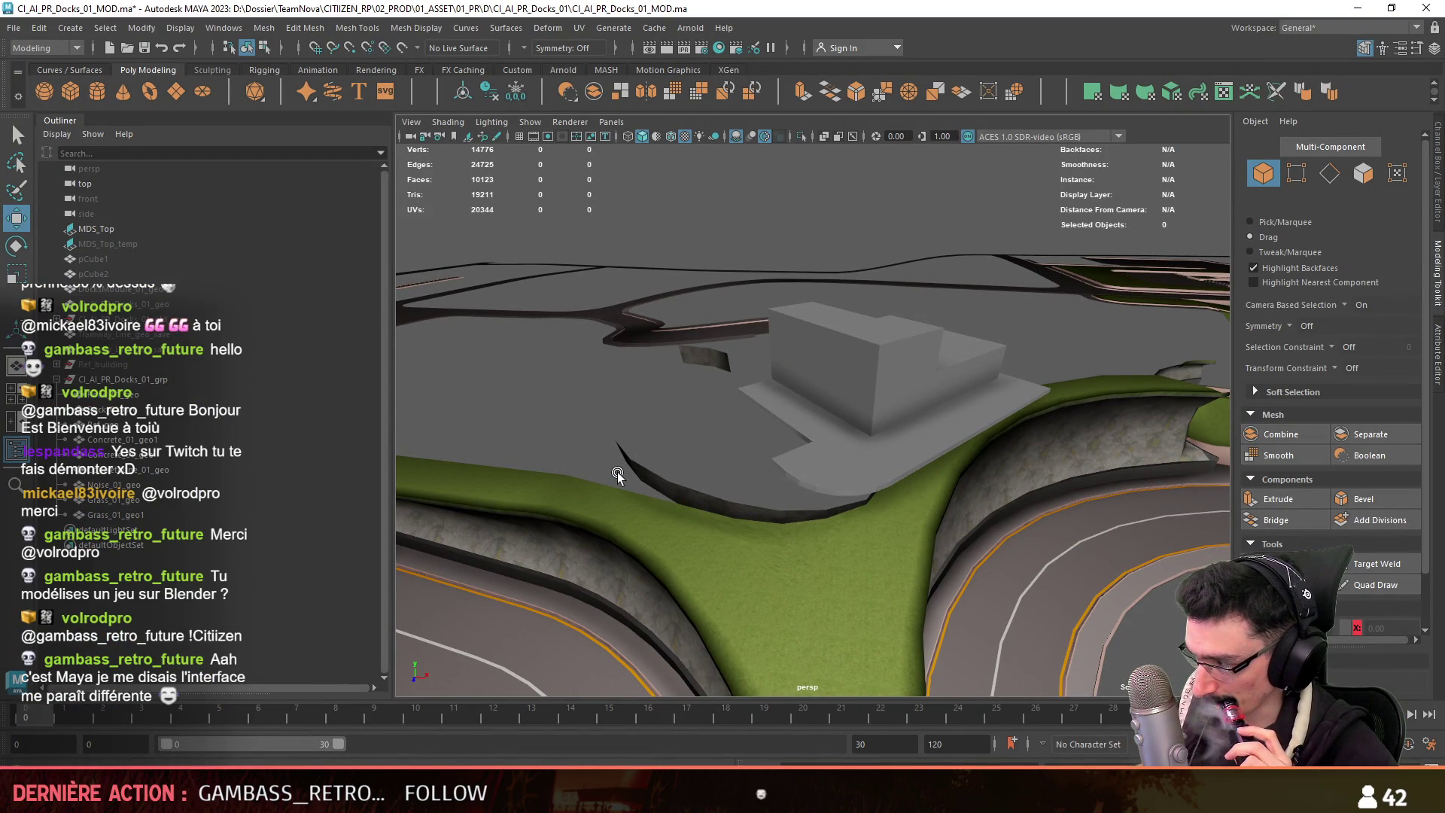
Select the curb strip's face loop to check it, then clear the selection.
mouse_move(617, 467)
alt+right_down()
mouse_move(667, 471)
mouse_move(667, 500)
mouse_move(552, 543)
alt+right_up()
mouse_move(552, 544)
alt+mouse_down()
mouse_move(940, 489)
mouse_move(770, 533)
mouse_move(644, 513)
mouse_move(888, 414)
alt+mouse_up()
click(894, 408)
key(F11)
double_click(897, 426)
key(F8)
click(1100, 273)
mouse_move(937, 402)
alt+mouse_down()
mouse_move(689, 462)
mouse_move(1026, 422)
mouse_move(662, 490)
mouse_move(996, 490)
alt+mouse_up()
Select the grass mesh and one of its border edges.
click(995, 489)
key(F10)
mouse_move(720, 545)
alt+mouse_down()
mouse_move(852, 566)
mouse_move(807, 590)
mouse_move(897, 498)
mouse_move(670, 468)
mouse_move(817, 428)
mouse_move(945, 440)
mouse_move(787, 439)
alt+mouse_up()
click(845, 553)
With wireframe shown, point-snap the strip-end vertex onto the grass edge and slide it left.
key(F9)
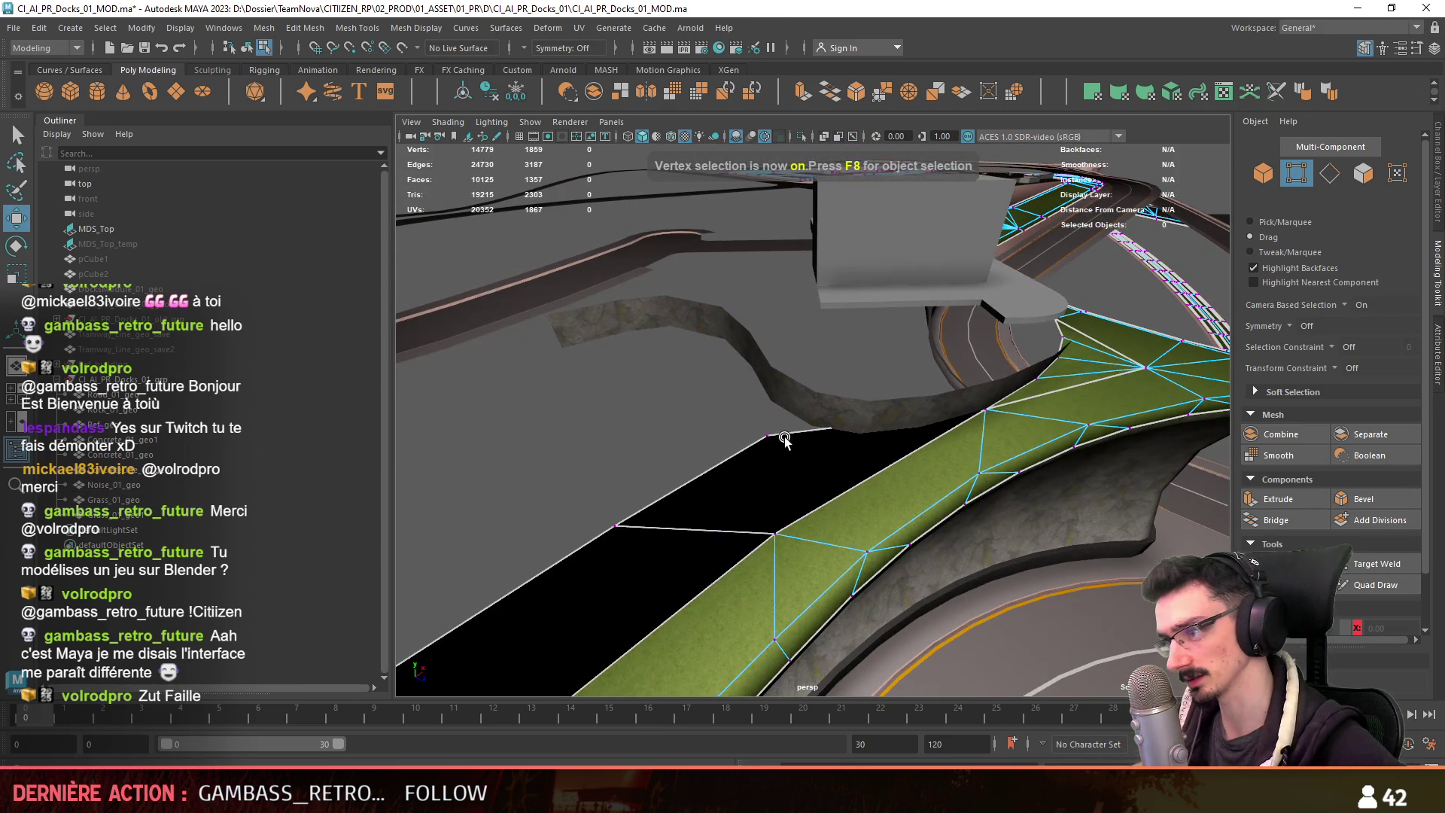
click(766, 441)
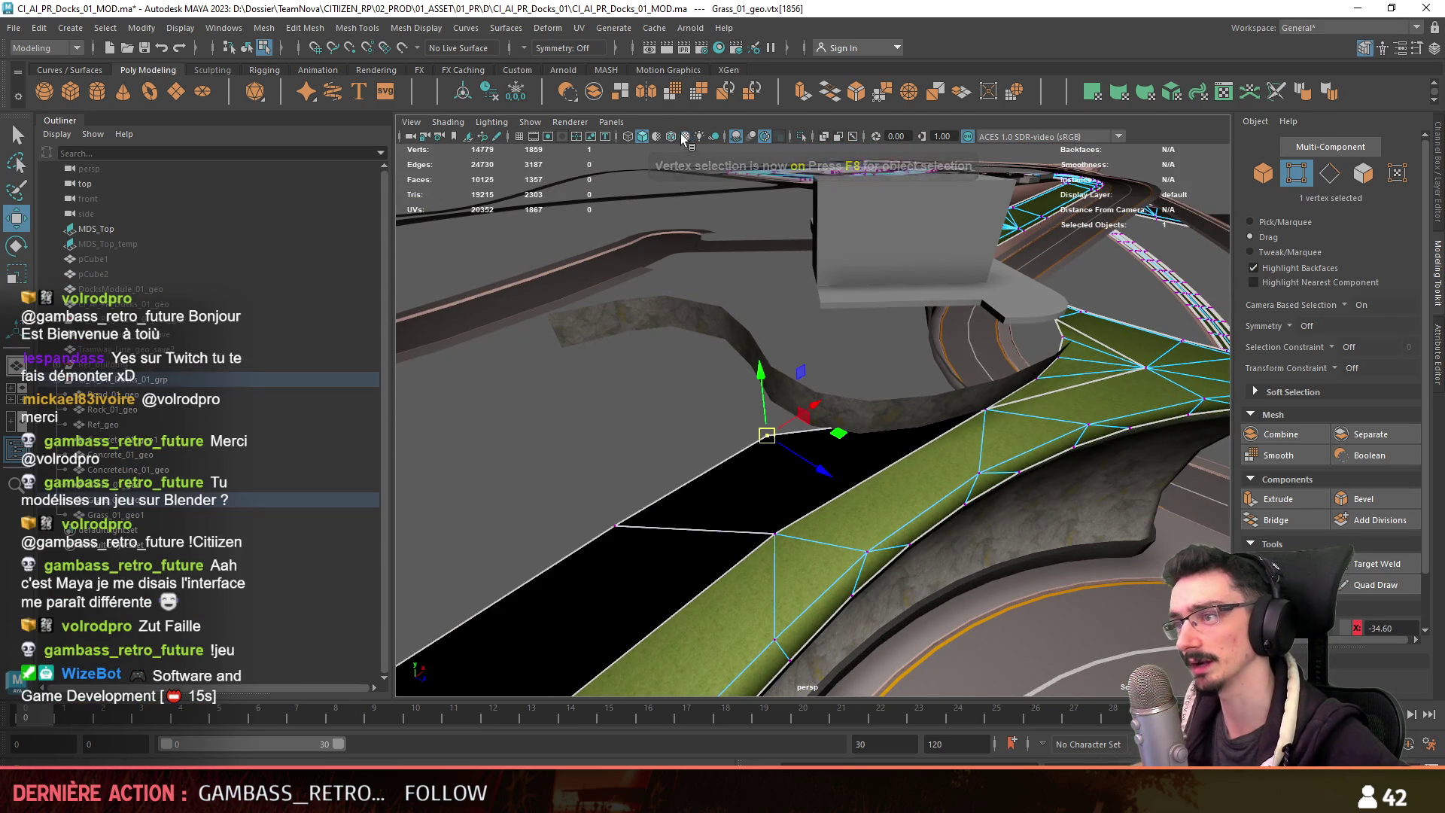
scroll(754, 441, up, 3)
click(684, 136)
key(v)
mouse_move(783, 465)
mouse_down()
mouse_move(897, 461)
mouse_move(971, 437)
mouse_move(960, 426)
mouse_move(788, 527)
mouse_move(573, 497)
mouse_up()
middle_drag(573, 497, 477, 499)
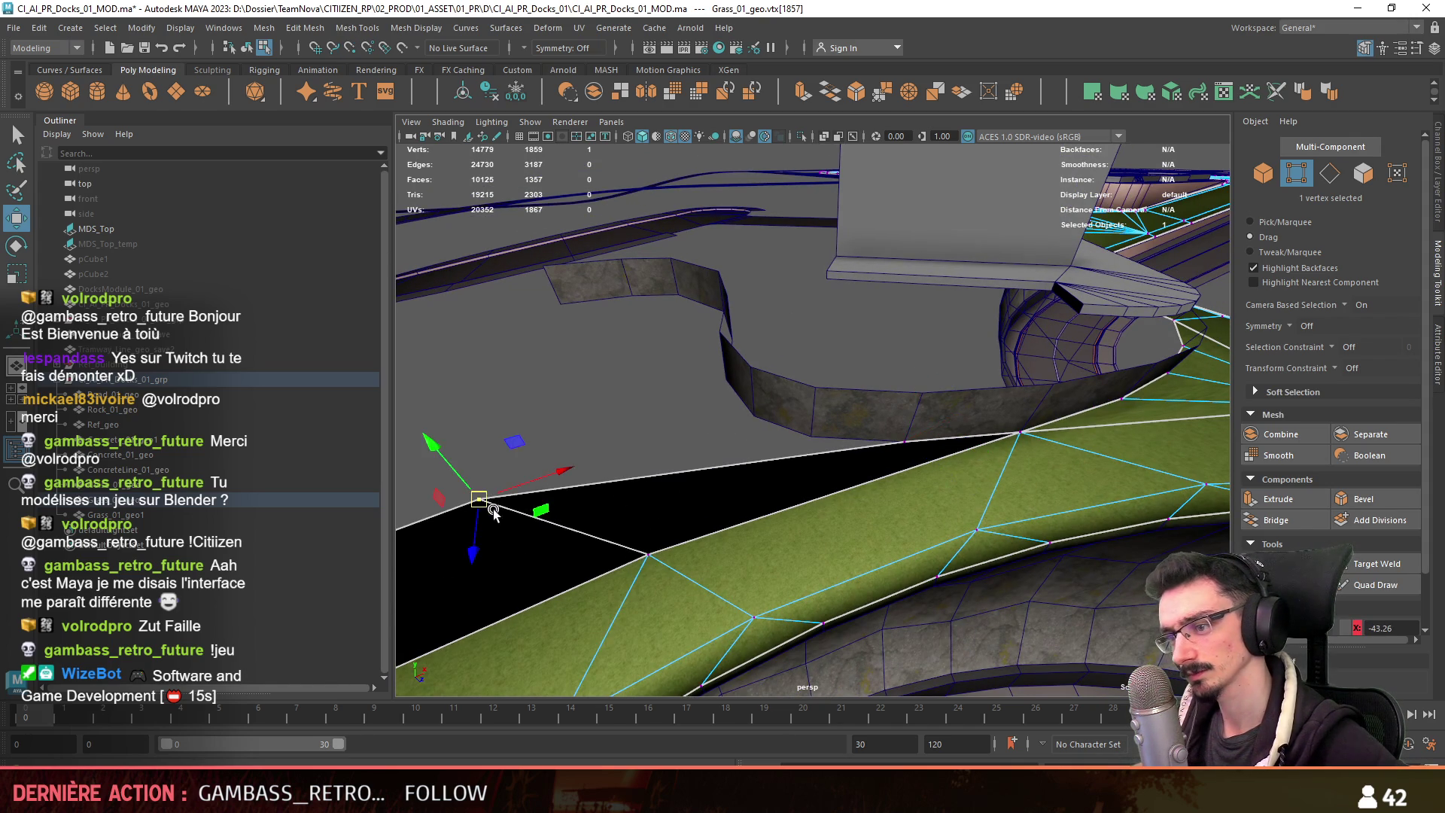
mouse_move(477, 500)
alt+mouse_down()
mouse_move(558, 509)
mouse_move(748, 463)
mouse_move(829, 472)
mouse_move(825, 442)
mouse_move(969, 462)
alt+mouse_up()
Reposition the corner vertex of the black gap.
key(F11)
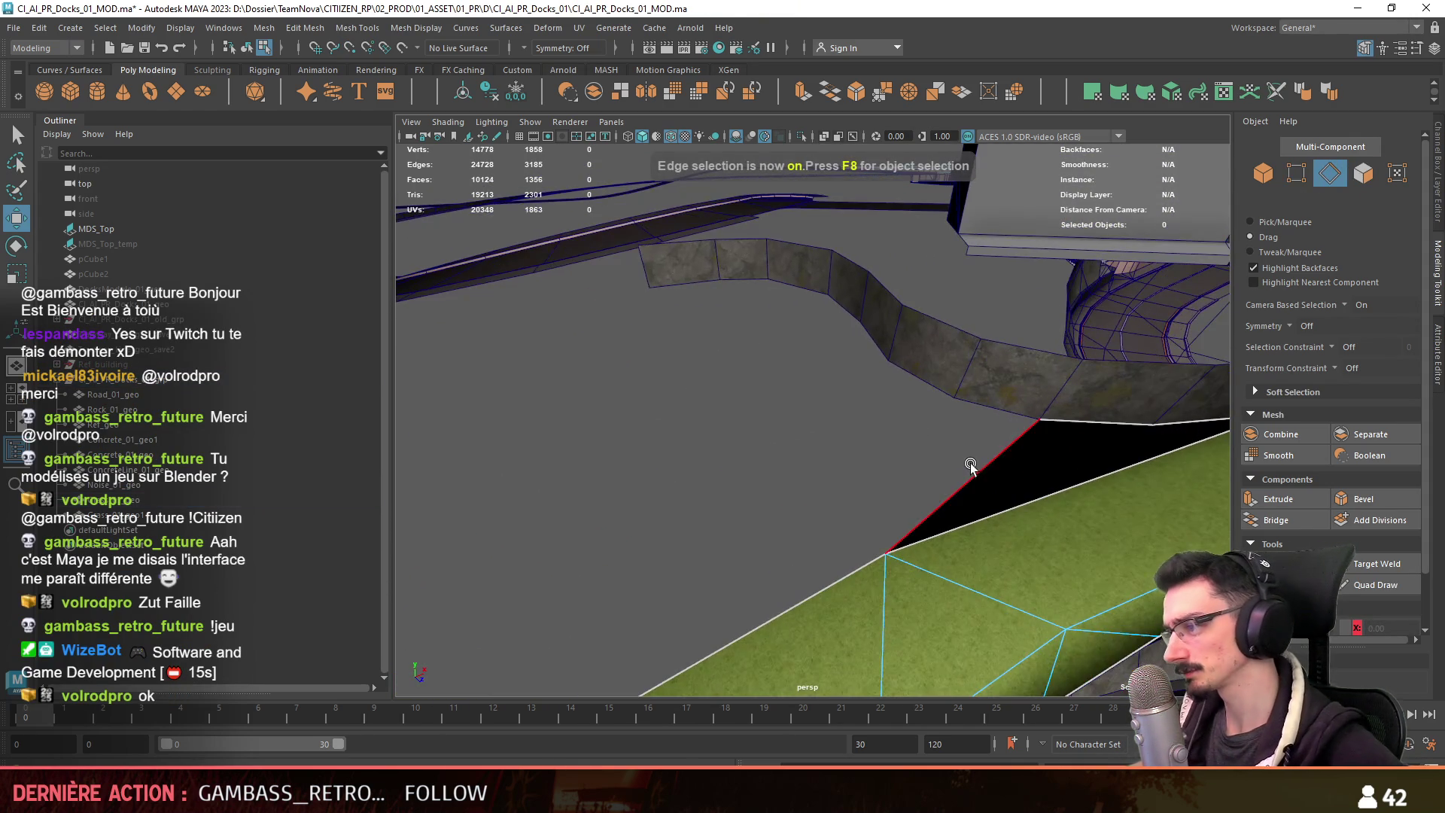
key(F9)
click(928, 417)
mouse_move(929, 418)
alt+right_down()
mouse_move(800, 526)
mouse_move(677, 519)
alt+right_up()
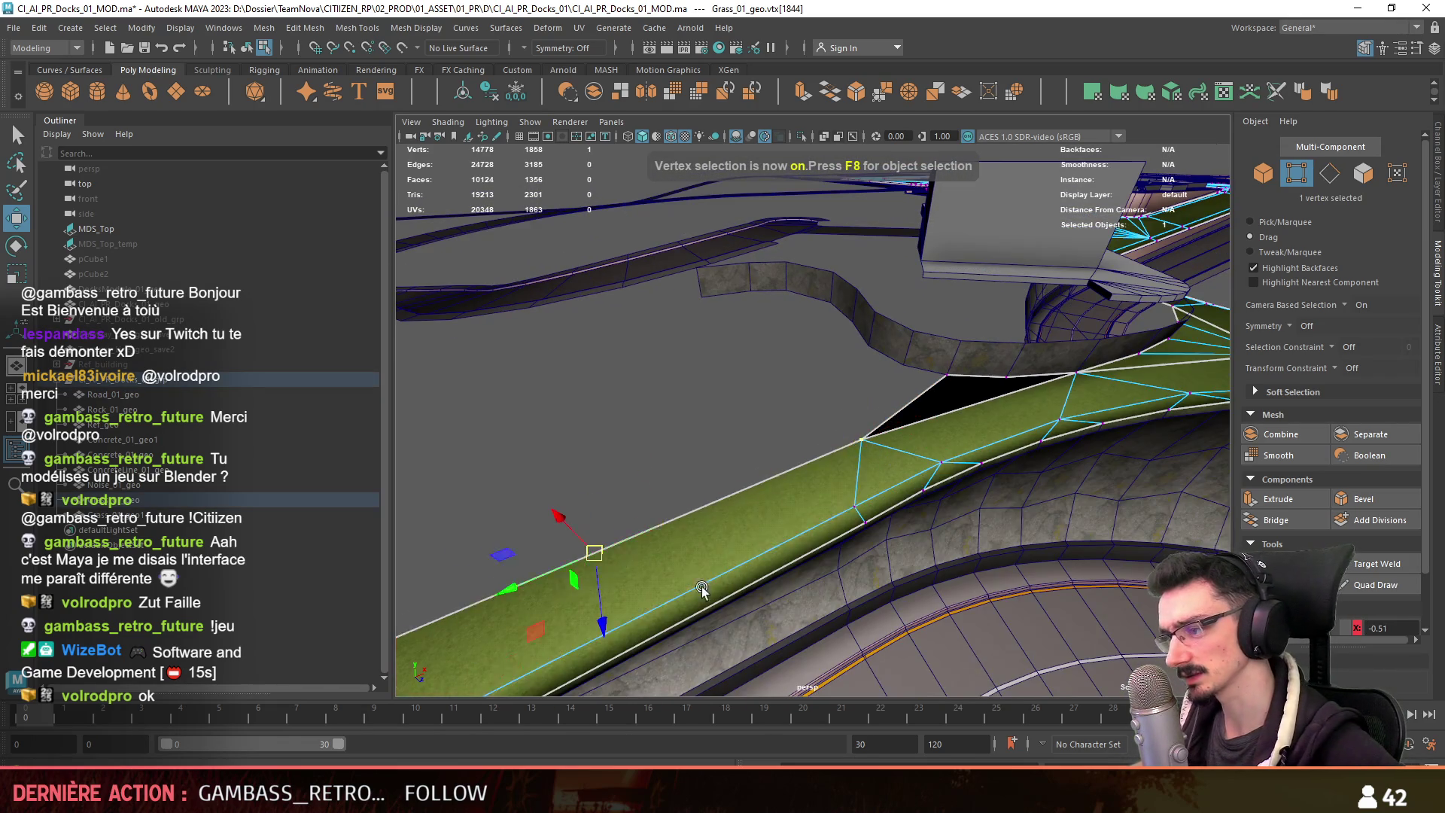
alt+drag(678, 519, 650, 513)
click(810, 442)
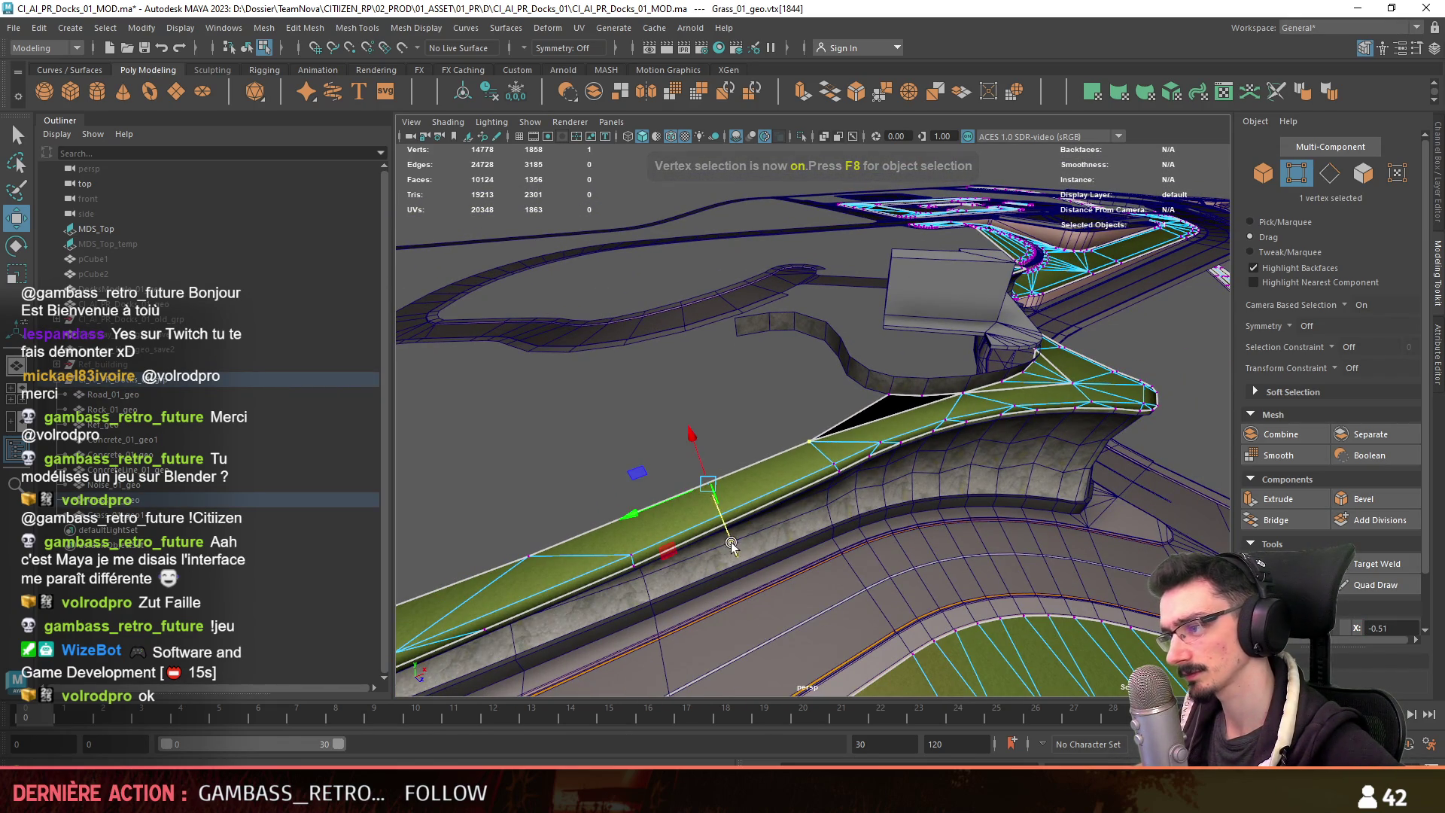
alt+drag(810, 443, 940, 399)
alt+drag(817, 443, 793, 445)
key(F8)
Extrude the grass edge bordering the gap, pull its vertices to the wall, and connect them.
mouse_move(680, 449)
alt+mouse_down()
mouse_move(742, 465)
mouse_move(732, 490)
mouse_move(768, 503)
alt+mouse_up()
key(F10)
click(906, 482)
mouse_move(906, 482)
alt+mouse_down()
mouse_move(968, 500)
mouse_move(933, 535)
alt+mouse_up()
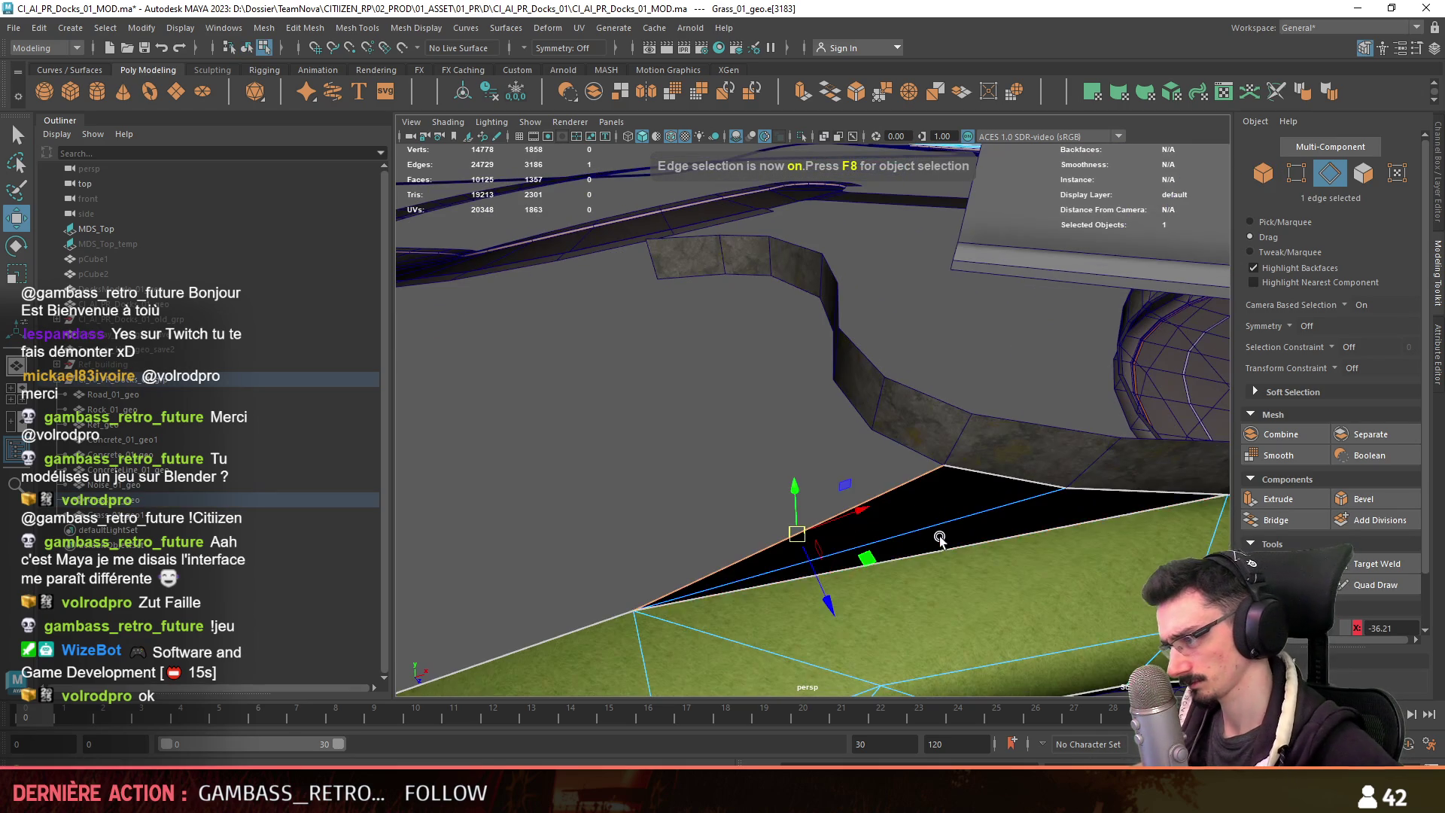
key(F9)
click(880, 461)
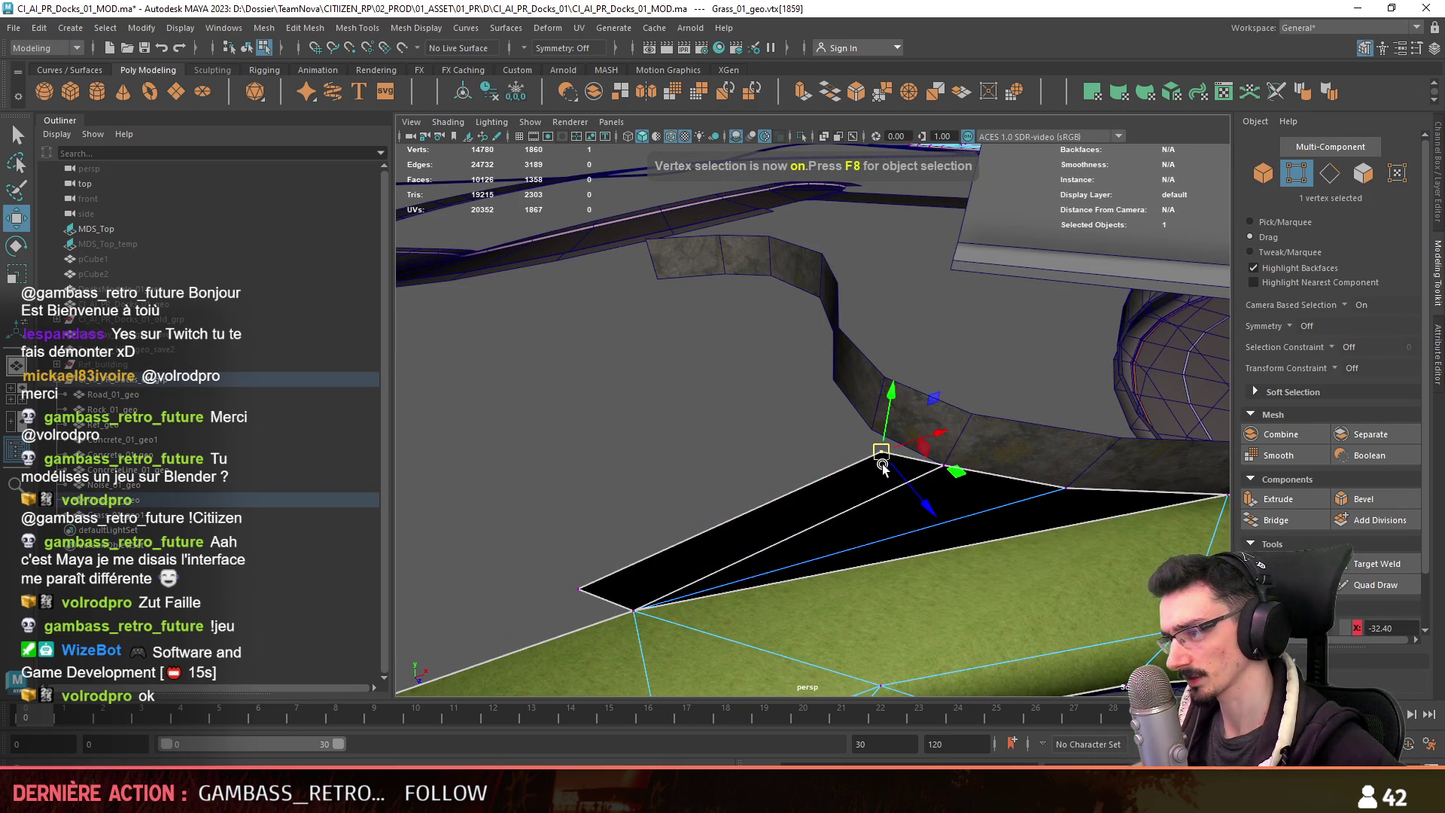
drag(882, 468, 876, 435)
drag(579, 588, 823, 419)
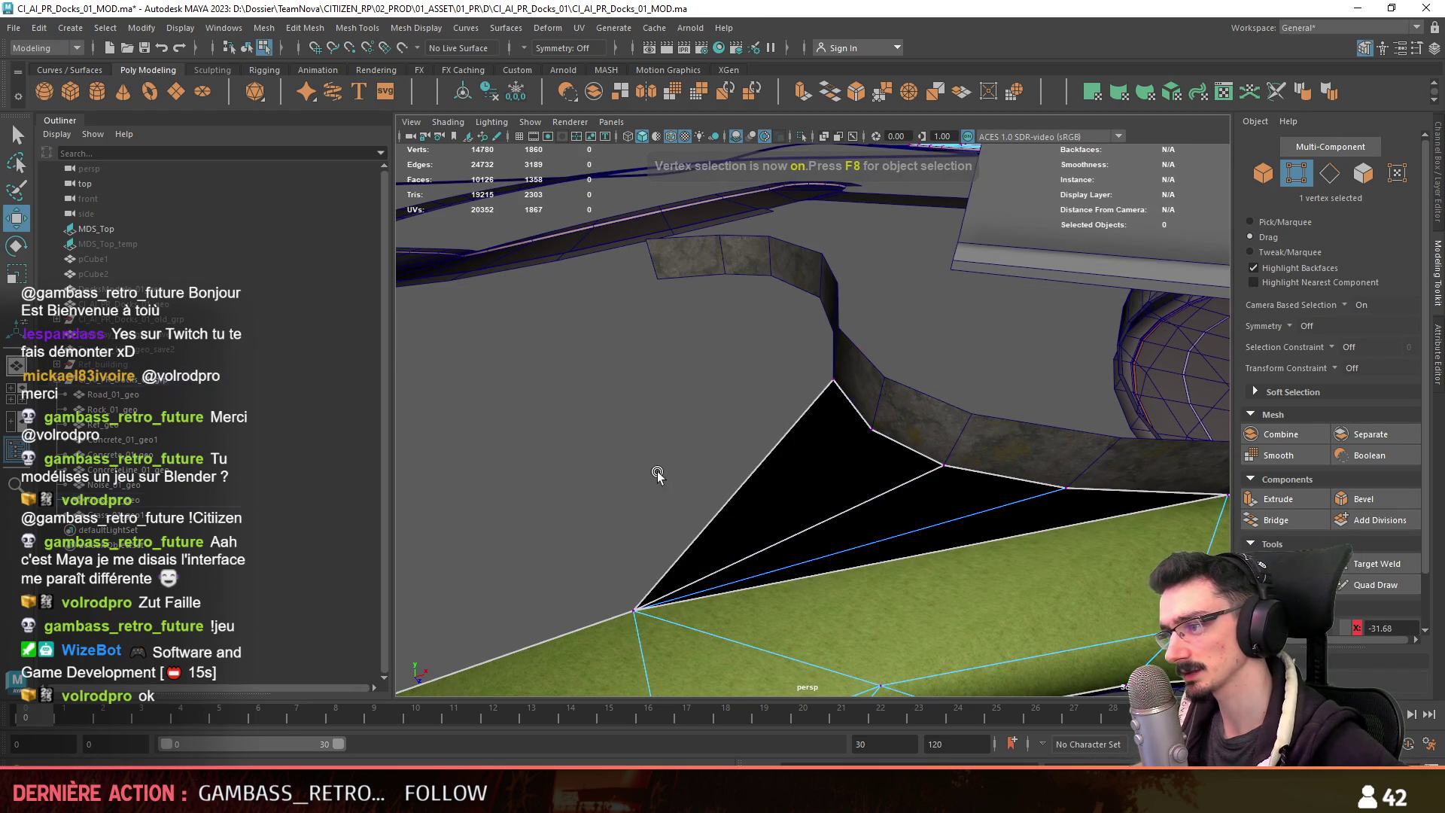
click(869, 430)
shift+click(626, 606)
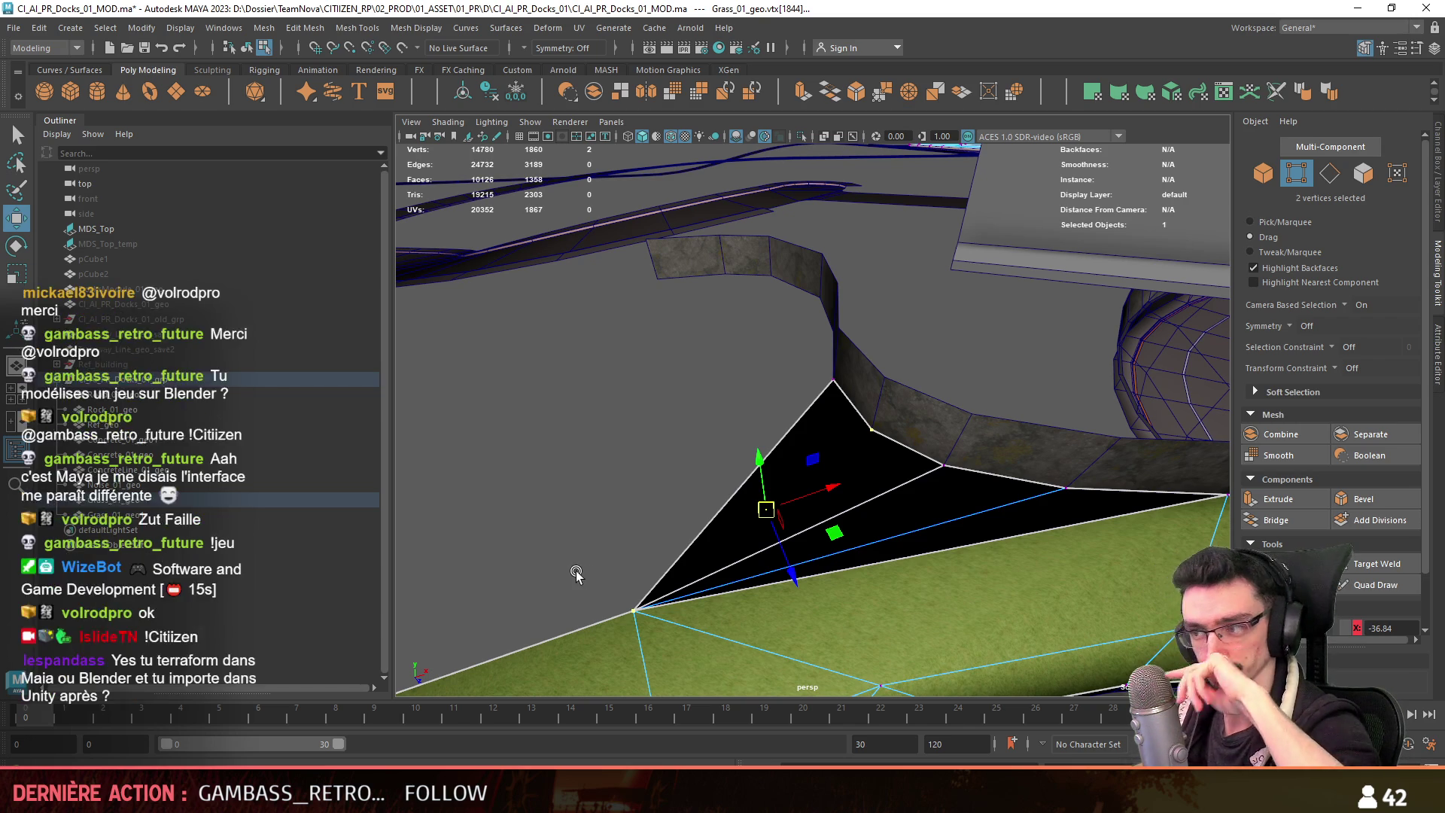
click(870, 430)
shift+click(615, 606)
key(ctrl+shift+c)
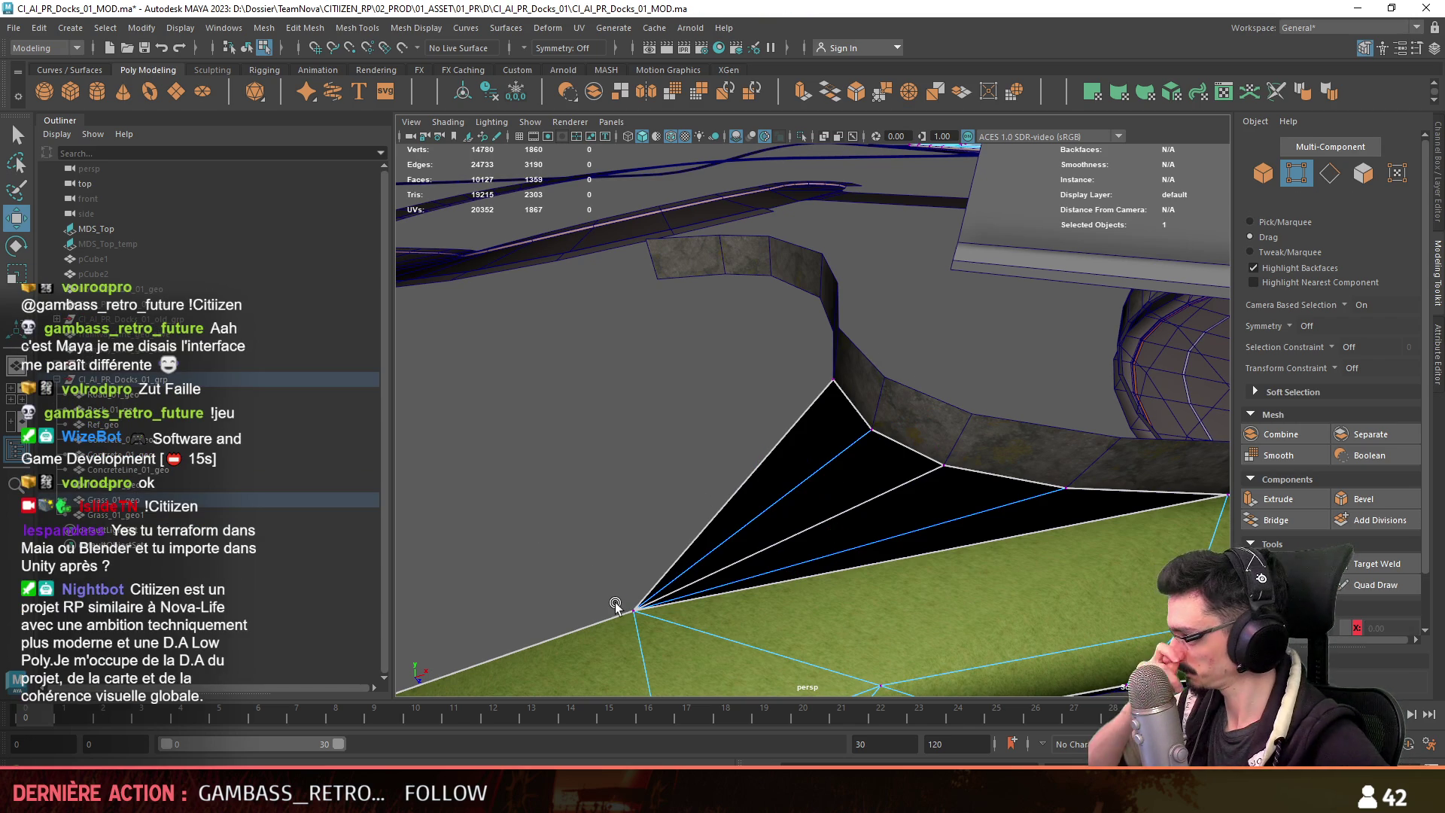
Extrude the gap's left boundary edge and snap its new corner vertex onto the wall edge.
key(F10)
click(734, 496)
mouse_move(734, 495)
alt+mouse_down()
mouse_move(760, 452)
mouse_move(666, 512)
alt+mouse_up()
key(ctrl+e)
key(F9)
click(680, 592)
middle_drag(679, 592, 611, 394)
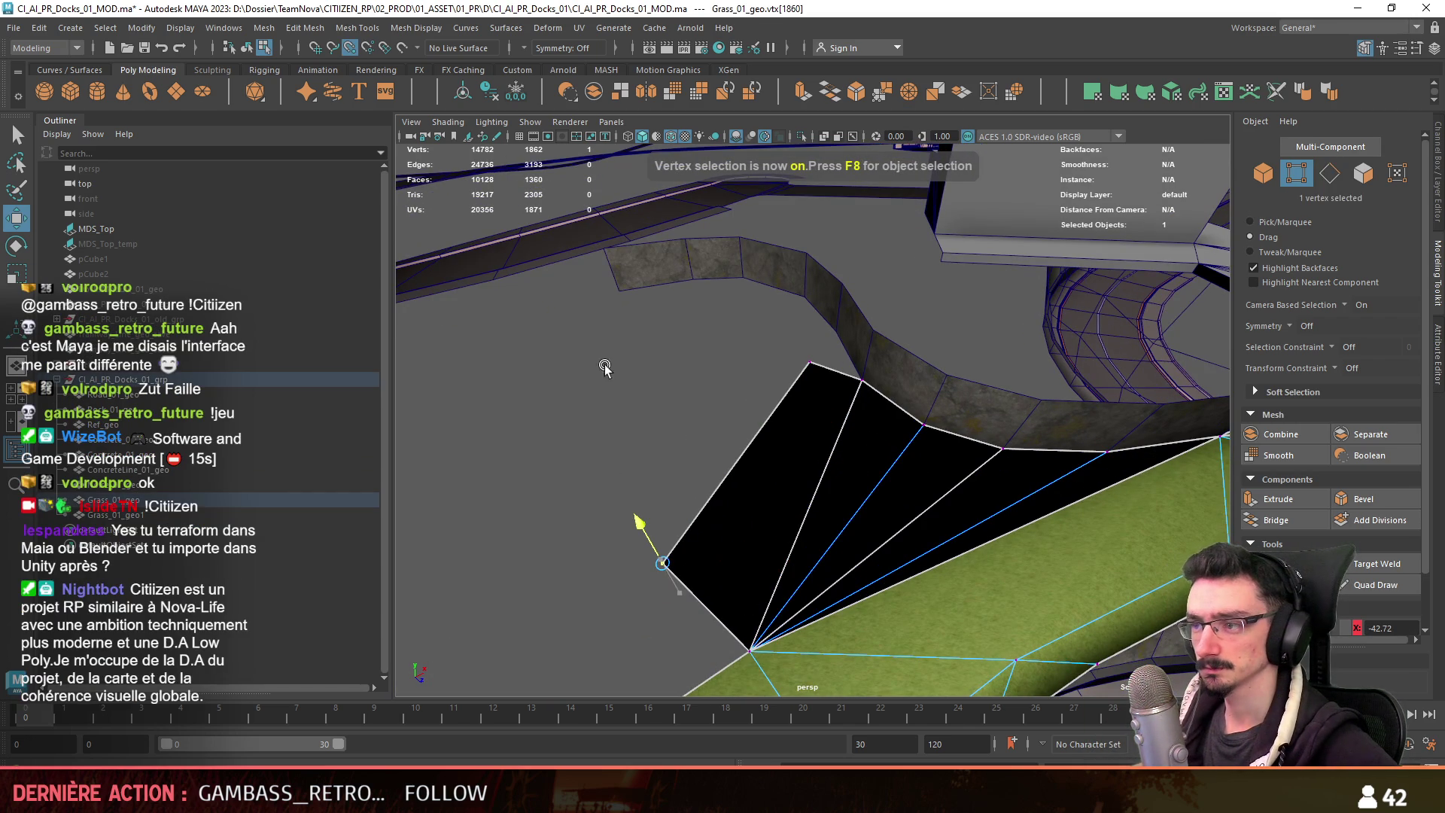
drag(667, 576, 624, 328)
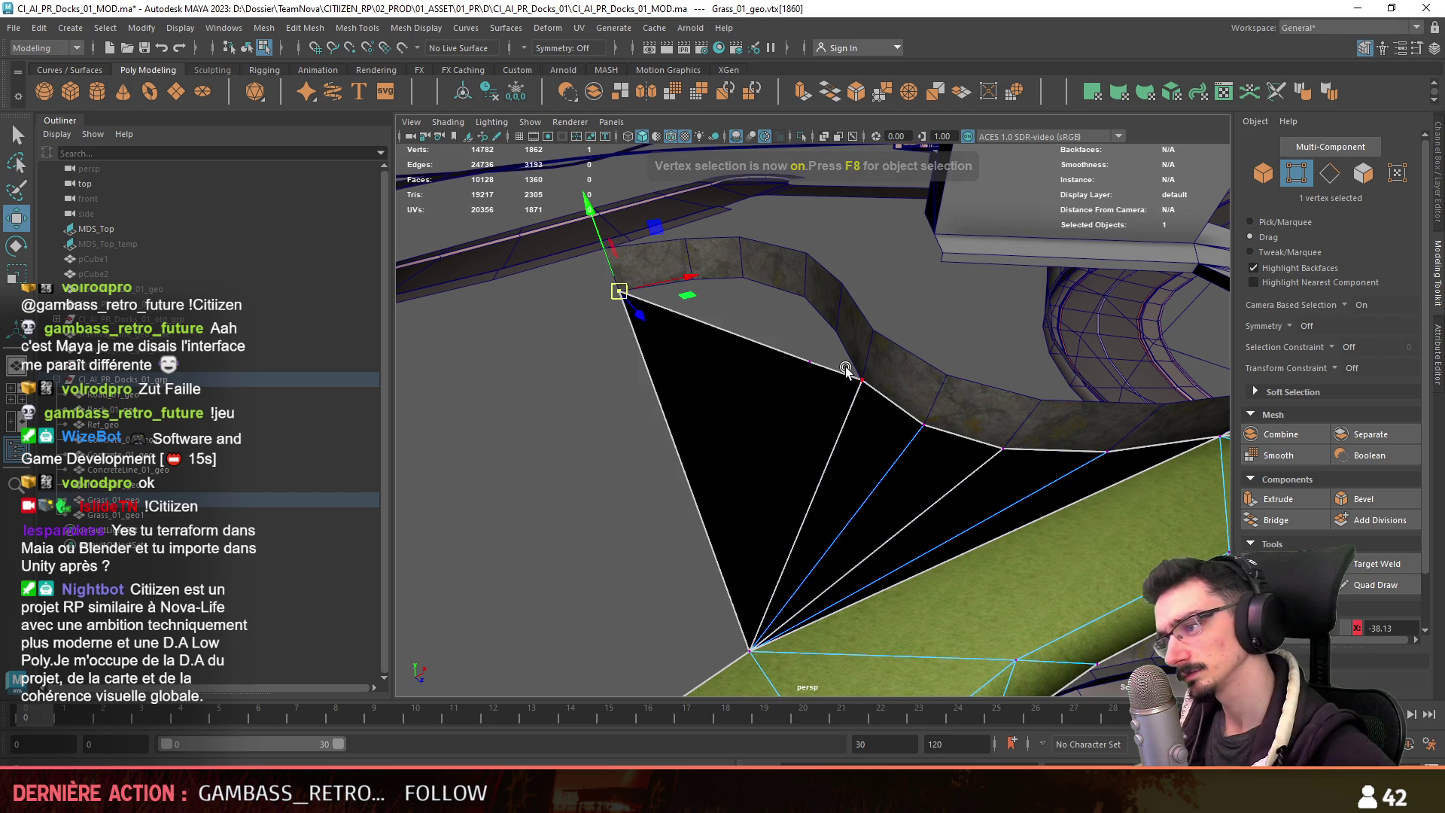
Extrude the short top-left corner edge along the wall and move its vertex onto the wall corner.
key(F10)
click(632, 295)
alt+drag(613, 419, 554, 516)
key(ctrl+e)
scroll(833, 394, up, 3)
mouse_move(833, 394)
mouse_down()
mouse_move(878, 387)
mouse_move(880, 430)
mouse_move(816, 409)
mouse_move(632, 561)
mouse_up()
key(F9)
click(740, 382)
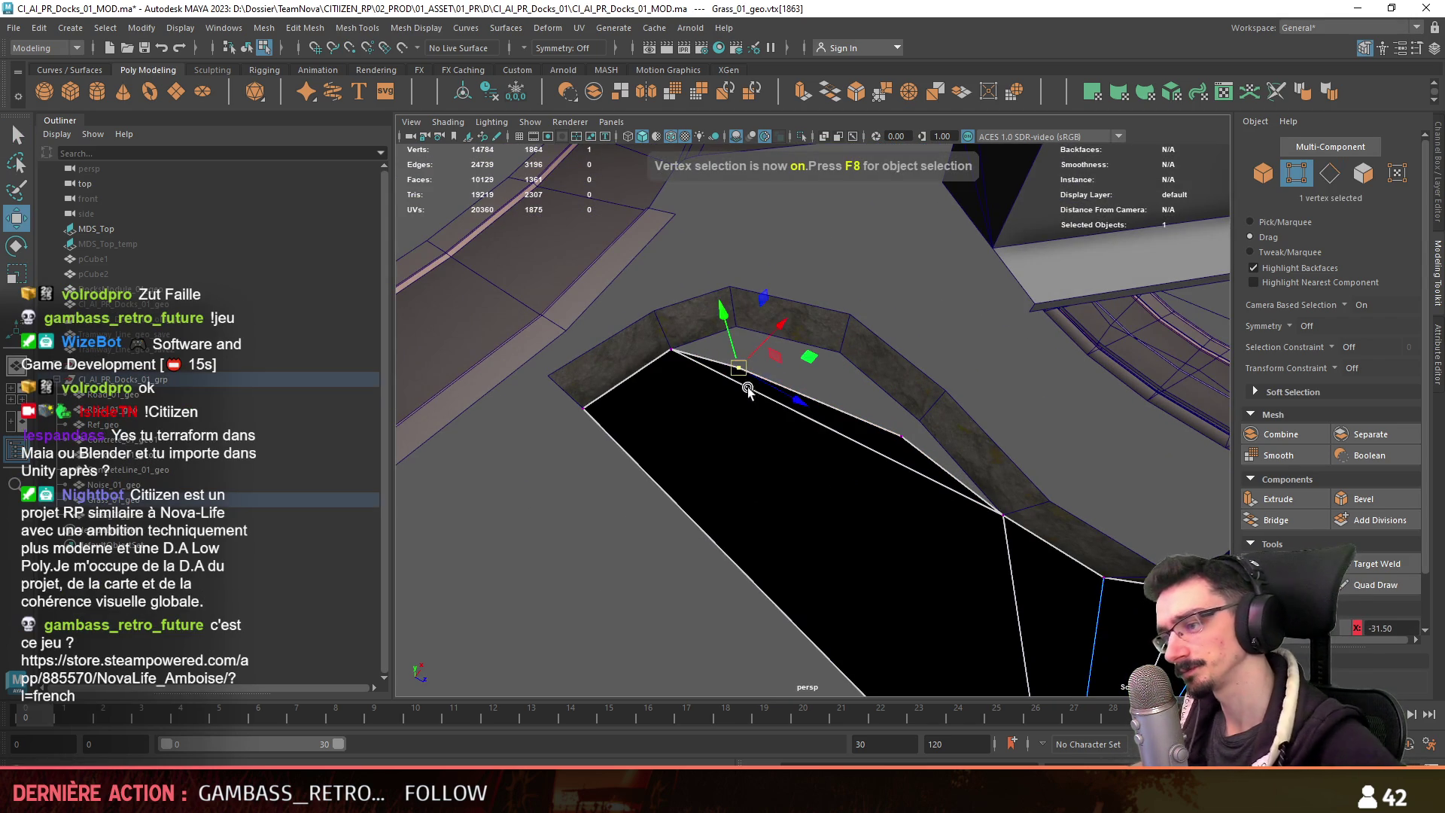
drag(740, 365, 733, 325)
Extrude the next border edge out along the wall.
mouse_move(901, 435)
mouse_down()
mouse_move(833, 394)
mouse_move(806, 354)
mouse_up()
key(F10)
click(806, 354)
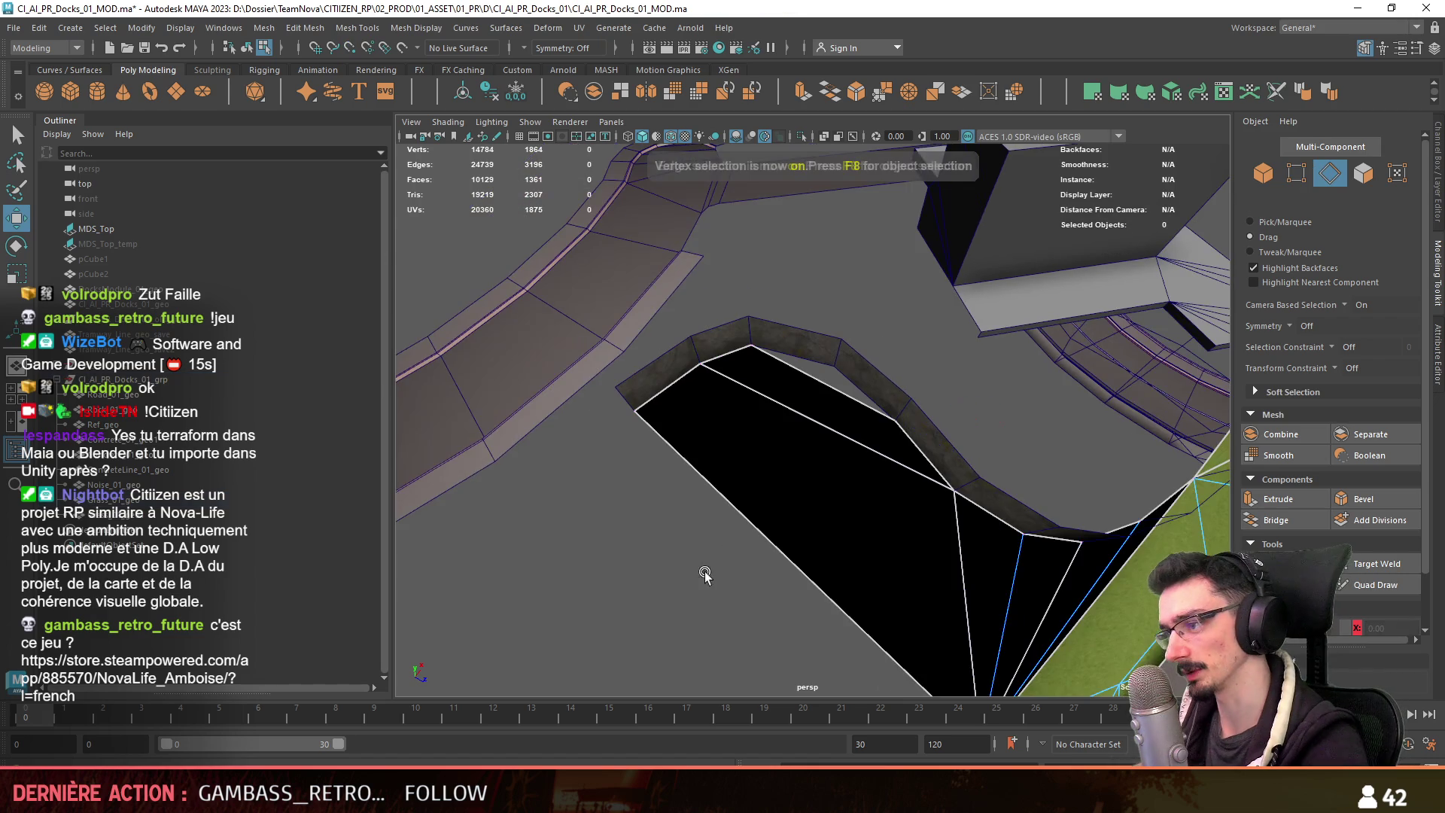
key(ctrl+e)
mouse_move(871, 484)
mouse_down()
mouse_move(822, 355)
mouse_move(752, 532)
mouse_move(987, 566)
mouse_up()
key(F9)
Clear the selection and reselect the whole grass object to view the filled gap.
click(1009, 569)
key(F8)
click(804, 442)
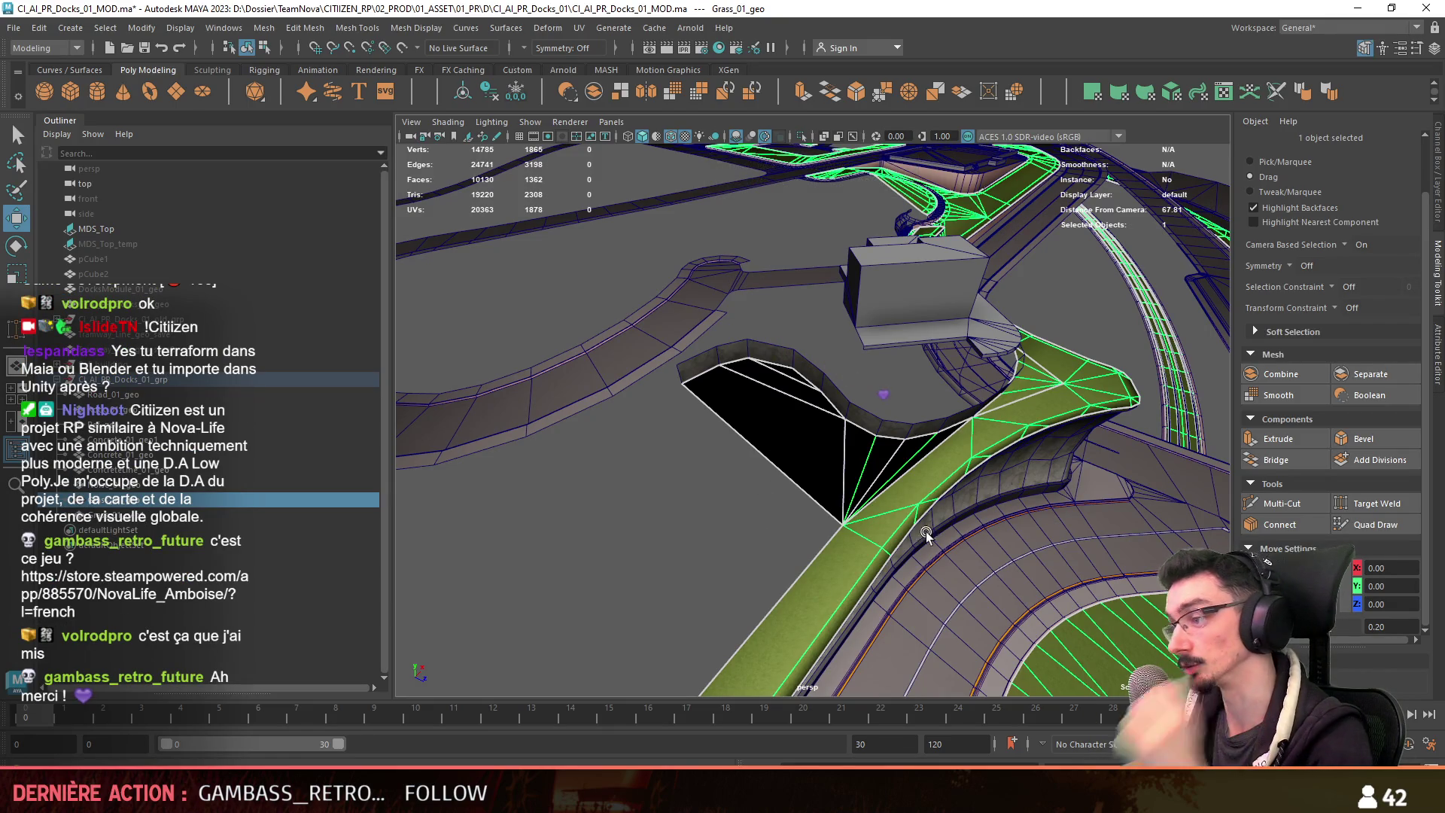
alt+drag(857, 580, 879, 572)
key(F9)
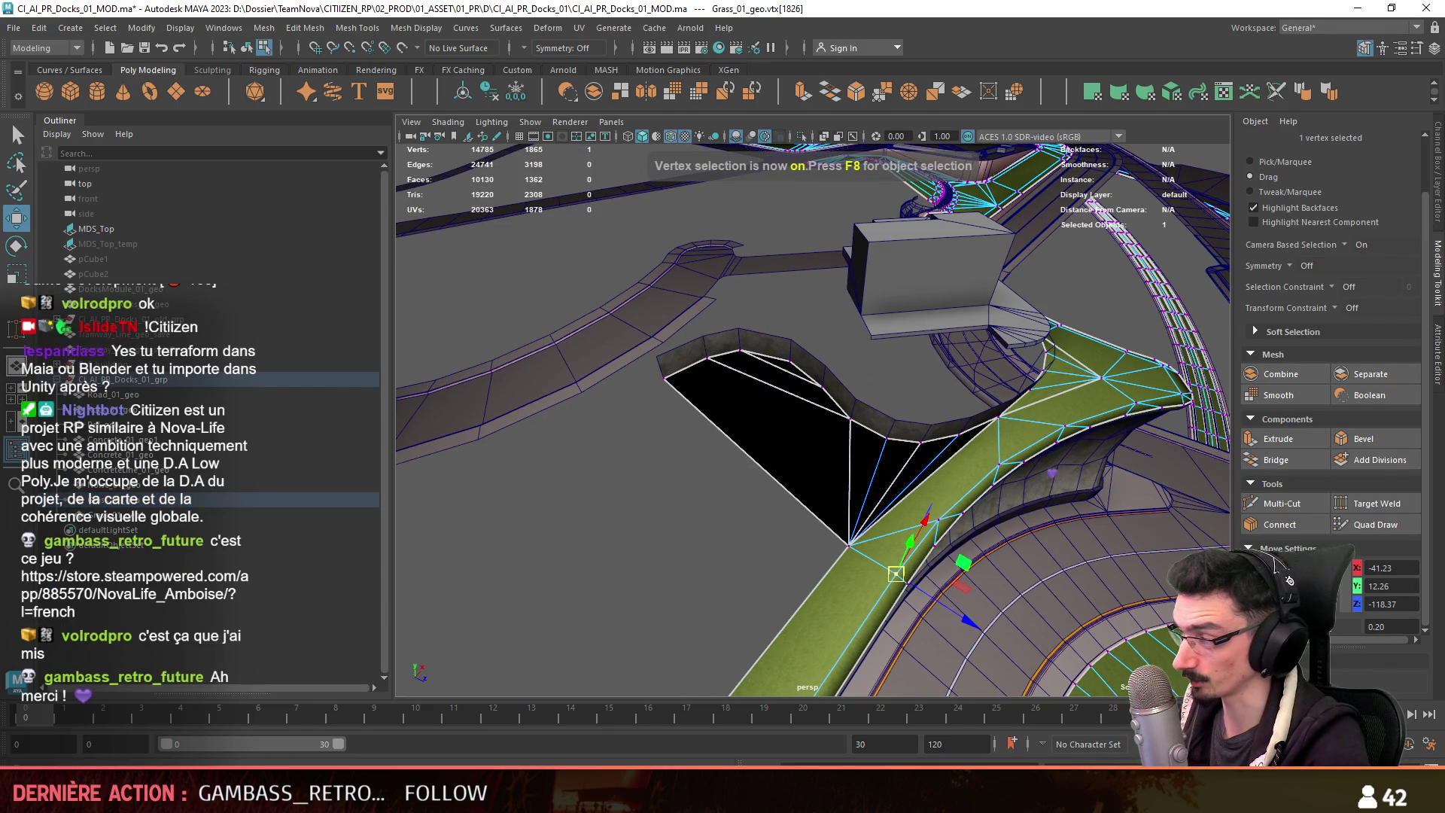
Select the new faces filling the gap and apply automatic UV projection to them.
key(F11)
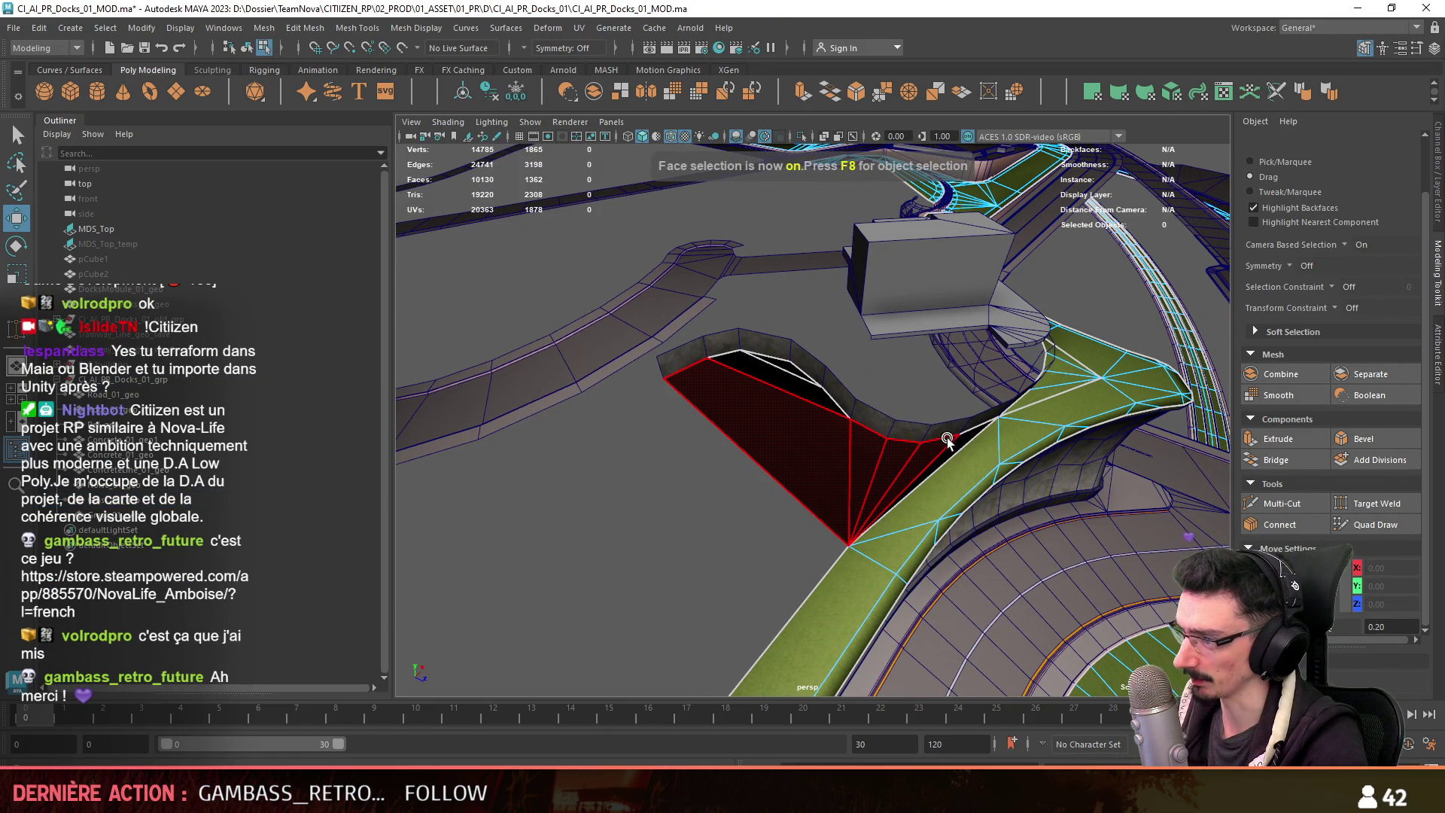
click(793, 364)
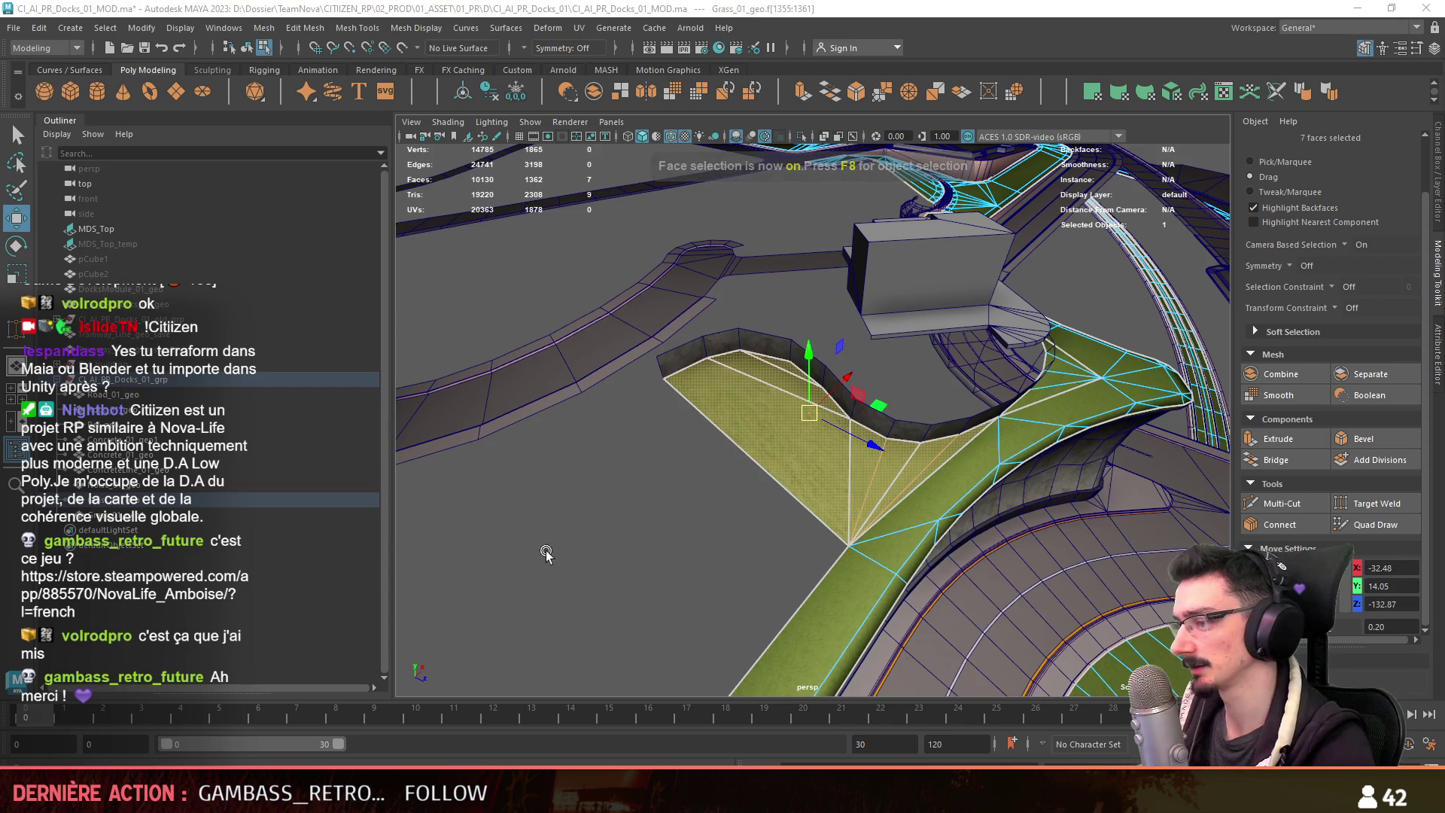
alt+drag(601, 543, 801, 679)
key(F9)
click(873, 626)
click(996, 504)
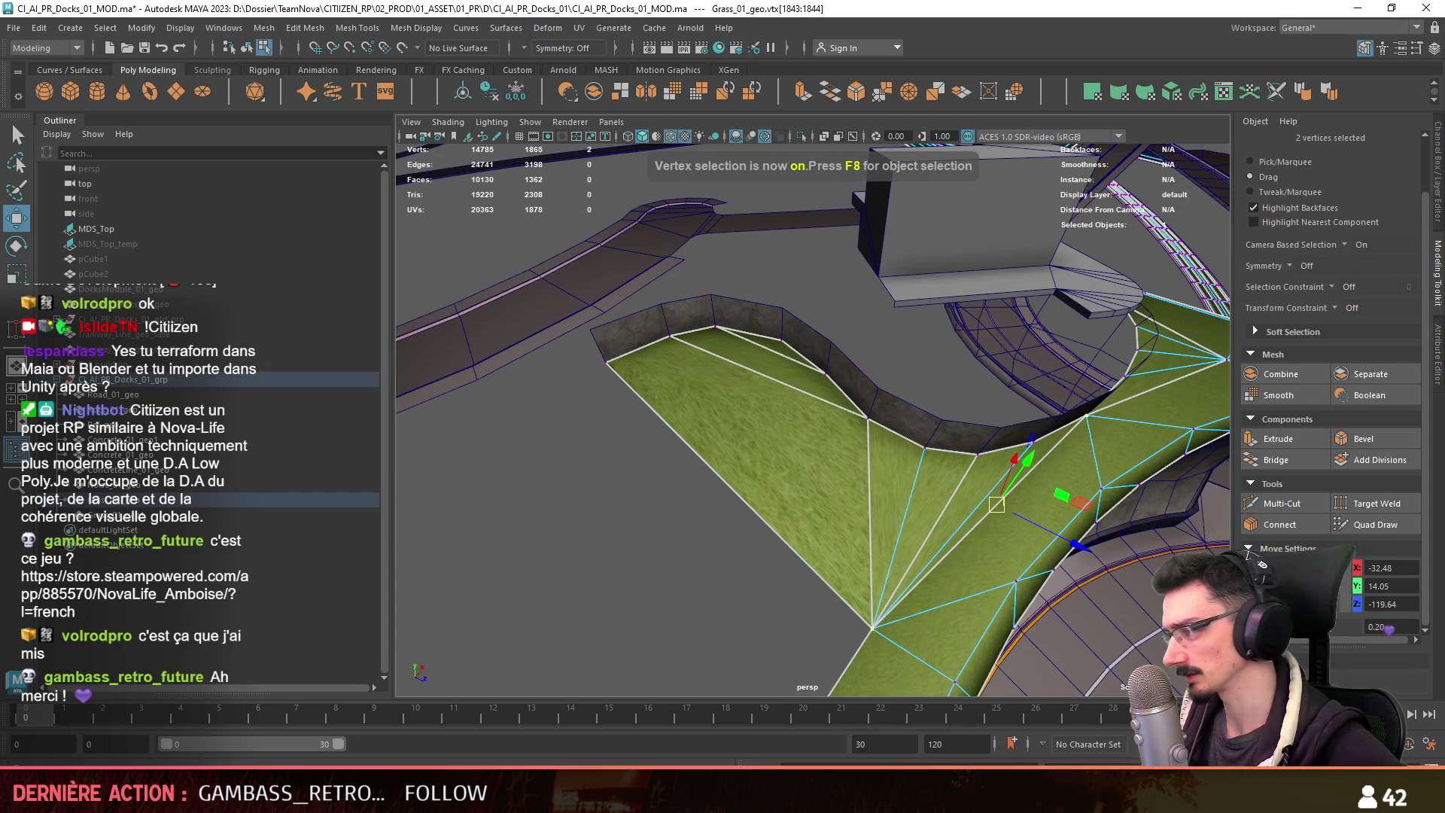
key(F11)
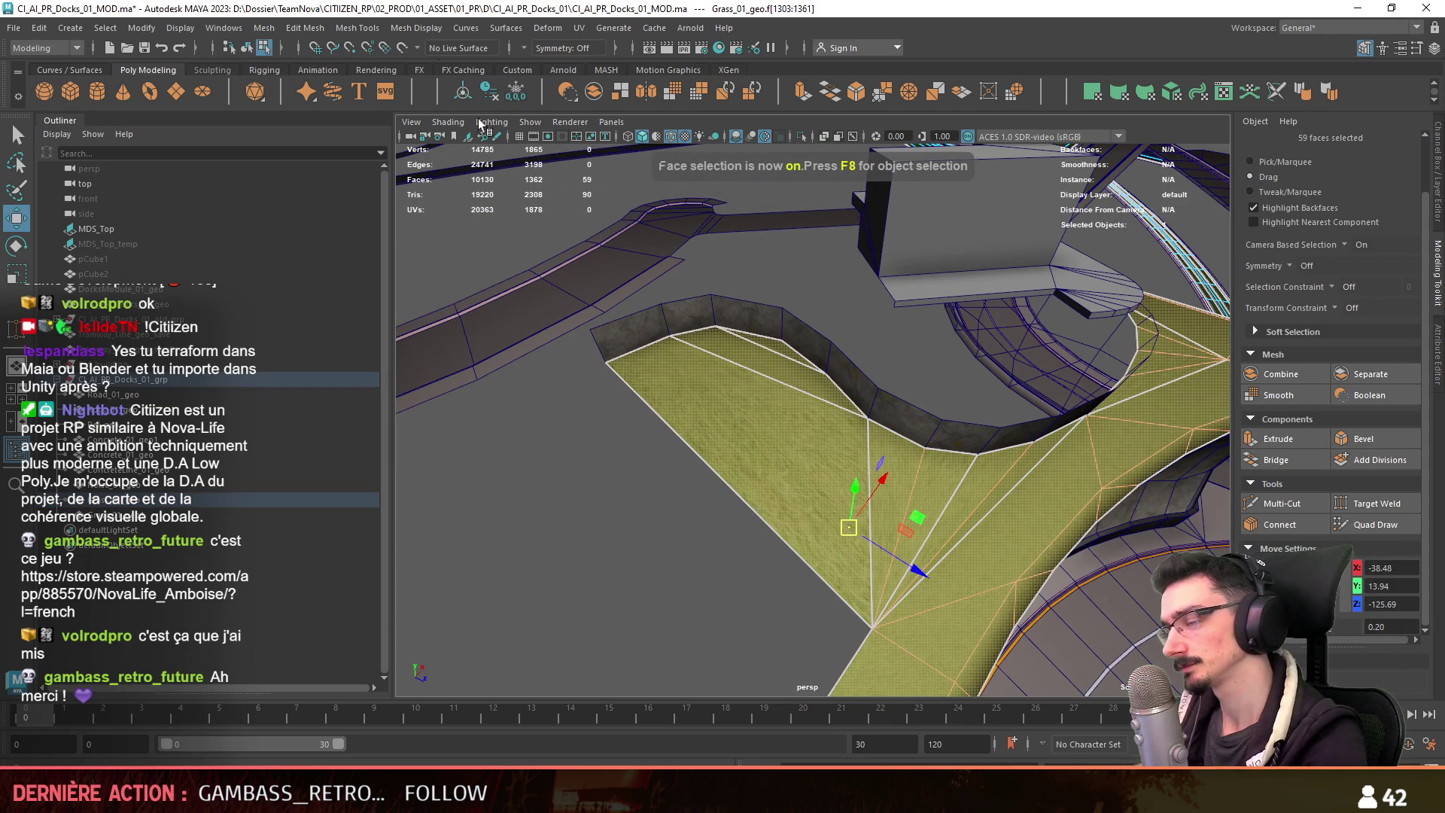
click(1171, 92)
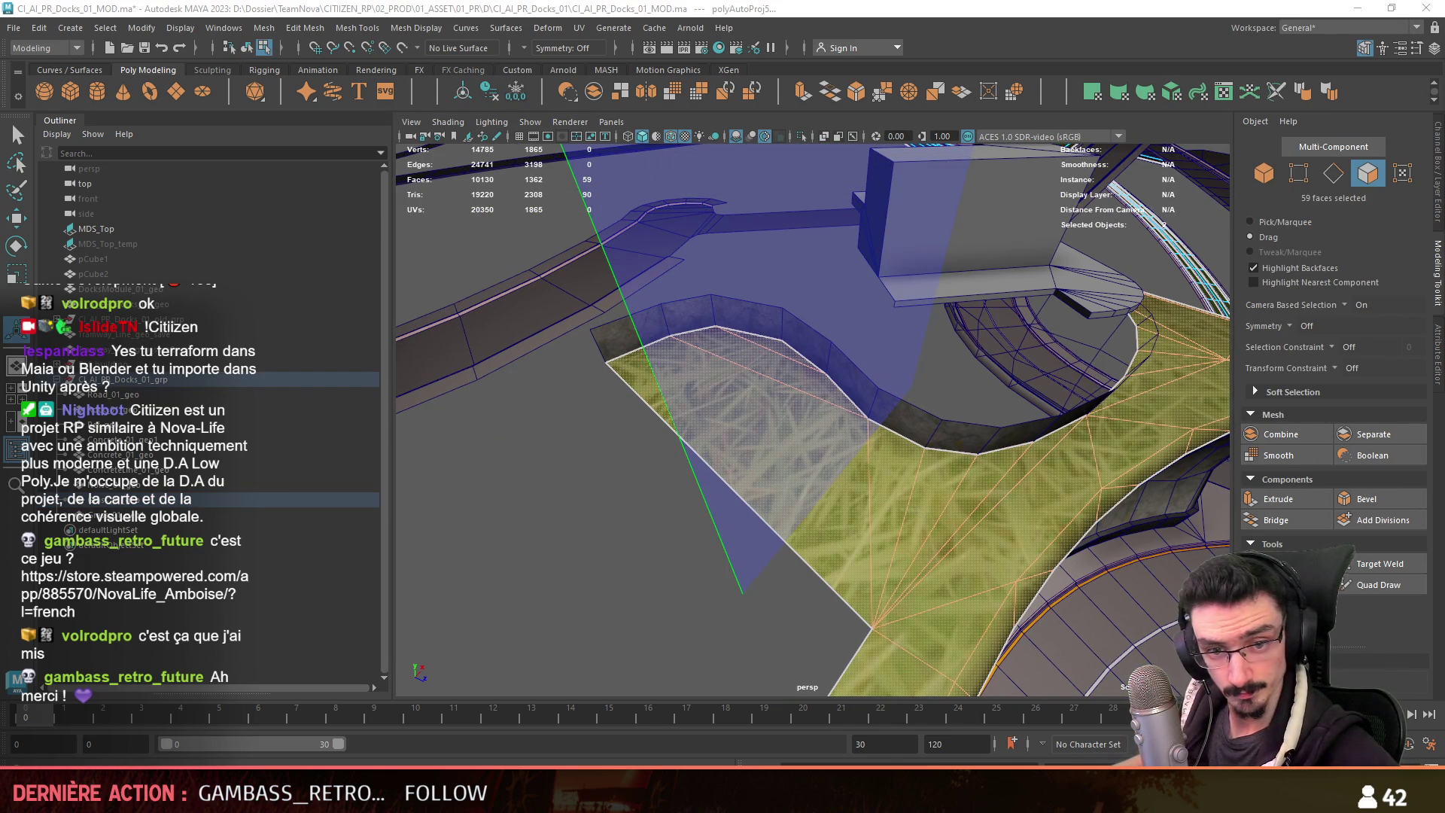
Return to object mode, deselect the grass and orbit to inspect the textured faces.
key(F8)
key(q)
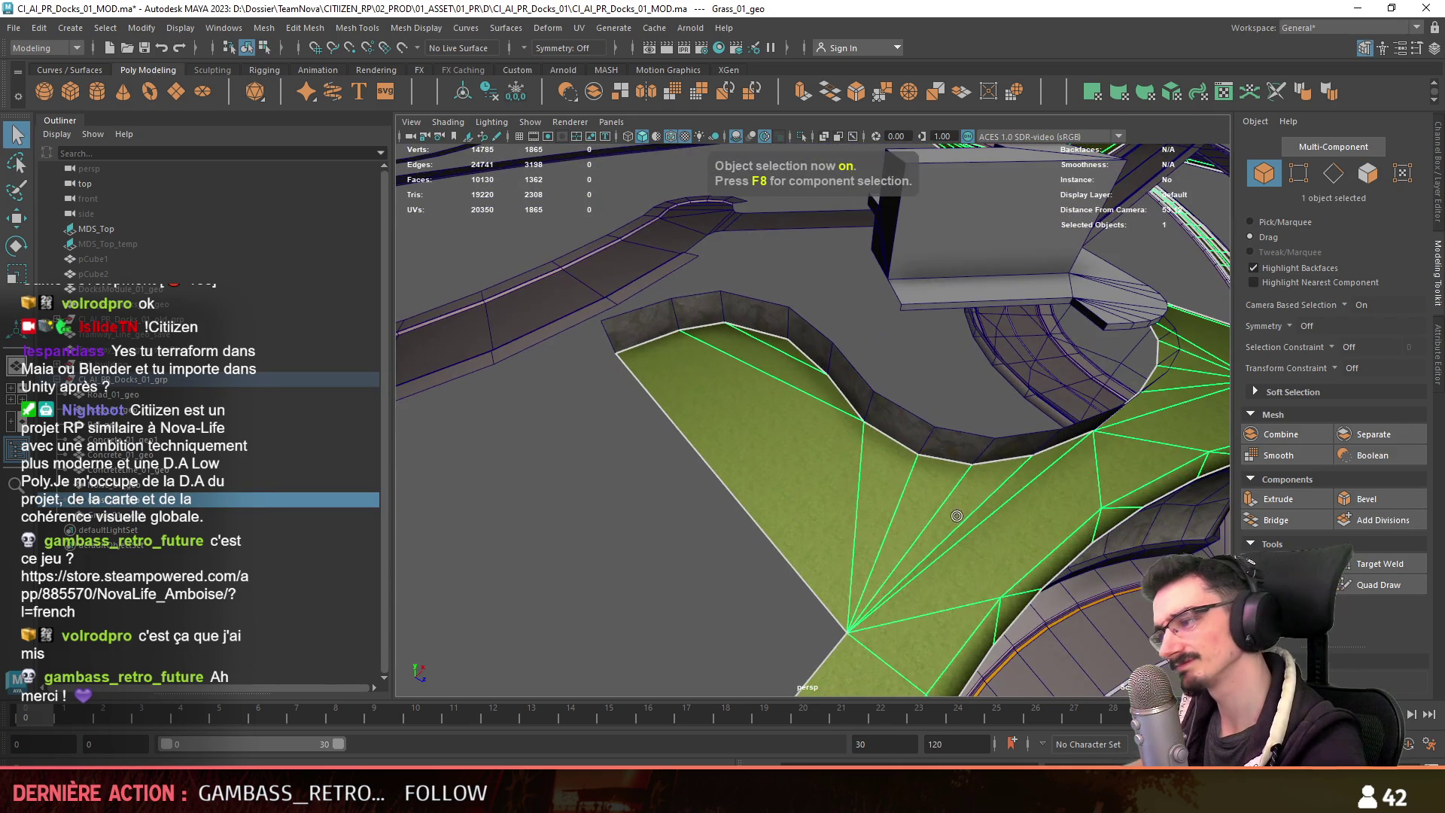
click(677, 526)
alt+drag(753, 451, 842, 430)
Select the grass mesh in edge mode and orbit to look down on the wedge by the wall.
key(w)
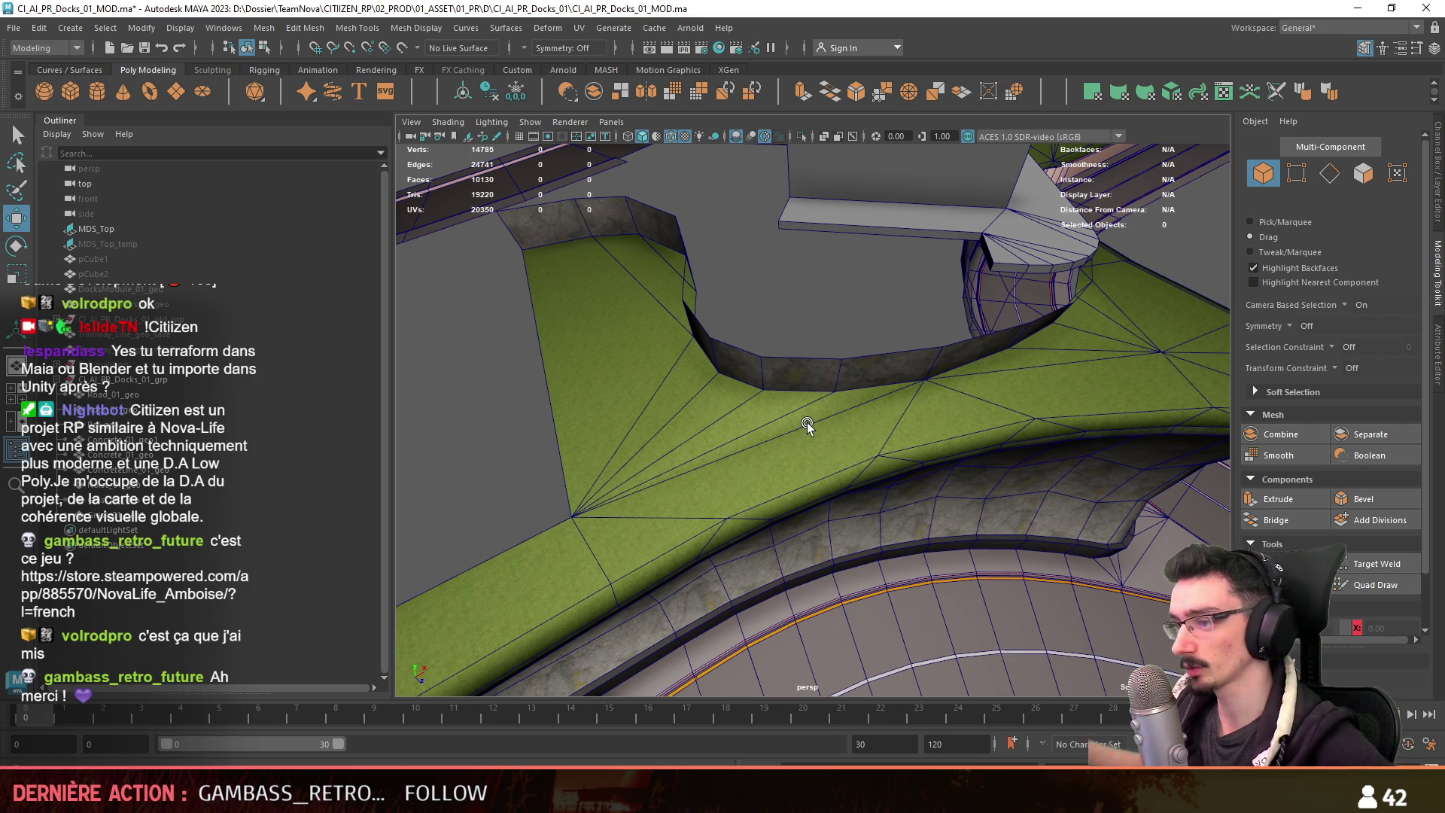
mouse_move(807, 422)
alt+mouse_down()
mouse_move(993, 482)
mouse_move(908, 462)
mouse_move(607, 476)
mouse_move(853, 431)
mouse_move(868, 416)
mouse_move(751, 477)
mouse_move(723, 452)
mouse_move(834, 493)
mouse_move(719, 507)
mouse_move(811, 493)
mouse_move(802, 462)
mouse_move(889, 383)
mouse_move(819, 375)
alt+mouse_up()
click(908, 463)
key(F10)
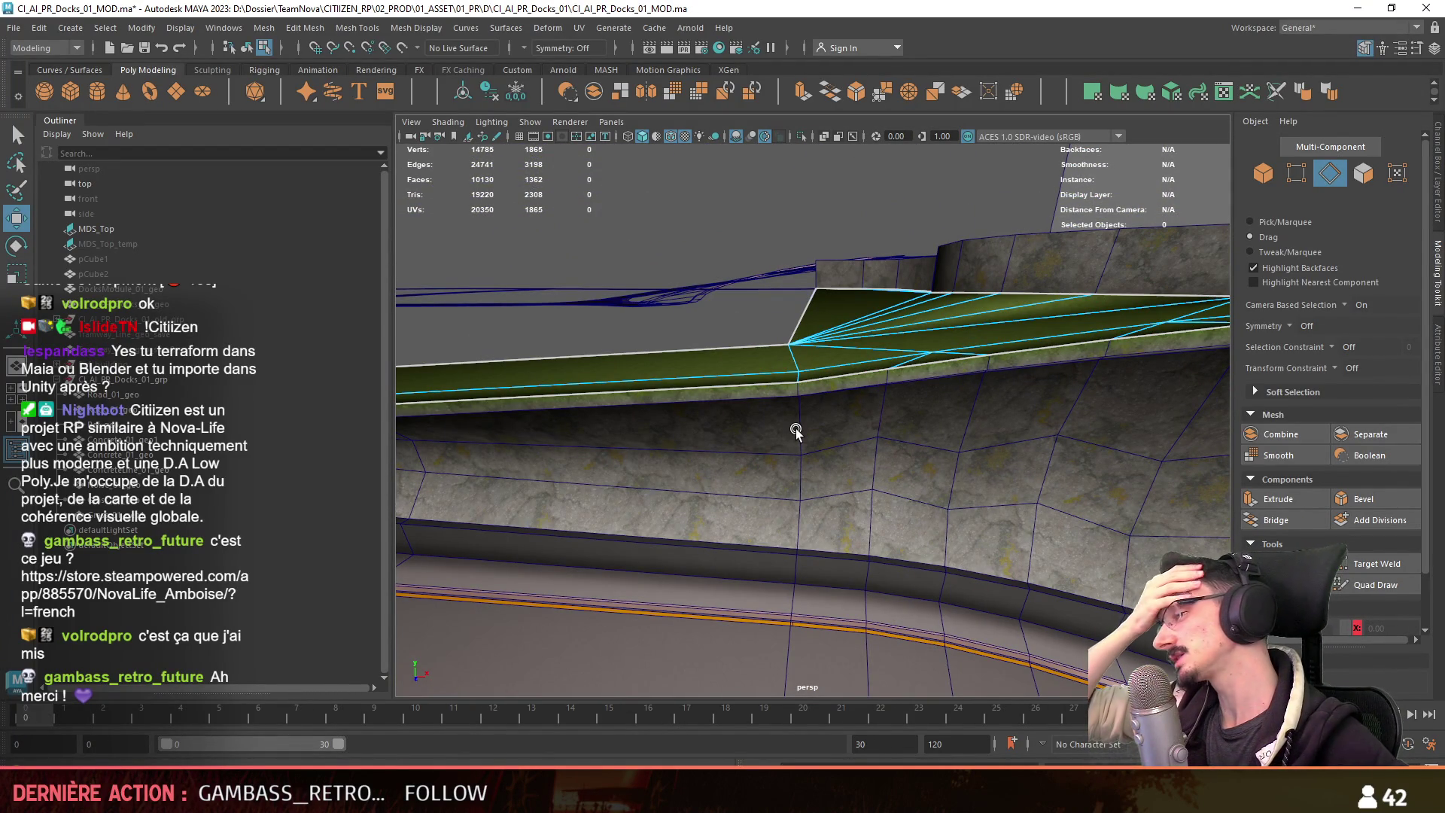
alt+drag(799, 407, 678, 353)
alt+drag(651, 407, 1028, 347)
alt+drag(825, 364, 654, 378)
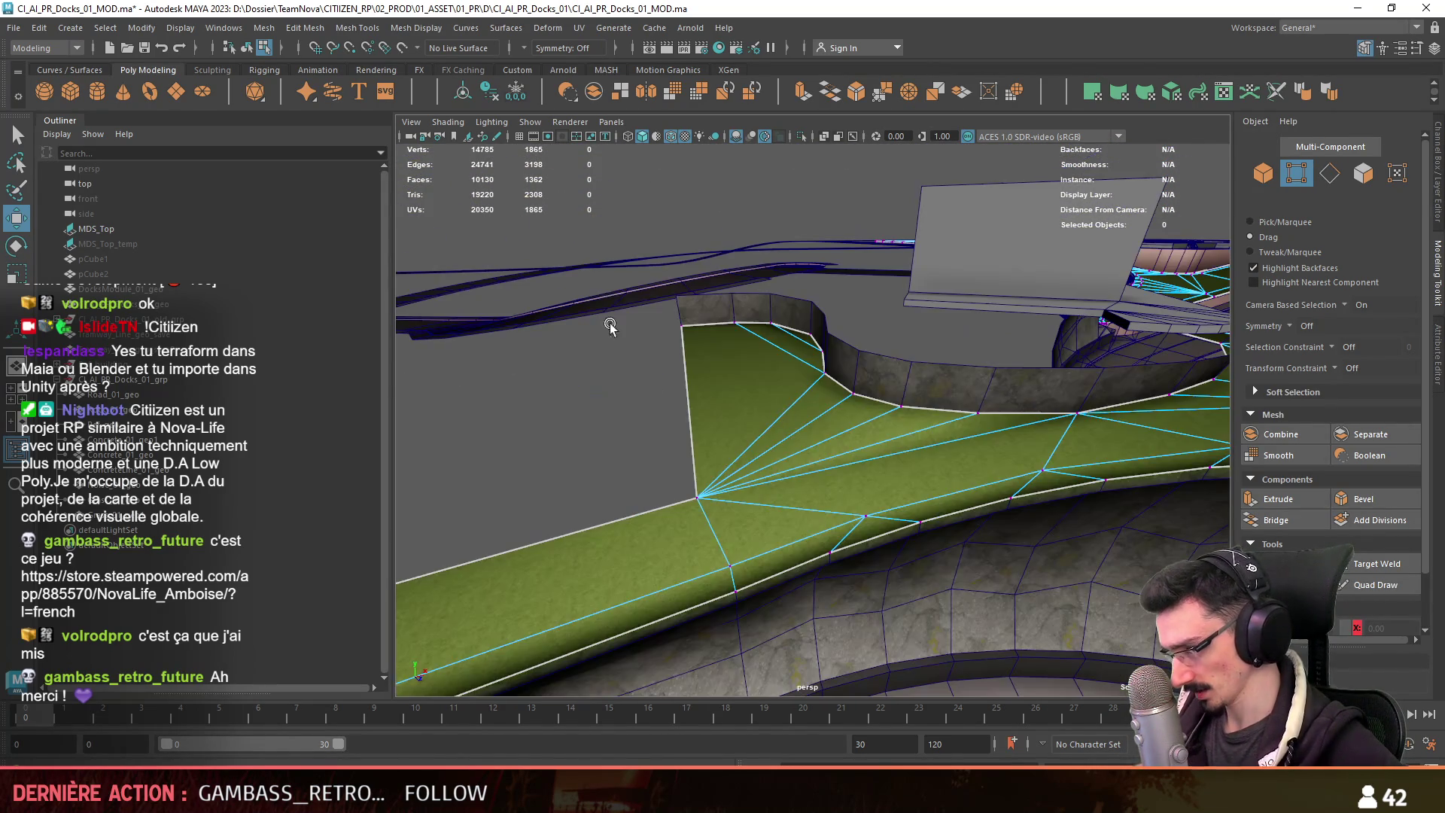
mouse_move(759, 468)
alt+mouse_down()
mouse_move(854, 494)
mouse_move(859, 421)
mouse_move(863, 494)
mouse_move(641, 440)
mouse_move(680, 426)
alt+mouse_up()
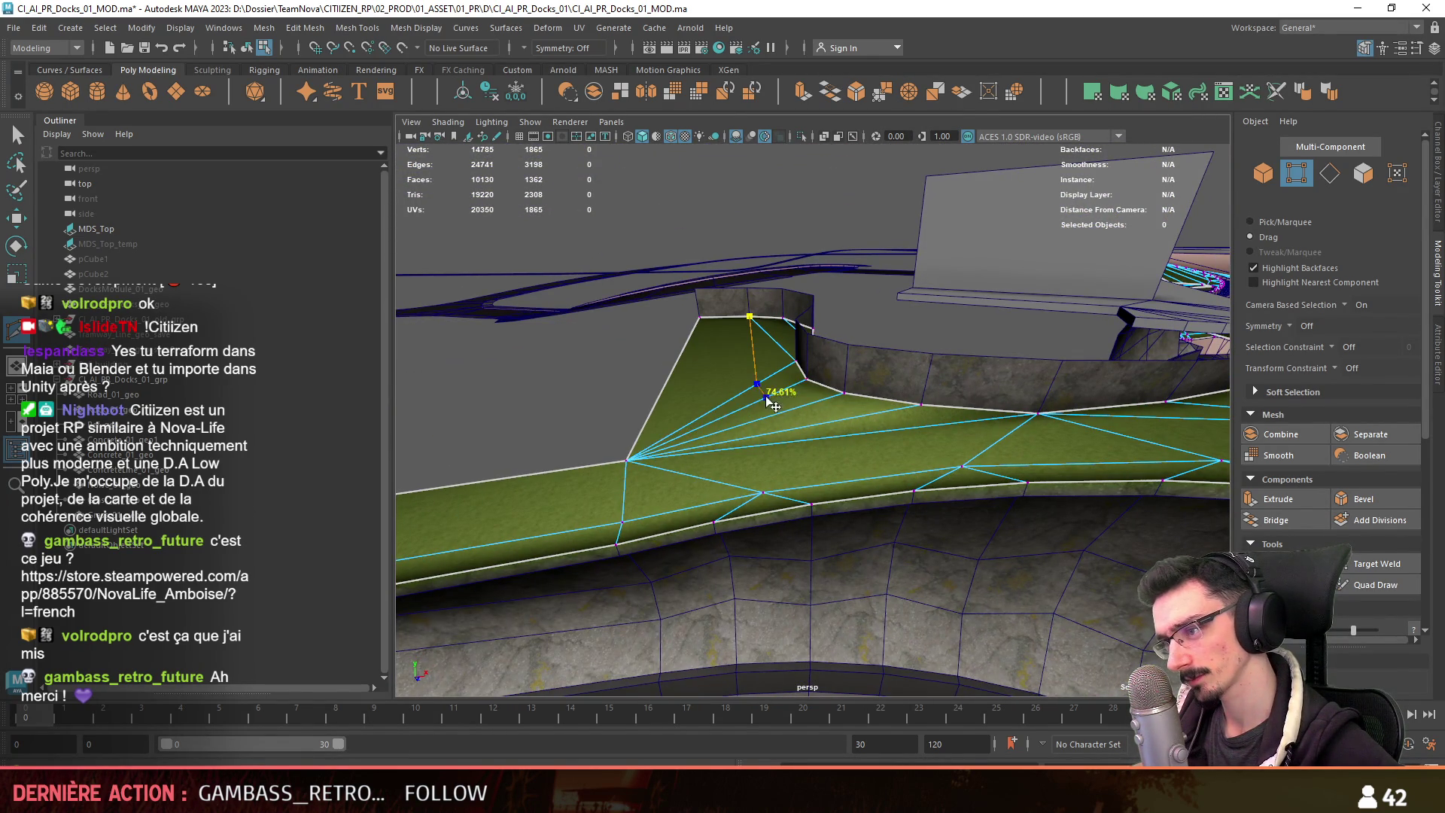
Finish the cut across the wedge and select the new row of vertices along it.
click(767, 398)
alt+drag(769, 399, 779, 461)
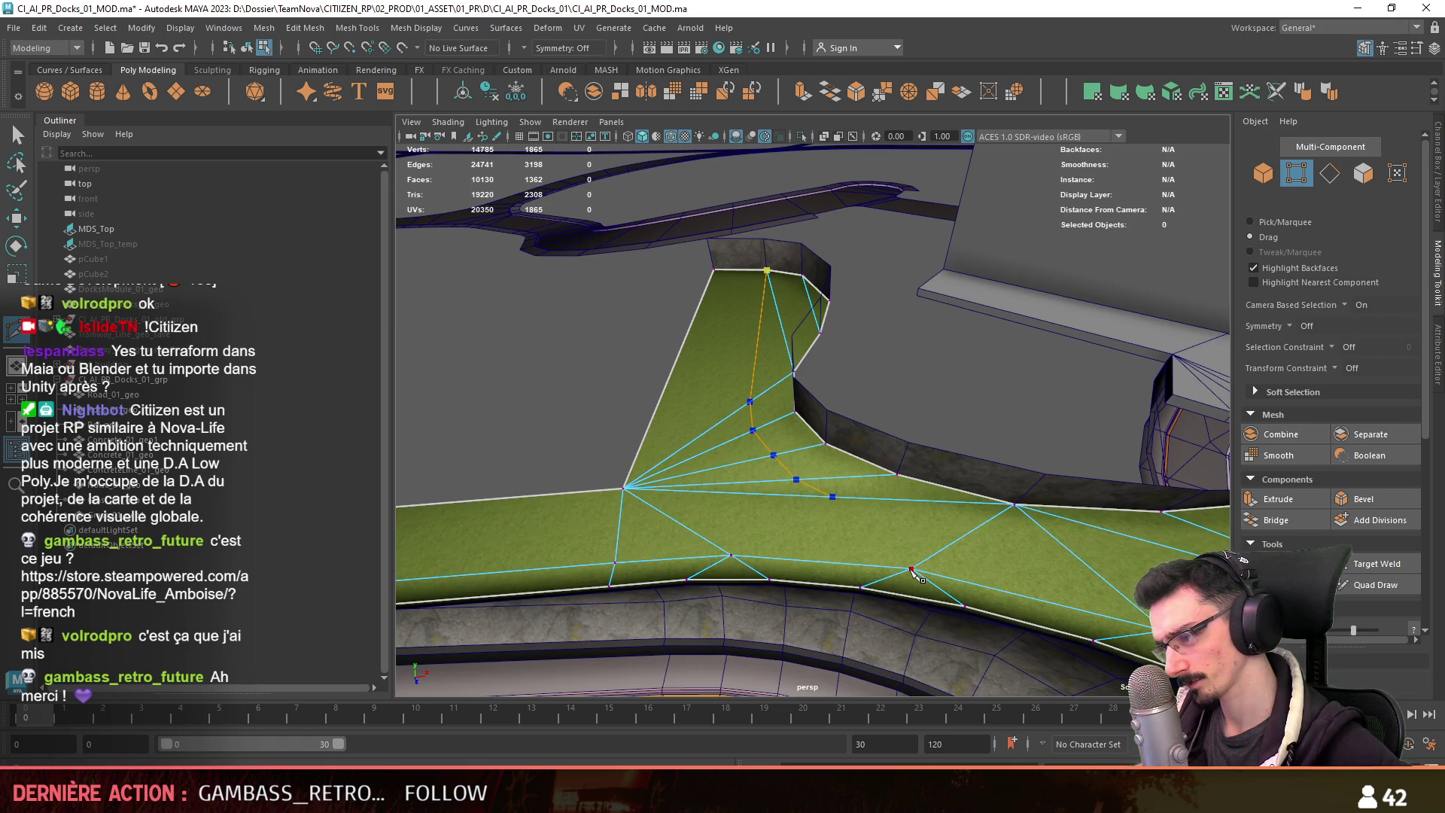
alt+drag(852, 547, 875, 519)
key(F9)
key(w)
shift+double_click(759, 435)
alt+drag(759, 435, 862, 550)
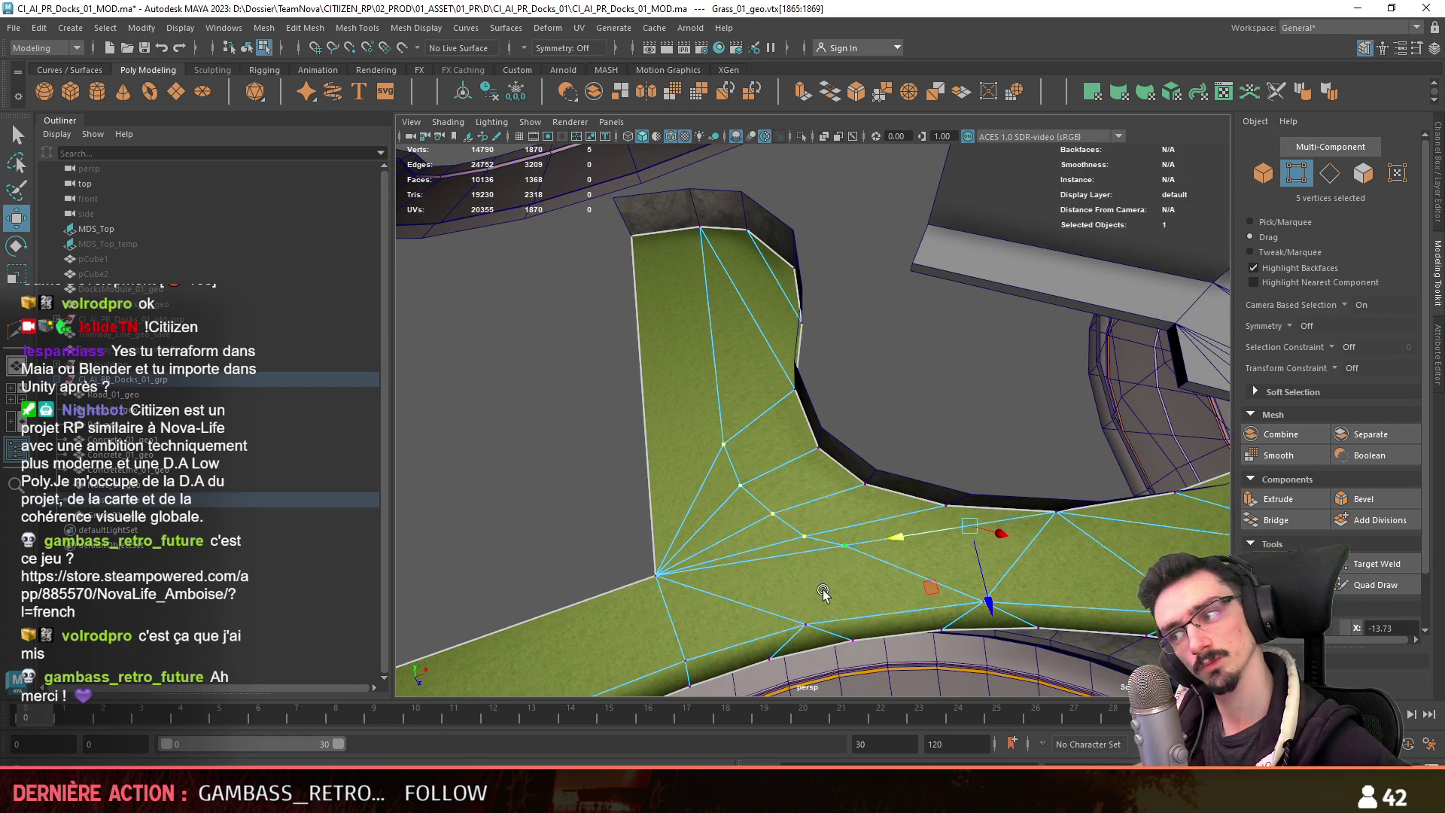
click(902, 533)
mouse_move(735, 576)
alt+mouse_down()
mouse_move(497, 433)
mouse_move(579, 555)
mouse_move(587, 506)
mouse_move(624, 517)
alt+mouse_up()
click(543, 468)
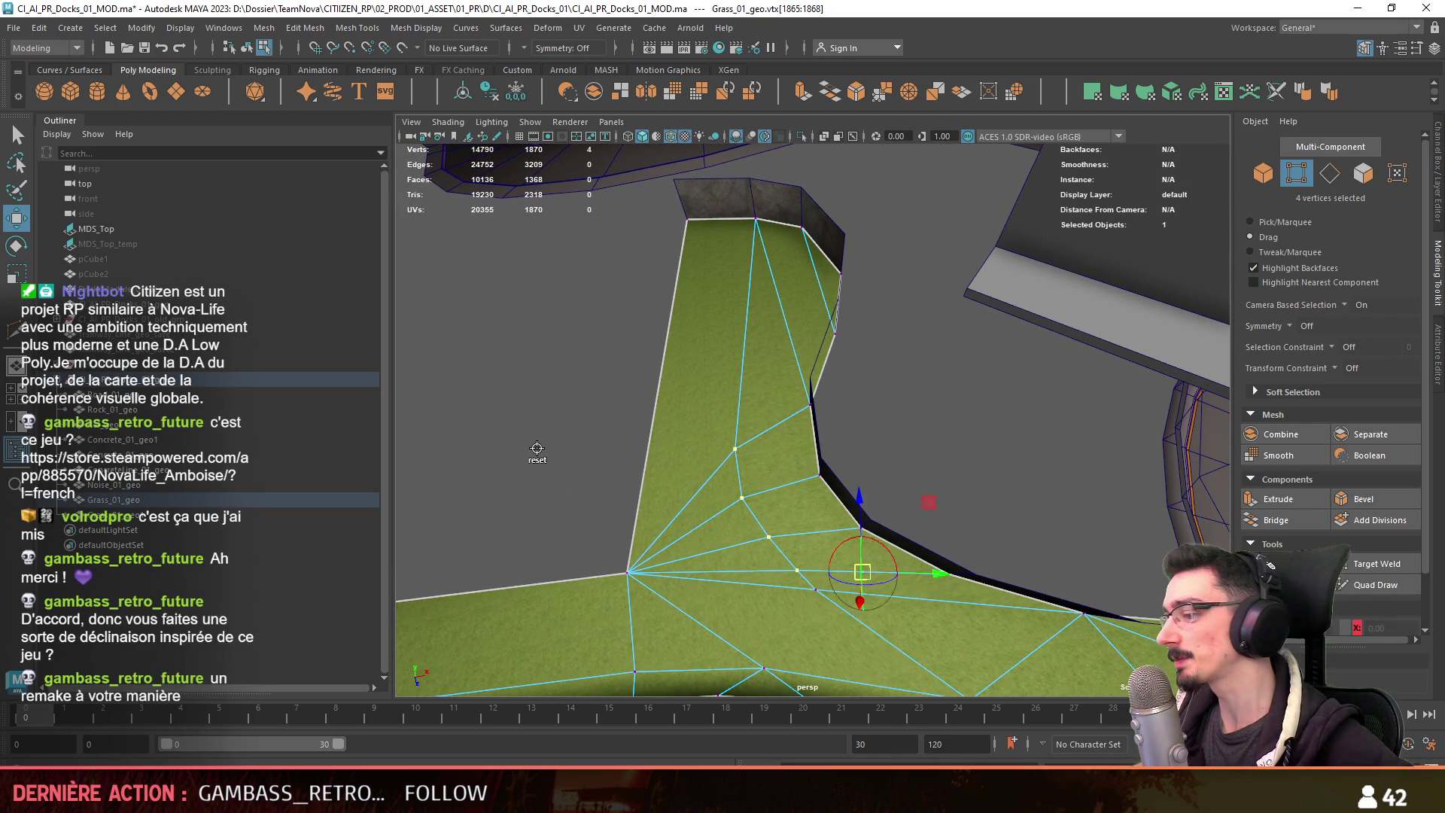
Weld a stray vertex onto its neighbour and pick wedge vertices for scaling.
alt+drag(574, 543, 818, 582)
alt+drag(581, 495, 715, 421)
alt+drag(936, 532, 838, 526)
mouse_move(904, 465)
alt+mouse_down()
mouse_move(884, 376)
mouse_move(797, 361)
mouse_move(887, 280)
mouse_move(906, 368)
mouse_move(873, 386)
mouse_move(879, 326)
mouse_move(913, 377)
mouse_move(893, 499)
alt+mouse_up()
key(r)
click(897, 331)
click(909, 503)
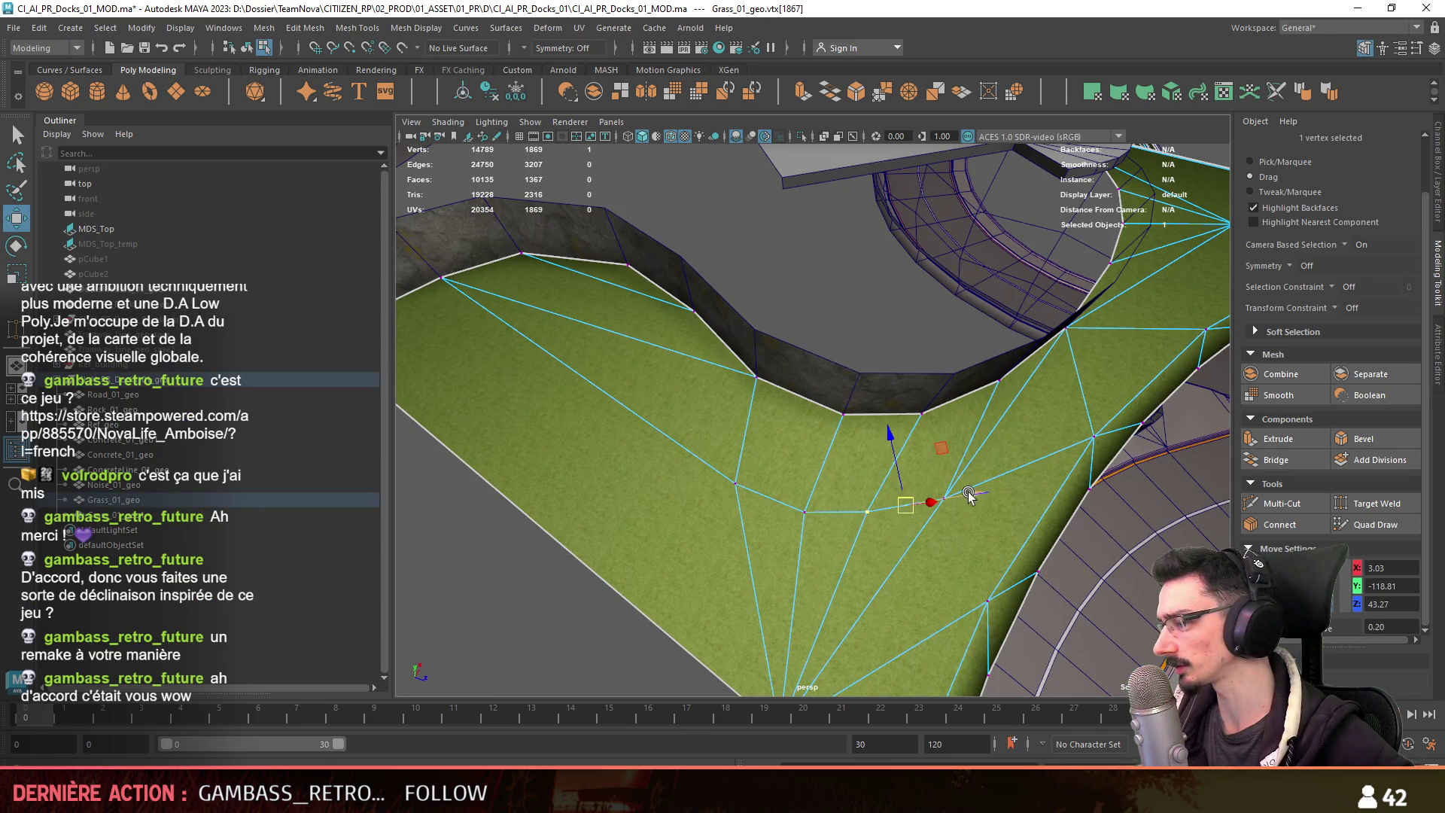
Apply automatic UV projection to the whole connected grass shell.
mouse_move(487, 640)
alt+mouse_down()
mouse_move(580, 584)
mouse_move(711, 548)
alt+mouse_up()
key(F11)
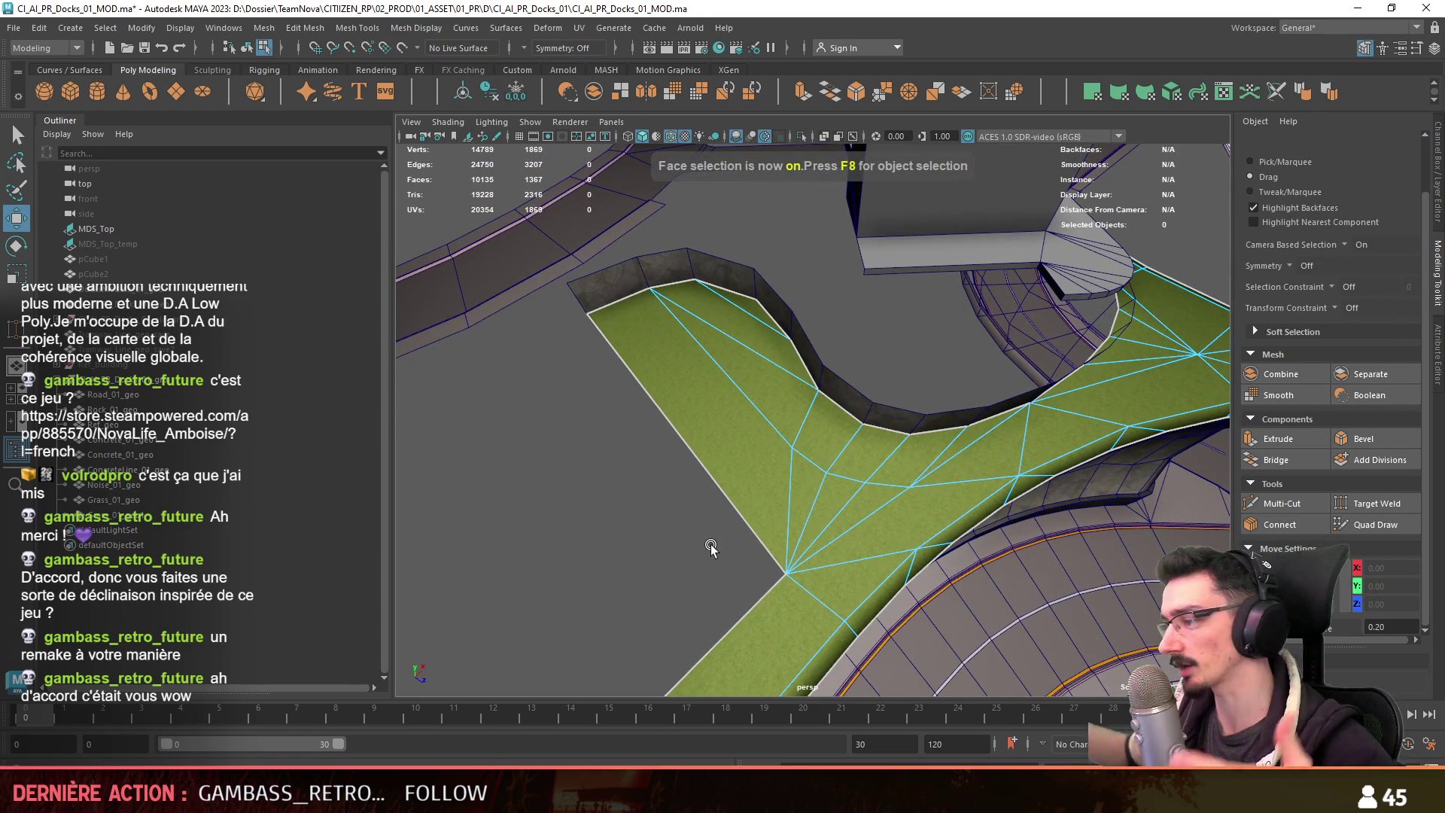
alt+drag(951, 433, 755, 457)
double_click(756, 459)
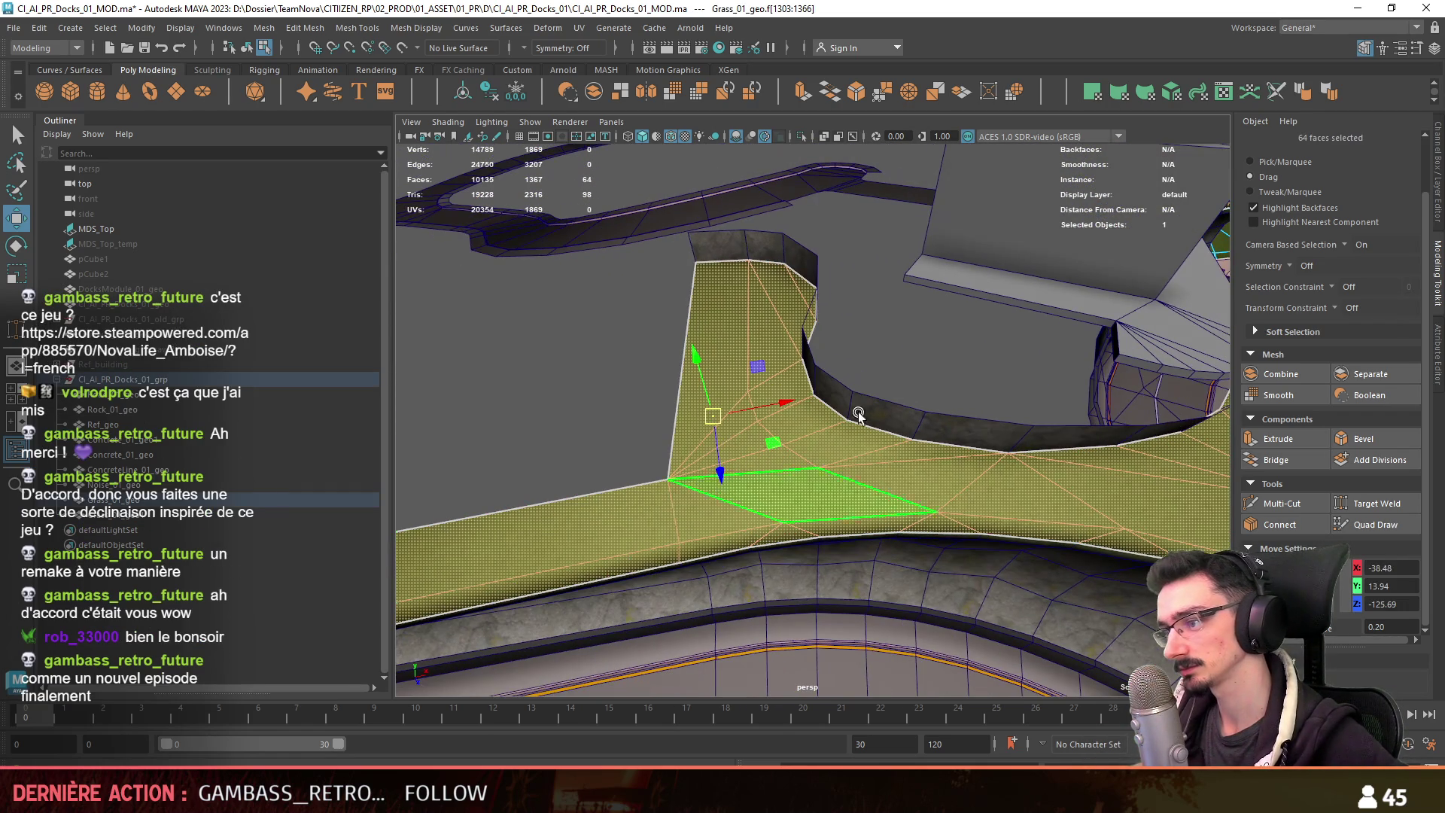
click(1168, 95)
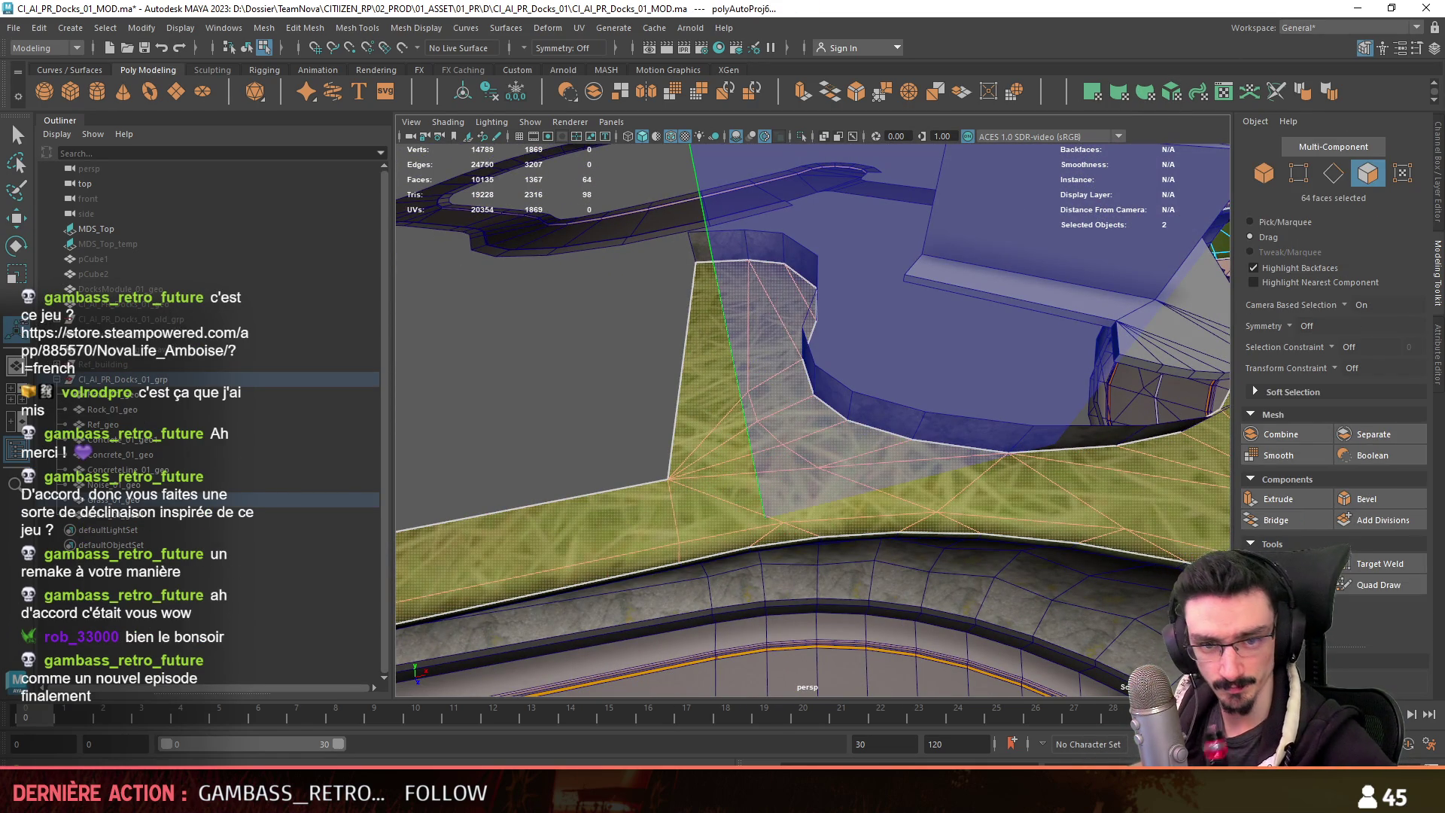
Clear the face selection and check the cliff up close in the Unity scene.
click(591, 340)
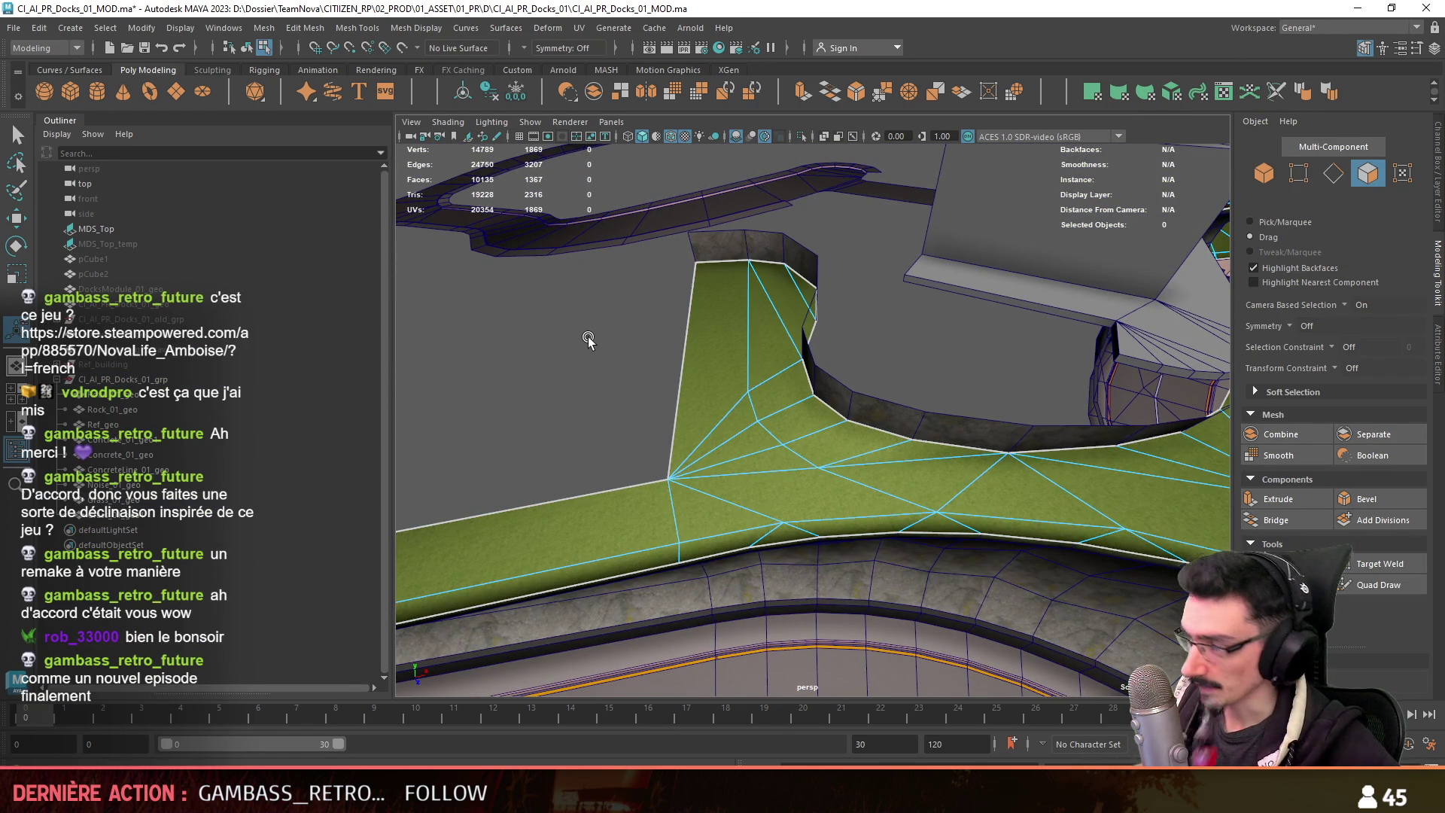
mouse_move(543, 374)
alt+mouse_down()
mouse_move(521, 404)
mouse_move(693, 532)
mouse_move(723, 617)
mouse_move(702, 596)
alt+mouse_up()
key(w)
key(alt+Tab)
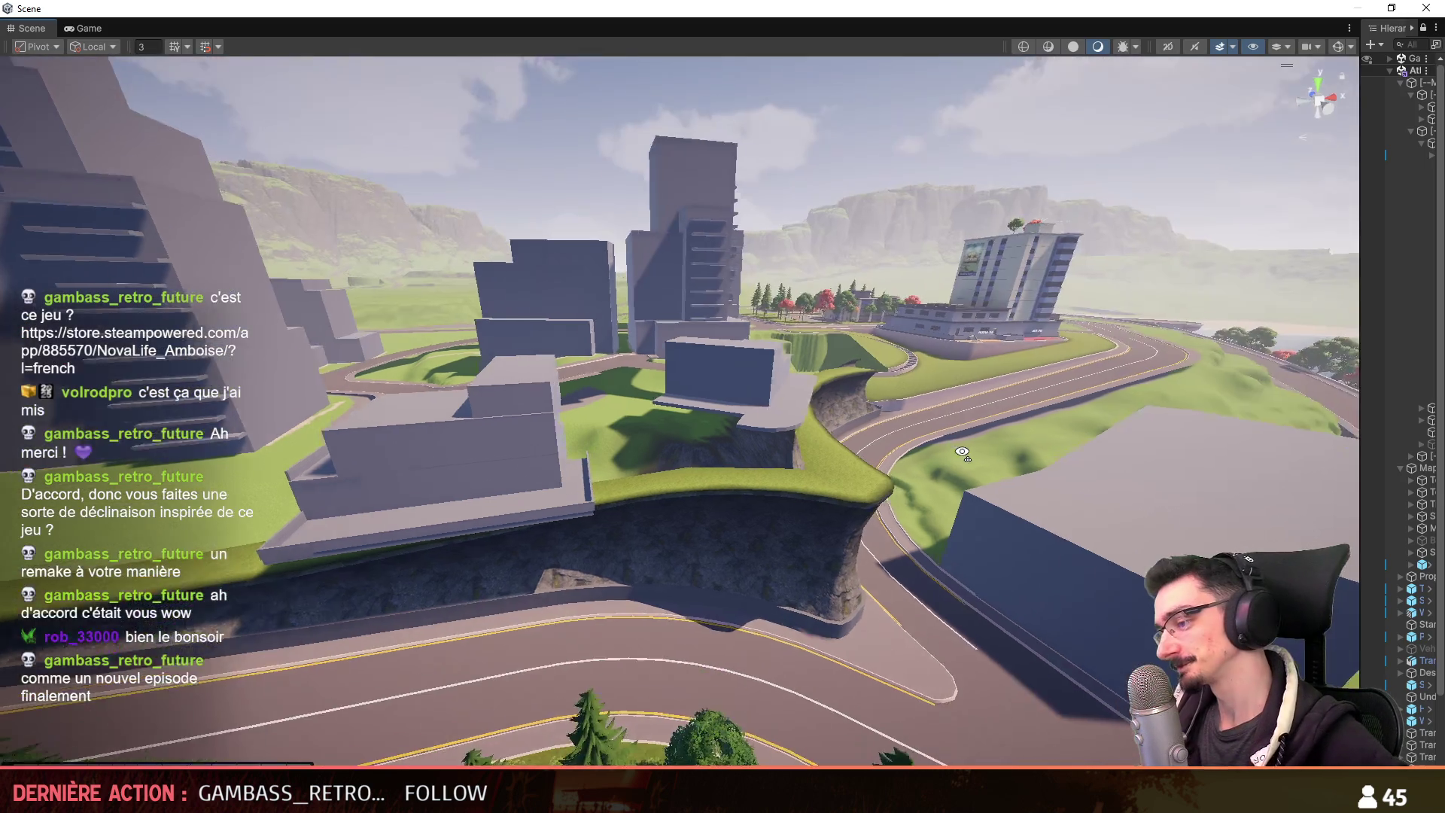
mouse_move(962, 452)
right_down()
mouse_move(865, 472)
mouse_move(657, 455)
mouse_move(733, 615)
right_up()
key(alt+Tab)
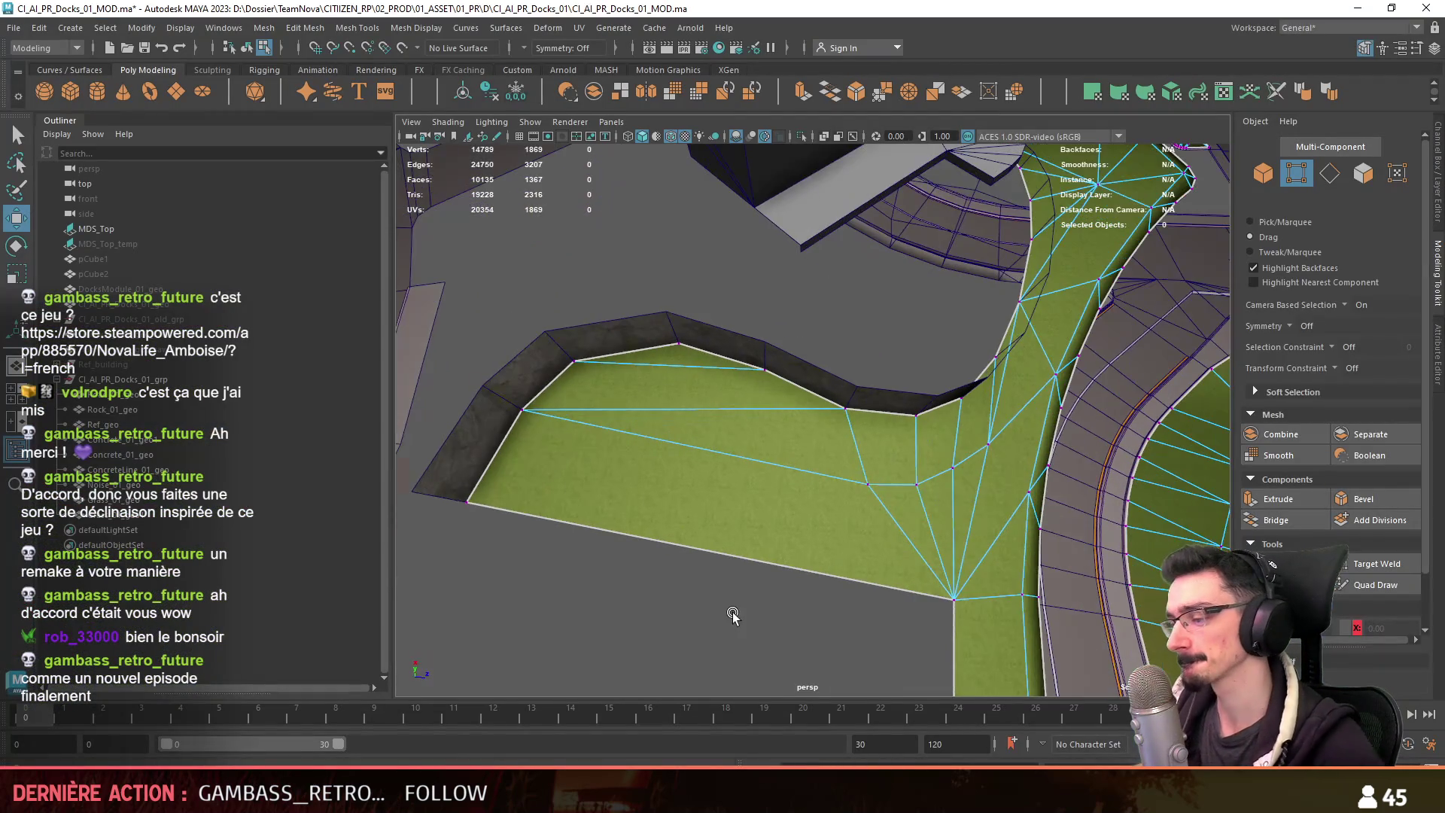
Shift the grass vertex row along the diagonal edge, then auto-project UVs onto 64 grass faces.
mouse_move(719, 599)
alt+mouse_down()
mouse_move(678, 568)
mouse_move(681, 519)
mouse_move(693, 462)
mouse_move(757, 438)
mouse_move(754, 413)
mouse_move(716, 458)
mouse_move(867, 537)
alt+mouse_up()
key(F8)
key(F8)
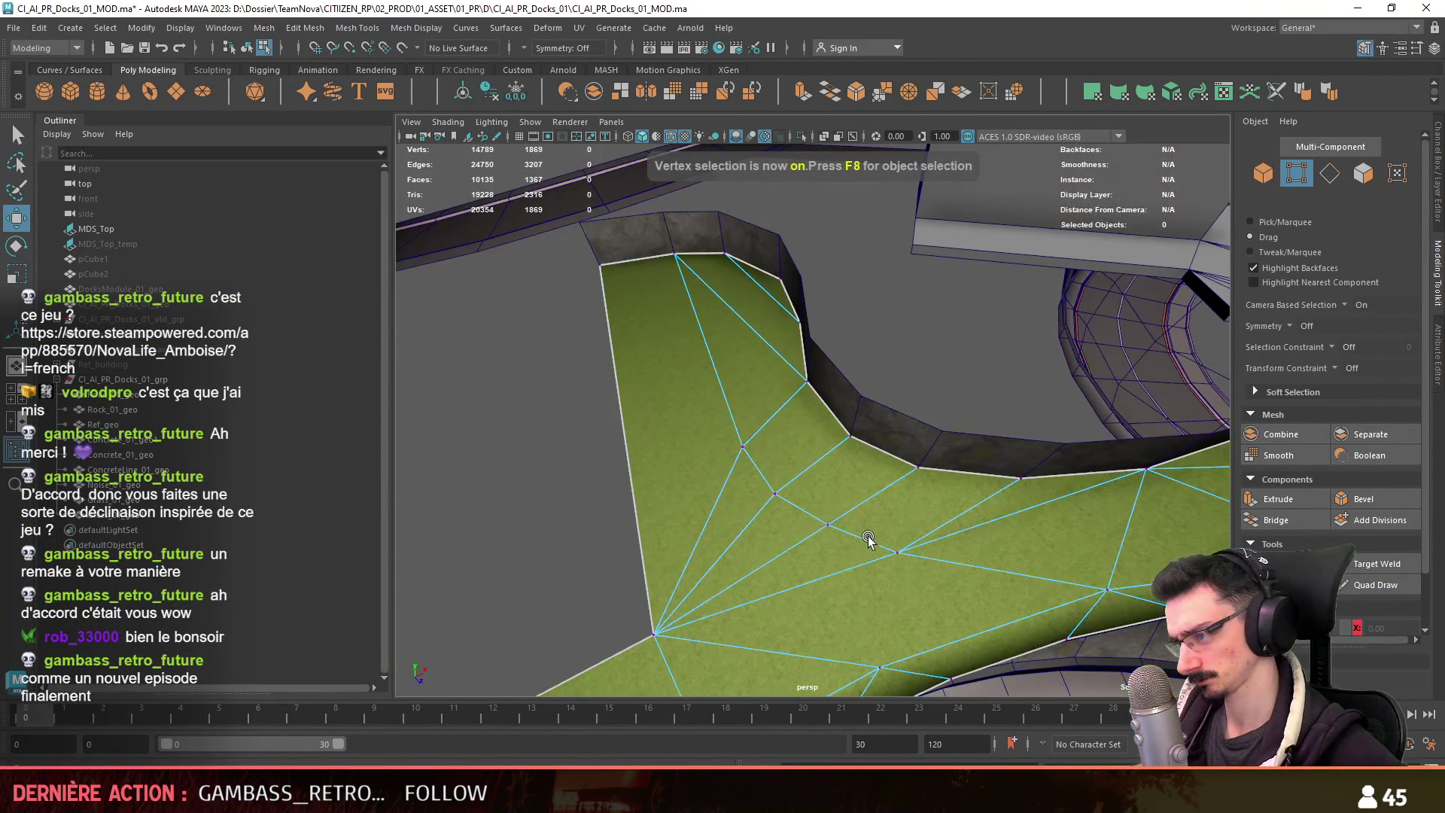
shift+double_click(781, 494)
alt+drag(781, 494, 843, 563)
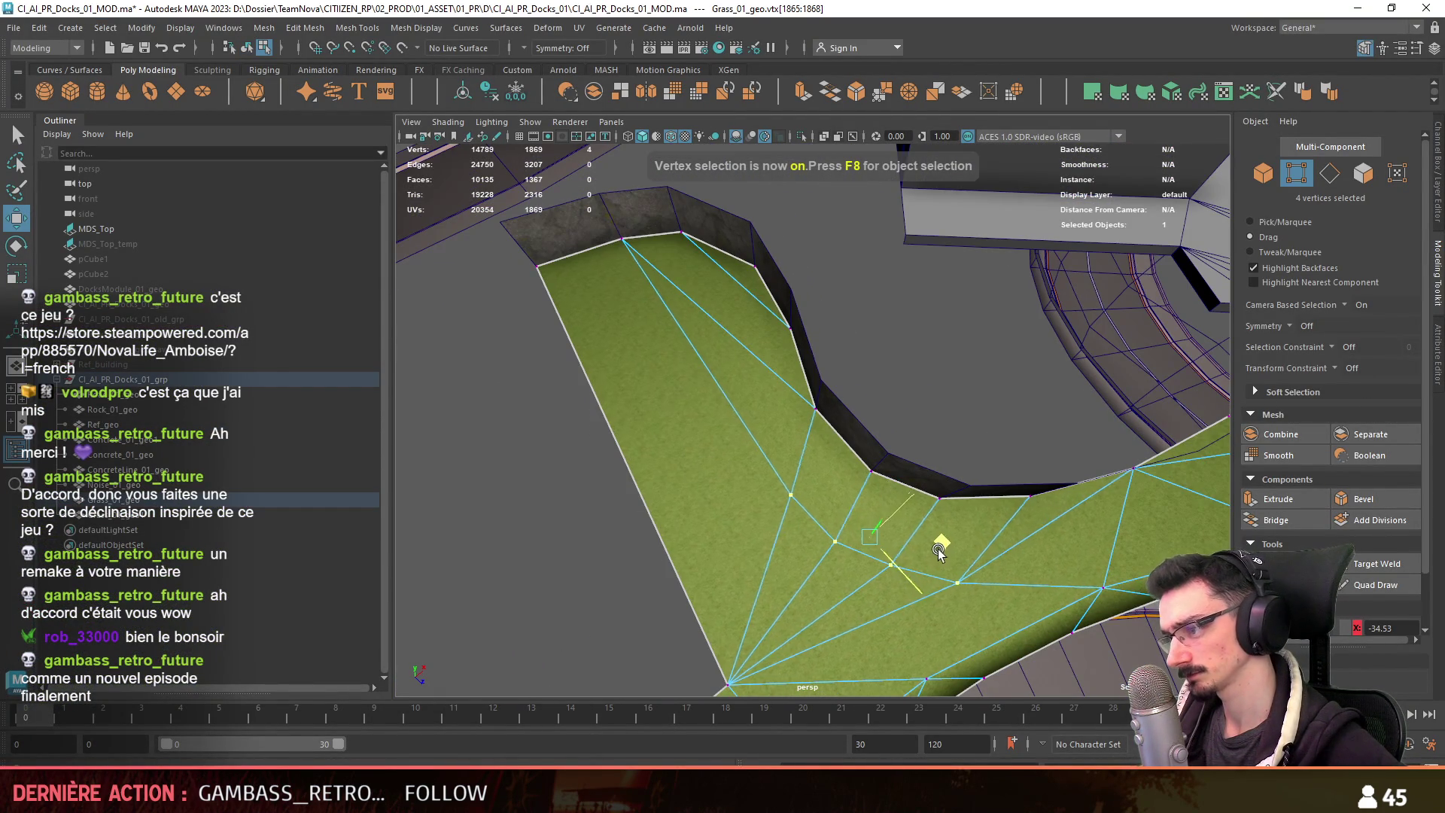
key(w)
mouse_move(945, 542)
mouse_down()
mouse_move(931, 552)
mouse_move(895, 523)
mouse_move(844, 536)
mouse_move(834, 500)
mouse_move(896, 467)
mouse_up()
key(w)
key(F11)
click(1170, 95)
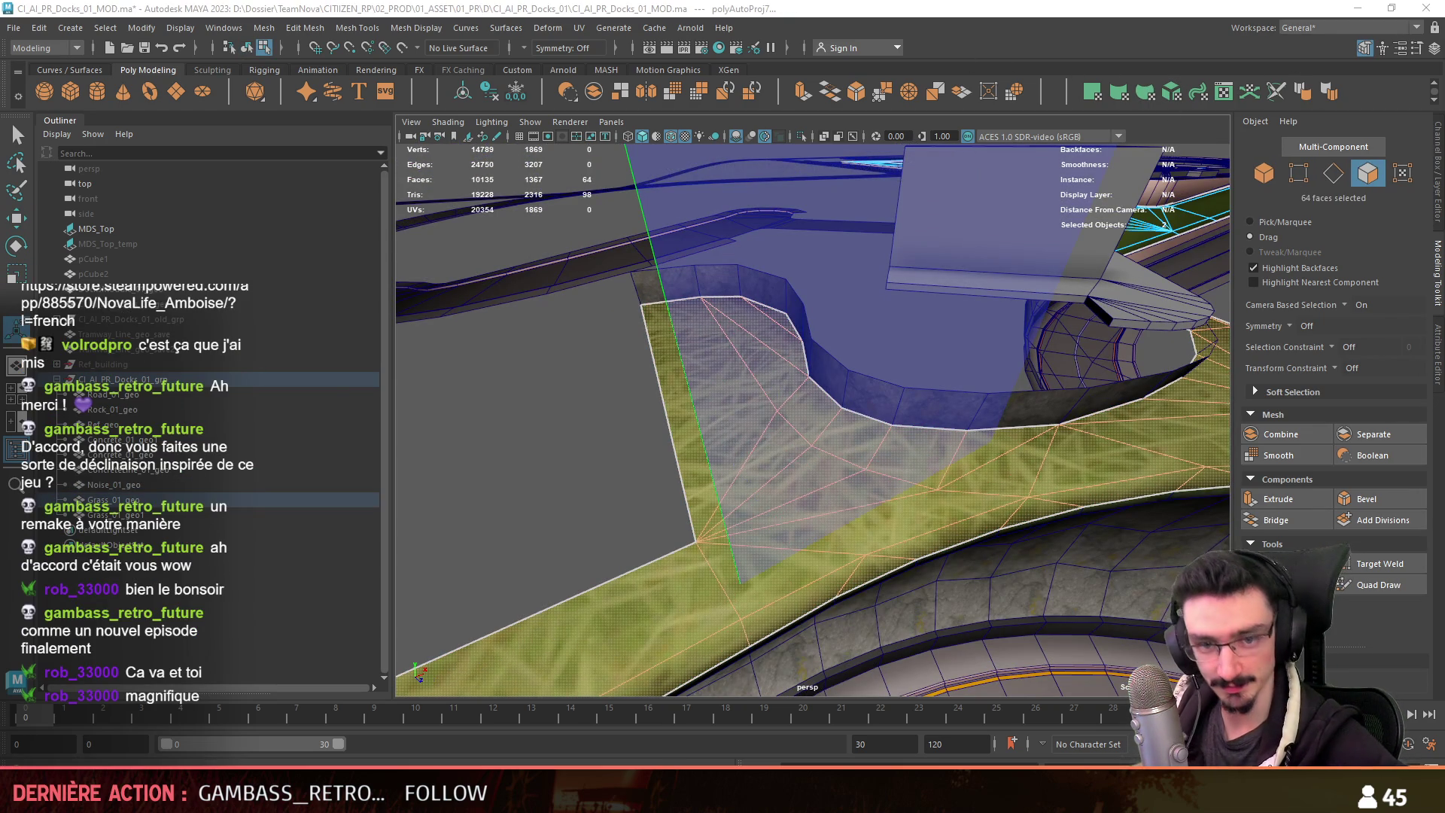
Deselect, return to object mode and turn off the wireframe-on-shaded overlay.
click(584, 470)
key(F8)
key(w)
mouse_move(674, 463)
alt+mouse_down()
mouse_move(800, 522)
mouse_move(715, 317)
alt+mouse_up()
click(670, 136)
mouse_move(819, 413)
alt+mouse_down()
mouse_move(967, 375)
mouse_move(768, 413)
mouse_move(764, 399)
mouse_move(630, 446)
mouse_move(697, 472)
mouse_move(837, 423)
mouse_move(645, 352)
mouse_move(623, 432)
mouse_move(558, 460)
mouse_move(777, 436)
mouse_move(934, 444)
mouse_move(882, 453)
mouse_move(876, 511)
alt+mouse_up()
Reselect Grass_01_geo, inspect the grass junction from above, then return to Unity.
click(690, 463)
click(777, 436)
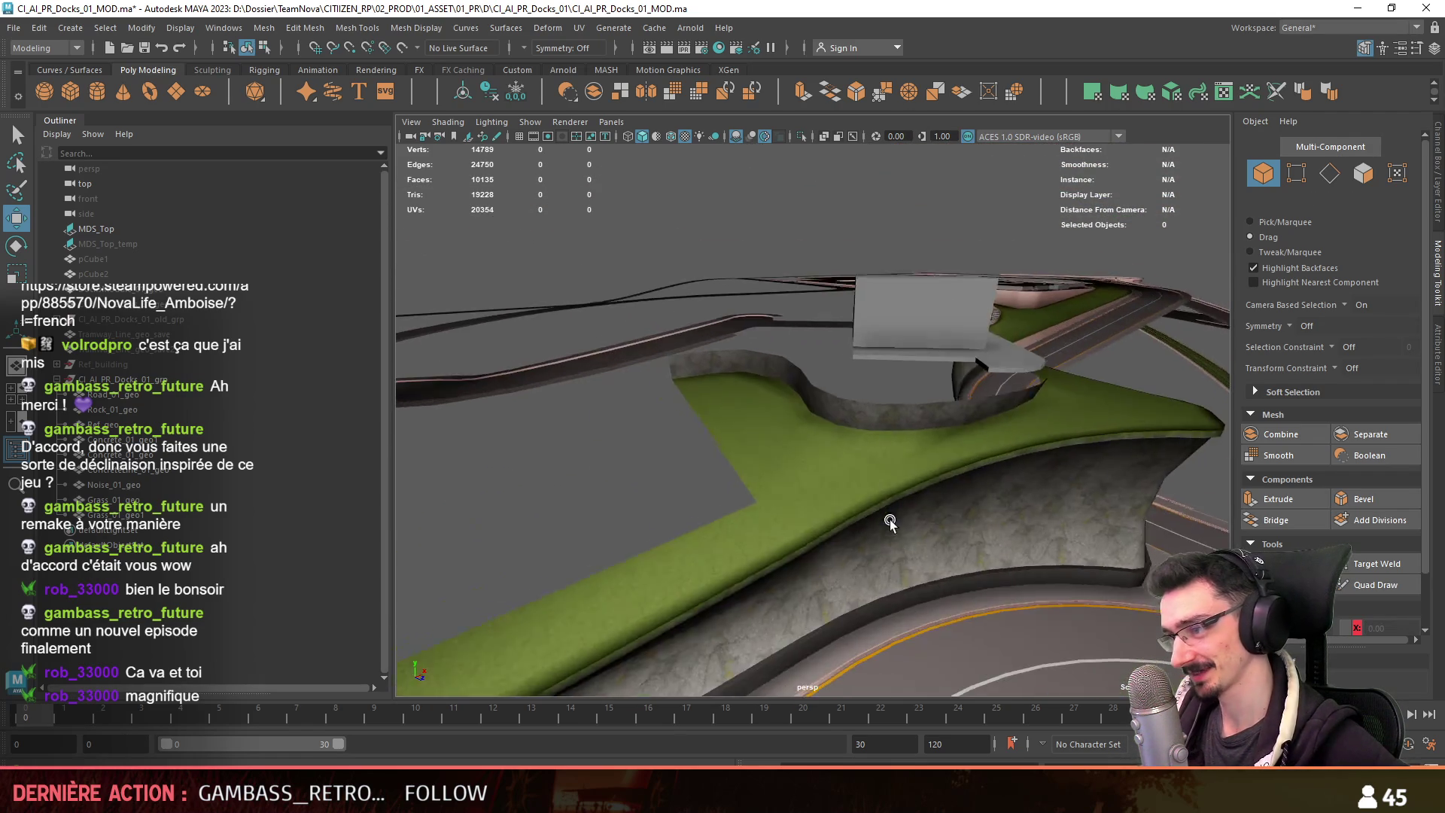
click(876, 512)
key(F9)
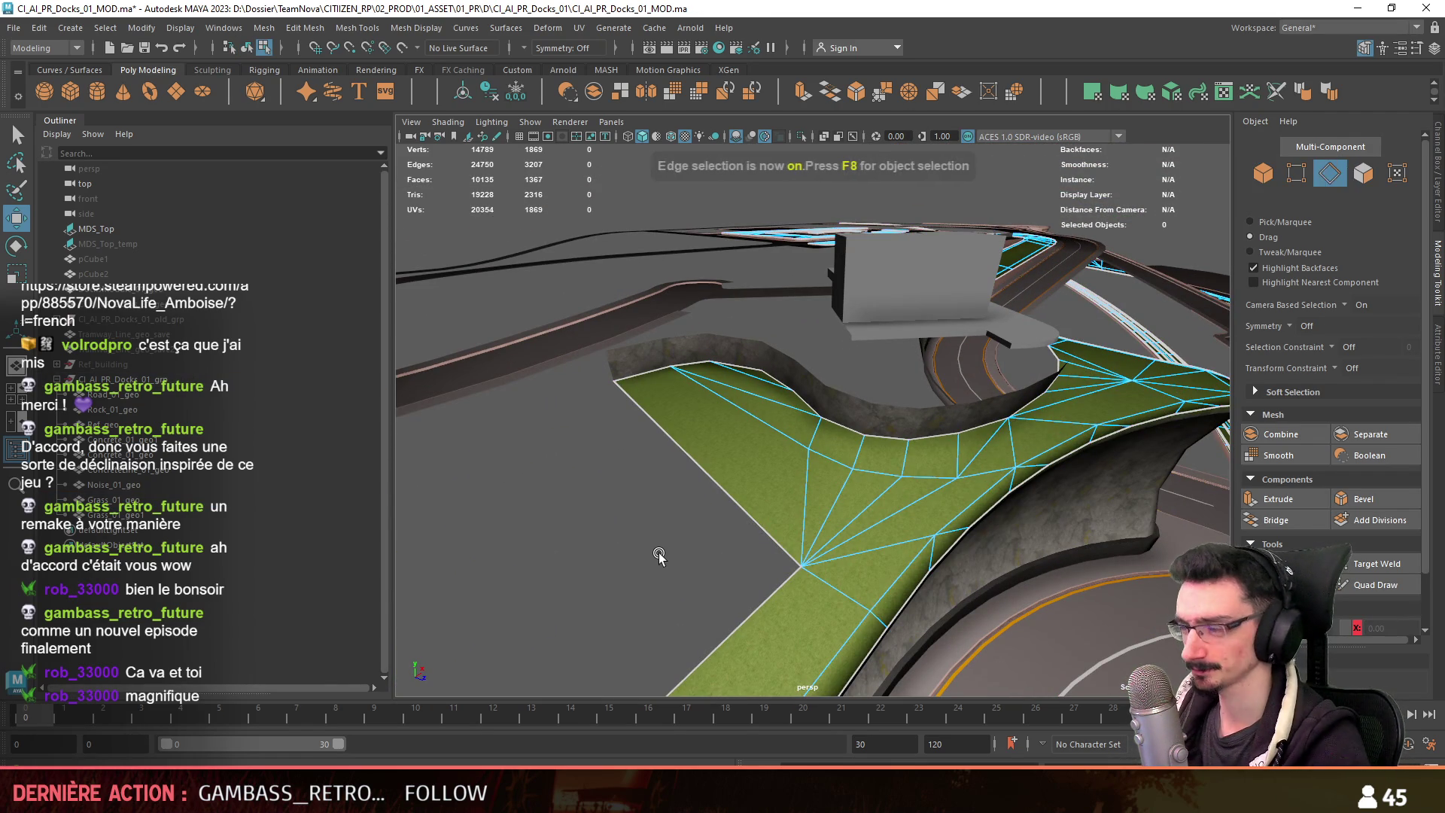
alt+drag(666, 548, 783, 481)
scroll(1017, 371, up, 3)
mouse_move(1017, 370)
alt+mouse_down()
mouse_move(828, 422)
mouse_move(749, 425)
mouse_move(951, 394)
mouse_move(982, 480)
mouse_move(855, 474)
mouse_move(851, 454)
mouse_move(867, 450)
mouse_move(745, 489)
alt+mouse_up()
key(F8)
key(alt+Tab)
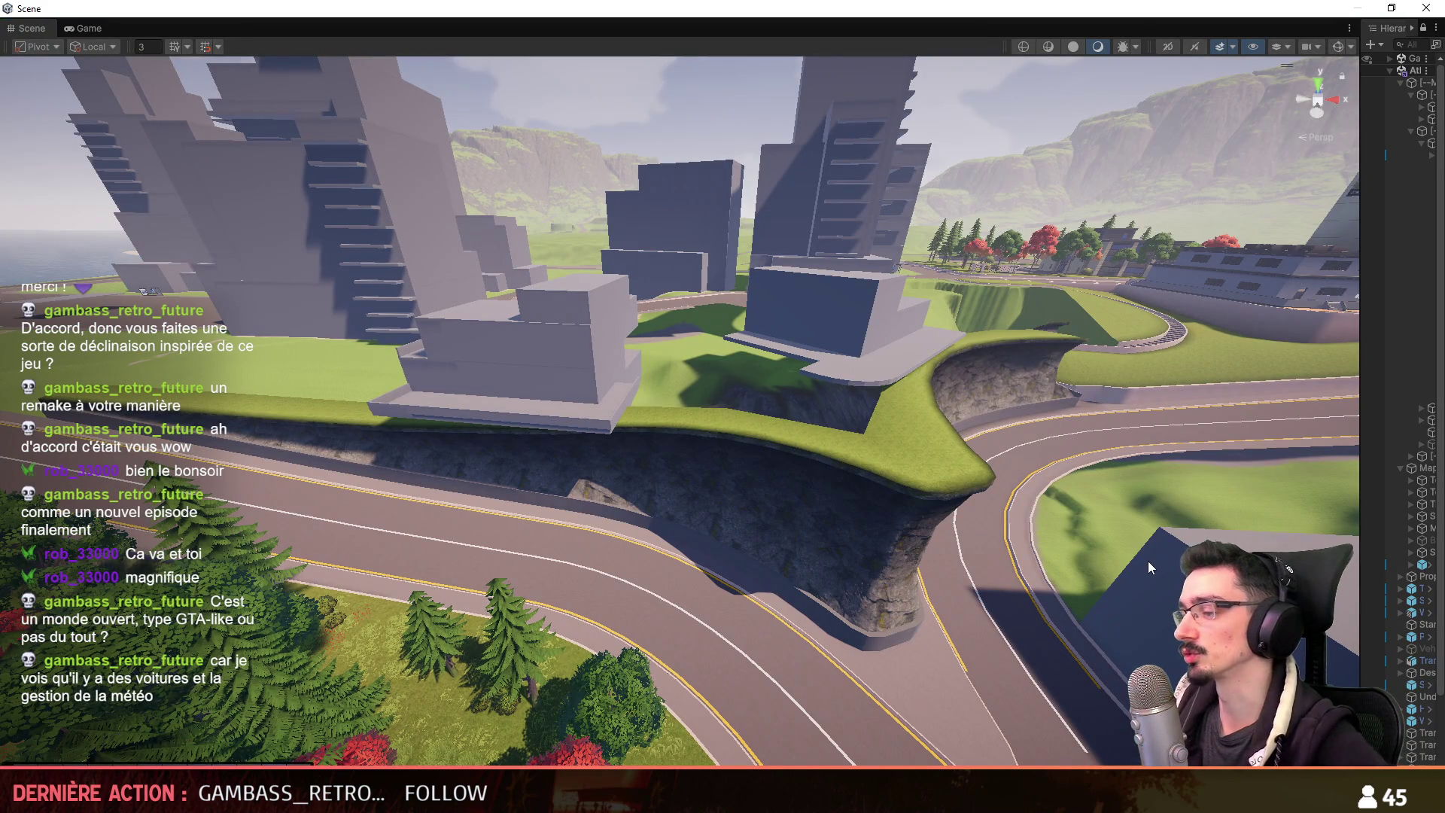
Enter Play mode with Ctrl+P to bring up the game's Accueil home screen.
key(ctrl+p)
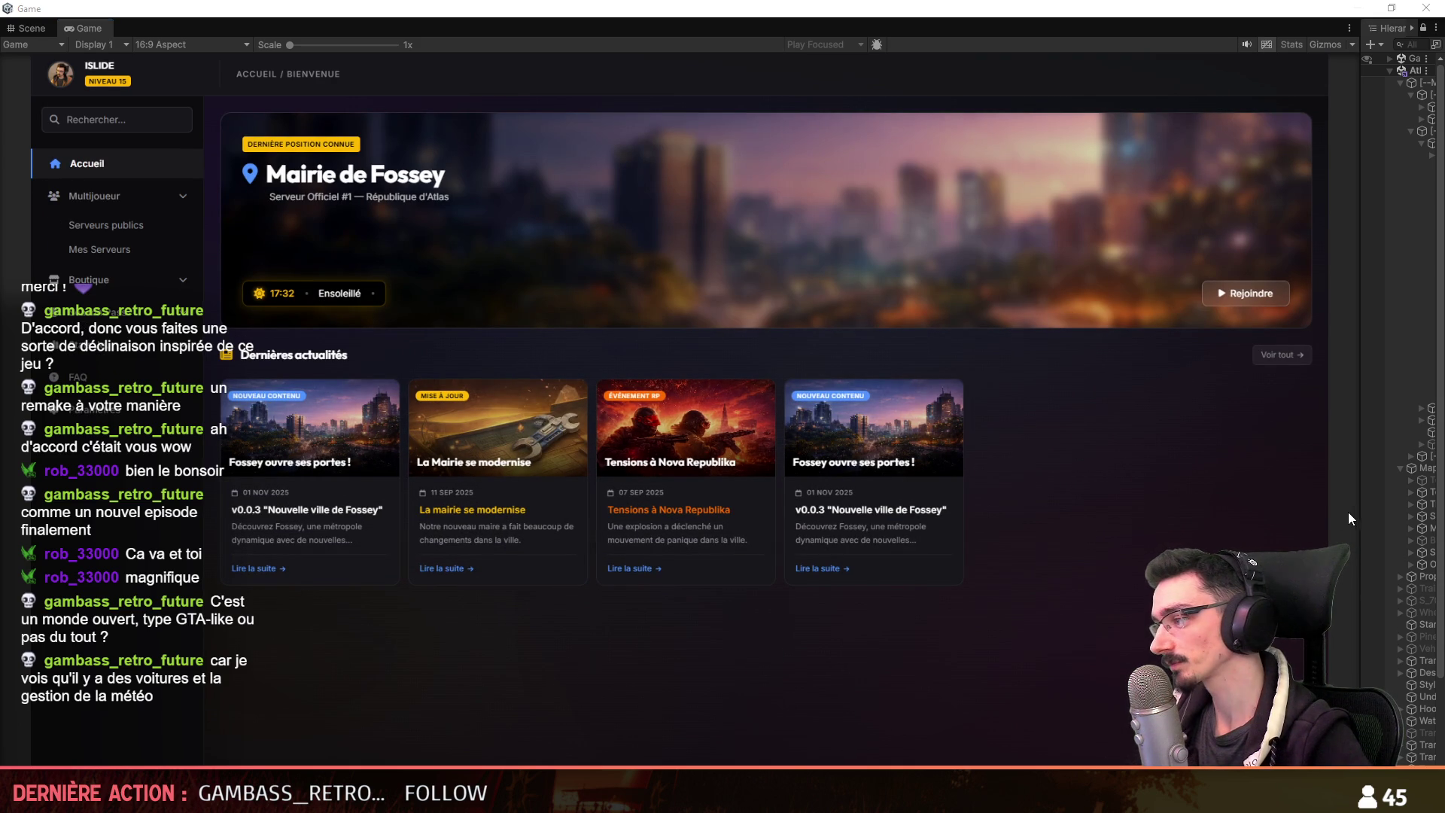
Open Mes Serveurs, start the local server and join it with the existing character.
drag(1359, 513, 1365, 513)
click(84, 254)
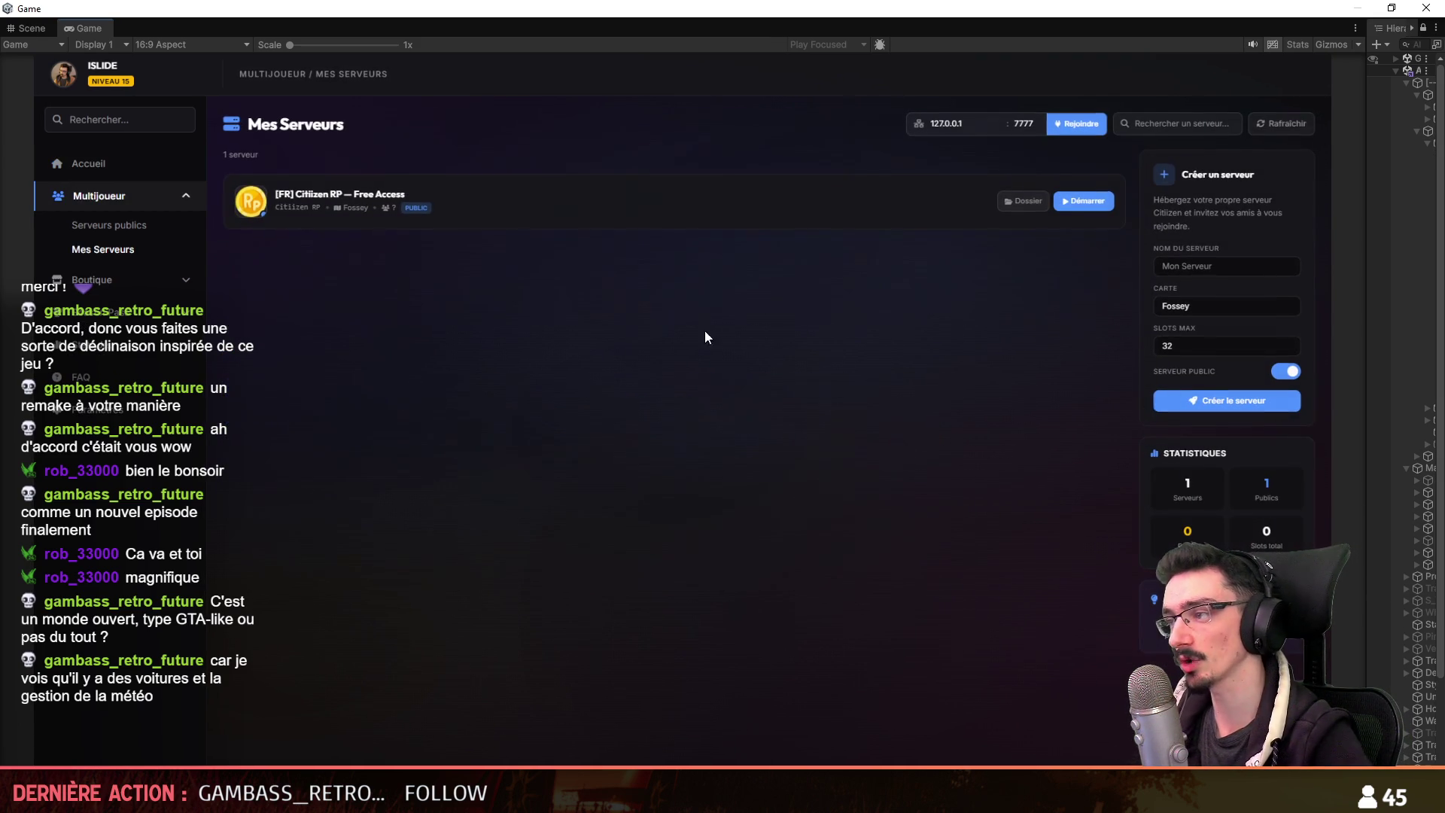
click(1084, 201)
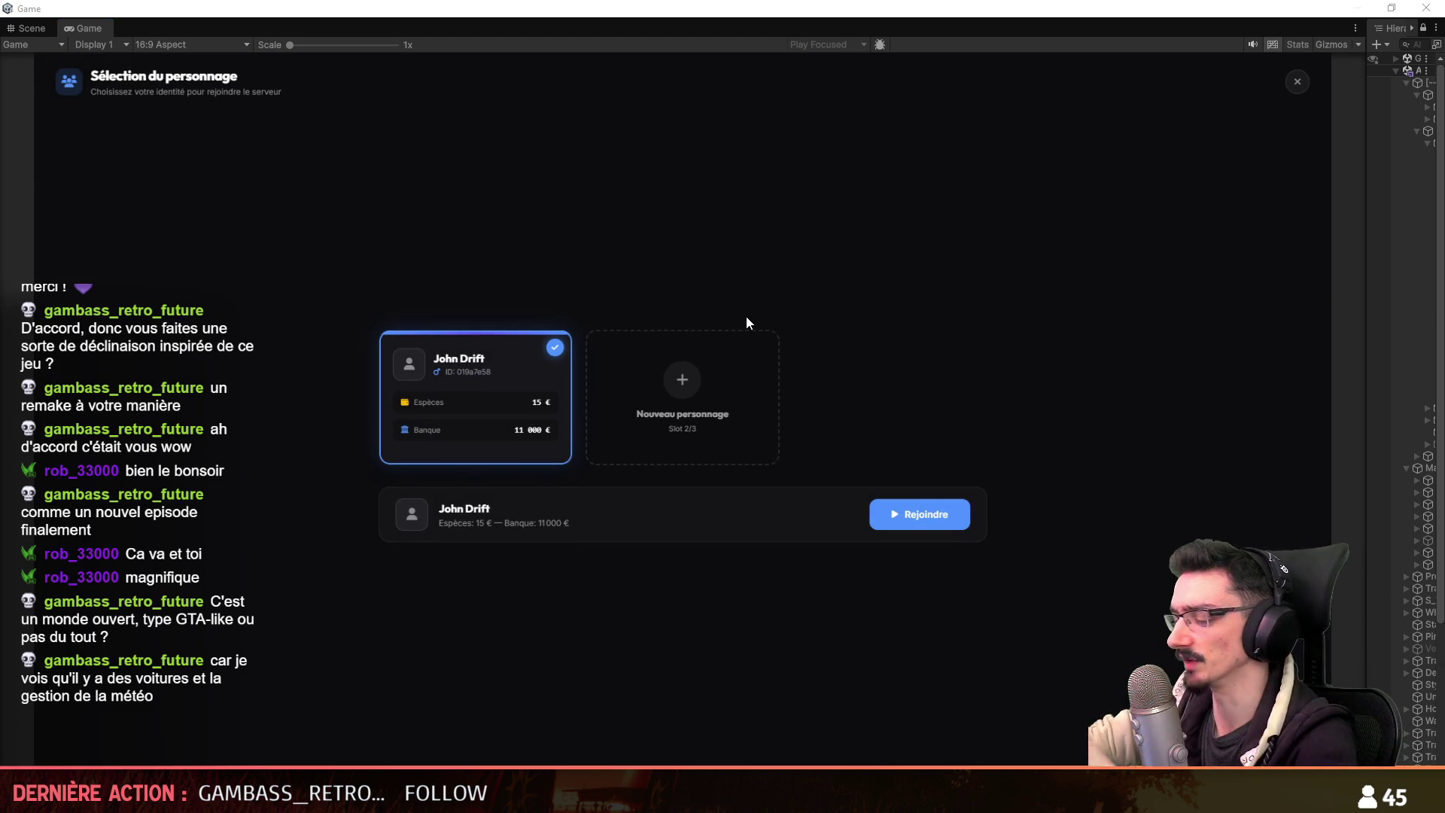
click(943, 527)
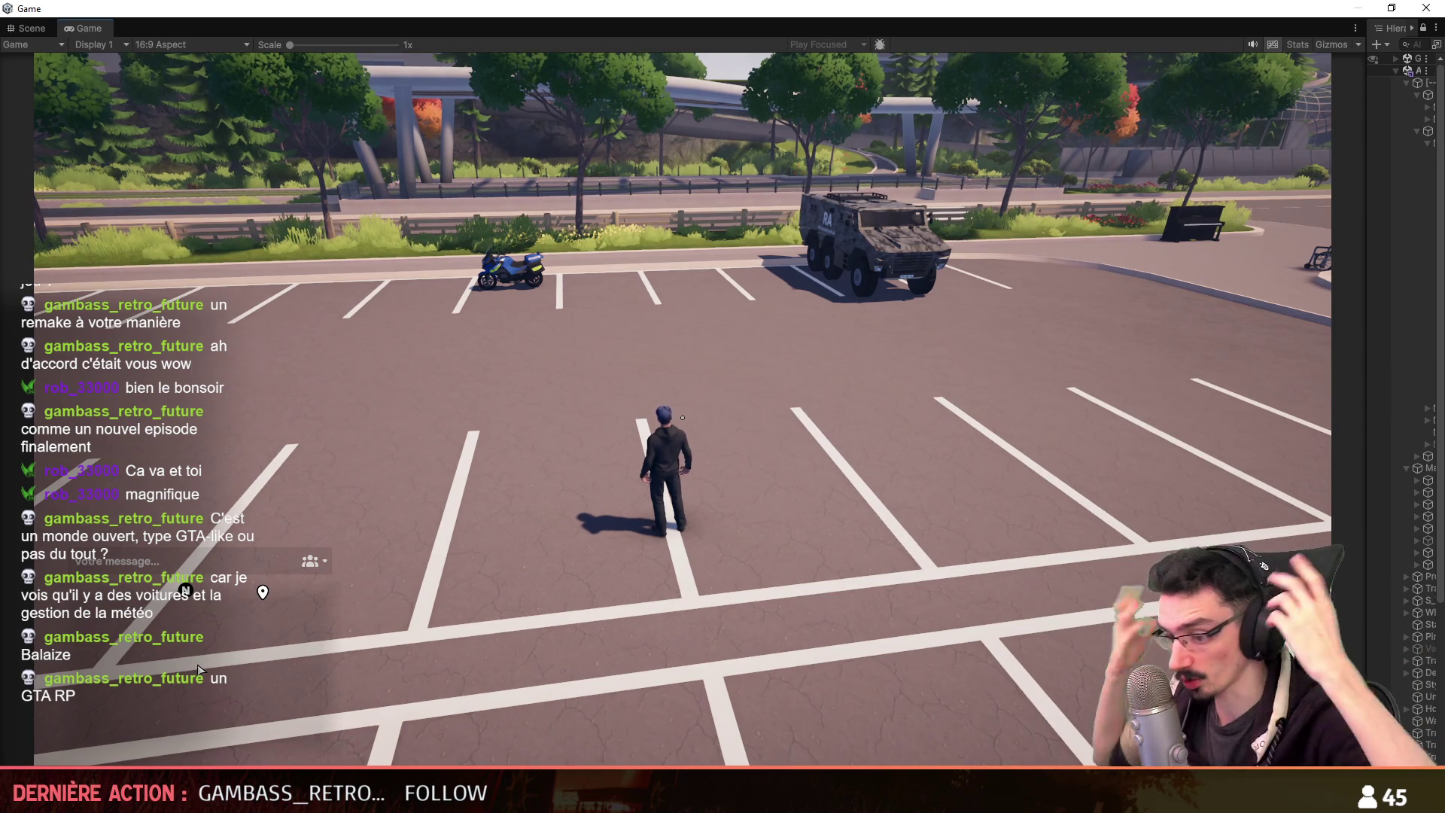
Run the character across the parking lot and mount the motorcycle.
key(w)
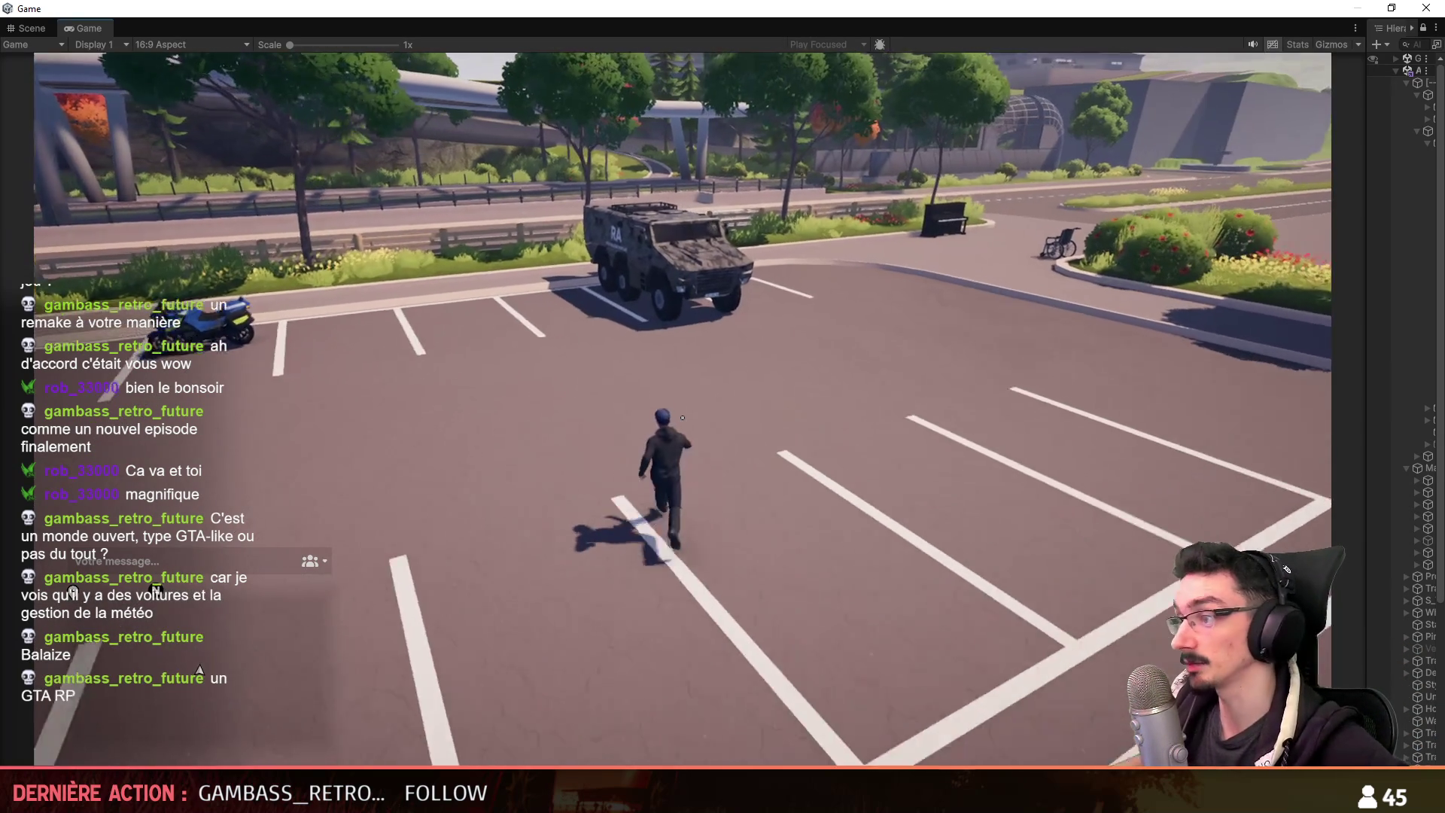
key(w)
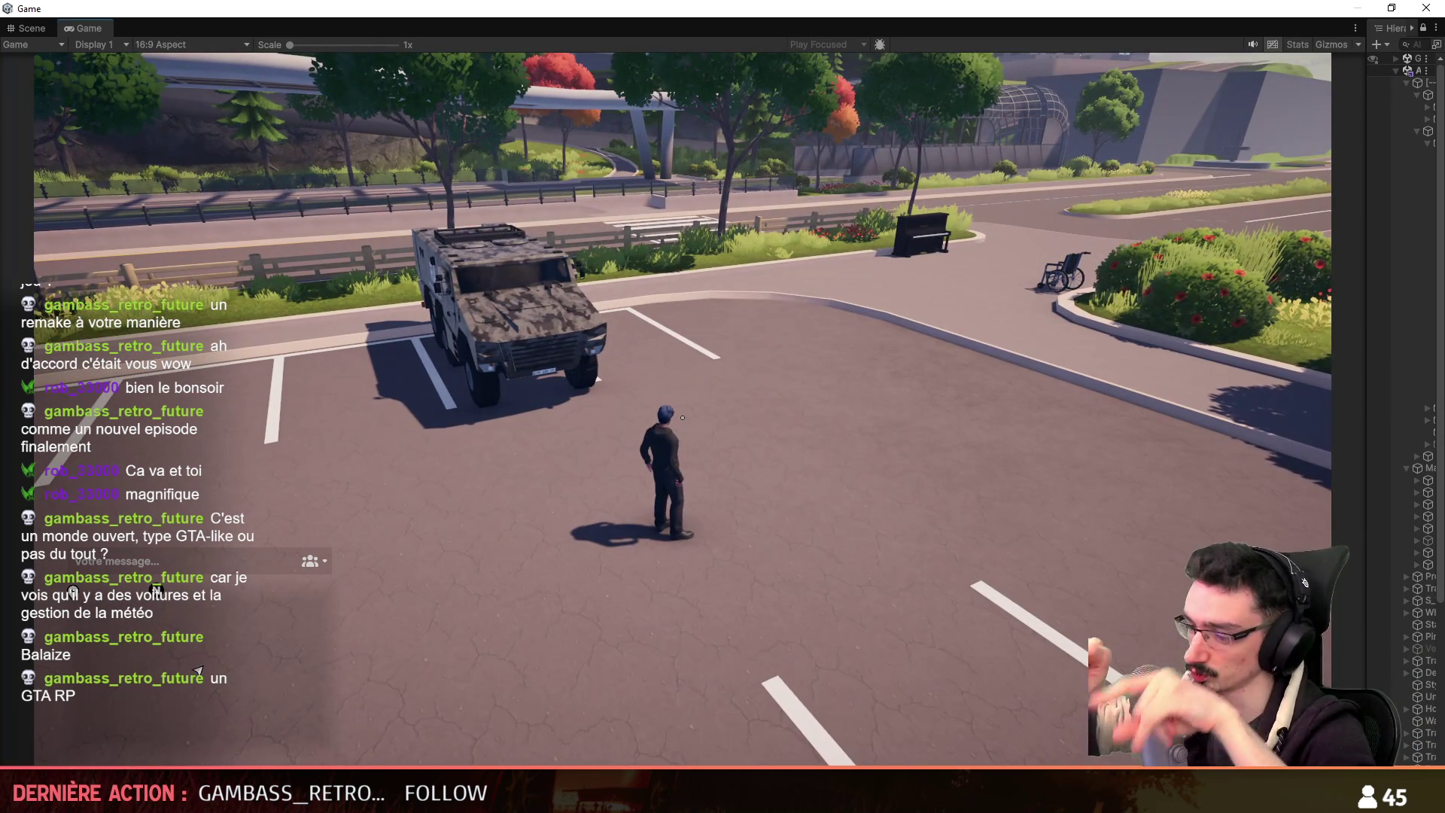
key(w)
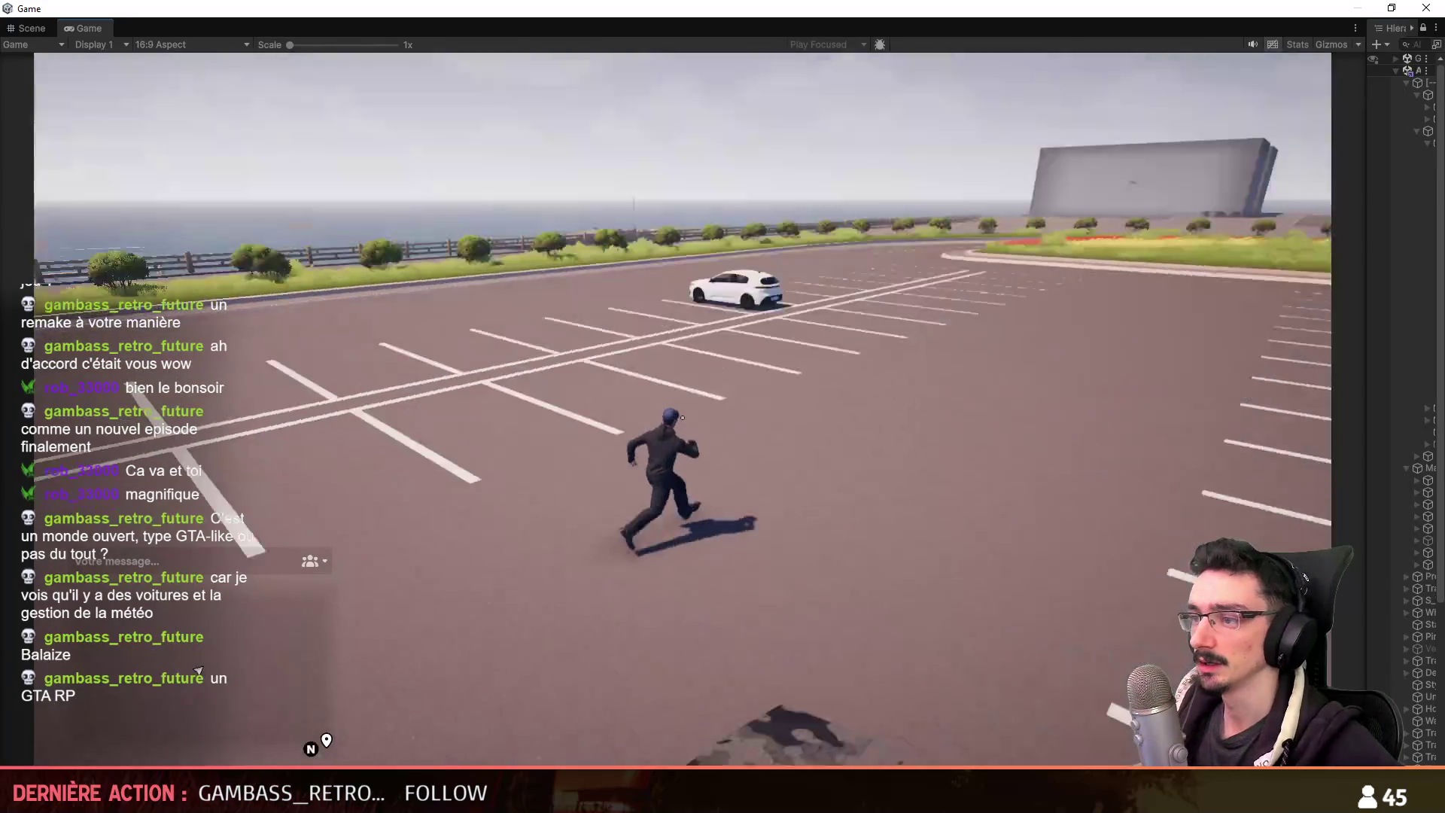
key(f)
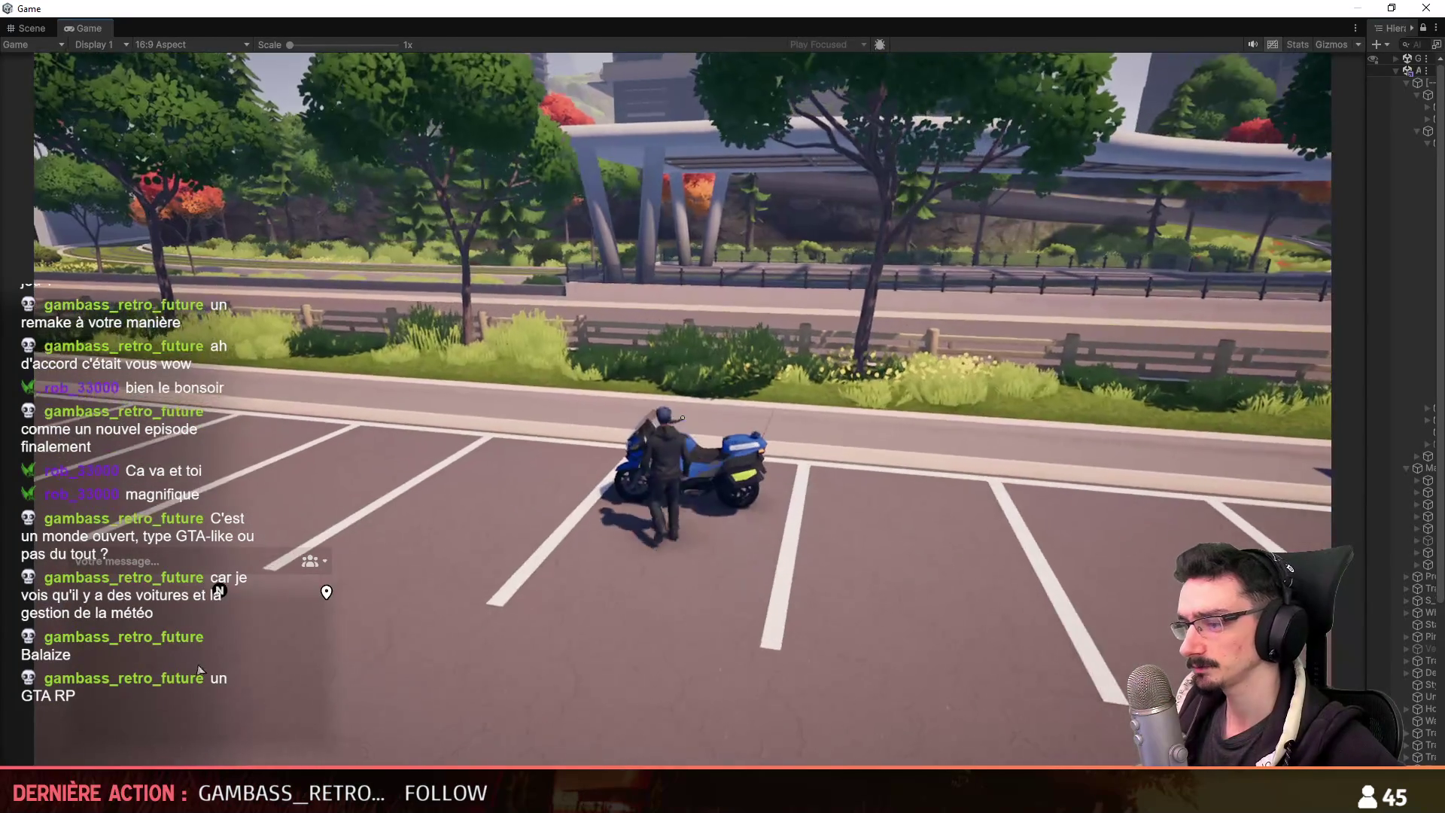
Ride the motorcycle out of the lot and along the curving road toward the crosswalk.
key(w)
key(d)
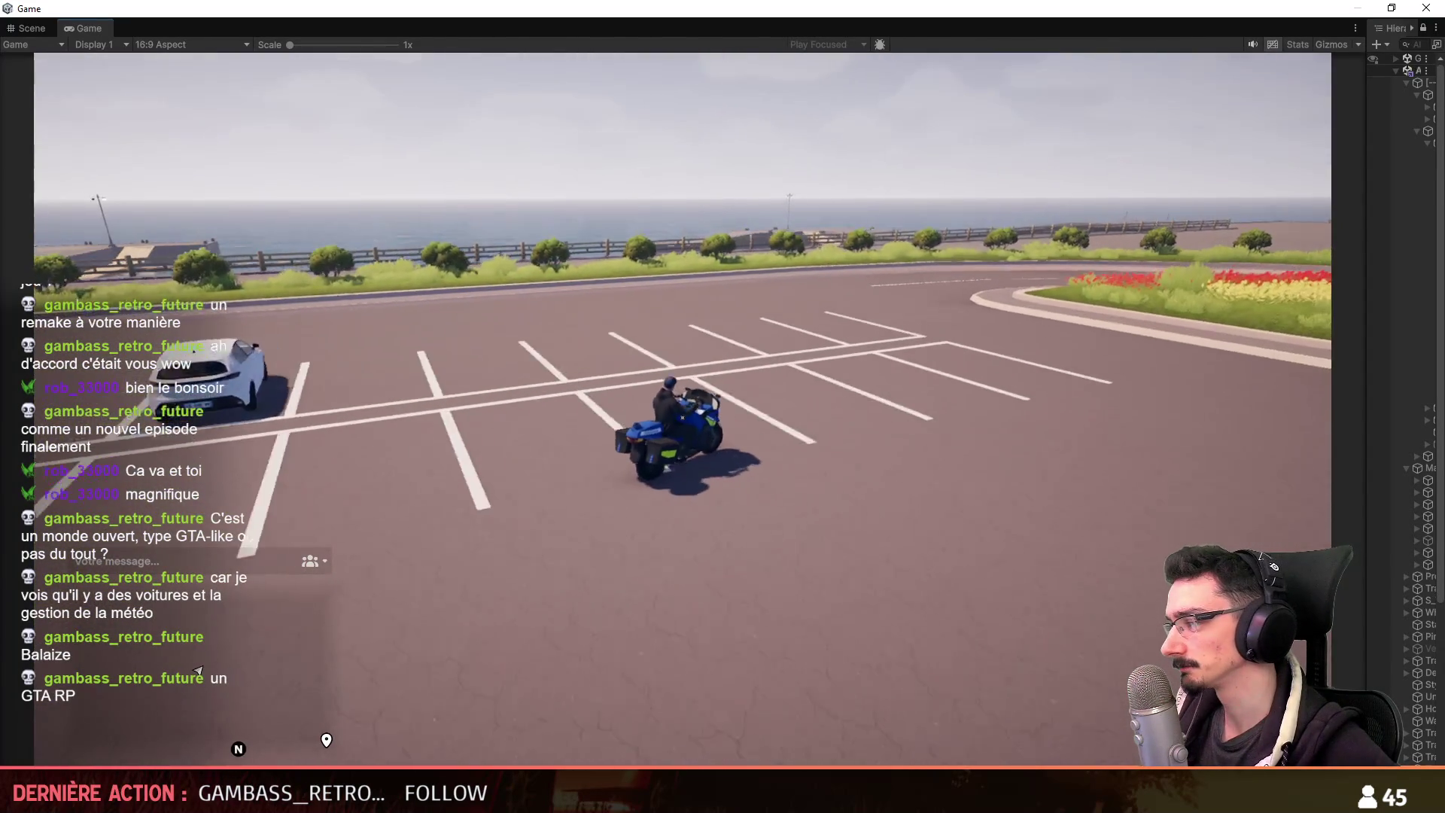
key(w)
key(a)
key(d)
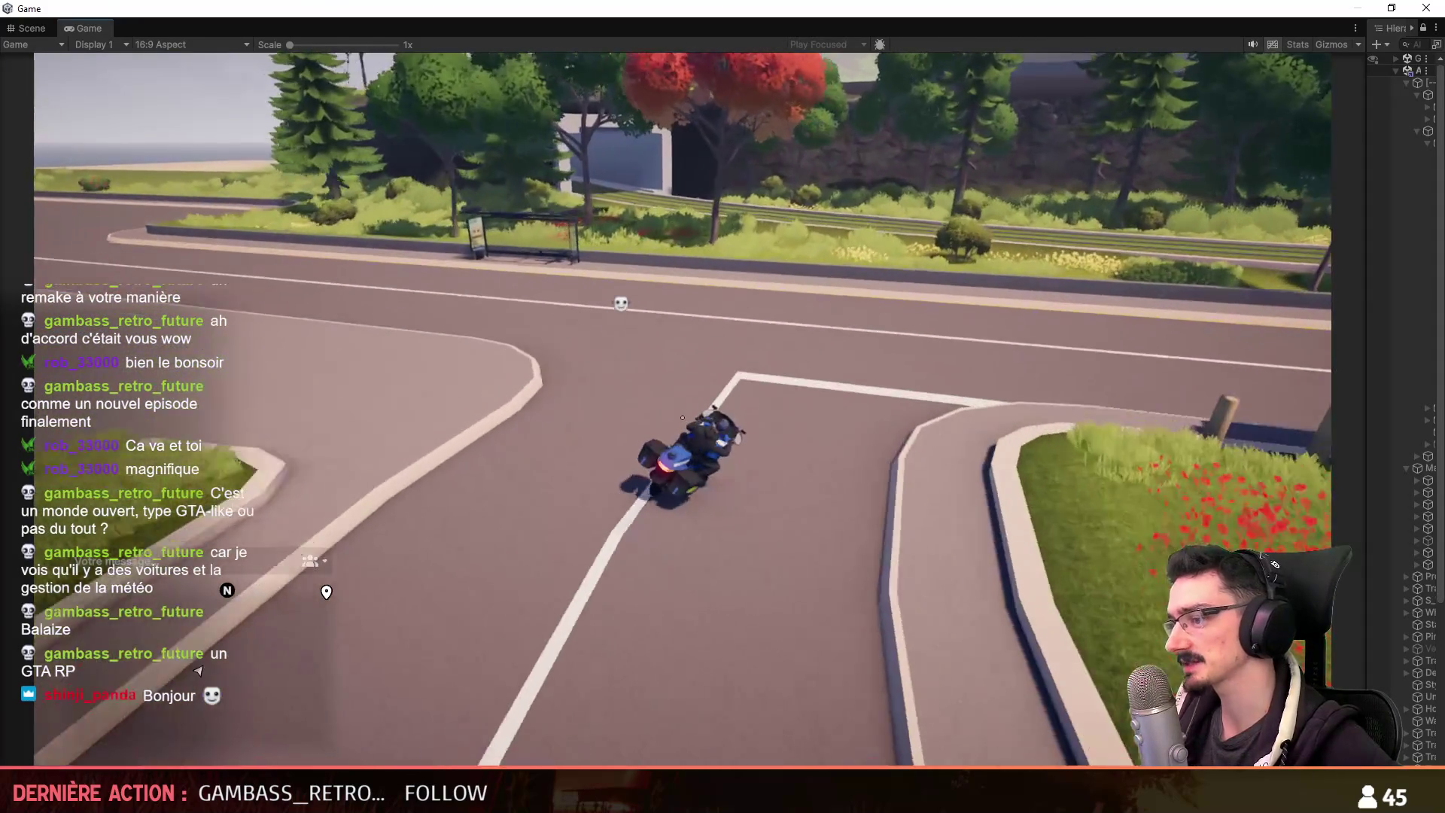
key(d)
key(w)
Turn at the crosswalk, climb the uphill road and follow the tree-lined street toward the hill.
key(a)
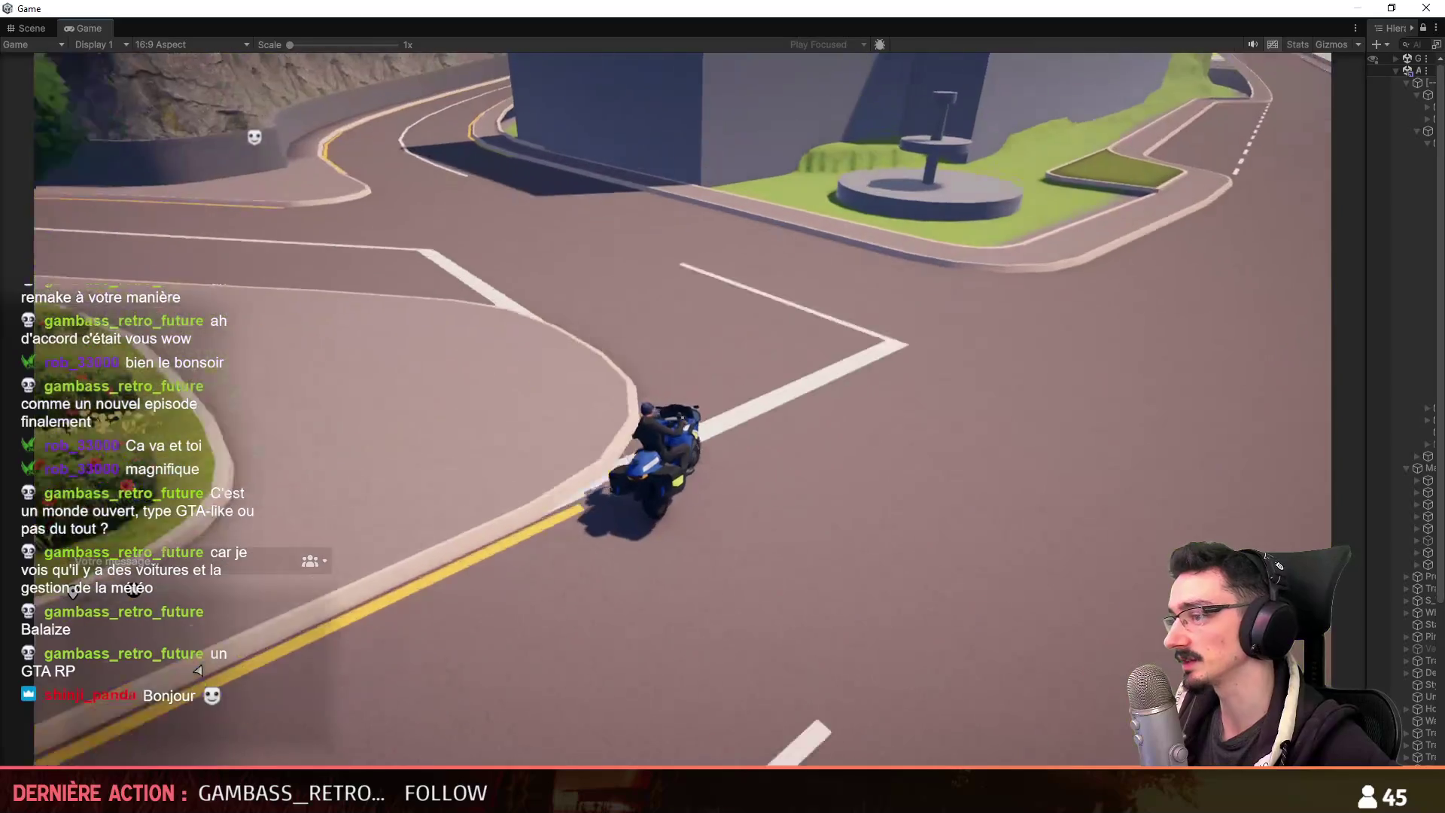
key(a)
key(d)
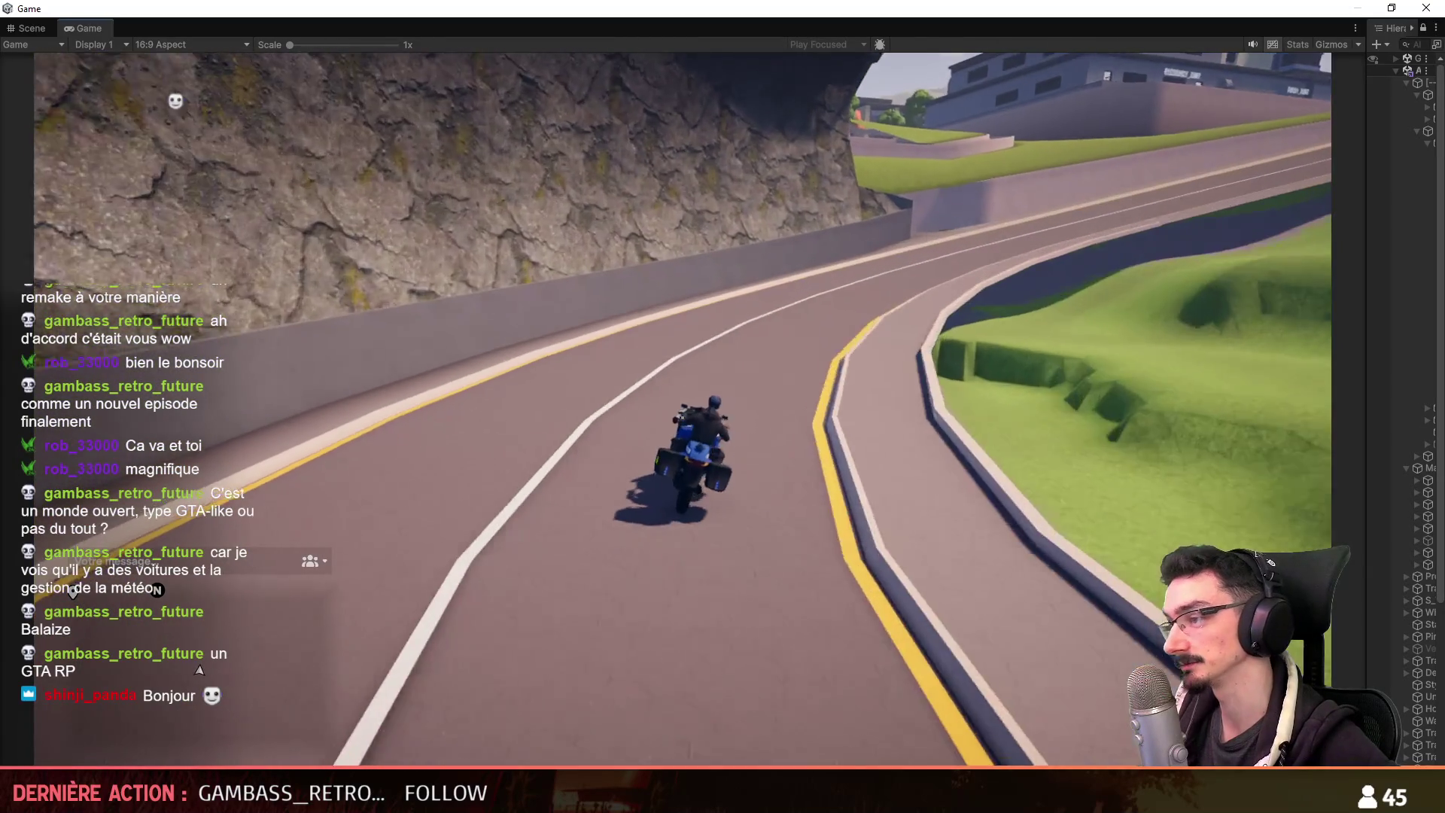
key(d)
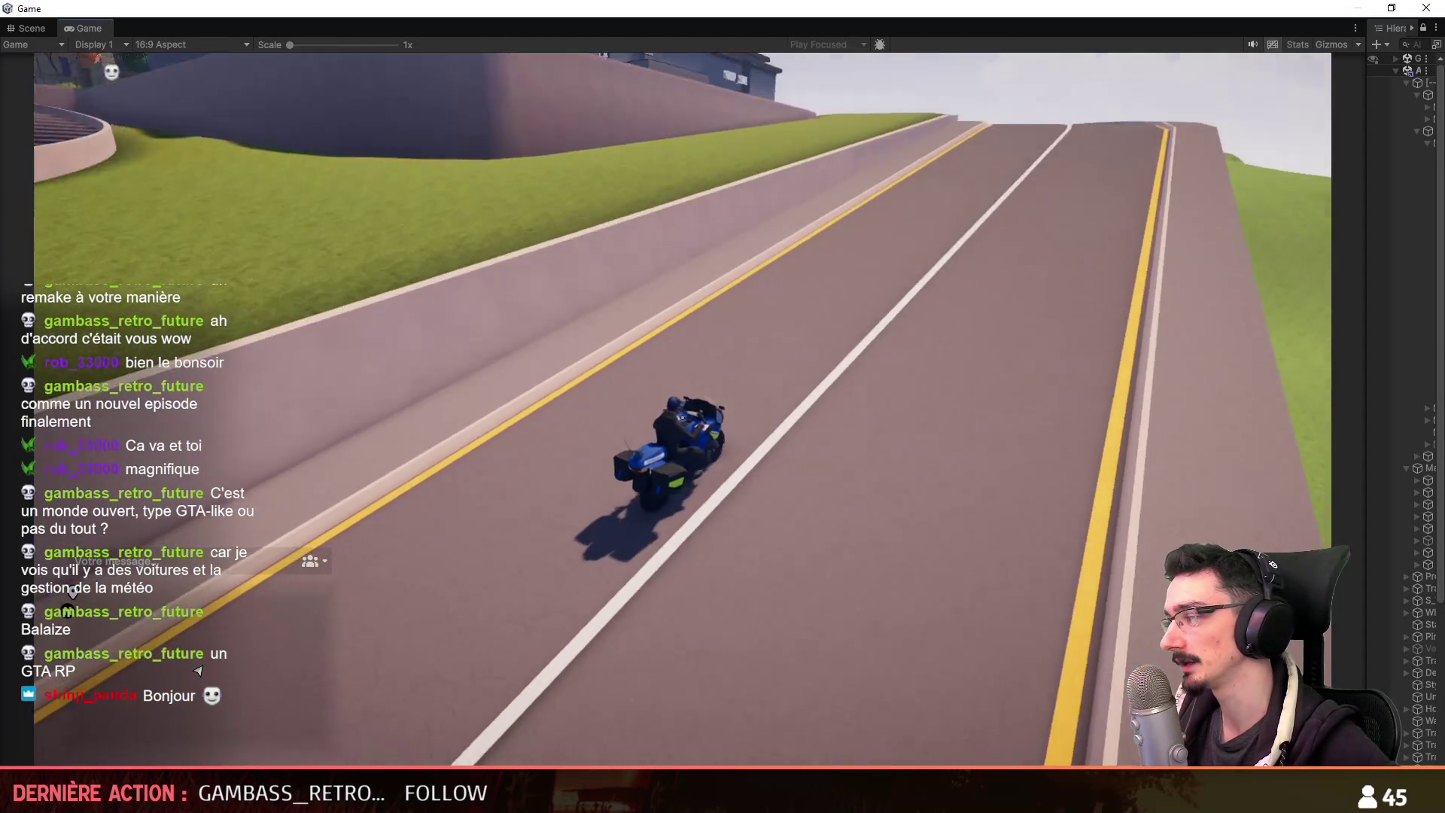
key(d)
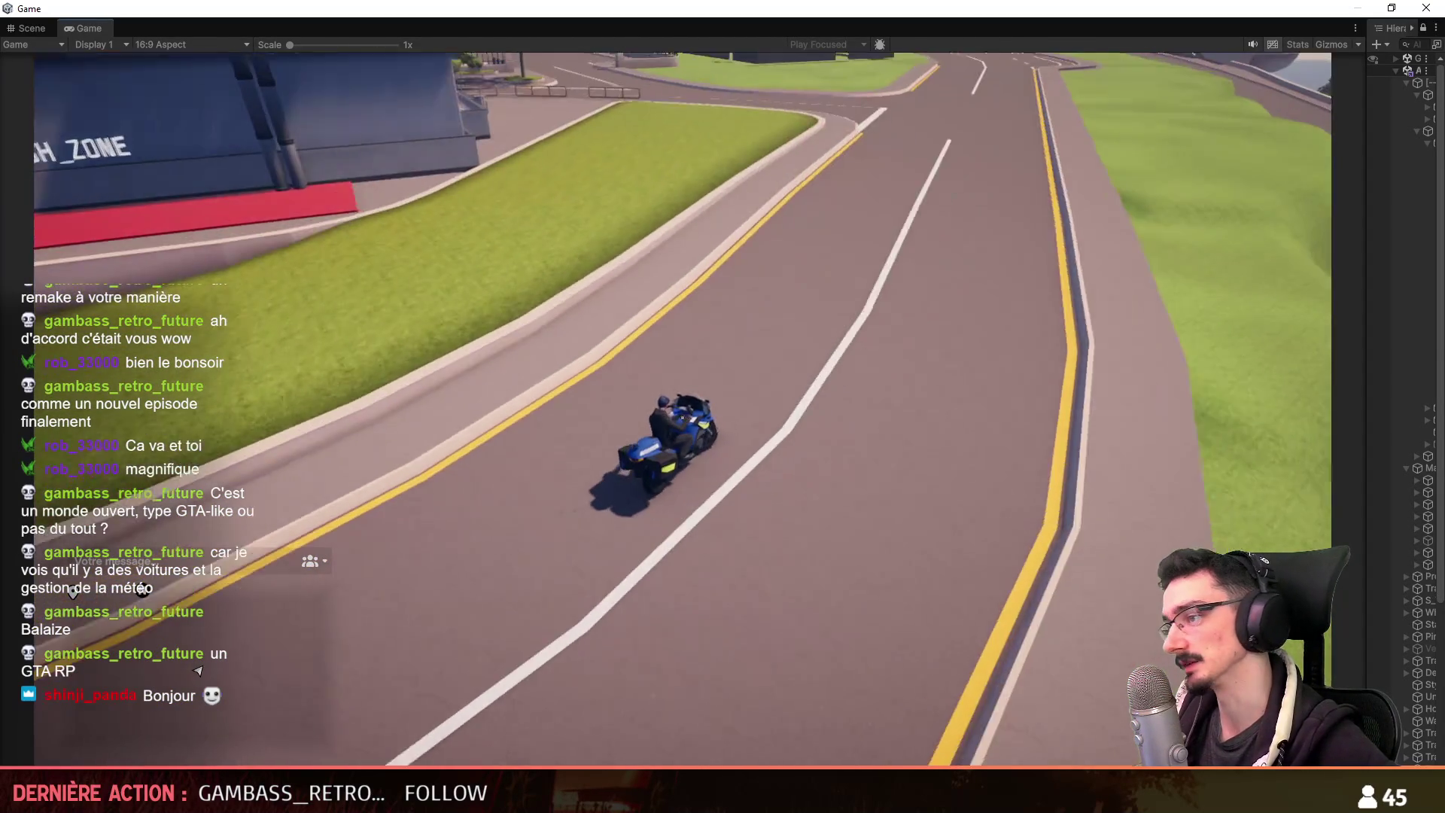
key(a)
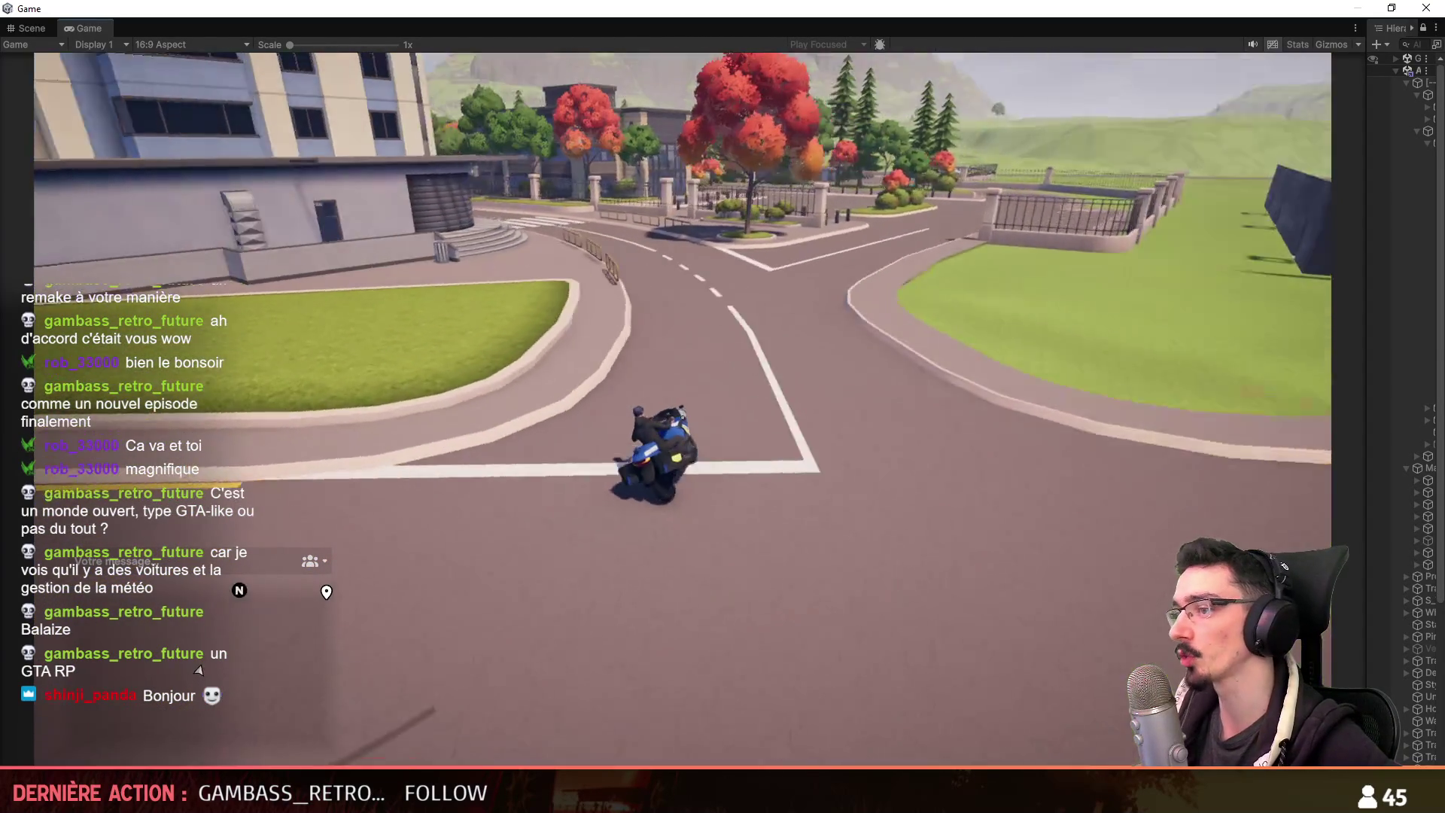
key(a)
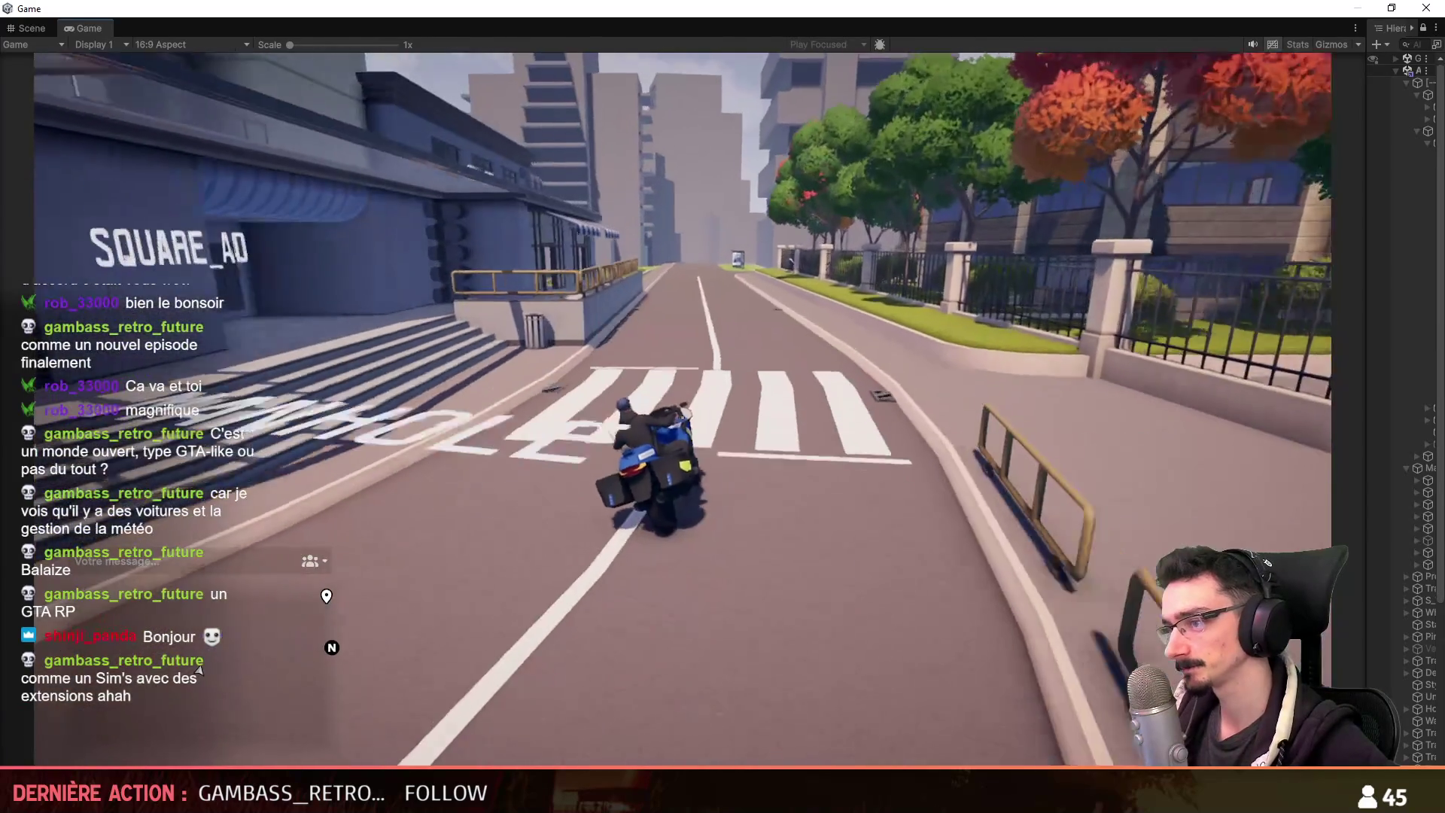
key(w)
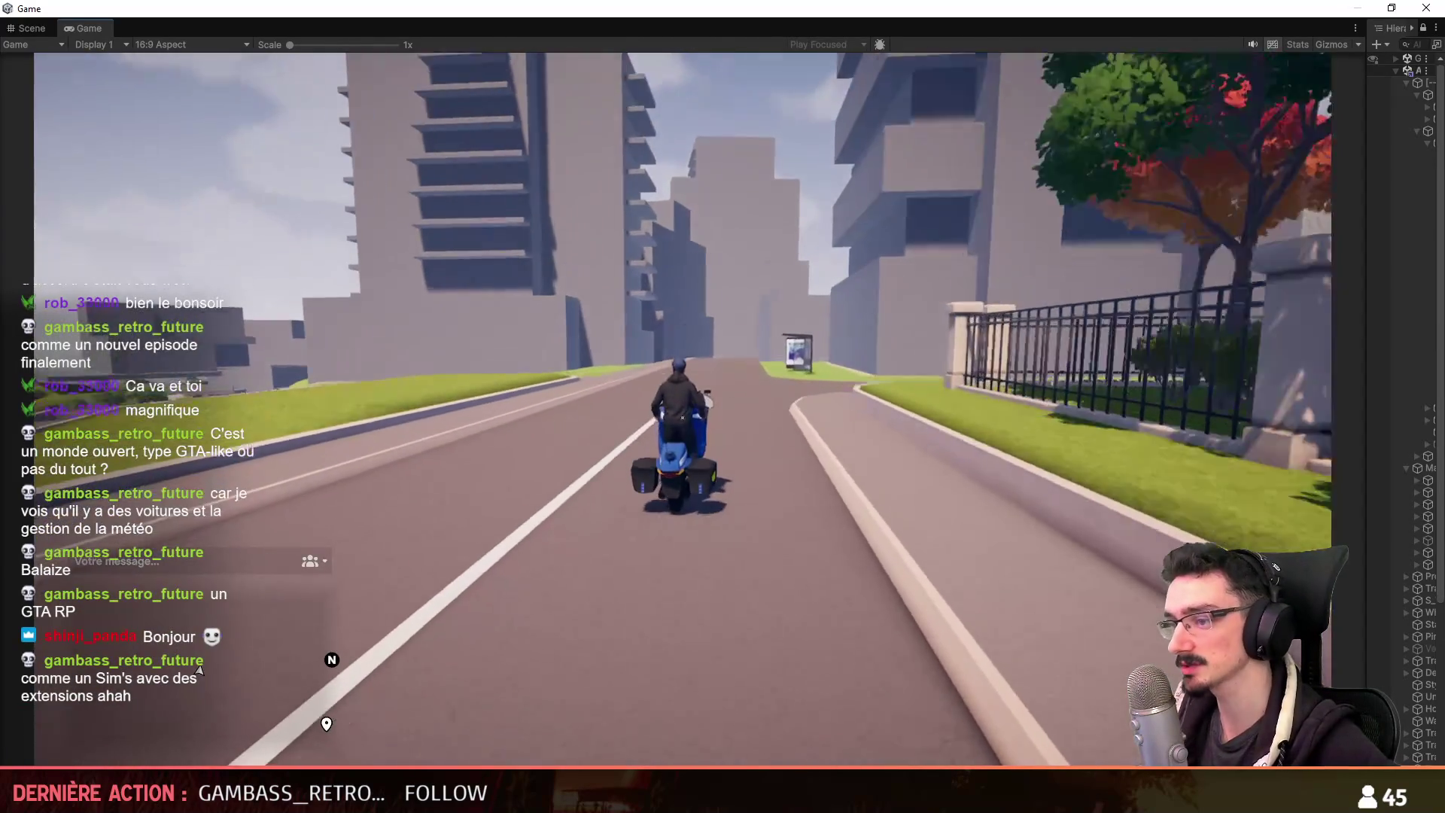
key(d)
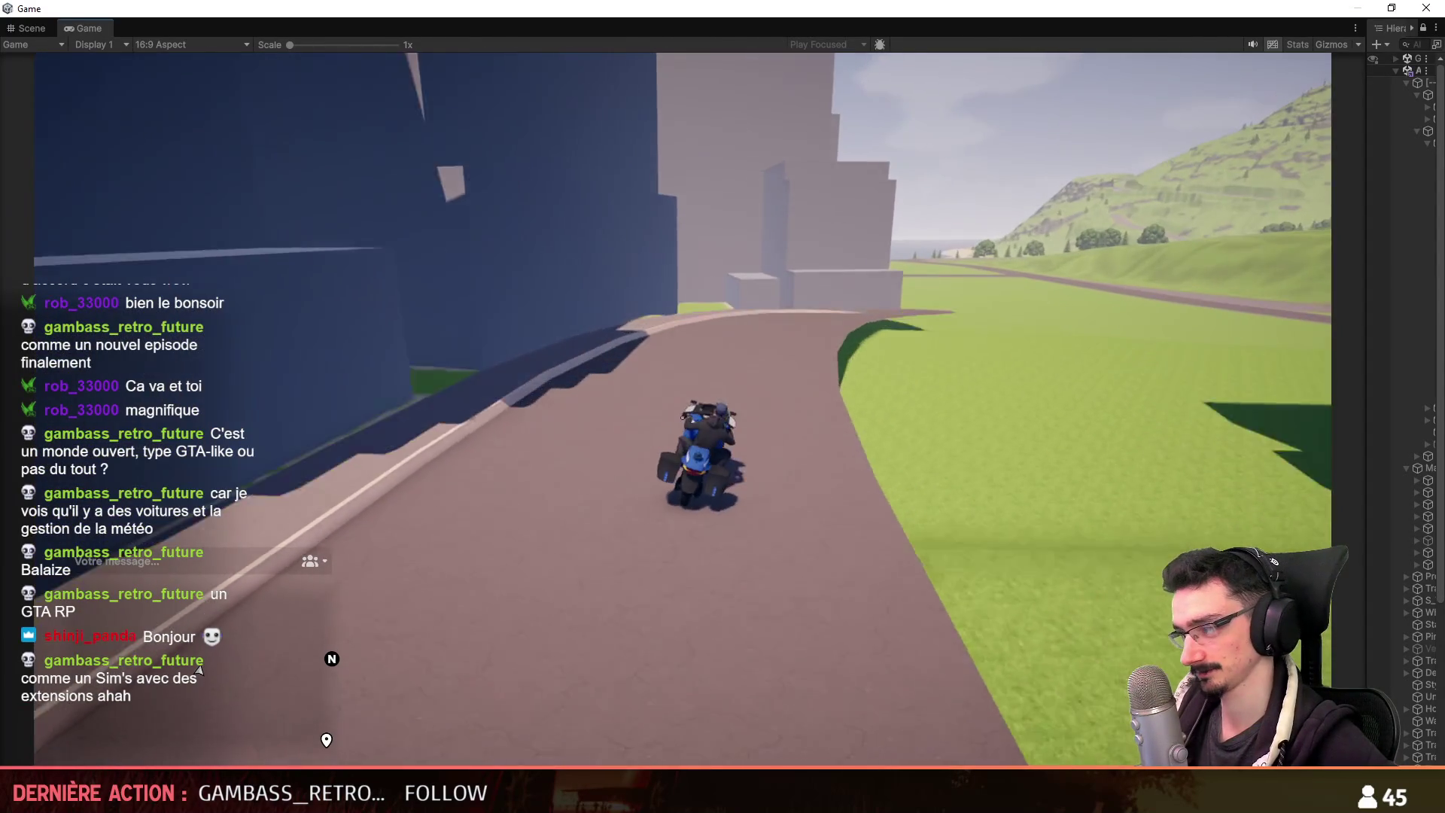
Ride up to the hilltop and along the road past the tall buildings toward the sea.
key(a)
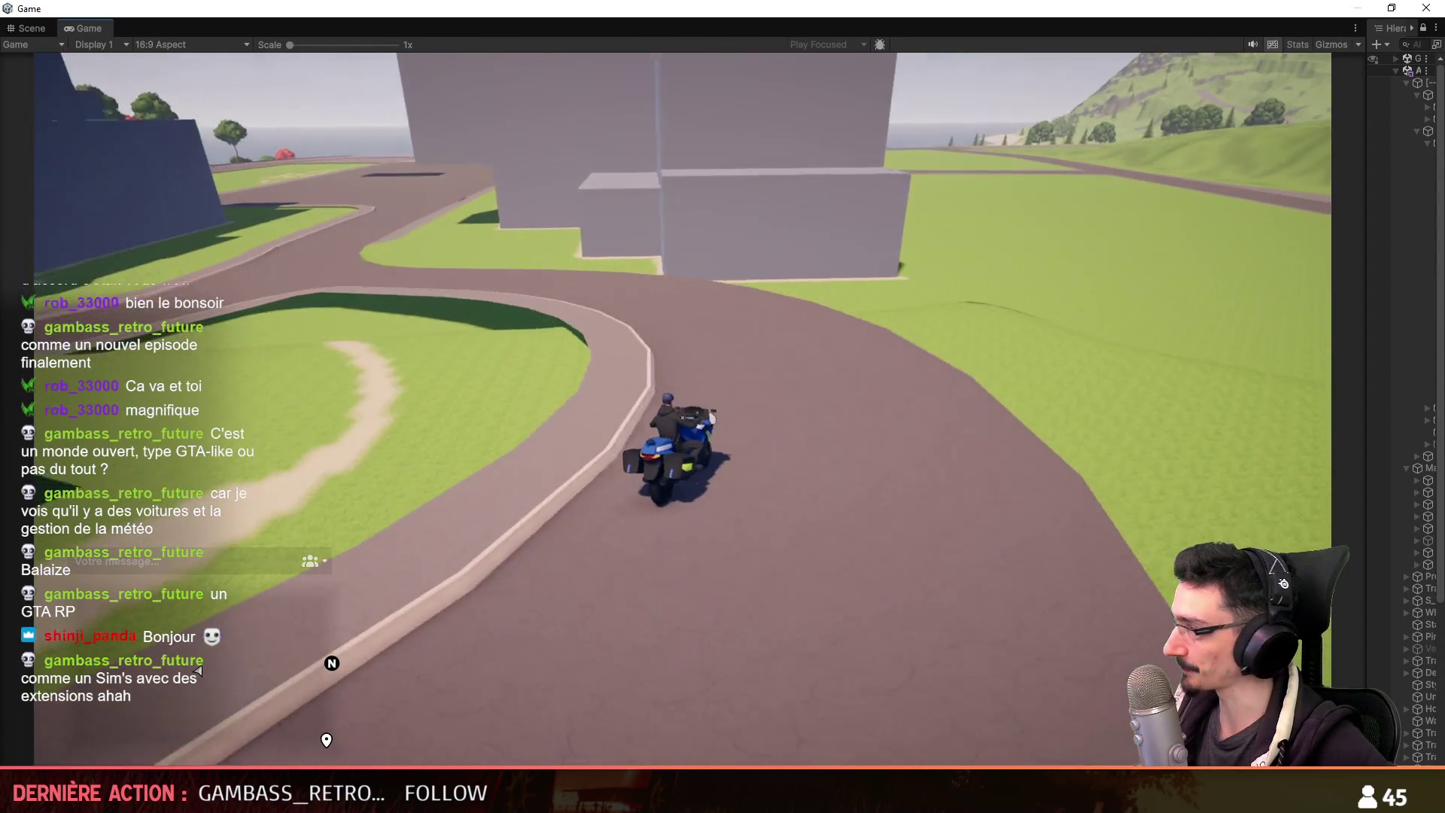
key(a)
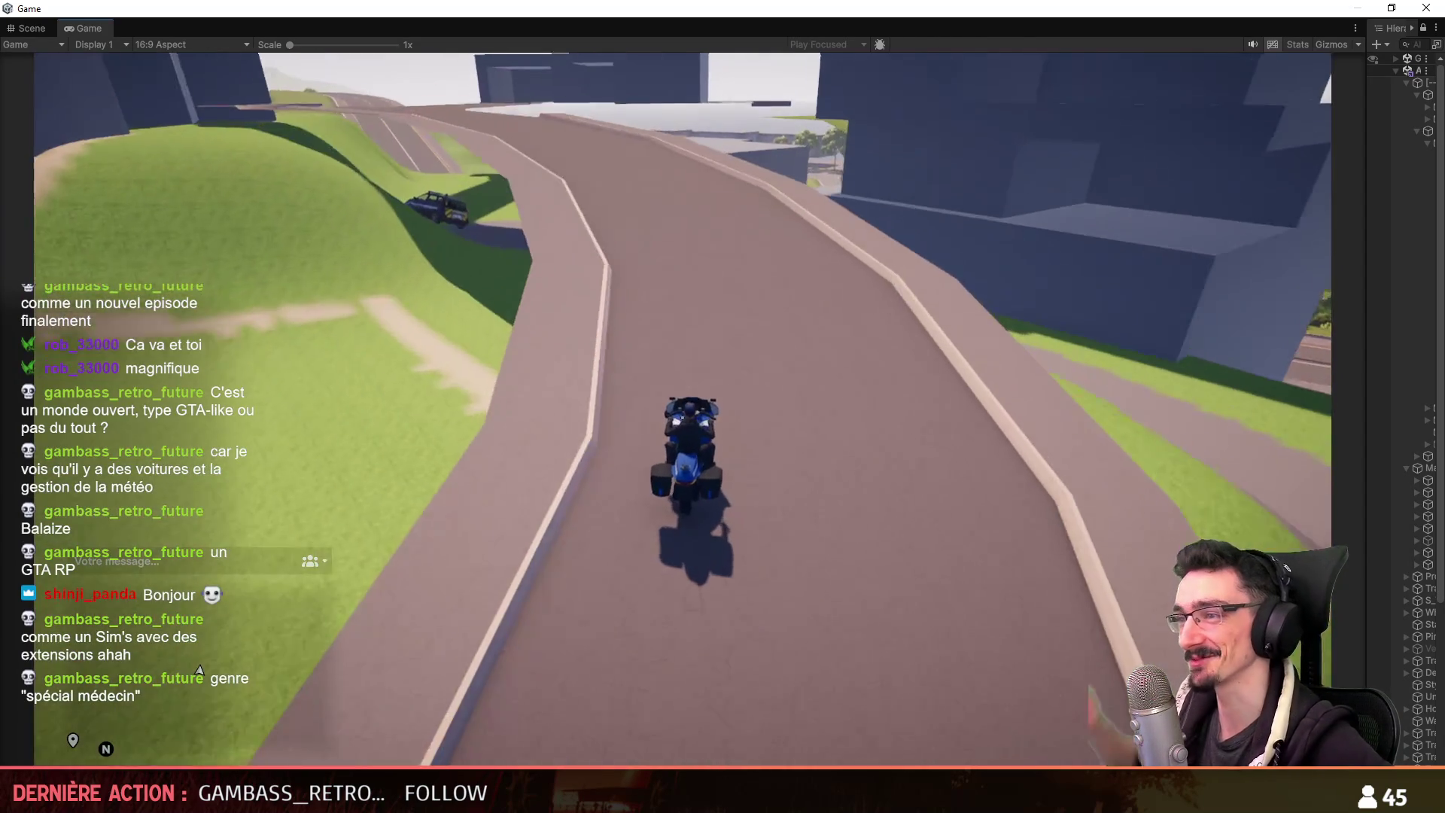
key(d)
key(a)
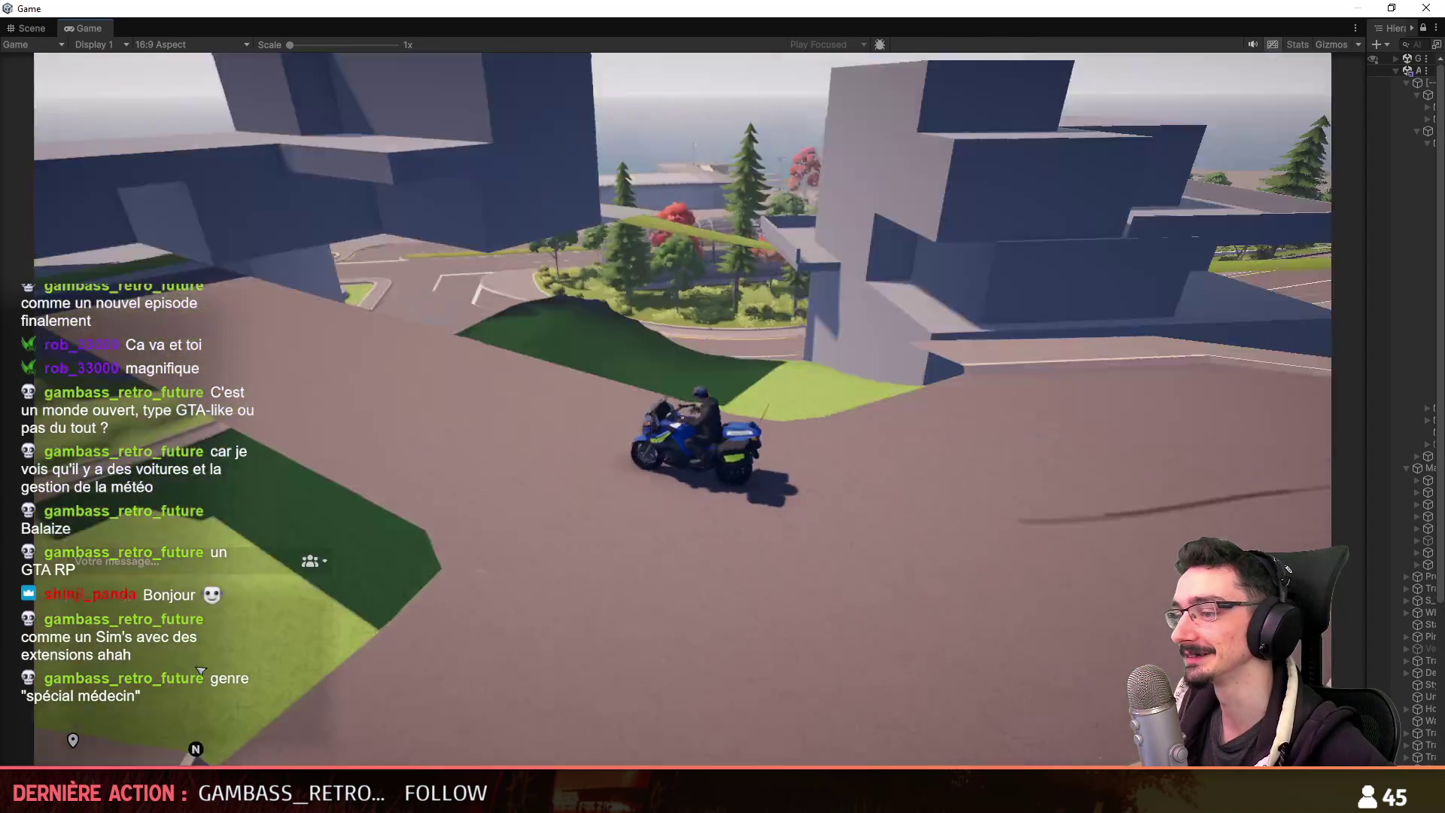
key(d)
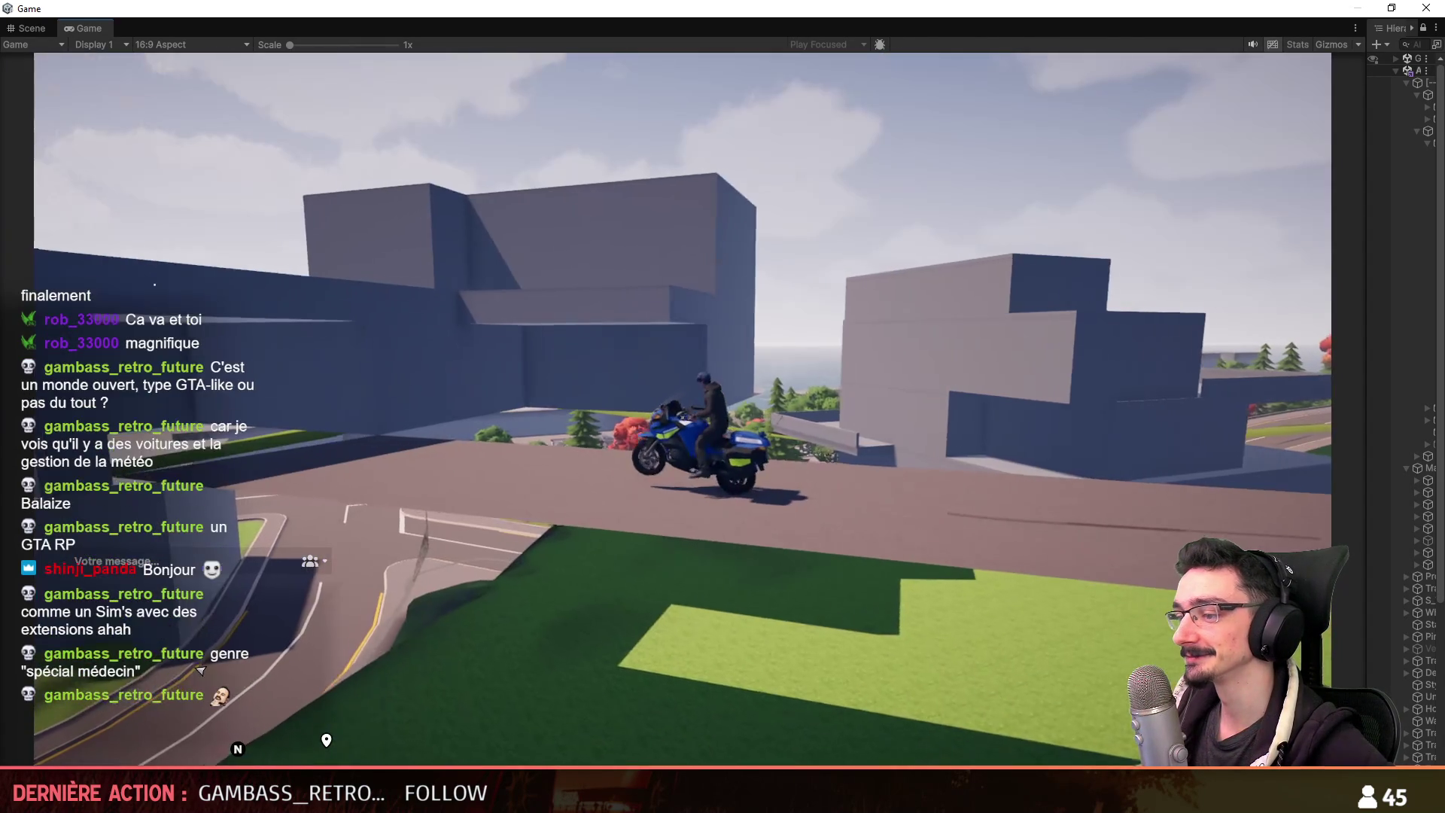
key(a)
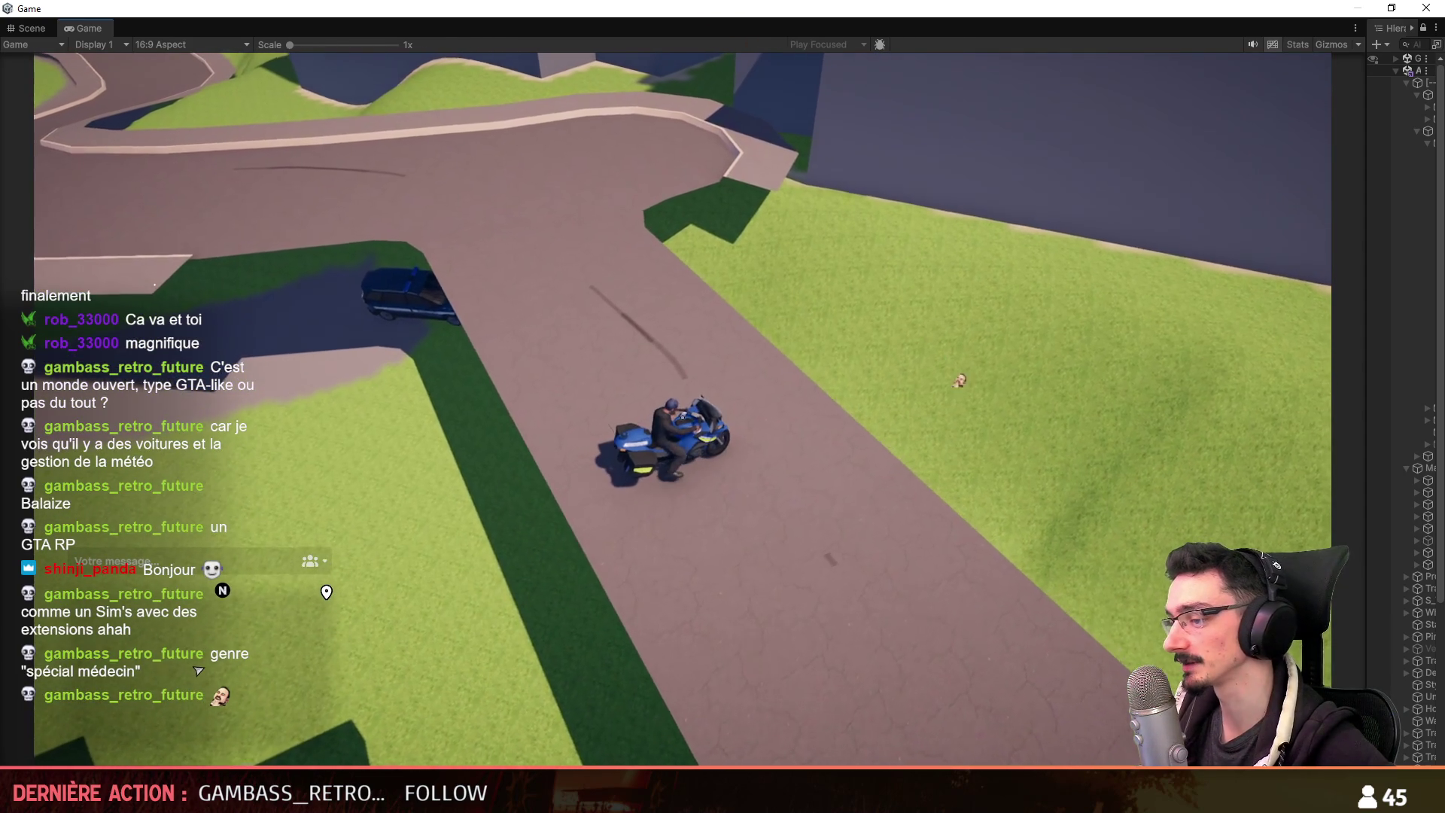
key(w)
key(a)
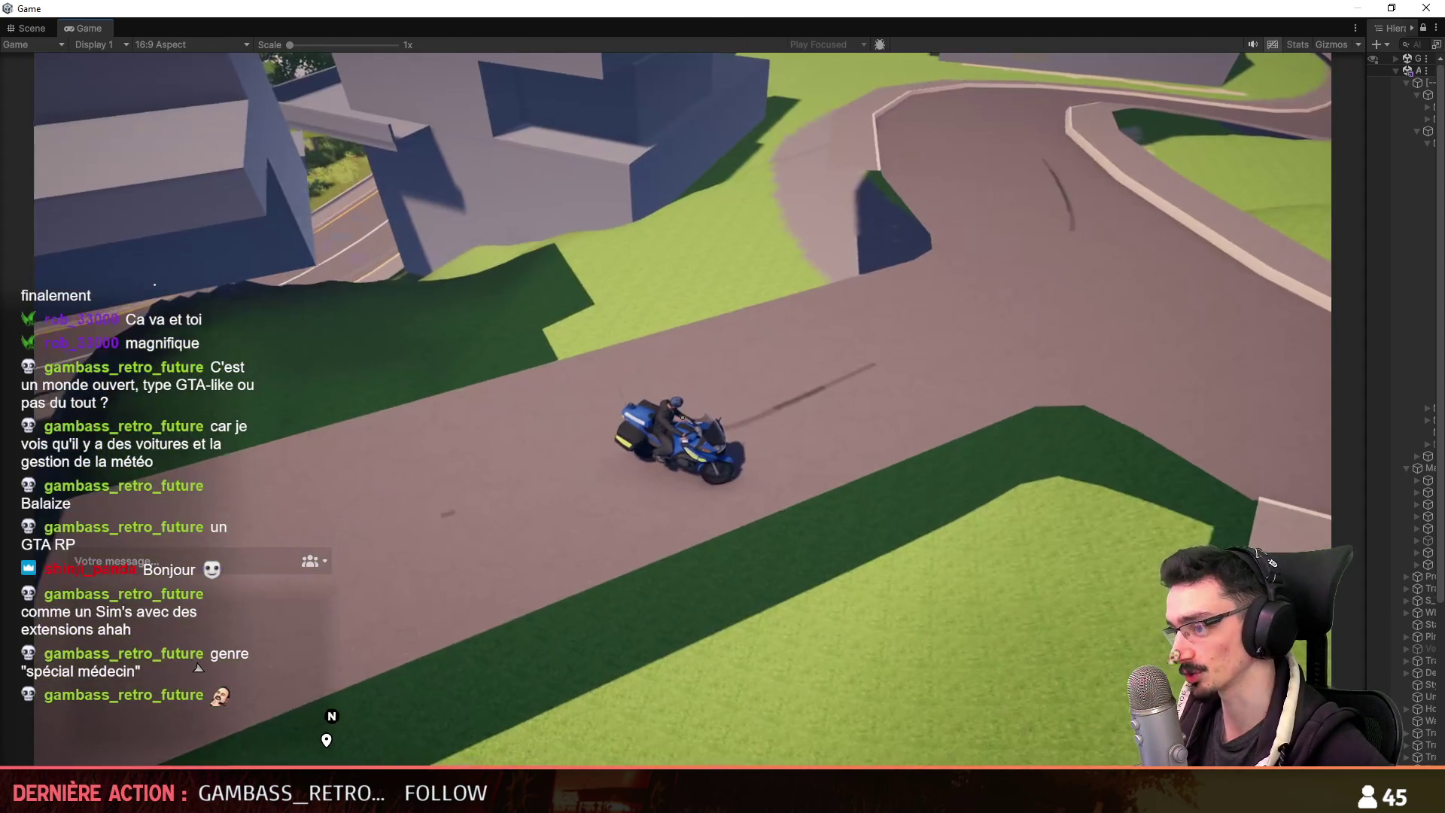
Follow the curving road past the fork, plaza and bus stop, then up the hill road.
key(d)
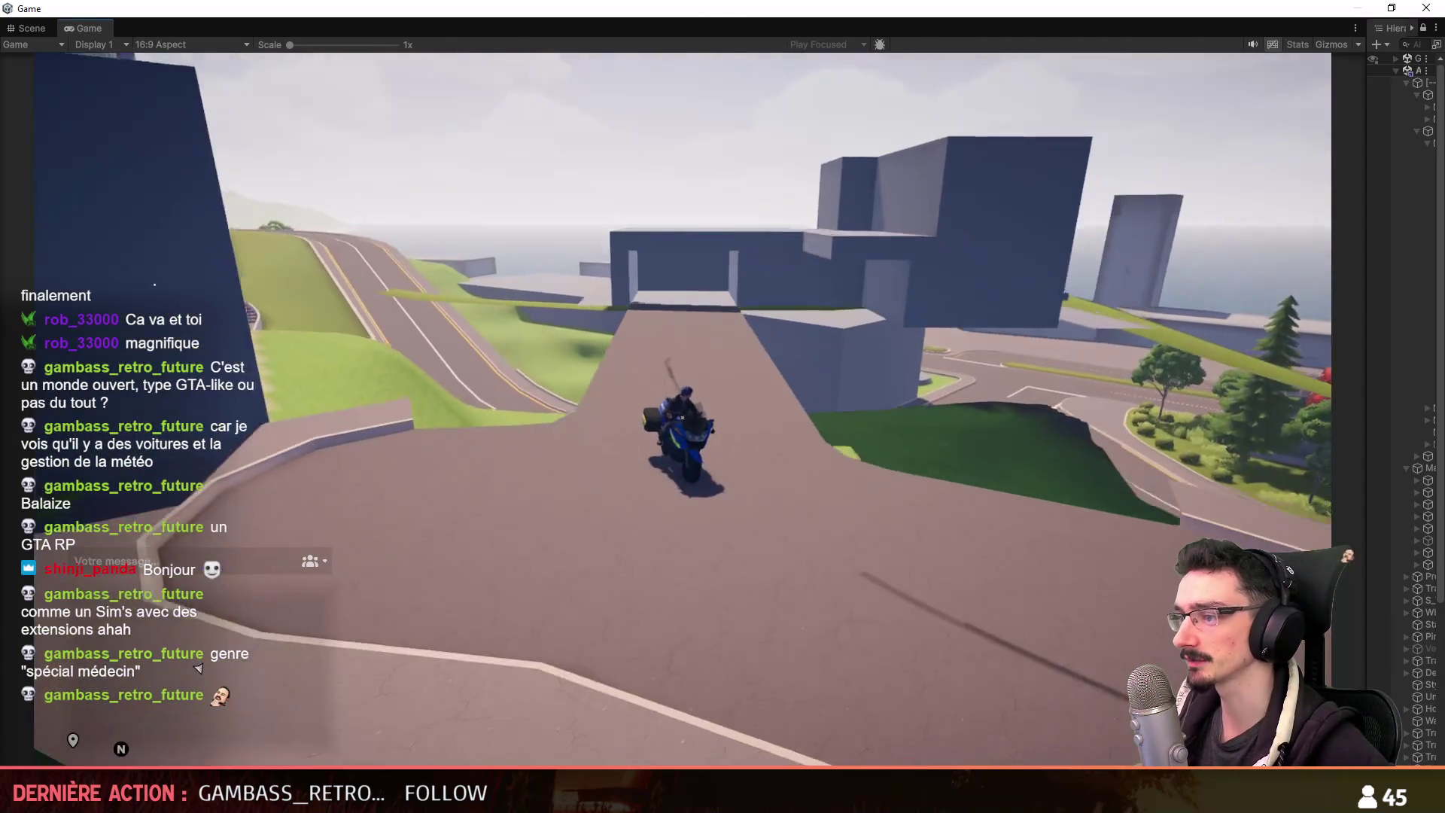
key(d)
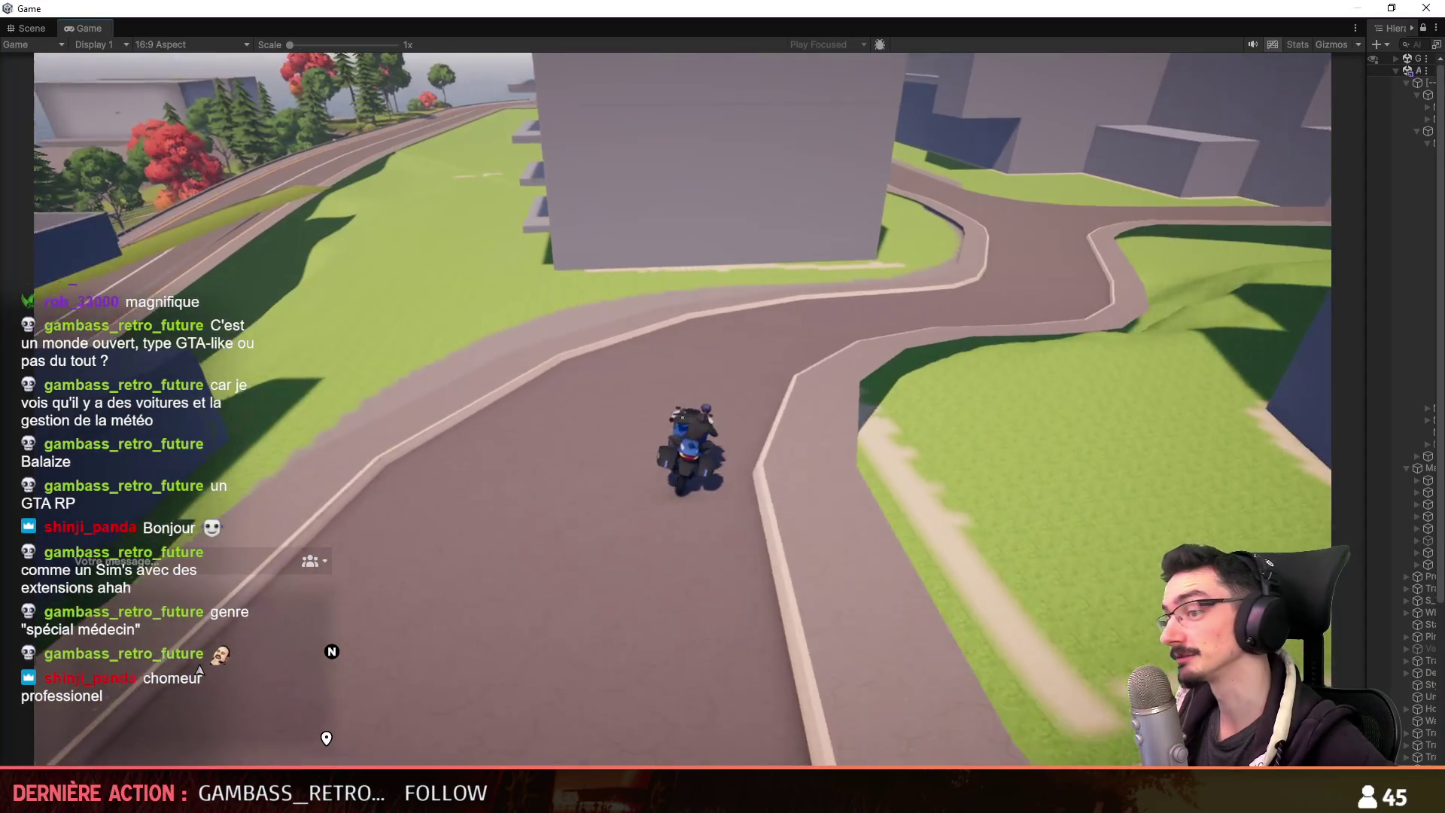
key(a)
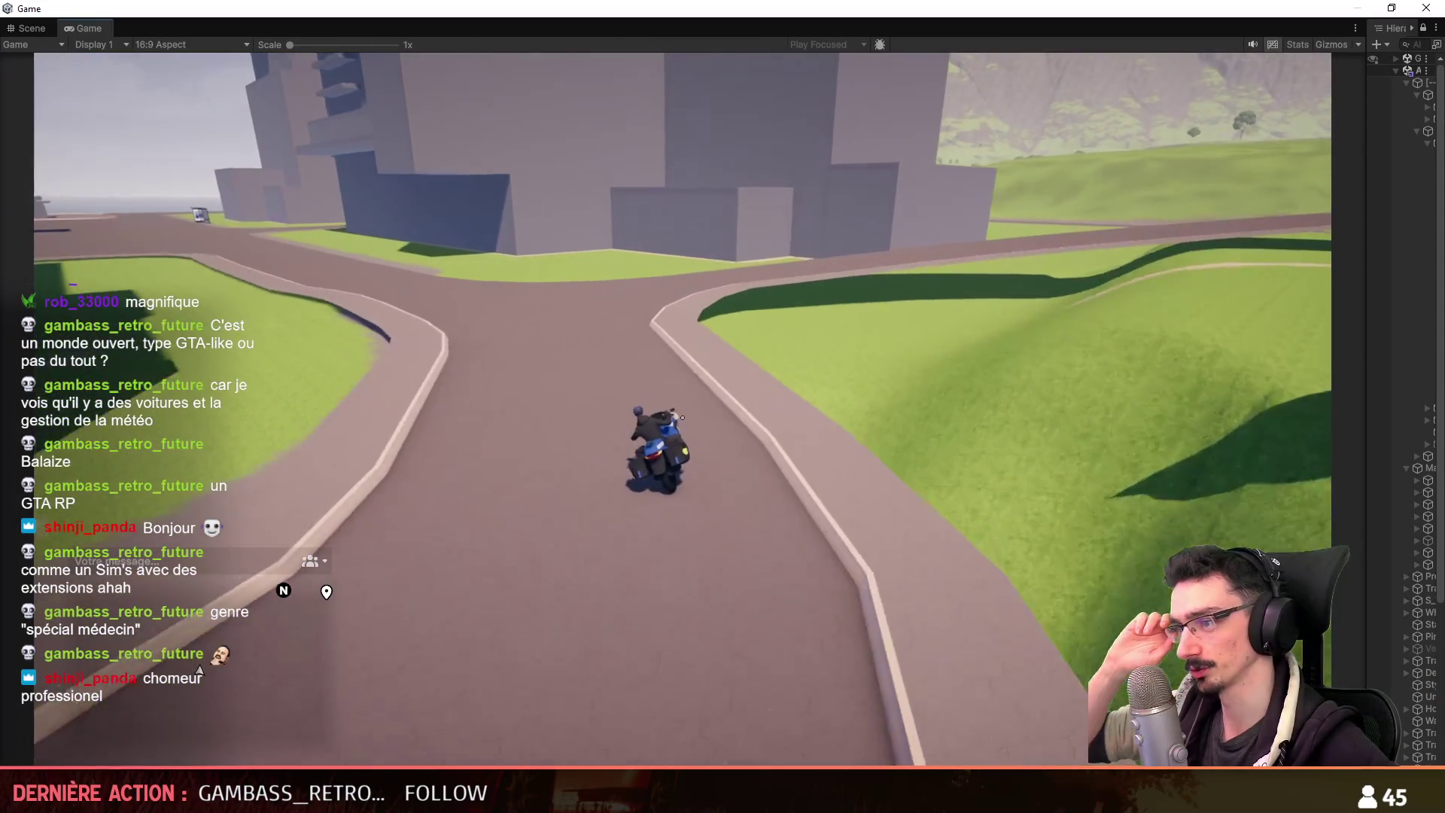
key(d)
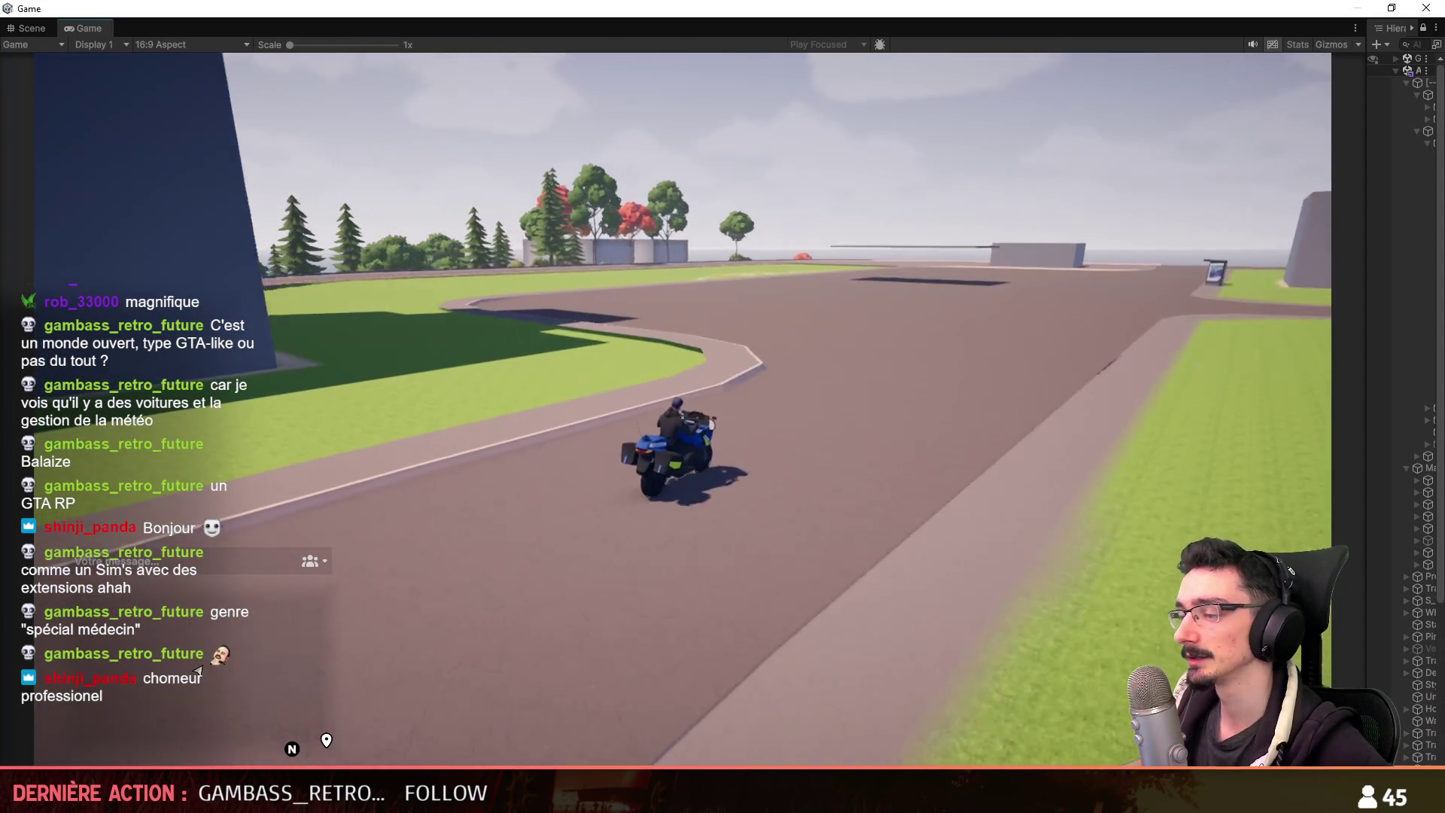
key(d)
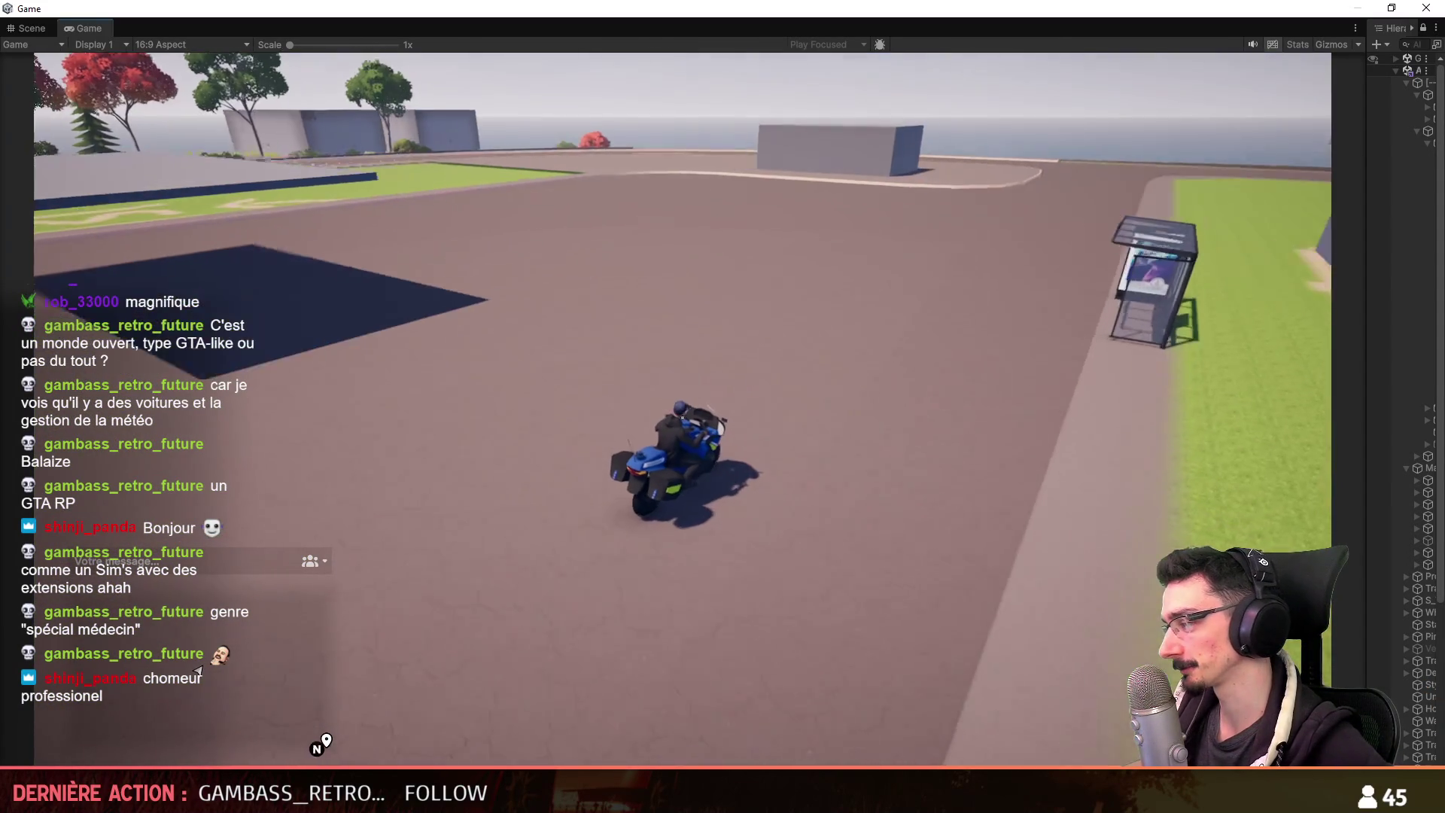
key(a)
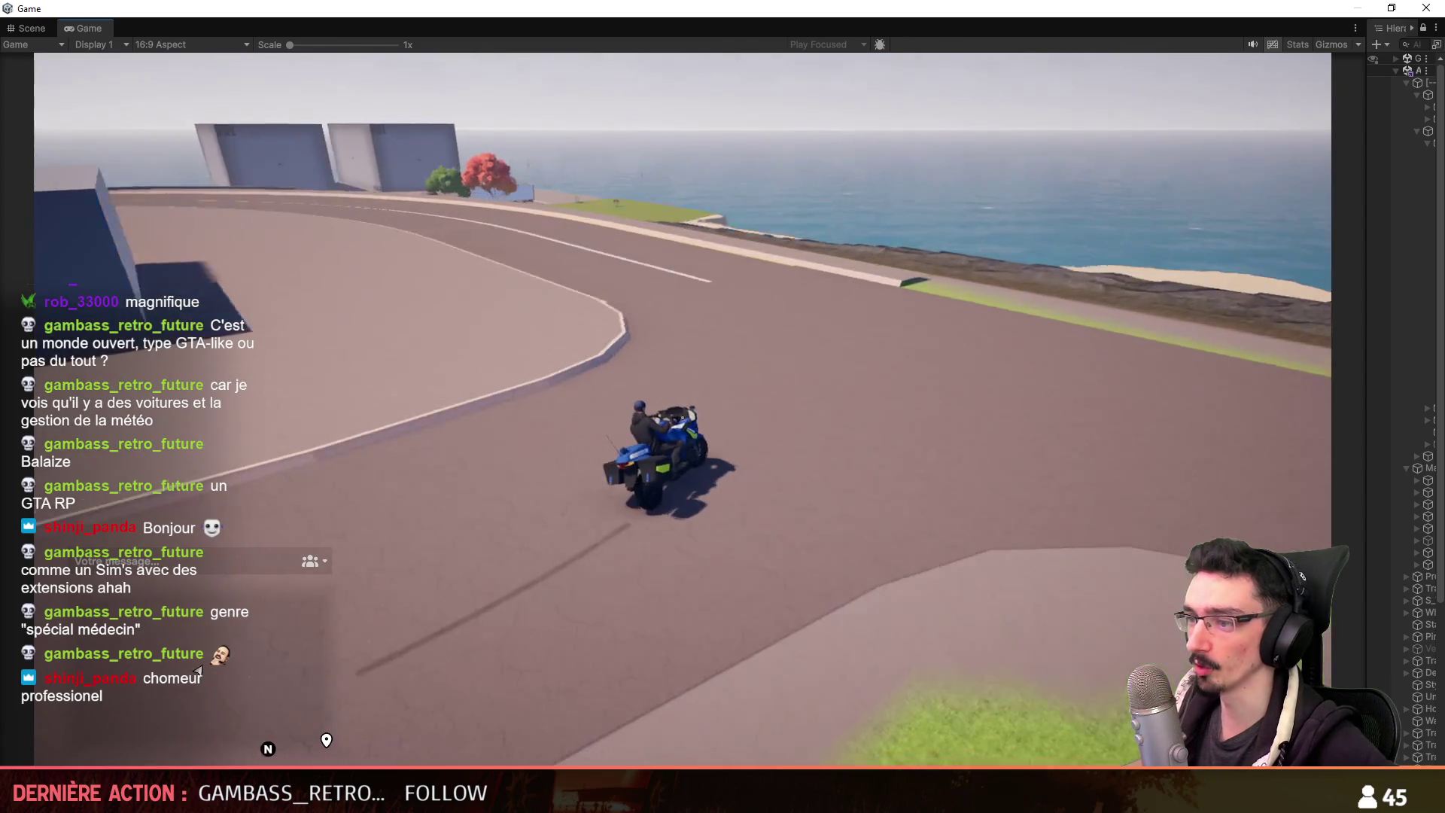
key(a)
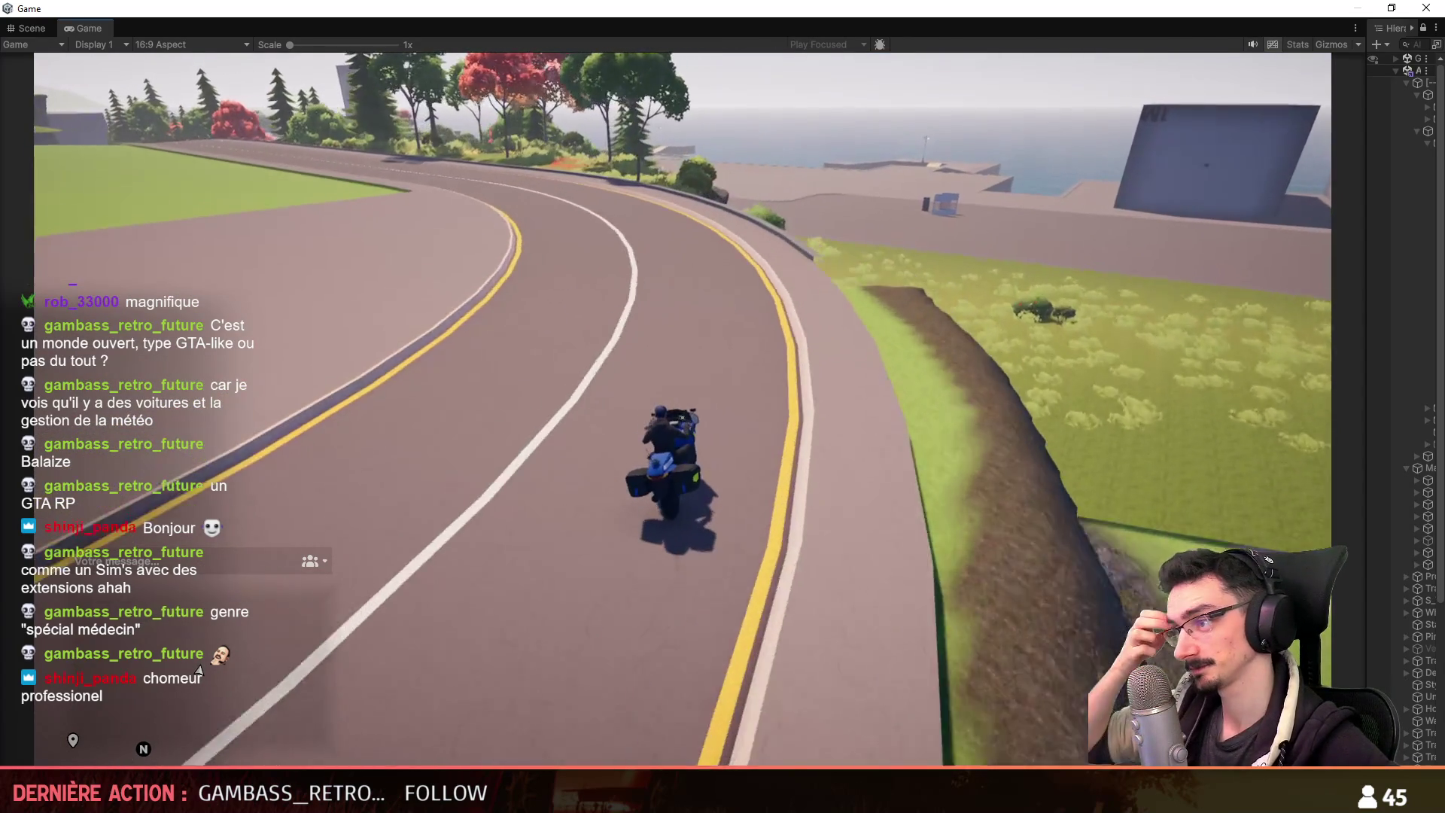
key(d)
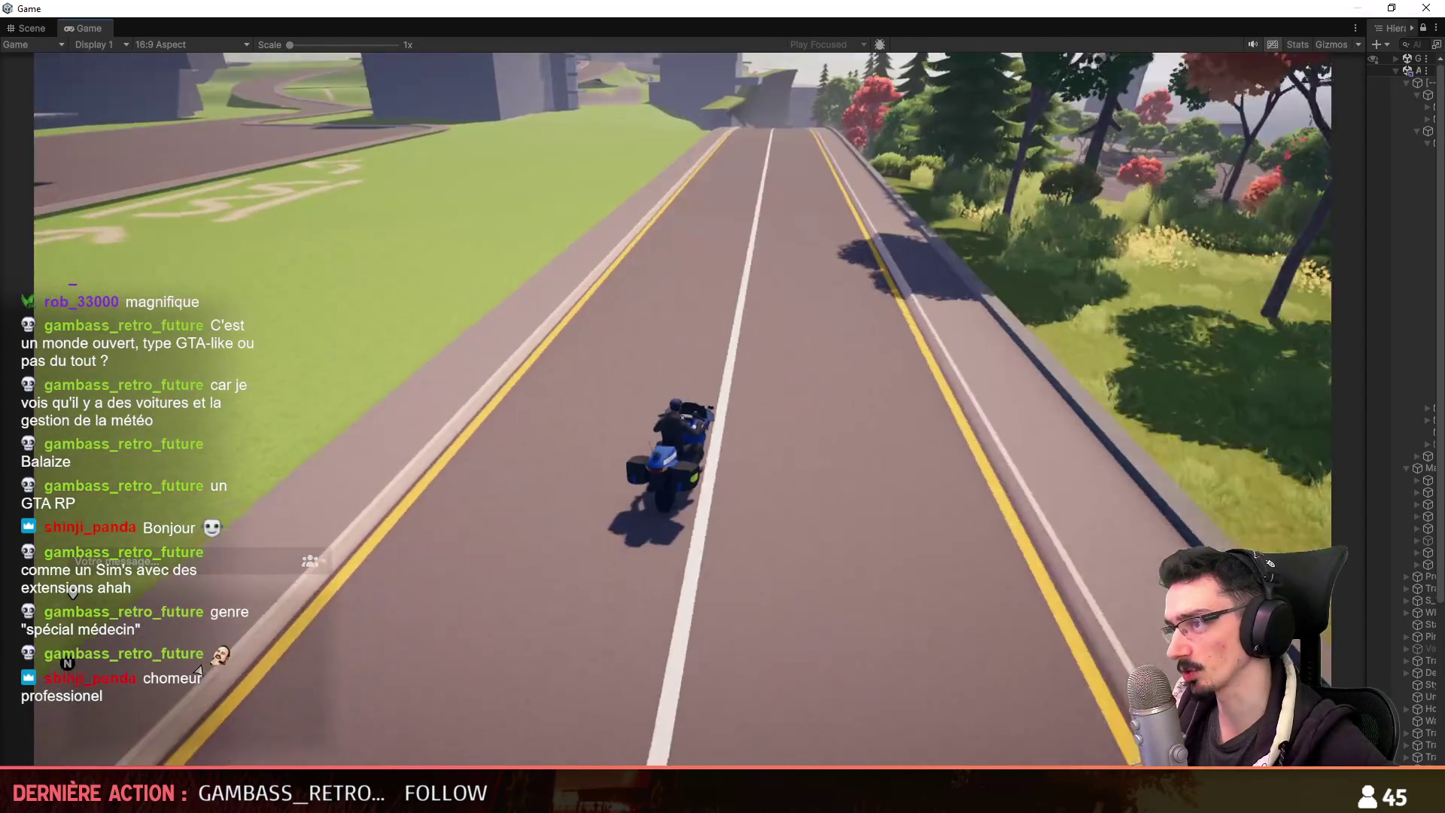
key(w)
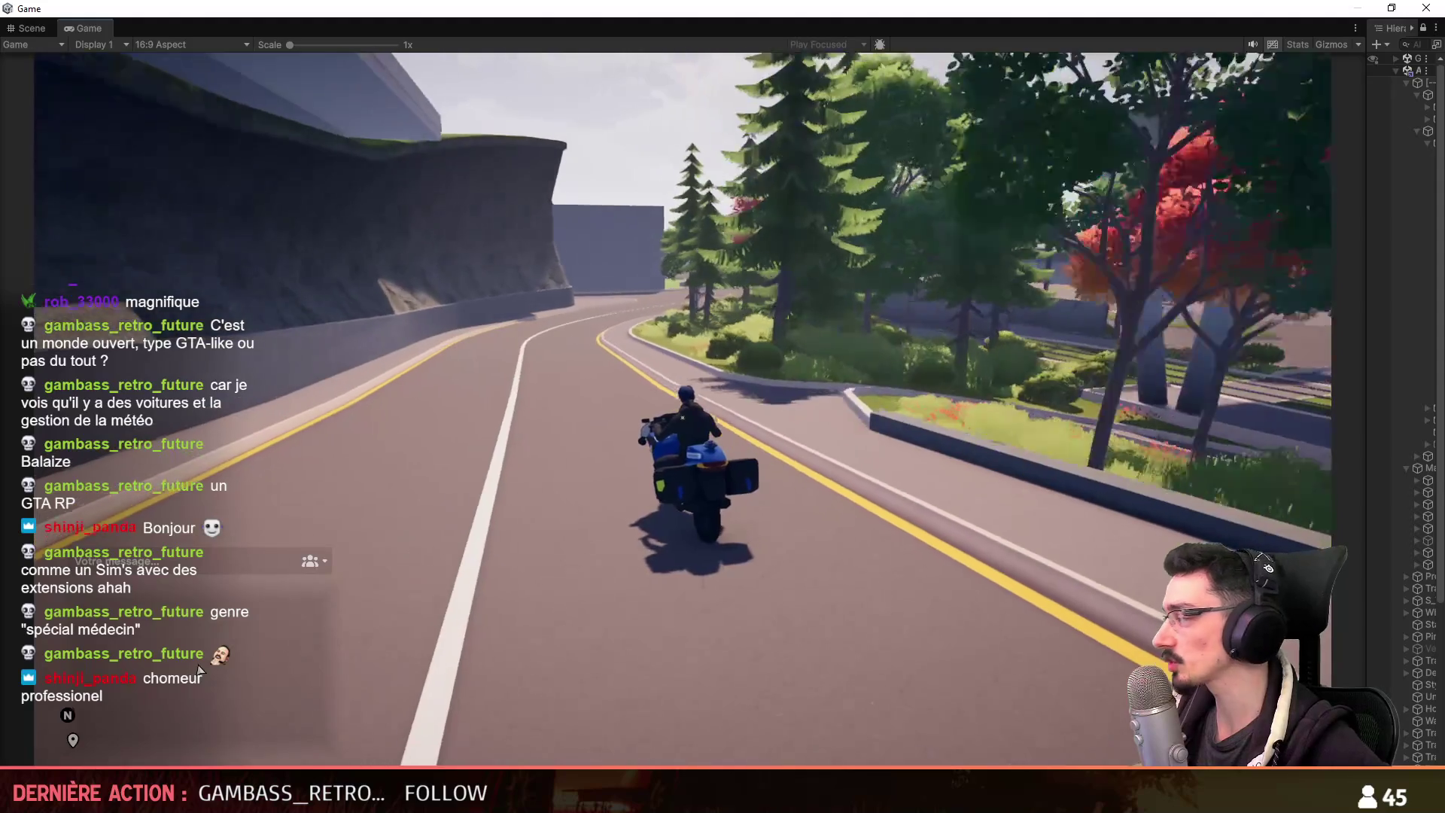
Ride down the tree-lined road past the crosswalk and turn around inside the parking lot.
key(a)
key(d)
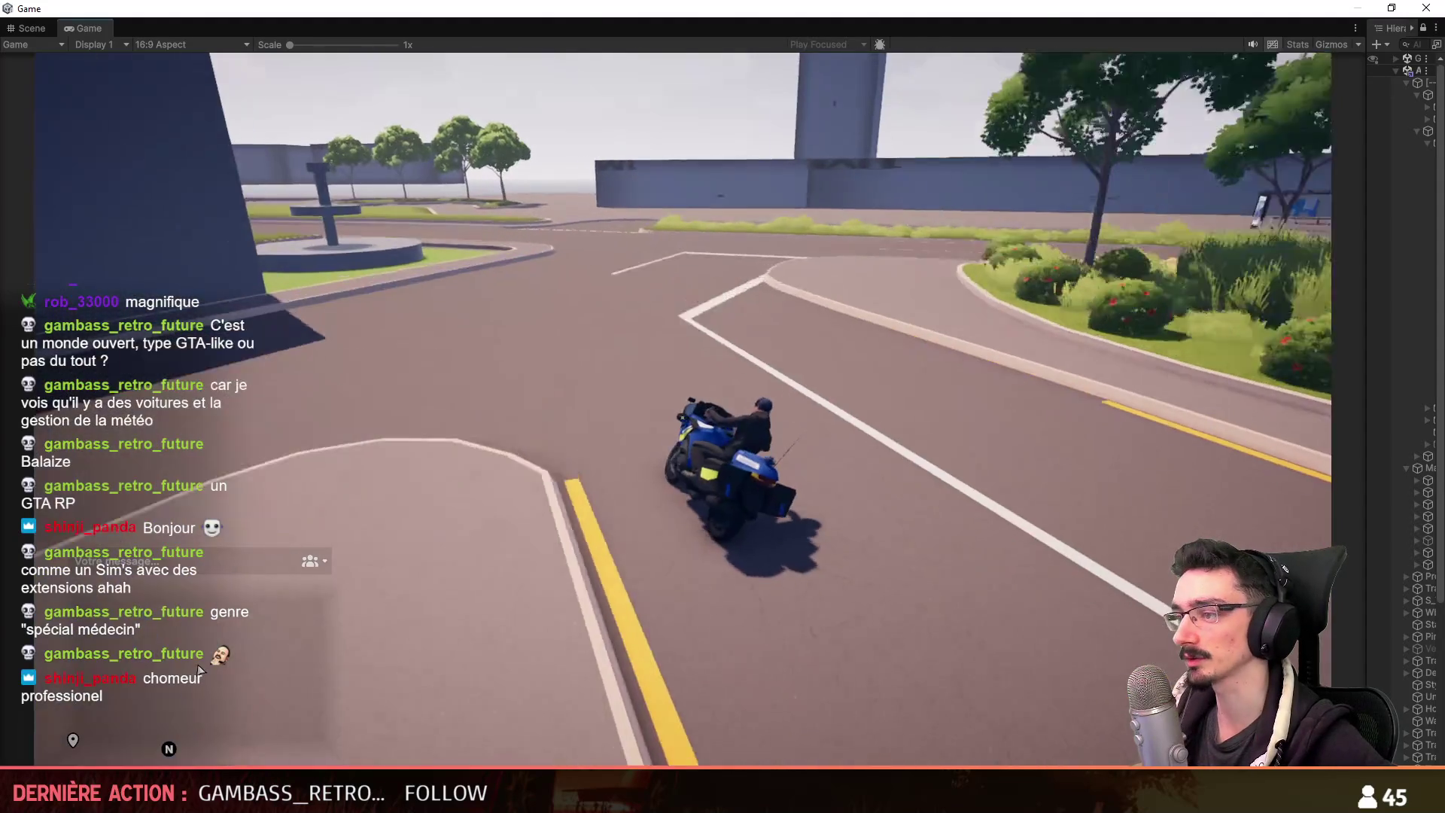
key(w)
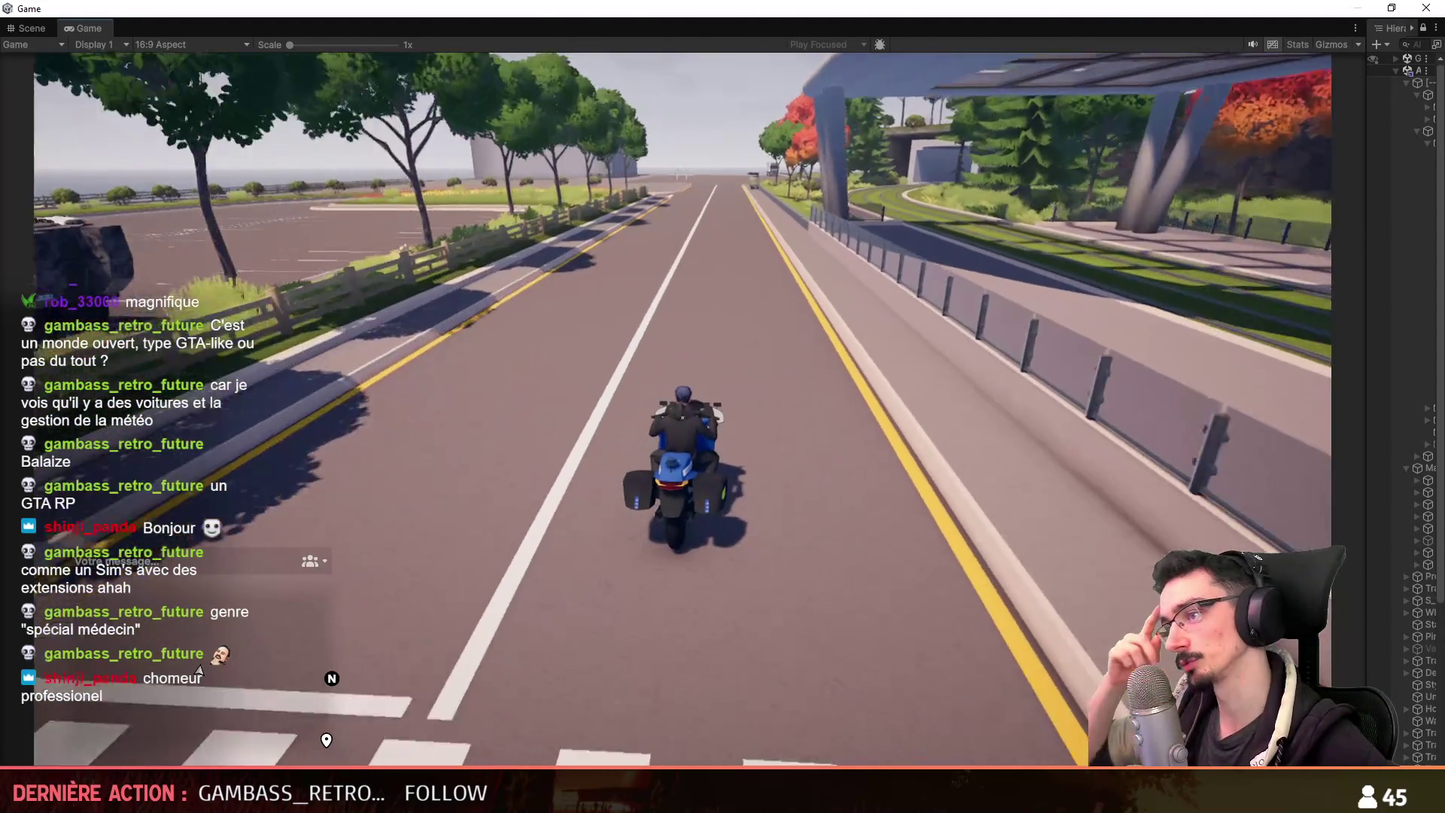
key(d)
key(a)
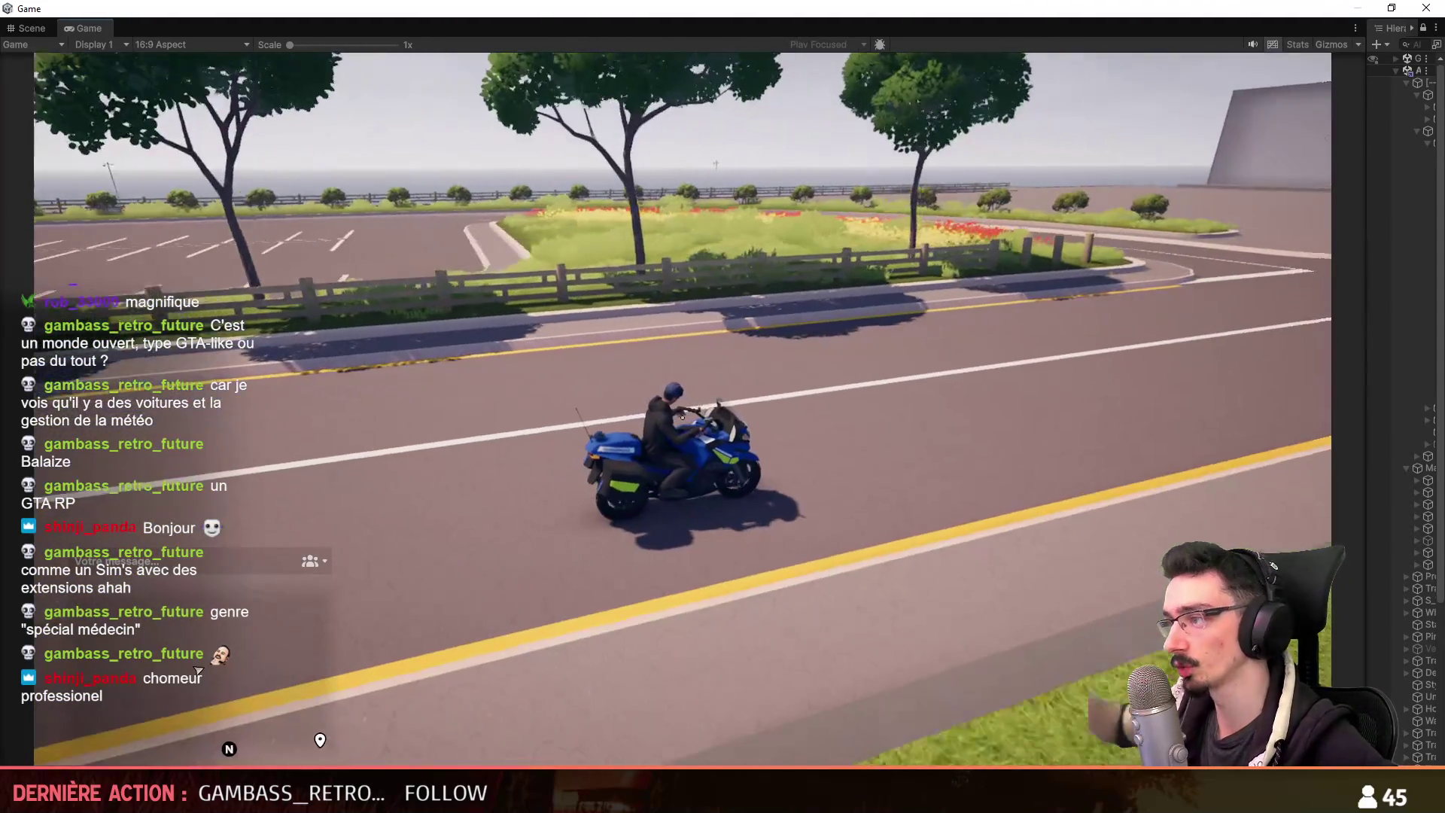
key(a)
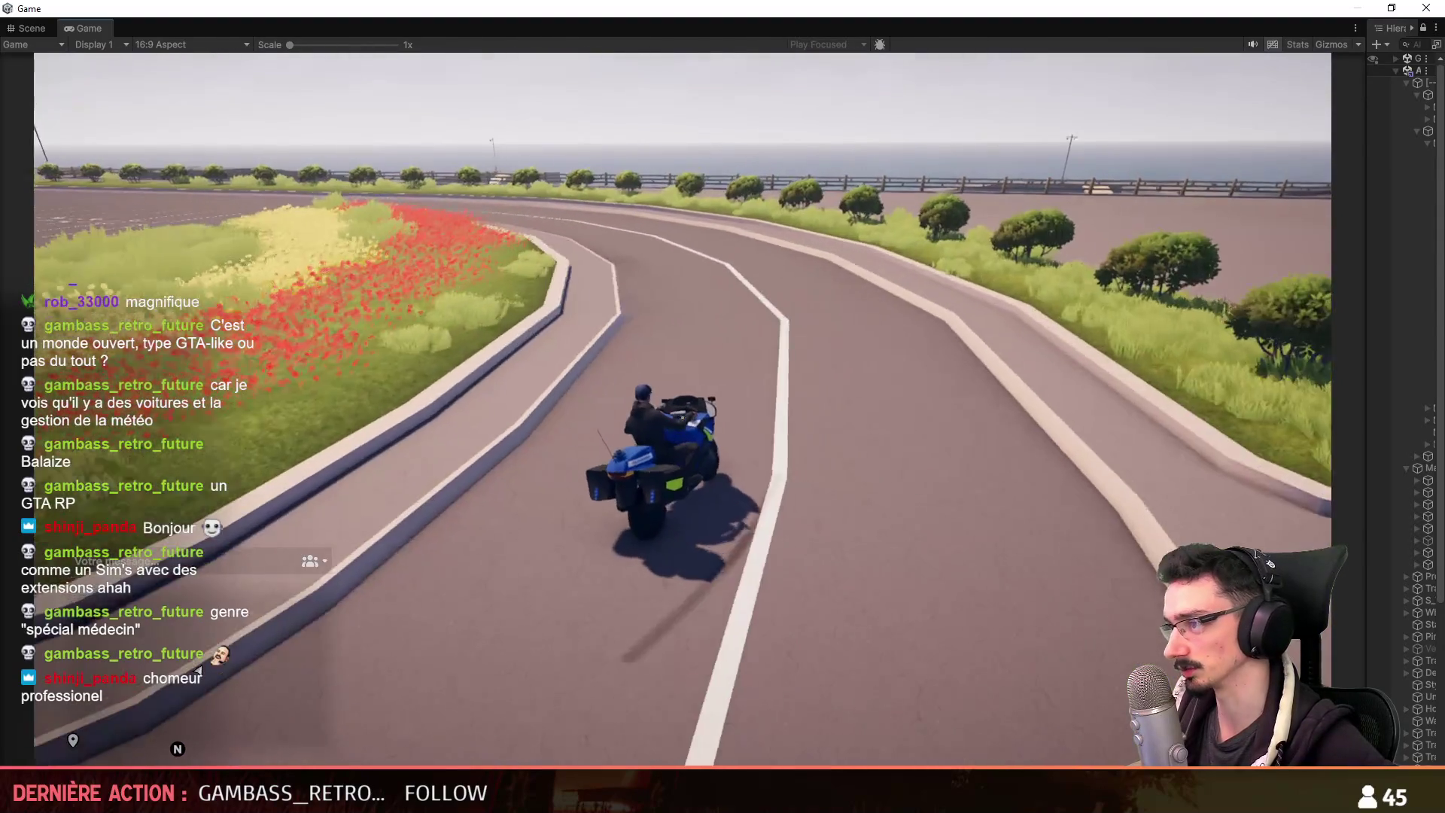
key(a)
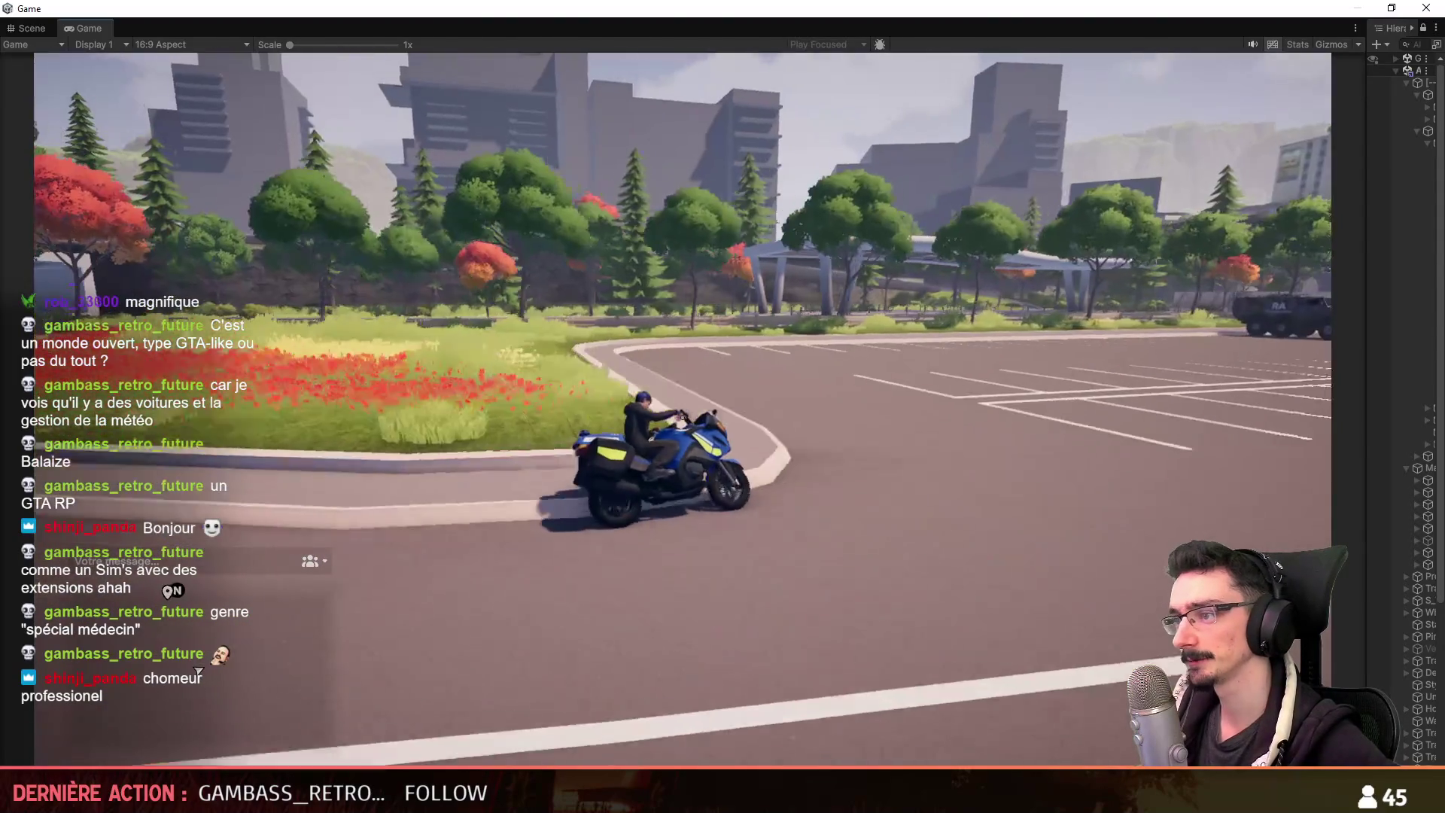
key(a)
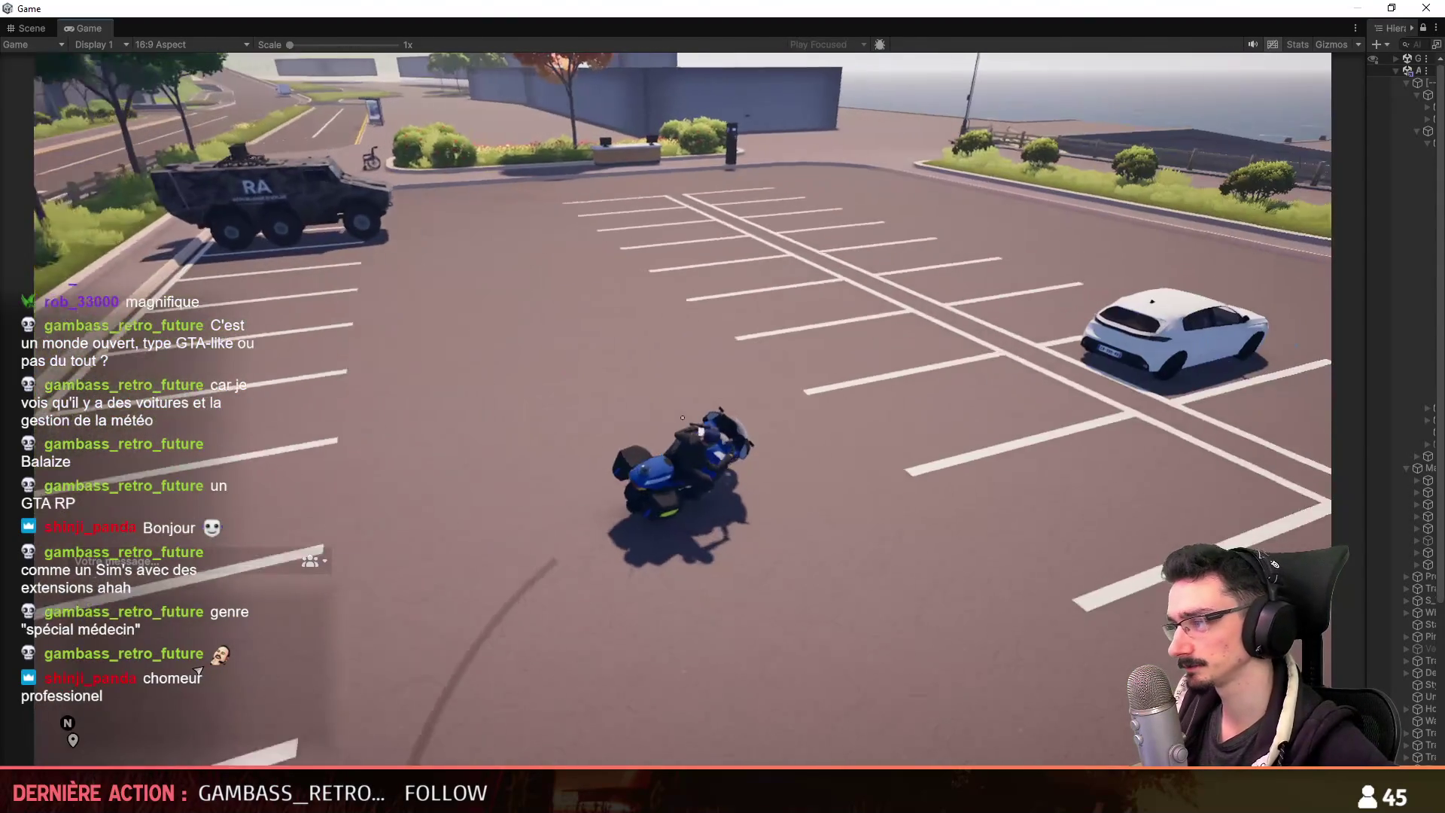
key(a)
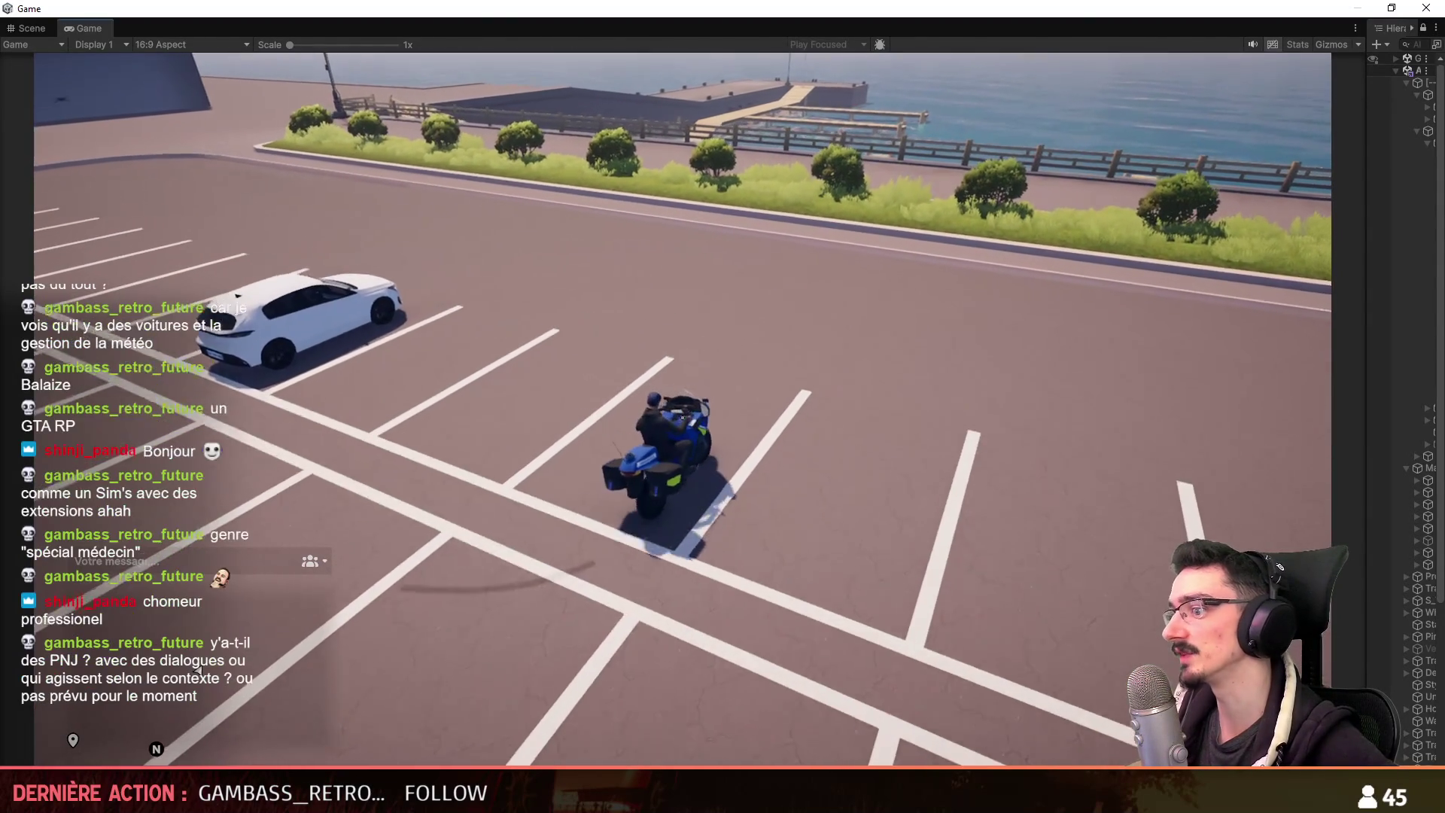
key(d)
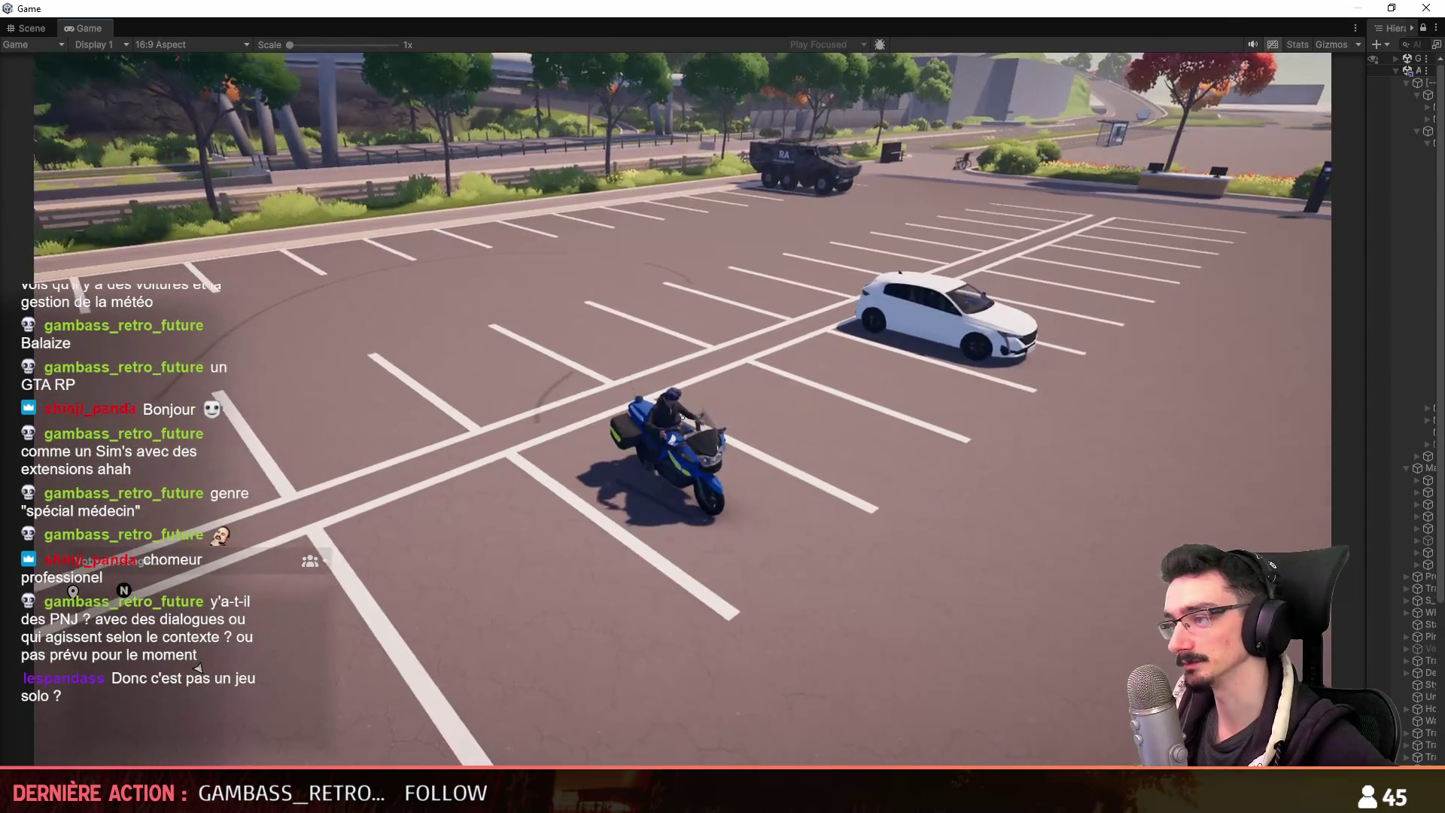
Dismount the motorcycle and run the character across the lot past the parking meter.
key(f)
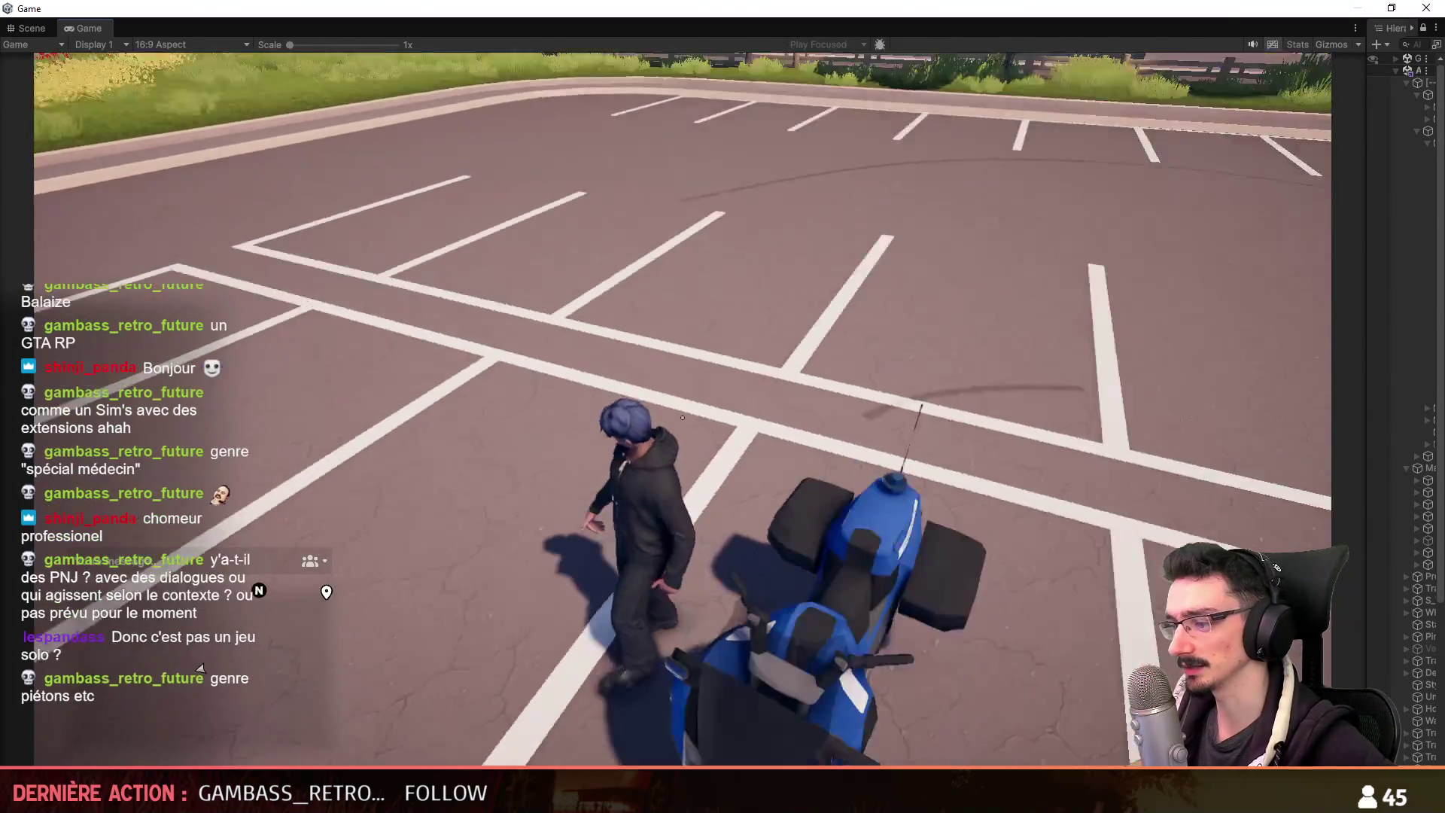
key(d)
key(w)
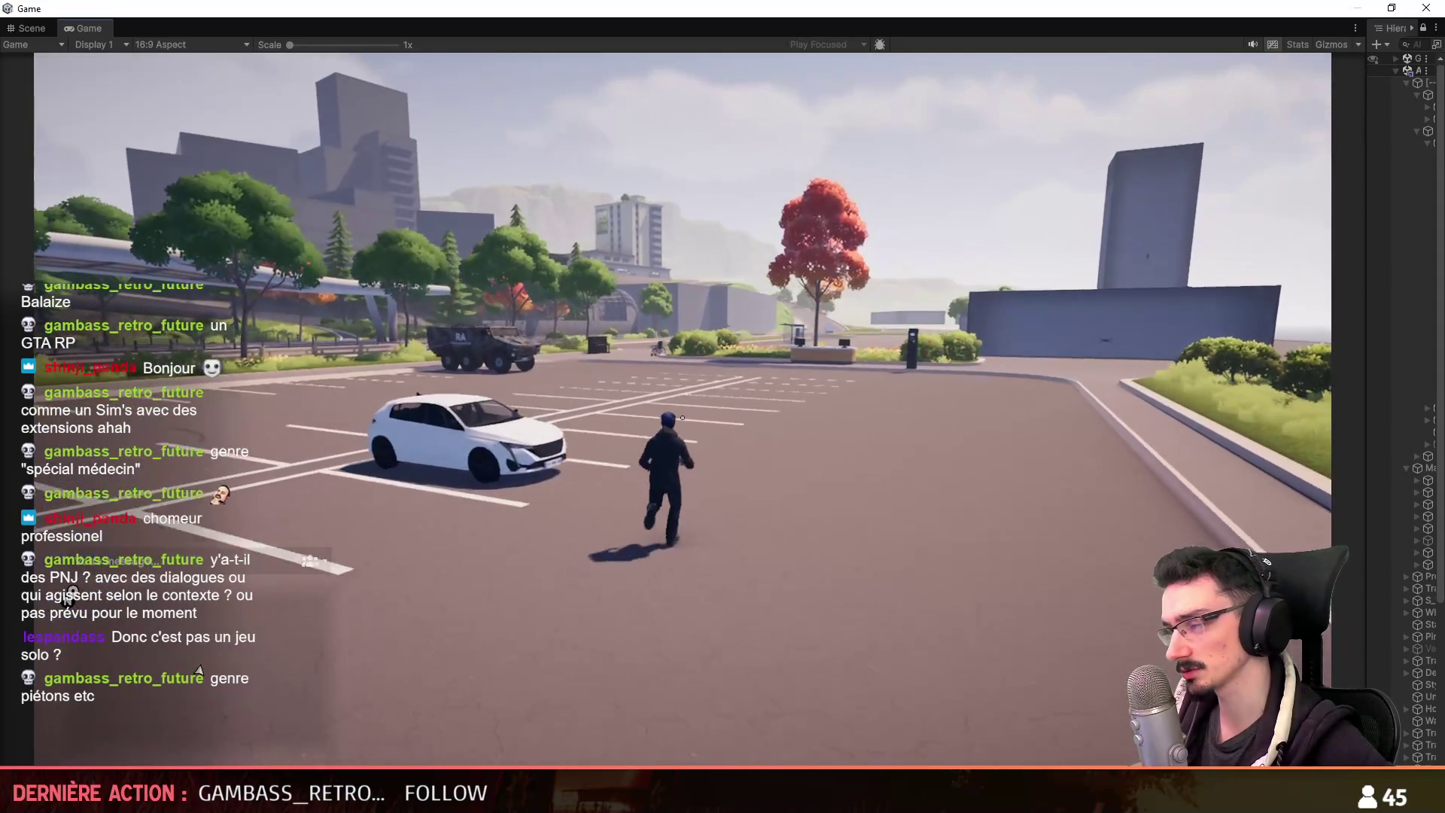
key(w)
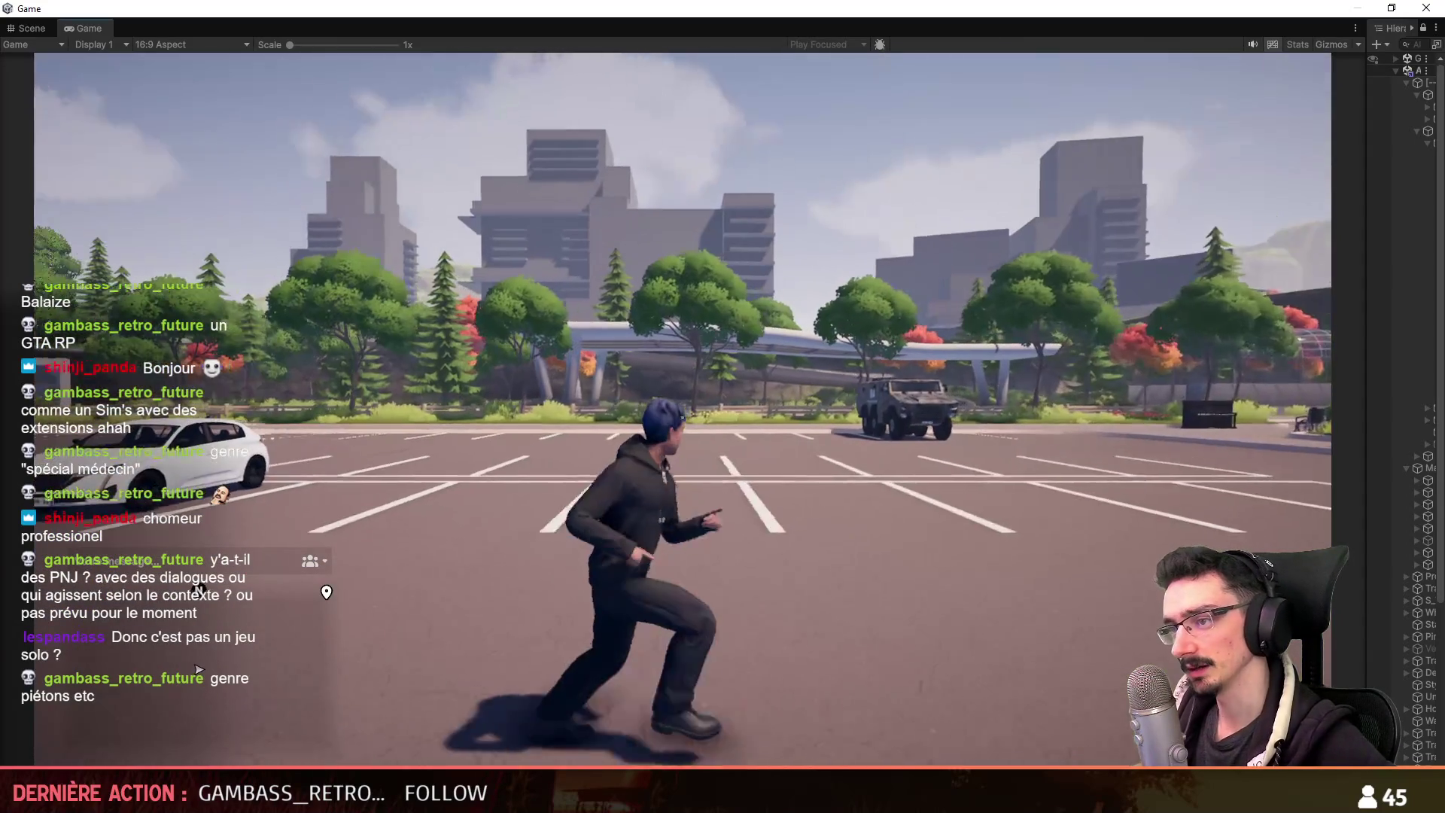
key(w)
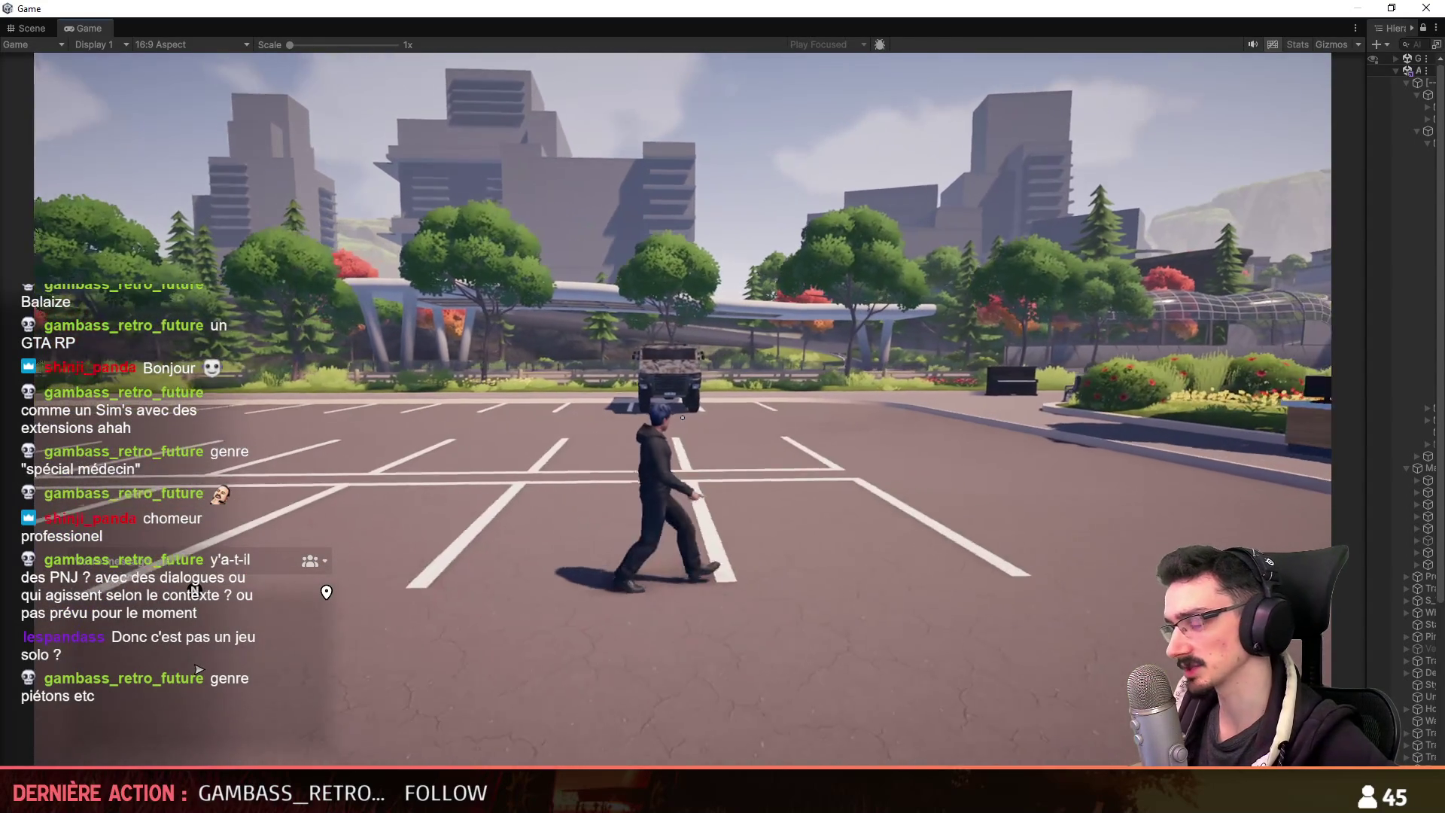
key(w)
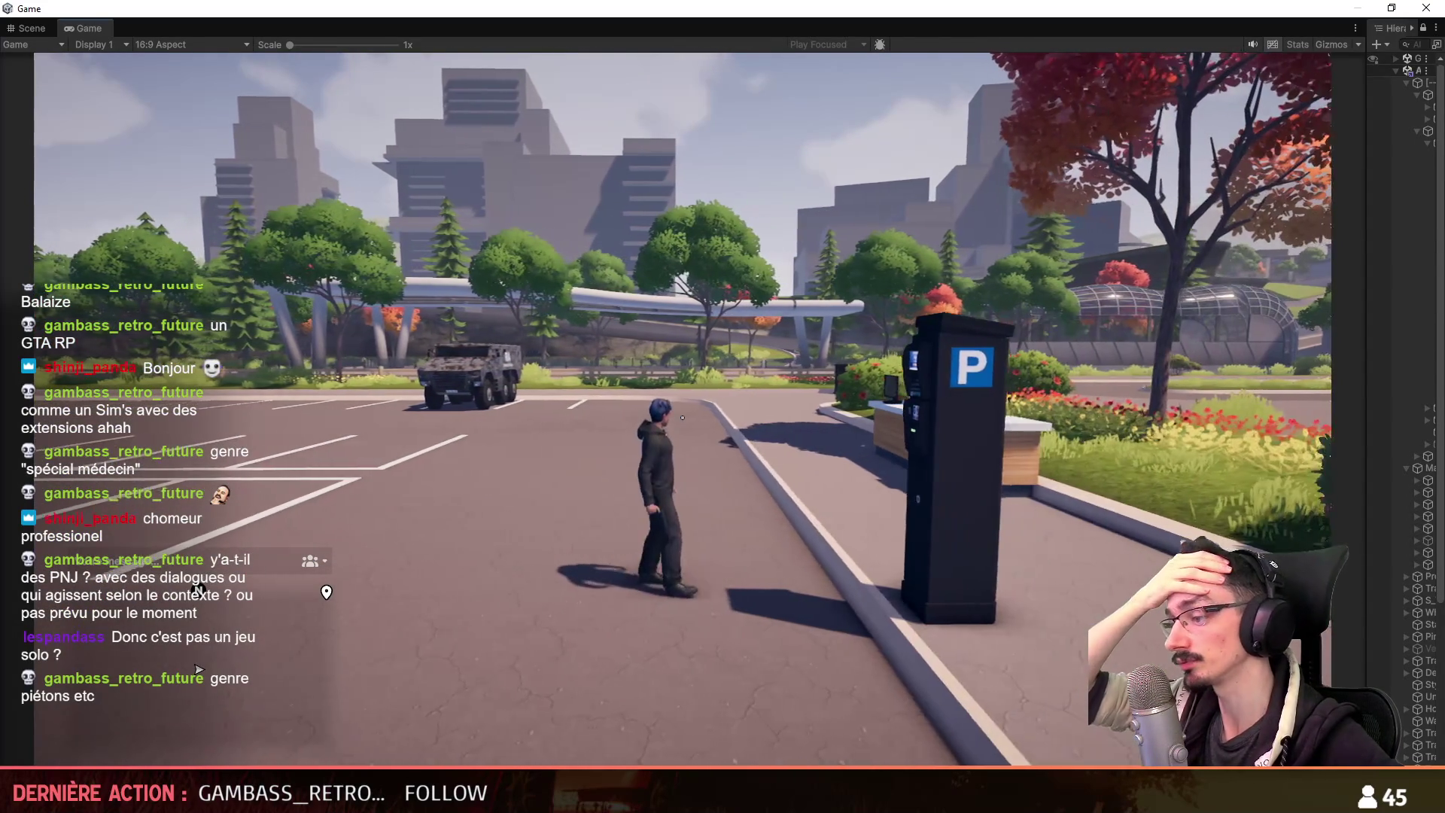
key(a)
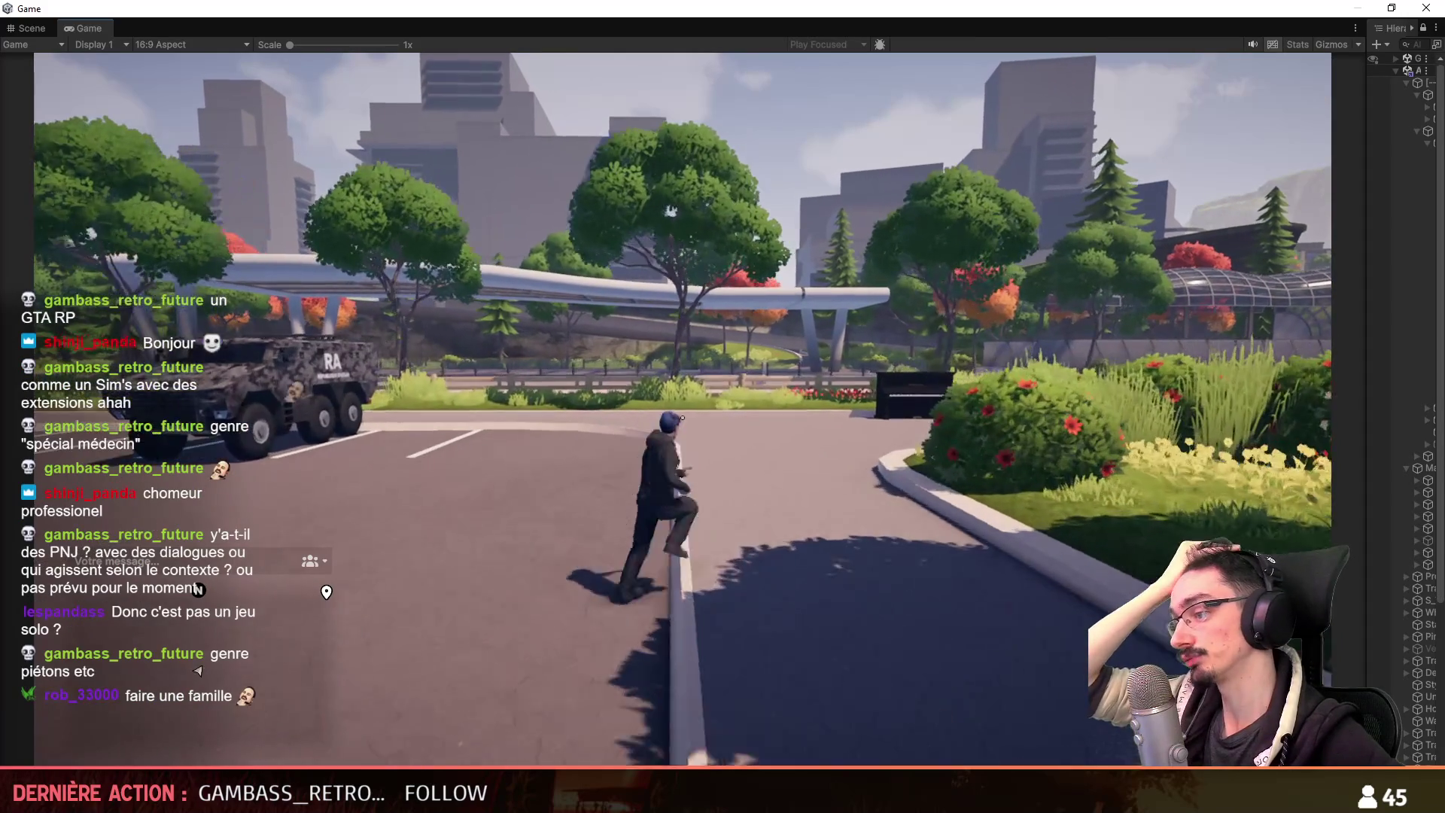
key(w)
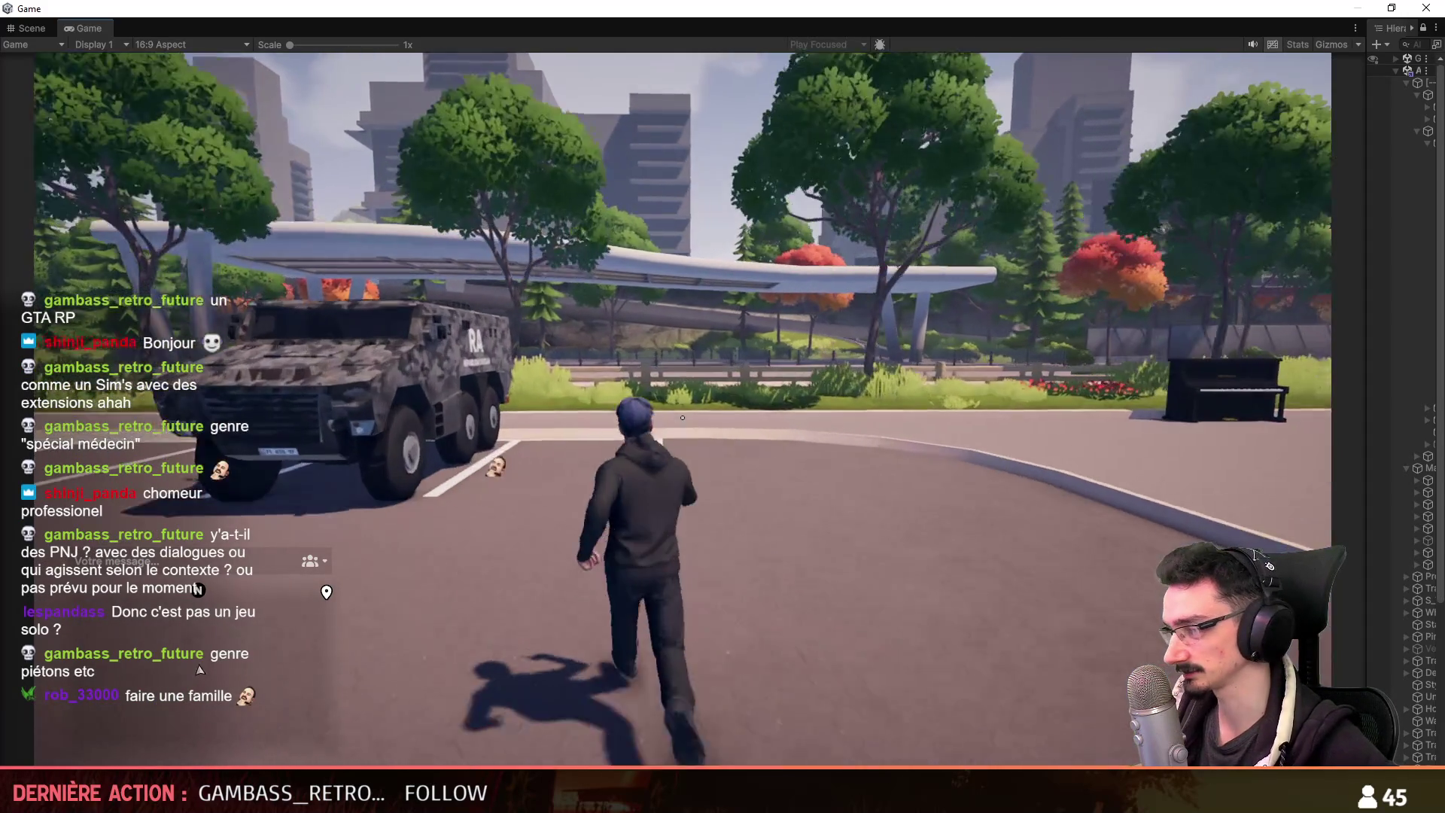
key(w)
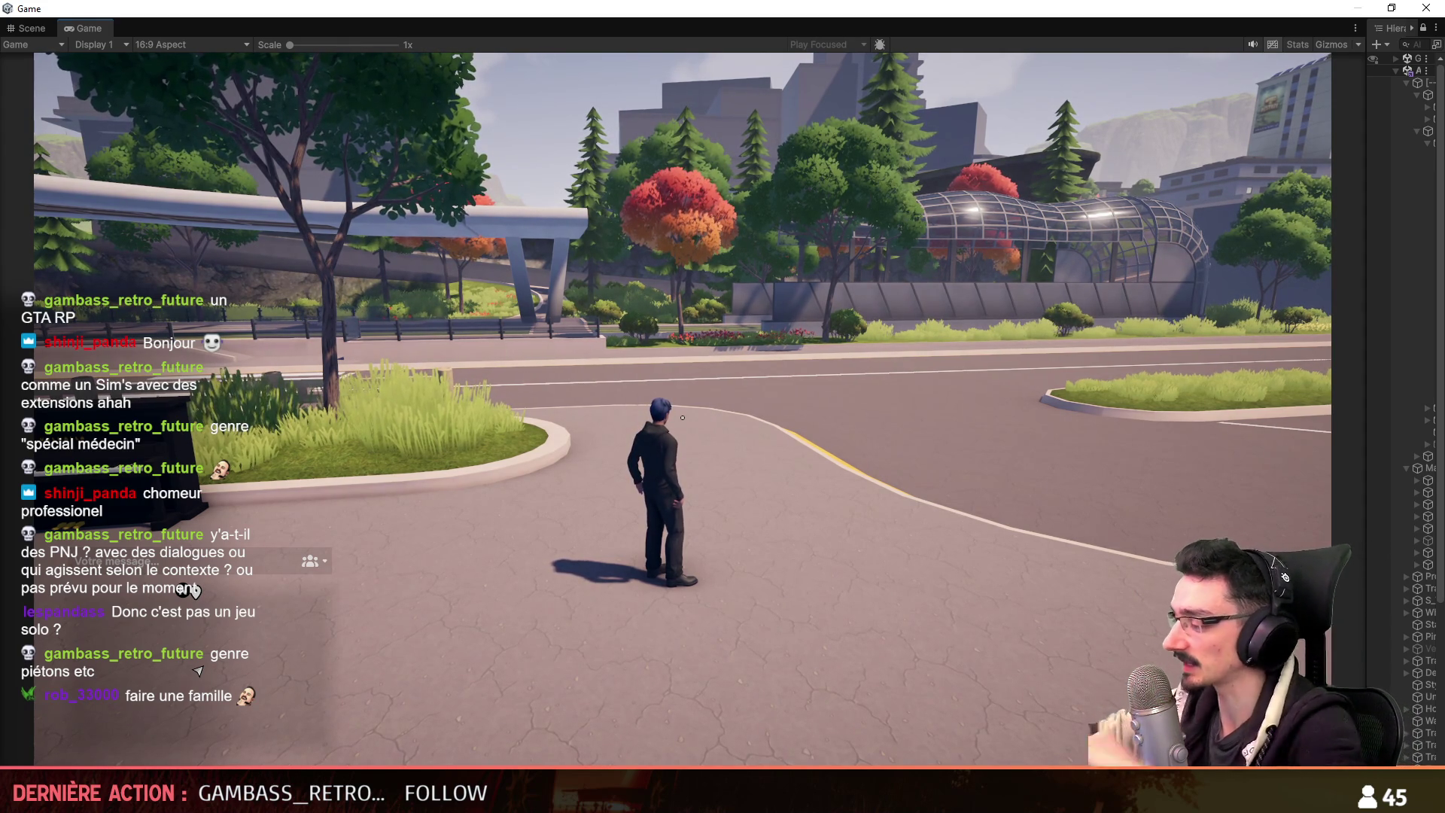
Run past the piano, jump, then stop Play mode with Ctrl+P.
key(w)
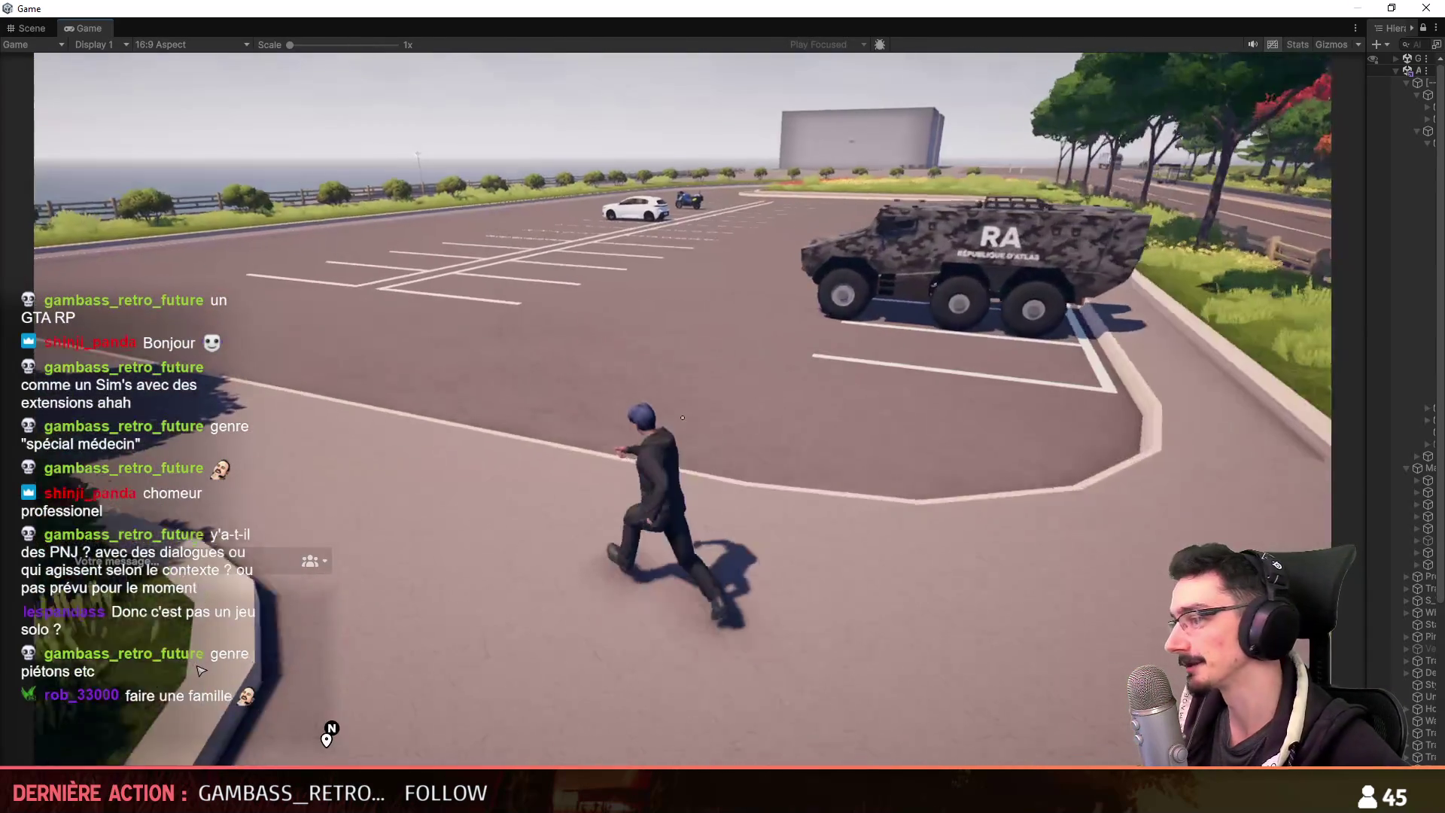
key(space)
key(w)
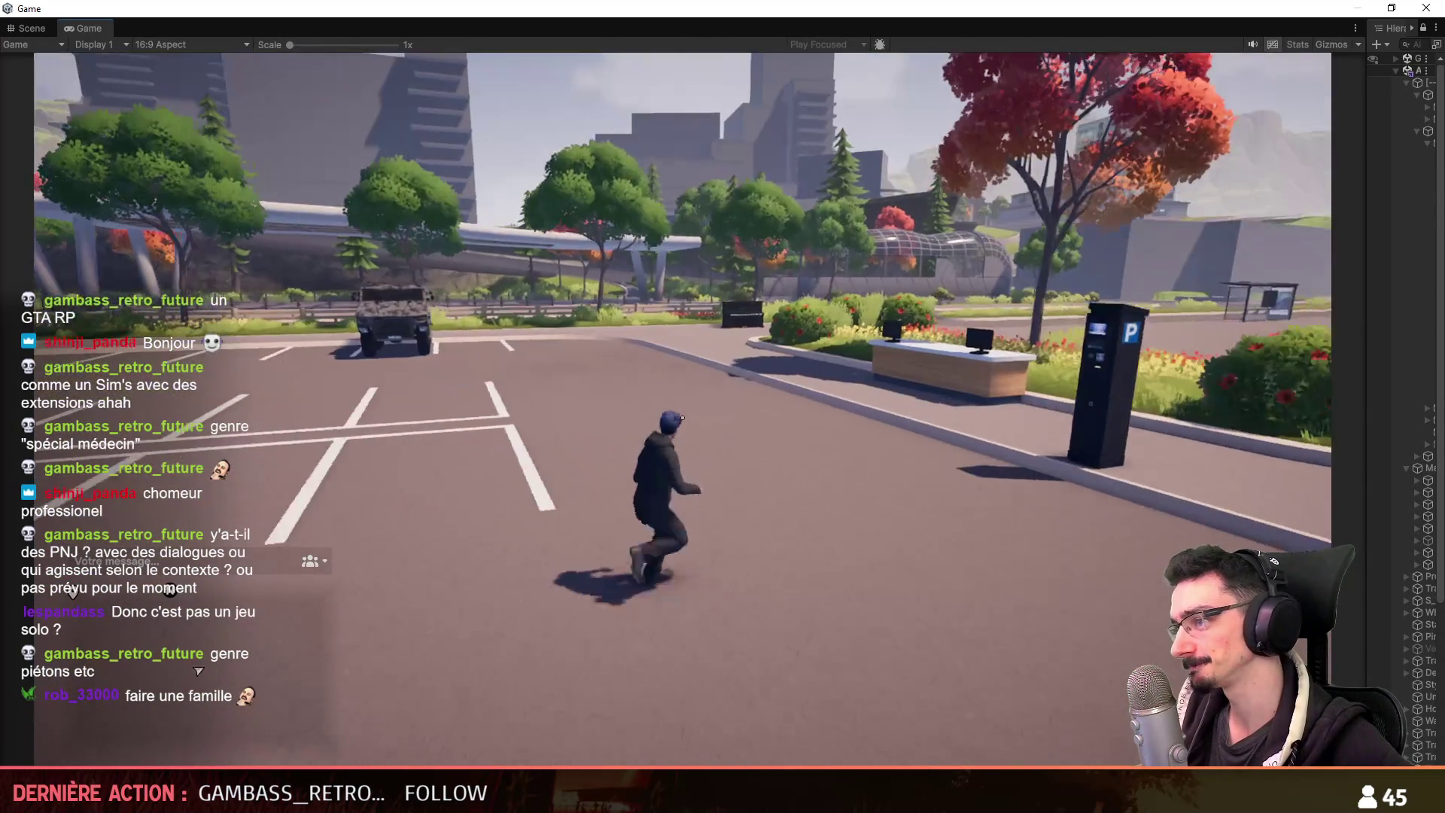
key(ctrl+p)
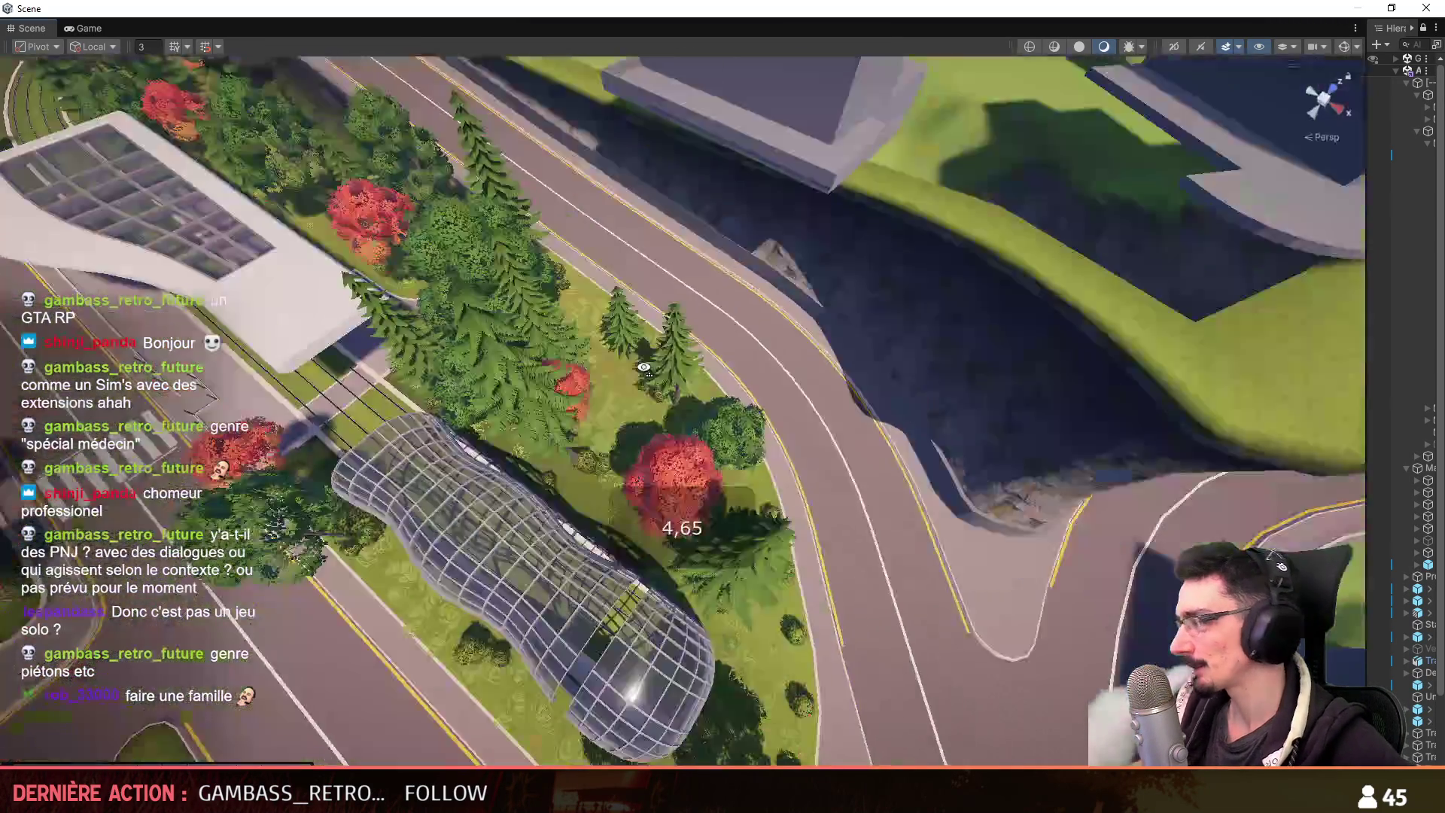
mouse_move(752, 361)
right_down()
mouse_move(846, 317)
mouse_move(688, 430)
right_up()
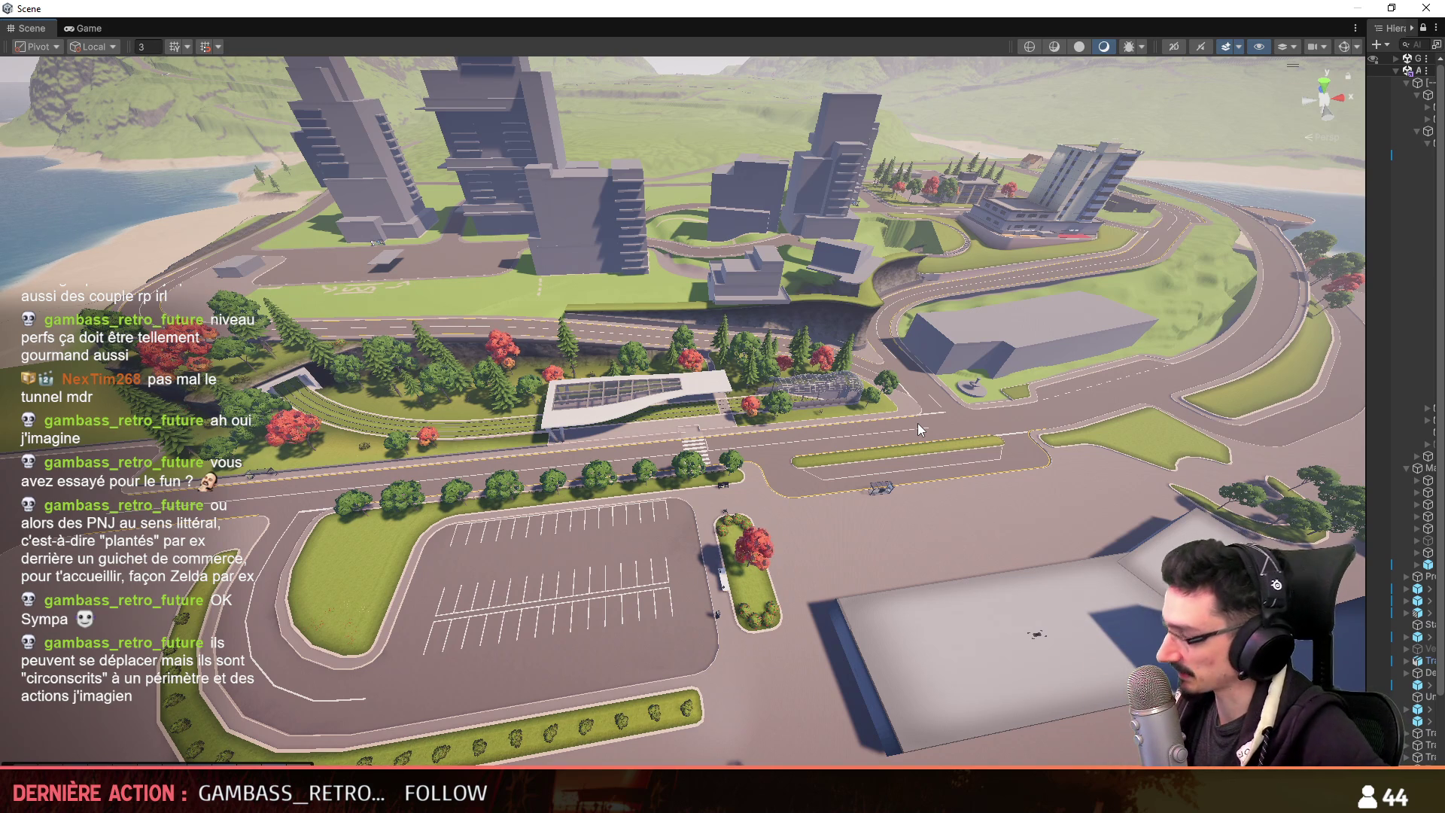
Orbit the Scene view over the parking lot and buildings, then switch to Maya.
mouse_move(949, 503)
right_down()
mouse_move(936, 472)
mouse_move(885, 437)
mouse_move(865, 452)
mouse_move(1034, 490)
right_up()
middle_drag(1034, 491, 1005, 575)
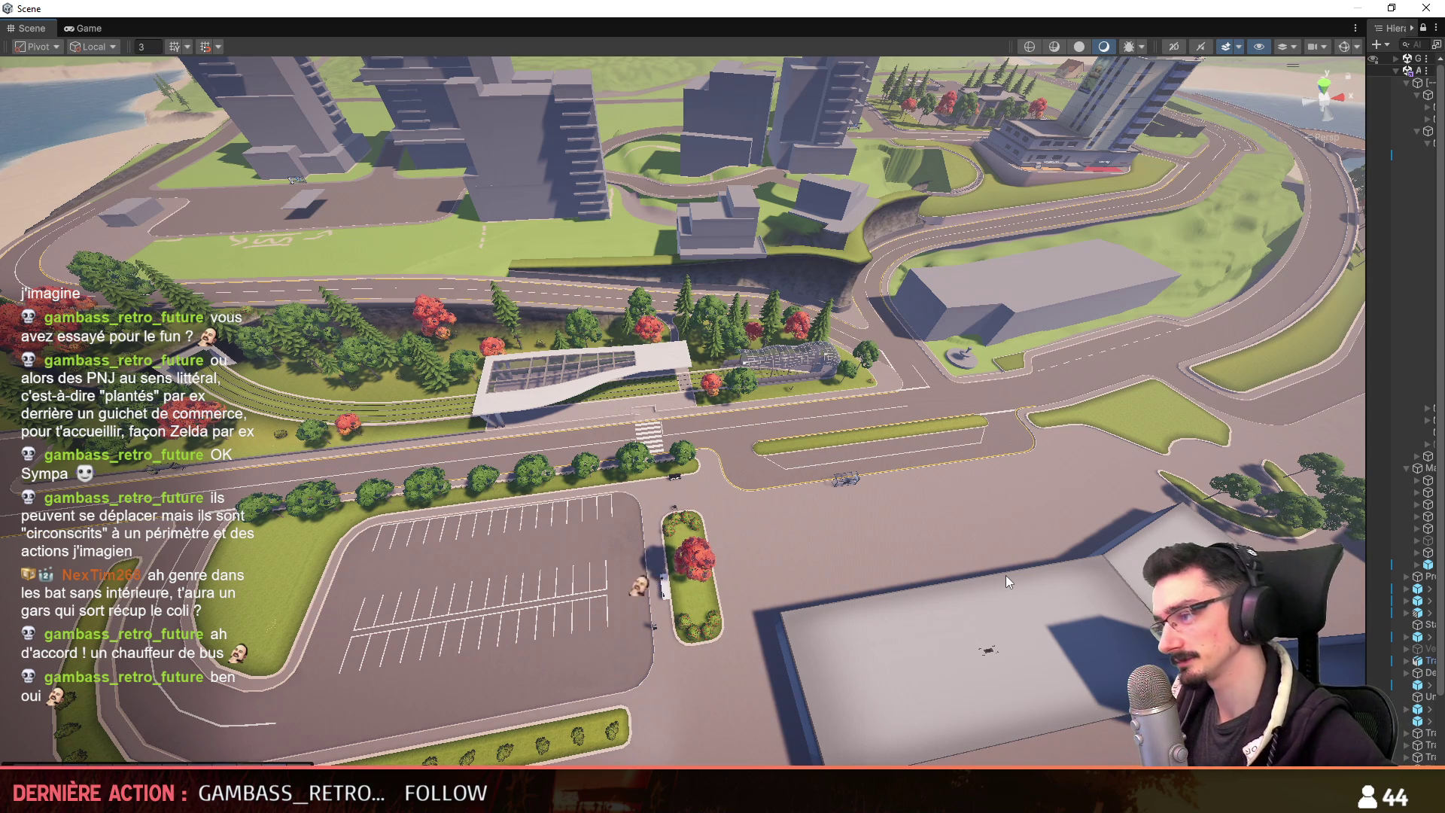
right_drag(914, 526, 687, 739)
key(alt+Tab)
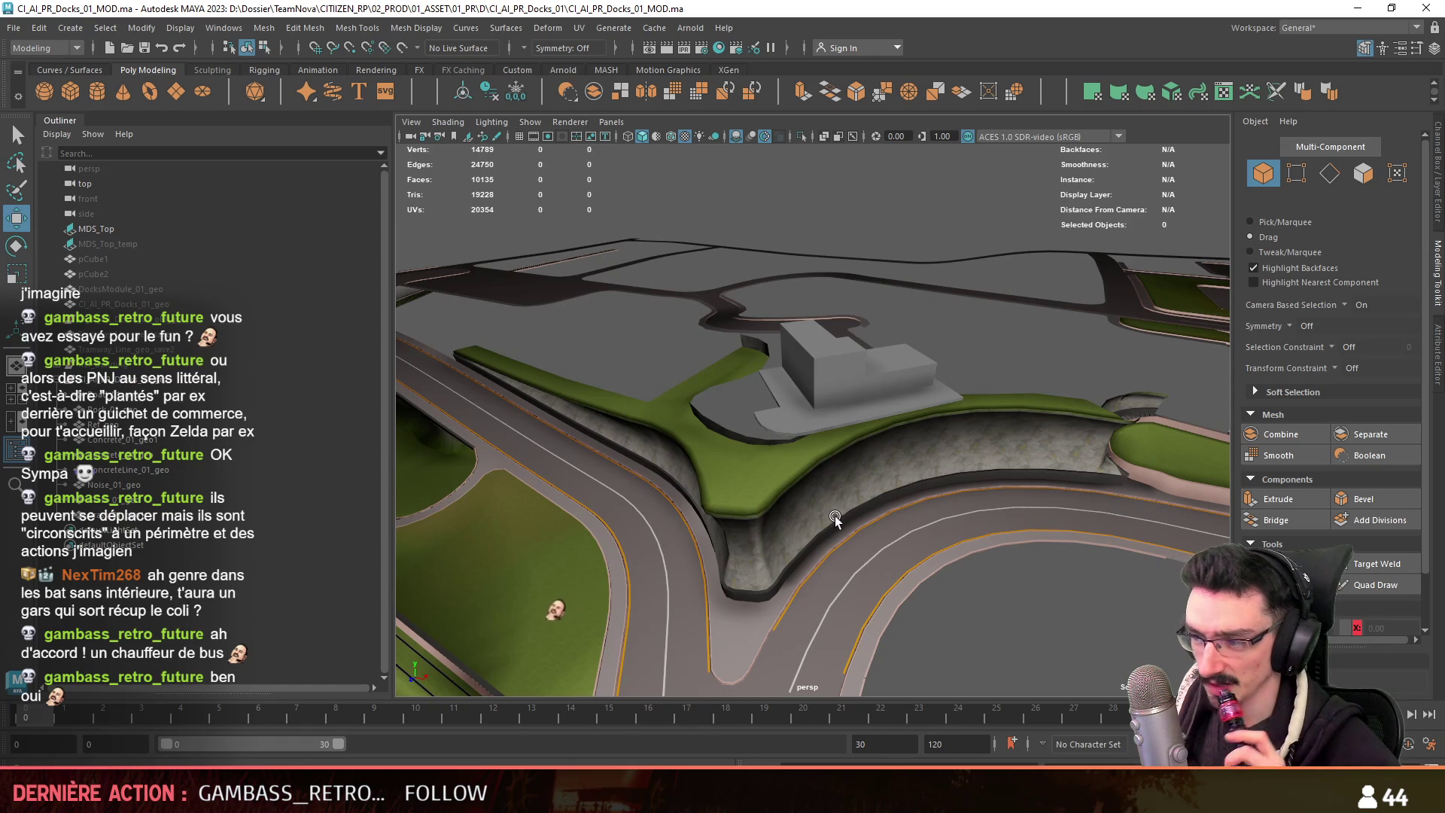
Select the curved Grass_01_geo strip and cut a new edge across its wall face.
scroll(830, 518, up, 3)
click(737, 449)
scroll(700, 416, up, 2)
key(ctrl+F11)
mouse_move(699, 416)
alt+mouse_down()
mouse_move(1090, 413)
mouse_move(674, 409)
mouse_move(858, 429)
mouse_move(784, 428)
mouse_move(835, 444)
mouse_move(783, 400)
mouse_move(951, 506)
alt+mouse_up()
key(F10)
key(F9)
shift+right_drag(951, 507, 978, 541)
alt+drag(978, 541, 895, 406)
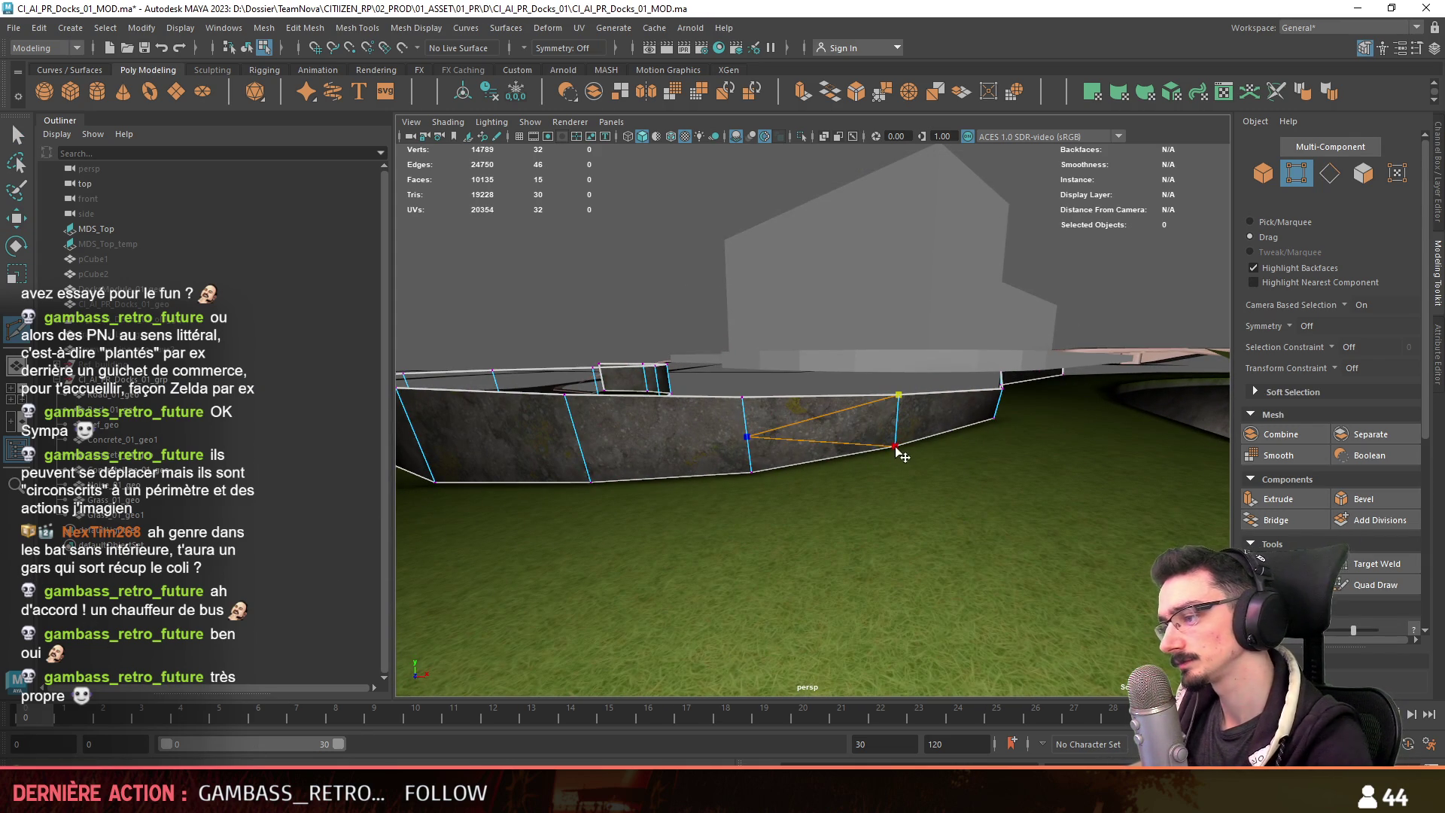
key(w)
Cut a new edge loop along the wall top and connect two vertices with an edge.
key(F10)
click(578, 440)
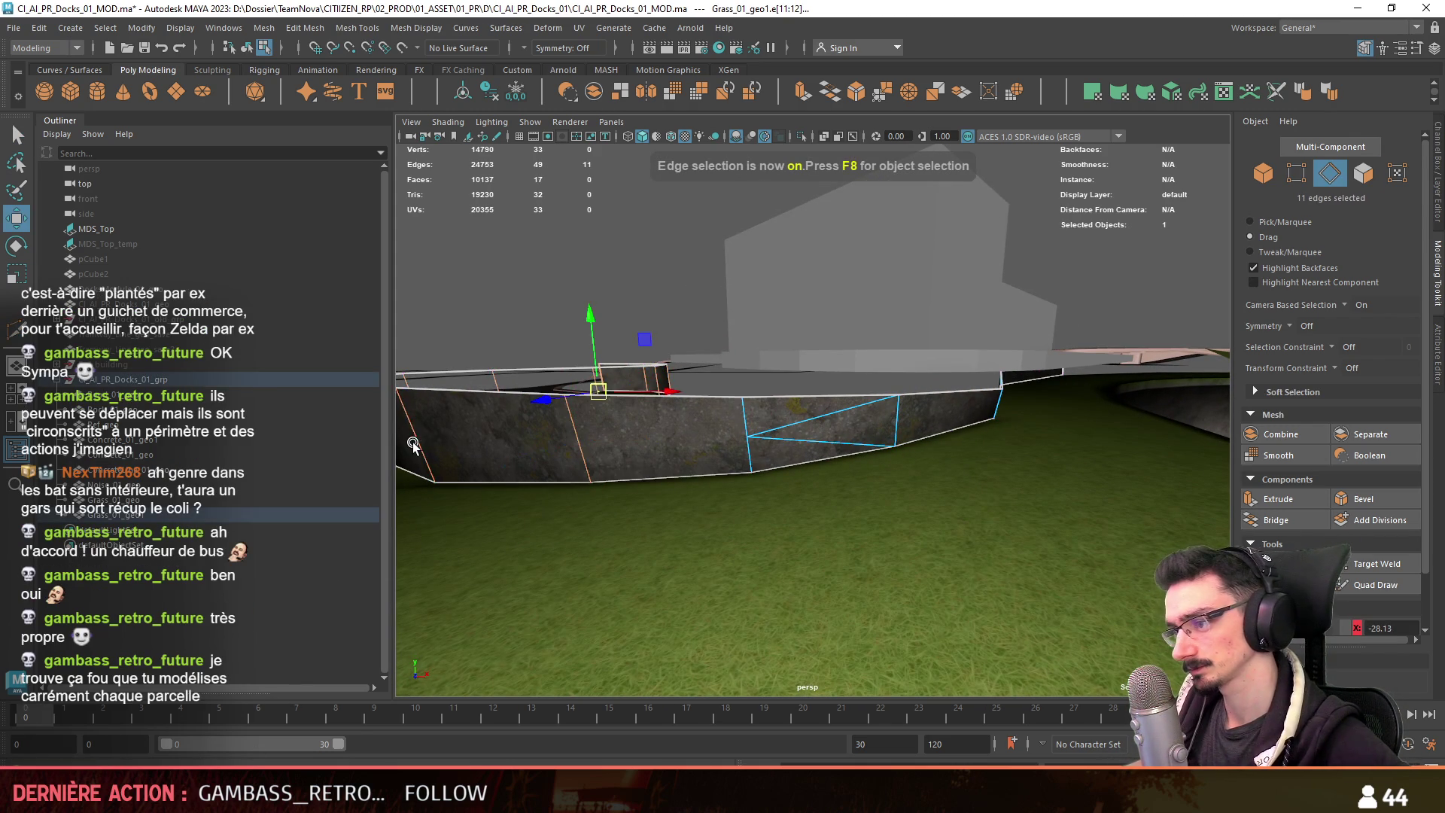
alt+drag(414, 444, 677, 466)
shift+right_drag(677, 467, 715, 421)
key(F9)
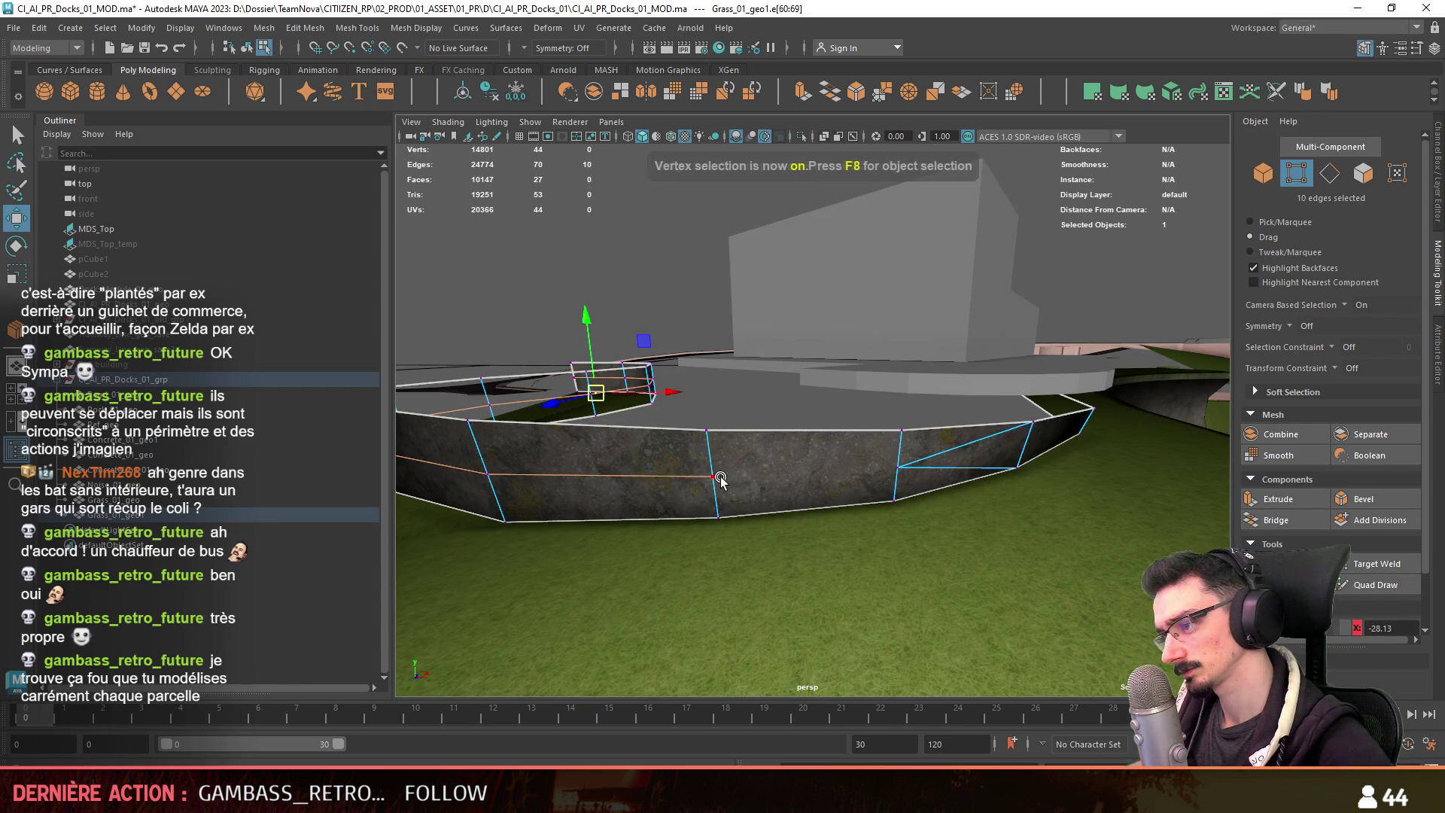
shift+right_drag(889, 469, 884, 441)
alt+drag(885, 440, 774, 431)
Select the new edge loop, scale it slightly and move it into place.
double_click(688, 402)
mouse_move(688, 403)
alt+mouse_down()
mouse_move(843, 421)
mouse_move(890, 485)
mouse_move(760, 456)
mouse_move(815, 431)
mouse_move(789, 456)
mouse_move(816, 471)
mouse_move(845, 451)
mouse_move(799, 399)
mouse_move(803, 410)
alt+mouse_up()
key(r)
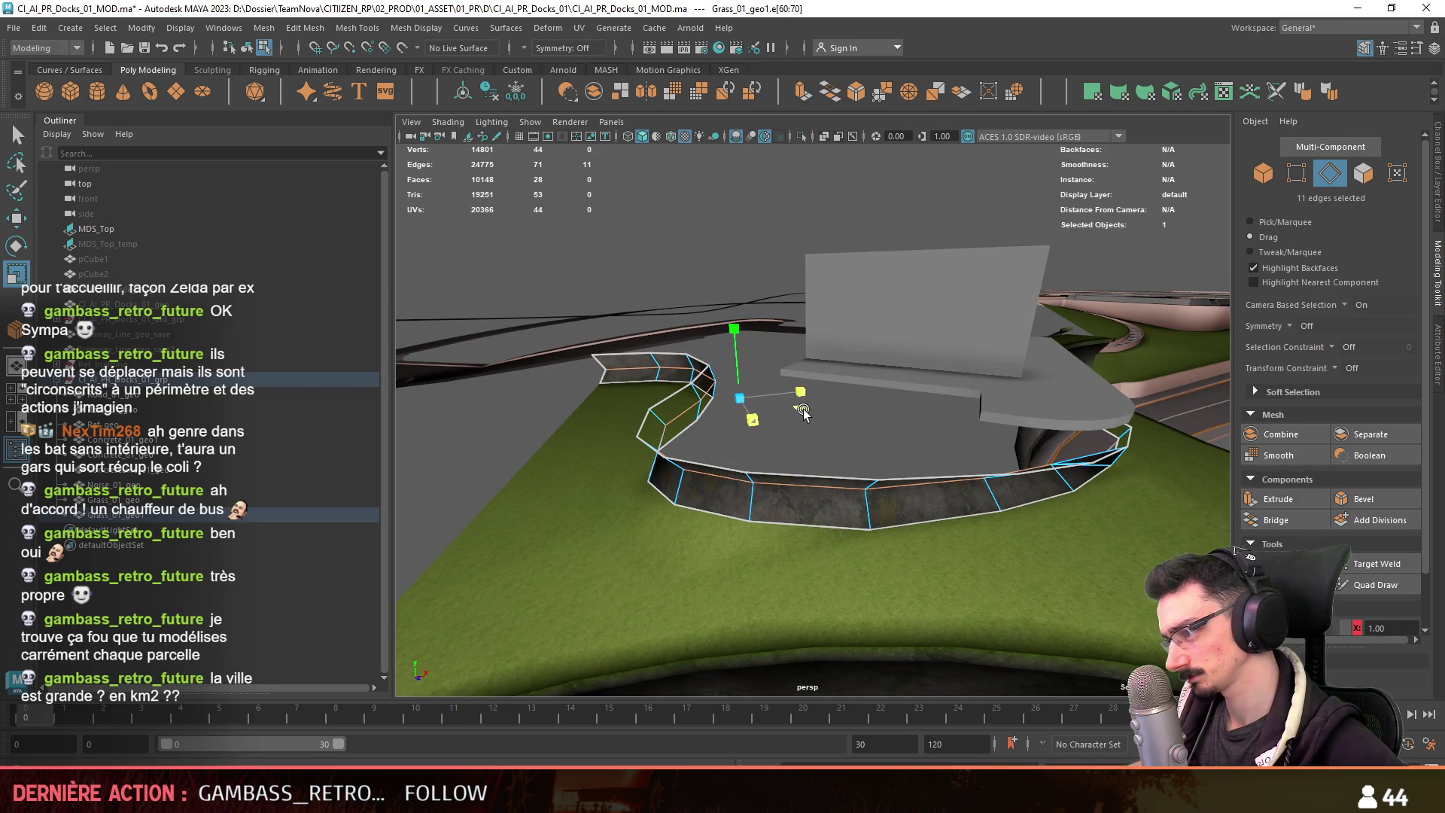
key(r)
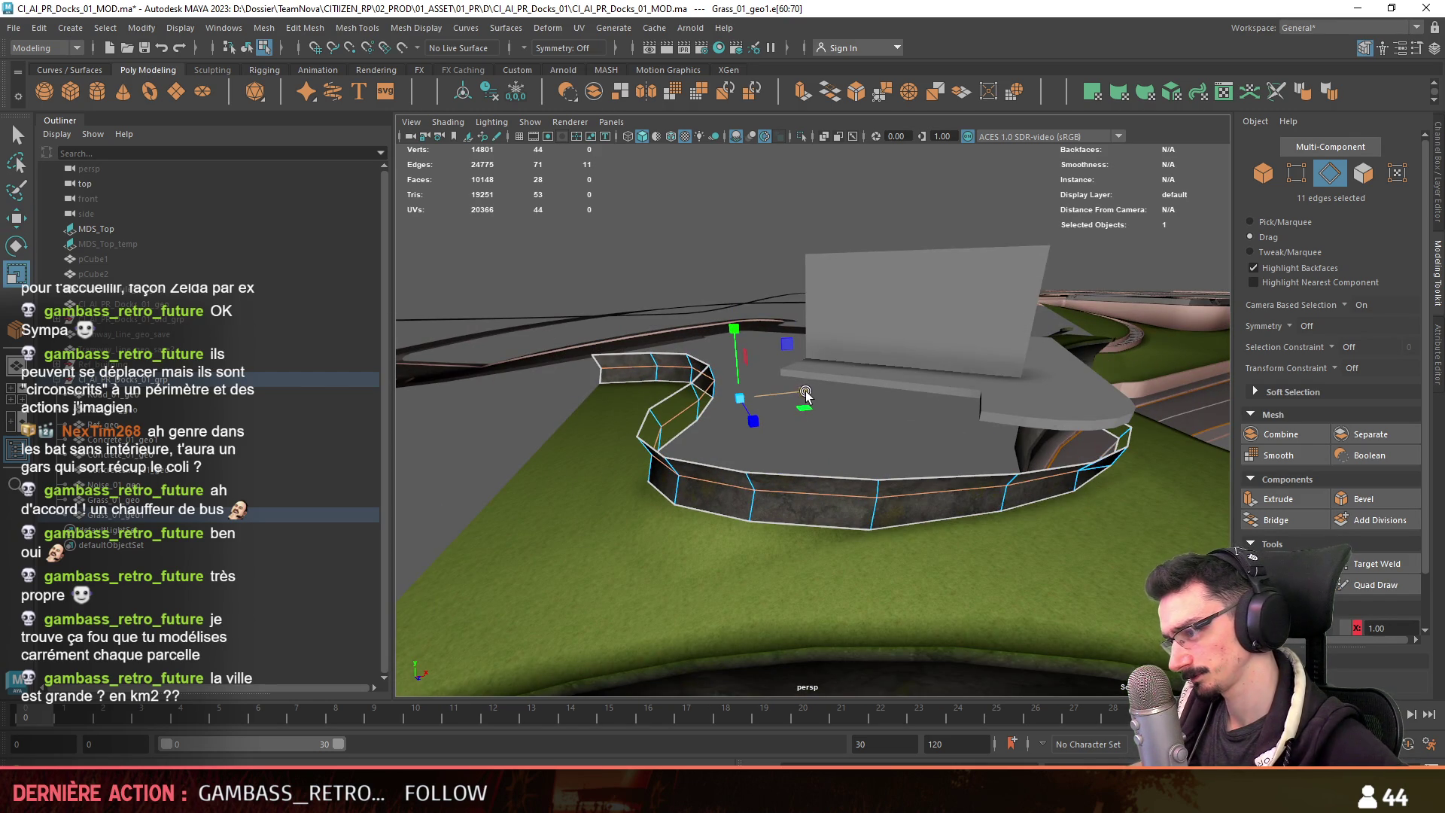
key(w)
mouse_move(843, 422)
alt+mouse_down()
mouse_move(904, 463)
mouse_move(982, 453)
mouse_move(842, 414)
mouse_move(880, 465)
mouse_move(815, 484)
alt+mouse_up()
key(F8)
Reselect the wall strip, pick an edge loop plus two more edges, then return to Unity.
click(732, 543)
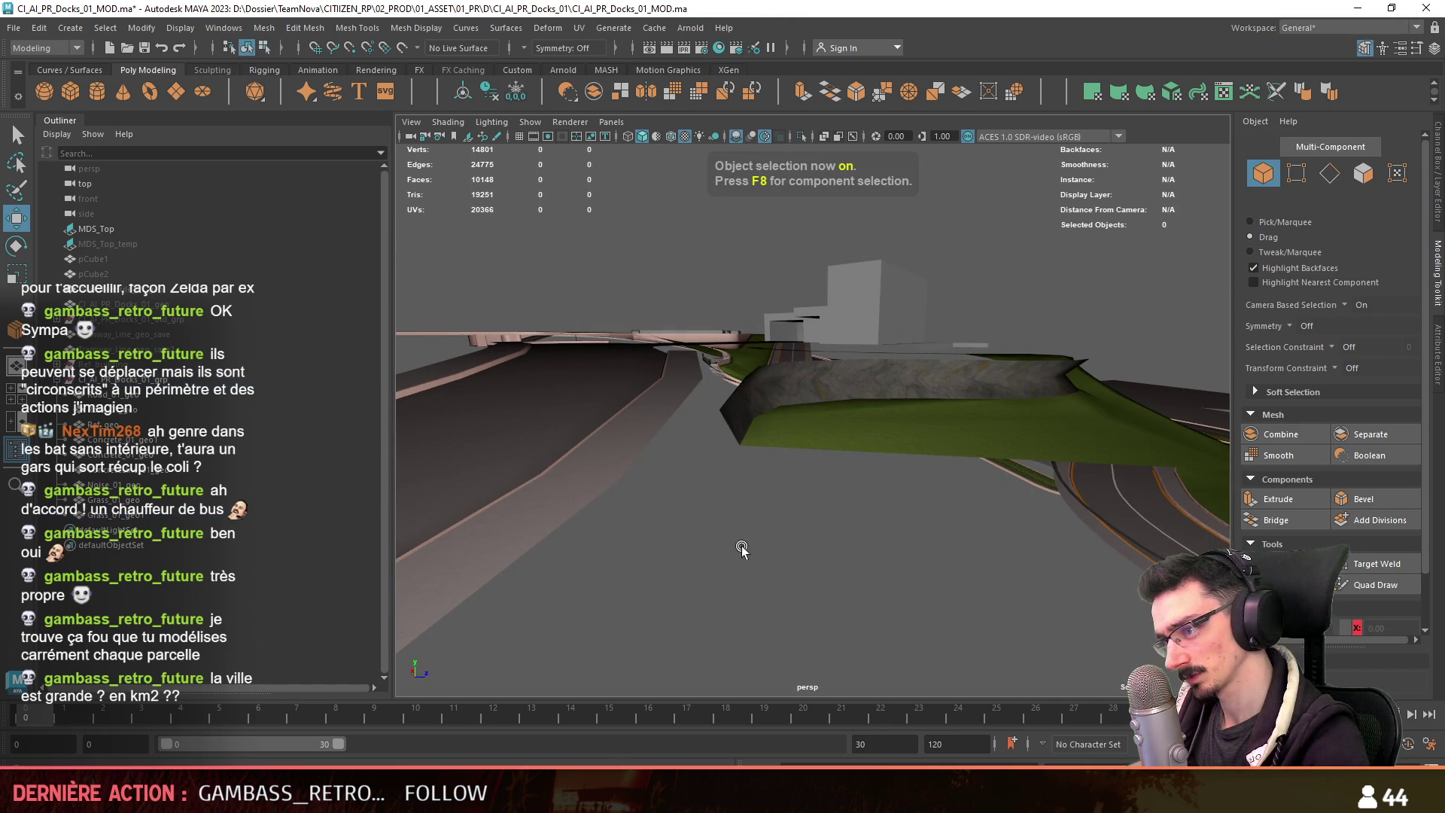
mouse_move(752, 522)
alt+mouse_down()
mouse_move(813, 568)
mouse_move(768, 567)
mouse_move(877, 638)
mouse_move(796, 558)
alt+mouse_up()
click(768, 500)
key(ctrl+F11)
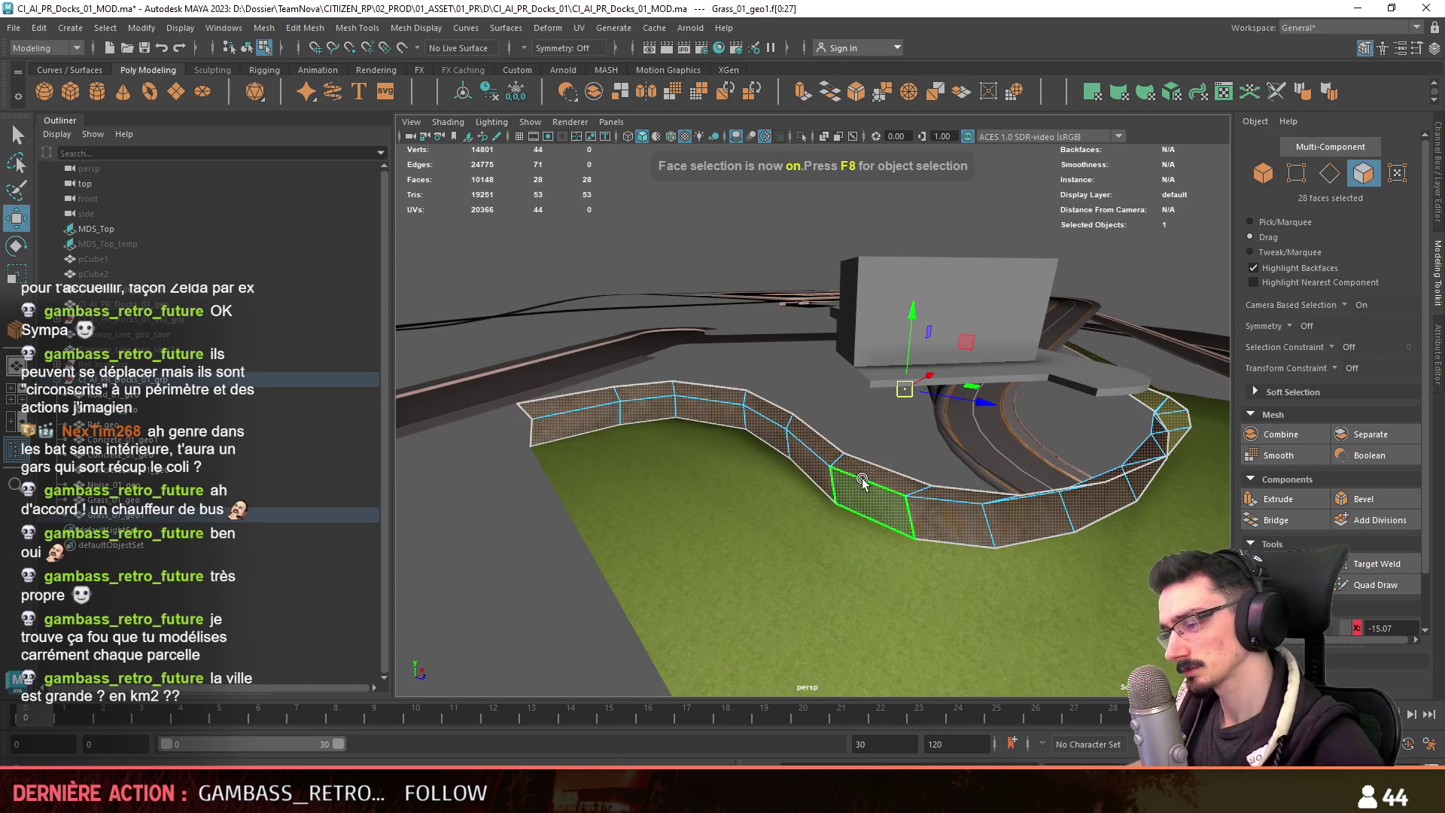
mouse_move(865, 478)
alt+mouse_down()
mouse_move(645, 557)
mouse_move(904, 449)
alt+mouse_up()
key(F10)
double_click(921, 357)
mouse_move(921, 357)
alt+mouse_down()
mouse_move(970, 460)
mouse_move(1001, 439)
mouse_move(1104, 435)
mouse_move(944, 426)
mouse_move(1106, 422)
mouse_move(1009, 417)
mouse_move(1036, 417)
mouse_move(971, 482)
mouse_move(808, 492)
mouse_move(831, 540)
mouse_move(843, 485)
mouse_move(941, 477)
mouse_move(888, 497)
mouse_move(922, 503)
mouse_move(847, 508)
mouse_move(973, 456)
mouse_move(840, 524)
alt+mouse_up()
shift+click(971, 438)
key(alt+Tab)
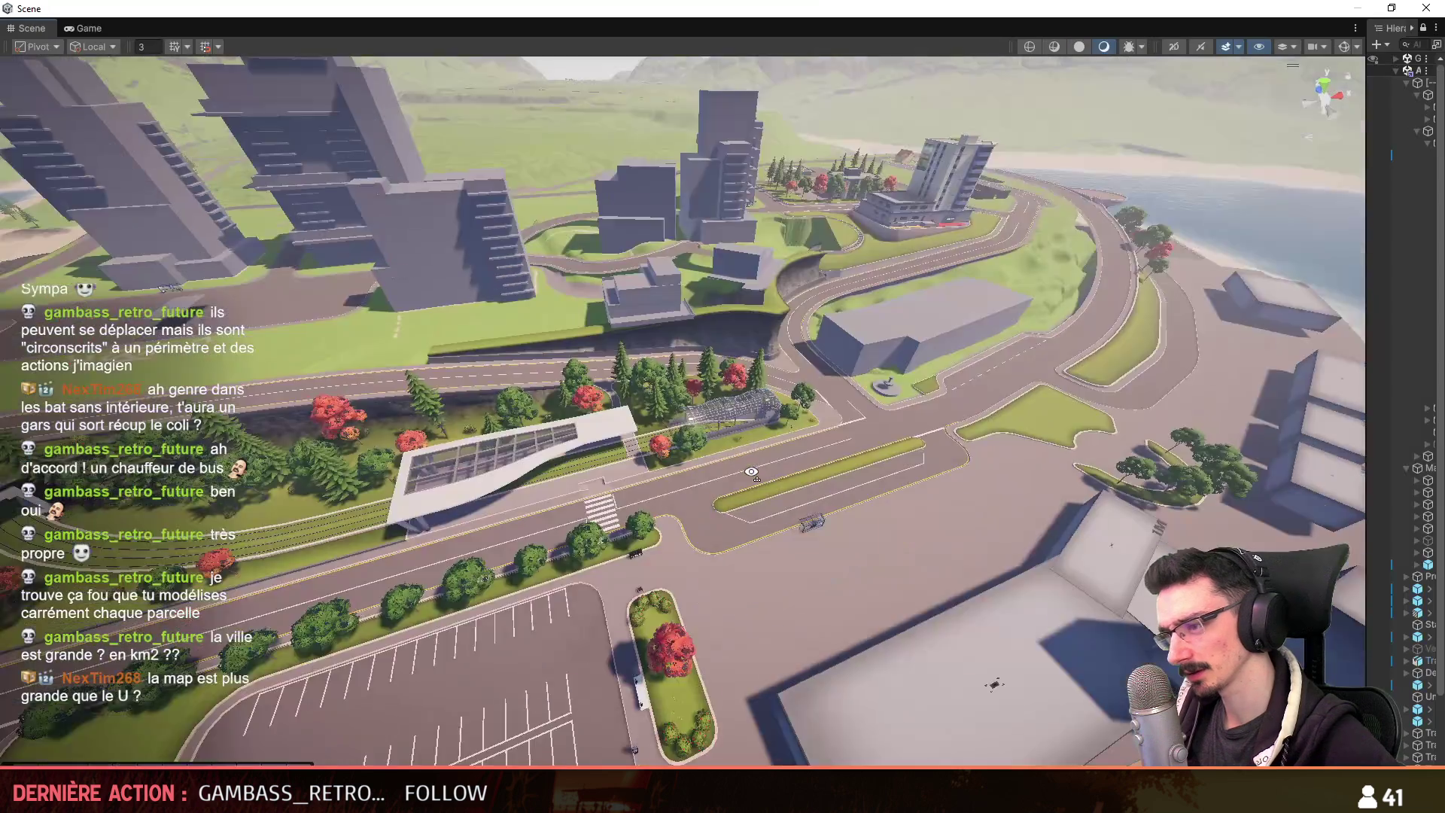
Survey the whole island from overhead in Unity, fly back to the town, and return to Maya.
scroll(740, 470, down, 10)
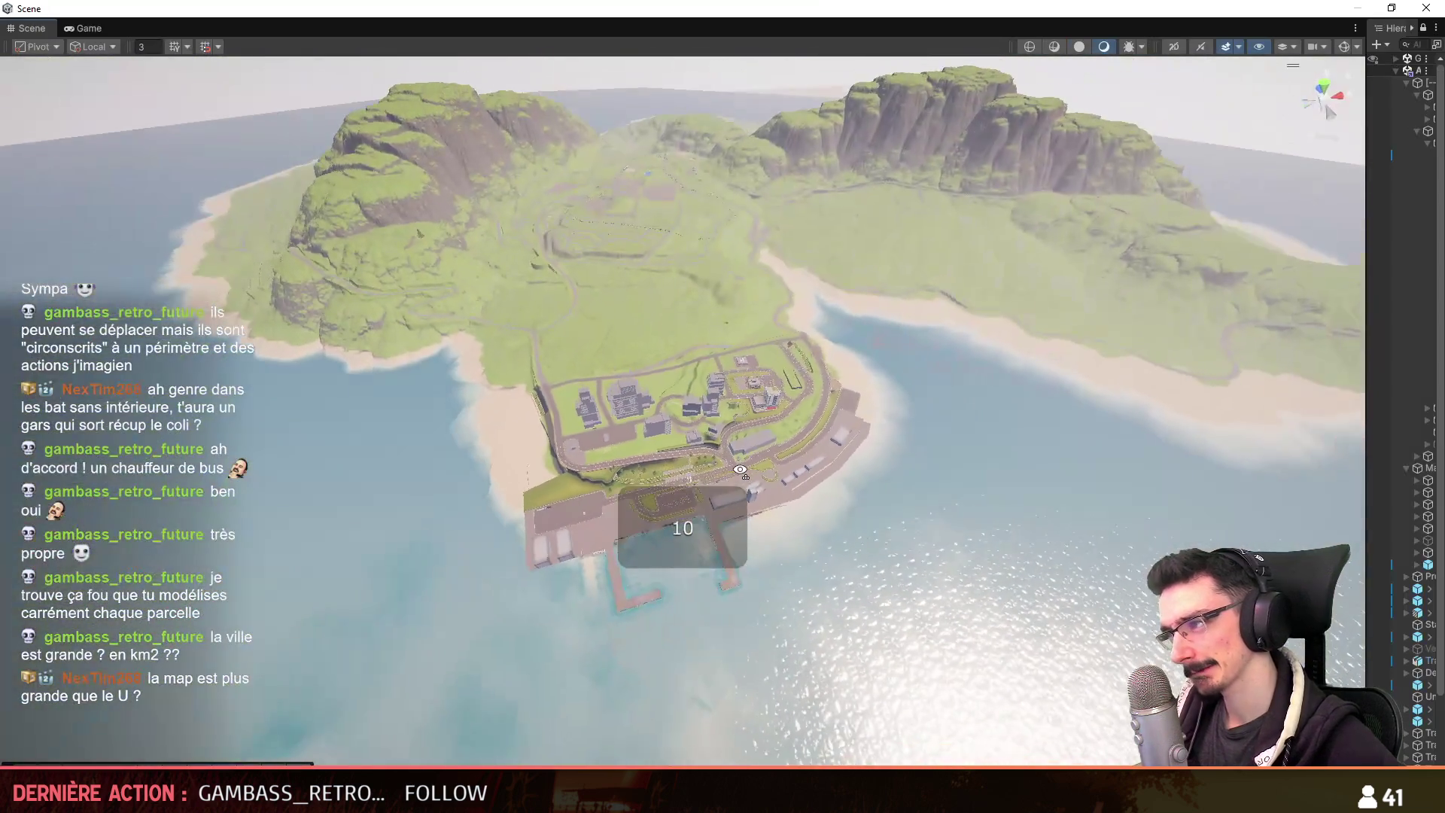
alt+drag(741, 469, 745, 517)
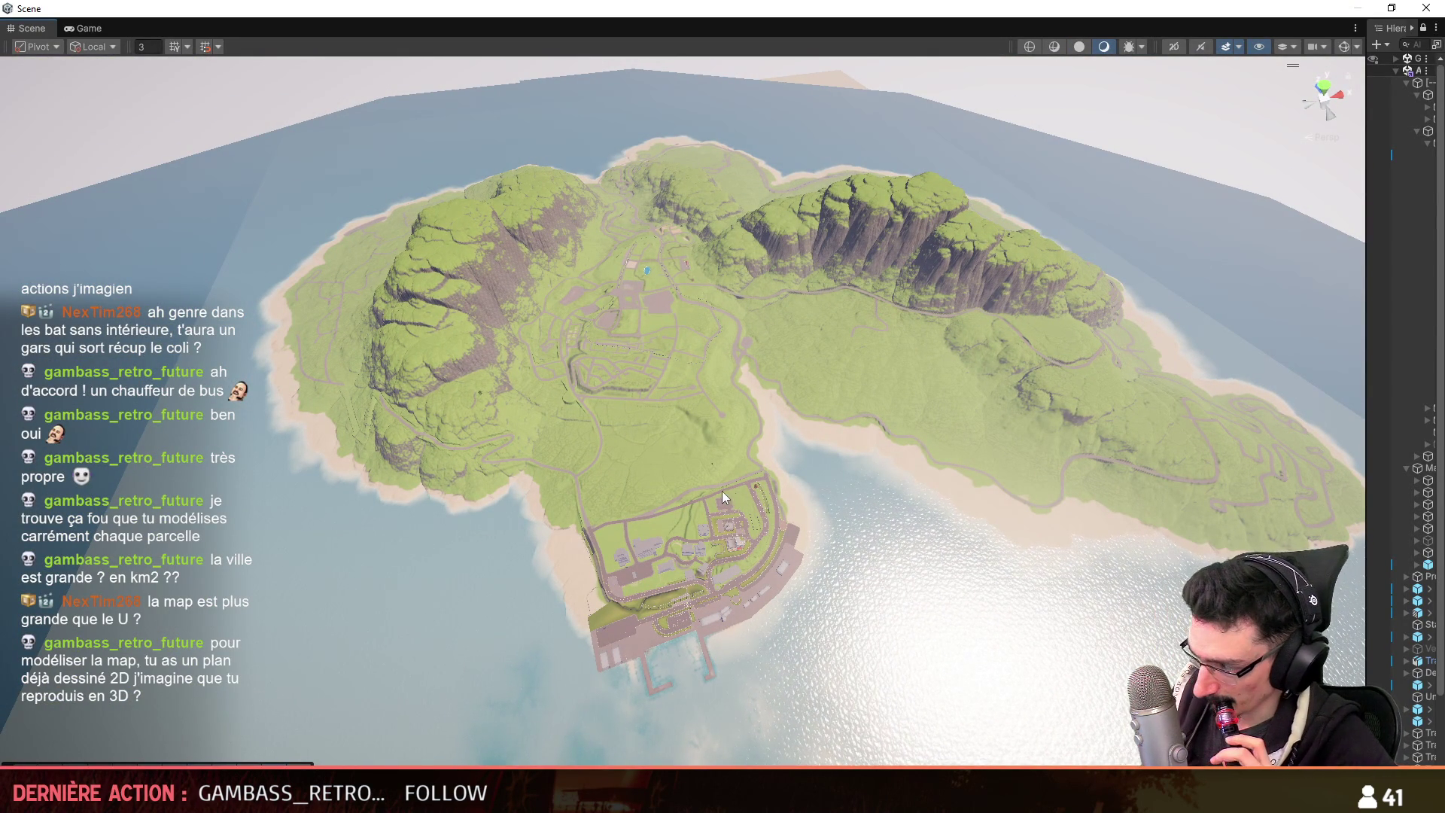
alt+drag(739, 495, 694, 571)
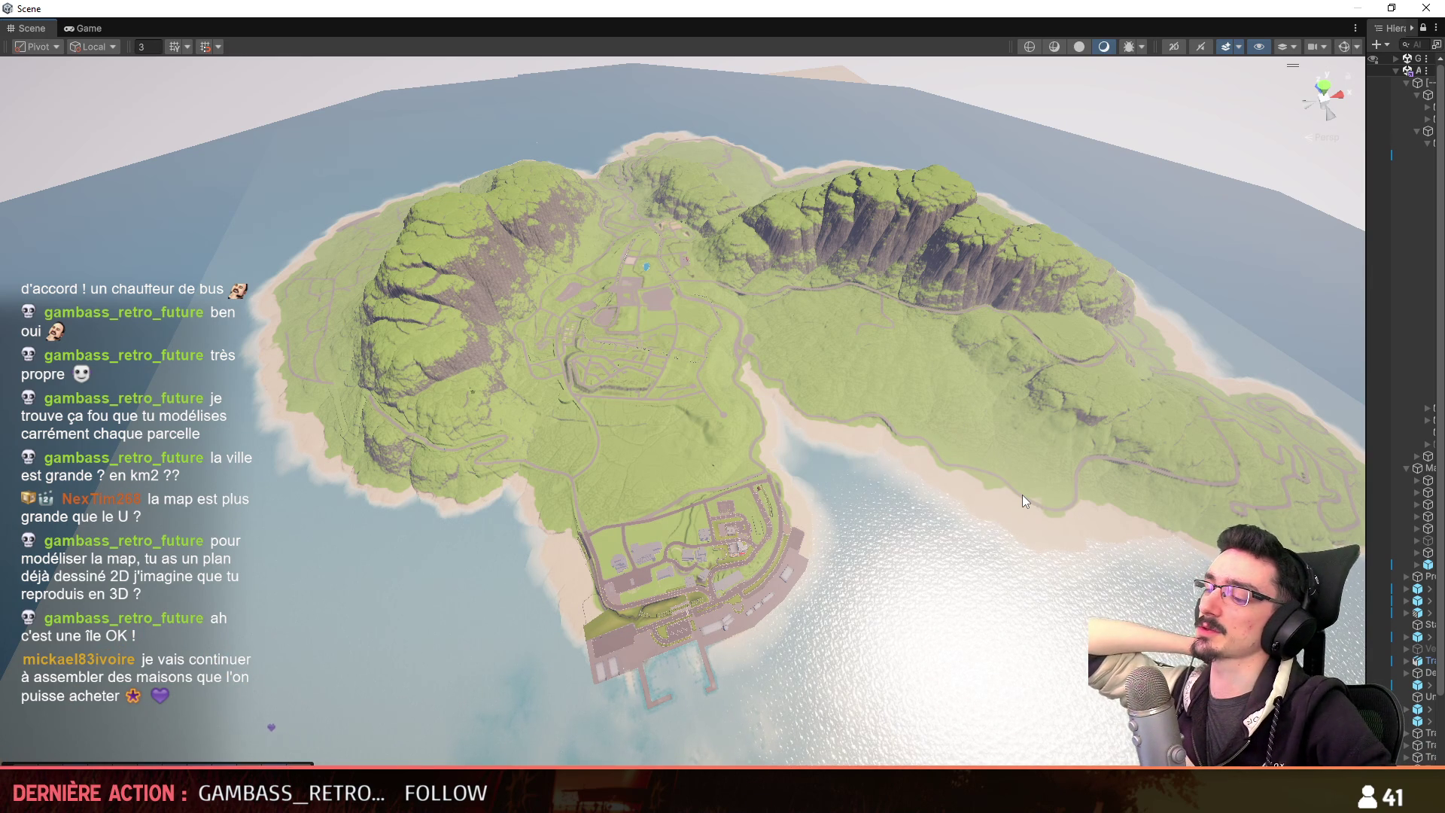
mouse_move(1022, 494)
right_down()
mouse_move(993, 539)
mouse_move(1033, 313)
mouse_move(963, 406)
right_up()
scroll(993, 538, up, 2)
key(w)
scroll(1005, 352, down, 4)
scroll(971, 399, down, 3)
key(alt+Tab)
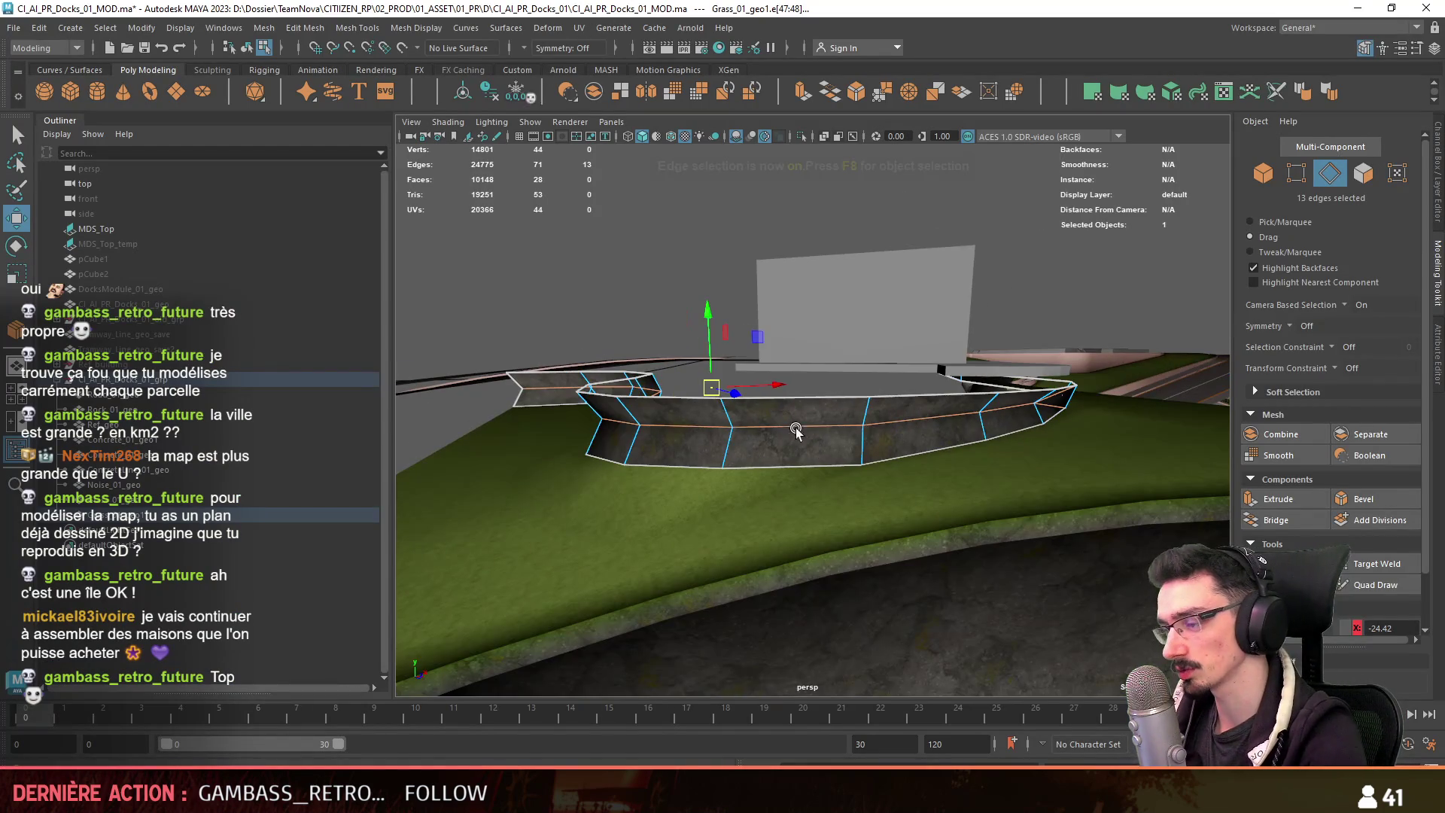
Inspect a vertex and the top edge loop of the rock ring mesh.
key(F8)
click(798, 459)
key(F8)
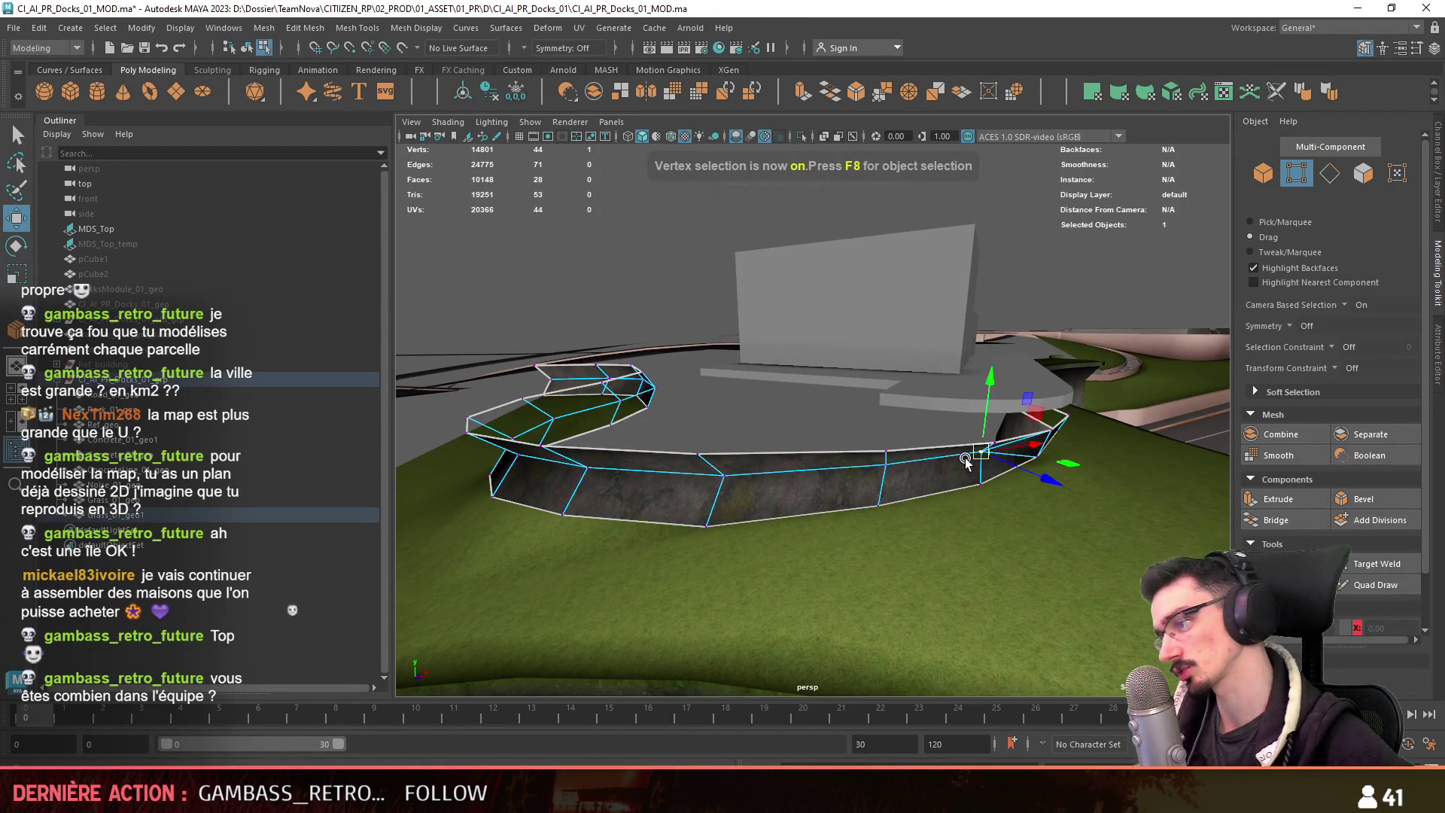
click(827, 455)
key(f)
mouse_move(816, 473)
alt+mouse_down()
mouse_move(907, 466)
mouse_move(776, 479)
mouse_move(816, 354)
mouse_move(783, 420)
mouse_move(783, 407)
mouse_move(850, 478)
alt+mouse_up()
key(F10)
double_click(809, 479)
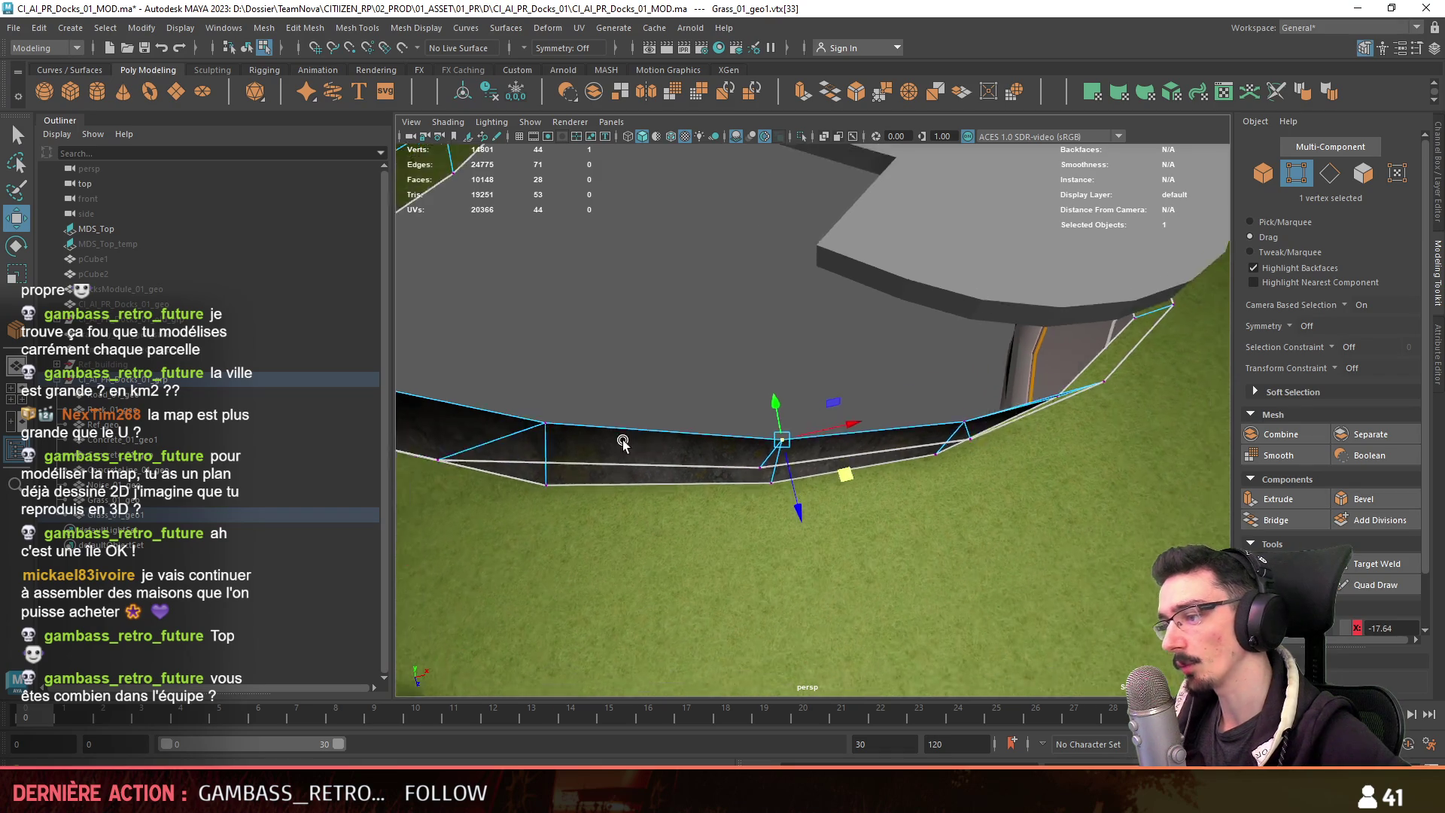
key(f)
key(F8)
Select the grass piece and examine the run of edges along its border.
mouse_move(678, 524)
alt+mouse_down()
mouse_move(820, 492)
mouse_move(757, 388)
mouse_move(856, 382)
mouse_move(801, 390)
alt+mouse_up()
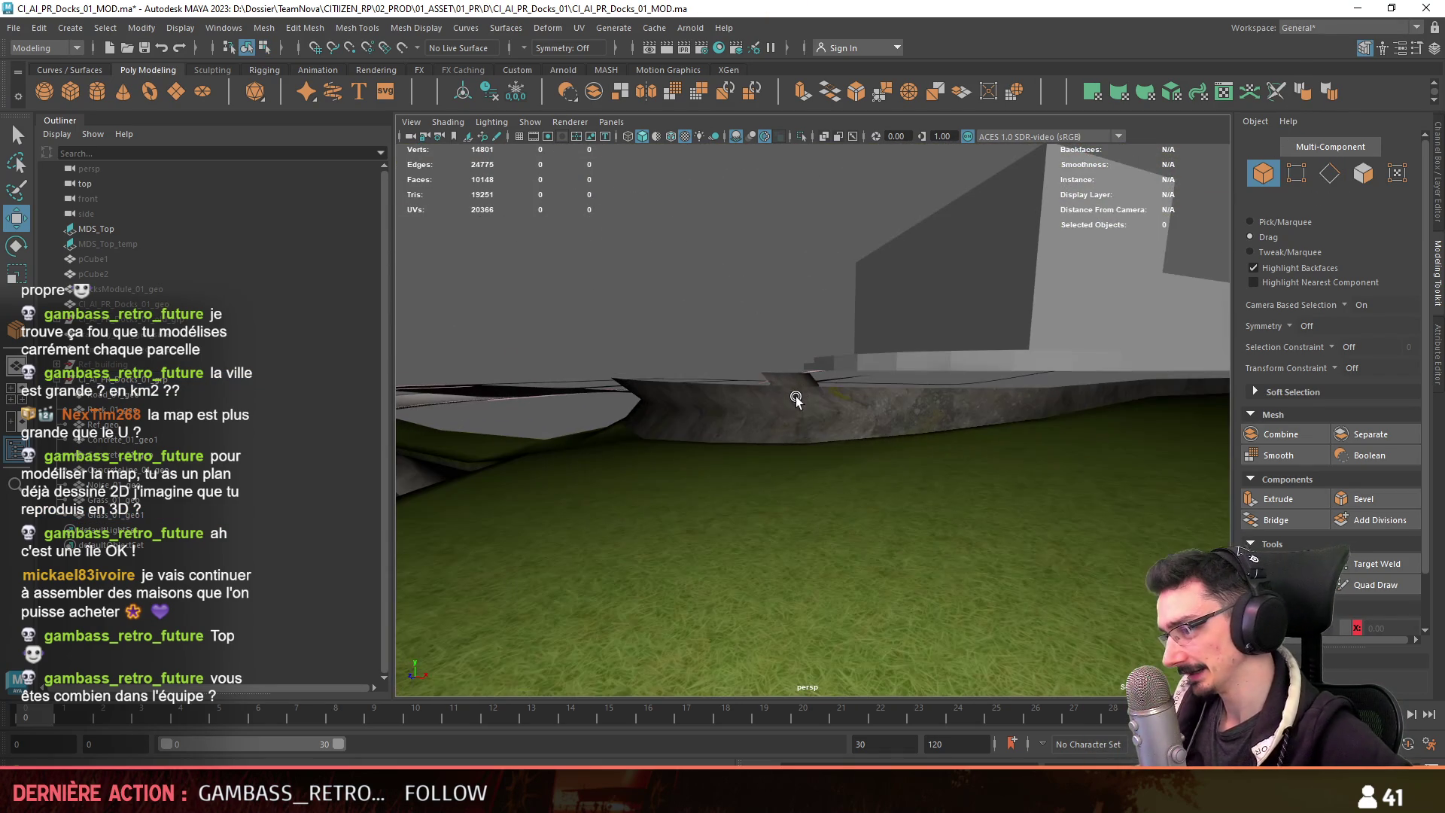
click(801, 390)
key(F10)
double_click(794, 422)
mouse_move(727, 438)
alt+mouse_down()
mouse_move(703, 461)
mouse_move(996, 413)
mouse_move(857, 436)
mouse_move(902, 460)
mouse_move(826, 535)
mouse_move(810, 468)
mouse_move(765, 459)
mouse_move(1003, 568)
alt+mouse_up()
key(F8)
Examine the curved wall's vertices, including the vertex at its left end.
click(765, 459)
key(F8)
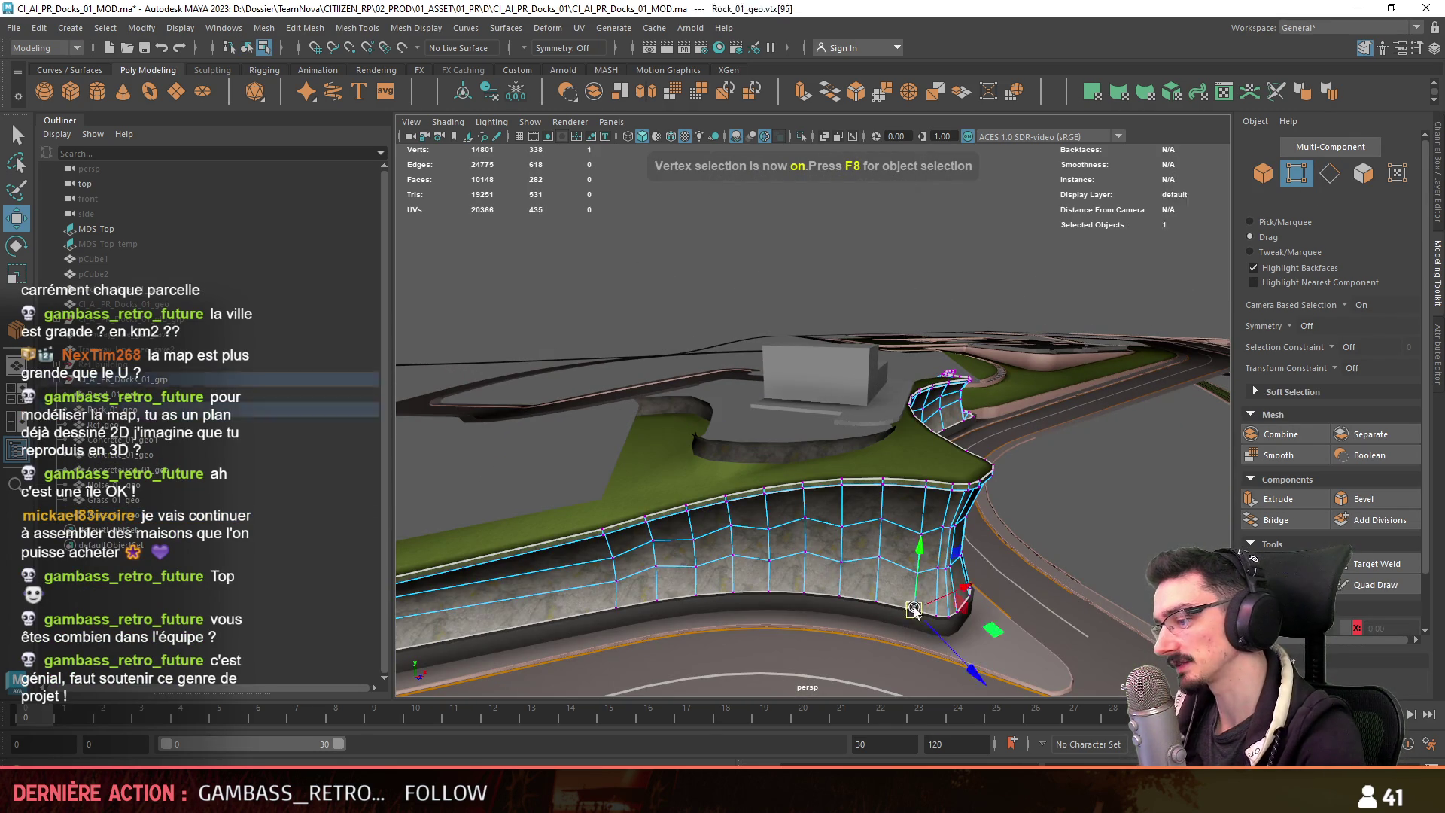
scroll(712, 460, up, 5)
key(F8)
click(840, 493)
key(F8)
mouse_move(763, 442)
alt+mouse_down()
mouse_move(864, 409)
mouse_move(865, 387)
mouse_move(877, 409)
alt+mouse_up()
click(660, 400)
alt+drag(660, 400, 1149, 421)
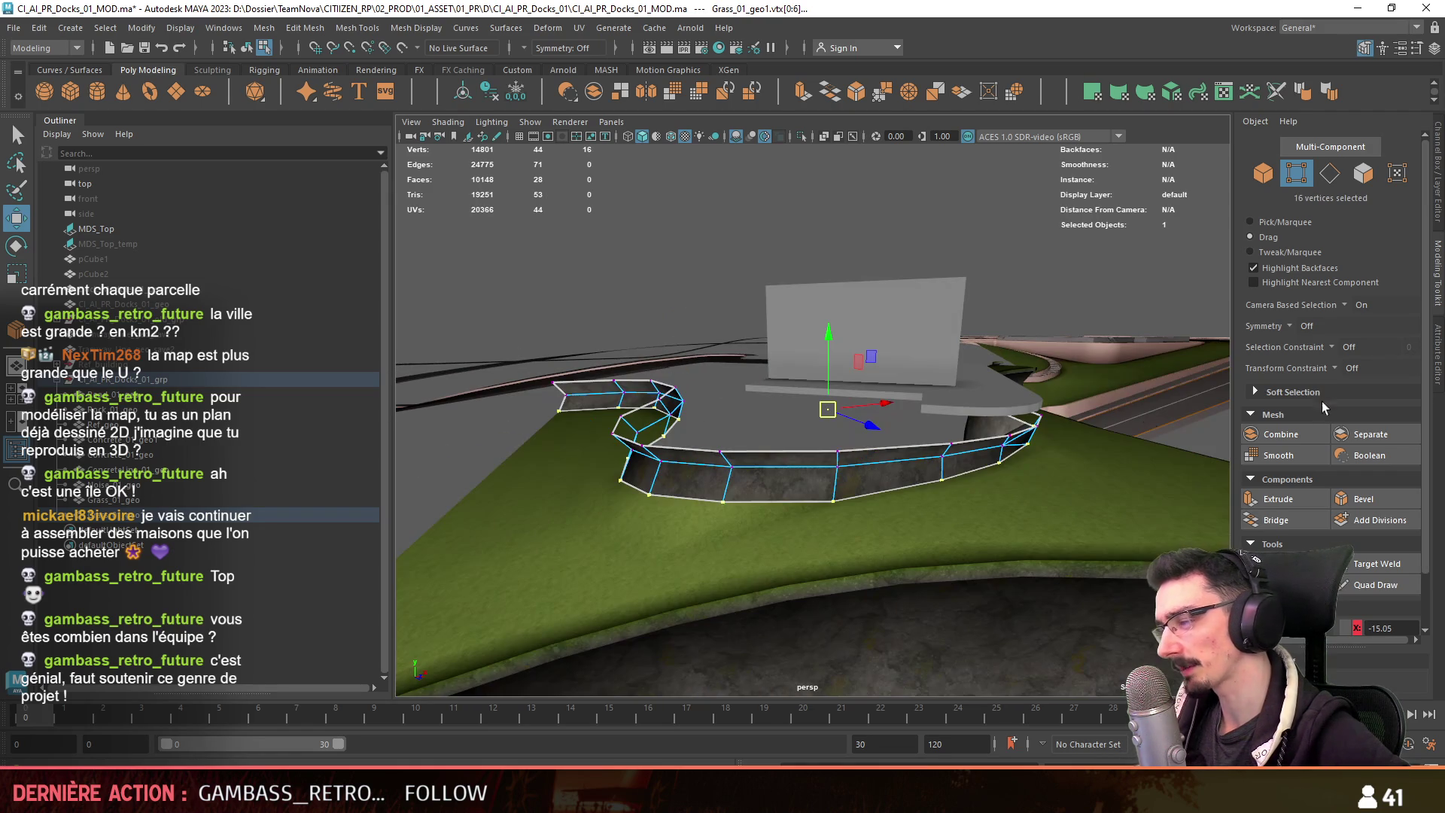
alt+drag(752, 399, 867, 447)
Inspect a vertex along the rock wall's top edge up close.
key(F8)
click(826, 492)
mouse_move(826, 493)
alt+mouse_down()
mouse_move(755, 426)
mouse_move(876, 533)
alt+mouse_up()
key(F8)
alt+right_drag(941, 506, 1240, 486)
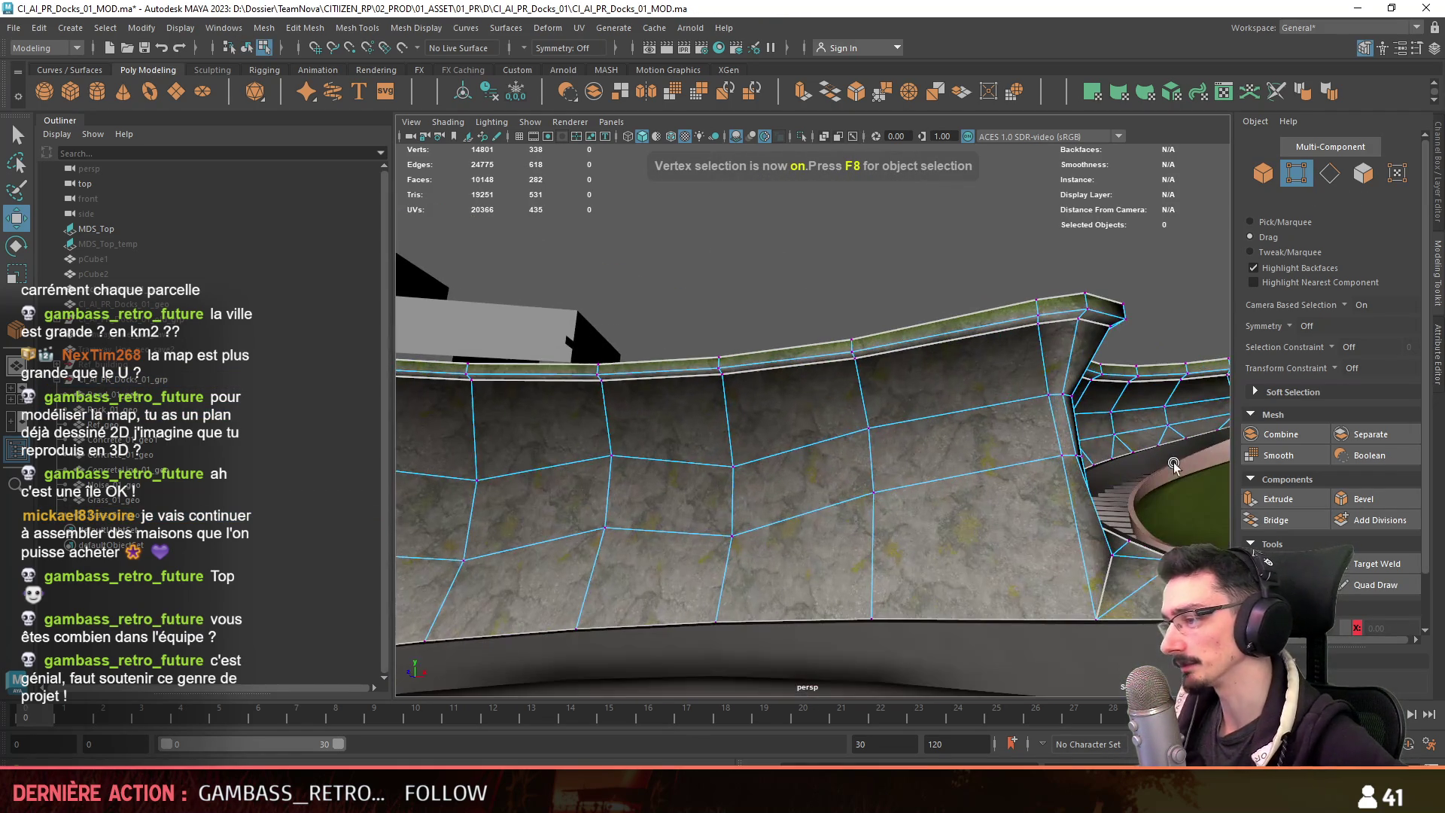
click(1073, 295)
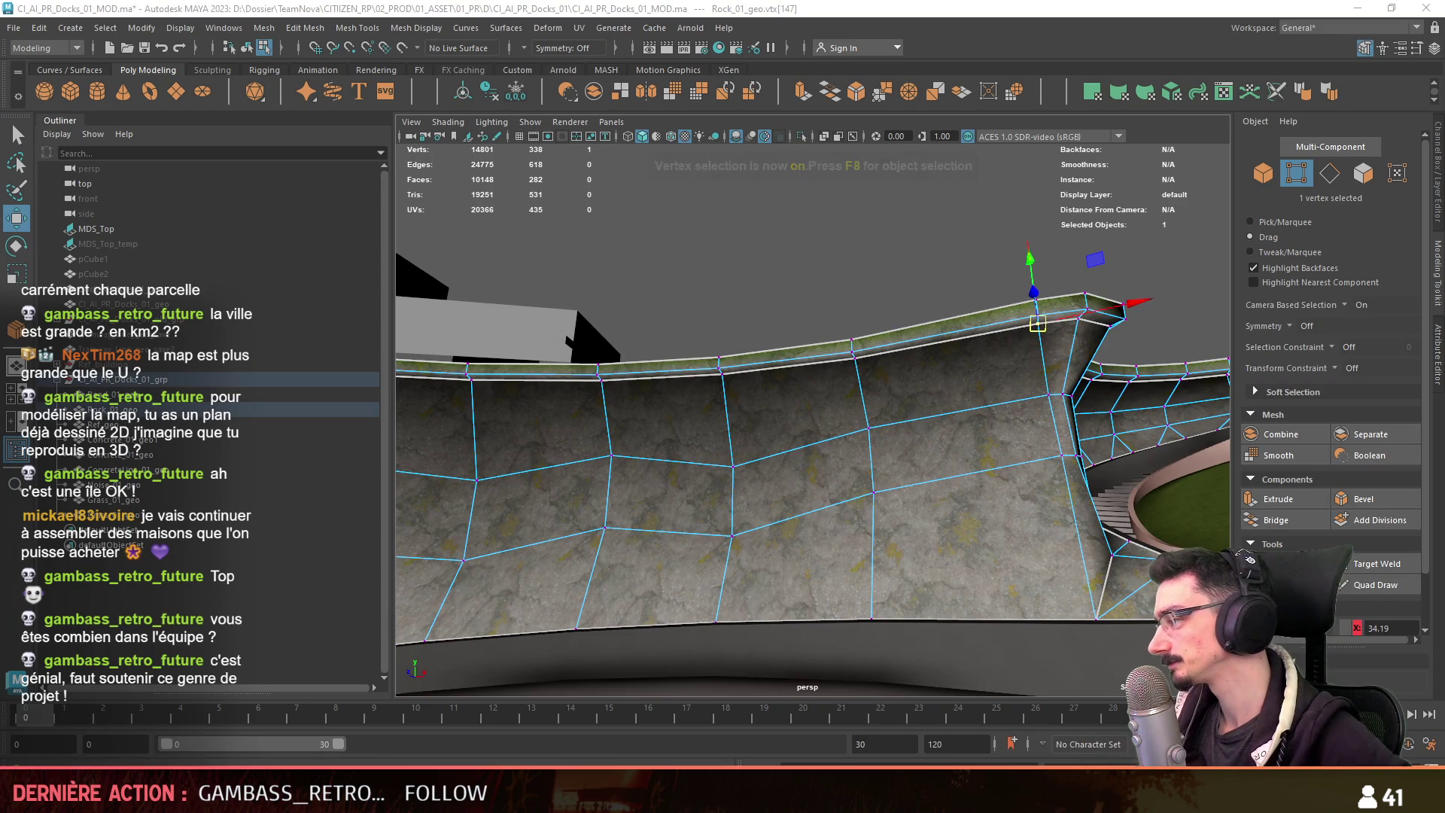
key(F8)
Check the lip strip's vertices and restore Grass_01_geo1's 16-vertex selection.
alt+drag(866, 353, 764, 441)
click(679, 431)
key(F8)
mouse_move(678, 430)
alt+mouse_down()
mouse_move(724, 416)
mouse_move(986, 417)
alt+mouse_up()
click(725, 416)
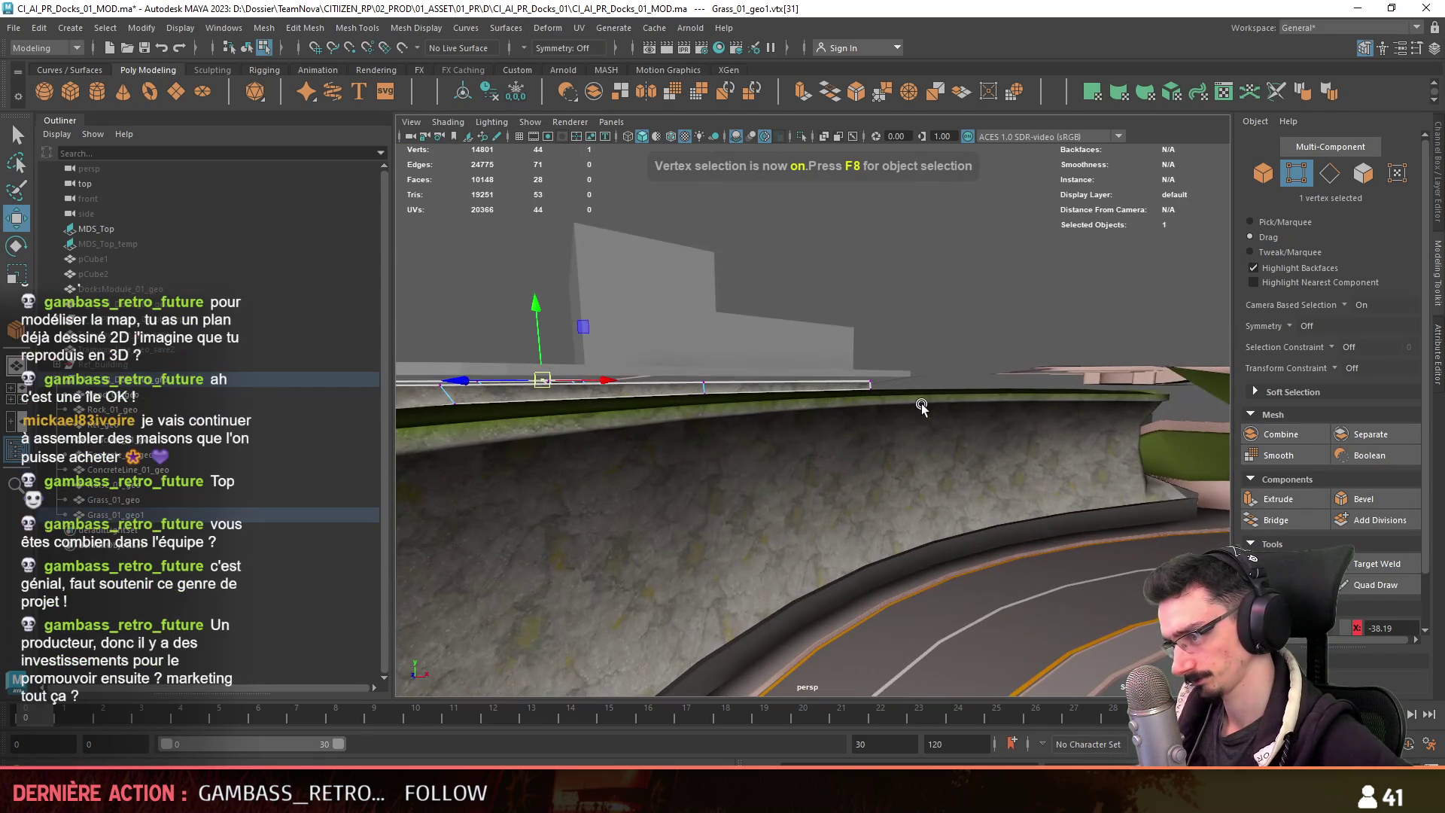
scroll(1240, 553, down, 2)
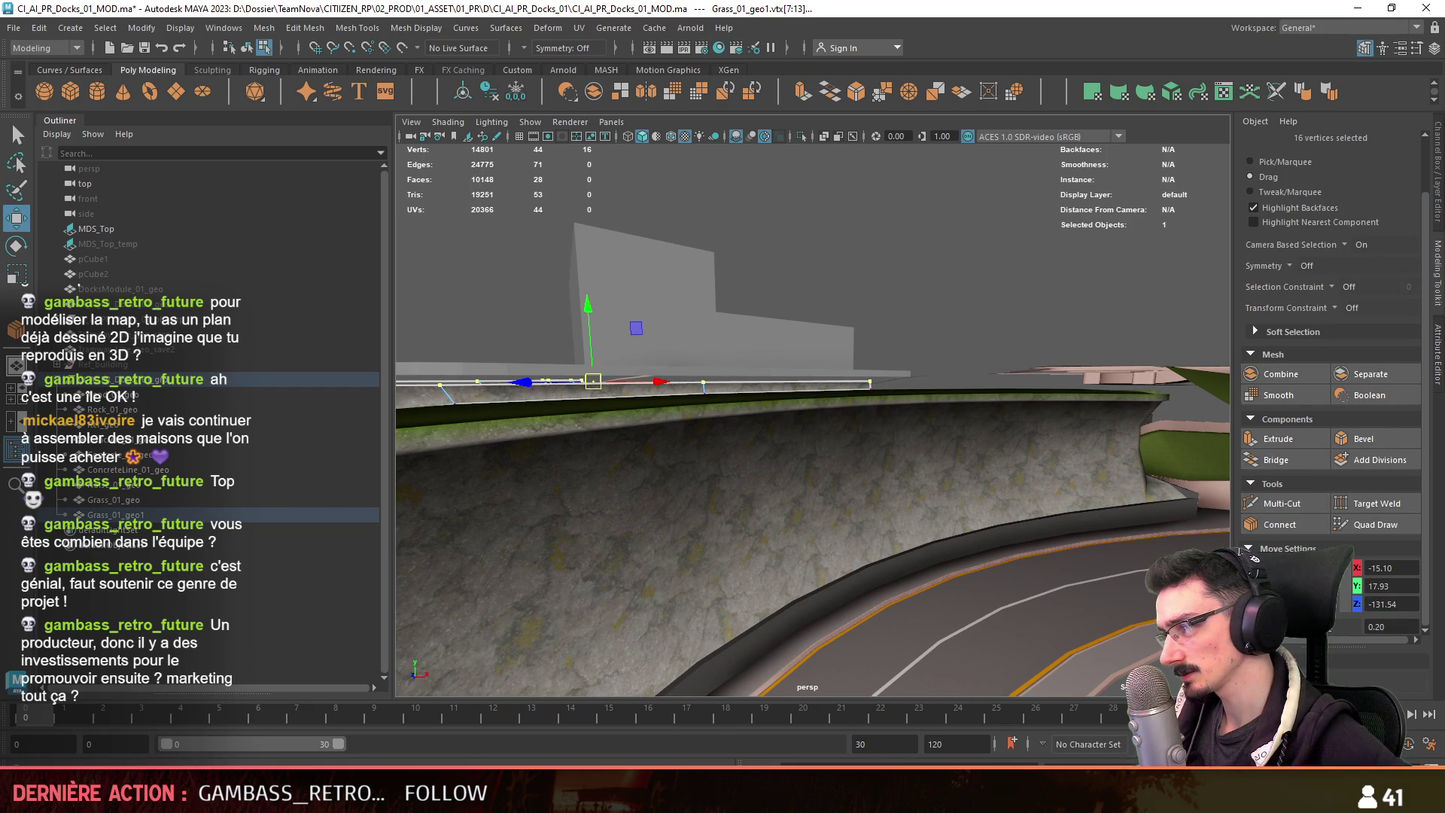
mouse_move(783, 421)
alt+mouse_down()
mouse_move(856, 478)
mouse_move(854, 504)
mouse_move(1122, 503)
mouse_move(861, 509)
mouse_move(903, 494)
mouse_move(829, 490)
mouse_move(875, 472)
alt+mouse_up()
key(F8)
click(900, 492)
key(F8)
Compare a Rock_01_geo vertex with the Grass_01_geo1 strip's 16 selected vertices.
key(F8)
click(877, 564)
key(F8)
click(894, 546)
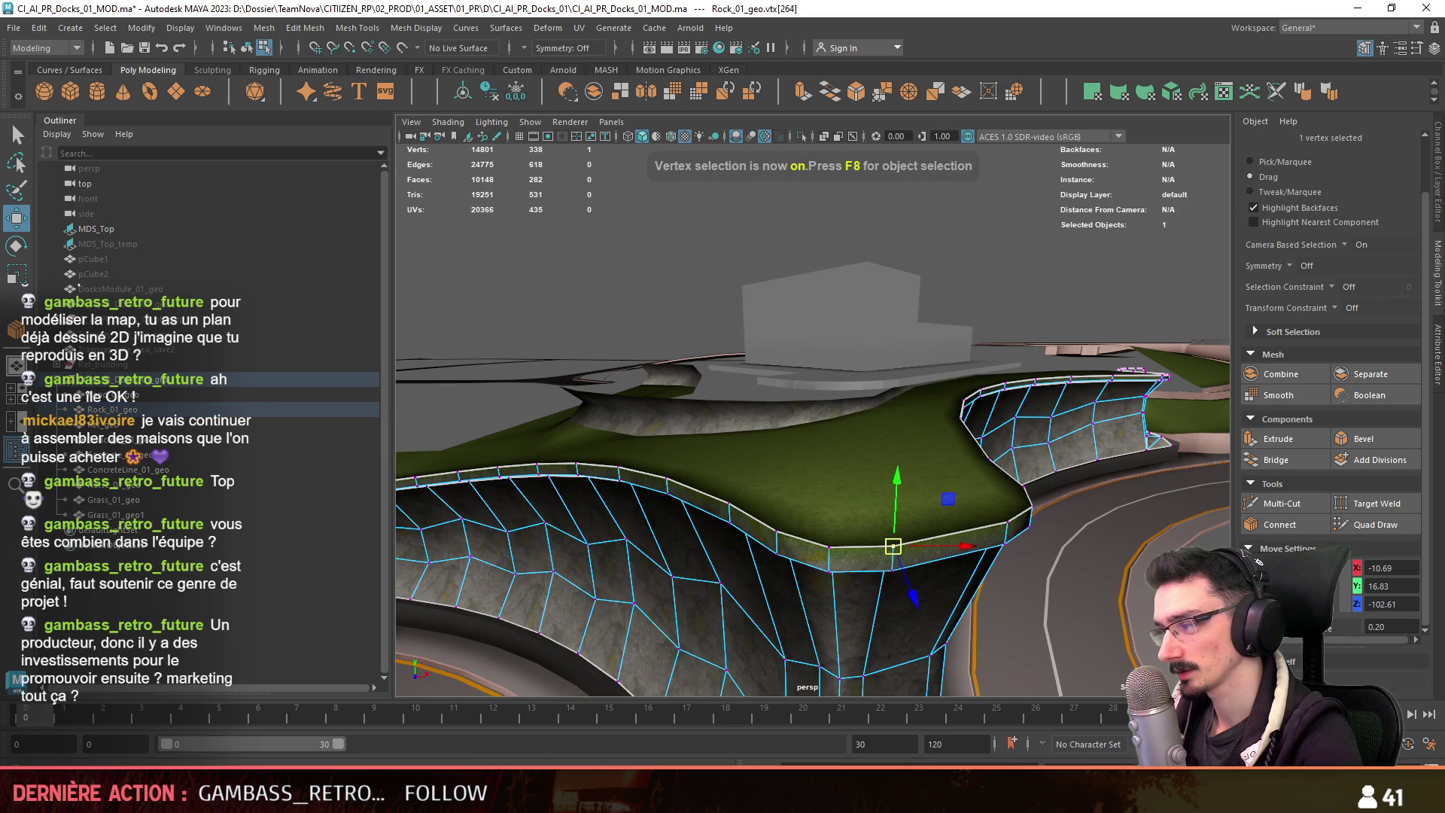
key(F8)
click(635, 406)
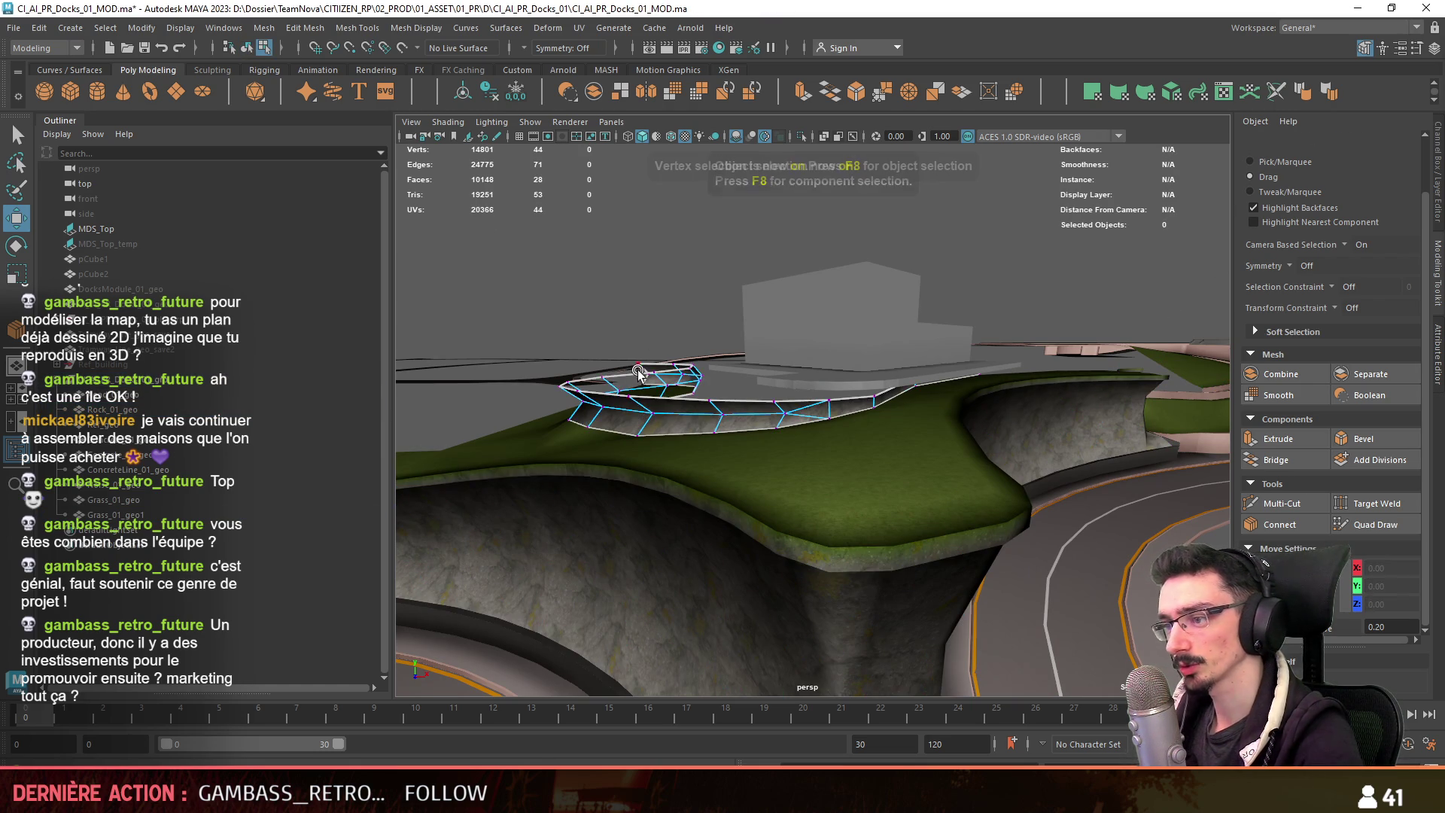
key(F8)
click(638, 363)
mouse_move(901, 355)
alt+mouse_down()
mouse_move(881, 339)
mouse_move(639, 420)
mouse_move(609, 304)
mouse_move(662, 403)
mouse_move(977, 410)
mouse_move(977, 450)
alt+mouse_up()
key(ctrl+z)
Check the strip's end vertices from a low side view, then save the scene.
click(977, 410)
click(718, 474)
alt+drag(718, 474, 909, 389)
mouse_move(1011, 412)
alt+mouse_down()
mouse_move(790, 397)
mouse_move(900, 387)
alt+mouse_up()
shift+click(871, 360)
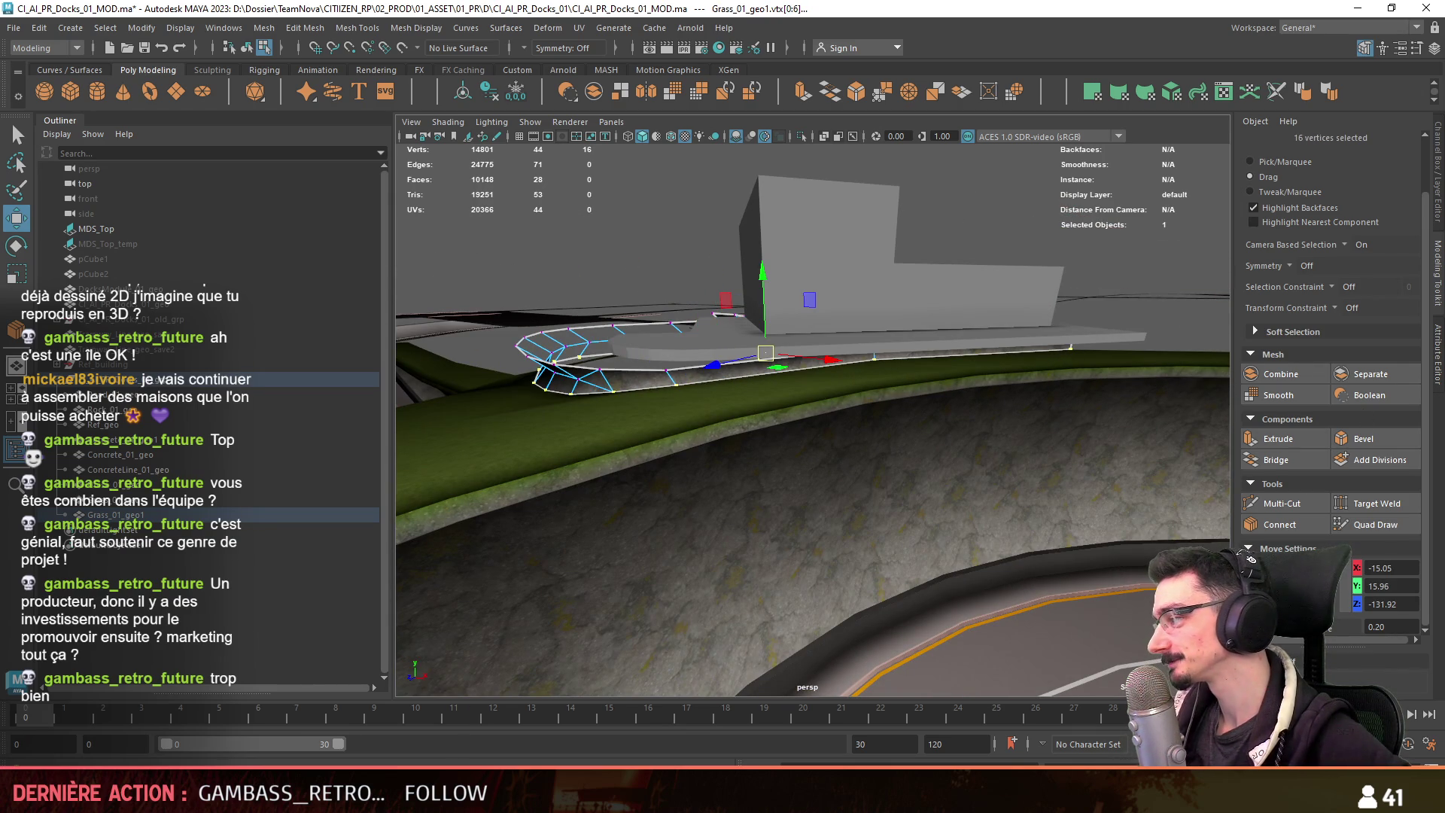
click(1070, 352)
mouse_move(1070, 351)
alt+mouse_down()
mouse_move(922, 351)
mouse_move(739, 421)
alt+mouse_up()
key(ctrl+s)
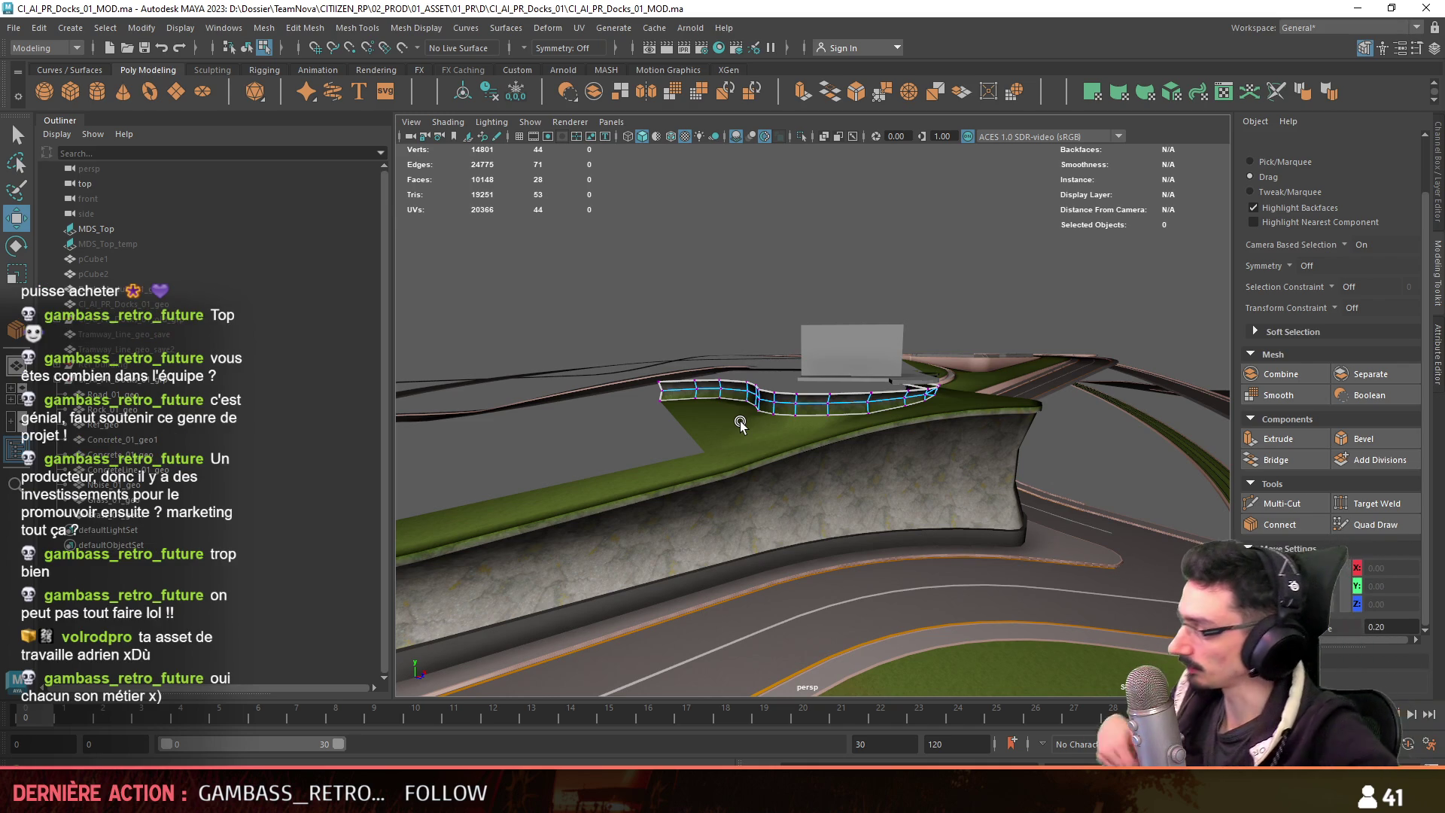
Frame the strip and inspect a vertex on the concrete wall's right edge.
key(f)
mouse_move(946, 284)
alt+mouse_down()
mouse_move(825, 452)
mouse_move(756, 361)
alt+mouse_up()
scroll(756, 361, down, 5)
key(F8)
click(753, 451)
key(f)
key(F8)
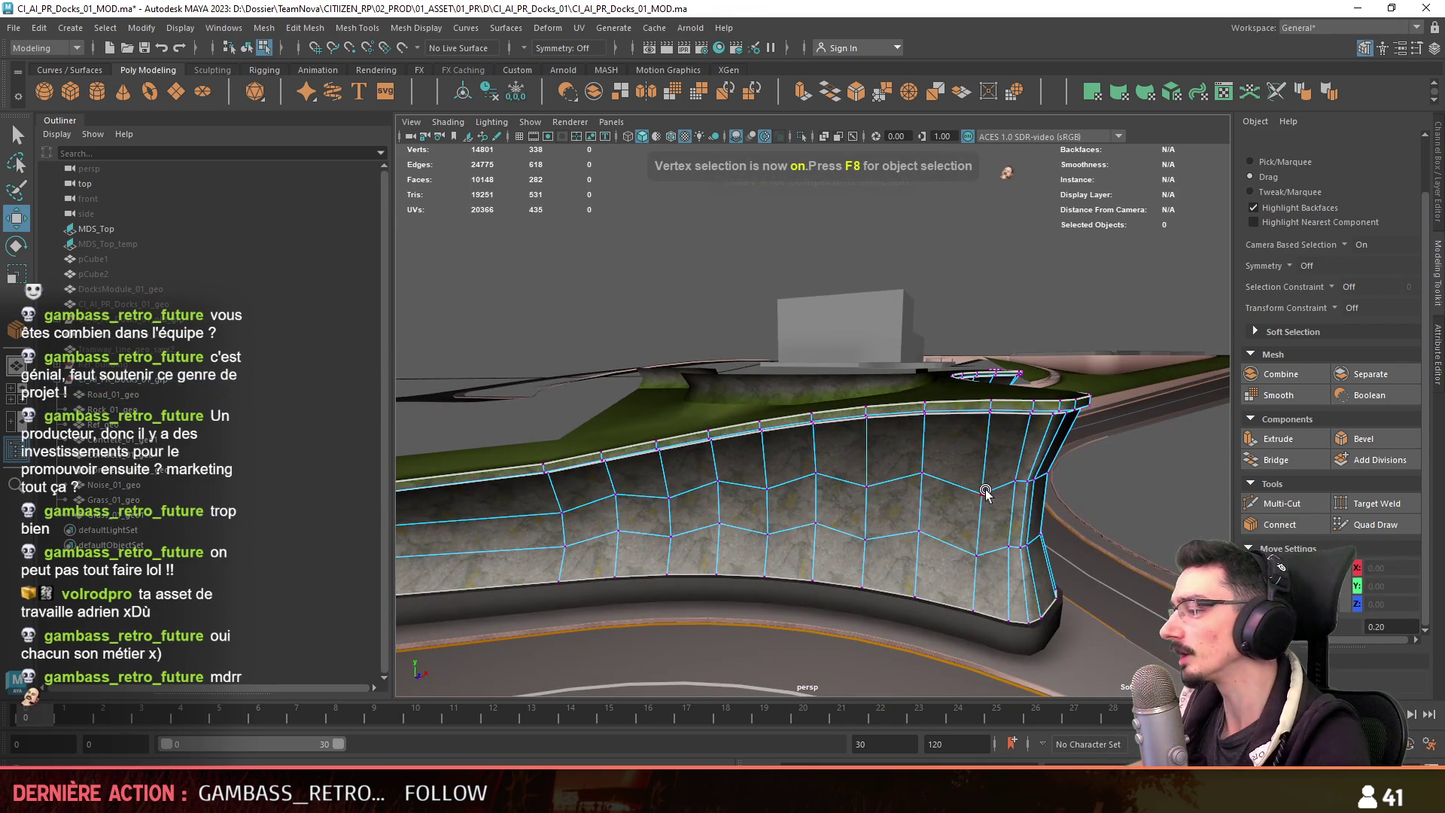
click(1008, 545)
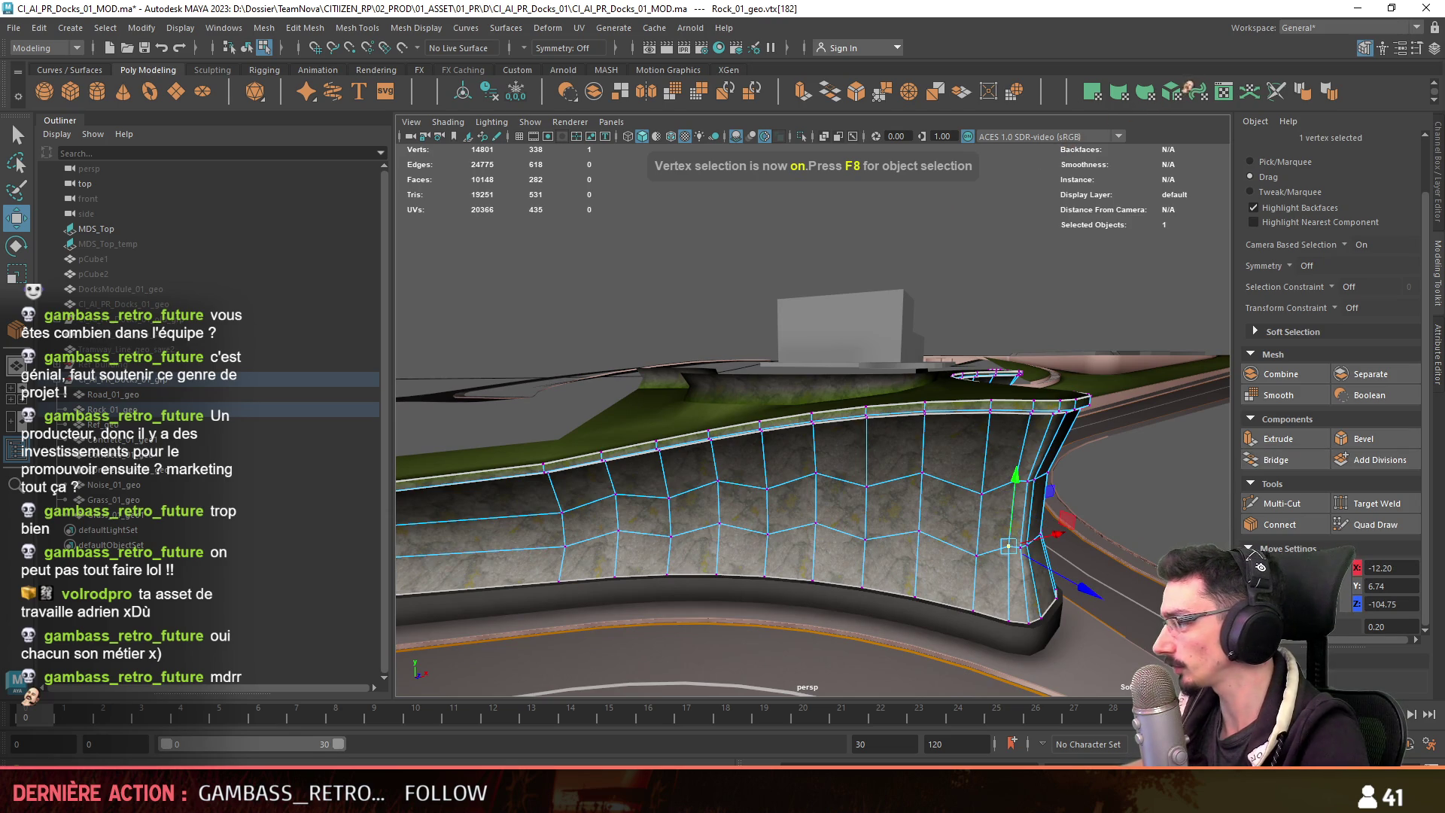
scroll(532, 387, up, 5)
Review the Grass_01_geo1 strip's vertices and look around the grass and concrete dock area.
key(F8)
click(696, 365)
key(F8)
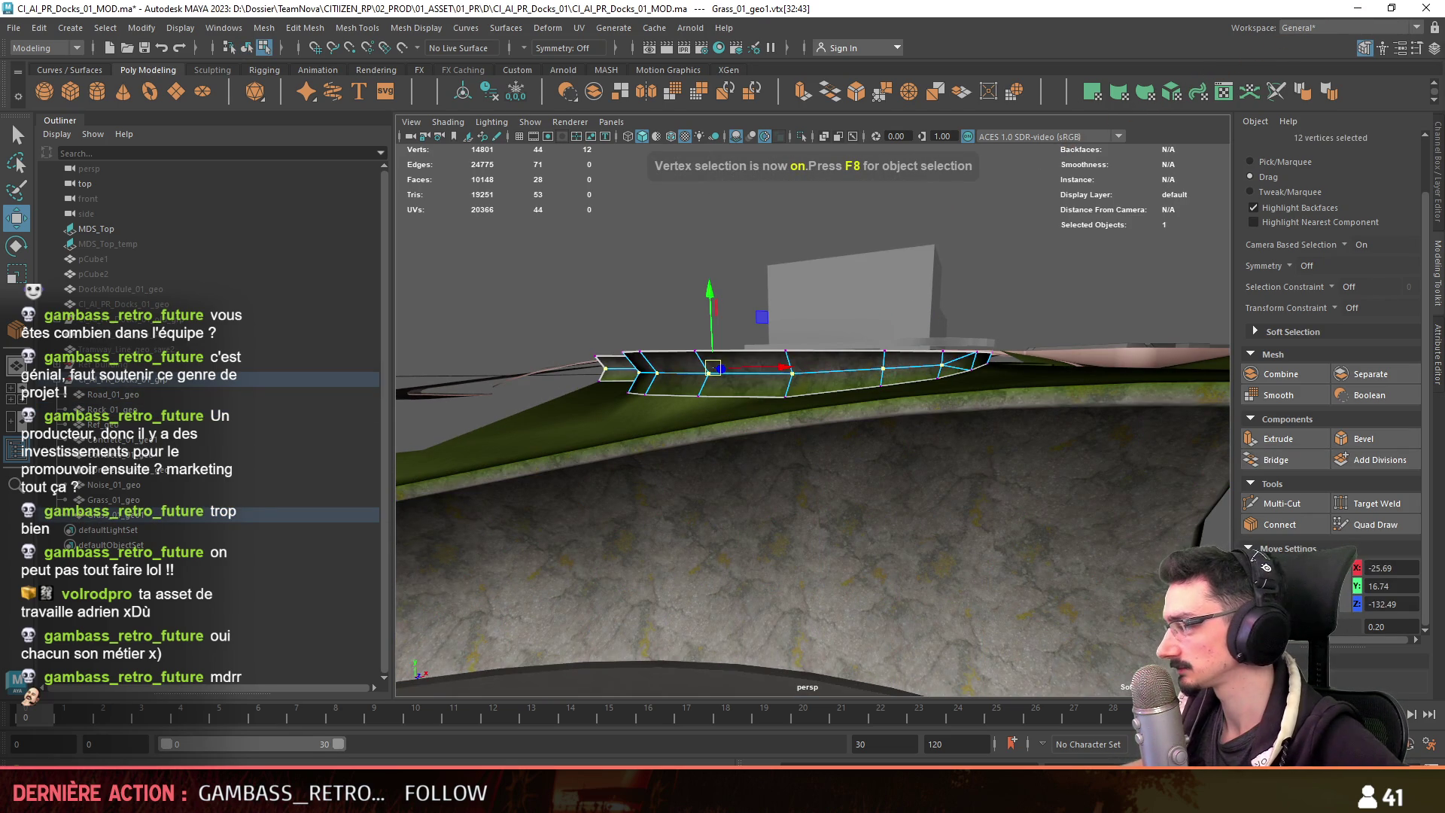
key(F8)
scroll(991, 350, down, 5)
mouse_move(991, 350)
alt+mouse_down()
mouse_move(727, 453)
mouse_move(924, 438)
mouse_move(725, 468)
alt+mouse_up()
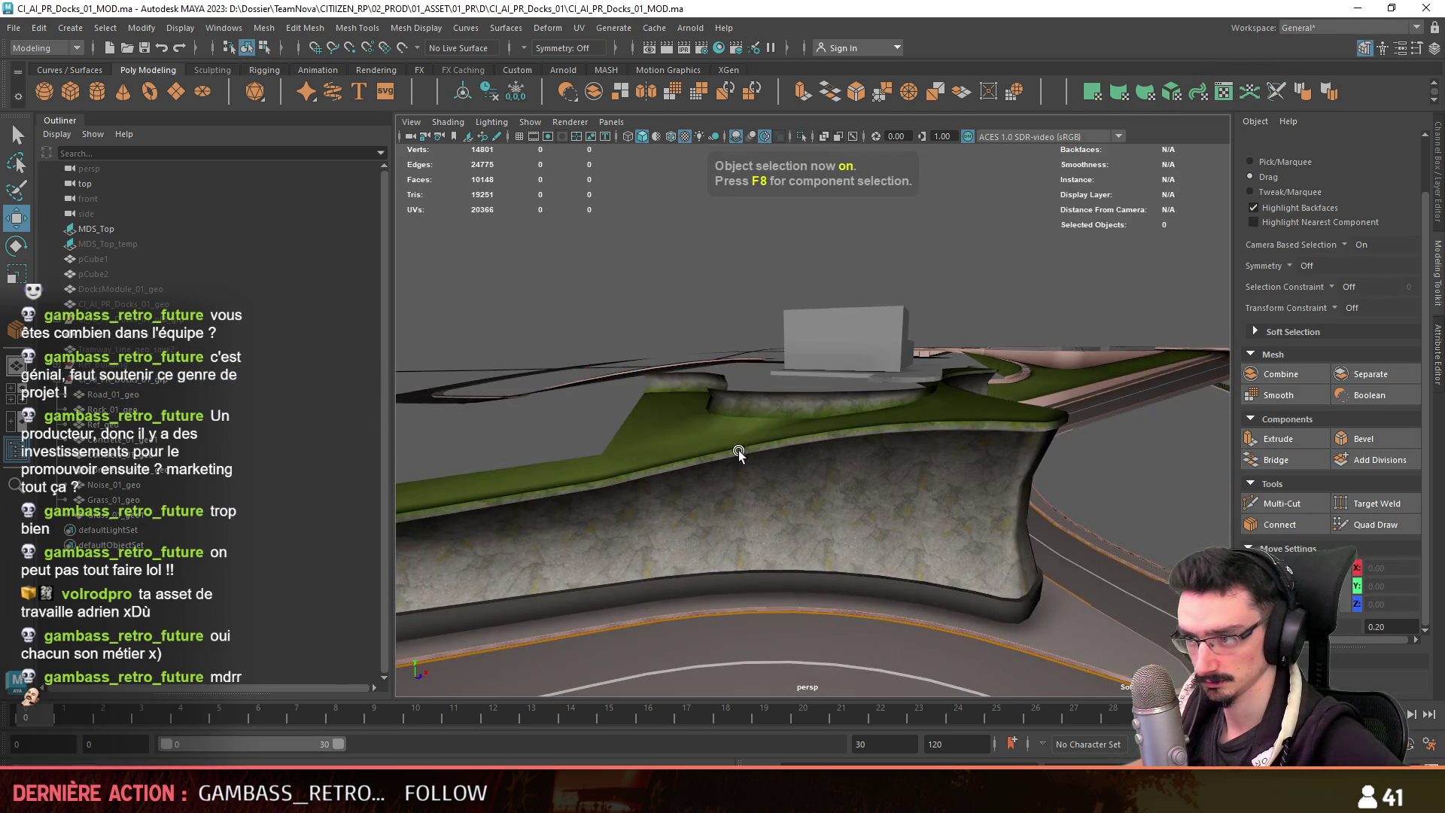
scroll(924, 438, up, 5)
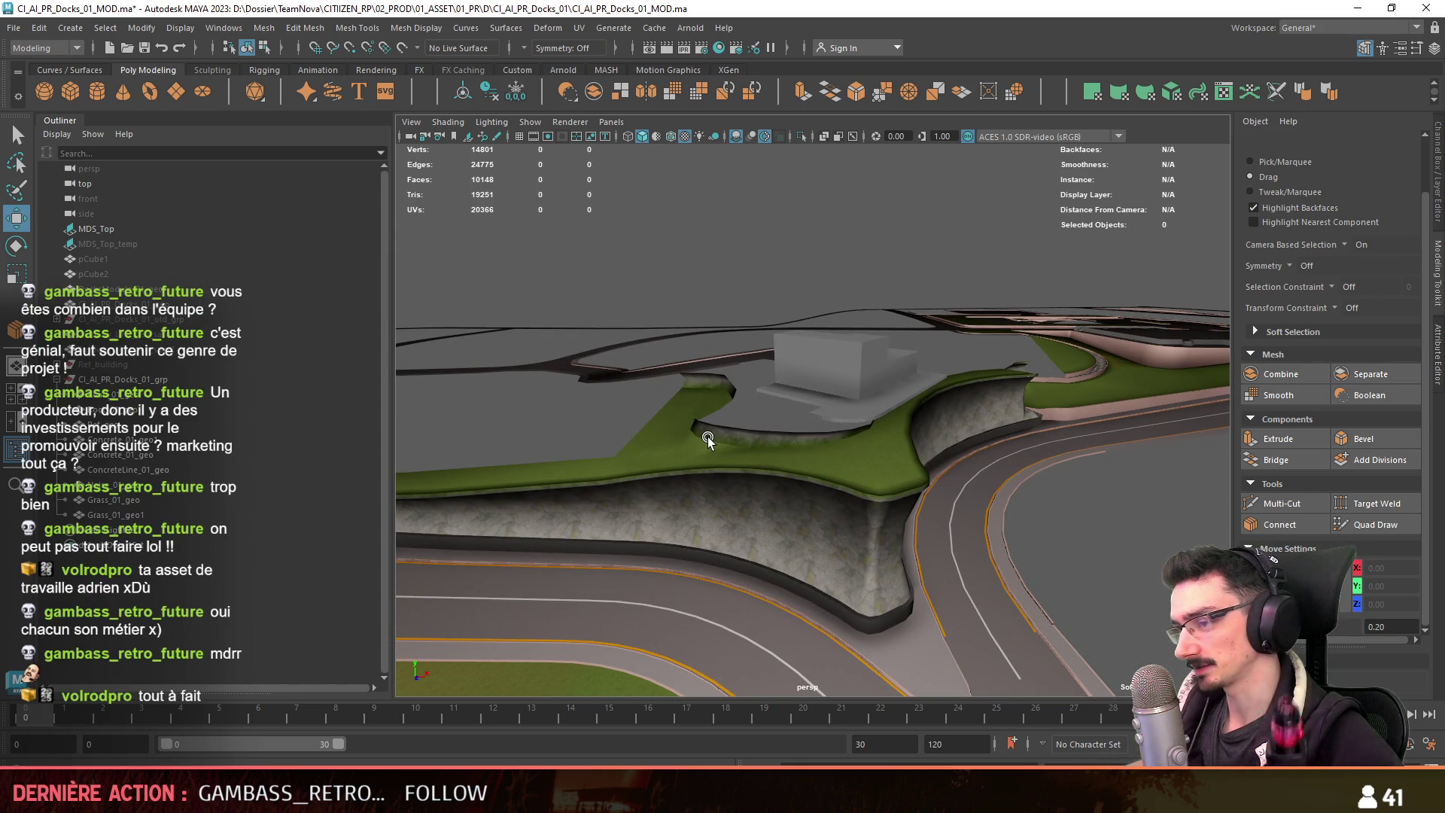
mouse_move(774, 430)
alt+mouse_down()
mouse_move(773, 445)
mouse_move(738, 409)
mouse_move(850, 453)
mouse_move(947, 449)
alt+mouse_up()
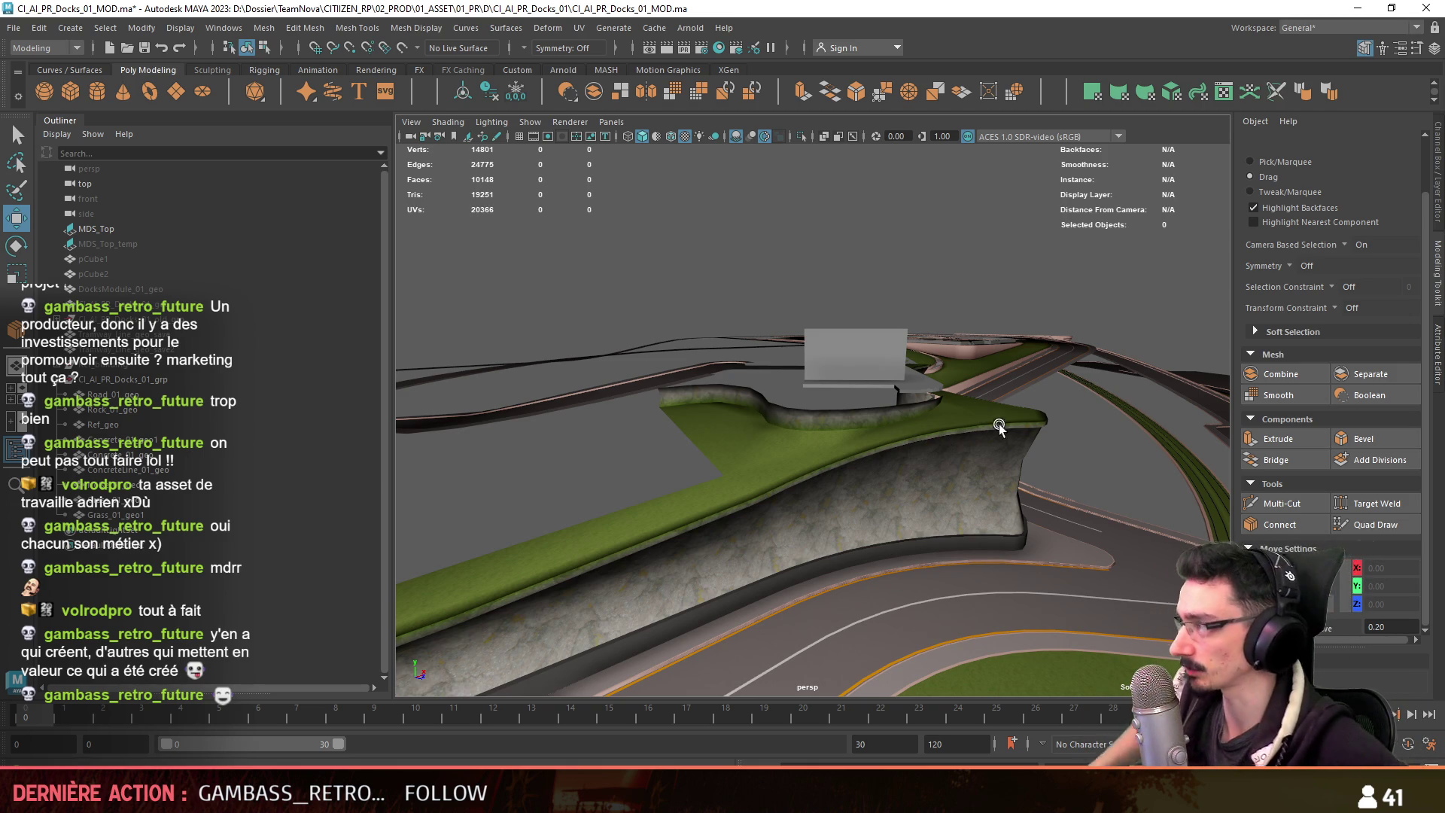
Unhide the strip along the wall top and switch to edge selection.
alt+drag(947, 448, 893, 447)
scroll(745, 489, up, 5)
scroll(745, 489, down, 5)
alt+drag(702, 484, 811, 513)
scroll(811, 513, up, 3)
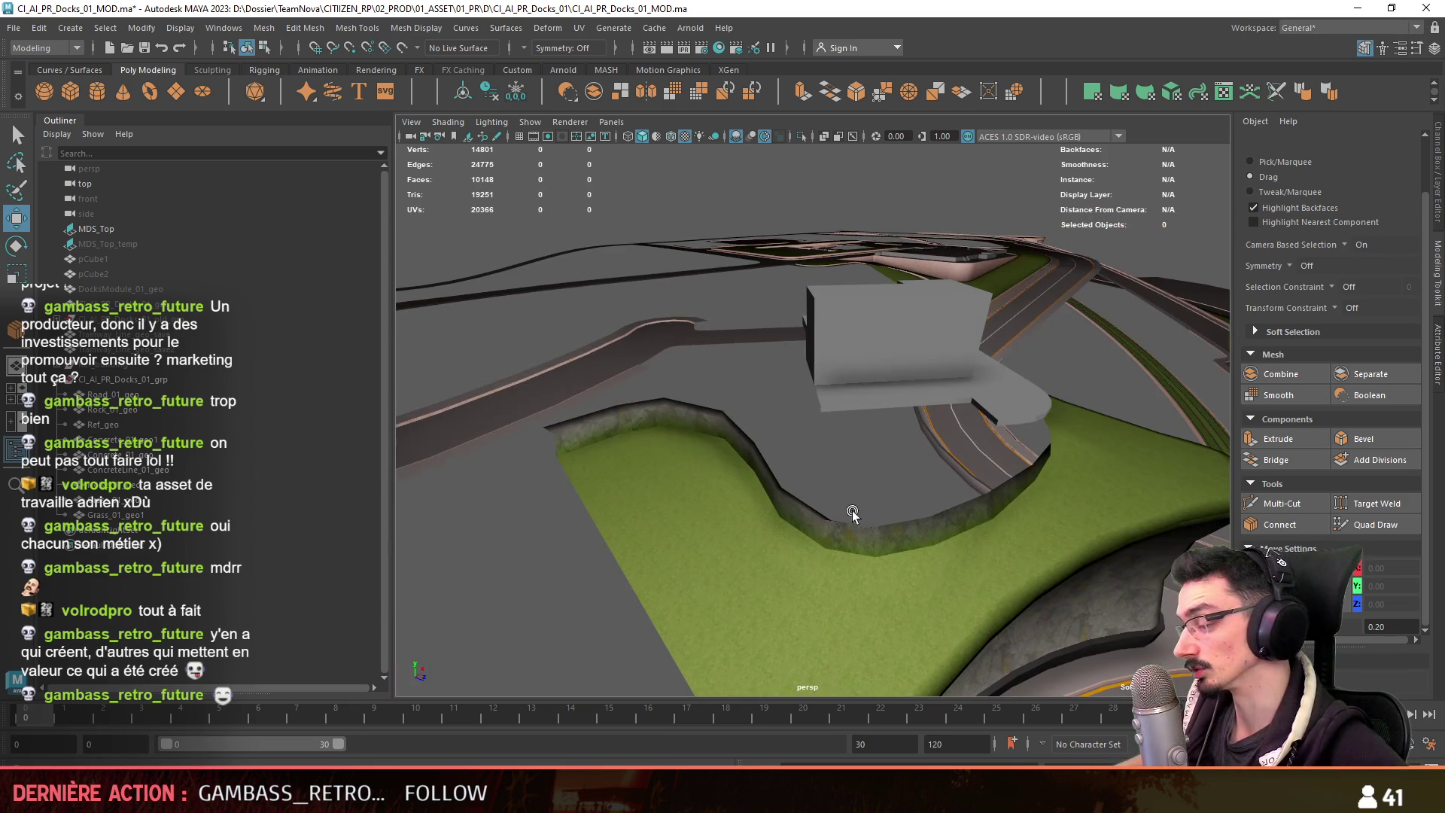
key(ctrl+z)
key(F10)
alt+drag(864, 459, 866, 459)
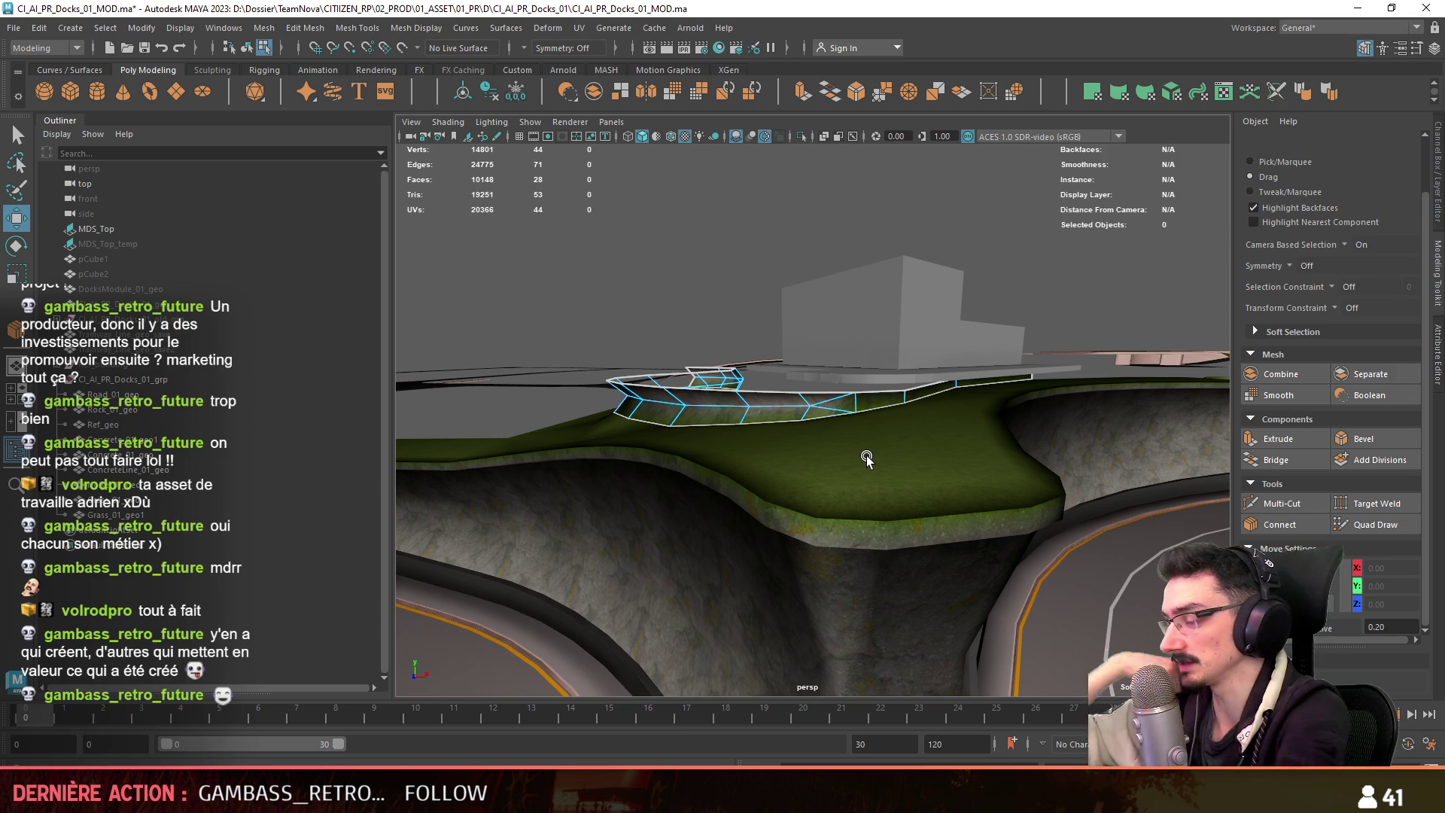
click(873, 397)
mouse_move(873, 396)
alt+mouse_down()
mouse_move(927, 425)
mouse_move(589, 548)
mouse_move(747, 474)
alt+mouse_up()
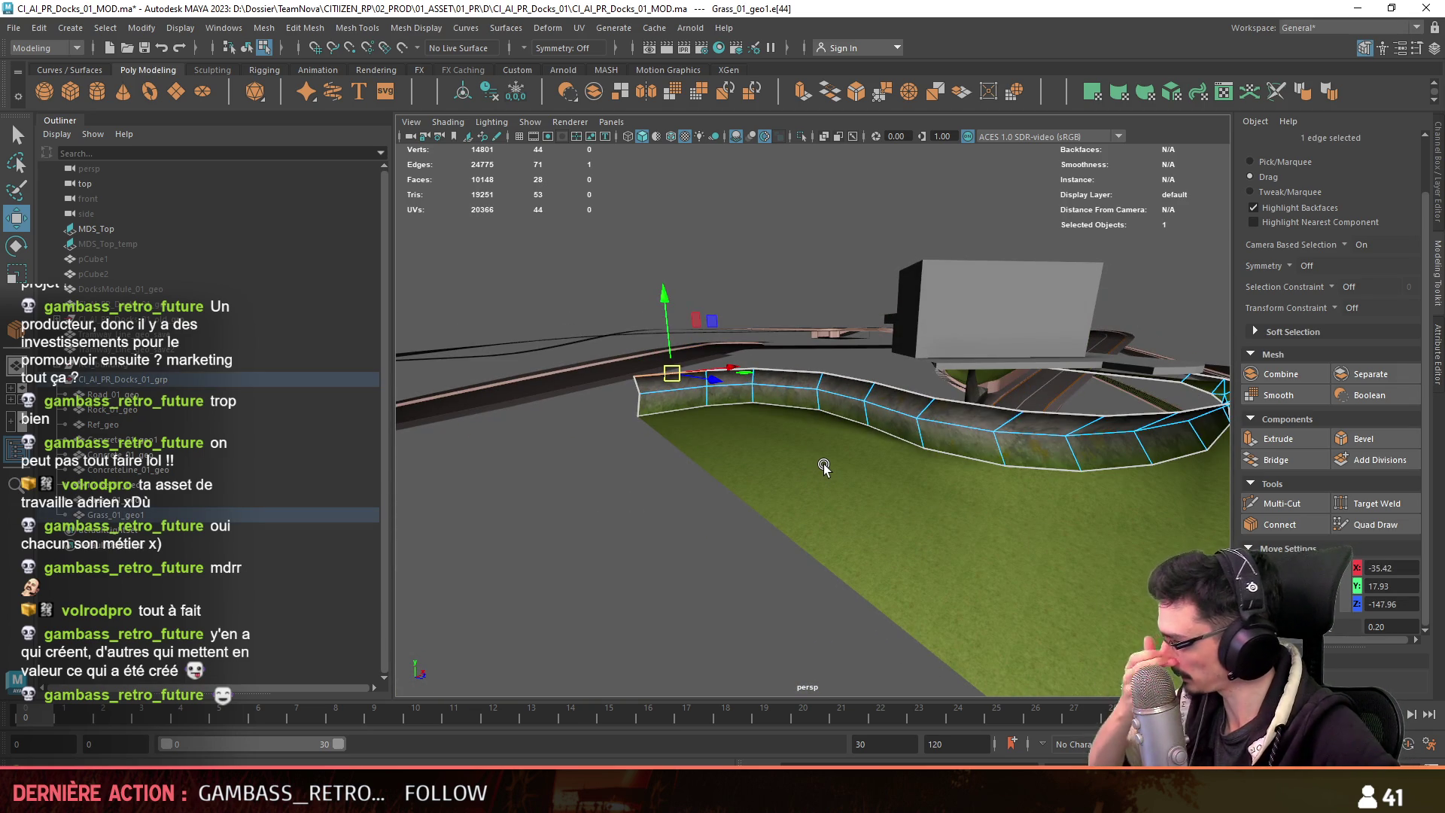
key(F11)
double_click(958, 418)
alt+drag(642, 522, 629, 555)
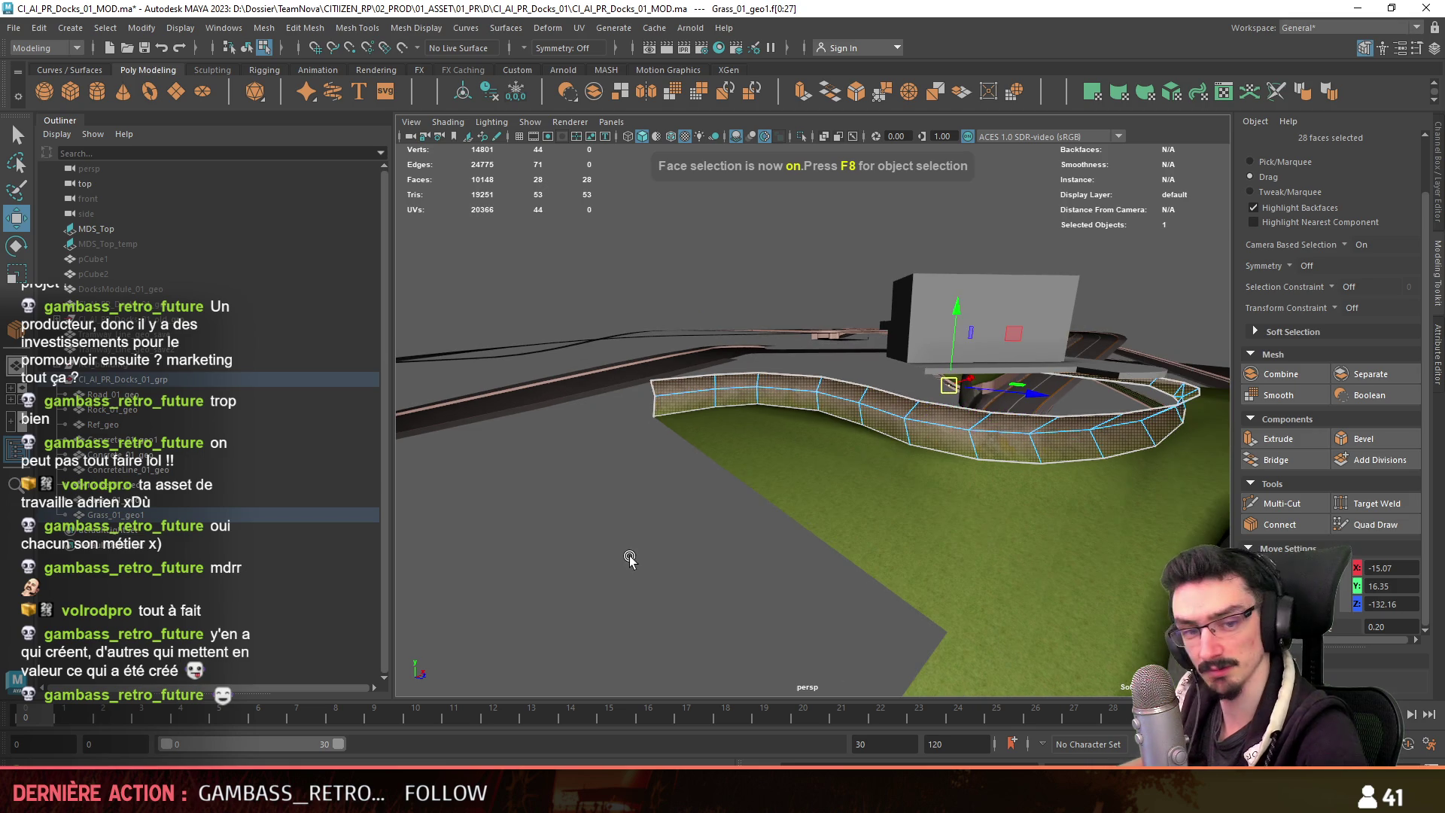
alt+drag(804, 506, 809, 466)
key(F12)
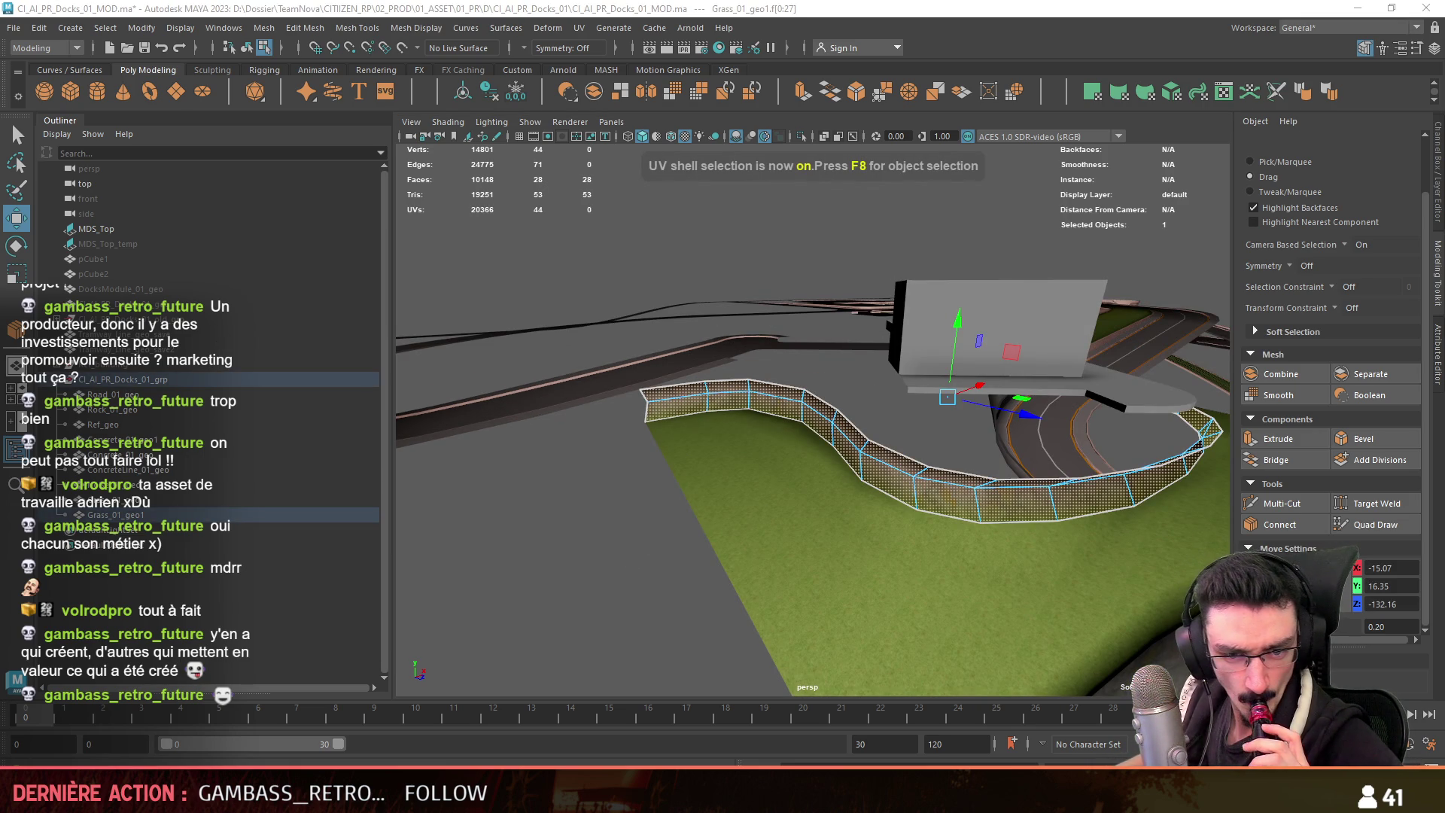
click(526, 587)
alt+drag(527, 587, 489, 602)
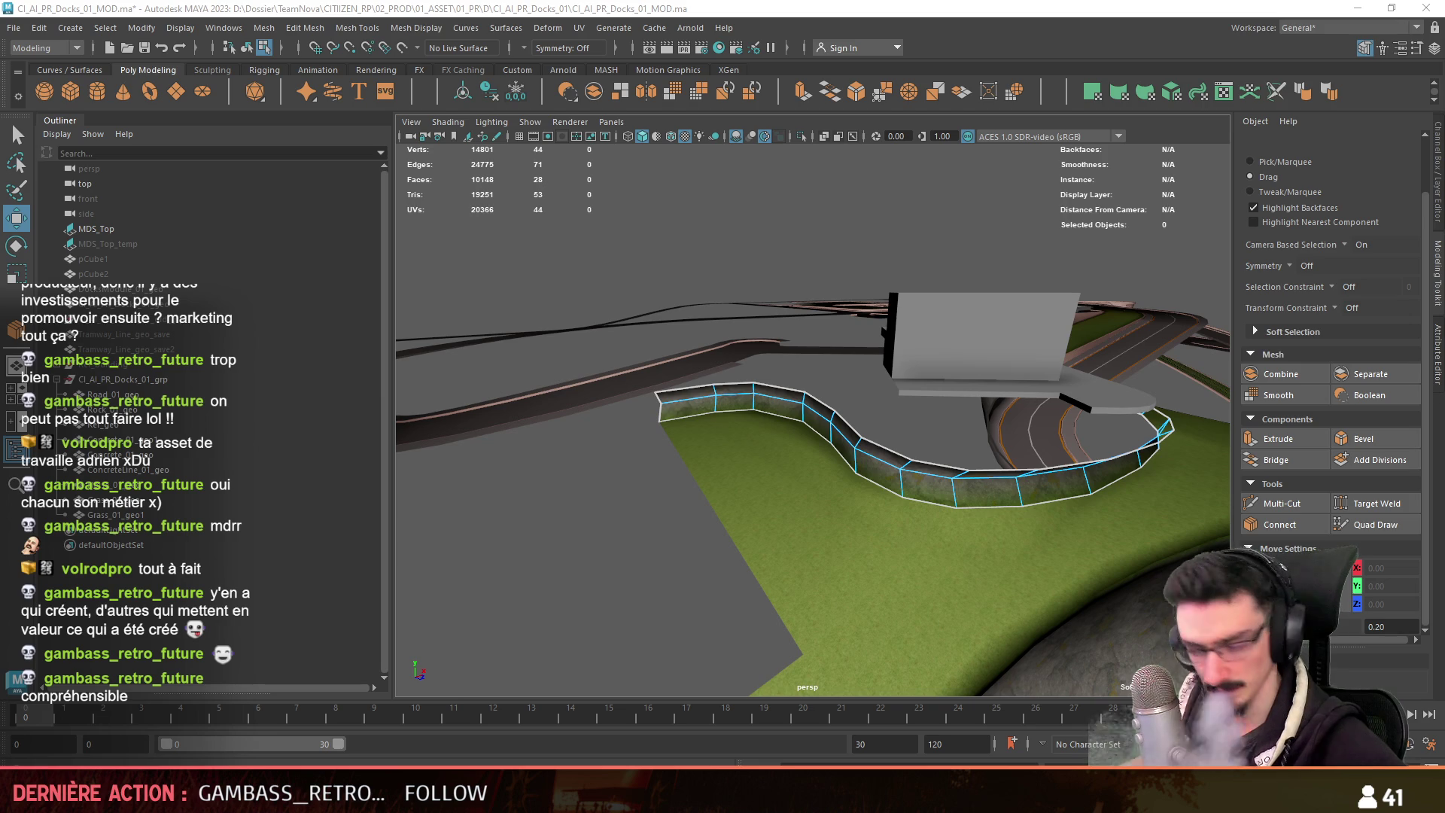
mouse_move(532, 565)
alt+mouse_down()
mouse_move(677, 580)
mouse_move(674, 509)
mouse_move(661, 516)
mouse_move(878, 459)
mouse_move(778, 454)
mouse_move(865, 512)
mouse_move(1057, 423)
alt+mouse_up()
key(F8)
click(865, 512)
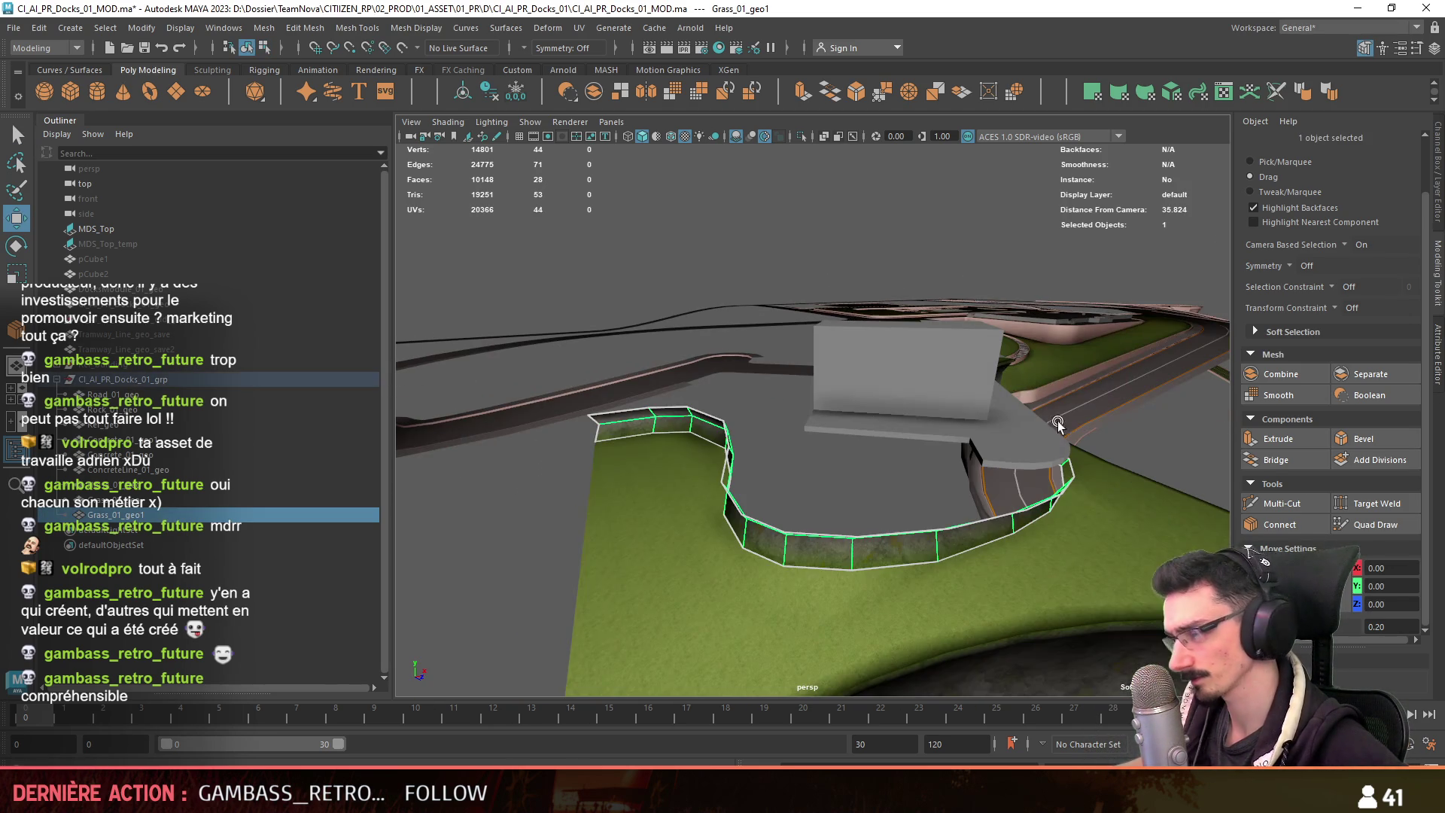
click(1268, 162)
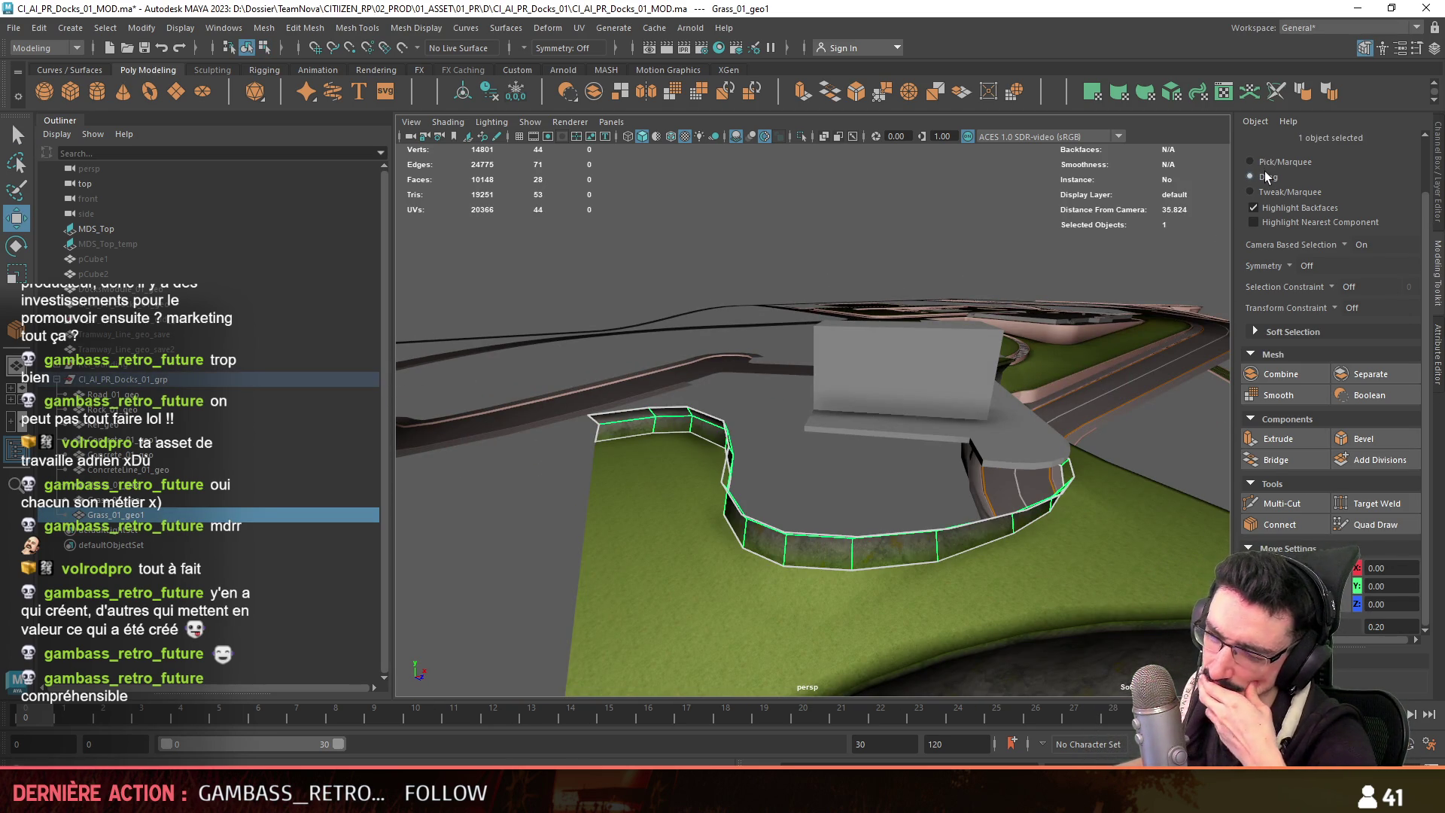
alt+drag(827, 482, 758, 452)
key(F10)
click(612, 436)
mouse_move(613, 435)
alt+mouse_down()
mouse_move(827, 436)
mouse_move(812, 452)
mouse_move(993, 467)
mouse_move(1072, 454)
mouse_move(847, 444)
mouse_move(825, 368)
alt+mouse_up()
double_click(979, 410)
Extrude the wall-top edge loop and scale the new edges outward.
key(ctrl+e)
key(r)
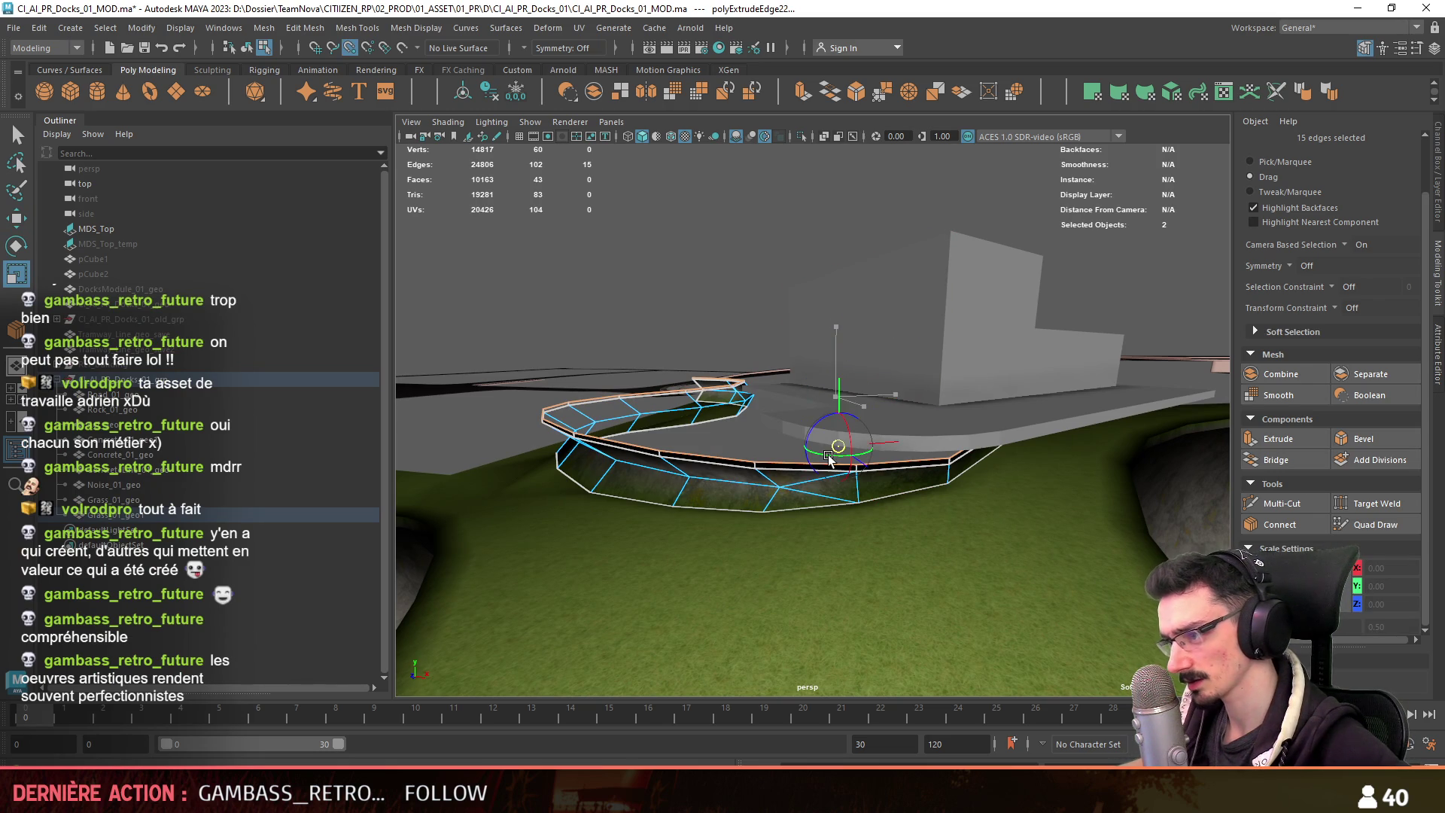
alt+drag(826, 461, 810, 477)
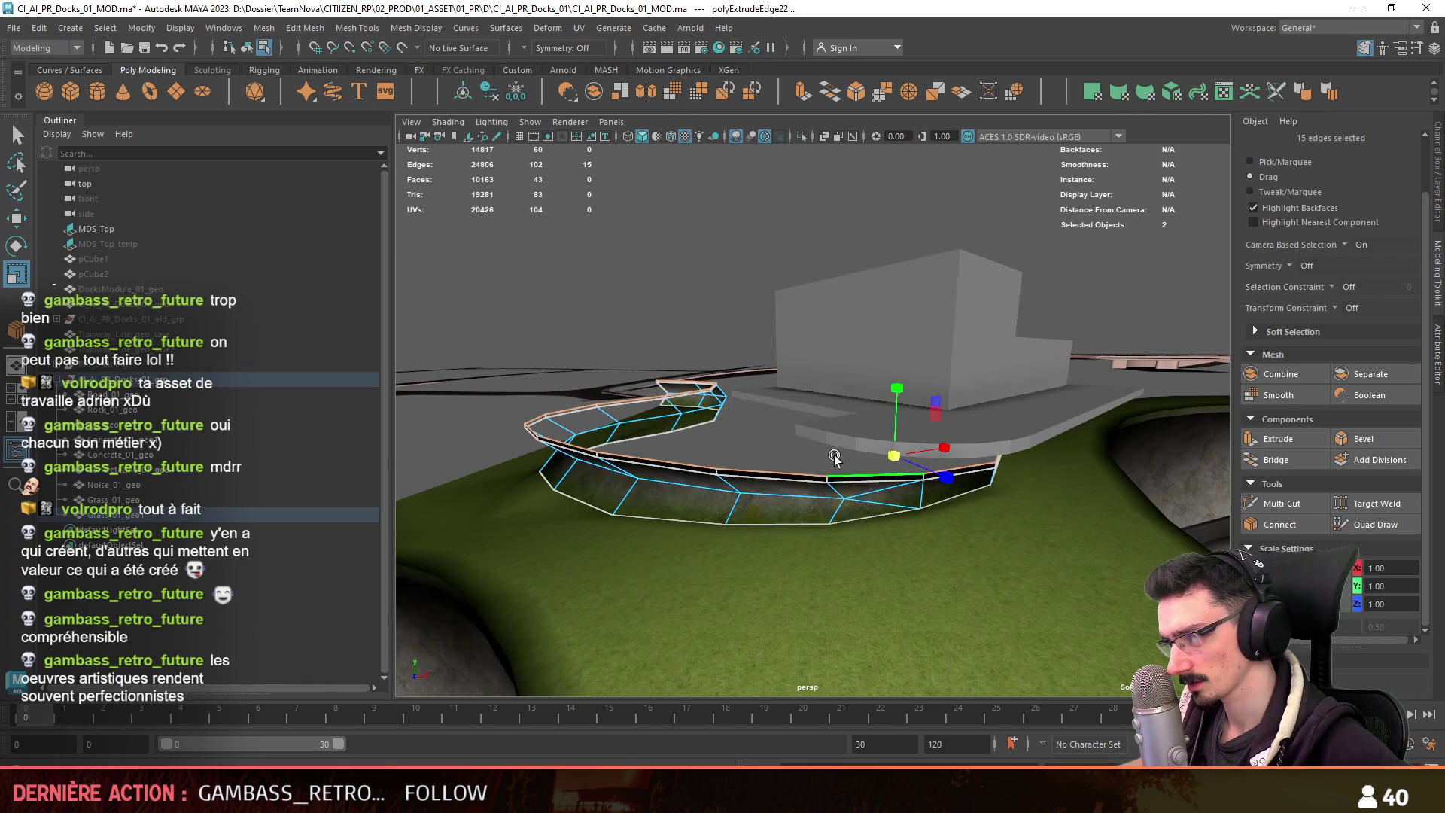
key(w)
Select the edge loop along the wall and adjust it with Scale and Move.
click(698, 299)
key(F10)
mouse_move(698, 299)
alt+mouse_down()
mouse_move(662, 421)
mouse_move(820, 458)
mouse_move(1029, 420)
alt+mouse_up()
click(662, 422)
click(821, 458)
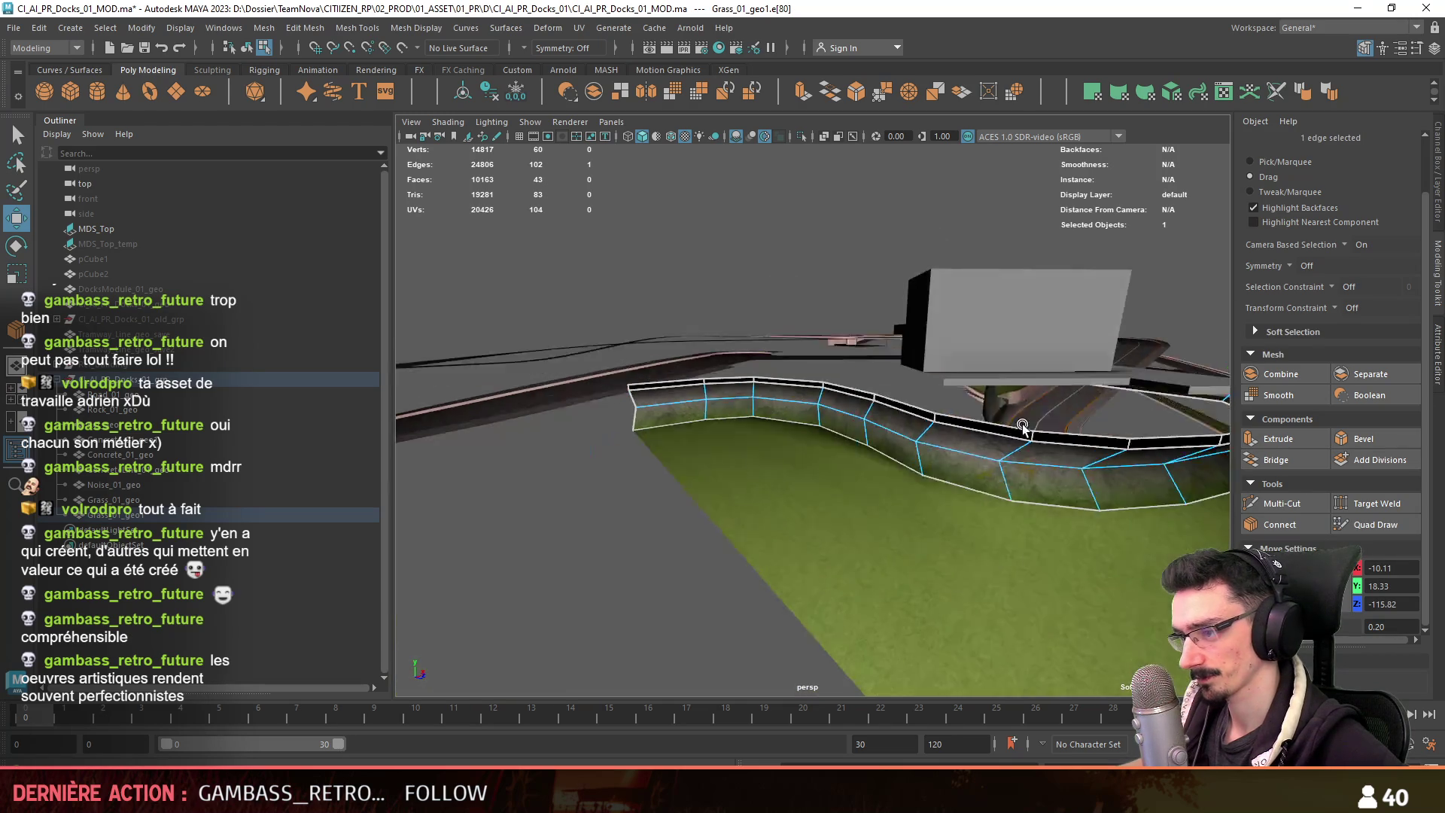
double_click(688, 377)
alt+drag(688, 377, 885, 433)
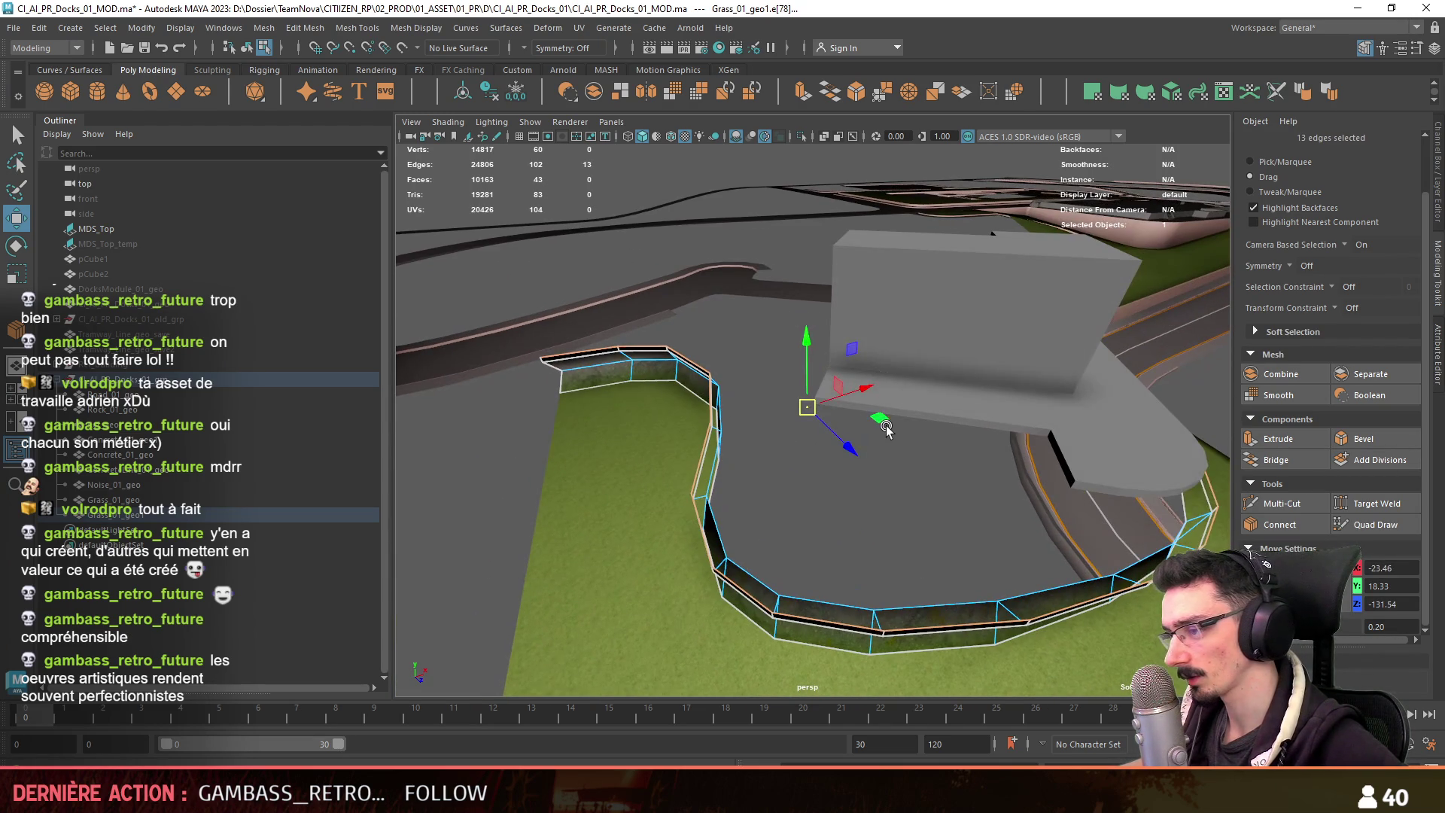
key(r)
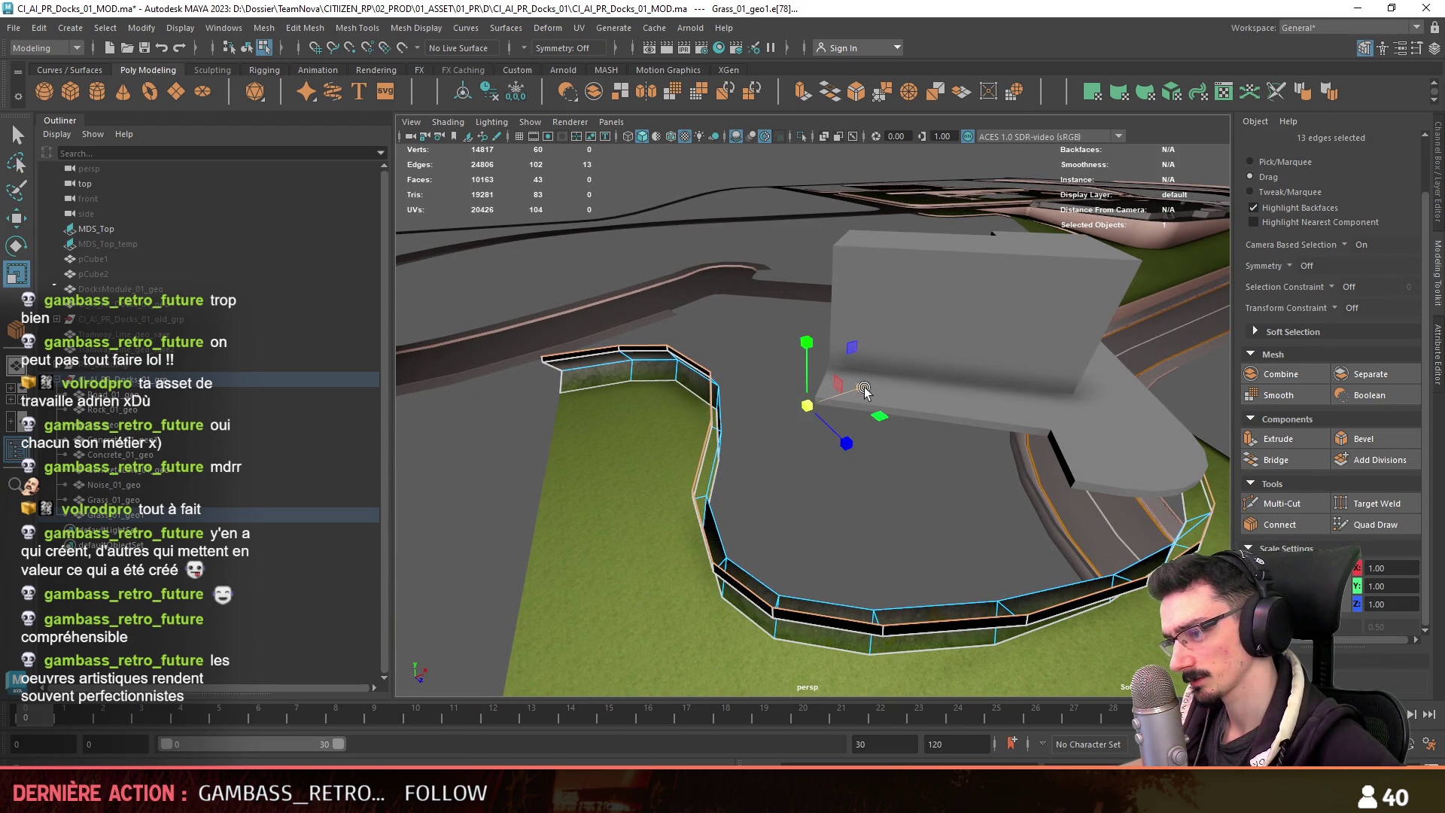
key(w)
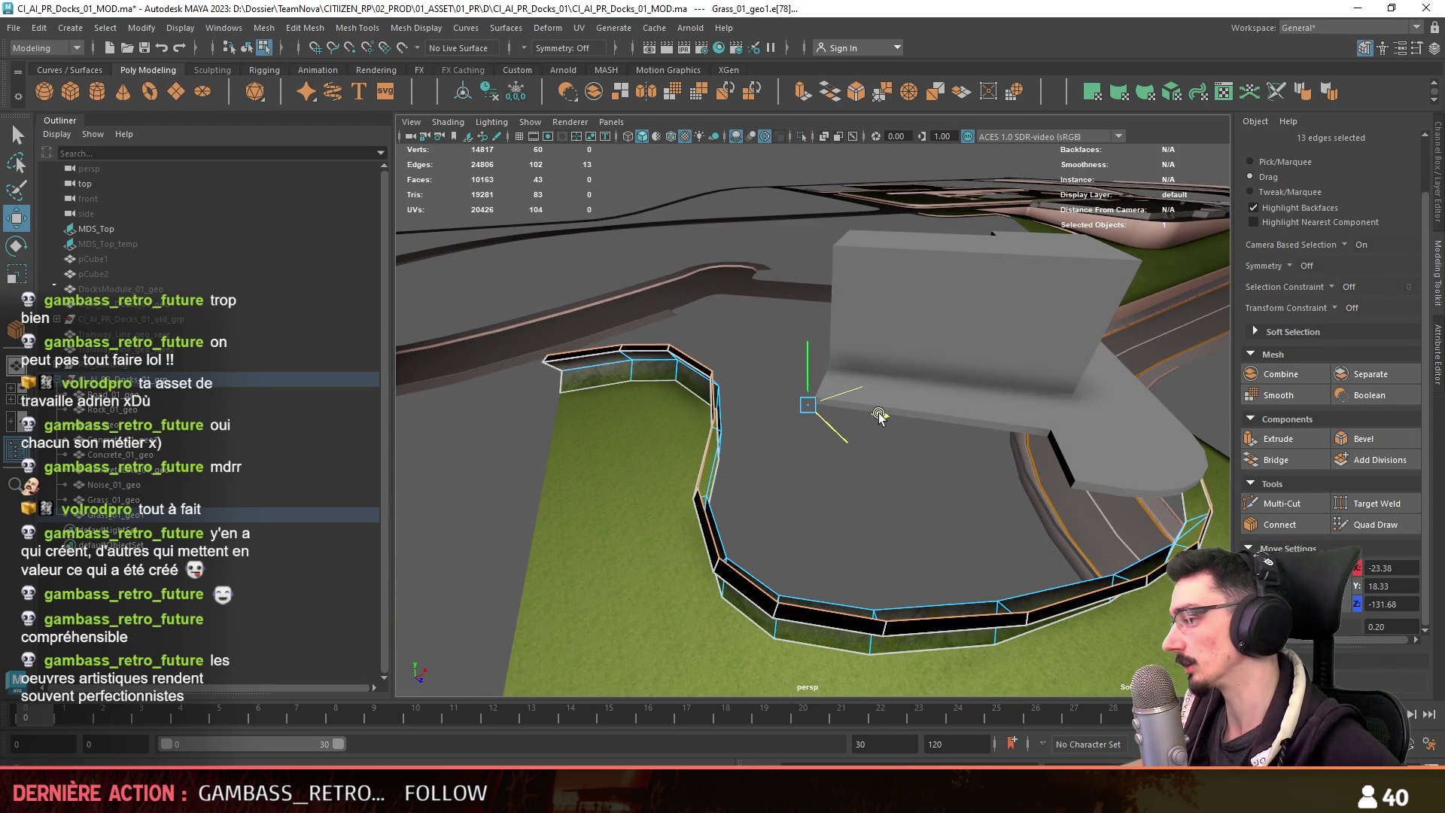
Inspect the wall's vertices and top faces, then return to object selection.
click(927, 535)
alt+drag(927, 535, 799, 444)
mouse_move(741, 392)
right_down()
mouse_move(748, 368)
mouse_move(704, 387)
right_up()
mouse_move(720, 377)
alt+mouse_down()
mouse_move(653, 507)
mouse_move(661, 432)
mouse_move(630, 581)
alt+mouse_up()
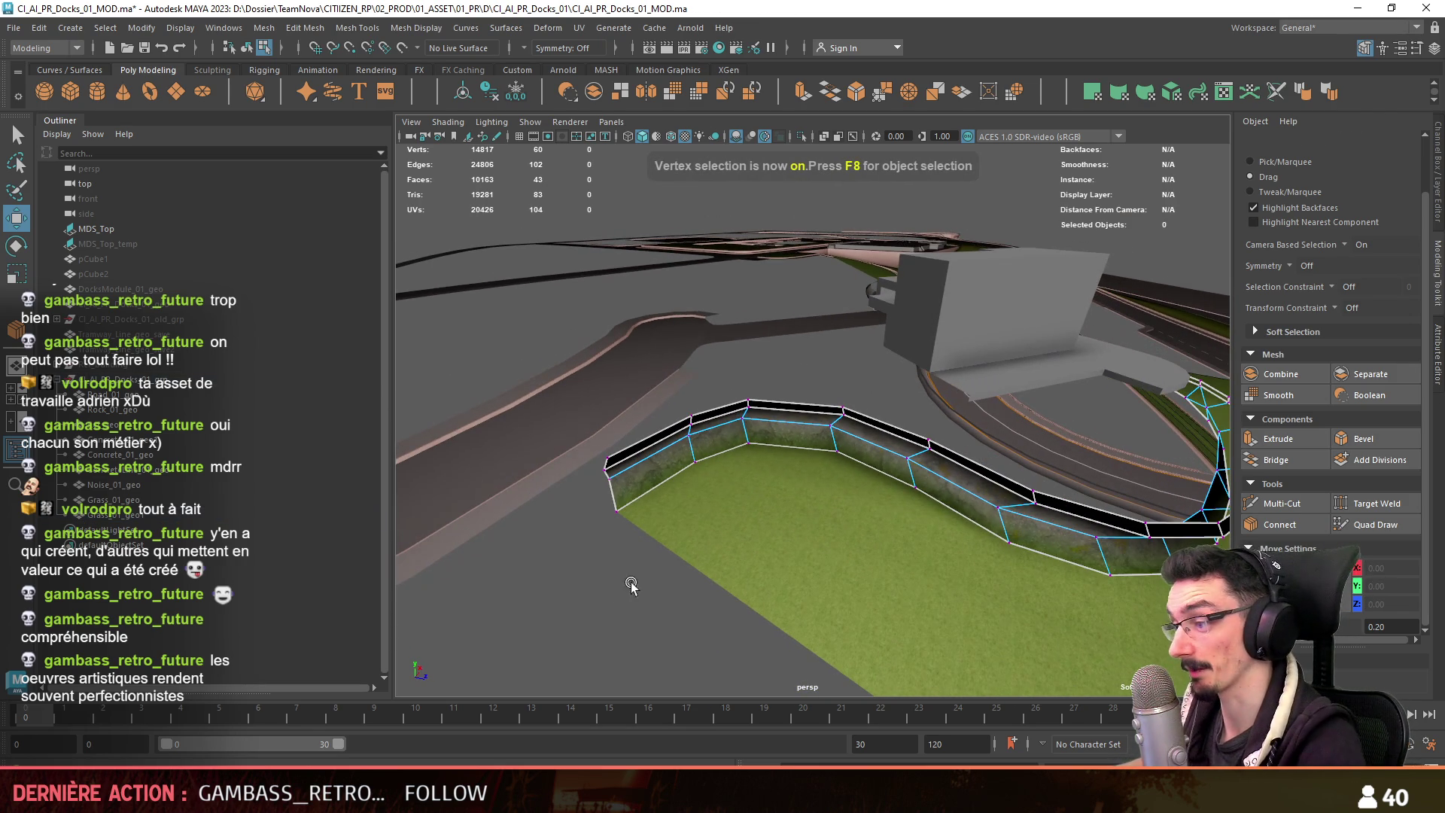
click(997, 509)
right_drag(669, 403, 668, 426)
click(735, 406)
click(609, 634)
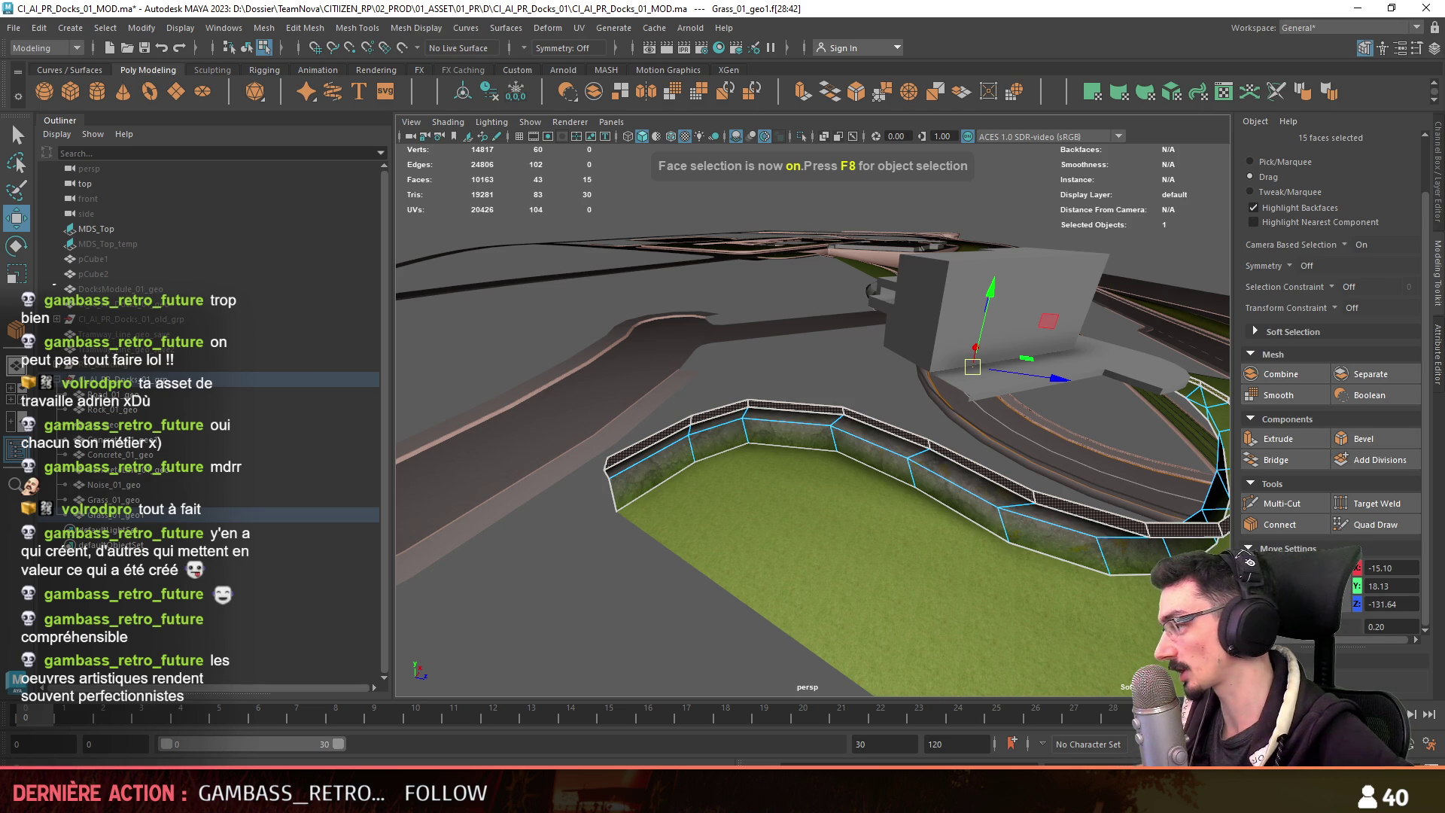
key(F8)
mouse_move(610, 634)
alt+mouse_down()
mouse_move(948, 499)
mouse_move(1009, 451)
mouse_move(972, 435)
mouse_move(958, 472)
alt+mouse_up()
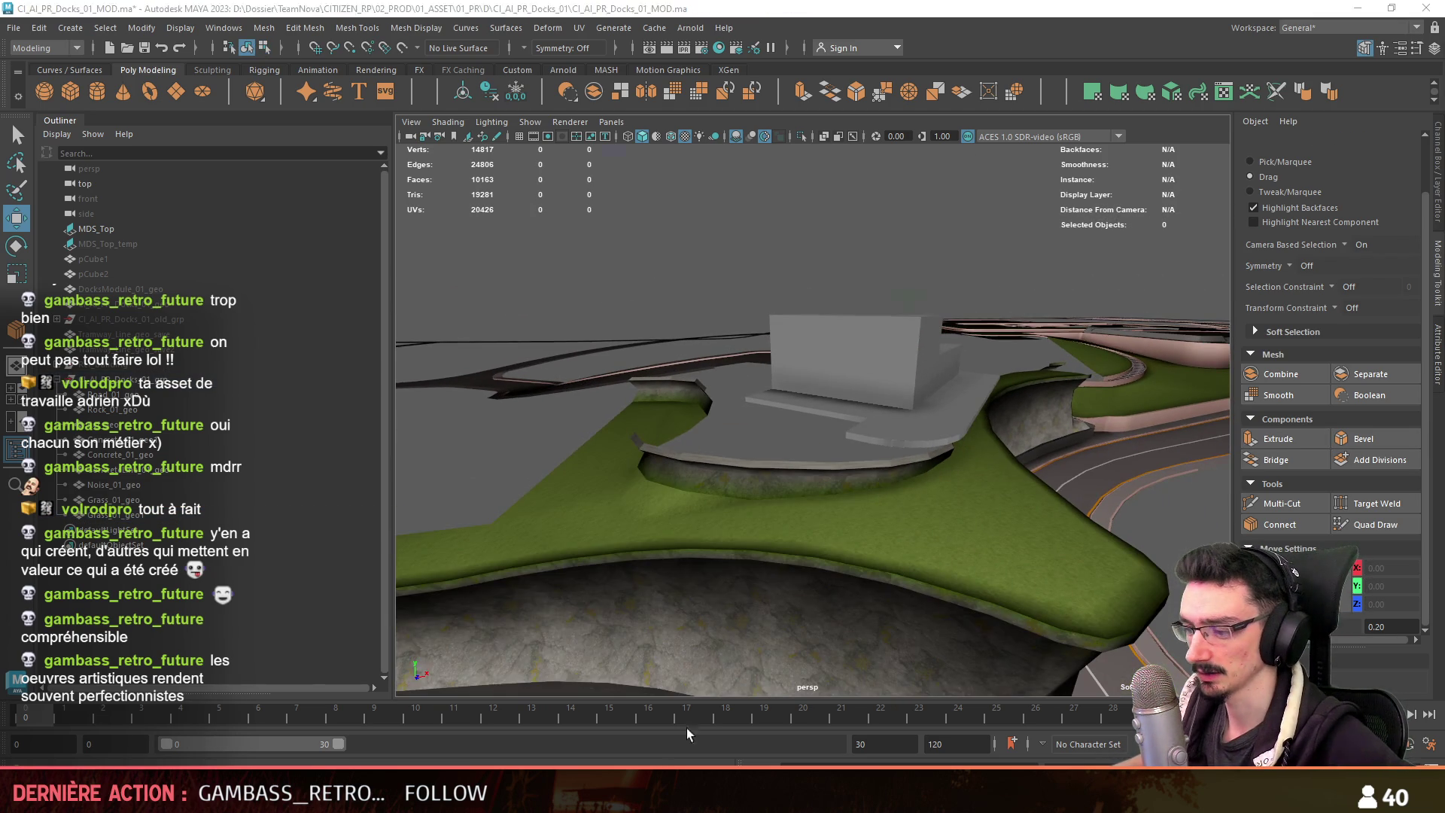
Check the level in Unity, then select the edge loop along the curved wall top in Maya.
key(alt+Tab)
mouse_move(739, 509)
right_down()
mouse_move(1148, 474)
mouse_move(1166, 527)
right_up()
key(alt+Tab)
mouse_move(790, 466)
alt+mouse_down()
mouse_move(729, 445)
mouse_move(821, 505)
alt+mouse_up()
key(F10)
click(855, 512)
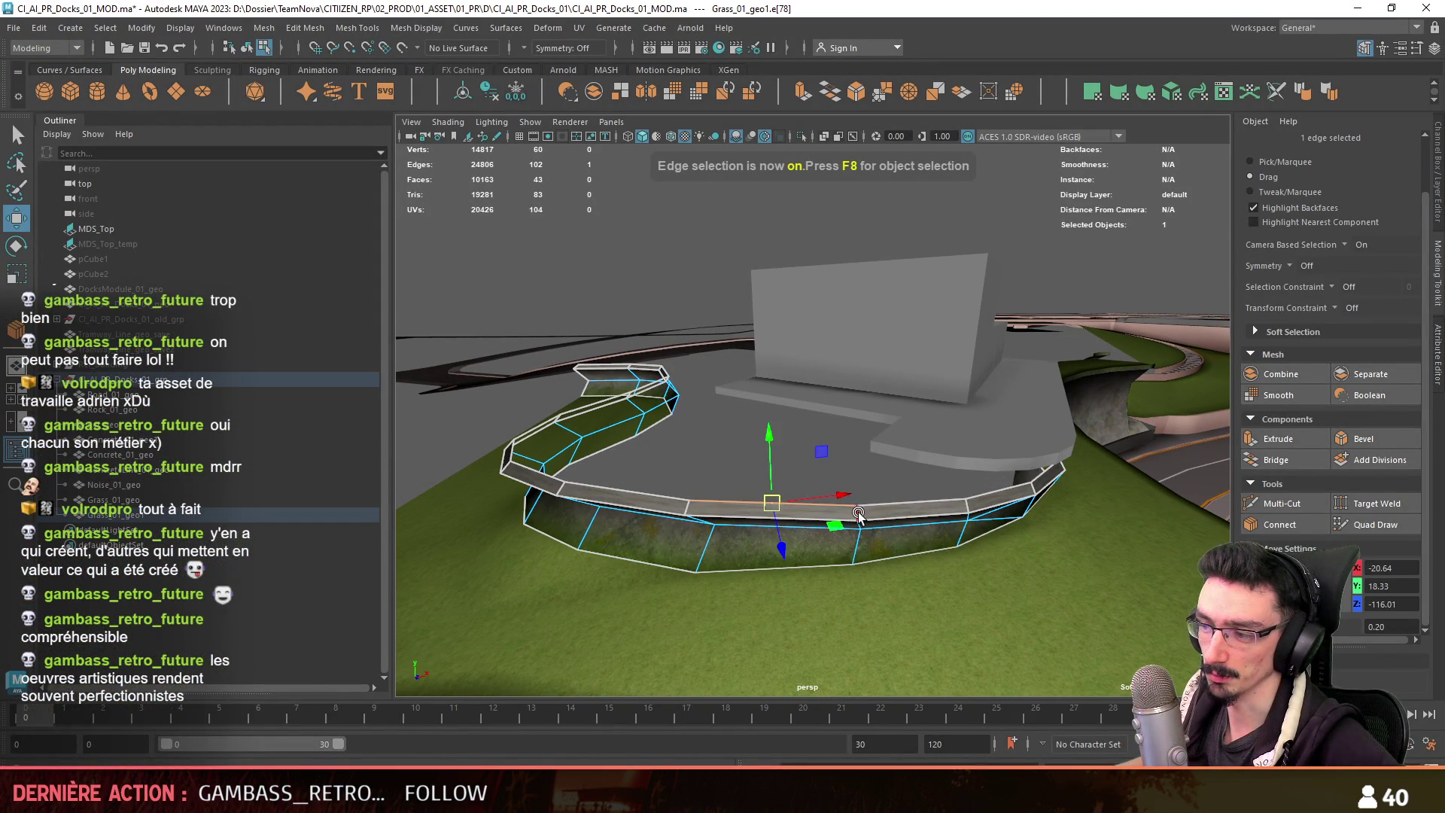
double_click(689, 509)
mouse_move(689, 509)
alt+mouse_down()
mouse_move(941, 421)
mouse_move(532, 590)
alt+mouse_up()
key(F9)
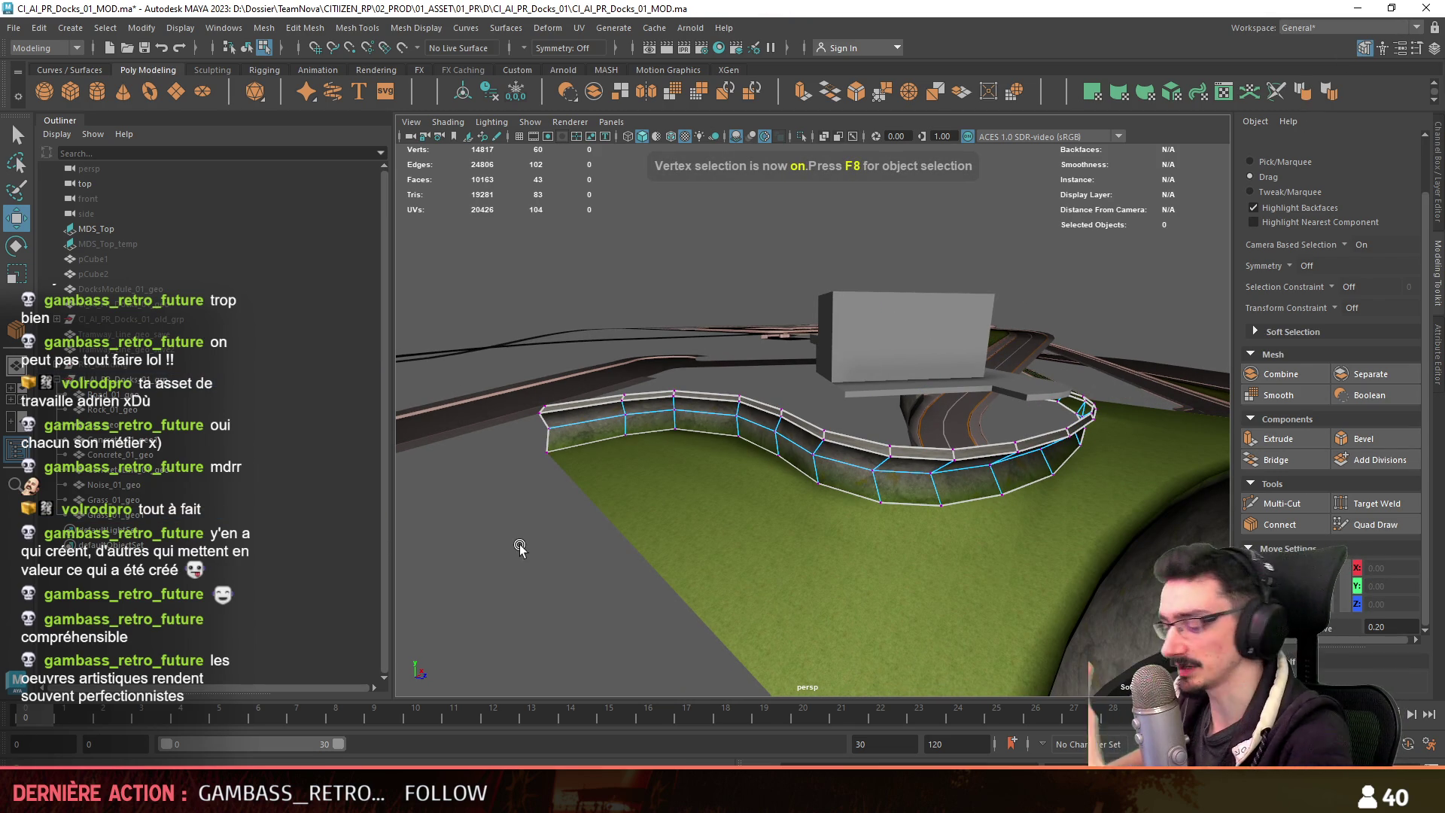
scroll(1005, 351, up, 2)
Select the strip's top face loop, then inspect a vertex on the walkway edge.
scroll(1006, 350, up, 3)
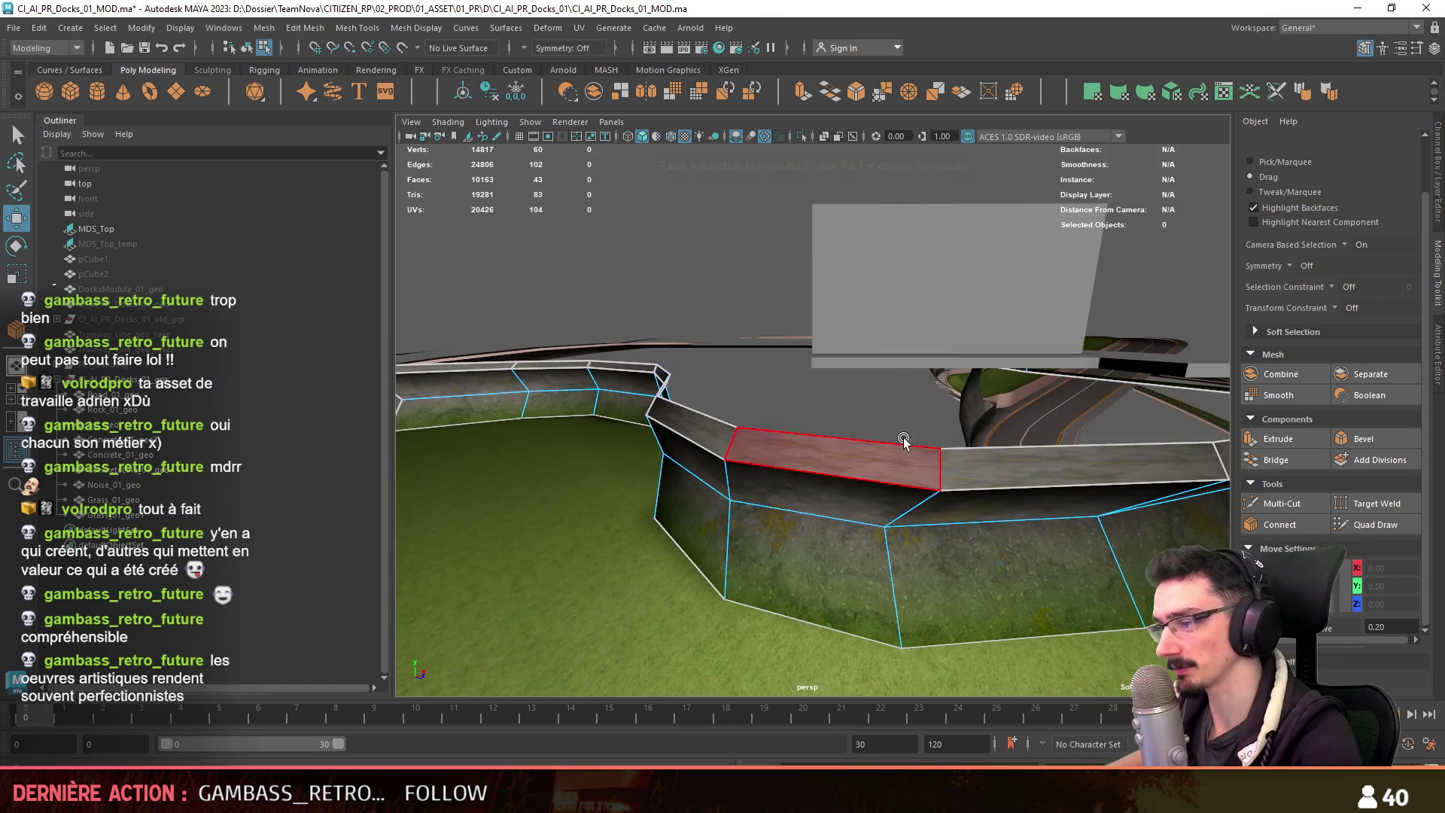
key(F11)
double_click(1016, 466)
mouse_move(1016, 466)
alt+mouse_down()
mouse_move(912, 461)
mouse_move(900, 444)
mouse_move(1070, 371)
mouse_move(1158, 354)
alt+mouse_up()
key(F9)
alt+drag(1038, 337, 925, 394)
click(1133, 379)
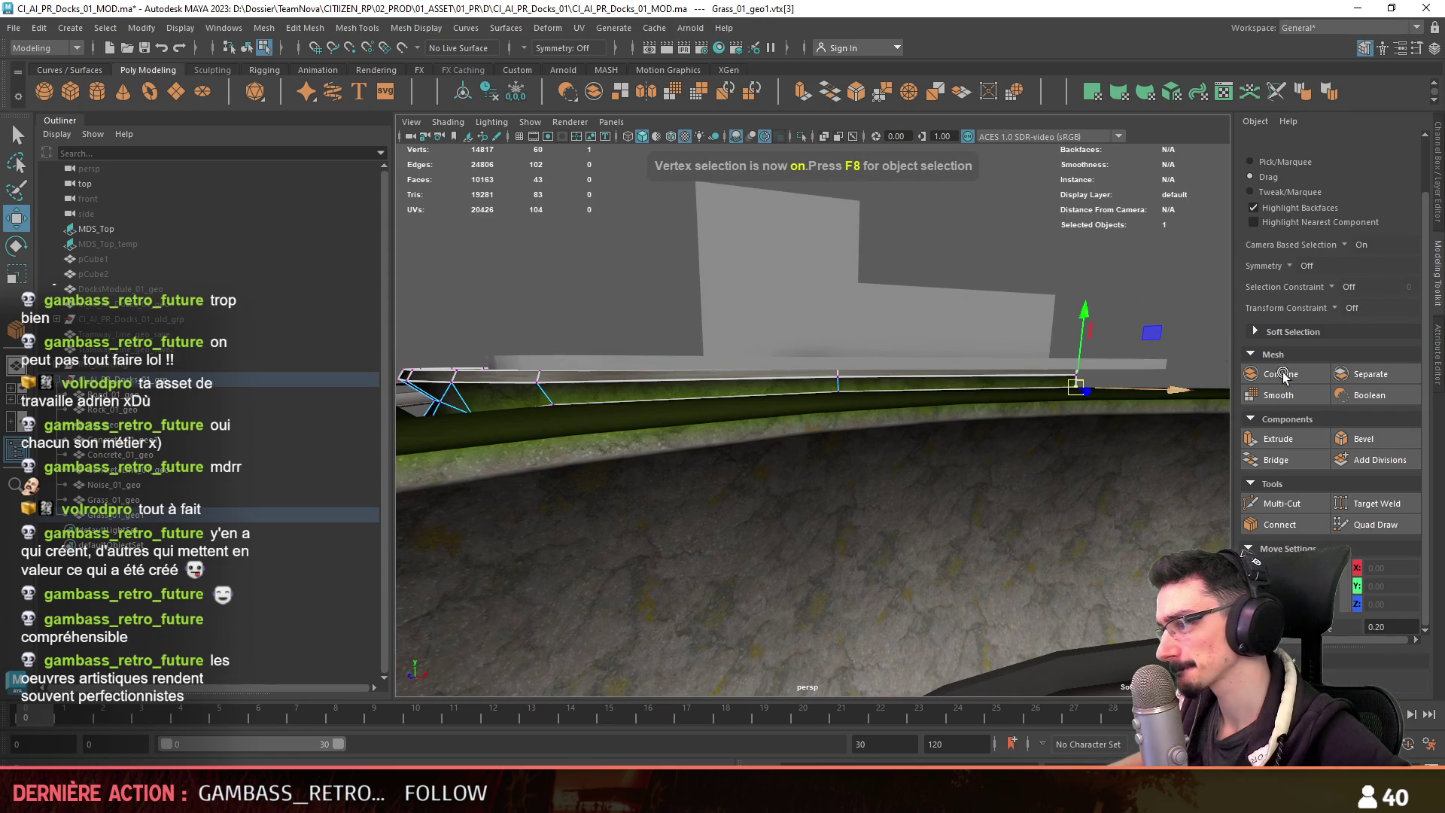
click(1202, 254)
Undo the last mesh change and reselect the loop of top-strip faces.
mouse_move(1136, 351)
alt+mouse_down()
mouse_move(1010, 368)
mouse_move(828, 331)
mouse_move(1000, 327)
alt+mouse_up()
key(F9)
click(1196, 345)
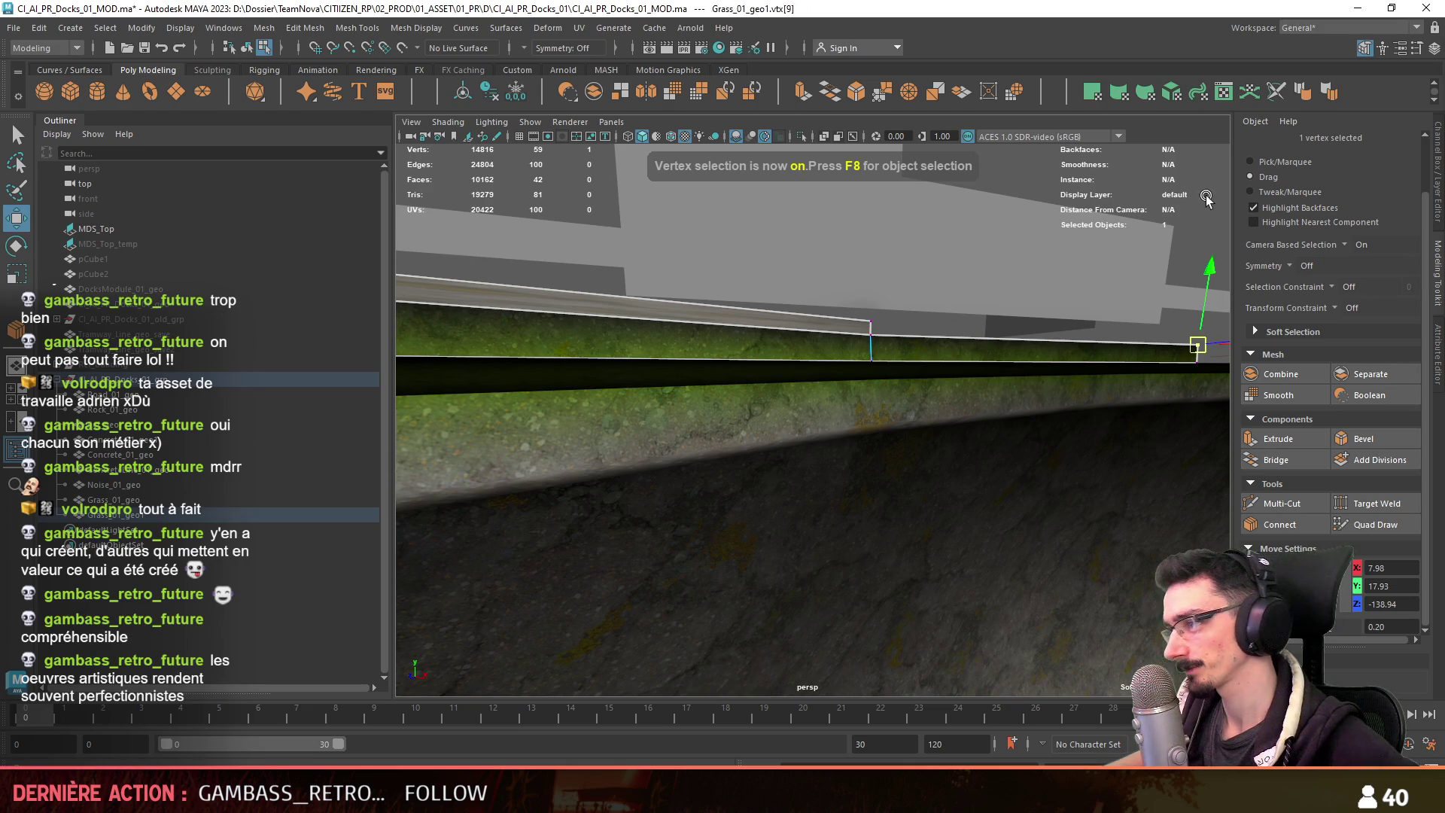
key(ctrl+z)
key(F11)
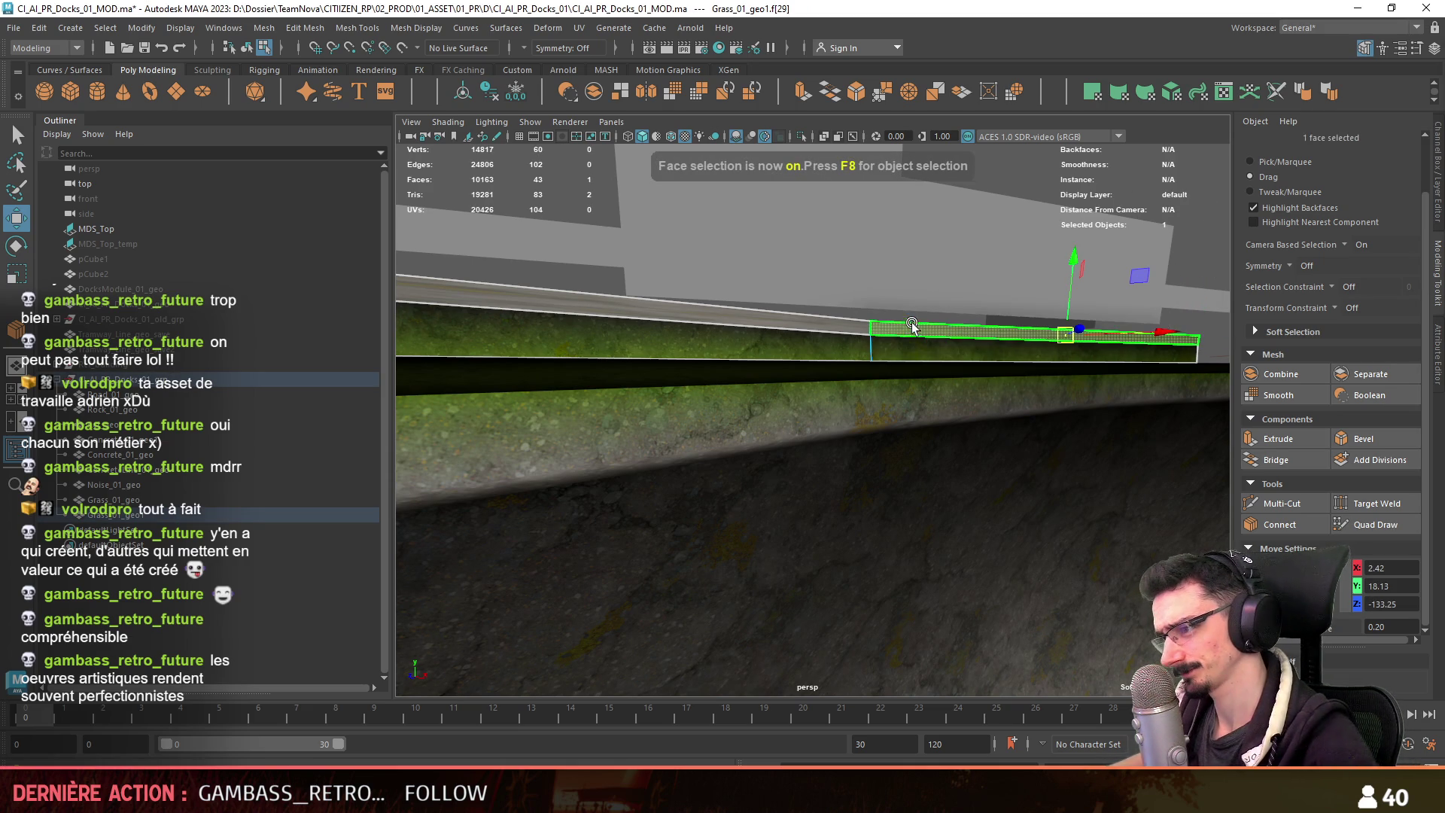
double_click(978, 332)
Inspect vertices on the curved strip, then return to object mode with nothing selected.
mouse_move(978, 332)
alt+mouse_down()
mouse_move(730, 373)
mouse_move(931, 419)
mouse_move(930, 353)
alt+mouse_up()
key(F9)
click(726, 531)
click(656, 523)
mouse_move(657, 523)
alt+mouse_down()
mouse_move(1009, 319)
mouse_move(958, 374)
alt+mouse_up()
key(F8)
click(1067, 344)
Select the curved strip and pick vertices along it in vertex mode.
mouse_move(1067, 345)
alt+mouse_down()
mouse_move(702, 413)
mouse_move(861, 473)
mouse_move(813, 503)
alt+mouse_up()
click(760, 572)
key(F9)
alt+drag(713, 567, 895, 381)
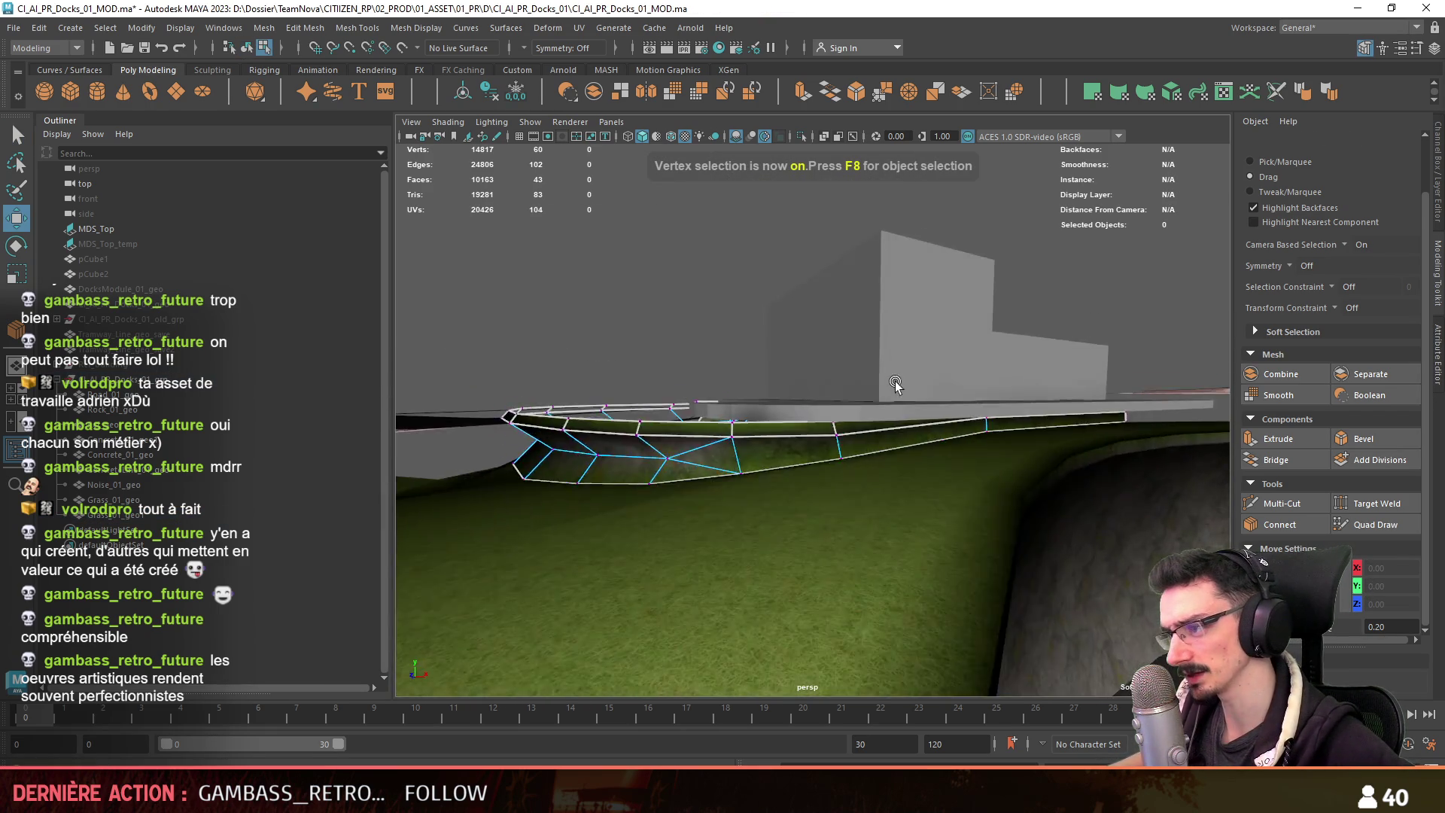
scroll(739, 477, up, 3)
scroll(645, 451, up, 1)
click(659, 455)
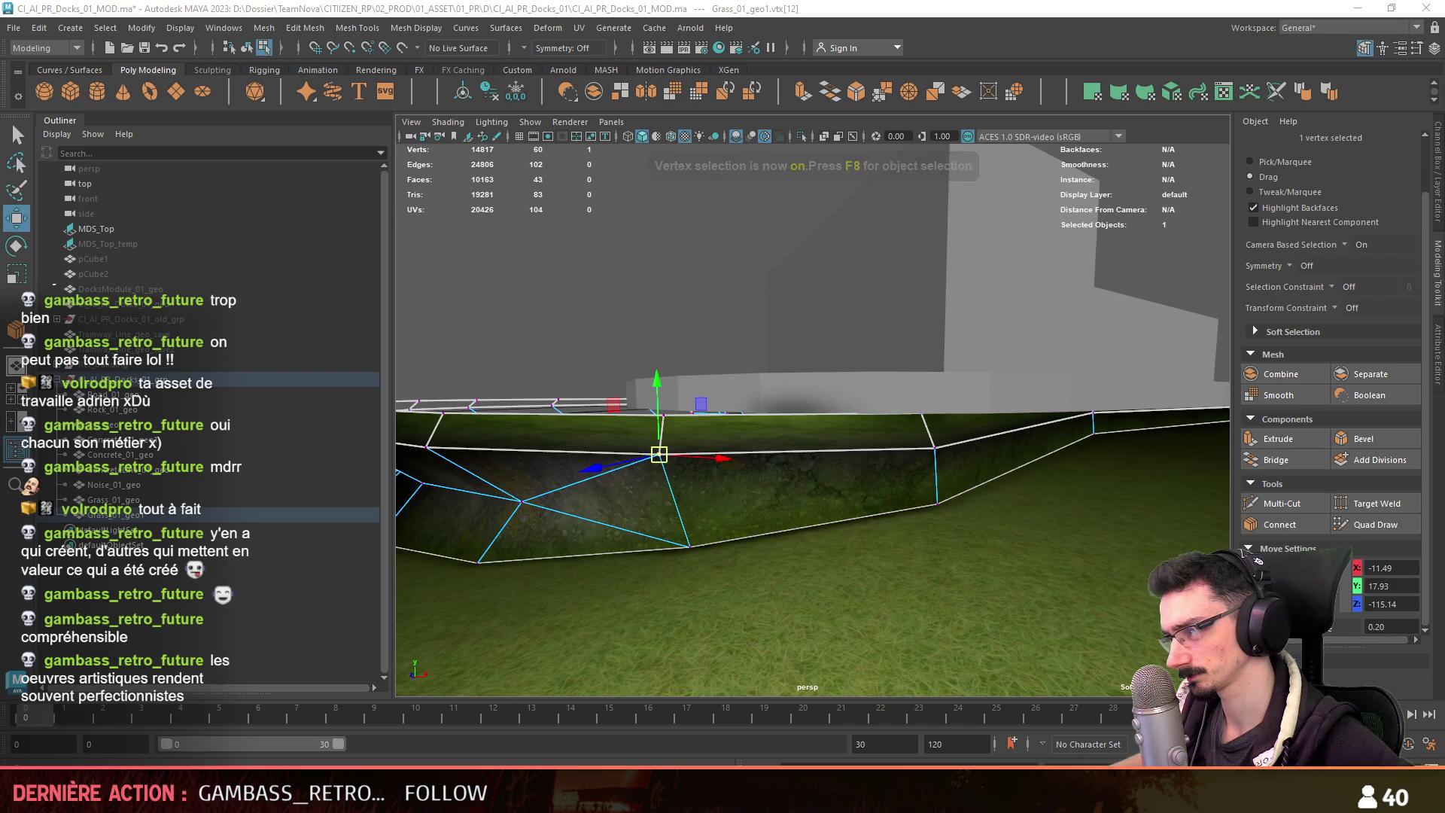
alt+drag(659, 455, 913, 386)
mouse_move(731, 416)
alt+mouse_down()
mouse_move(794, 427)
mouse_move(903, 414)
mouse_move(978, 443)
mouse_move(1018, 439)
alt+mouse_up()
shift+click(1156, 401)
click(941, 451)
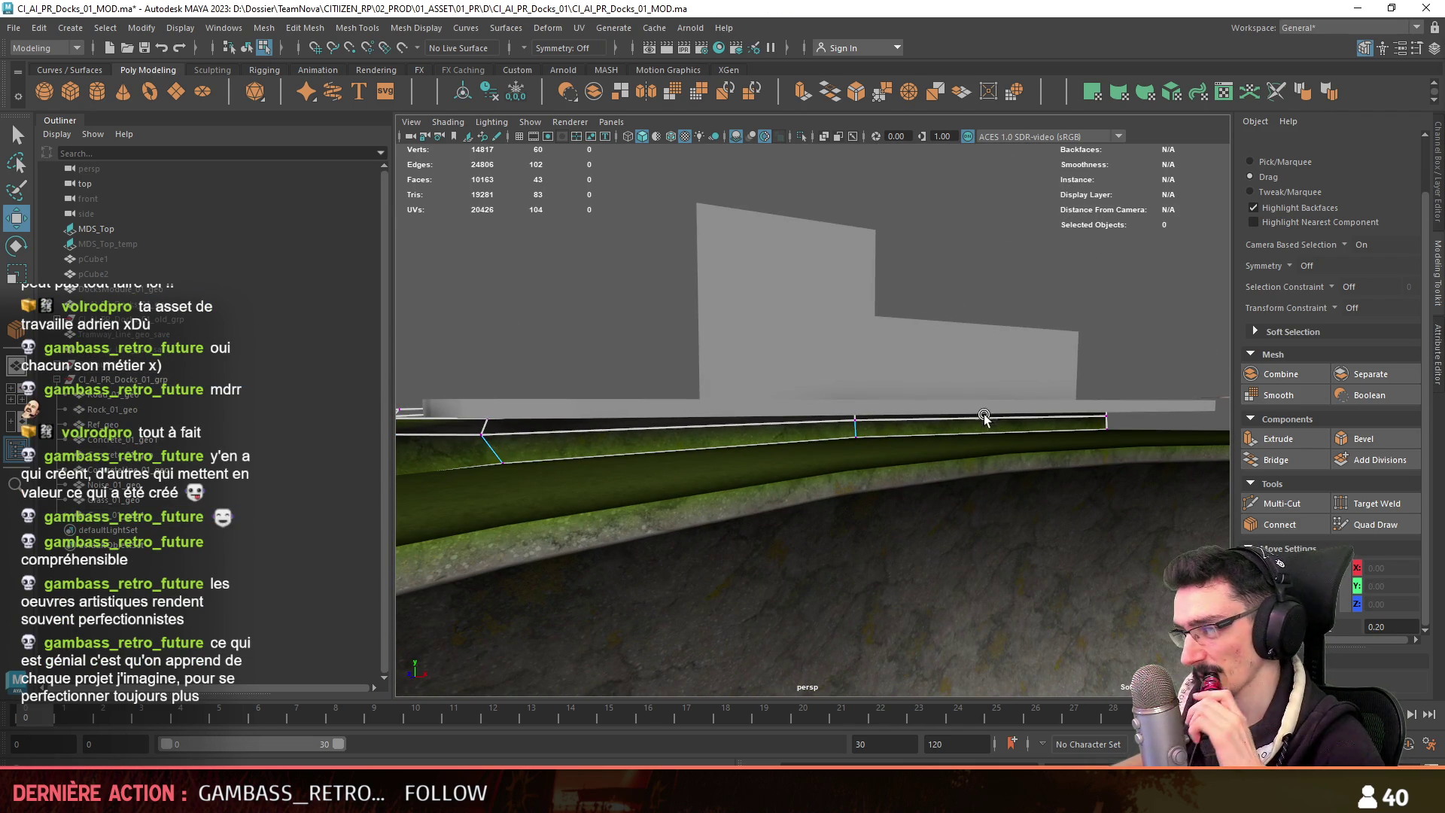
Select the three vertices at the strip's right end.
click(1106, 416)
mouse_move(1106, 416)
alt+mouse_down()
mouse_move(942, 450)
mouse_move(920, 393)
mouse_move(867, 473)
alt+mouse_up()
shift+click(920, 393)
shift+click(1004, 500)
mouse_move(1004, 499)
alt+mouse_down()
mouse_move(984, 449)
mouse_move(781, 452)
alt+mouse_up()
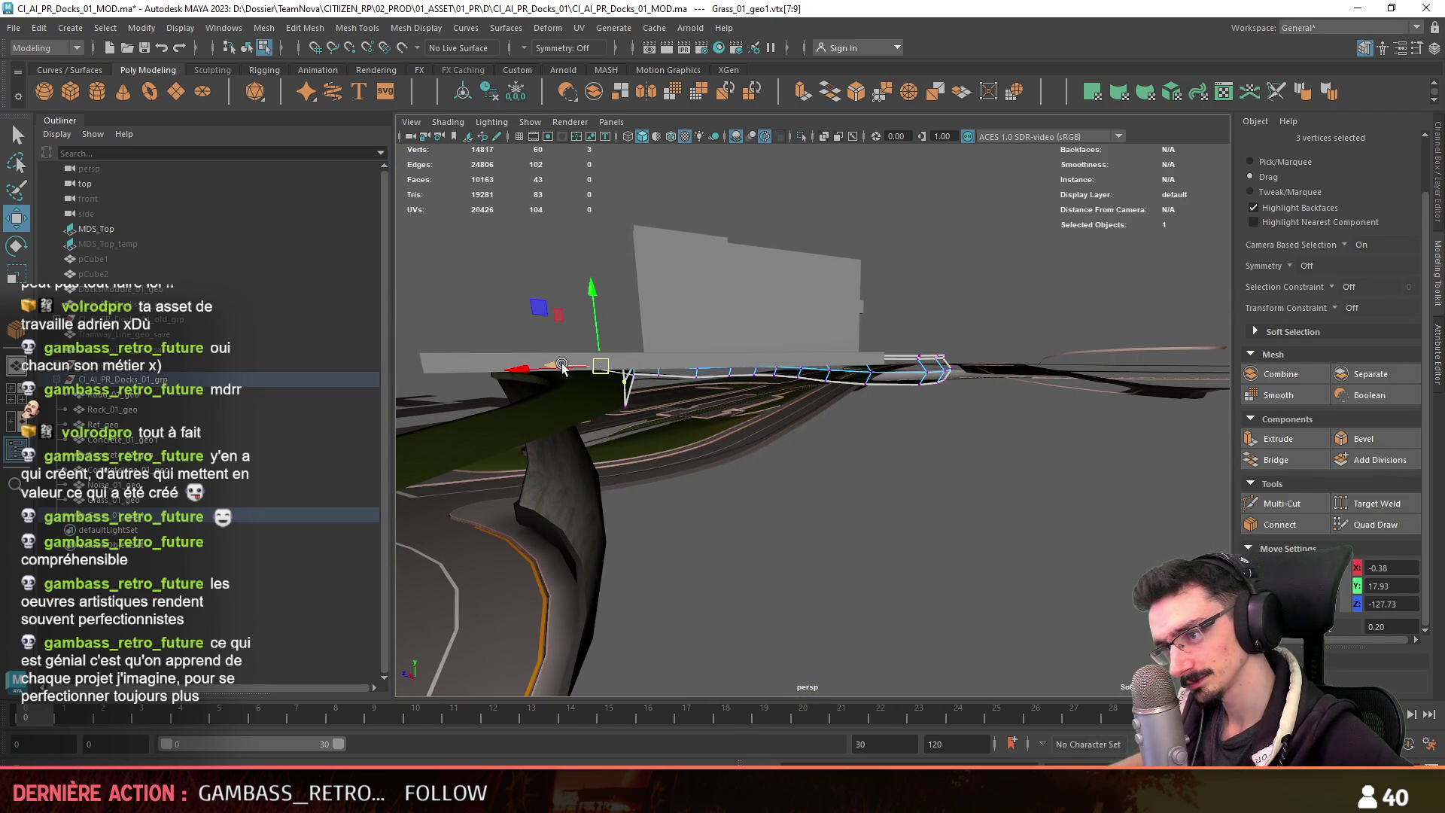
alt+drag(539, 371, 824, 536)
Frame the view on the grass border mesh in object mode.
key(F8)
key(f)
mouse_move(1099, 399)
alt+mouse_down()
mouse_move(860, 480)
mouse_move(1050, 456)
alt+mouse_up()
key(f)
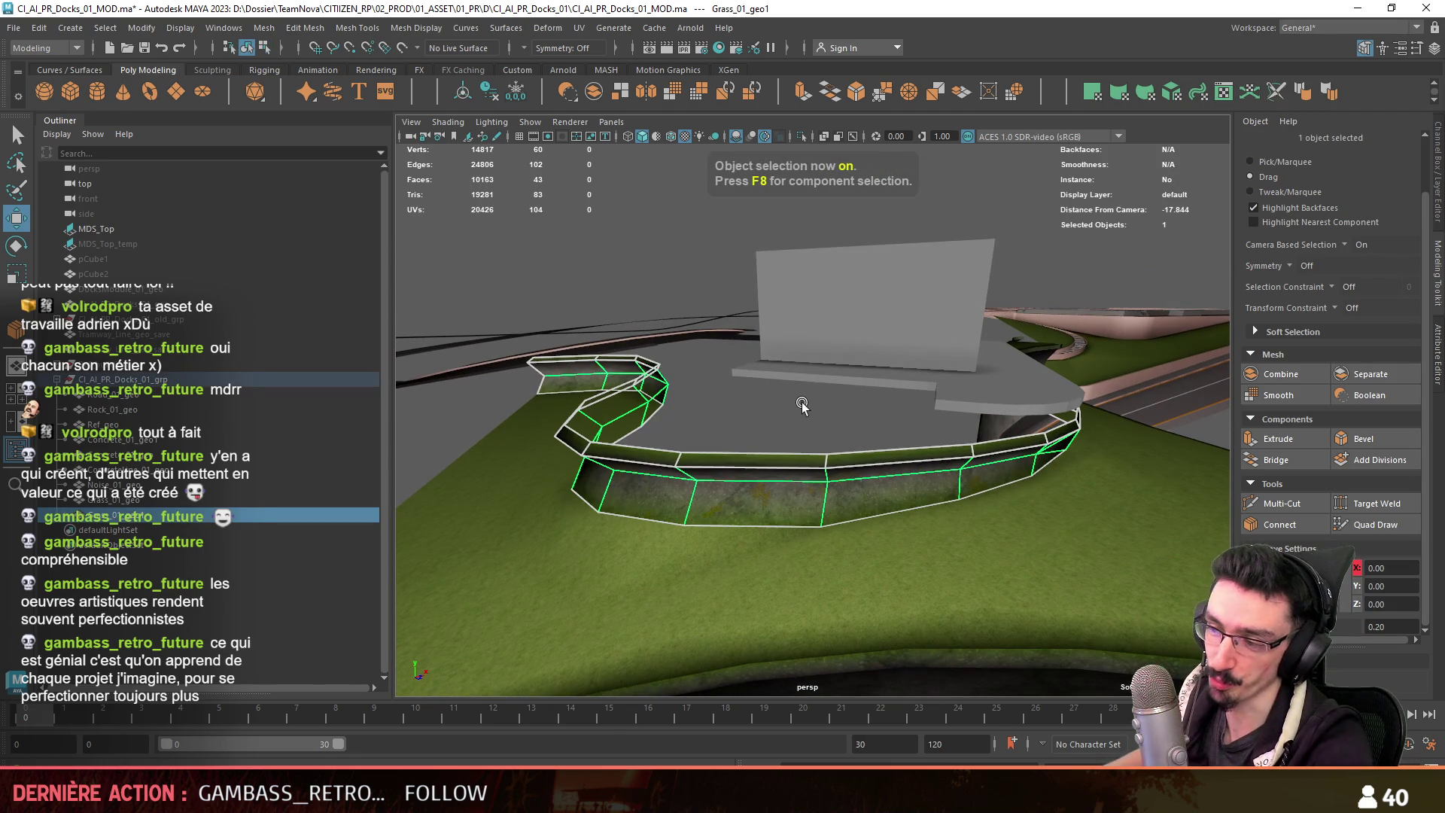
scroll(798, 419, up, 5)
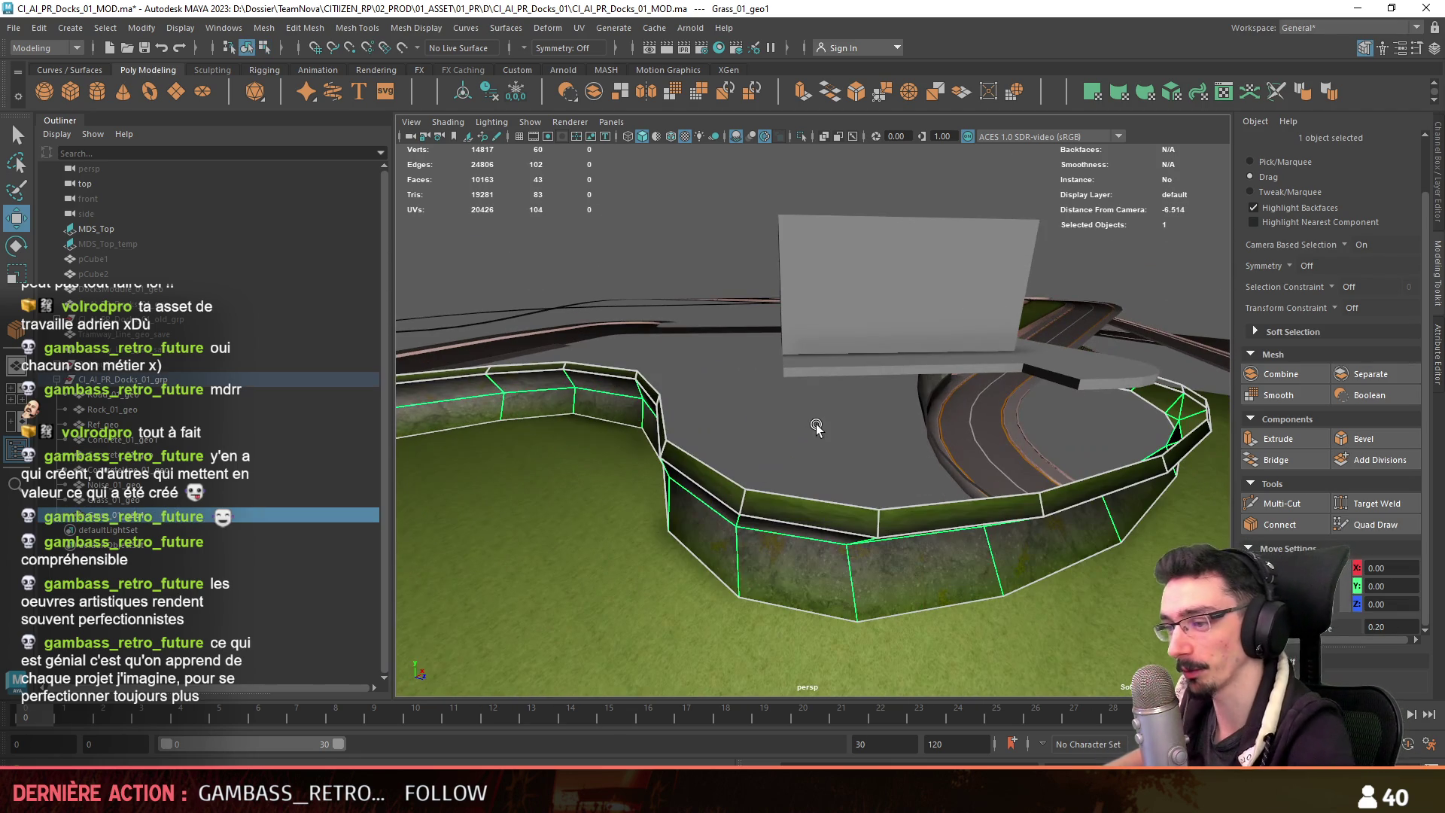
Look over the border strip from a wider view, then select all its faces.
key(F8)
alt+drag(816, 426, 817, 518)
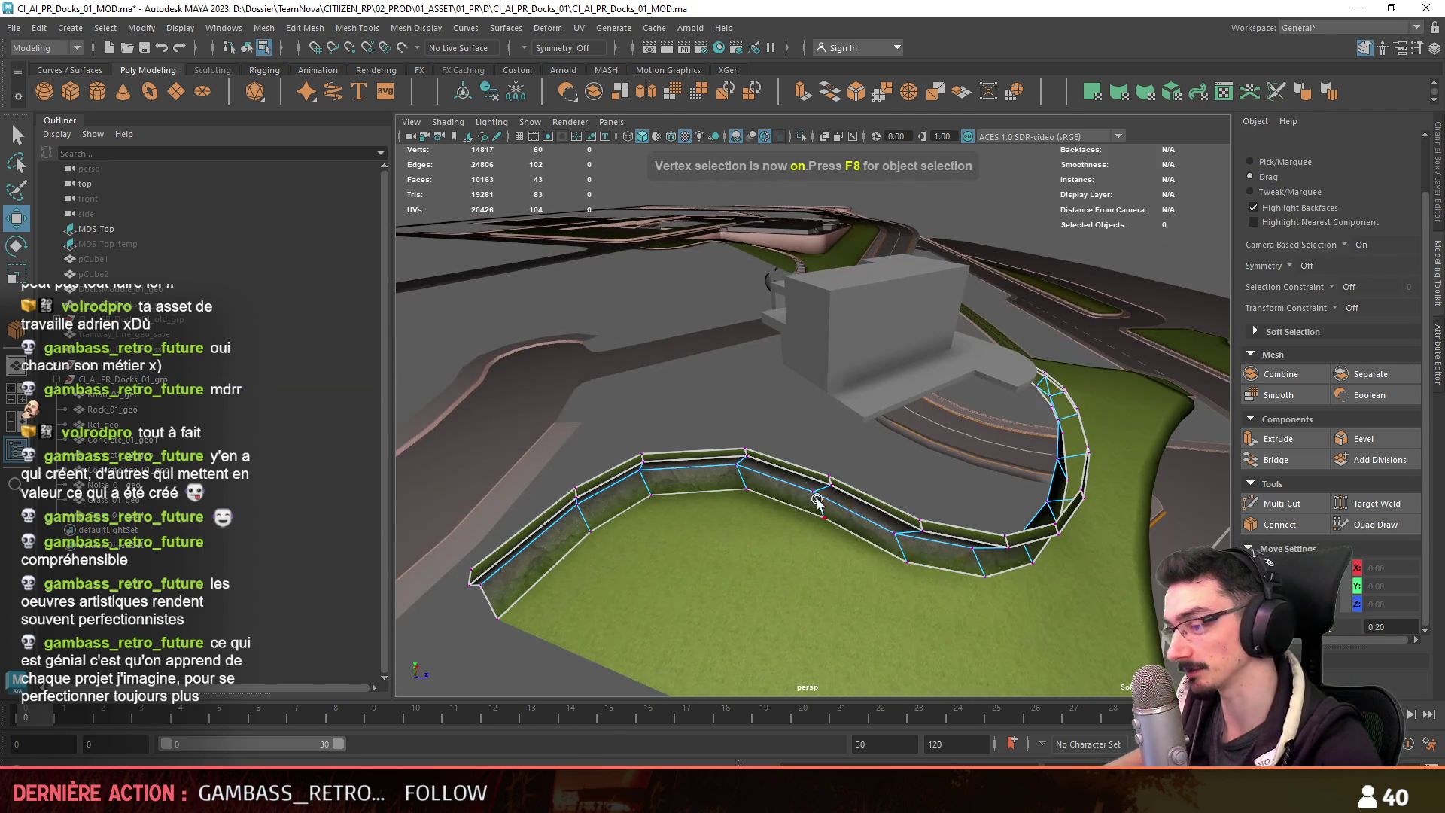
mouse_move(737, 425)
alt+mouse_down()
mouse_move(901, 442)
mouse_move(958, 380)
mouse_move(909, 396)
mouse_move(903, 419)
alt+mouse_up()
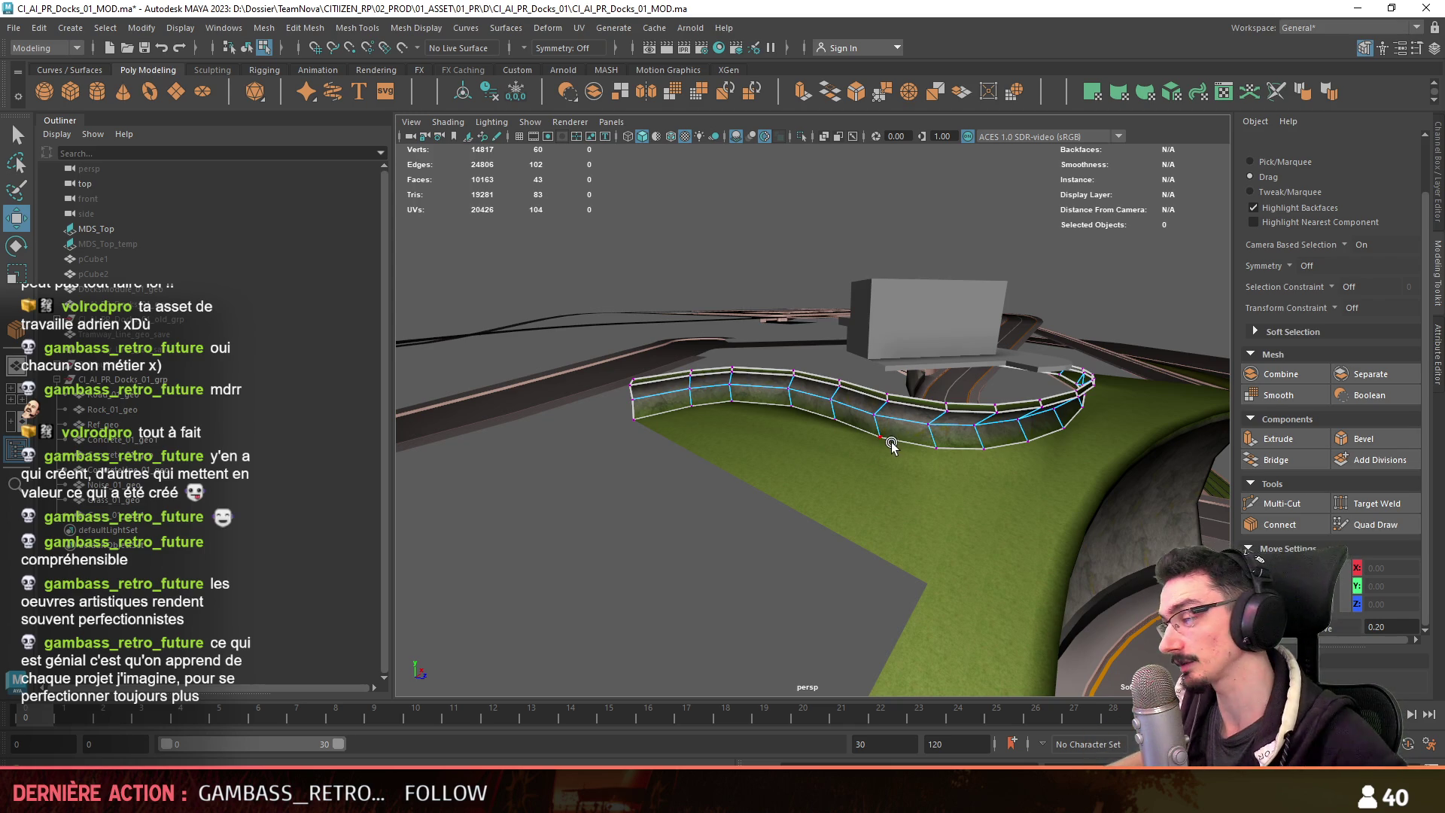
key(F11)
double_click(900, 432)
Apply an automatic UV projection to the border strip's 43 faces.
mouse_move(899, 433)
alt+mouse_down()
mouse_move(983, 469)
mouse_move(1123, 264)
alt+mouse_up()
click(1146, 96)
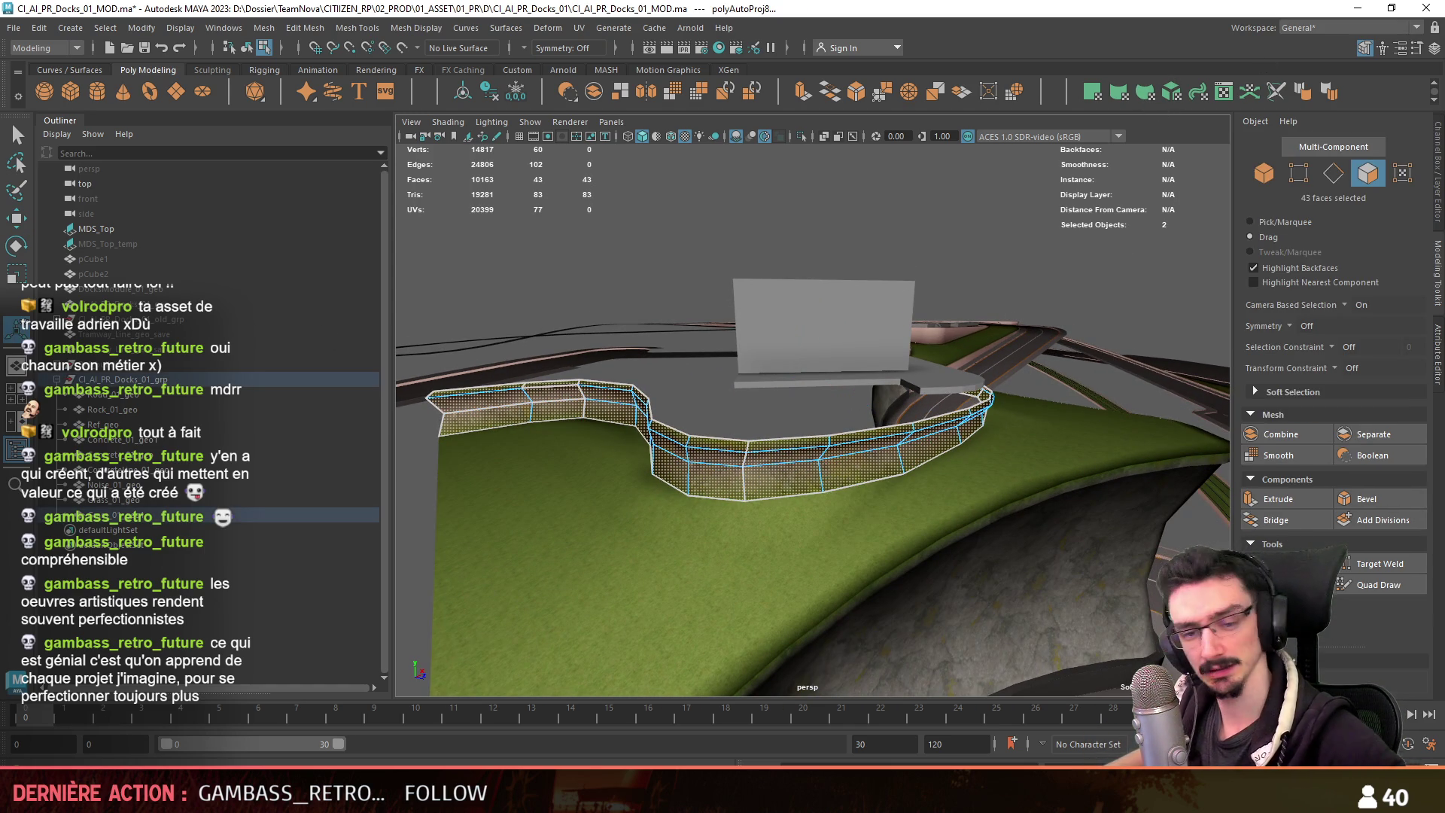
key(F8)
key(F11)
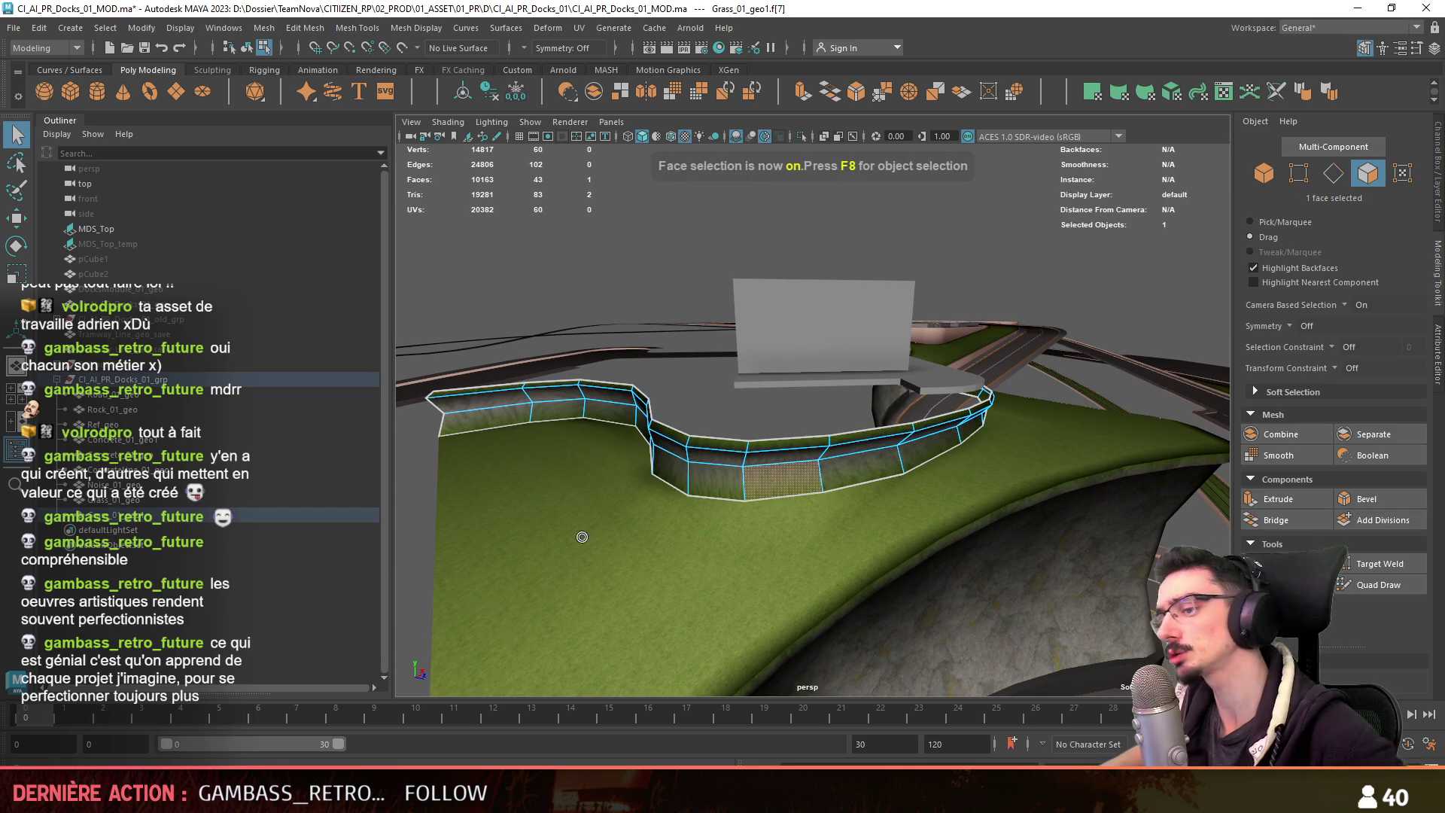
key(w)
click(636, 479)
key(ctrl+z)
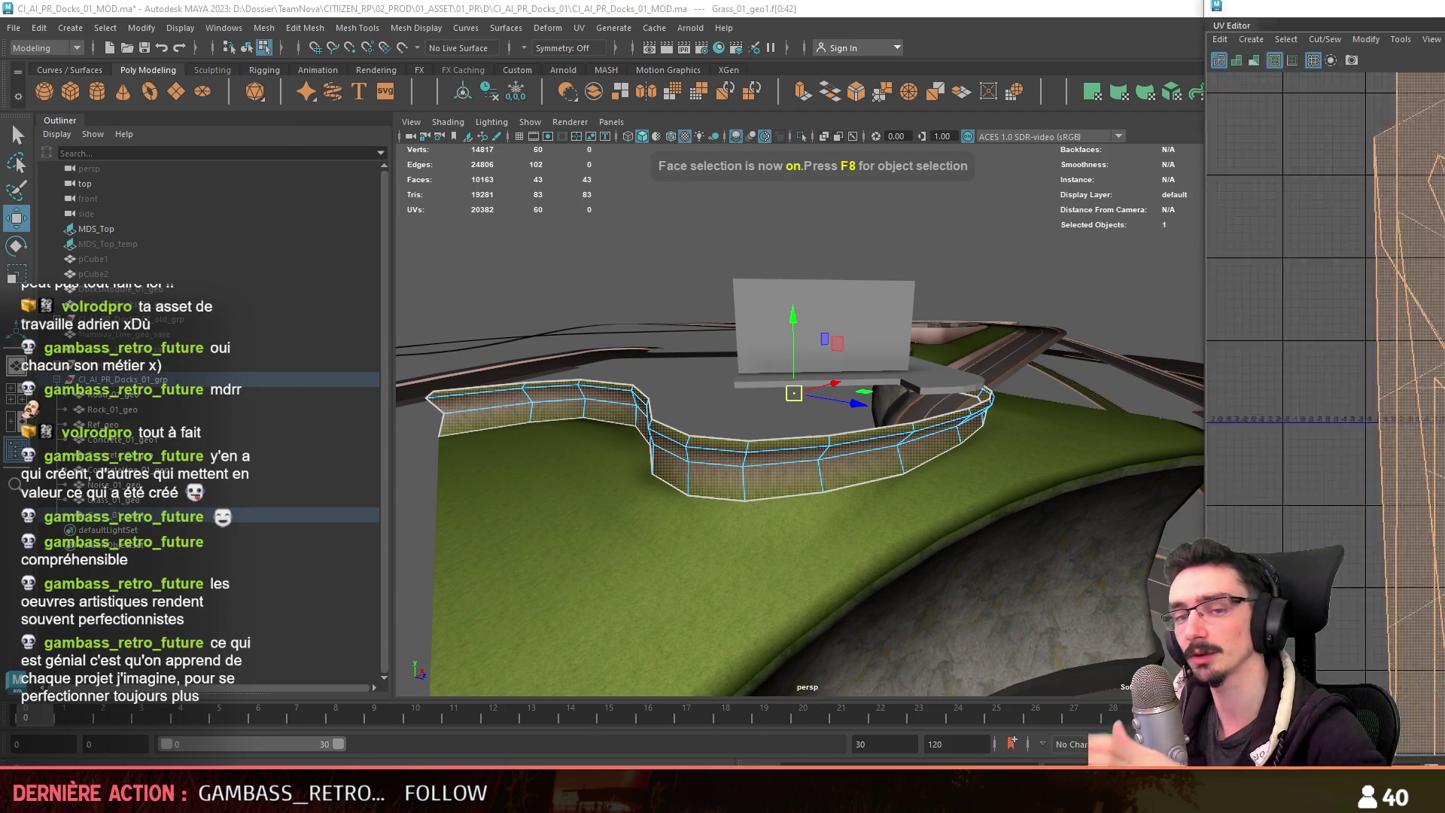
In the UV Editor, unfold the faces into one shell, rotate it upright, and set texel density 64.
key(alt+Tab)
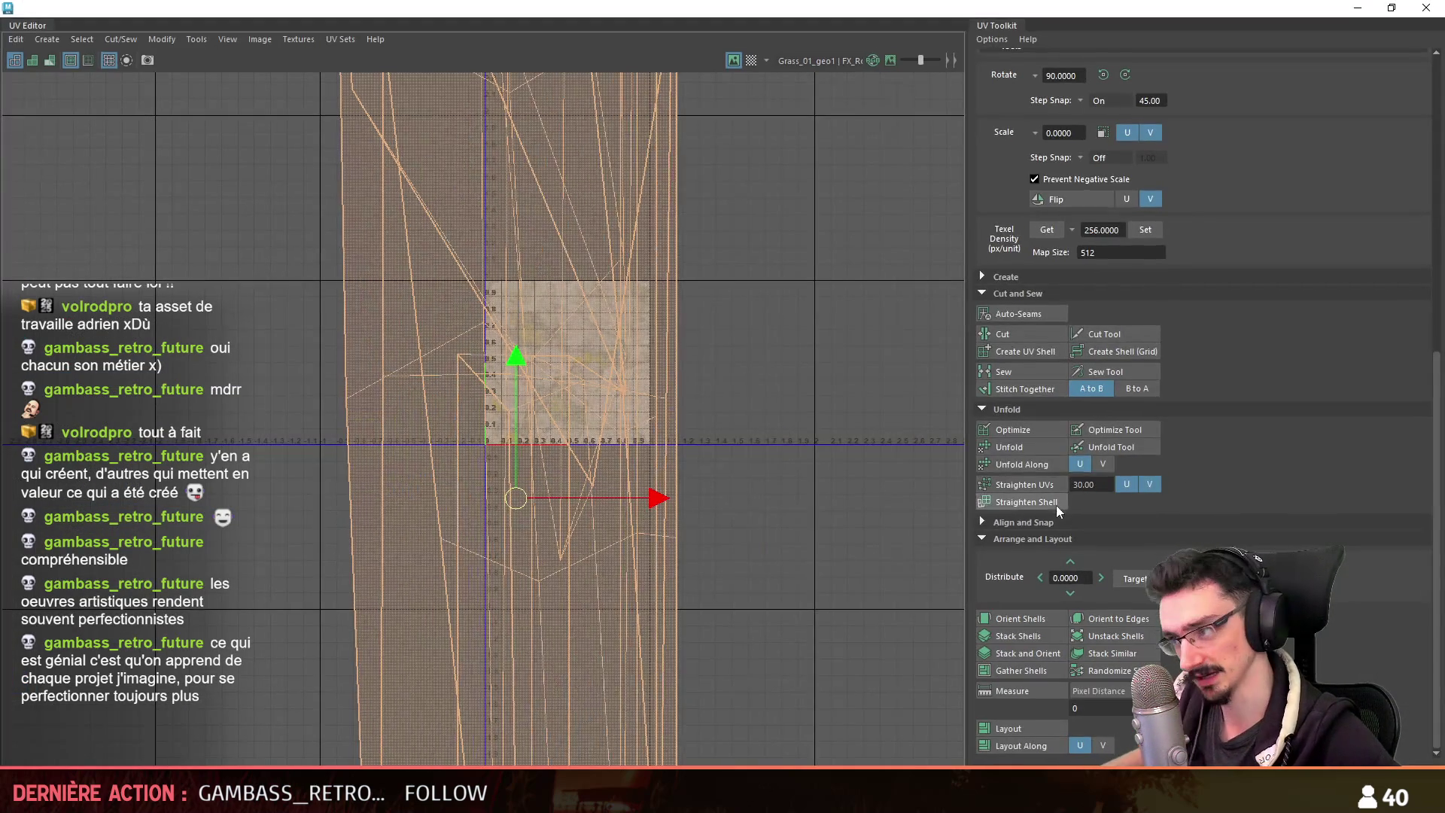
click(1032, 447)
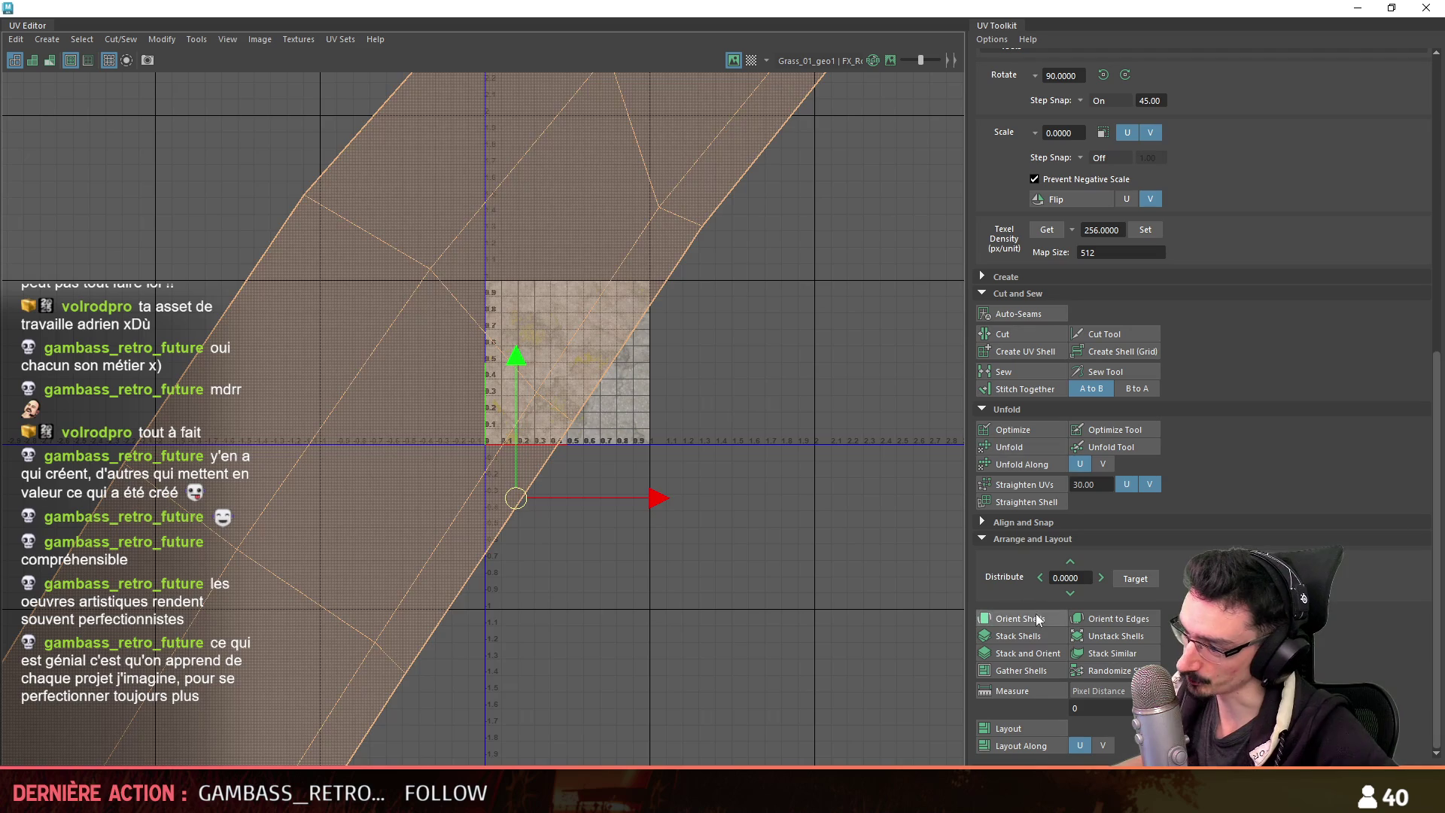
click(1035, 615)
click(1147, 232)
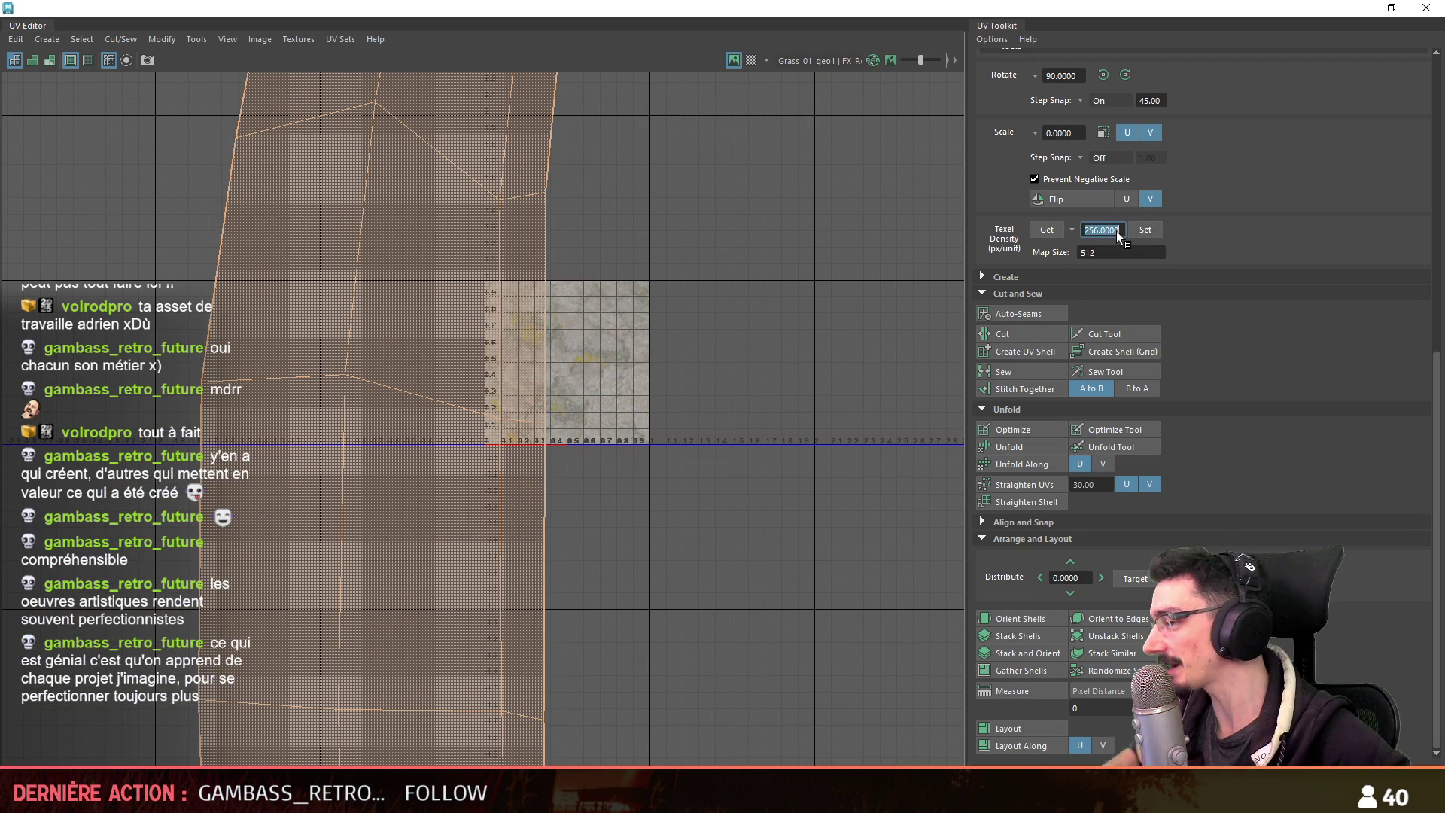
click(1138, 231)
key(alt+Tab)
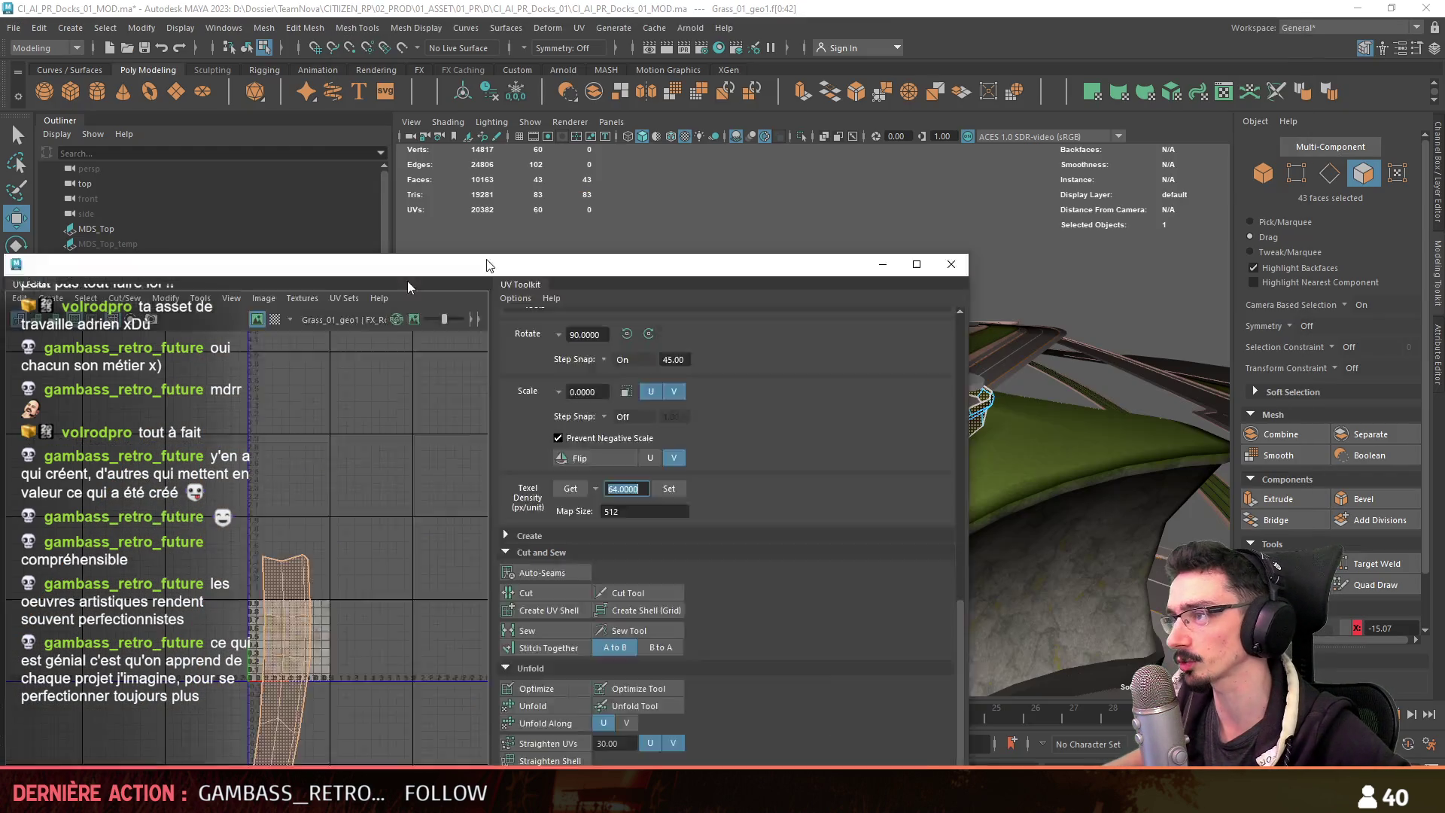
click(572, 346)
mouse_move(572, 346)
alt+mouse_down()
mouse_move(555, 274)
mouse_move(610, 344)
mouse_move(738, 228)
mouse_move(801, 364)
mouse_move(763, 399)
mouse_move(949, 400)
mouse_move(685, 383)
mouse_move(1074, 445)
mouse_move(784, 419)
mouse_move(1039, 436)
mouse_move(612, 422)
mouse_move(676, 374)
alt+mouse_up()
key(F8)
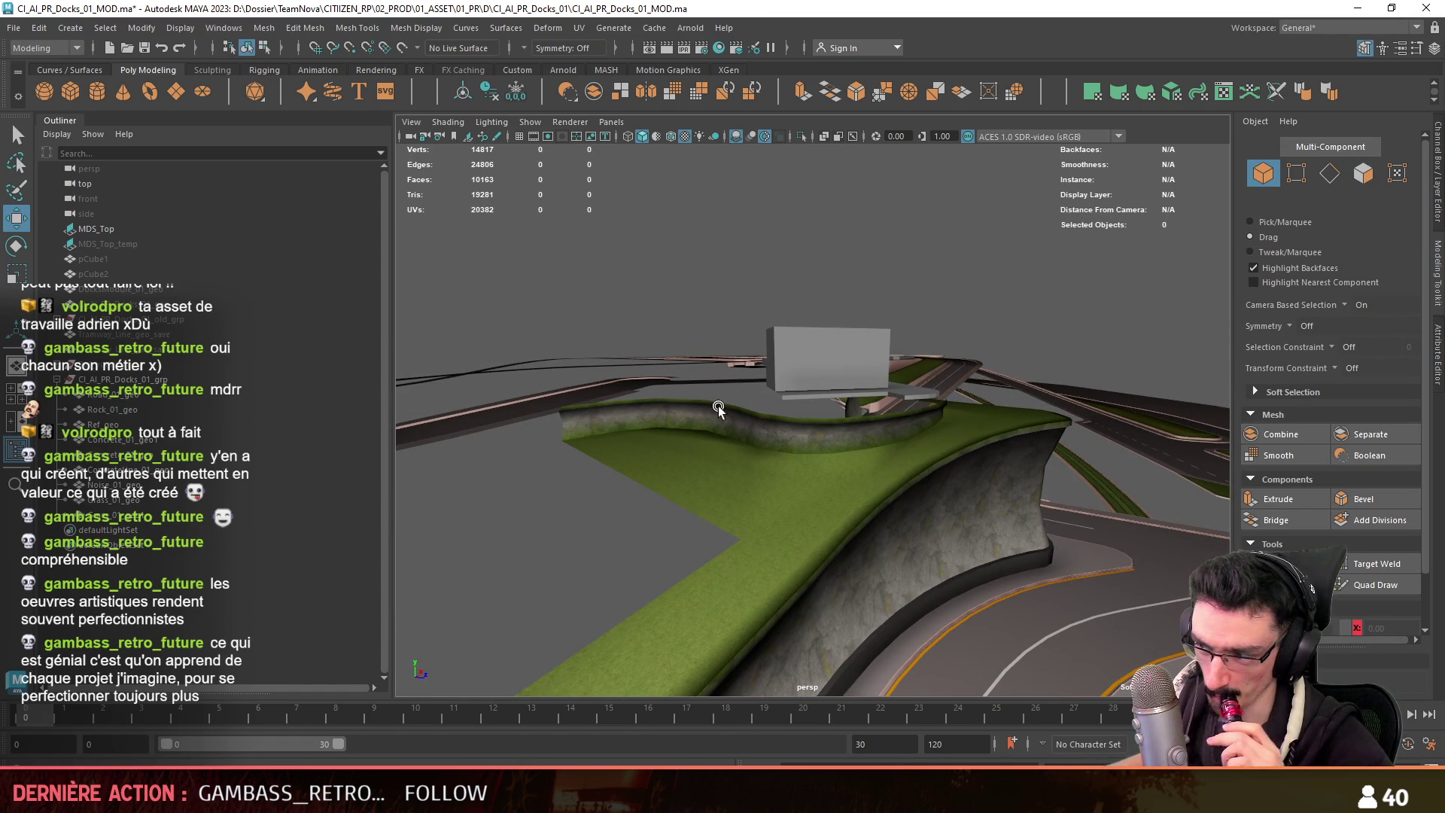
Combine Rock_01_geo and Grass_01_geo1 into a single mesh.
alt+drag(930, 481, 923, 448)
alt+drag(1049, 460, 950, 651)
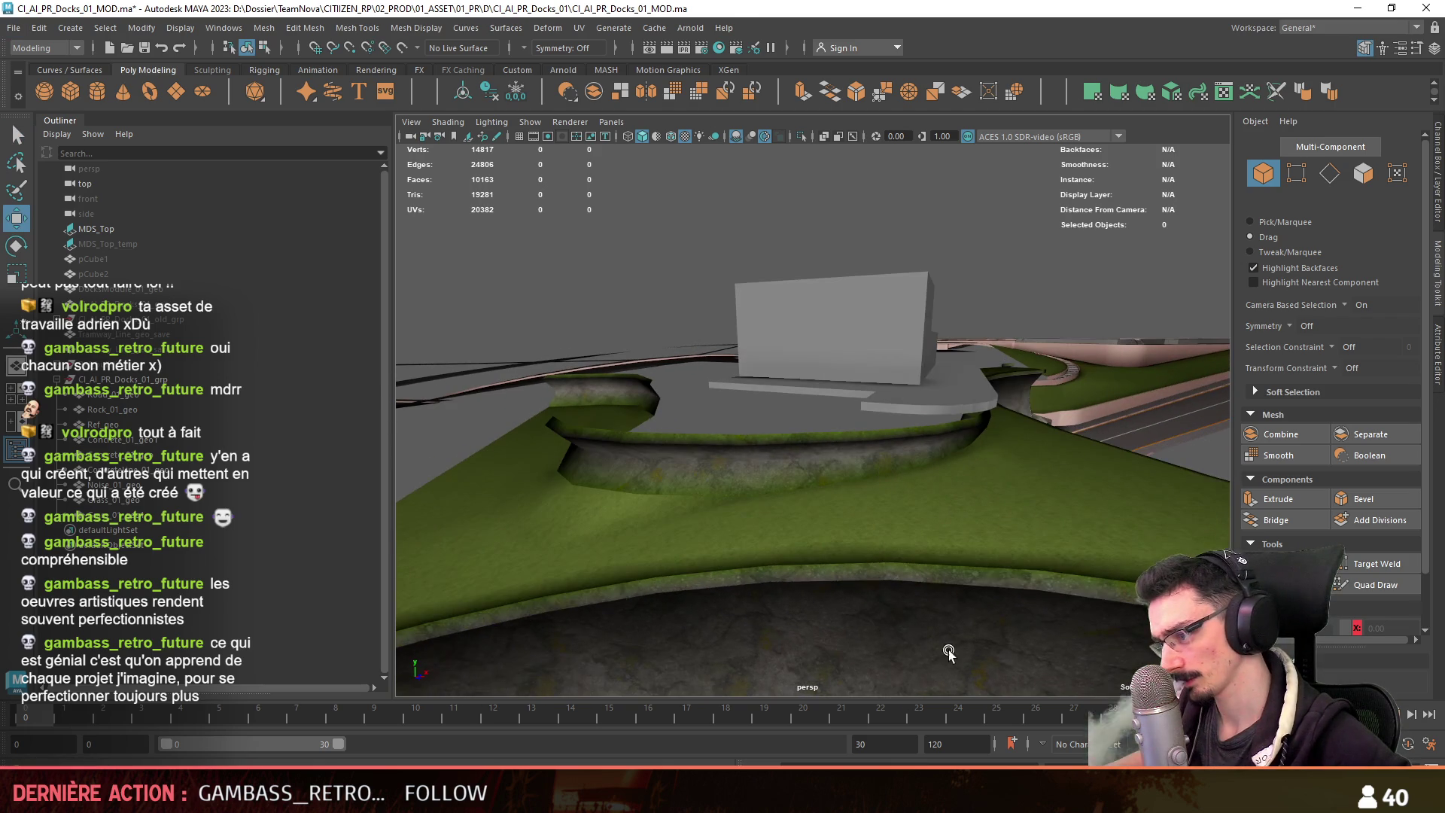
click(109, 409)
ctrl+click(109, 516)
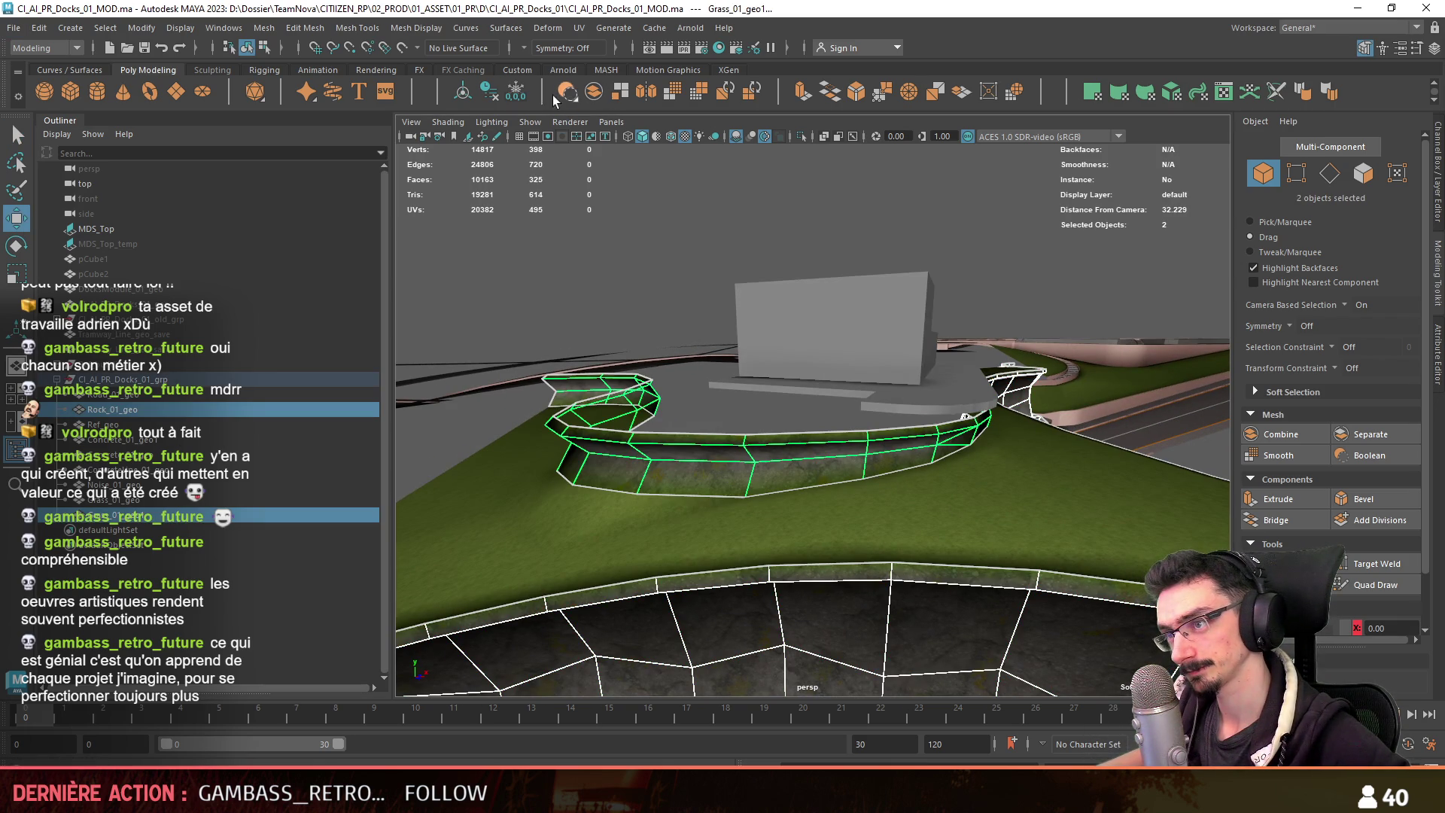
click(587, 91)
Move the combined Rock_01_geo higher in the Outliner and save the scene.
click(92, 500)
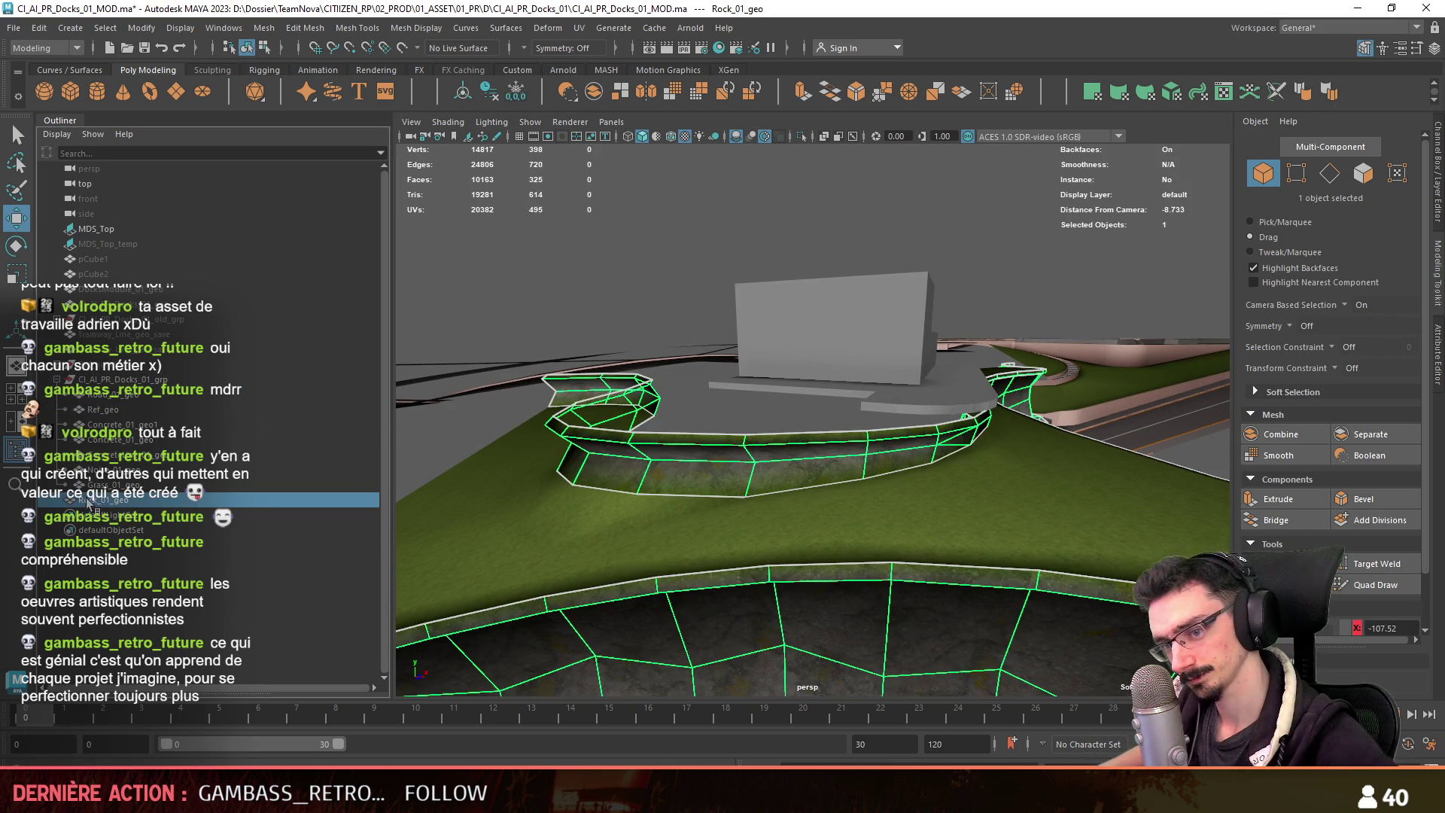
drag(142, 420, 141, 419)
mouse_move(752, 339)
alt+mouse_down()
mouse_move(827, 376)
mouse_move(915, 452)
mouse_move(791, 435)
mouse_move(906, 451)
mouse_move(761, 464)
mouse_move(805, 449)
mouse_move(763, 485)
mouse_move(620, 436)
mouse_move(906, 454)
mouse_move(1015, 494)
mouse_move(626, 481)
mouse_move(889, 471)
mouse_move(799, 450)
mouse_move(884, 384)
alt+mouse_up()
click(827, 248)
key(ctrl+s)
Reselect Rock_01_geo and inspect the rock ledge from several angles.
click(885, 383)
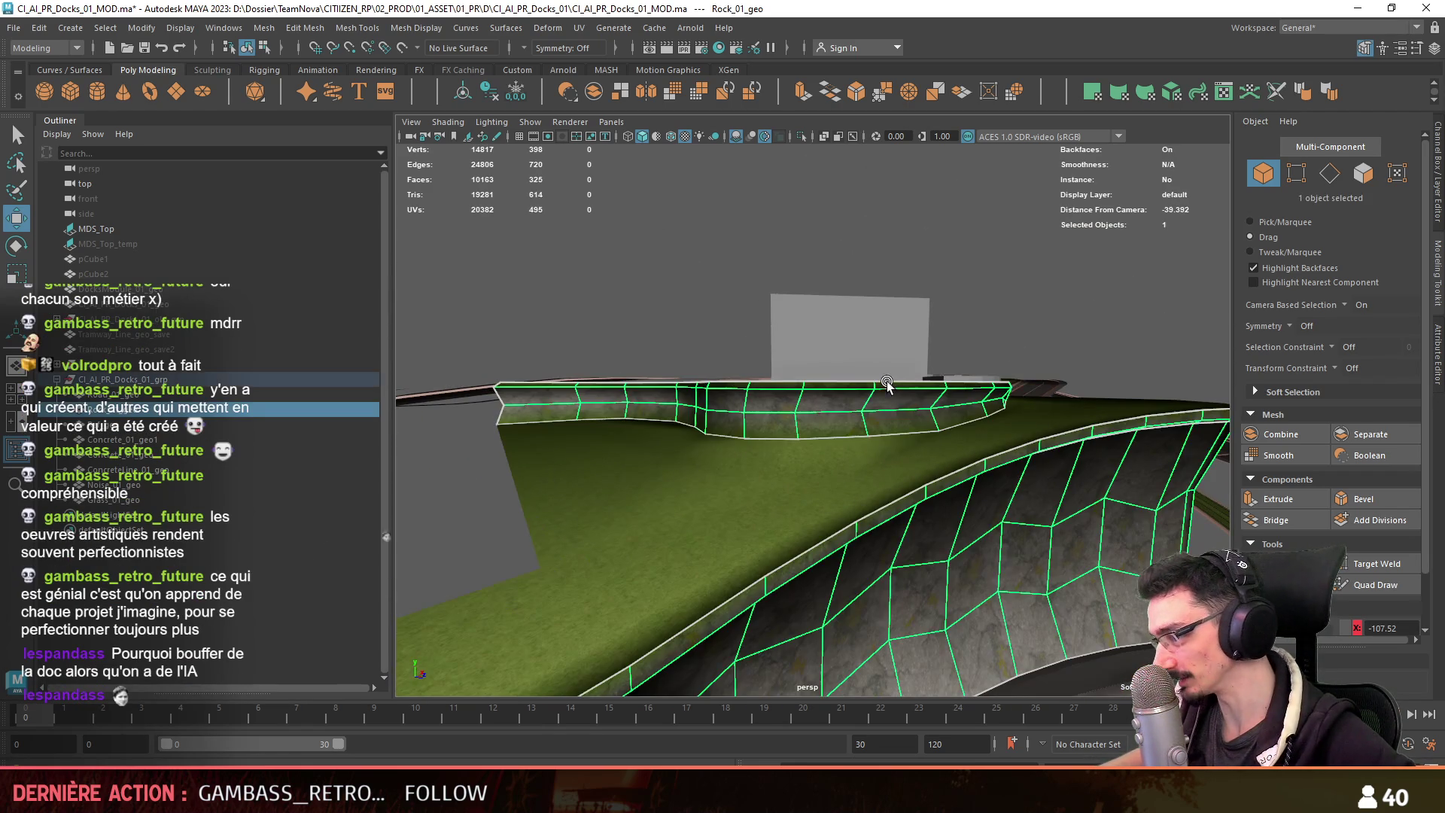
click(1059, 303)
mouse_move(1059, 303)
alt+mouse_down()
mouse_move(855, 419)
mouse_move(848, 441)
alt+mouse_up()
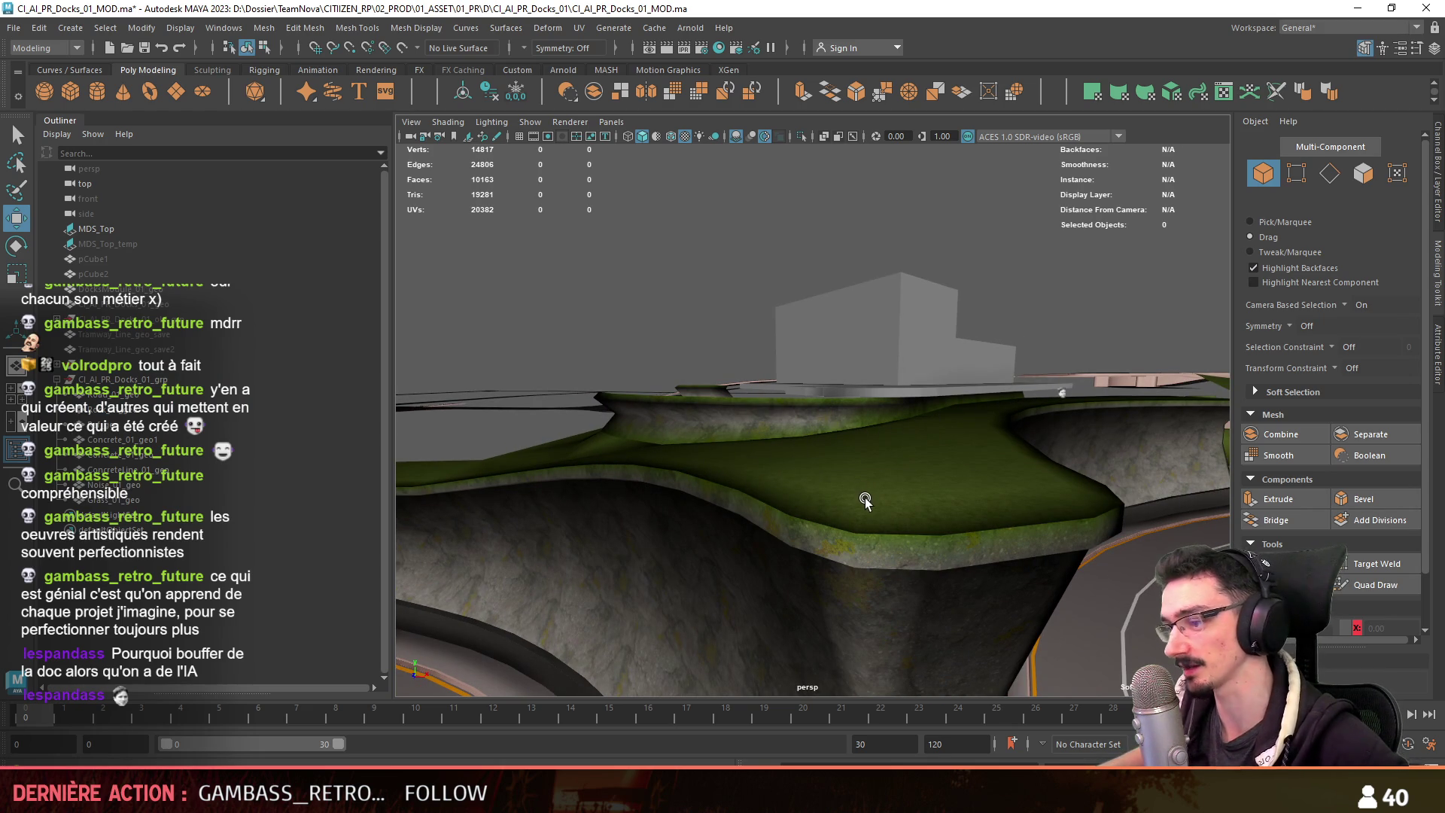
mouse_move(856, 494)
alt+mouse_down()
mouse_move(1009, 471)
mouse_move(931, 470)
mouse_move(885, 445)
mouse_move(816, 461)
mouse_move(788, 400)
mouse_move(796, 350)
mouse_move(940, 410)
mouse_move(773, 435)
alt+mouse_up()
click(877, 446)
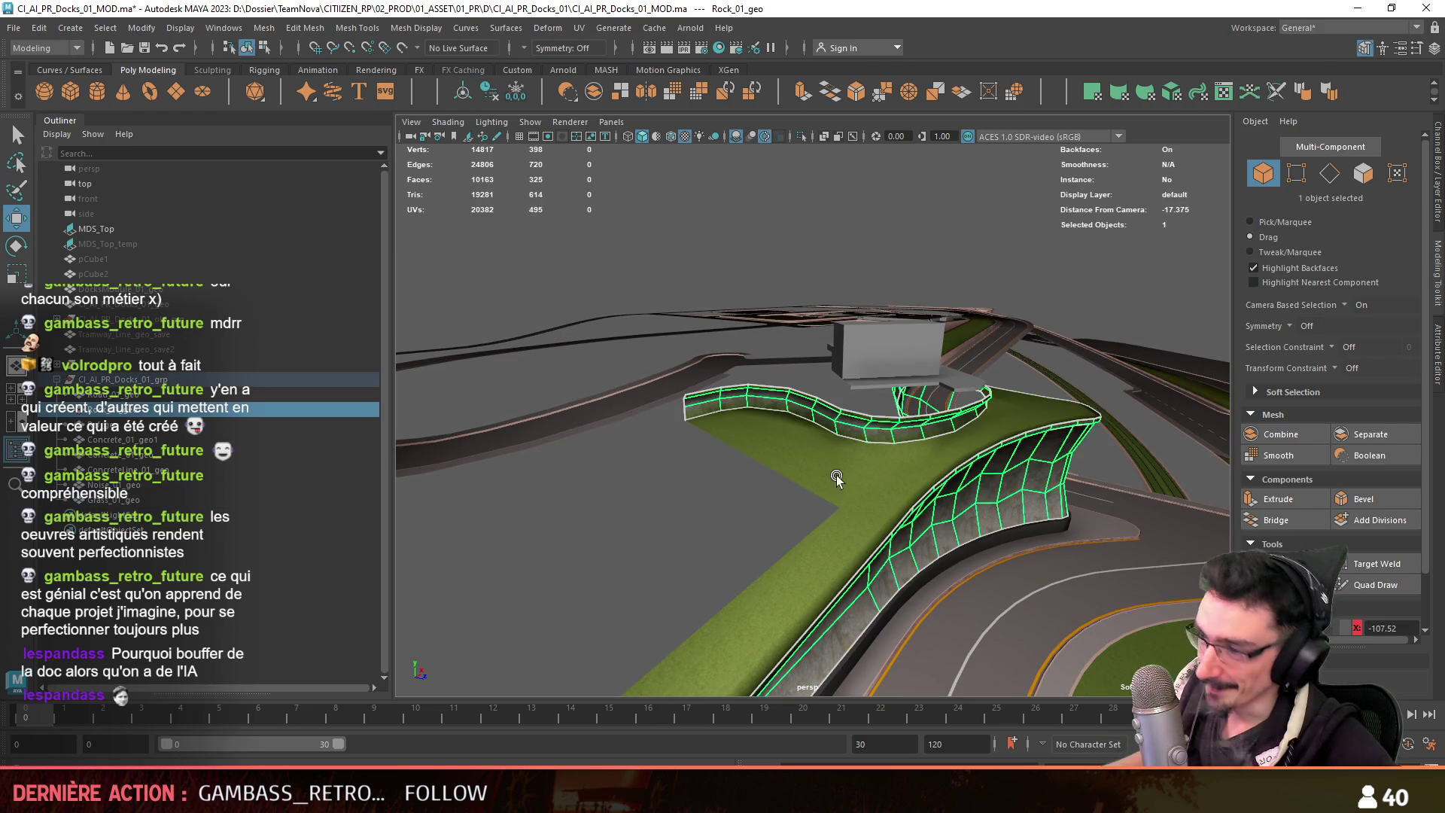
alt+drag(623, 597, 883, 471)
scroll(887, 471, up, 5)
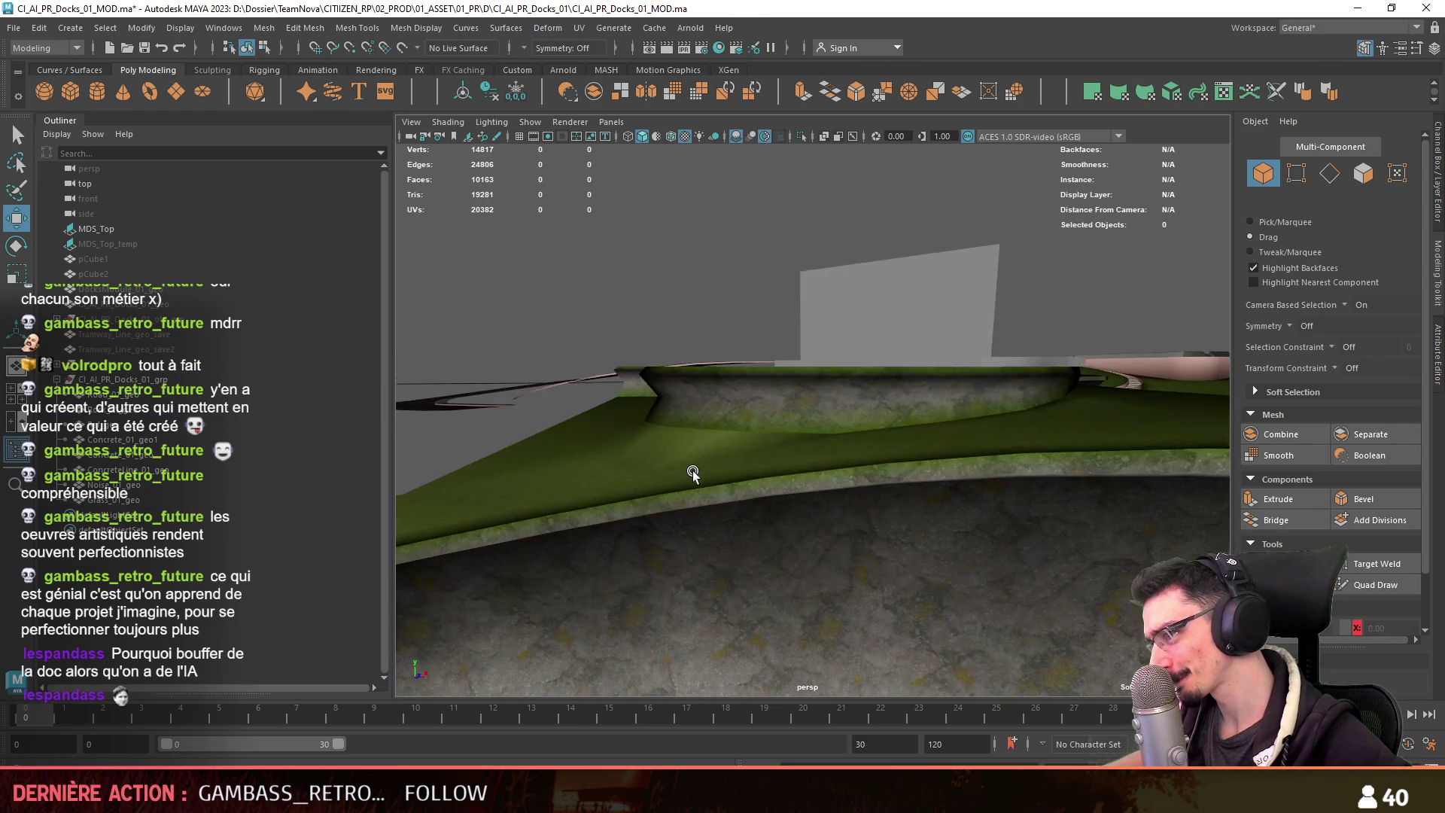
scroll(900, 421, down, 5)
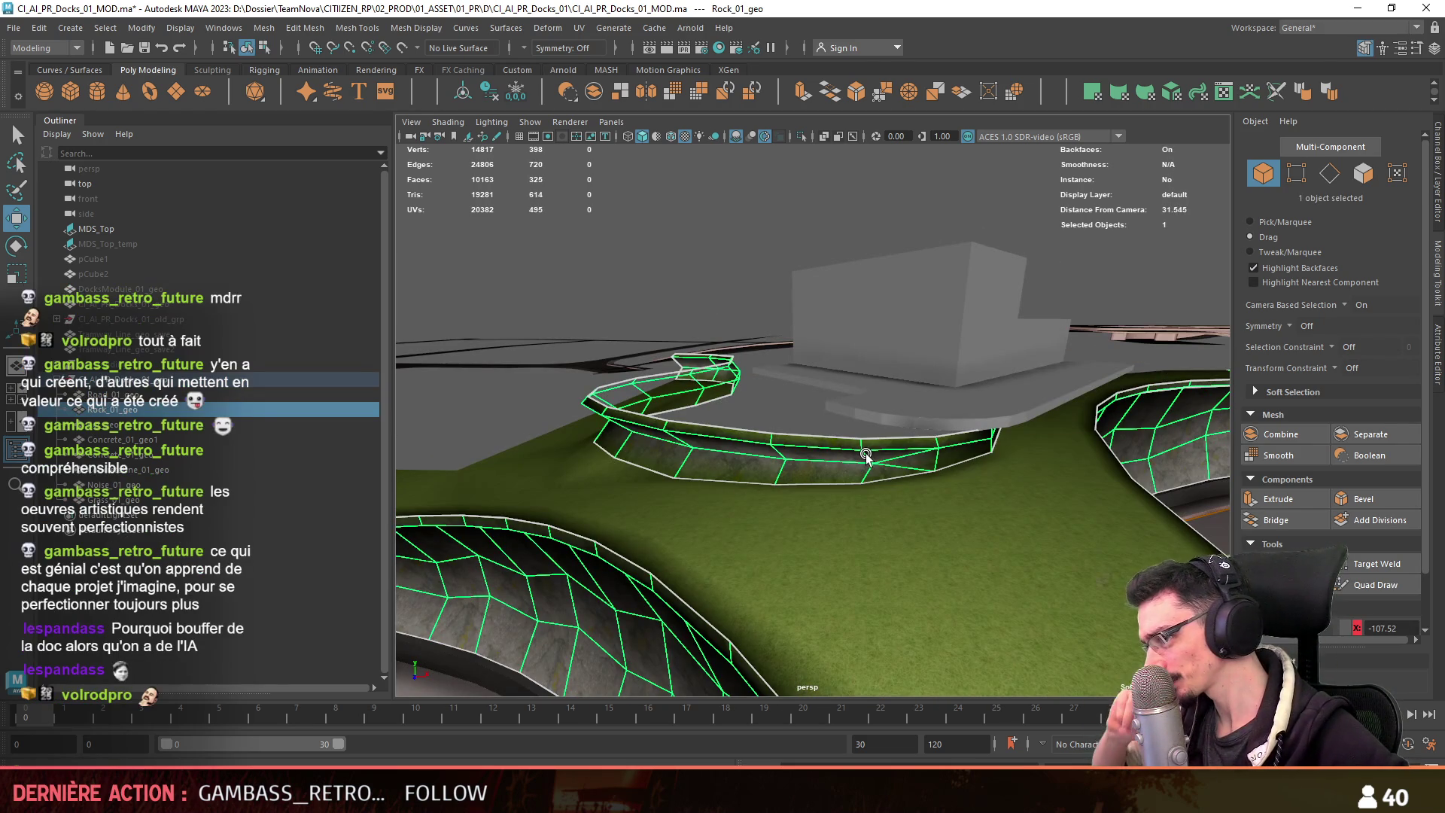
mouse_move(866, 455)
alt+mouse_down()
mouse_move(834, 462)
mouse_move(888, 489)
alt+mouse_up()
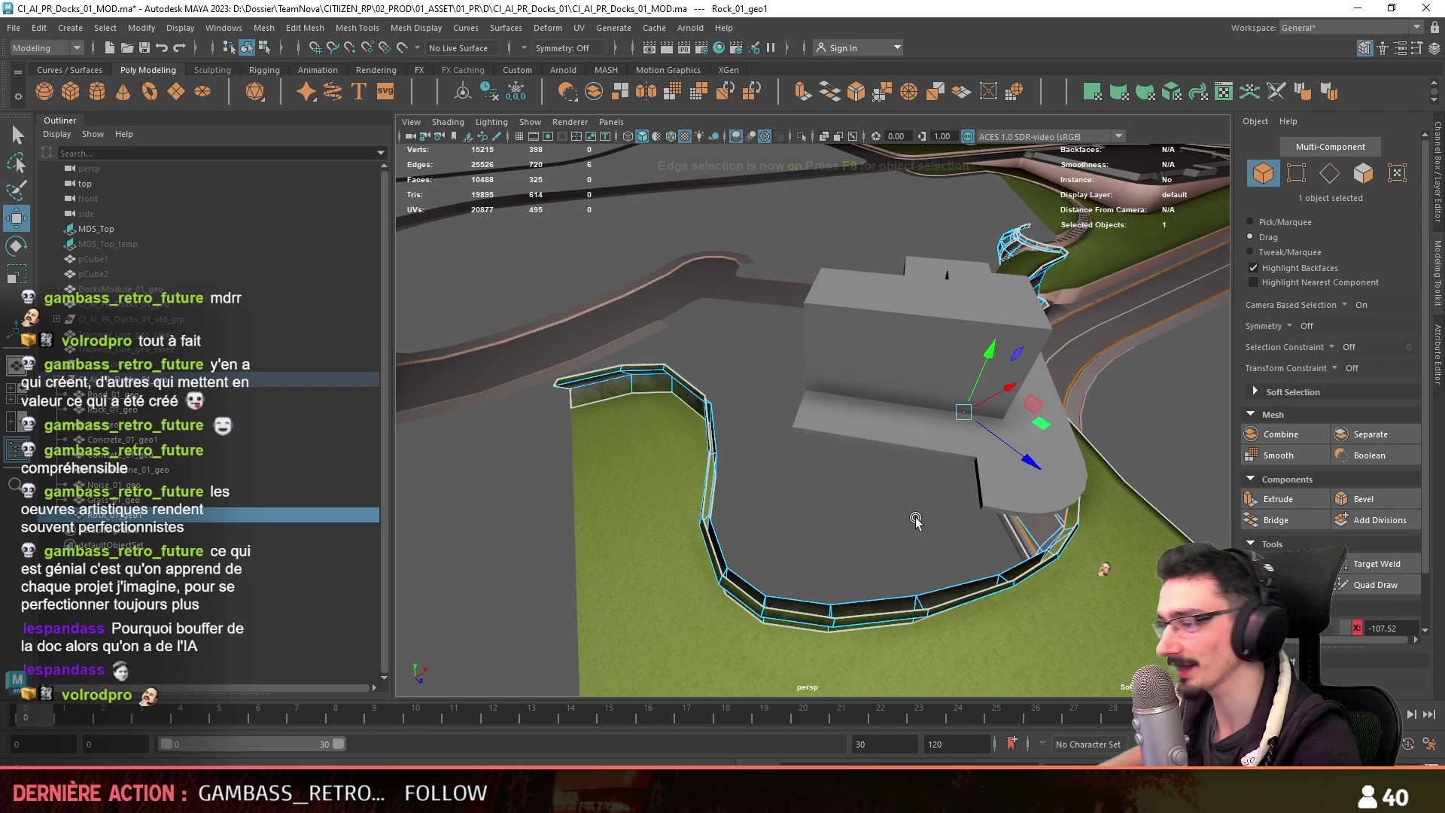
Check the rock wall's edges and faces, ending in vertex editing mode.
key(F10)
scroll(1007, 588, up, 3)
mouse_move(1006, 588)
alt+mouse_down()
mouse_move(1016, 459)
mouse_move(918, 452)
mouse_move(822, 448)
mouse_move(643, 504)
mouse_move(679, 572)
mouse_move(761, 426)
mouse_move(600, 575)
mouse_move(638, 588)
mouse_move(758, 517)
mouse_move(676, 534)
mouse_move(563, 514)
mouse_move(810, 468)
mouse_move(677, 522)
mouse_move(630, 464)
mouse_move(640, 398)
mouse_move(725, 354)
mouse_move(647, 527)
mouse_move(709, 444)
mouse_move(756, 413)
alt+mouse_up()
click(821, 448)
key(F8)
key(F11)
key(F9)
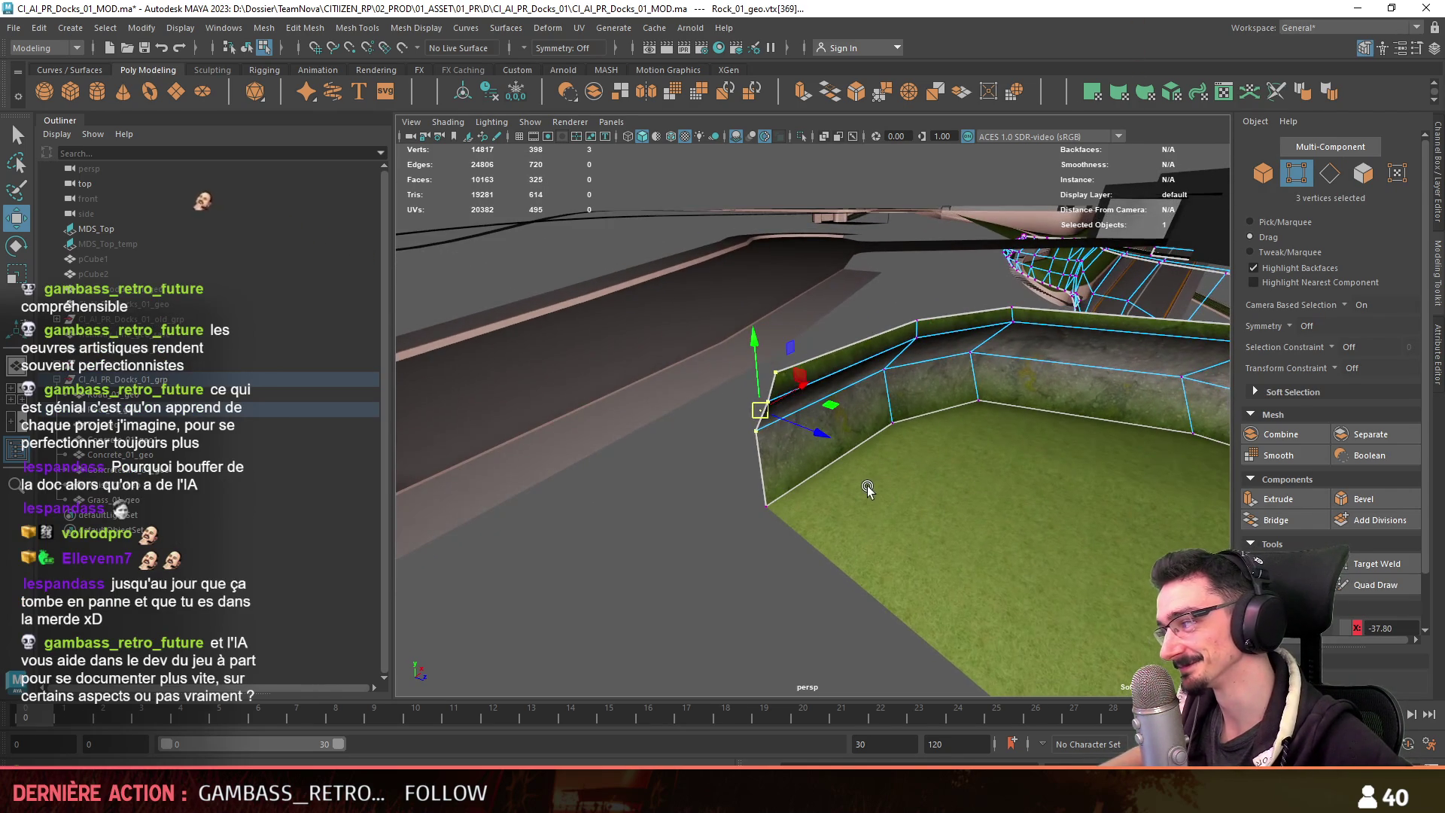
Lower the three top corner vertices of the wall with the Move tool.
key(ctrl+t)
mouse_move(752, 489)
alt+mouse_down()
mouse_move(741, 561)
mouse_move(745, 478)
mouse_move(655, 494)
mouse_move(649, 511)
alt+mouse_up()
key(w)
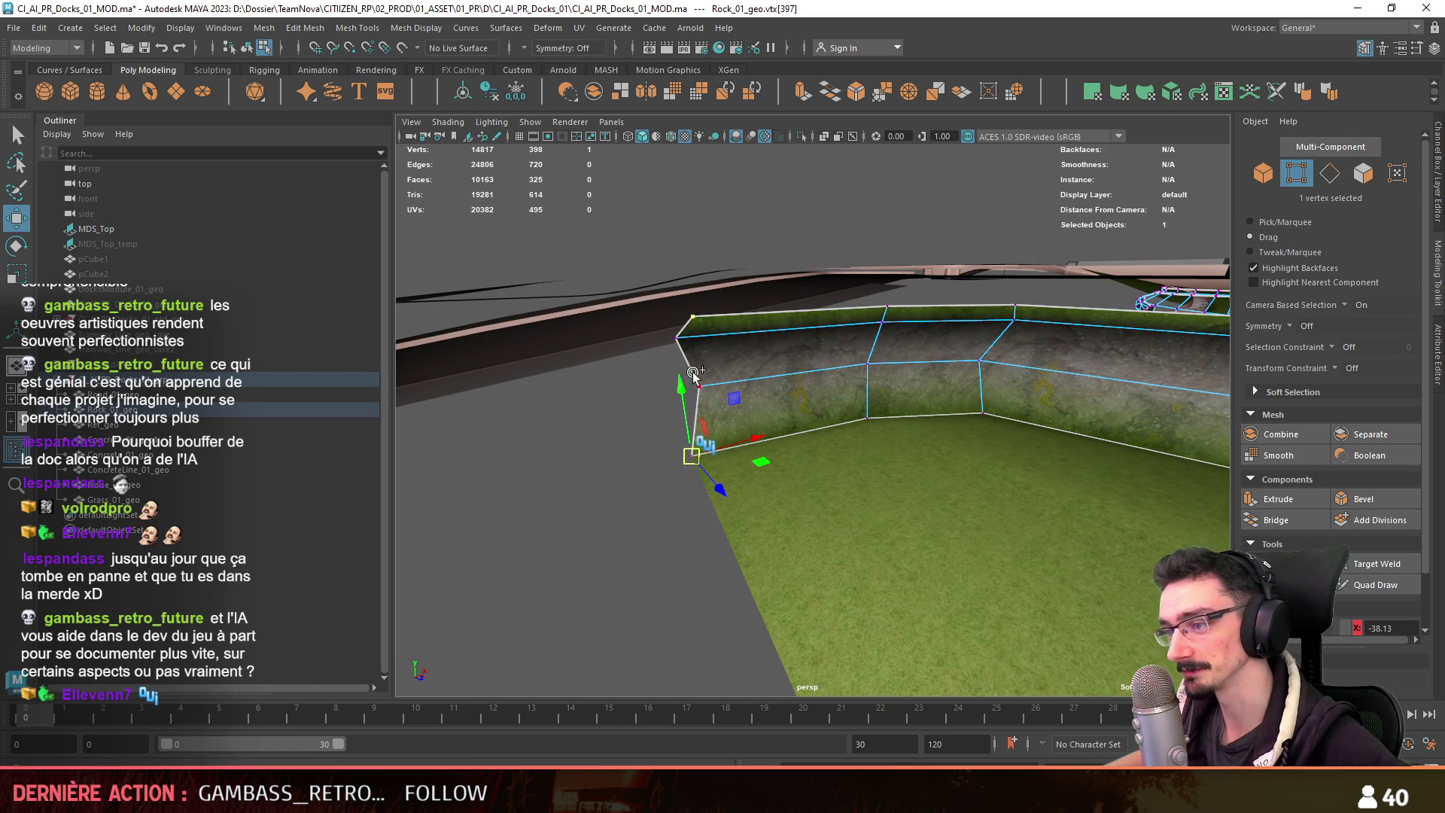
drag(683, 306, 683, 329)
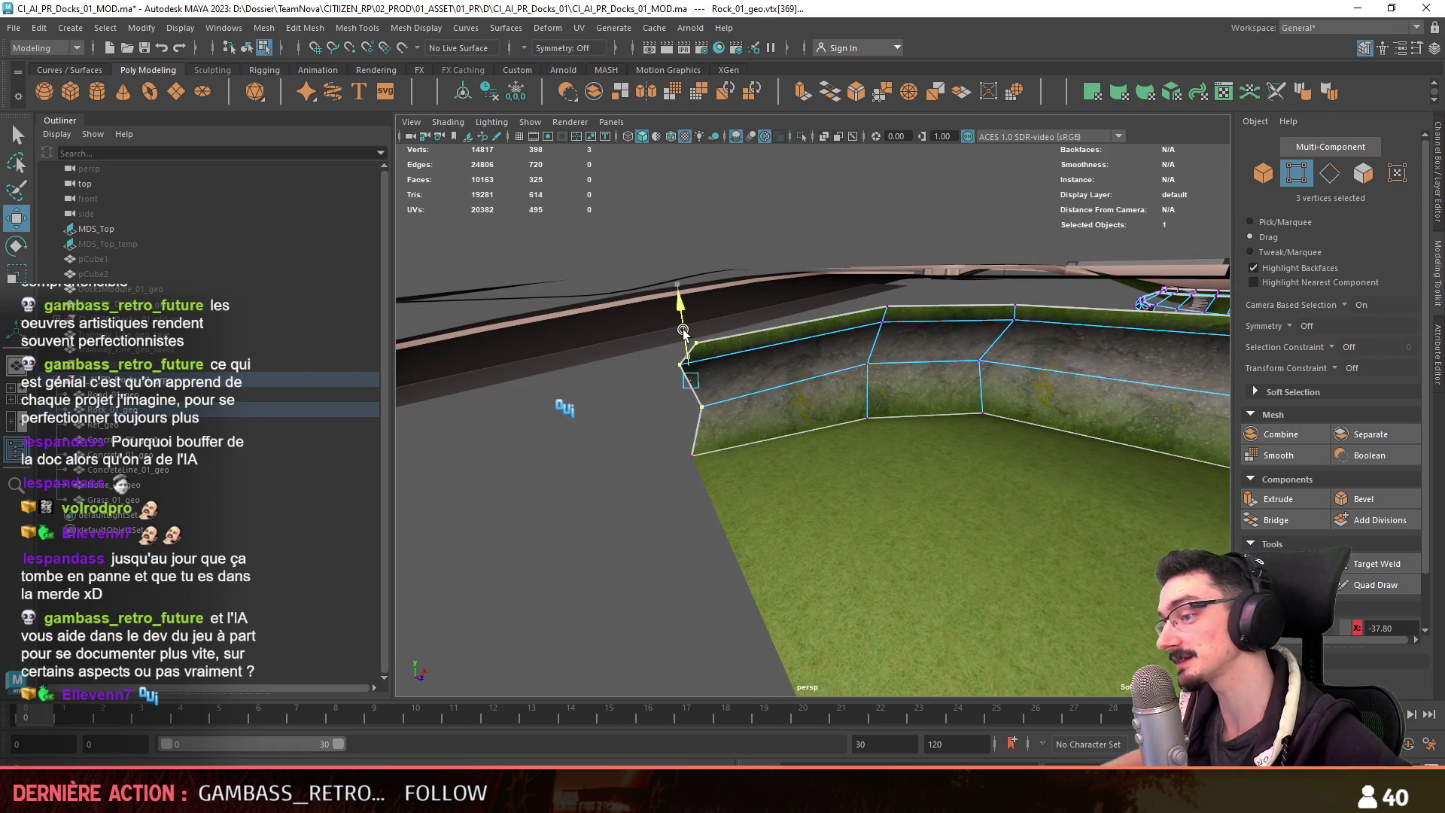
key(F9)
click(666, 339)
Pick vertices along the wall's top edge, then clear them and return to object mode.
mouse_move(645, 504)
alt+mouse_down()
mouse_move(893, 355)
mouse_move(873, 346)
alt+mouse_up()
click(879, 348)
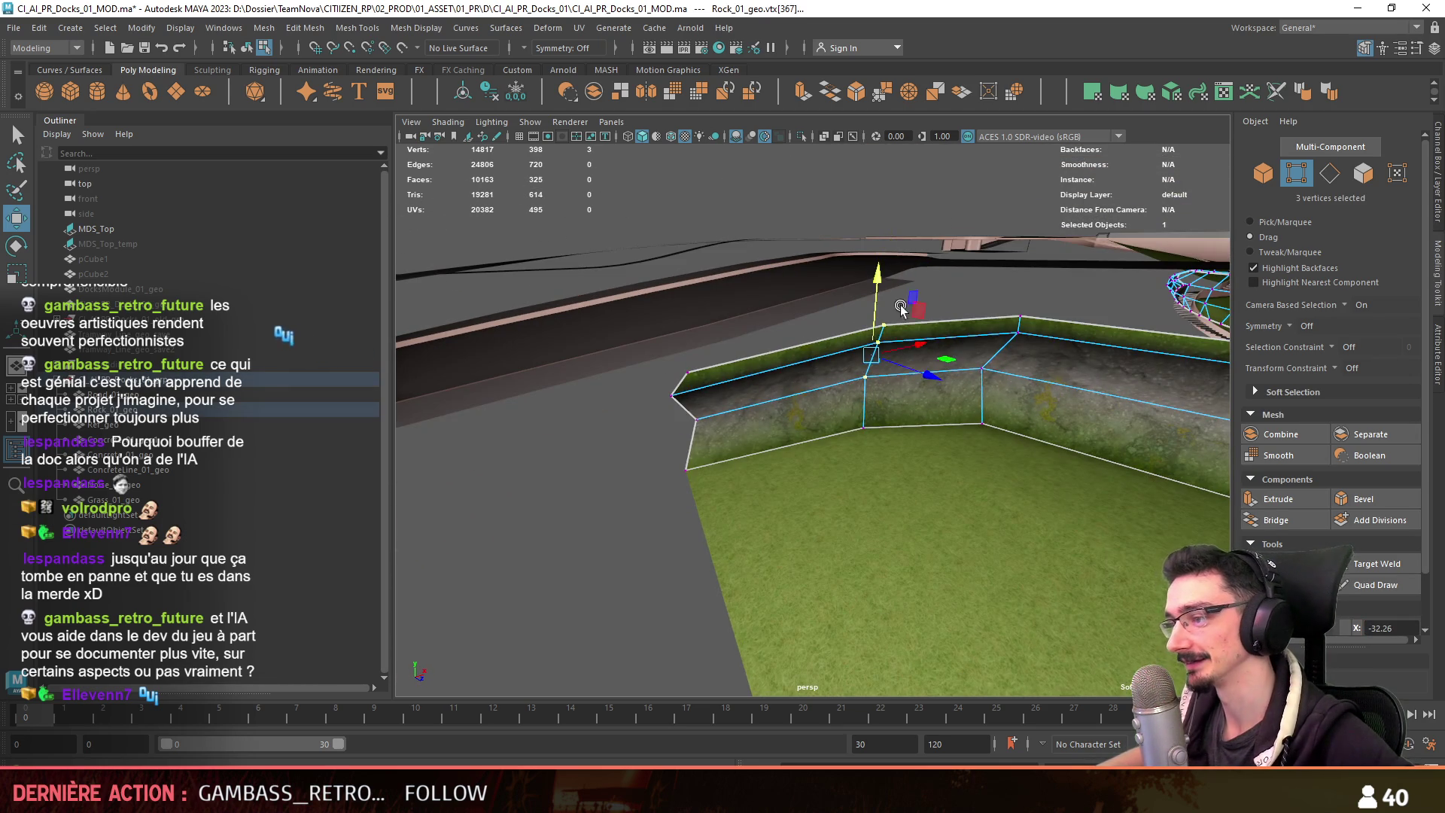
alt+drag(886, 298, 824, 404)
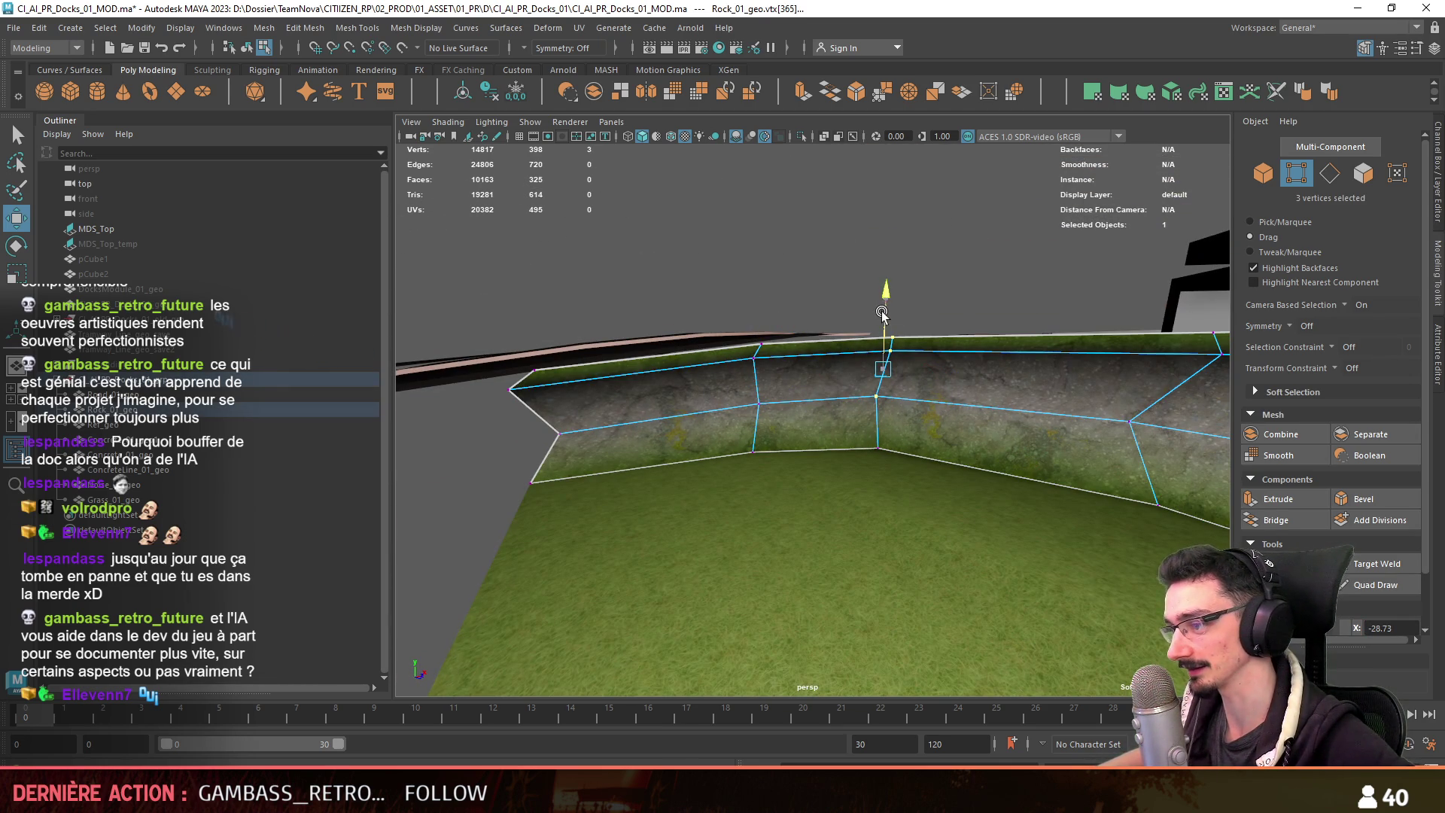
mouse_move(879, 363)
mouse_down()
mouse_move(894, 301)
mouse_move(712, 521)
mouse_up()
click(900, 306)
key(F8)
Select an edge loop around the Rock_01_geo wall and frame the view on it.
alt+drag(493, 608, 497, 605)
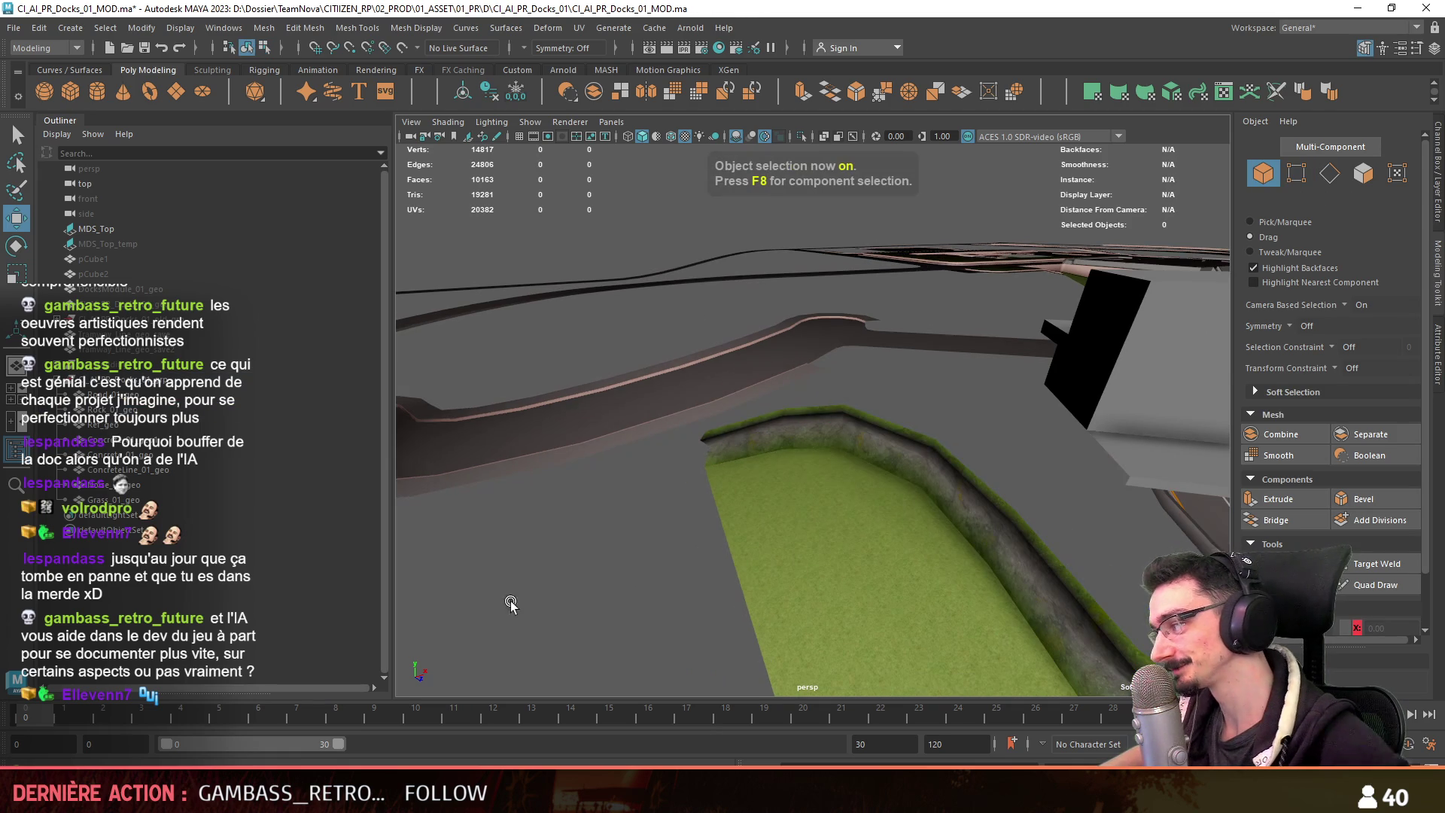
mouse_move(658, 559)
alt+mouse_down()
mouse_move(763, 538)
mouse_move(931, 581)
mouse_move(915, 553)
mouse_move(945, 596)
mouse_move(725, 530)
mouse_move(873, 460)
mouse_move(645, 459)
alt+mouse_up()
click(945, 596)
key(F8)
click(646, 459)
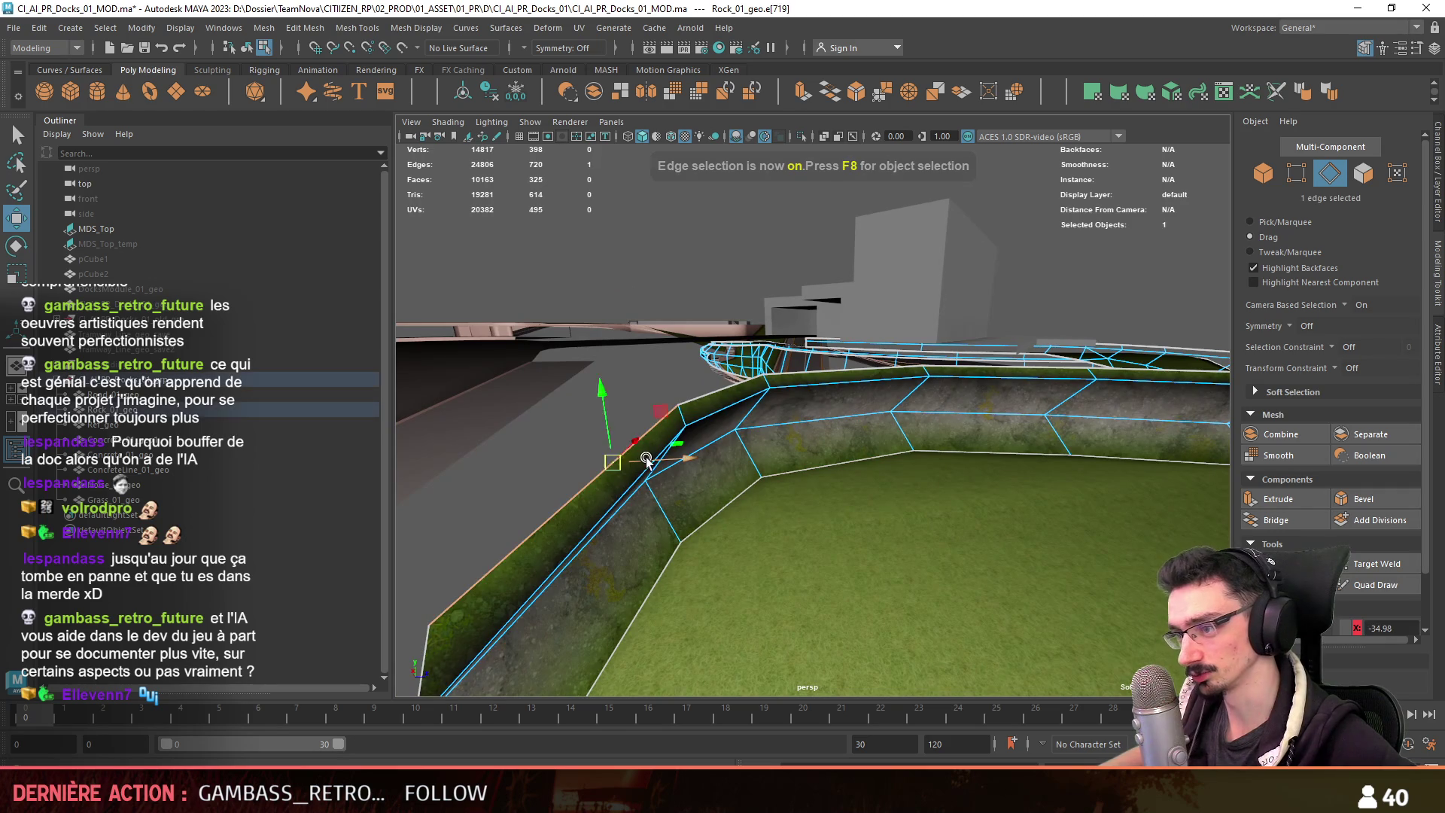
double_click(613, 503)
key(f)
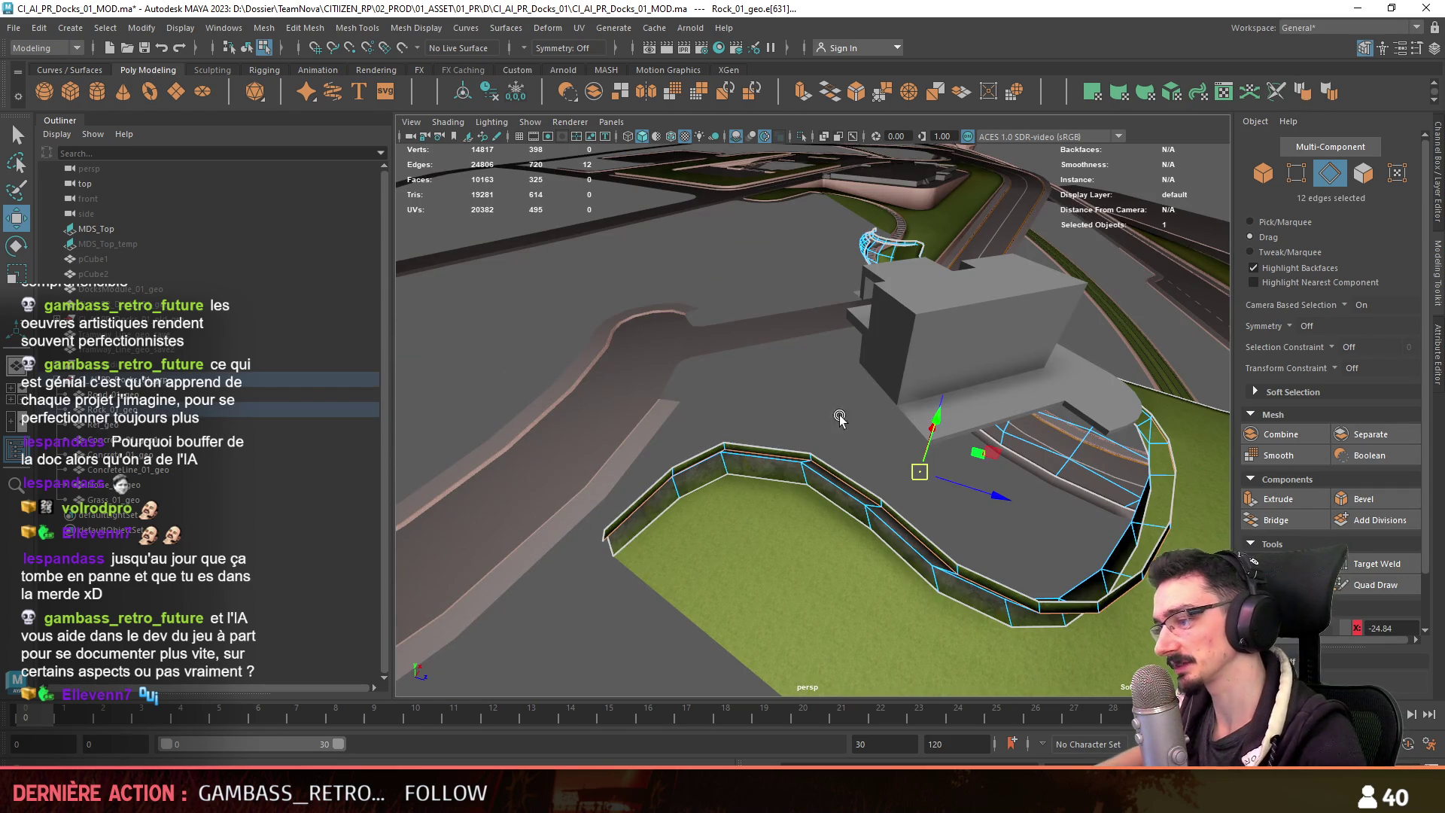
key(F8)
key(F8)
mouse_move(854, 416)
alt+mouse_down()
mouse_move(783, 395)
mouse_move(858, 354)
mouse_move(831, 427)
mouse_move(863, 462)
mouse_move(992, 491)
mouse_move(762, 450)
alt+mouse_up()
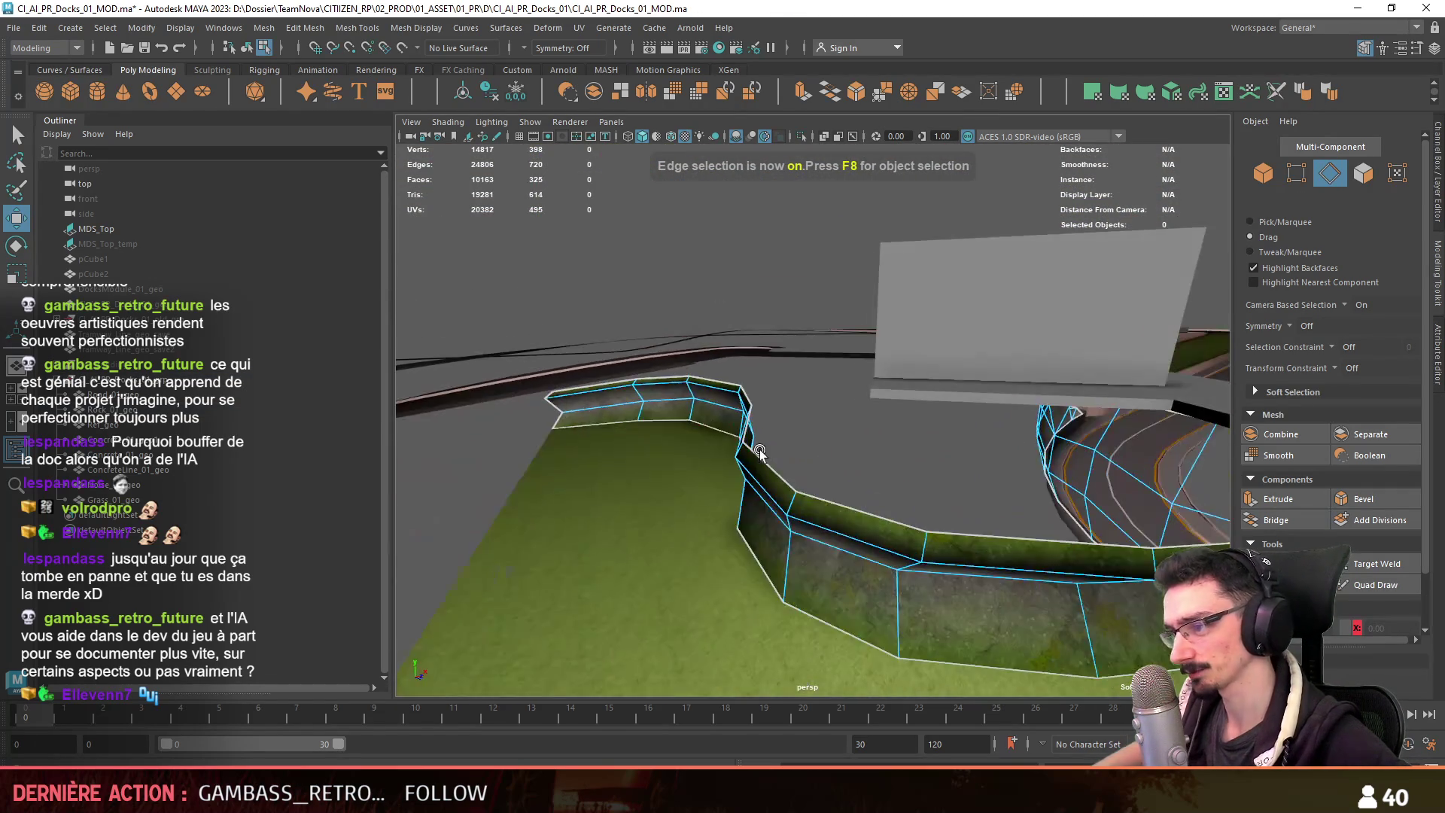
scroll(761, 450, down, 3)
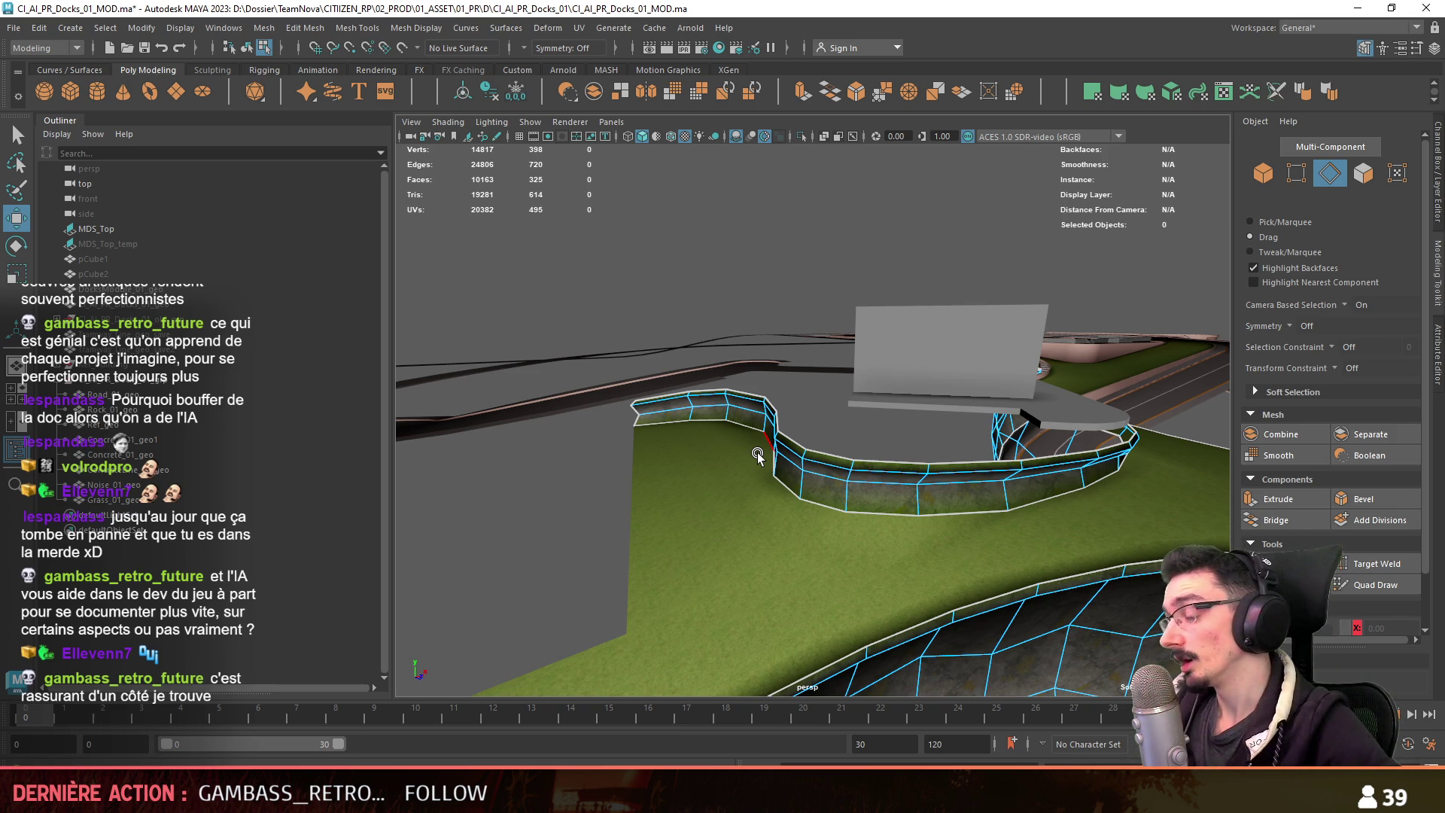
scroll(757, 453, up, 5)
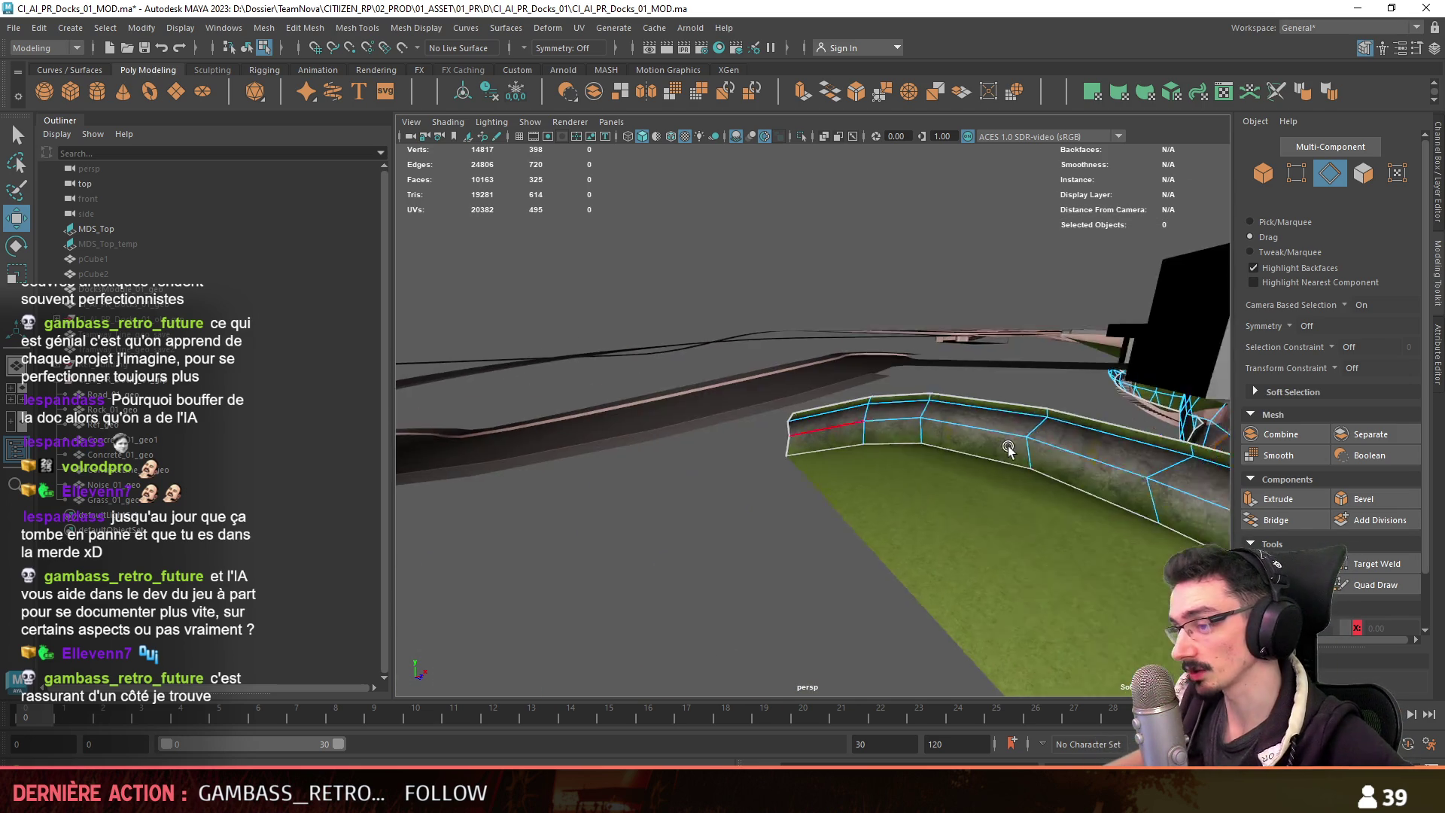
Pick several vertices along the wall top to inspect them.
key(F9)
click(804, 450)
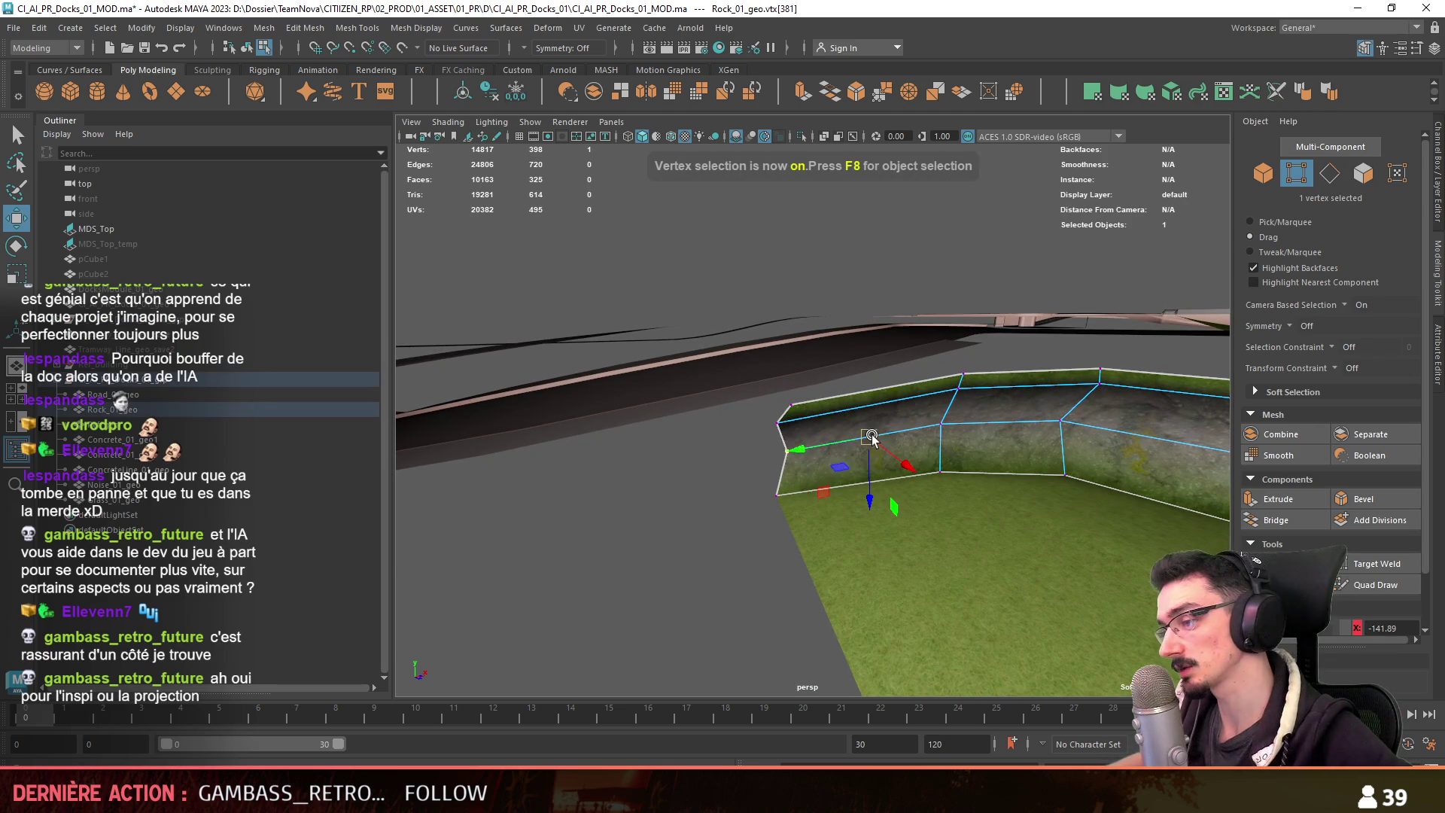
alt+drag(684, 524, 723, 489)
click(876, 403)
click(820, 408)
click(808, 421)
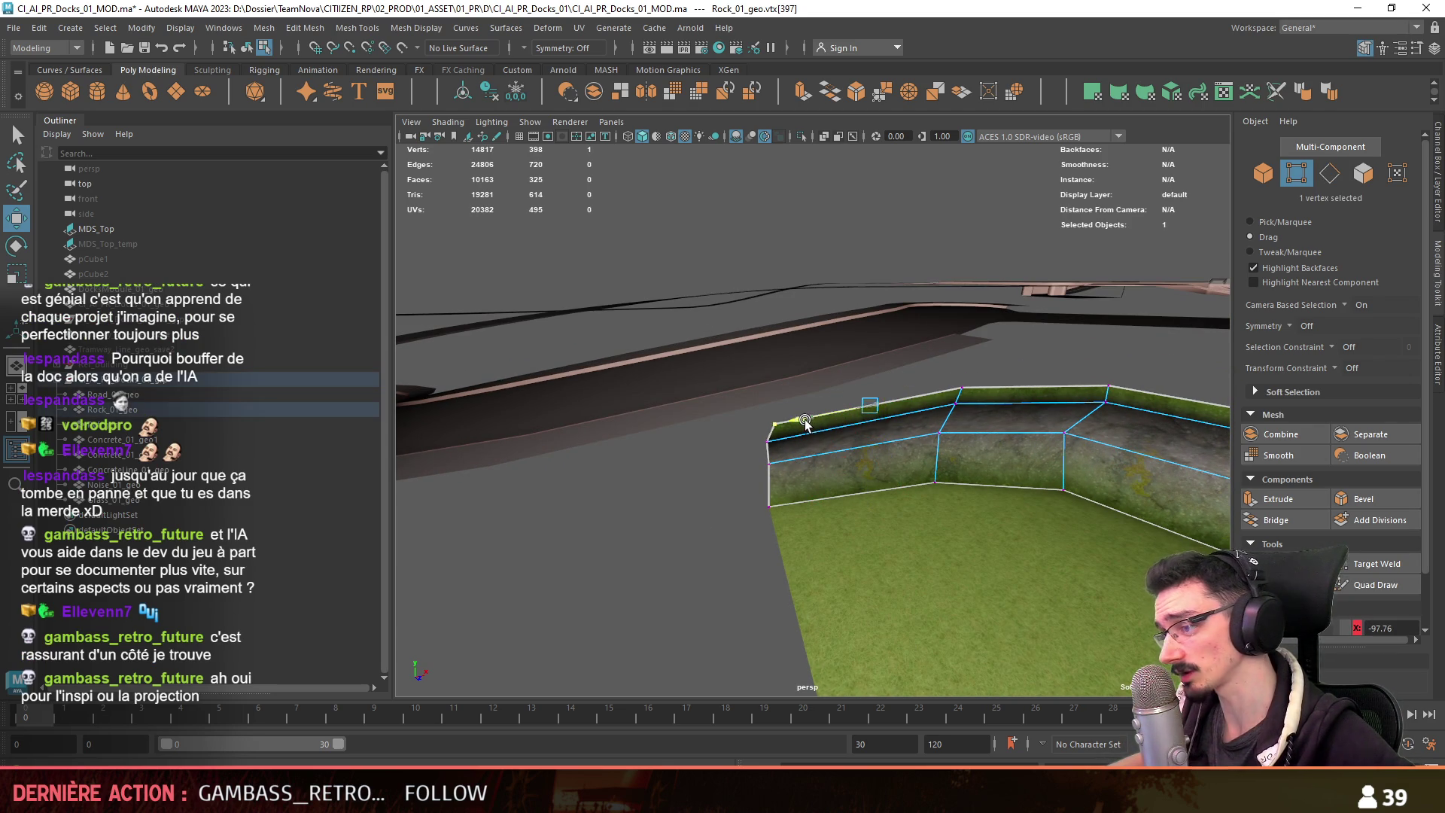
mouse_move(723, 488)
alt+mouse_down()
mouse_move(671, 506)
mouse_move(691, 505)
alt+mouse_up()
Select the whole strip of wall faces, then return to object mode.
key(F11)
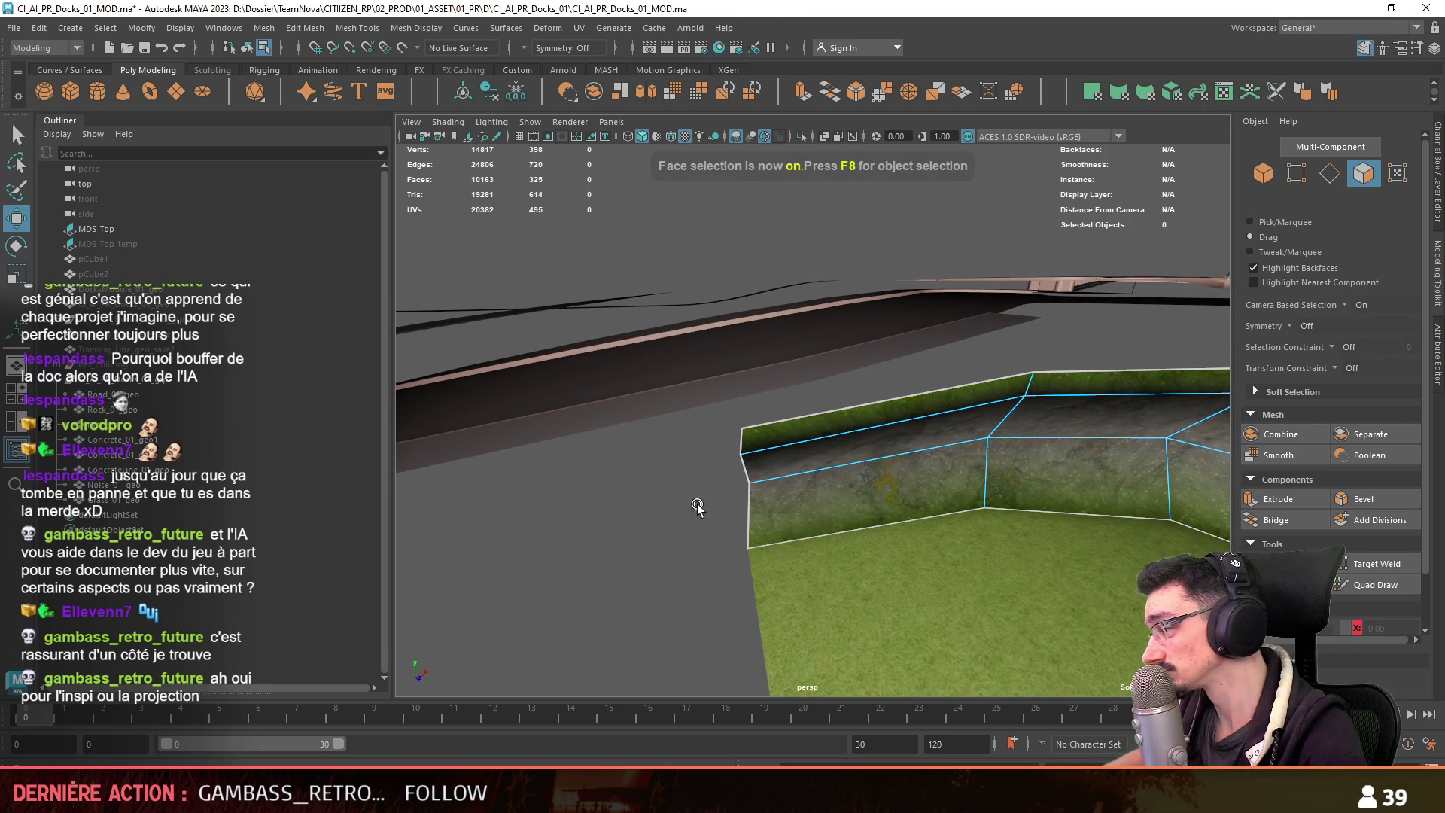
click(813, 450)
double_click(813, 450)
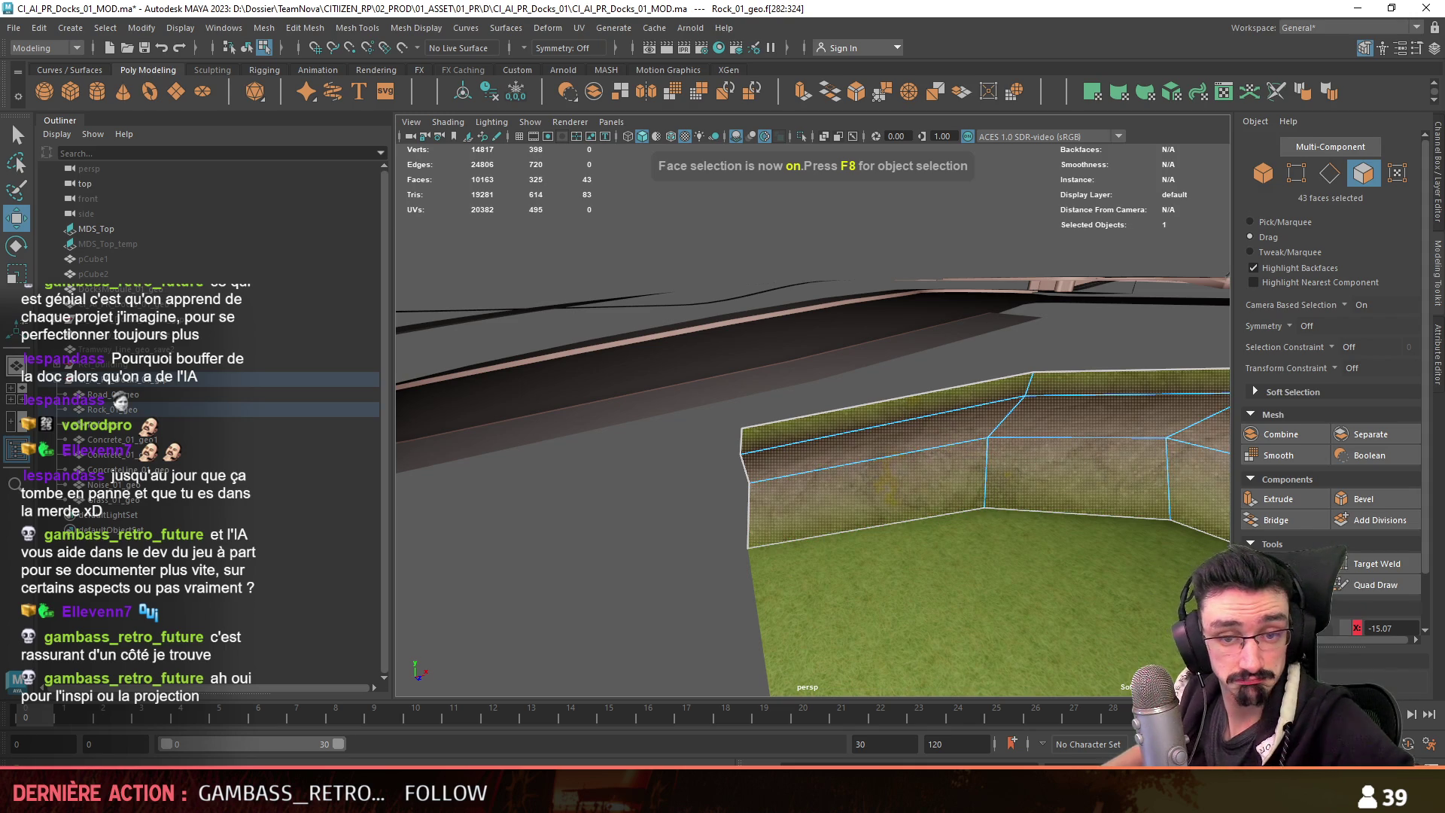
mouse_move(814, 450)
alt+mouse_down()
mouse_move(468, 419)
mouse_move(678, 526)
mouse_move(707, 526)
mouse_move(741, 467)
mouse_move(827, 465)
mouse_move(763, 441)
mouse_move(864, 454)
mouse_move(816, 445)
mouse_move(848, 482)
alt+mouse_up()
key(F8)
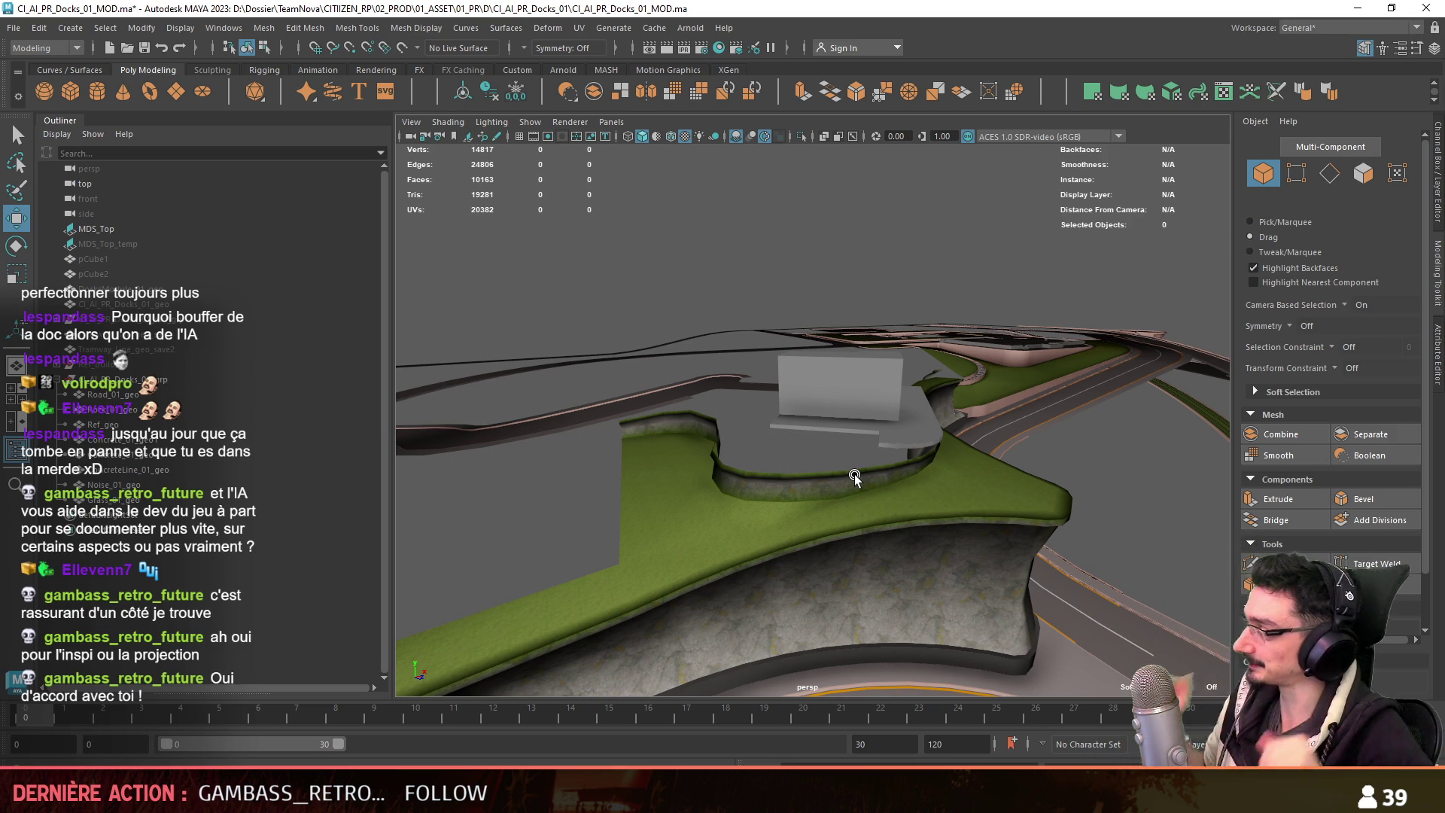
Save the docks scene after viewing the platform and building up close.
mouse_move(855, 479)
alt+mouse_down()
mouse_move(641, 483)
mouse_move(704, 531)
mouse_move(783, 527)
alt+mouse_up()
key(ctrl+s)
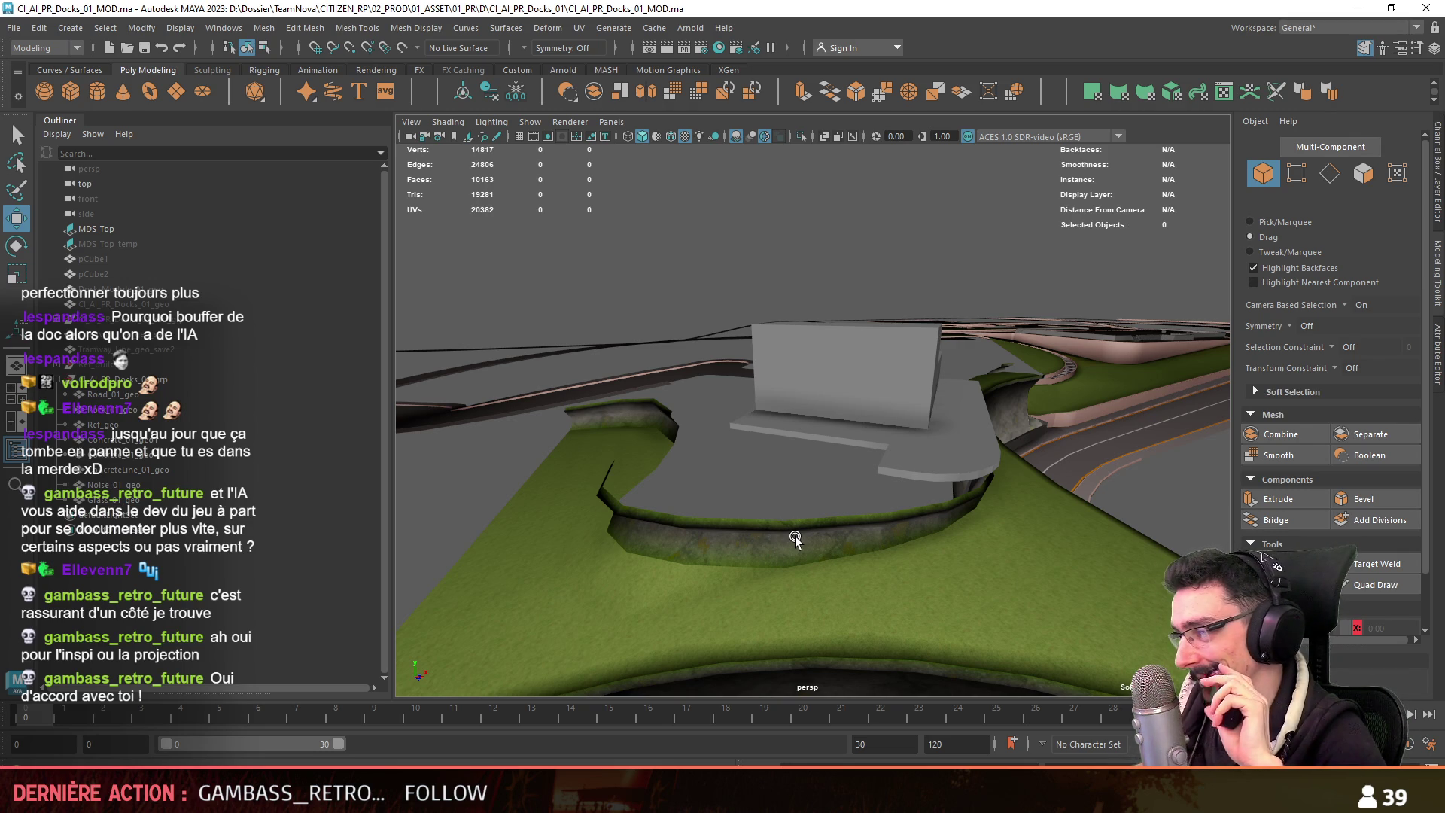
mouse_move(799, 534)
alt+mouse_down()
mouse_move(853, 554)
mouse_move(795, 567)
mouse_move(742, 548)
mouse_move(900, 514)
mouse_move(828, 467)
mouse_move(617, 428)
mouse_move(635, 382)
mouse_move(499, 383)
alt+mouse_up()
key(F10)
Extrude the wall's top edge loop outward into a flat strip.
double_click(828, 468)
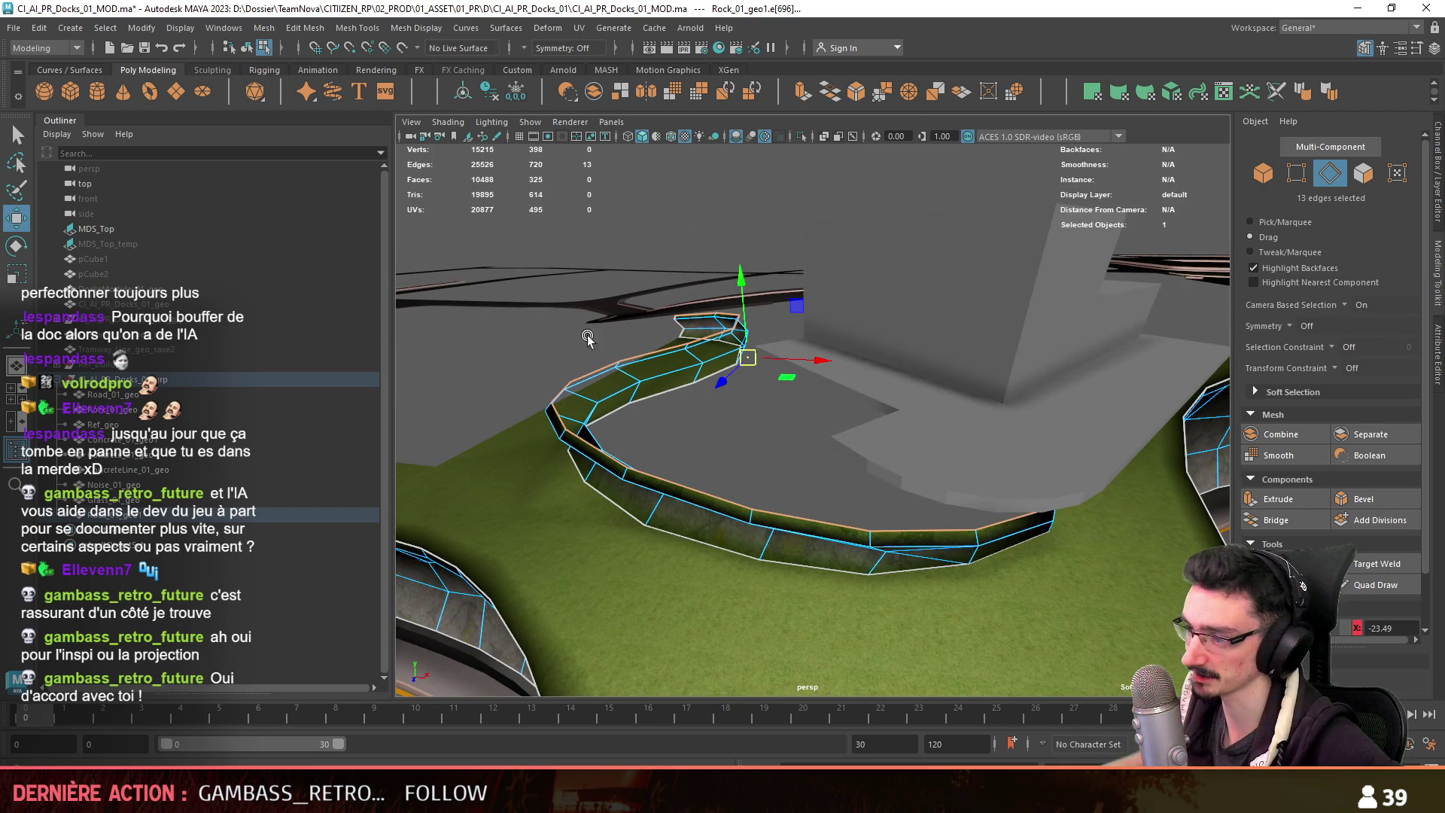
alt+drag(526, 371, 511, 376)
mouse_move(661, 434)
mouse_down()
mouse_move(657, 455)
mouse_move(671, 430)
mouse_move(785, 483)
mouse_move(909, 494)
mouse_move(900, 426)
mouse_up()
Weld the stray vertex at the strip's end onto the corner.
key(w)
key(F9)
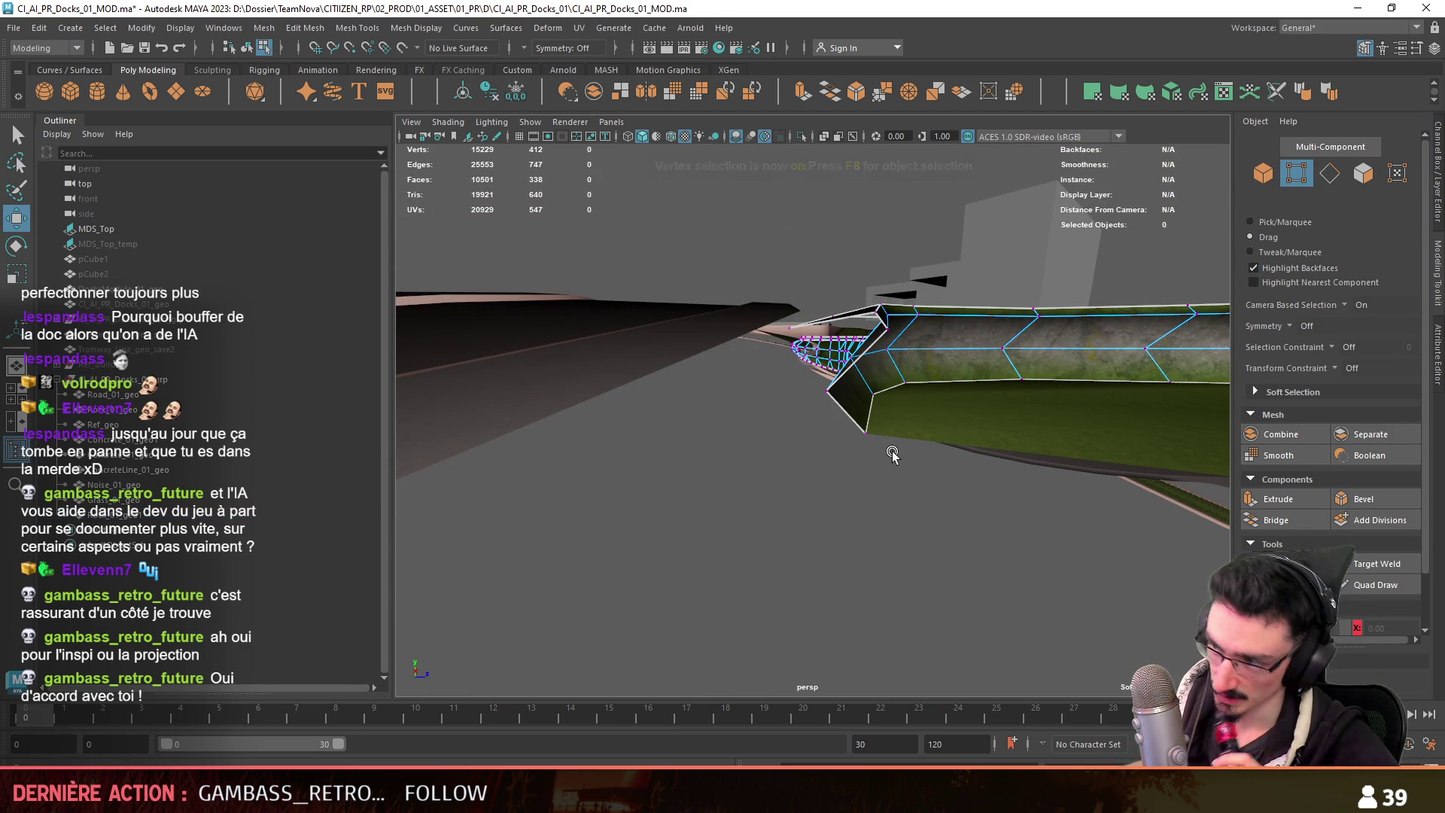
mouse_move(735, 432)
alt+mouse_down()
mouse_move(710, 499)
mouse_move(683, 509)
mouse_move(745, 503)
mouse_move(690, 526)
mouse_move(893, 520)
mouse_move(775, 467)
mouse_move(737, 410)
mouse_move(880, 298)
mouse_move(977, 426)
mouse_move(932, 514)
alt+mouse_up()
click(845, 504)
click(845, 505)
click(977, 426)
mouse_move(809, 493)
mouse_down()
mouse_move(911, 341)
mouse_move(856, 478)
mouse_move(923, 379)
mouse_move(828, 422)
mouse_move(758, 316)
mouse_up()
Select the rock wall's top strip faces and extract them as a separate mesh.
key(w)
key(F8)
click(923, 378)
key(F11)
click(758, 324)
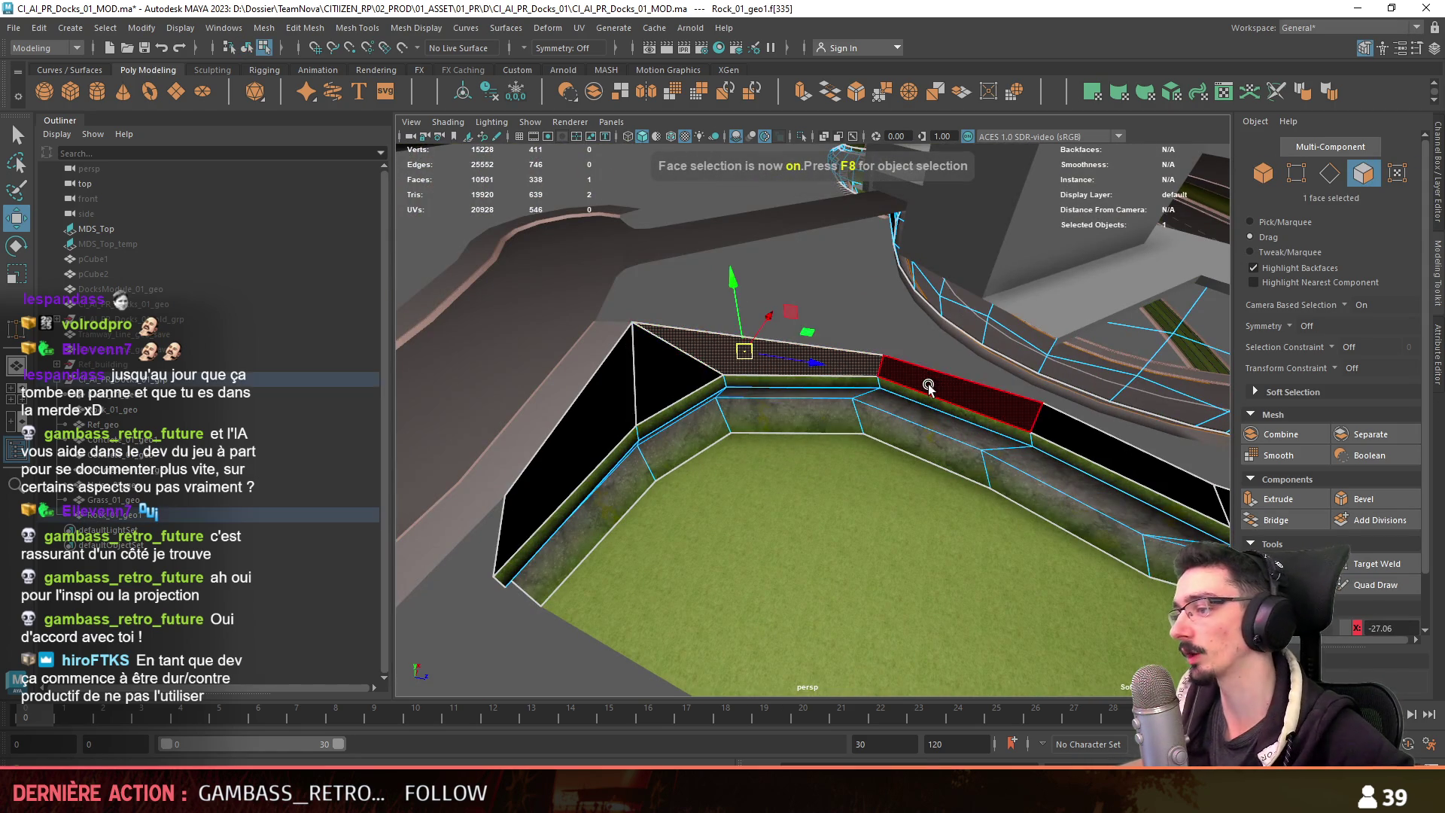
shift+click(572, 421)
mouse_move(572, 421)
alt+mouse_down()
mouse_move(886, 400)
mouse_move(689, 423)
alt+mouse_up()
key(ctrl+shift+i)
key(Delete)
key(F8)
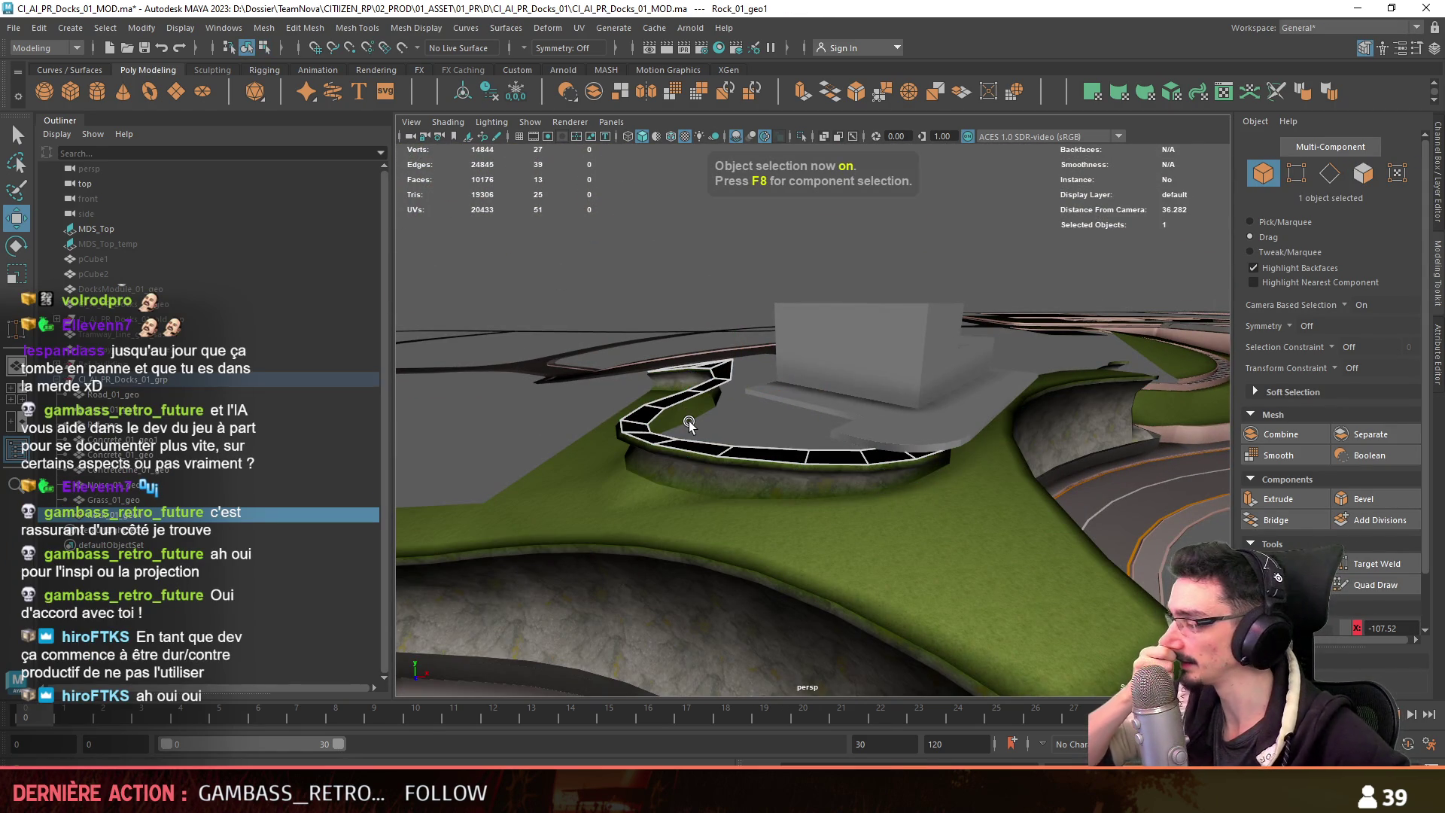
Scale the strip's inner-edge vertices together to tighten the inner edge.
scroll(688, 422, up, 3)
key(F9)
alt+drag(755, 448, 820, 517)
mouse_move(660, 410)
mouse_down()
mouse_move(620, 474)
mouse_move(641, 551)
mouse_move(771, 572)
mouse_up()
key(r)
mouse_move(971, 551)
alt+mouse_down()
mouse_move(760, 500)
mouse_move(783, 419)
mouse_move(722, 442)
mouse_move(1087, 427)
mouse_move(1143, 406)
mouse_move(1189, 361)
mouse_move(935, 484)
mouse_move(1059, 395)
alt+mouse_up()
key(F8)
alt+drag(1168, 367, 823, 460)
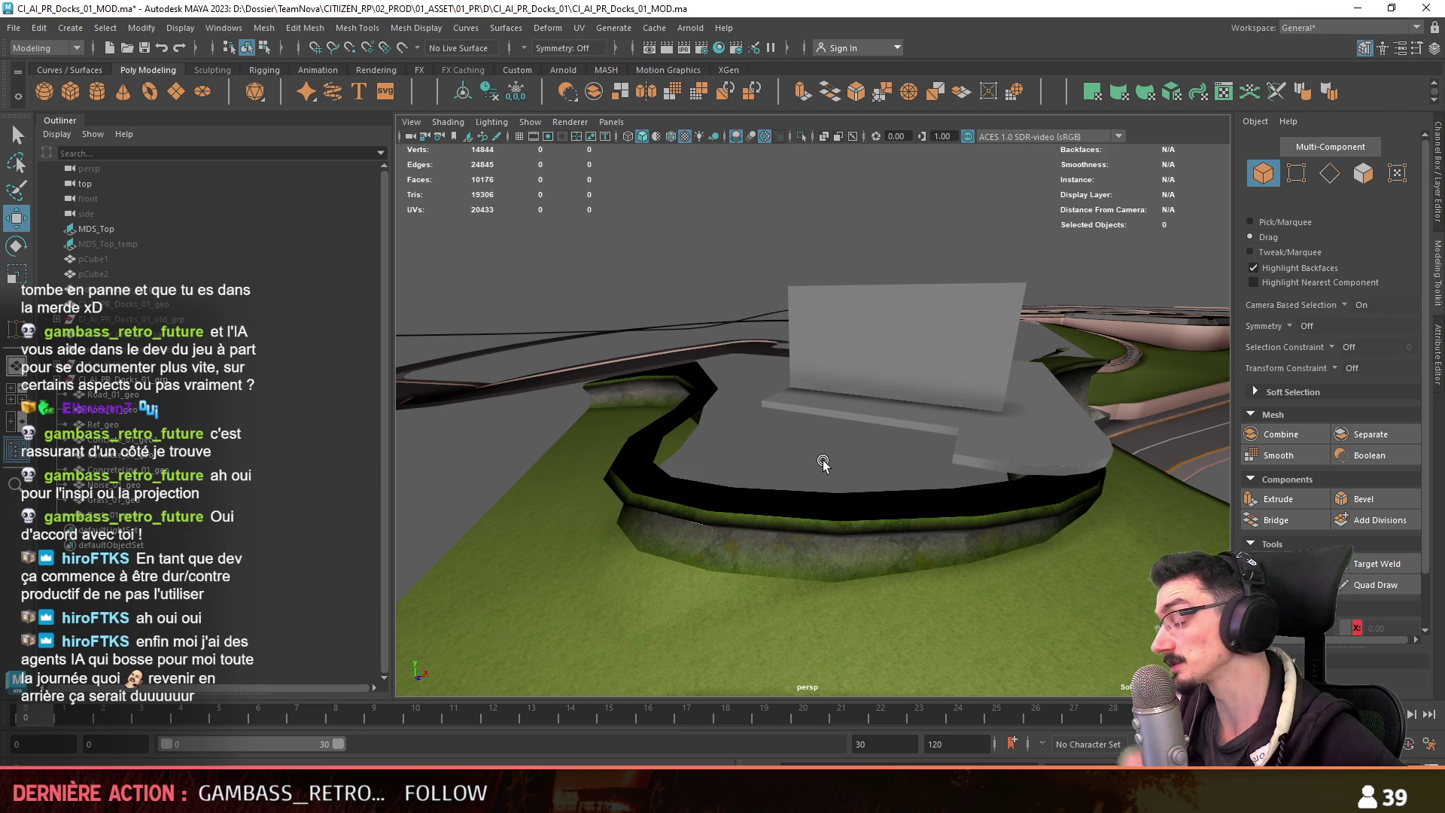
scroll(824, 459, down, 10)
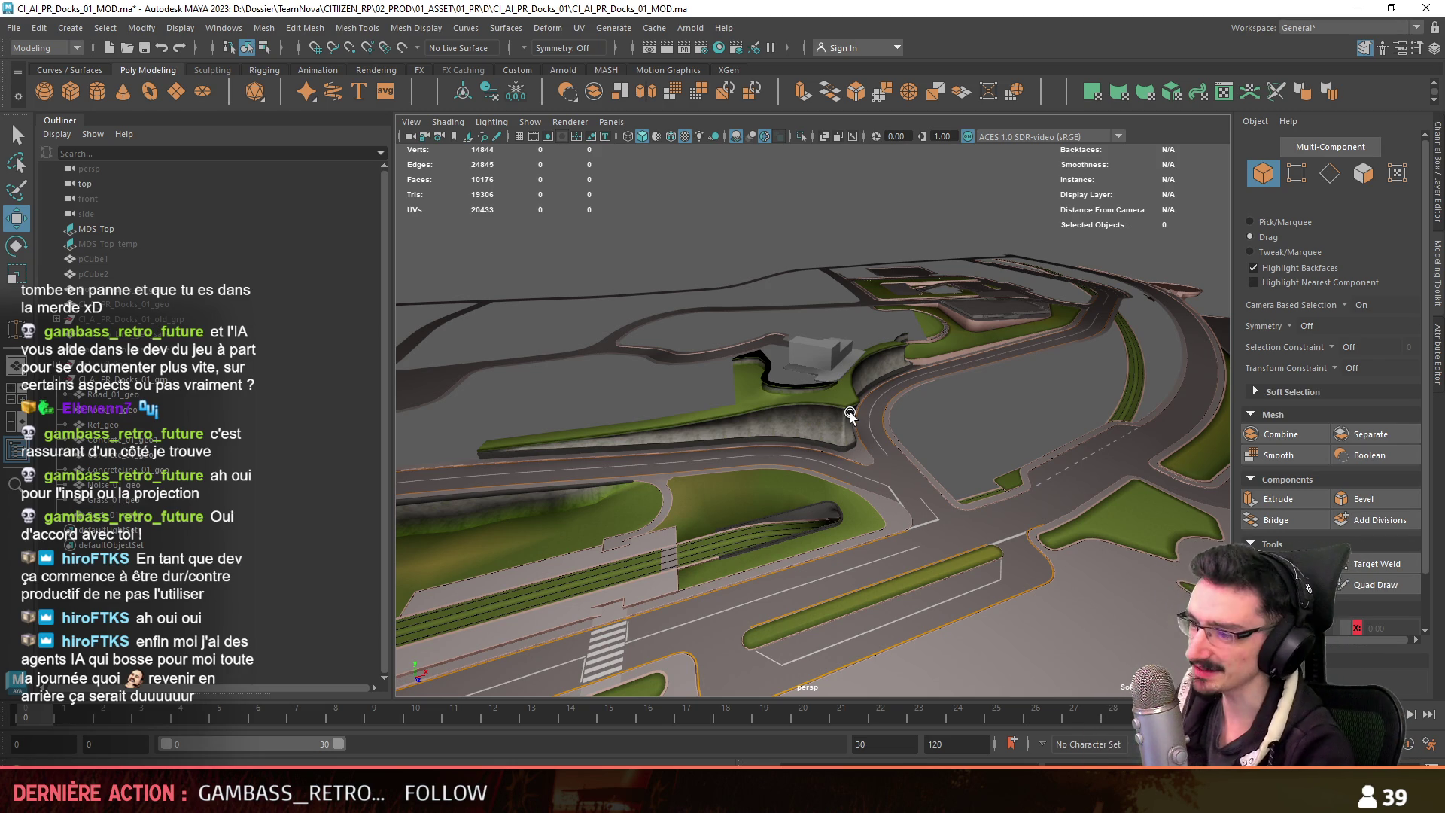
mouse_move(850, 412)
alt+mouse_down()
mouse_move(913, 553)
mouse_move(915, 526)
alt+mouse_up()
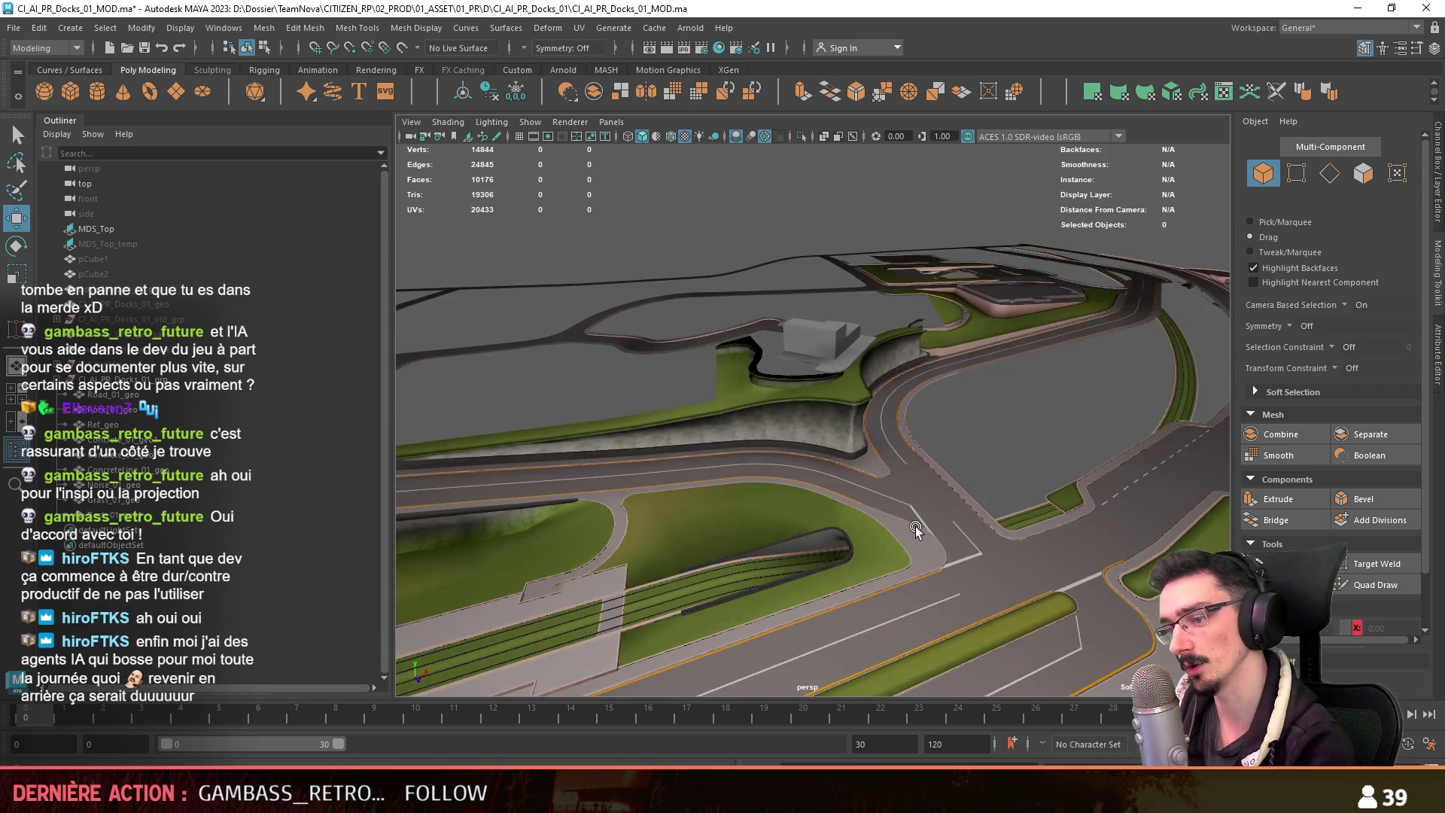
scroll(914, 527, down, 4)
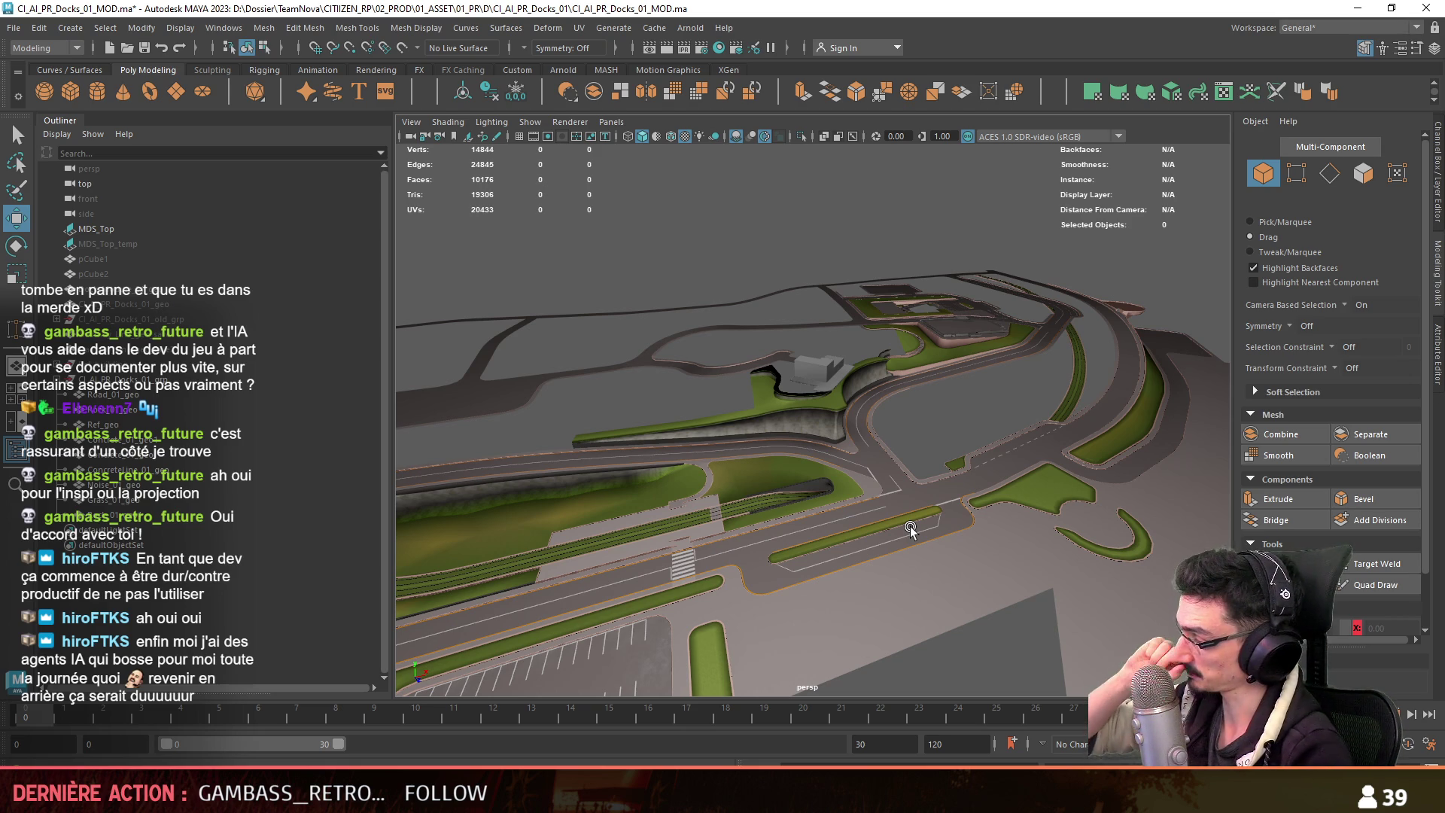
scroll(911, 529, up, 10)
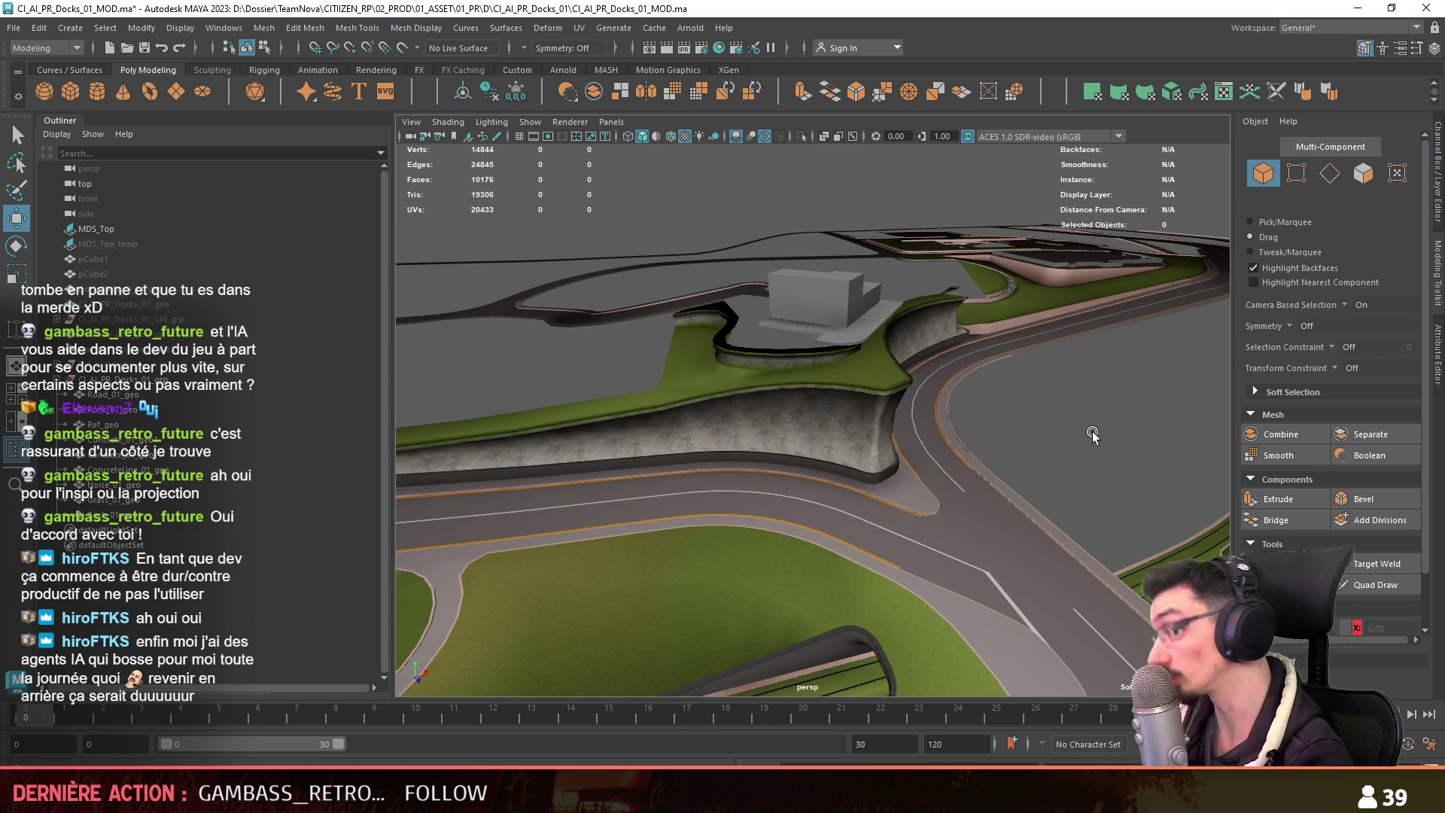
scroll(1088, 430, down, 3)
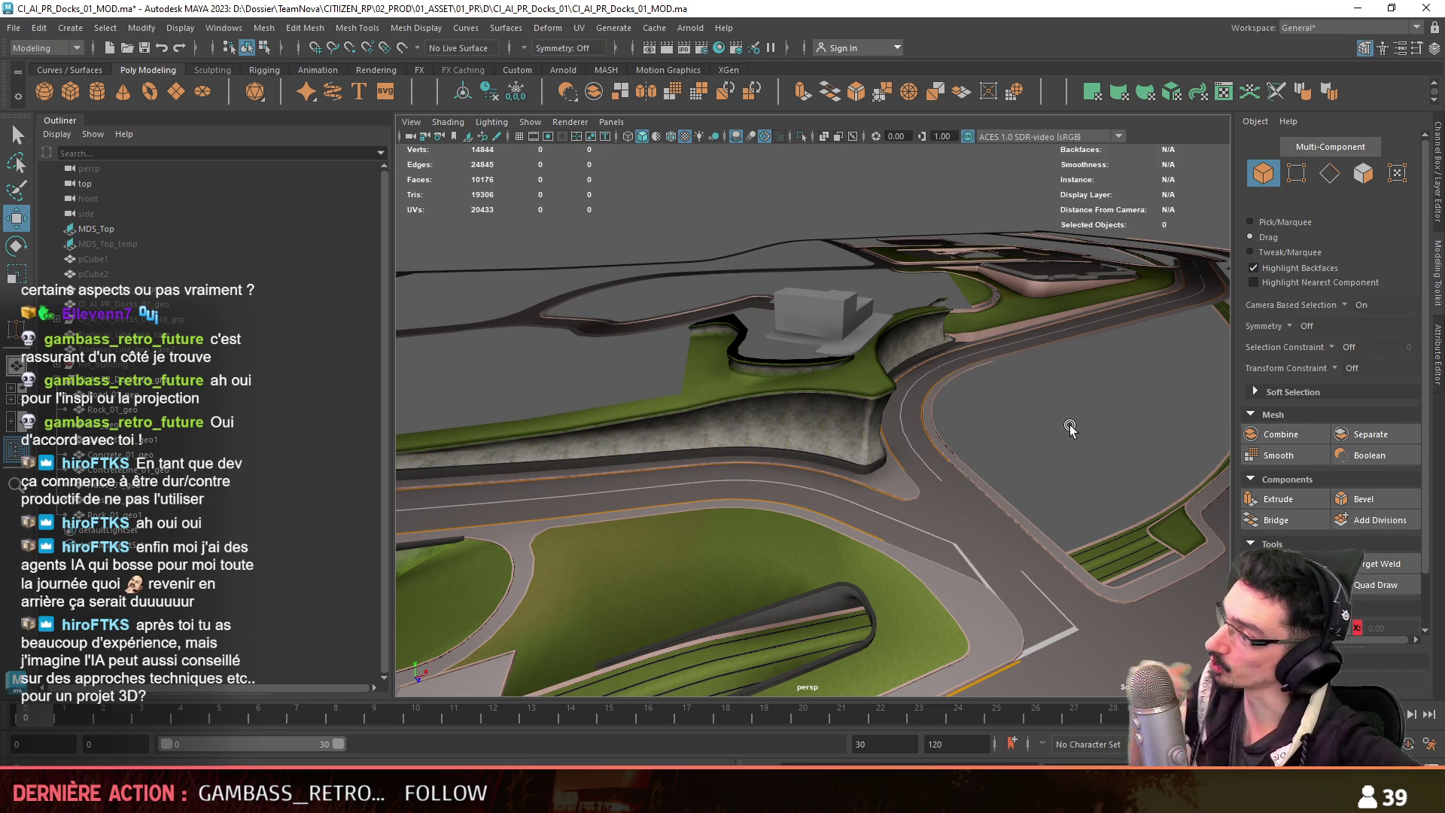
Add a Multi-Cut edge near the Rock_01_geo1 strip's sharp corner and reposition the new vertex.
click(1070, 428)
key(f)
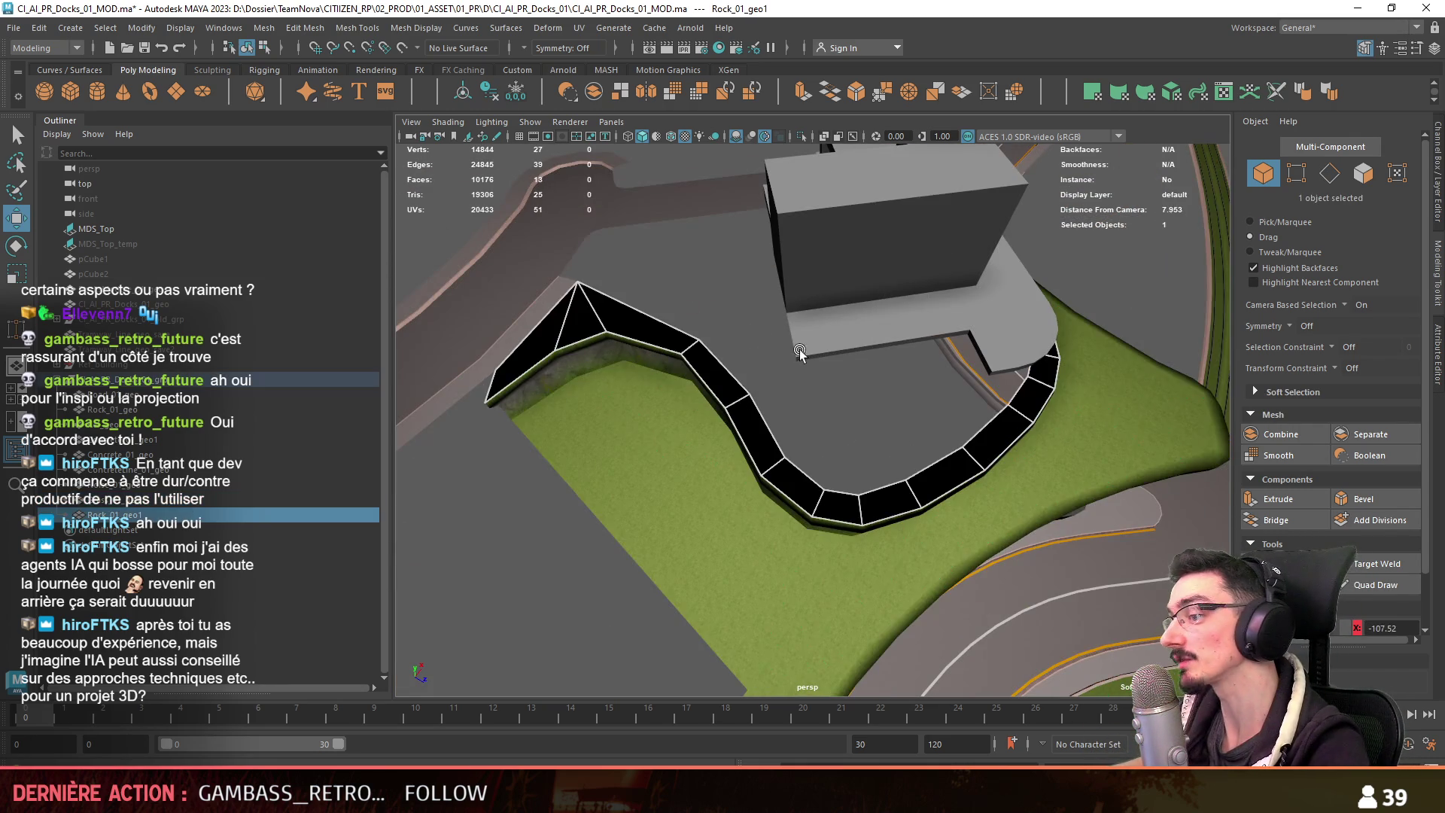
key(F9)
scroll(886, 359, up, 5)
scroll(967, 342, down, 5)
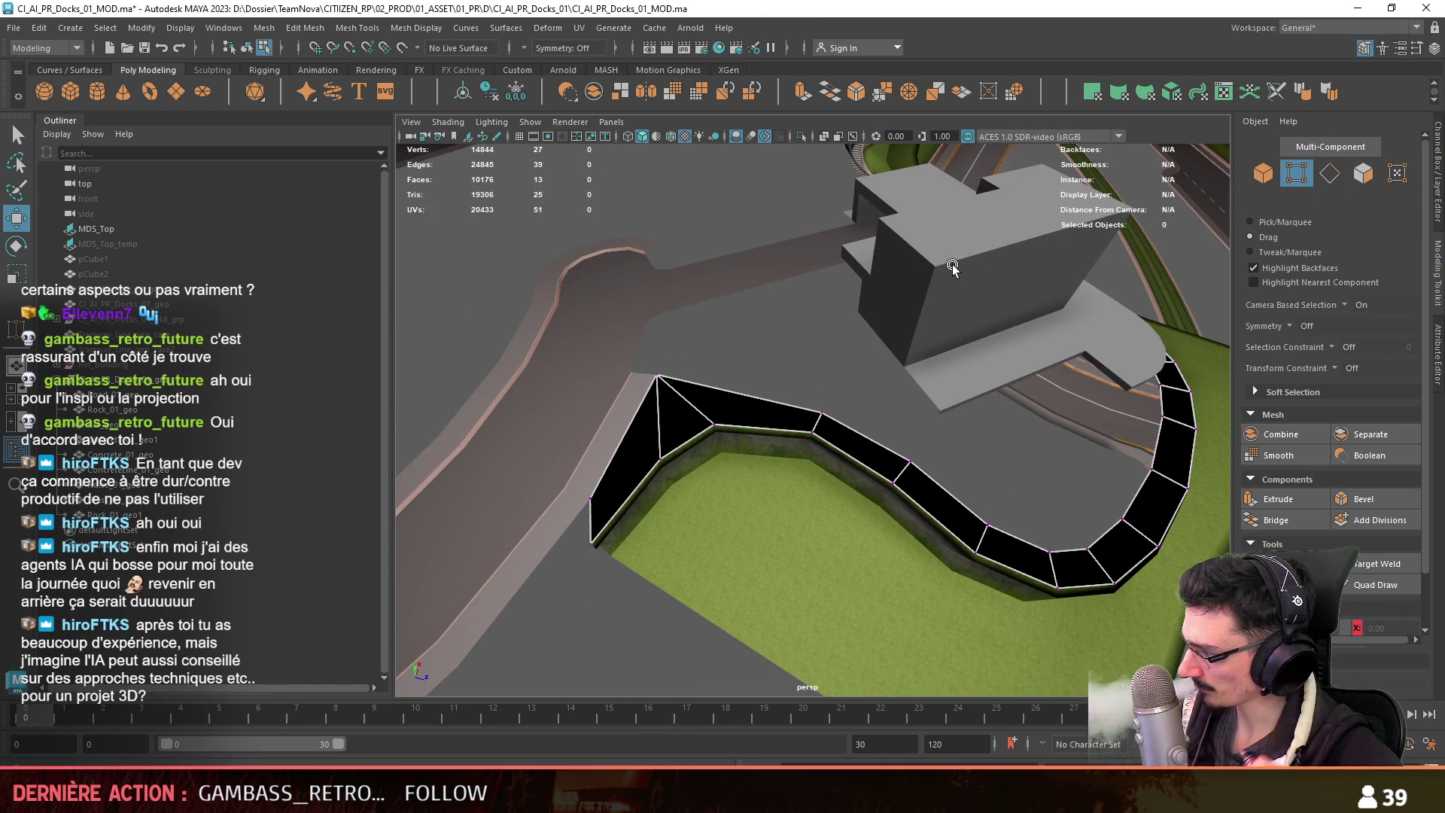
scroll(812, 361, up, 5)
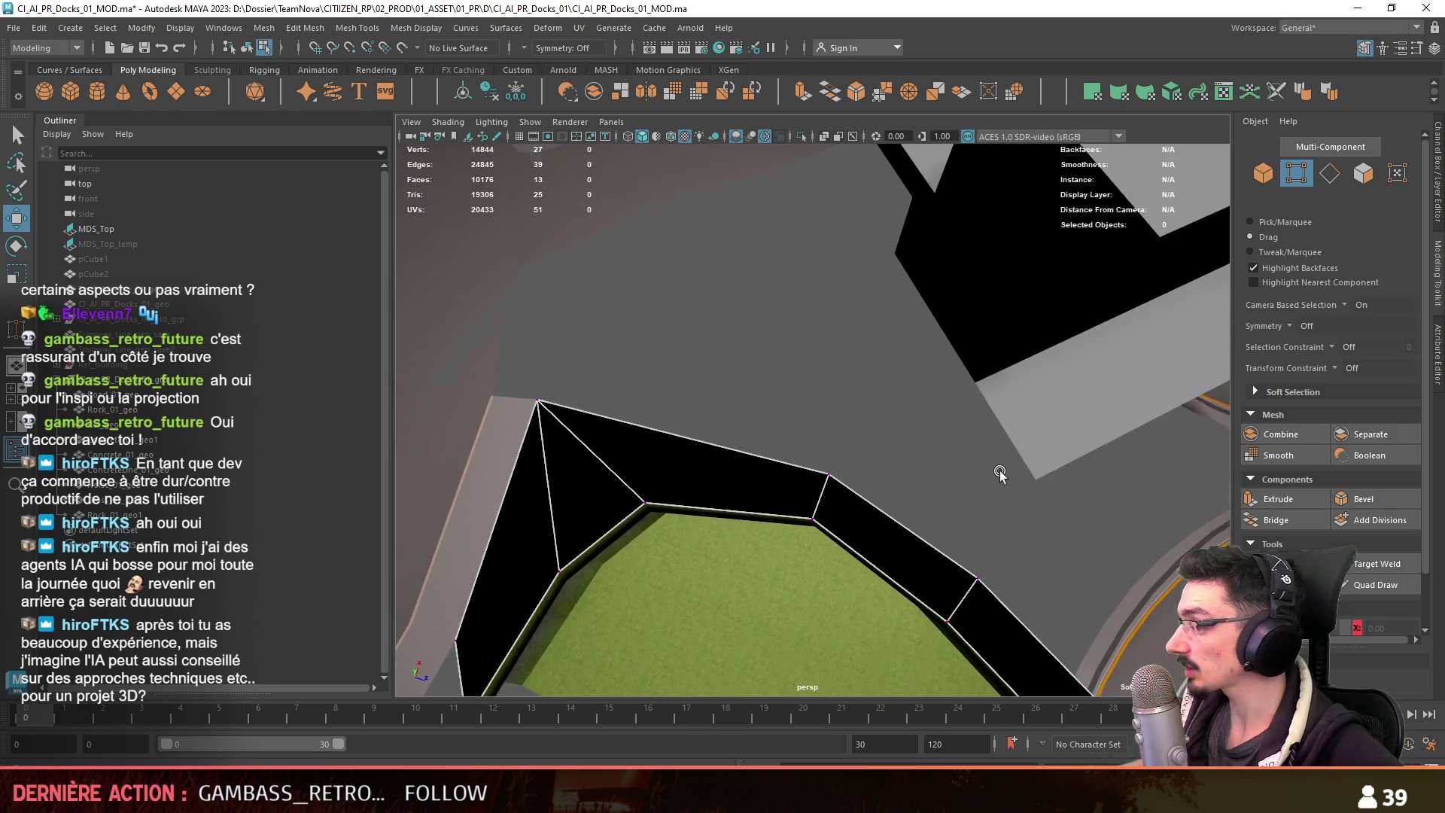
shift+right_drag(998, 476, 971, 421)
click(666, 494)
key(Return)
key(w)
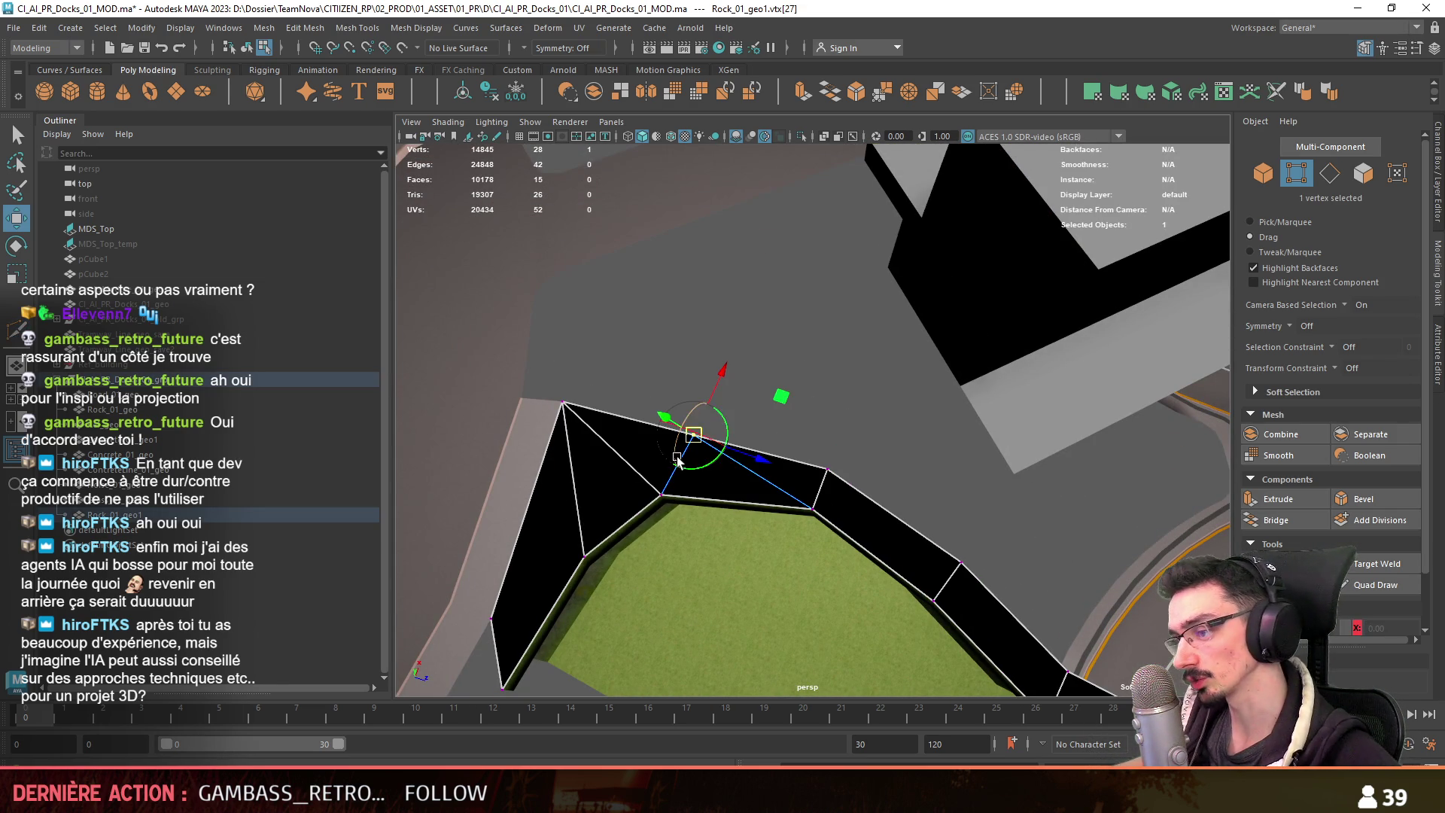
Give the Rock_01_geo1 lip the rock material and an Automatic UV projection.
key(F8)
click(798, 371)
mouse_move(798, 369)
alt+mouse_down()
mouse_move(676, 376)
mouse_move(789, 385)
mouse_move(681, 448)
mouse_move(694, 479)
mouse_move(1000, 608)
alt+mouse_up()
click(999, 608)
key(F8)
key(F8)
alt+drag(725, 364, 677, 496)
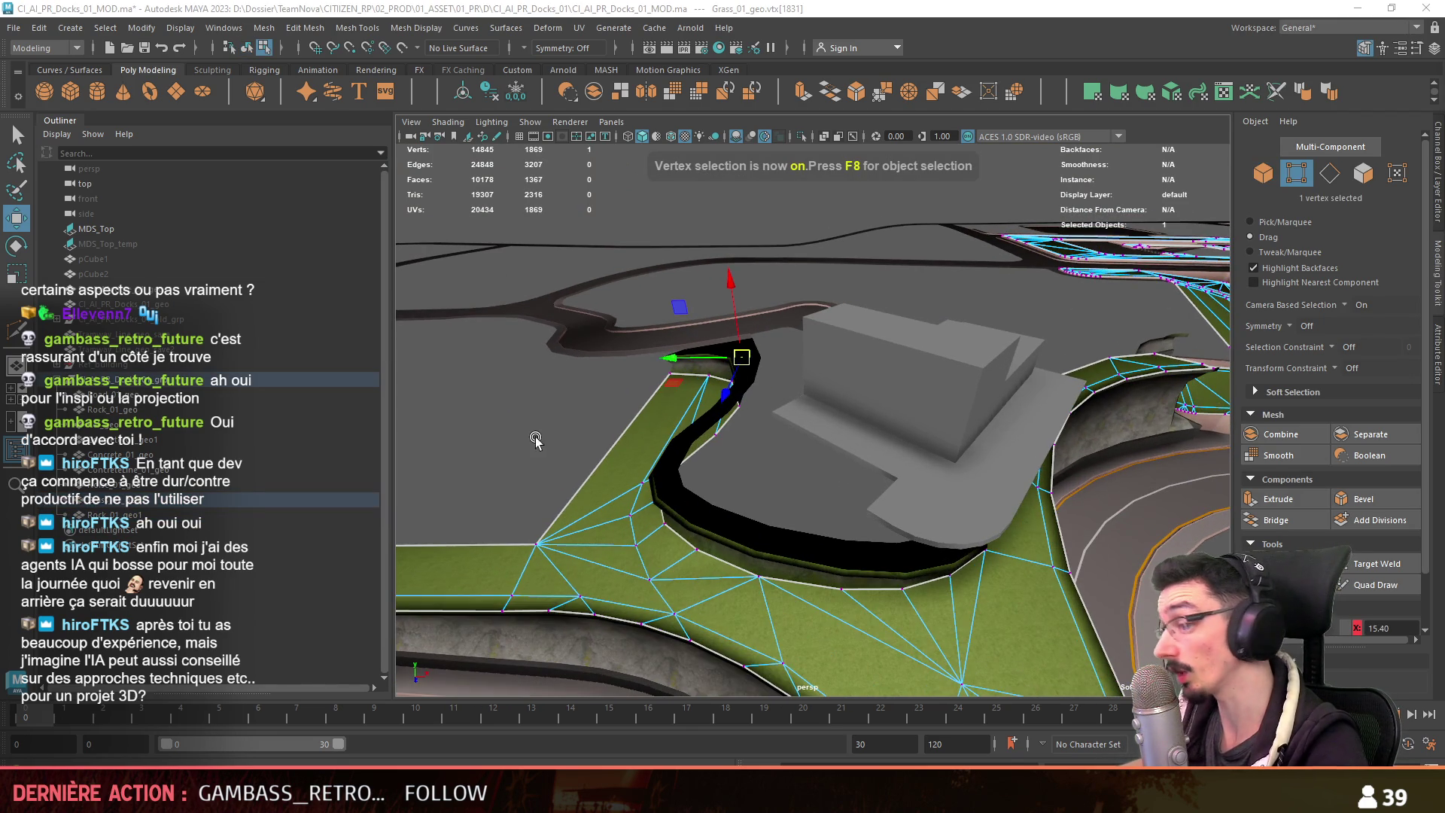
click(675, 500)
key(f)
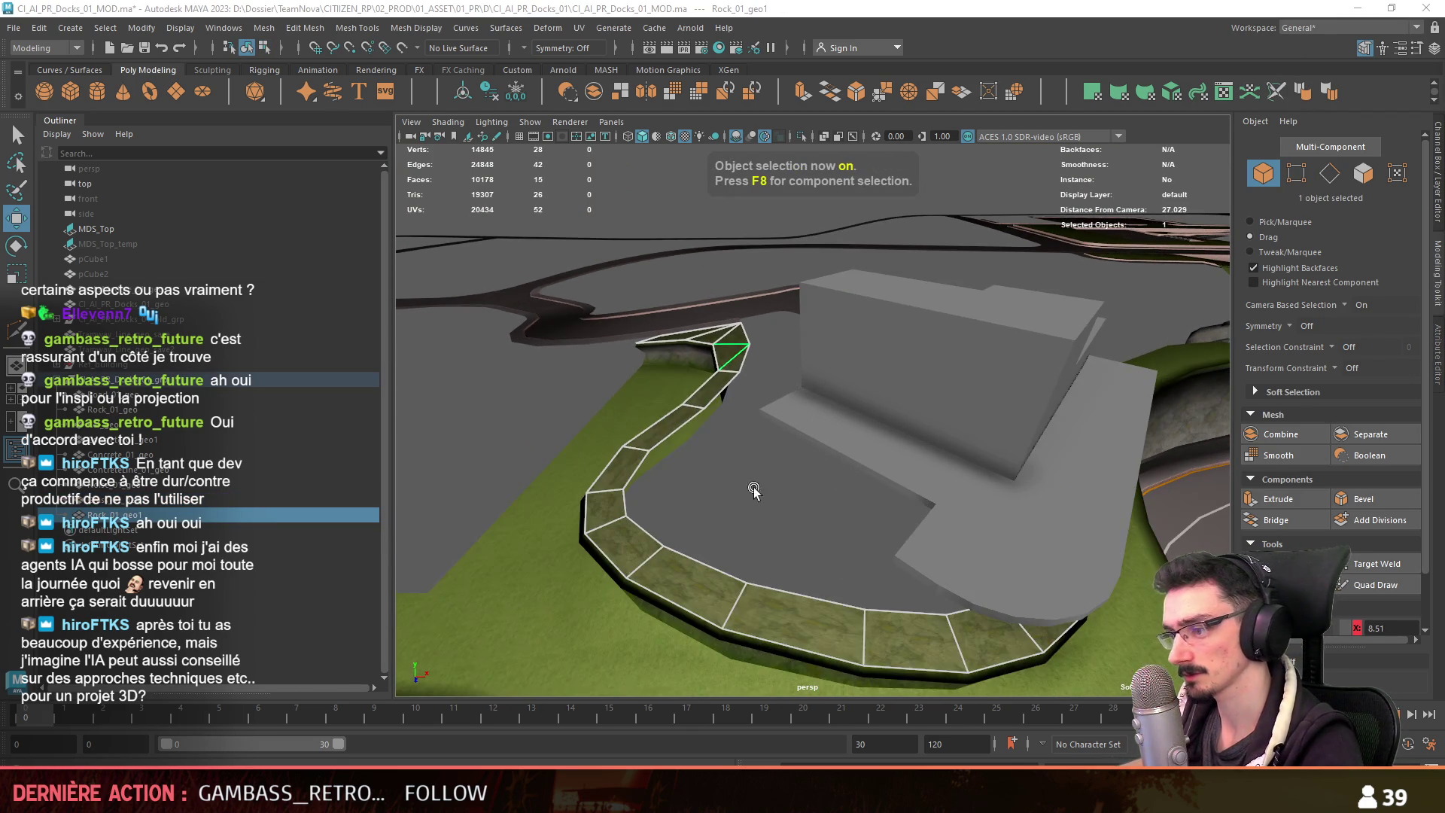
mouse_move(728, 352)
right_down()
mouse_move(726, 762)
mouse_move(858, 674)
mouse_move(864, 608)
right_up()
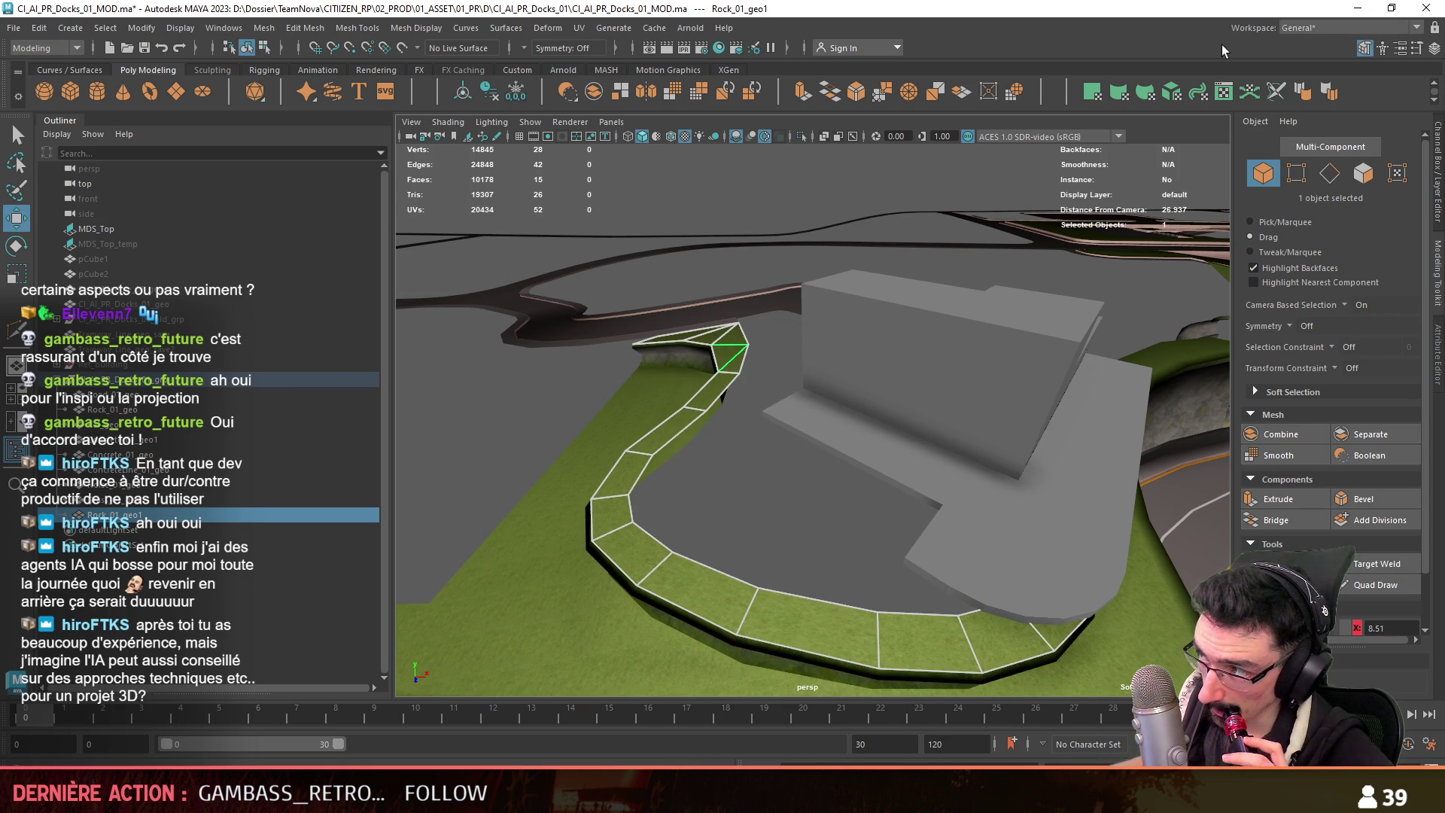
click(1172, 91)
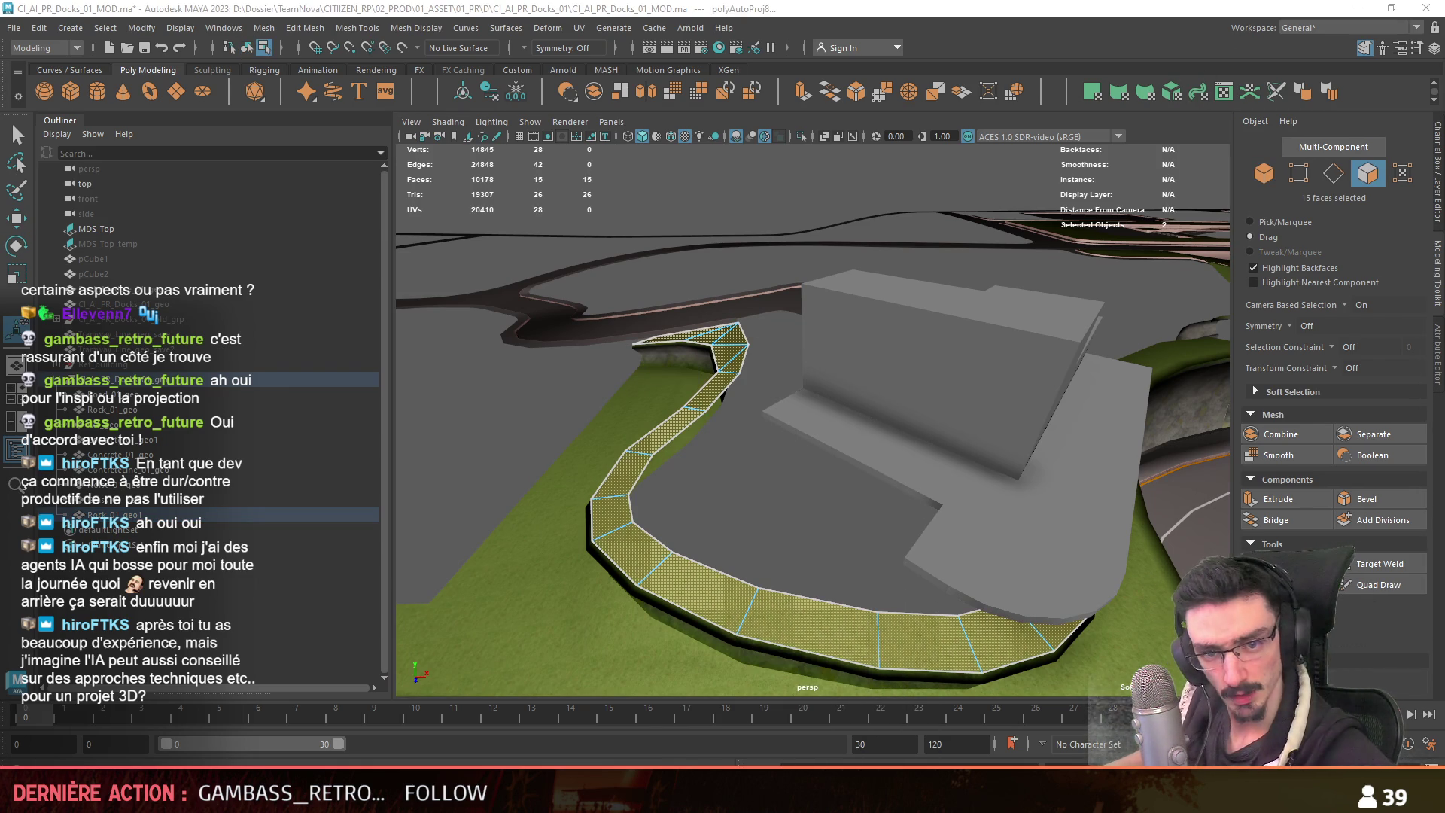
key(F8)
key(w)
mouse_move(756, 499)
alt+mouse_down()
mouse_move(772, 441)
mouse_move(747, 355)
mouse_move(859, 399)
mouse_move(1004, 418)
mouse_move(652, 516)
alt+mouse_up()
key(F10)
key(F8)
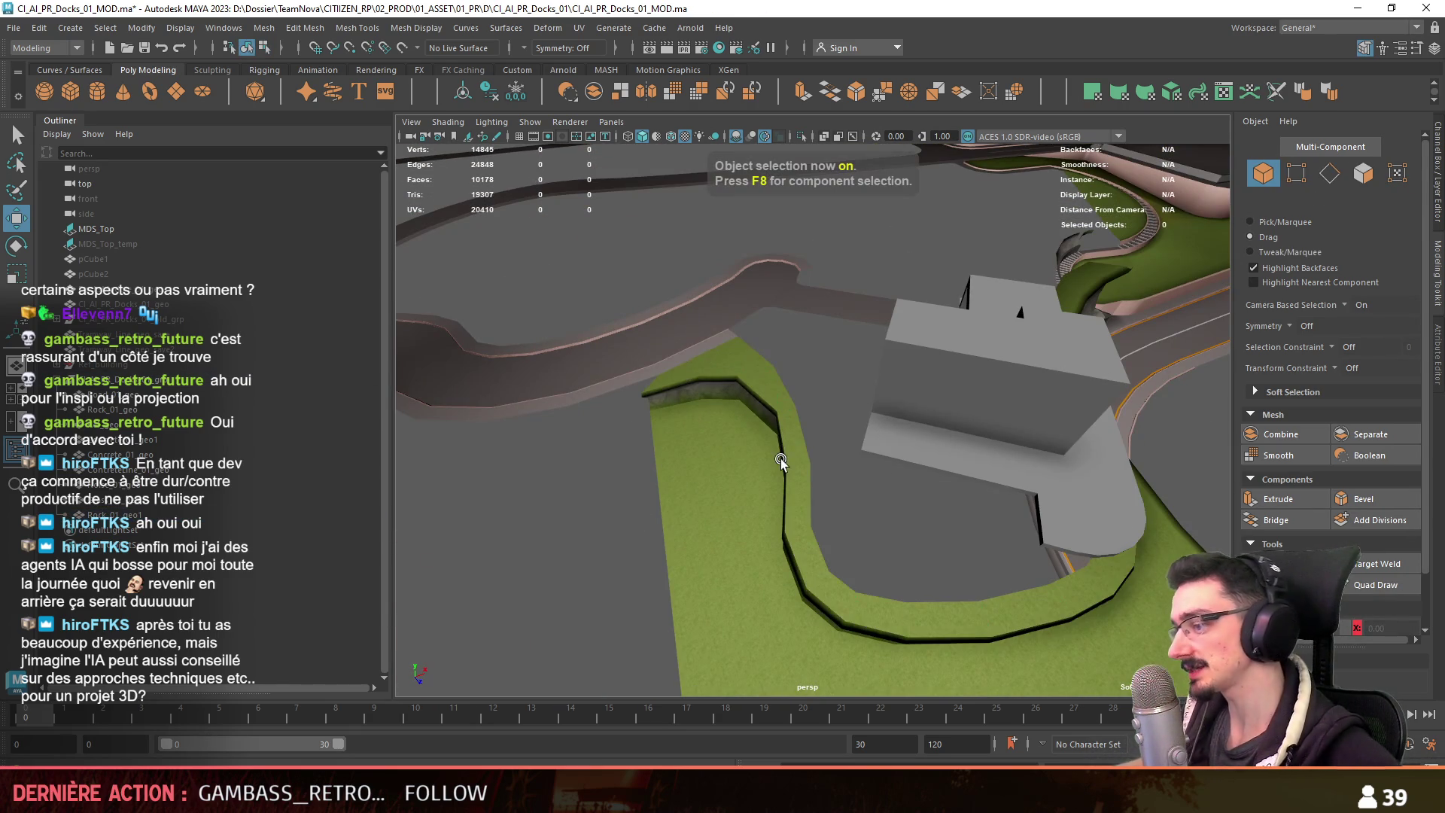
mouse_move(798, 444)
alt+mouse_down()
mouse_move(786, 418)
mouse_move(967, 456)
alt+mouse_up()
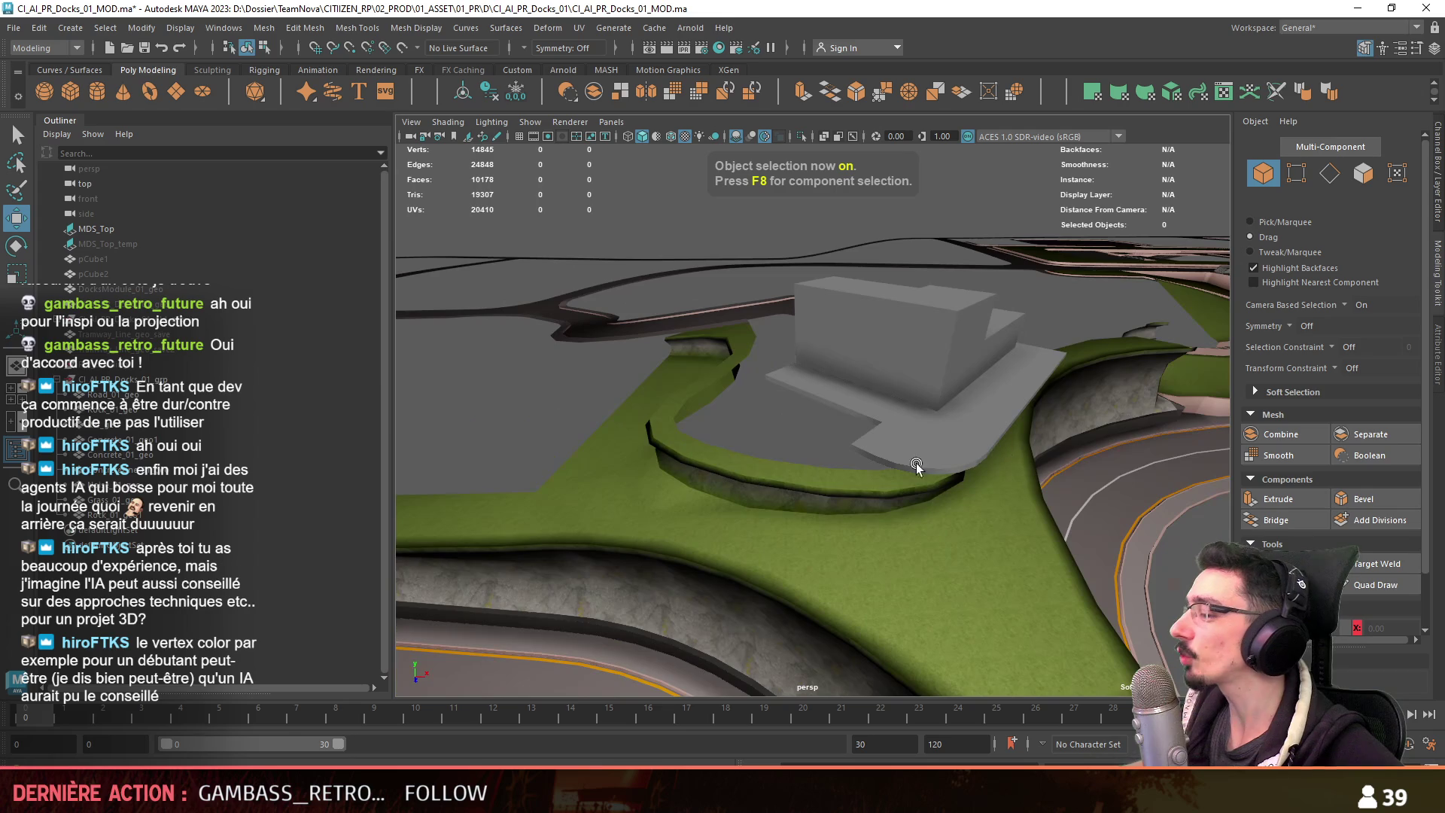
mouse_move(864, 468)
alt+mouse_down()
mouse_move(804, 435)
mouse_move(1014, 406)
mouse_move(909, 409)
mouse_move(804, 511)
mouse_move(838, 499)
mouse_move(883, 523)
mouse_move(808, 490)
mouse_move(848, 480)
mouse_move(829, 449)
mouse_move(871, 455)
mouse_move(808, 518)
mouse_move(917, 539)
mouse_move(792, 489)
alt+mouse_up()
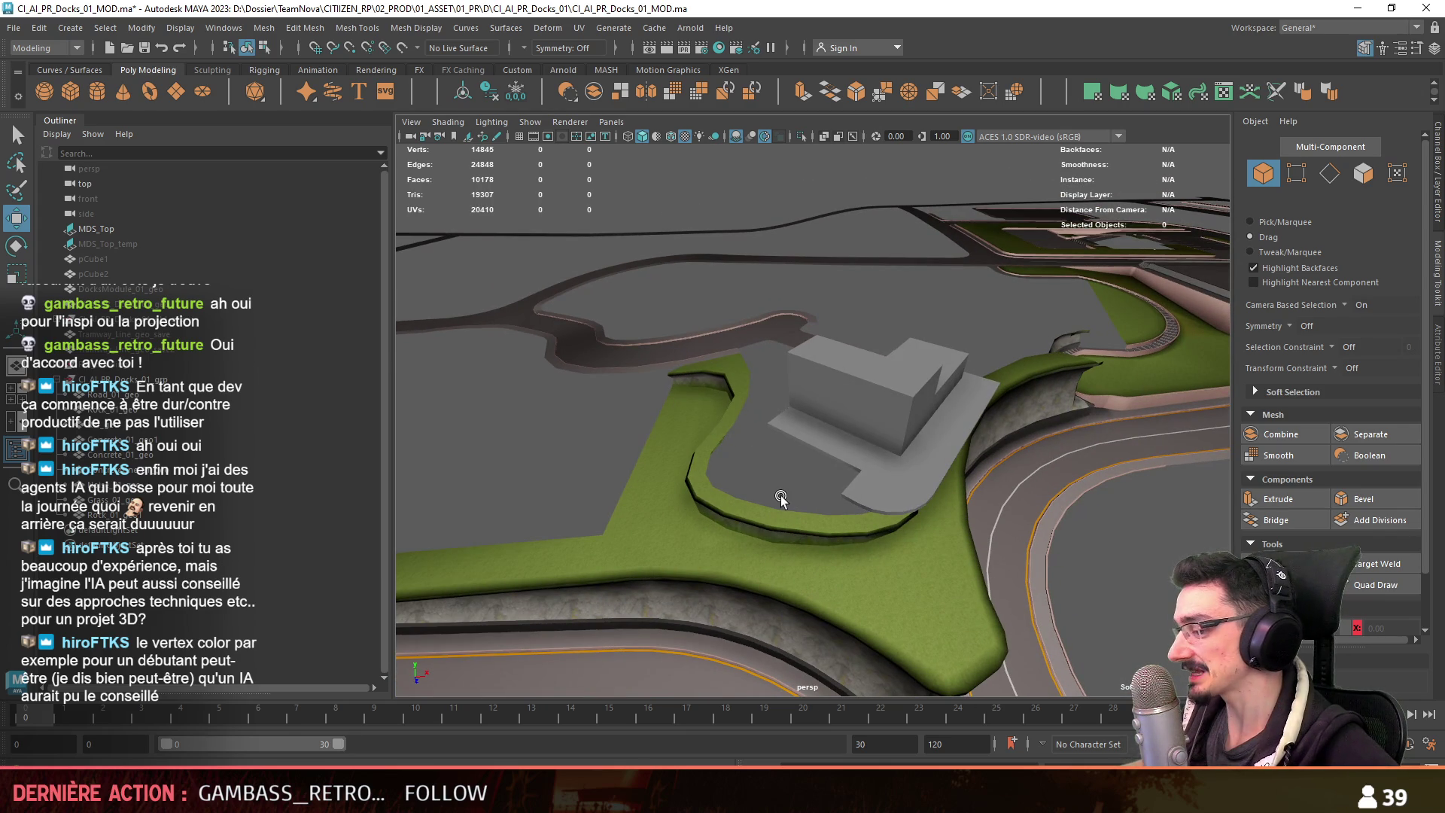
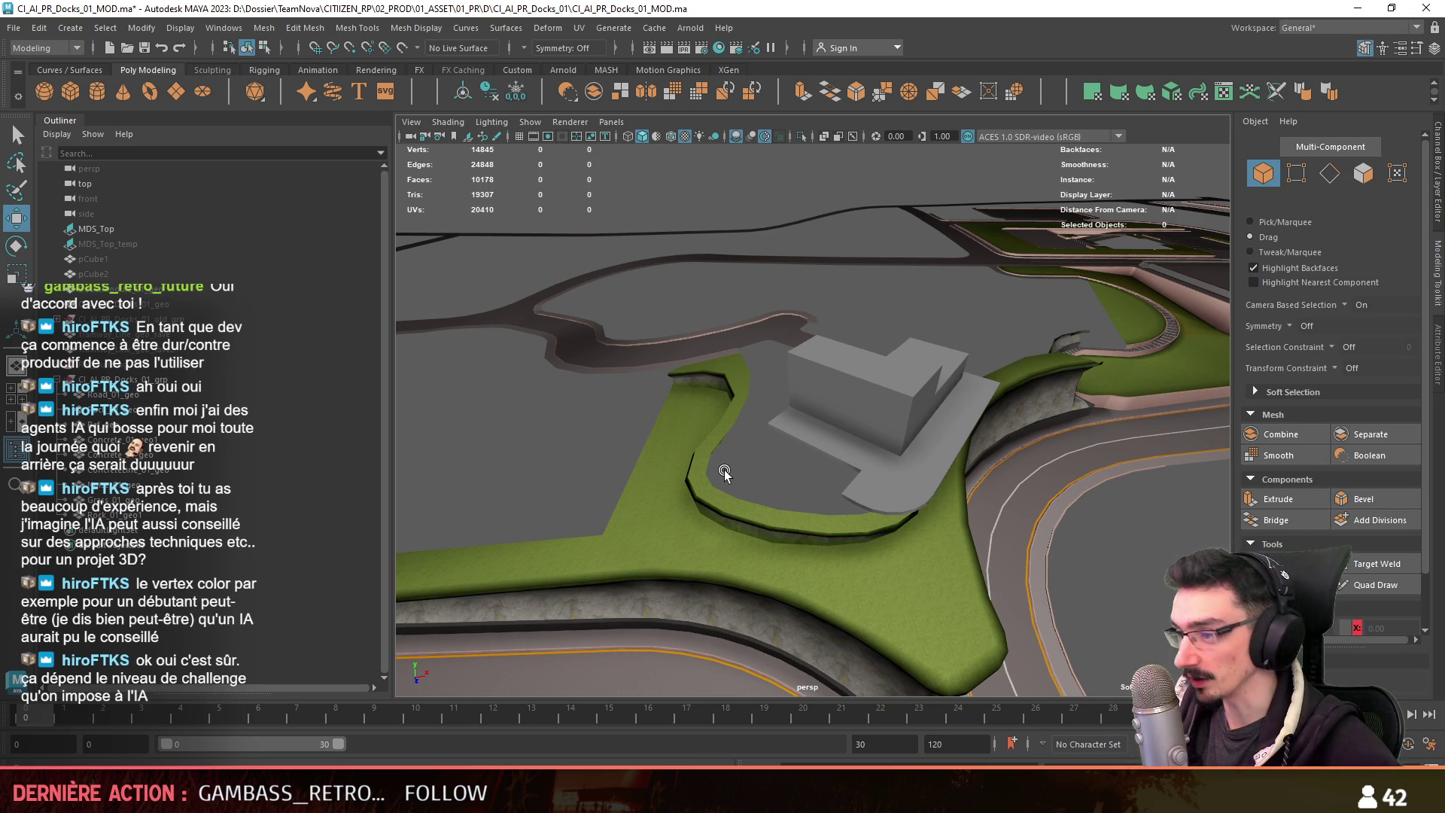
Cut a new edge loop across the green curb with Multi-Cut.
mouse_move(712, 462)
alt+mouse_down()
mouse_move(685, 377)
mouse_move(921, 522)
mouse_move(742, 343)
mouse_move(979, 452)
alt+mouse_up()
key(F8)
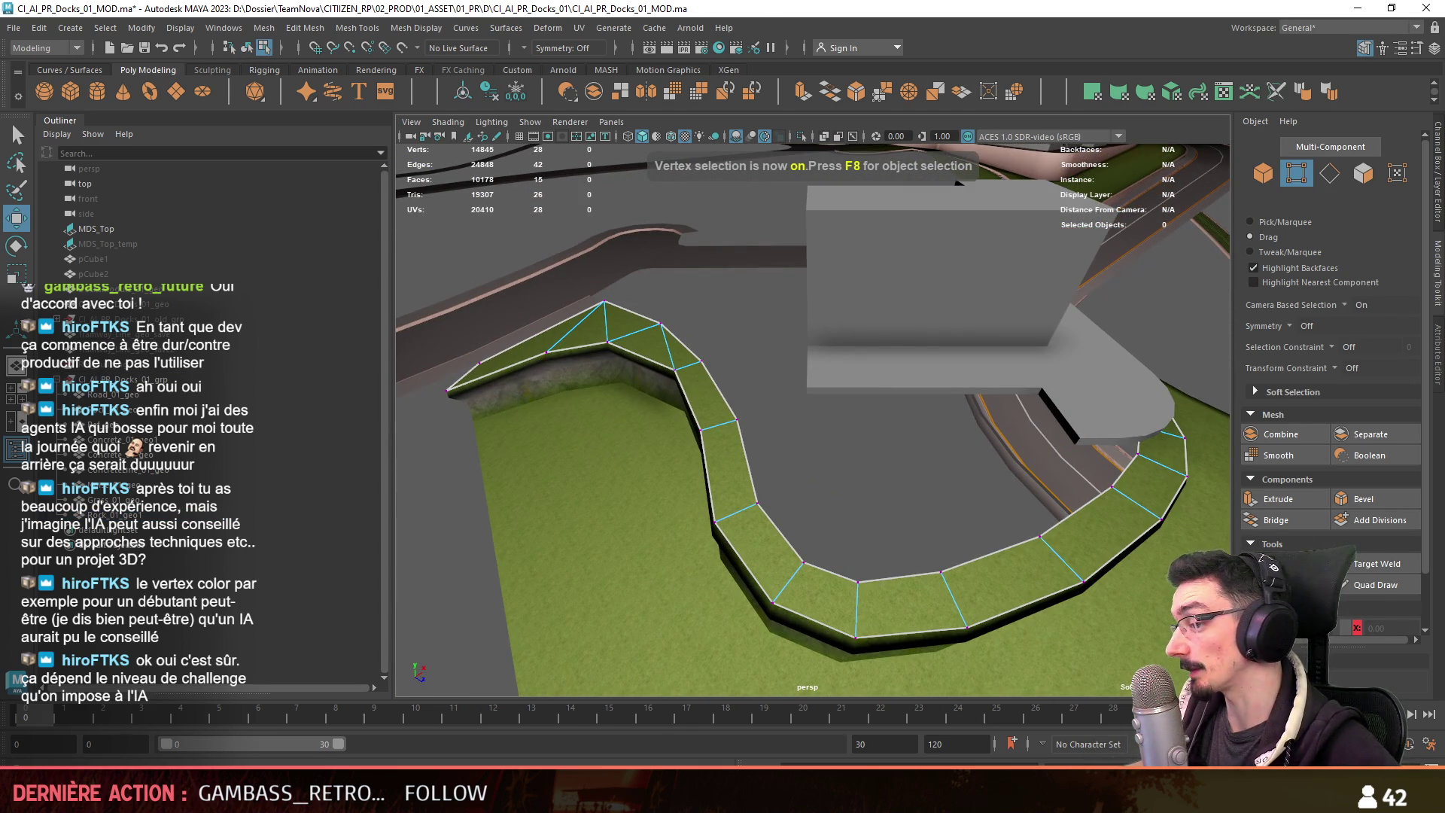
click(1274, 566)
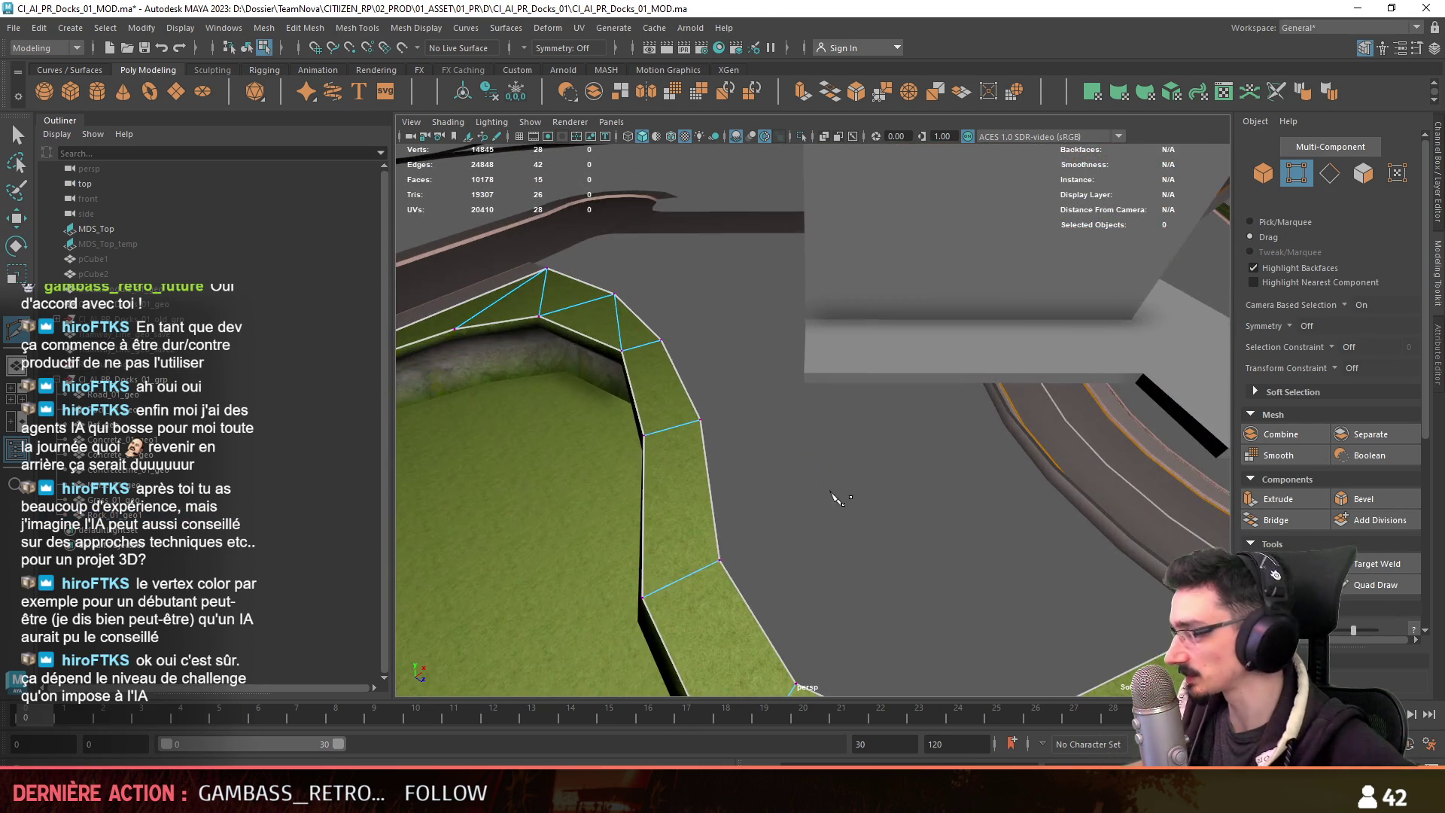
scroll(760, 570, up, 3)
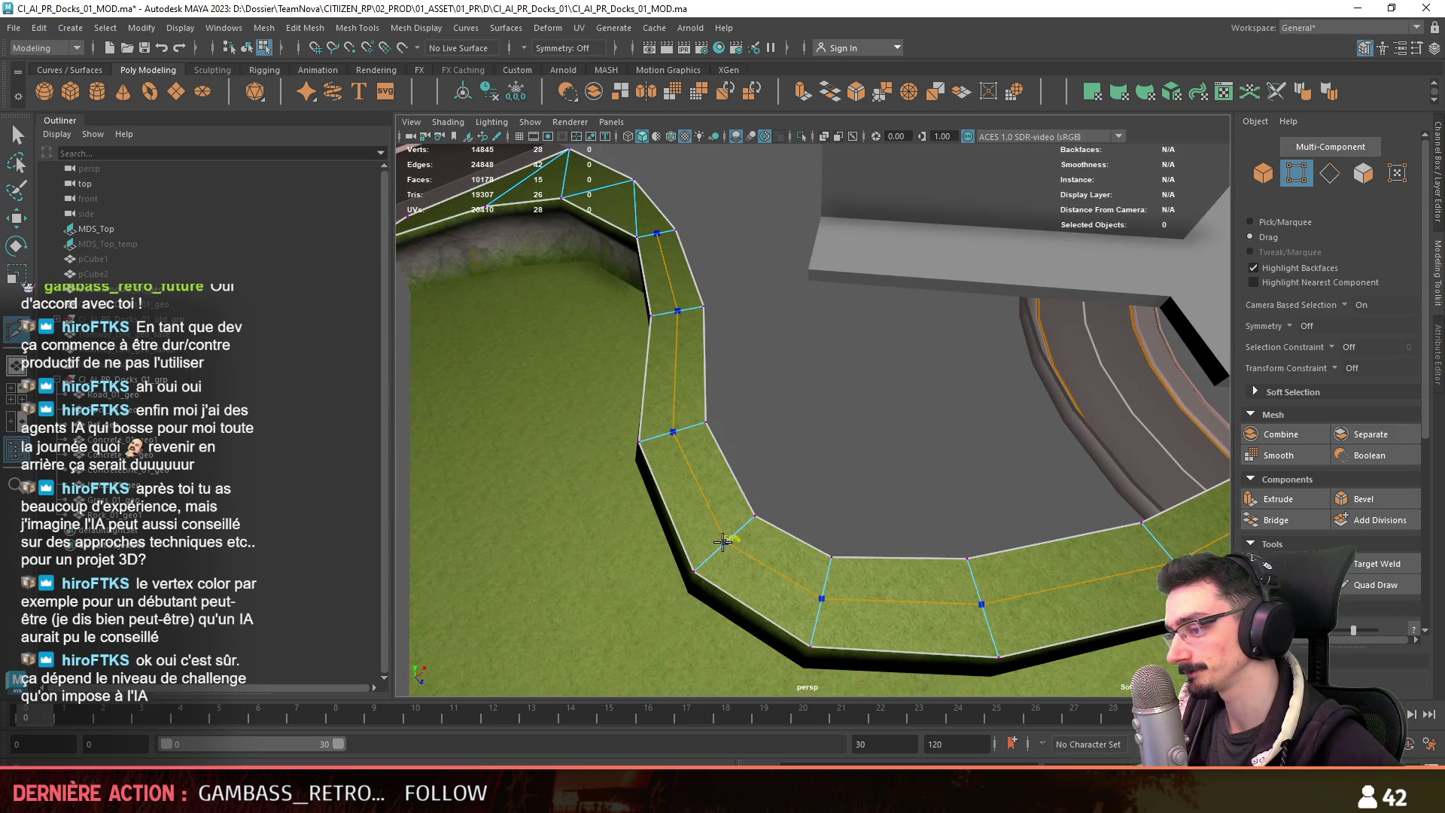
ctrl+click(722, 541)
key(w)
key(F9)
Scale the seven bend vertices beside the grey building inward.
alt+drag(800, 477, 818, 491)
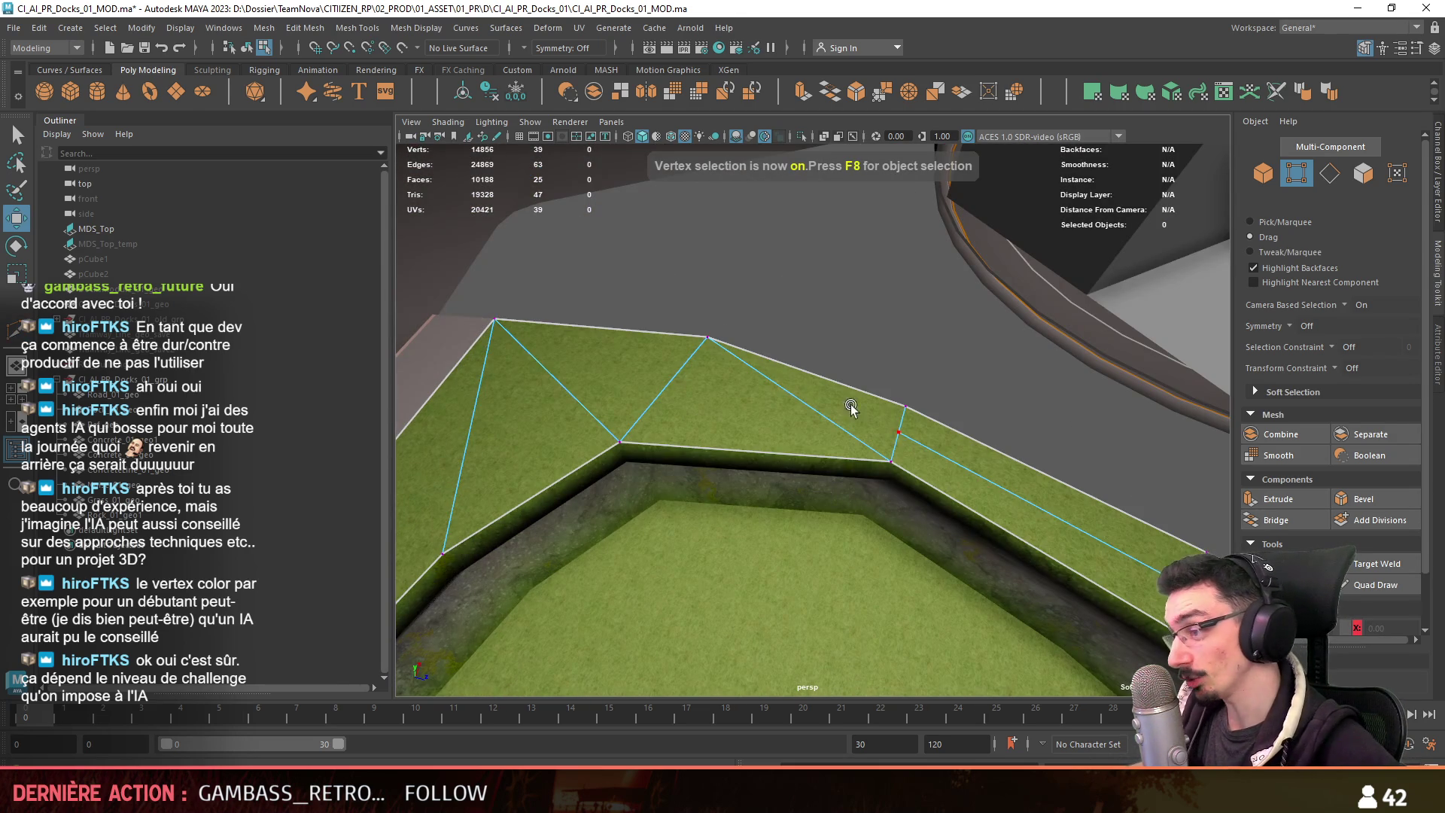
mouse_move(734, 354)
alt+mouse_down()
mouse_move(936, 406)
mouse_move(770, 413)
mouse_move(821, 366)
alt+mouse_up()
key(F10)
mouse_move(940, 436)
alt+mouse_down()
mouse_move(812, 400)
mouse_move(797, 413)
mouse_move(806, 489)
mouse_move(828, 497)
alt+mouse_up()
key(F9)
drag(1046, 629, 848, 499)
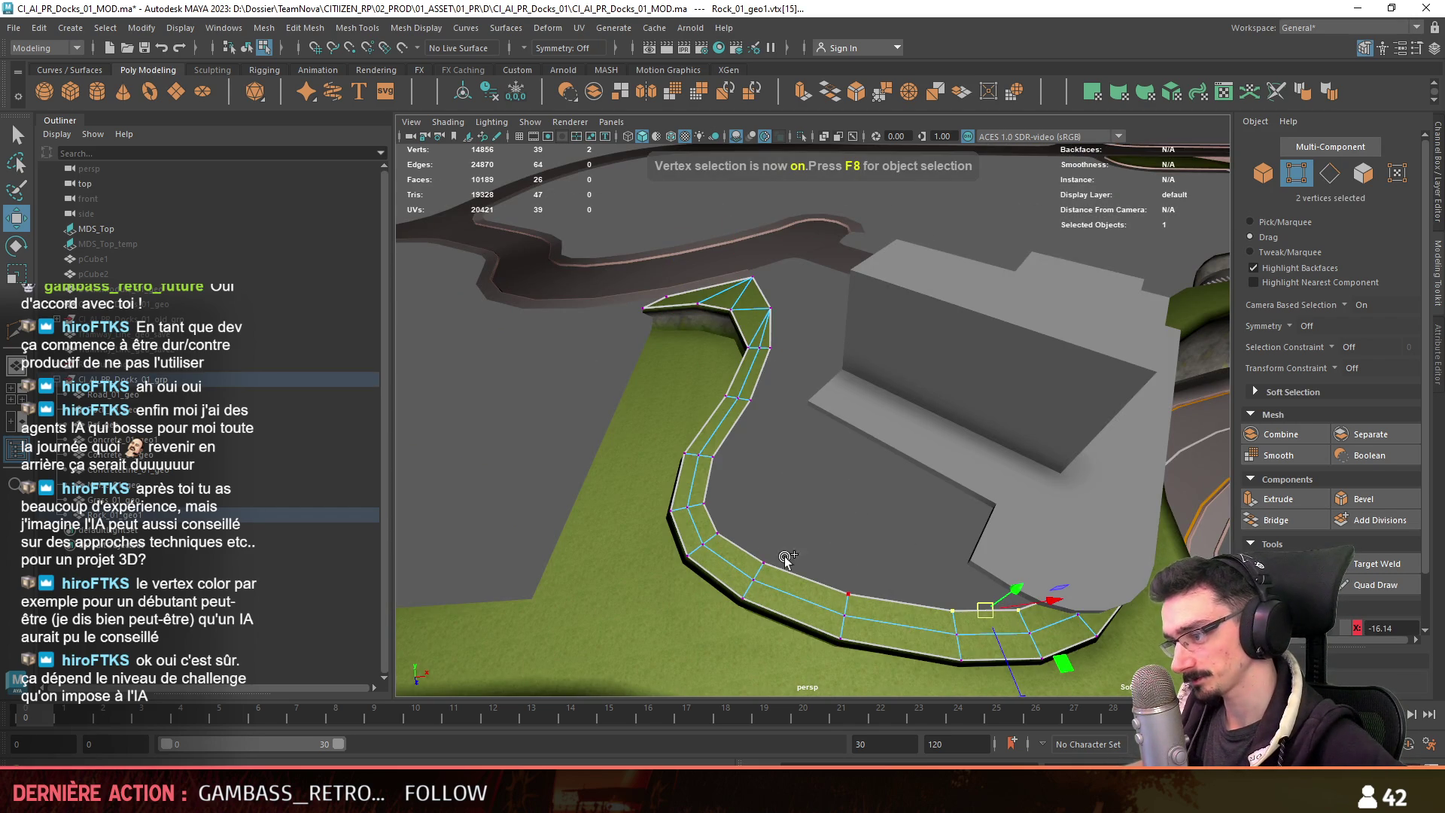
mouse_move(723, 452)
alt+mouse_down()
mouse_move(940, 595)
mouse_move(826, 479)
mouse_move(809, 380)
mouse_move(831, 489)
mouse_move(812, 508)
alt+mouse_up()
key(r)
key(w)
click(788, 478)
Nudge single curb vertices at the bend slightly sideways to tighten the curve.
click(788, 477)
alt+drag(851, 451, 806, 483)
mouse_move(806, 483)
middle_down()
mouse_move(784, 457)
mouse_move(848, 474)
middle_up()
click(784, 451)
click(848, 478)
alt+drag(848, 477, 848, 491)
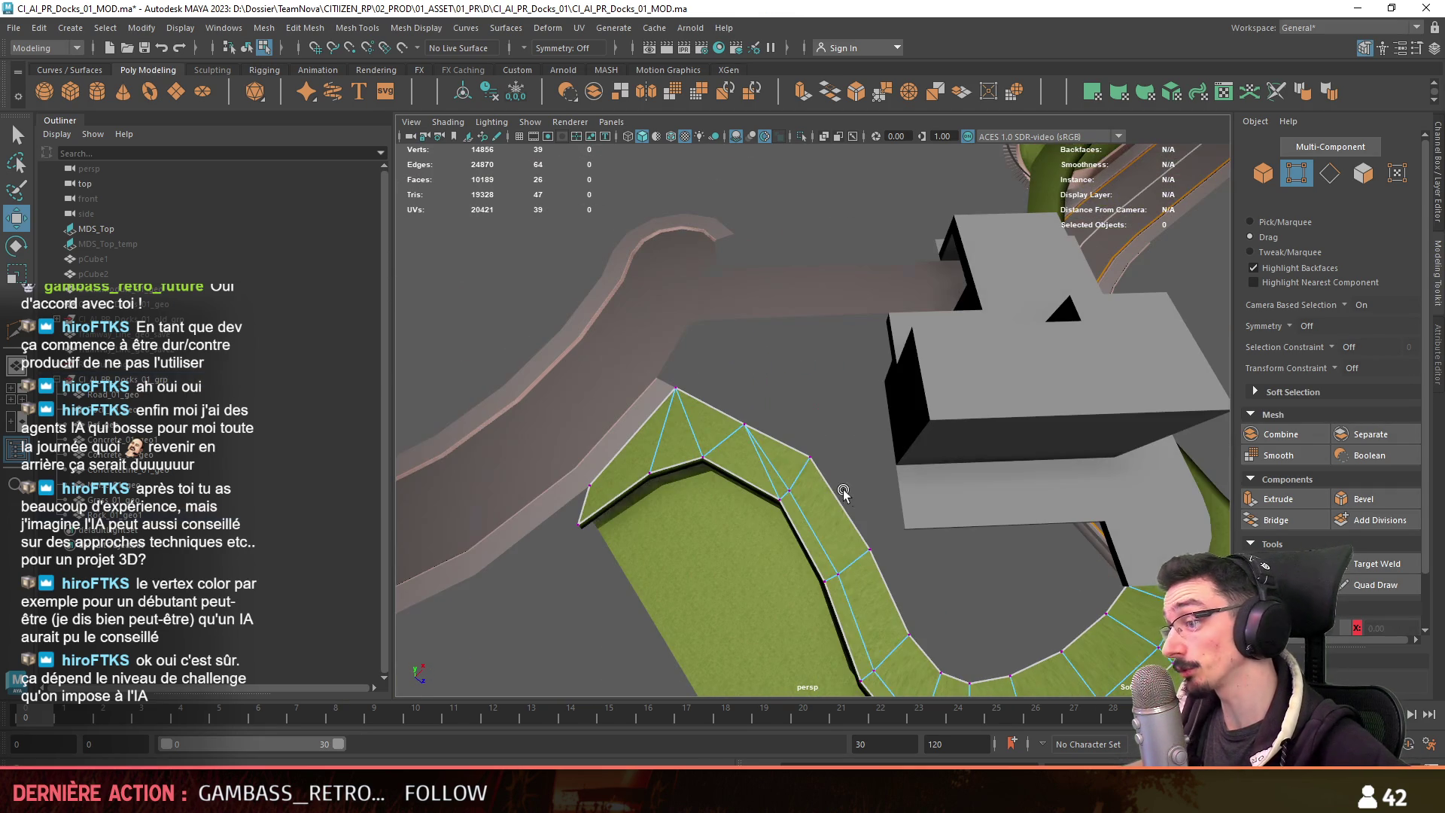
click(756, 426)
click(816, 412)
alt+drag(869, 441, 628, 475)
Check the curb's edge loop, then select the green rock strip in edge mode.
key(F10)
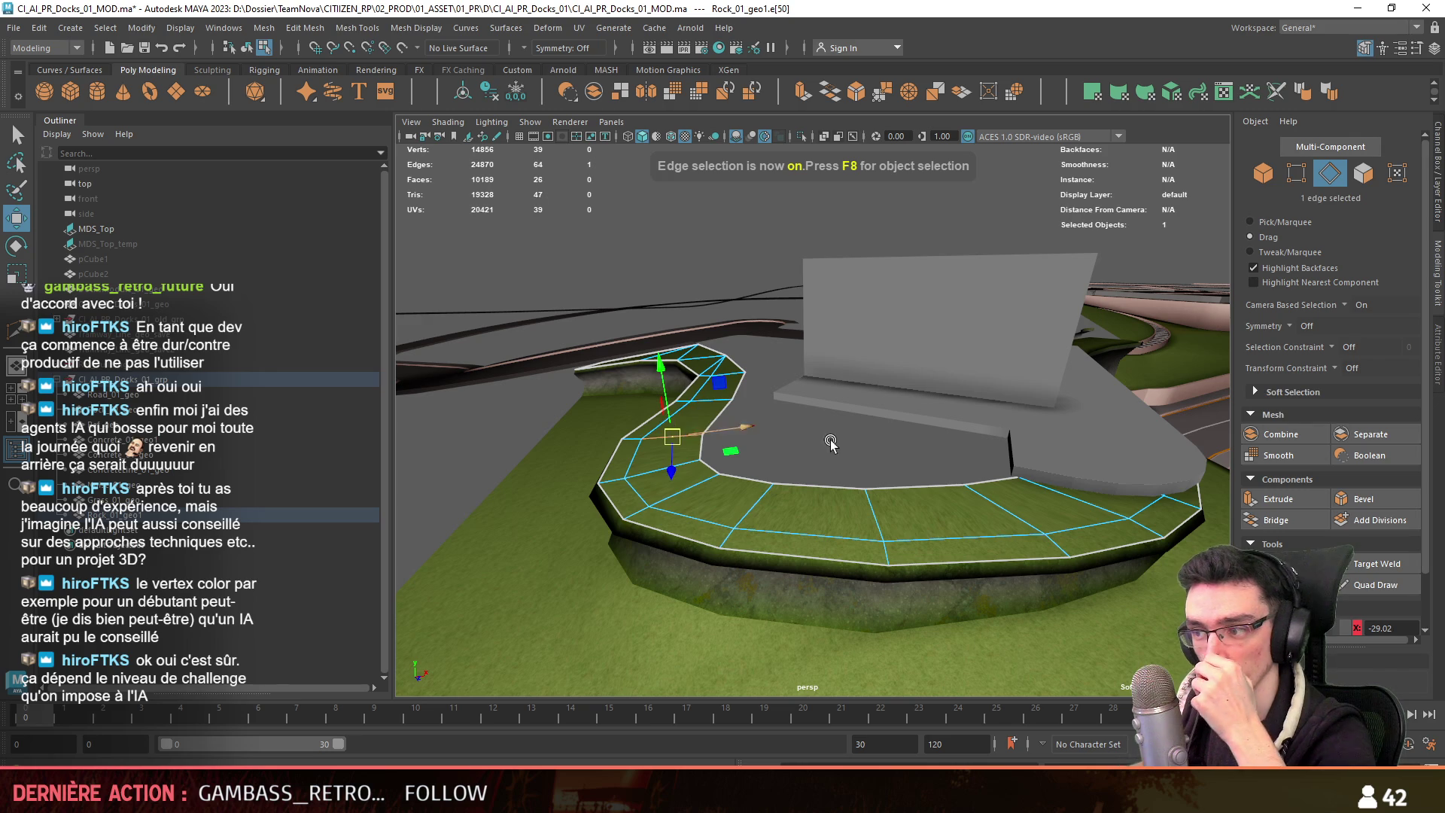
click(903, 490)
alt+drag(903, 491, 856, 459)
double_click(729, 385)
alt+drag(729, 385, 868, 432)
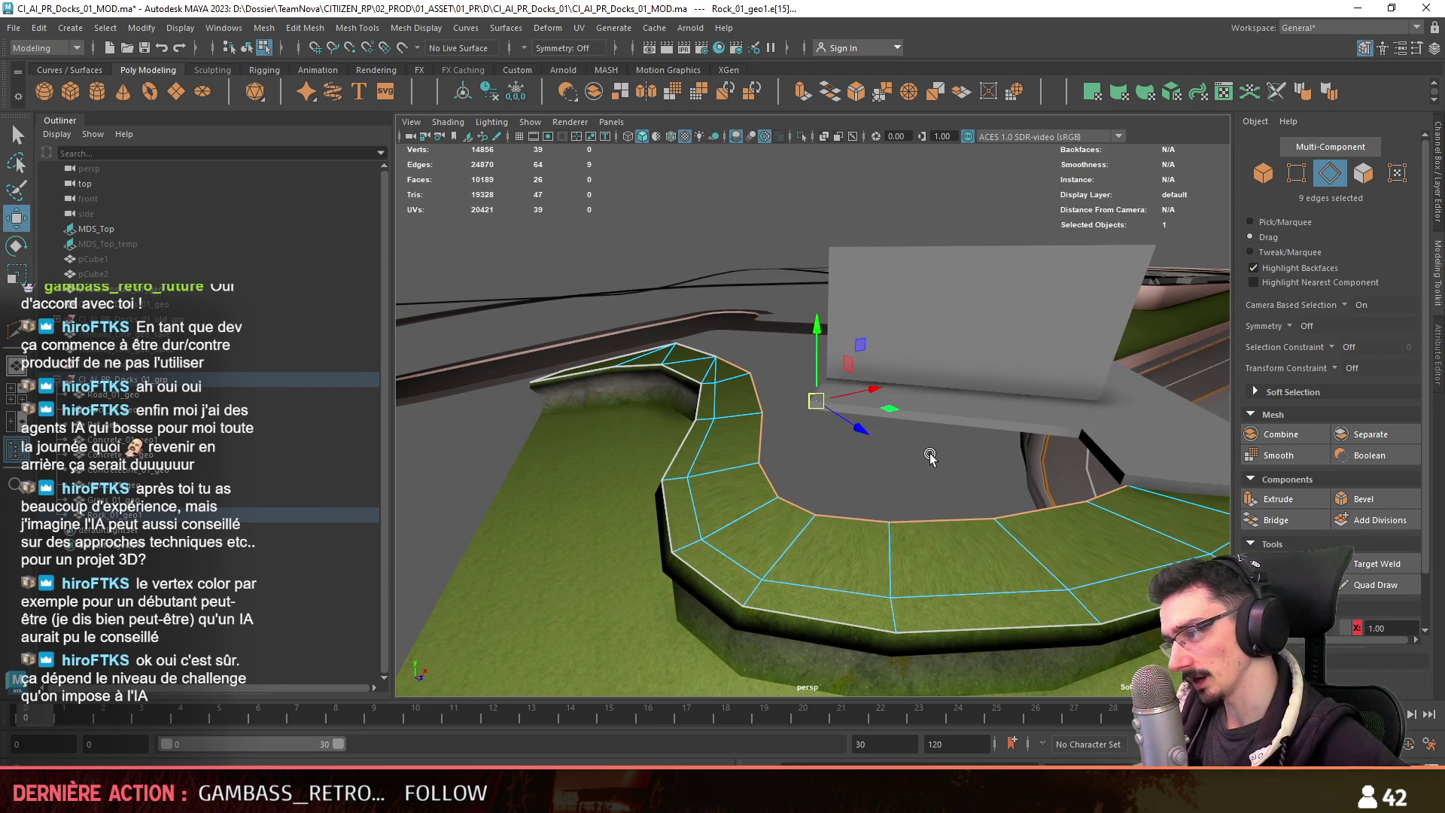
key(F8)
alt+drag(901, 472, 859, 543)
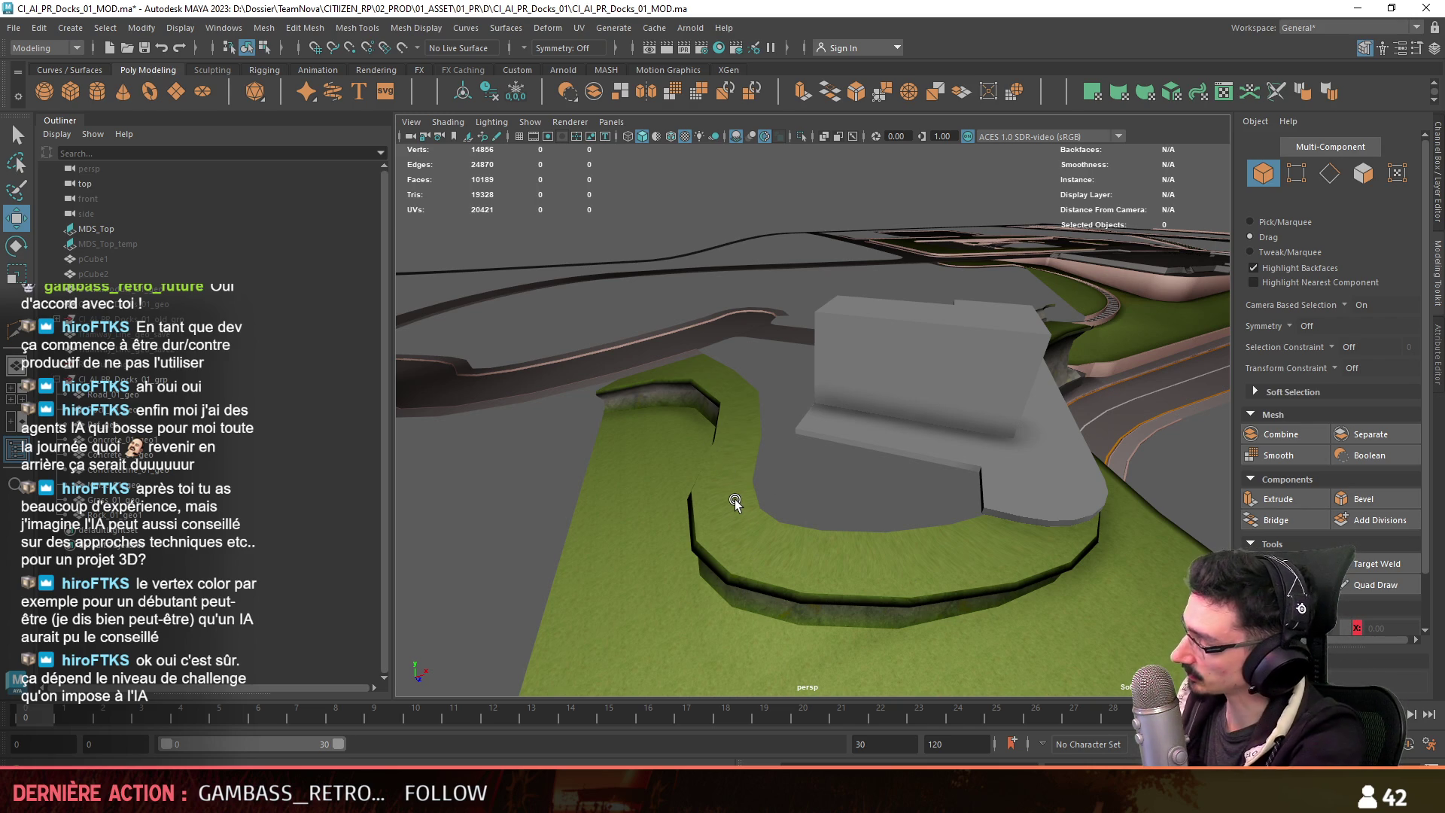
alt+drag(809, 542, 681, 570)
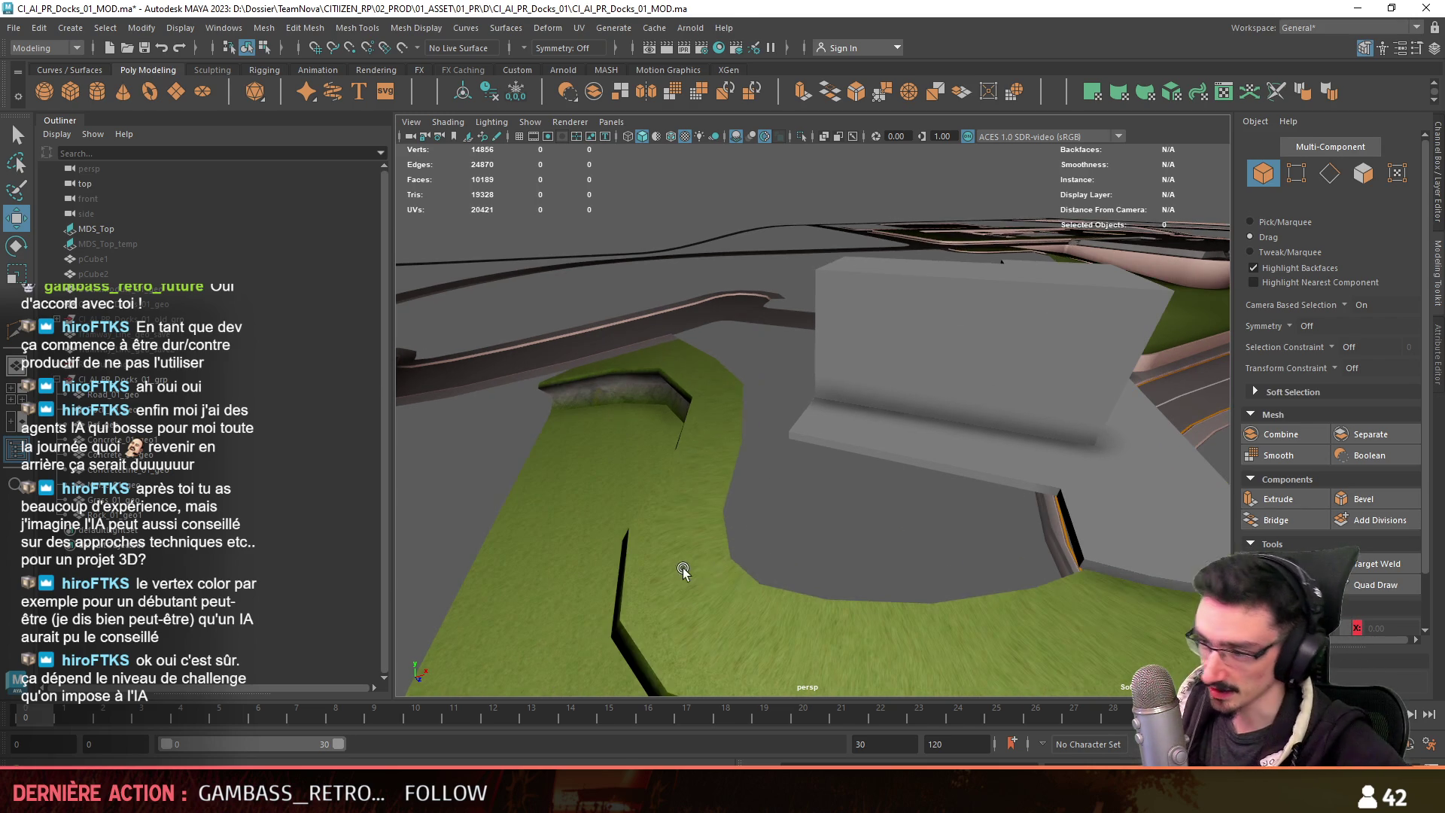
click(681, 570)
key(F10)
Delete the diagonal edge on the green top's corner.
key(F9)
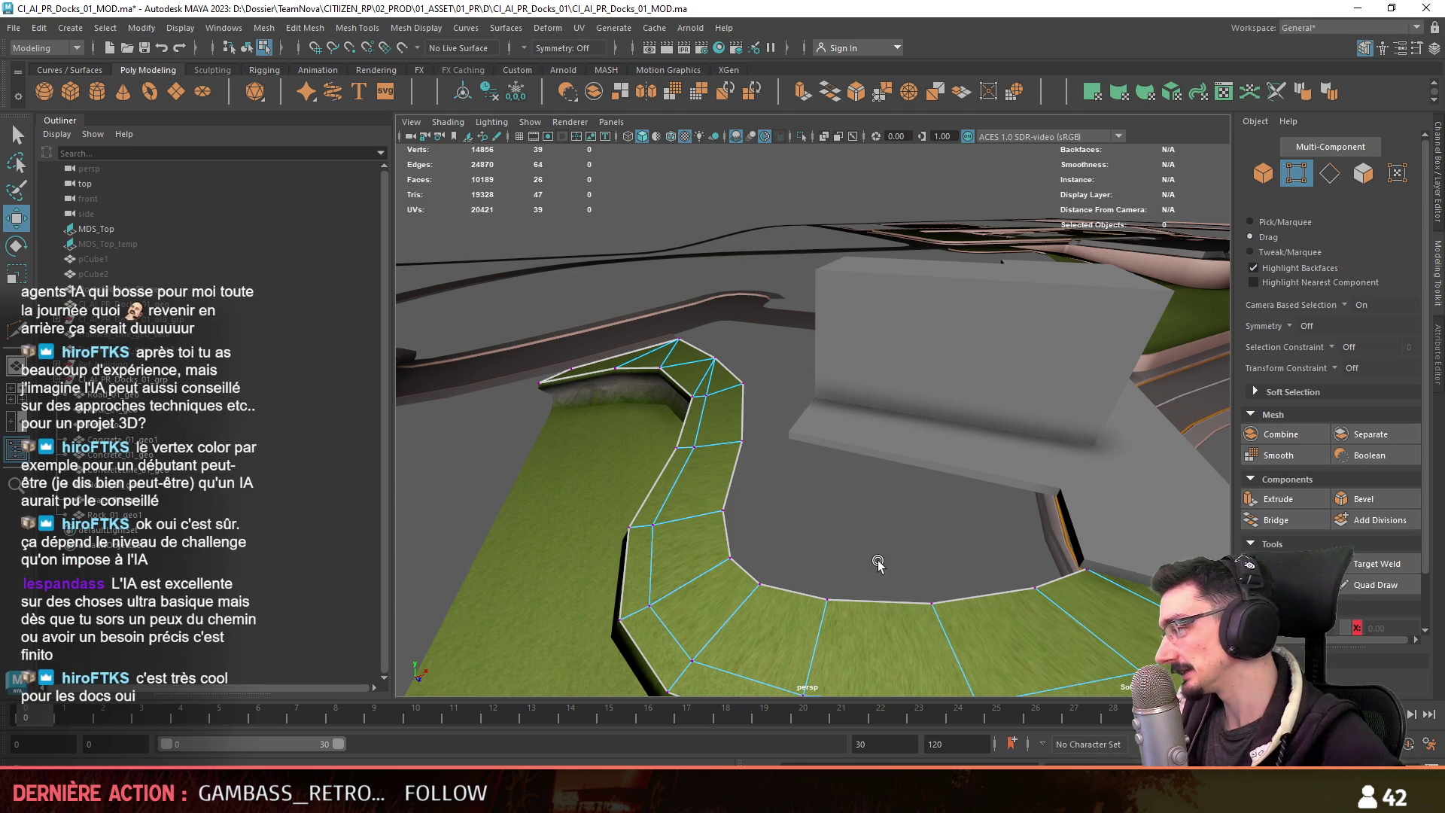
mouse_move(885, 615)
alt+mouse_down()
mouse_move(918, 527)
mouse_move(1370, 563)
alt+mouse_up()
key(F9)
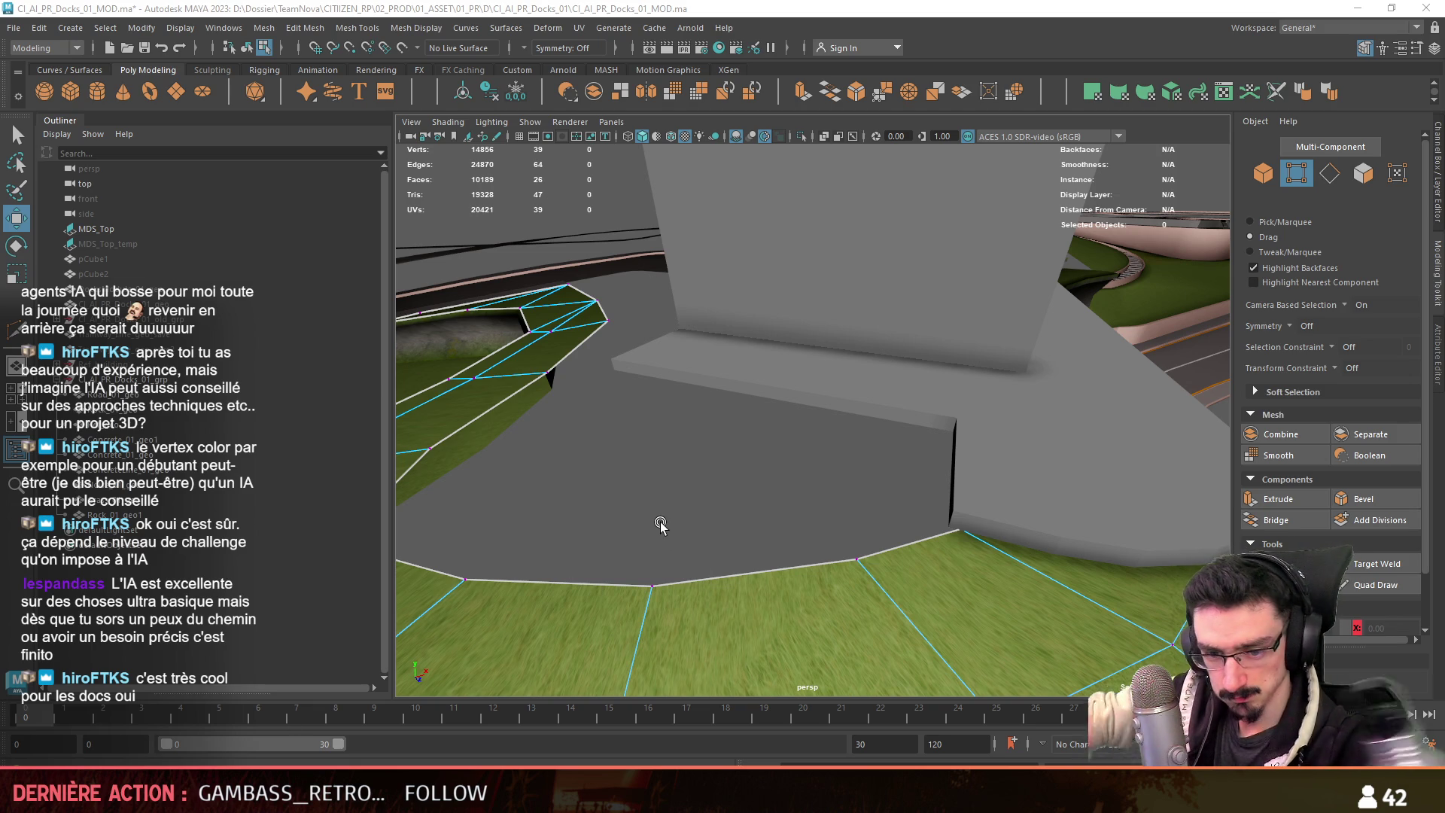
mouse_move(716, 495)
alt+mouse_down()
mouse_move(716, 482)
mouse_move(879, 570)
mouse_move(822, 444)
mouse_move(888, 467)
mouse_move(1012, 446)
mouse_move(796, 472)
mouse_move(790, 425)
alt+mouse_up()
key(F9)
key(F10)
double_click(790, 426)
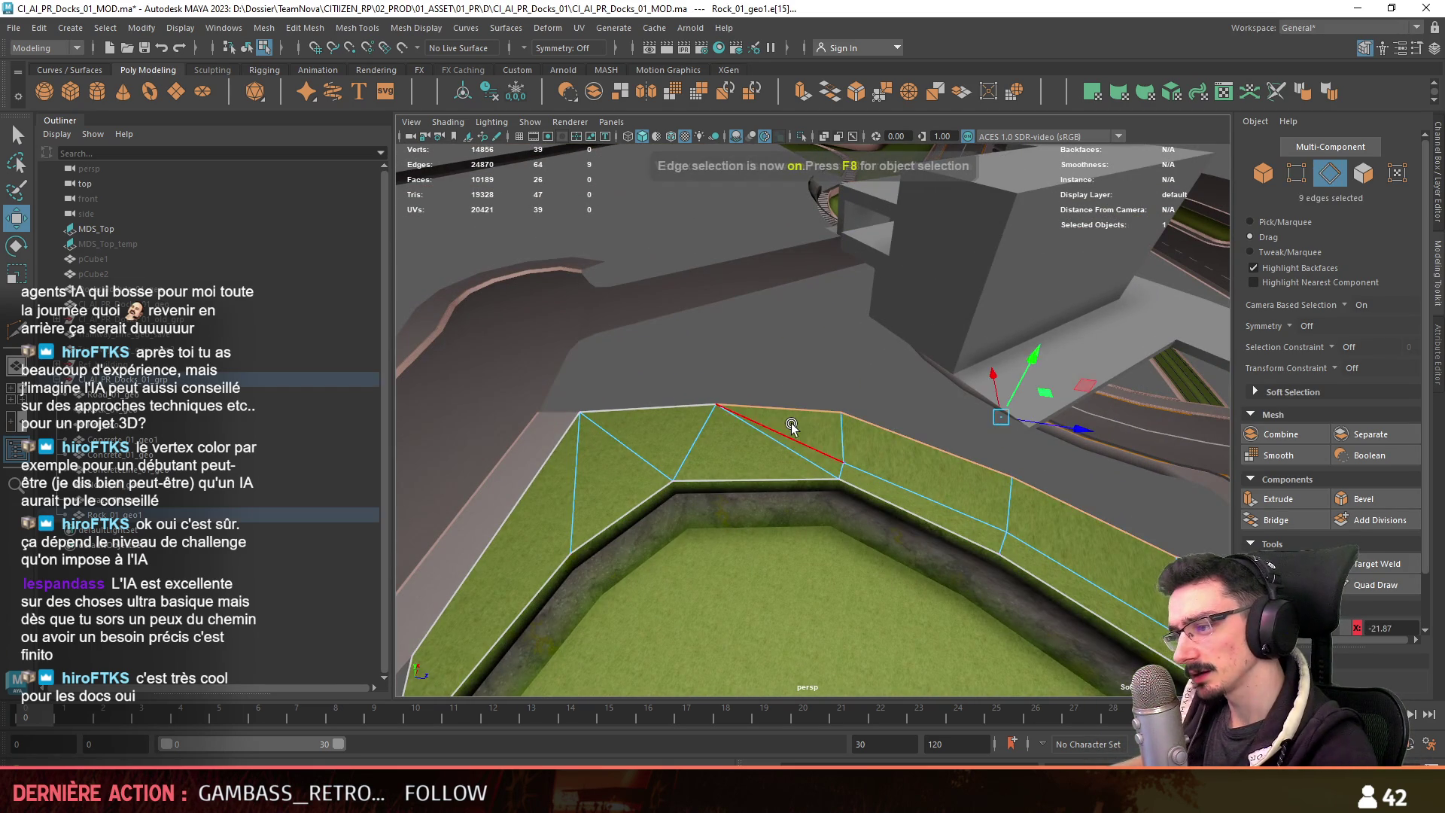
click(790, 425)
key(Delete)
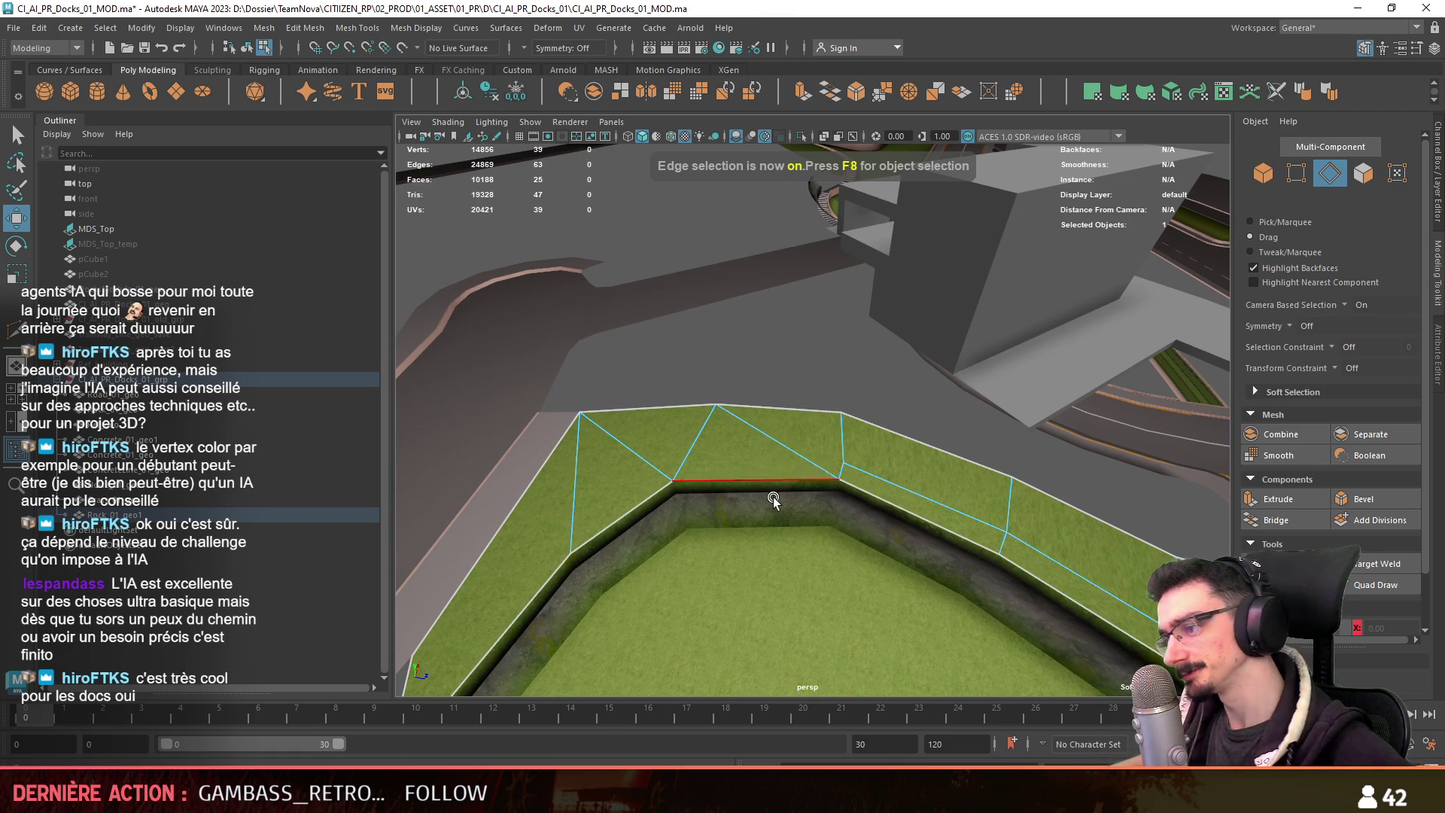
Multi-Cut a new edge from the corner vertex to the curb's lower border.
alt+drag(773, 471, 791, 476)
key(F9)
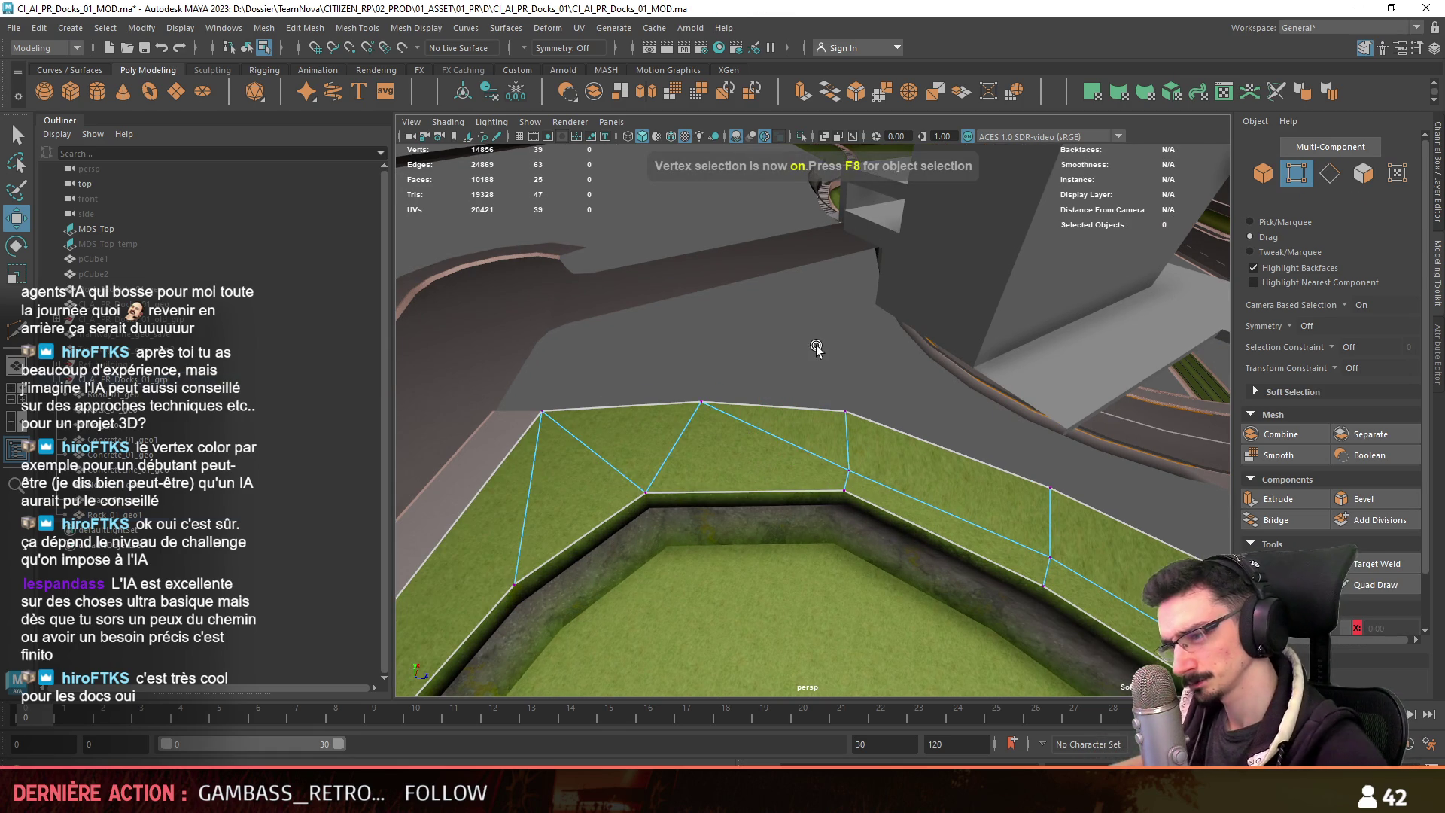
alt+drag(819, 344, 1016, 449)
click(1280, 563)
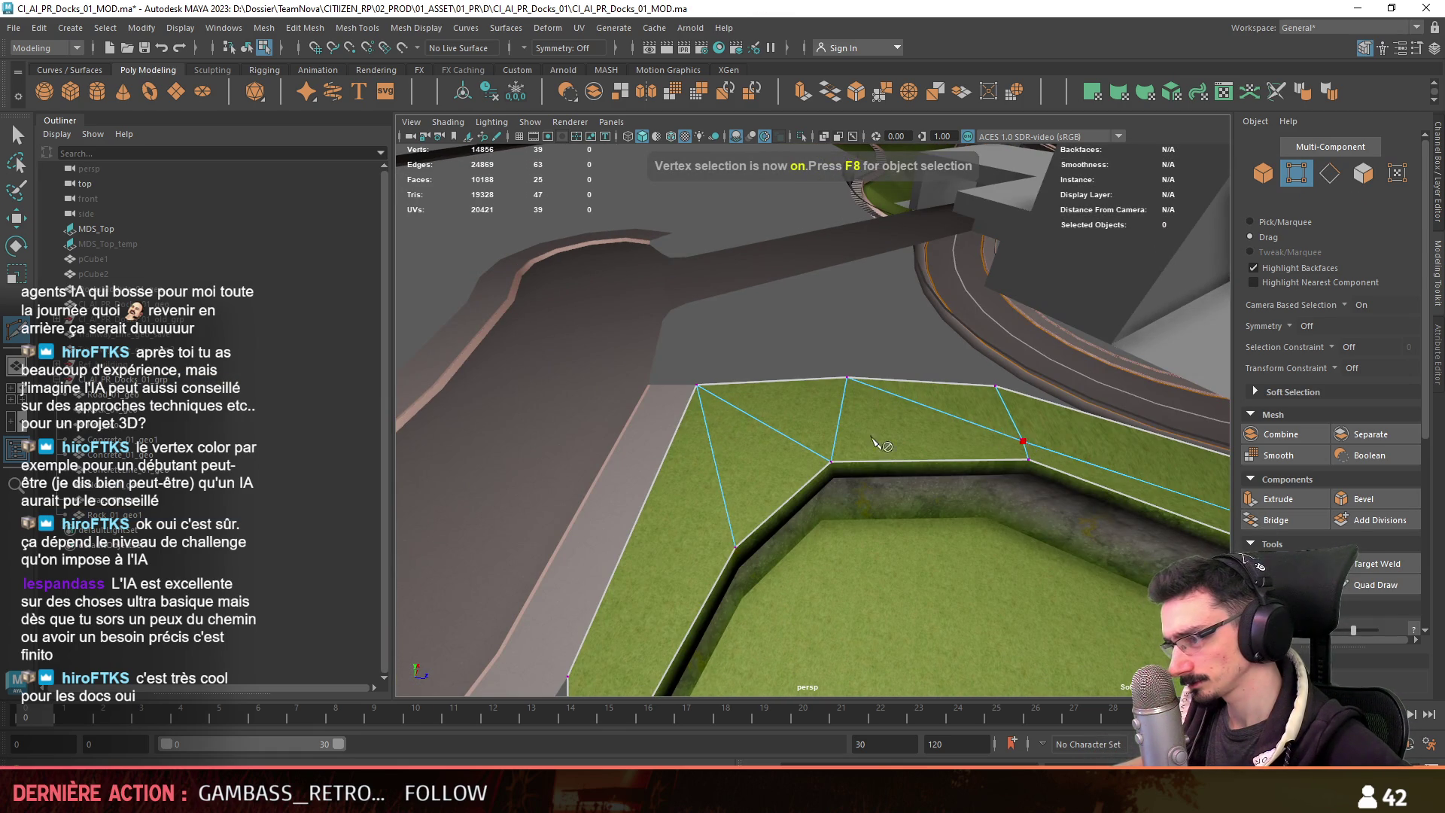
mouse_move(842, 444)
alt+mouse_down()
mouse_move(711, 541)
mouse_move(766, 577)
alt+mouse_up()
click(703, 535)
key(w)
Target Weld one corner vertex onto its neighbour.
key(F9)
scroll(846, 301, up, 3)
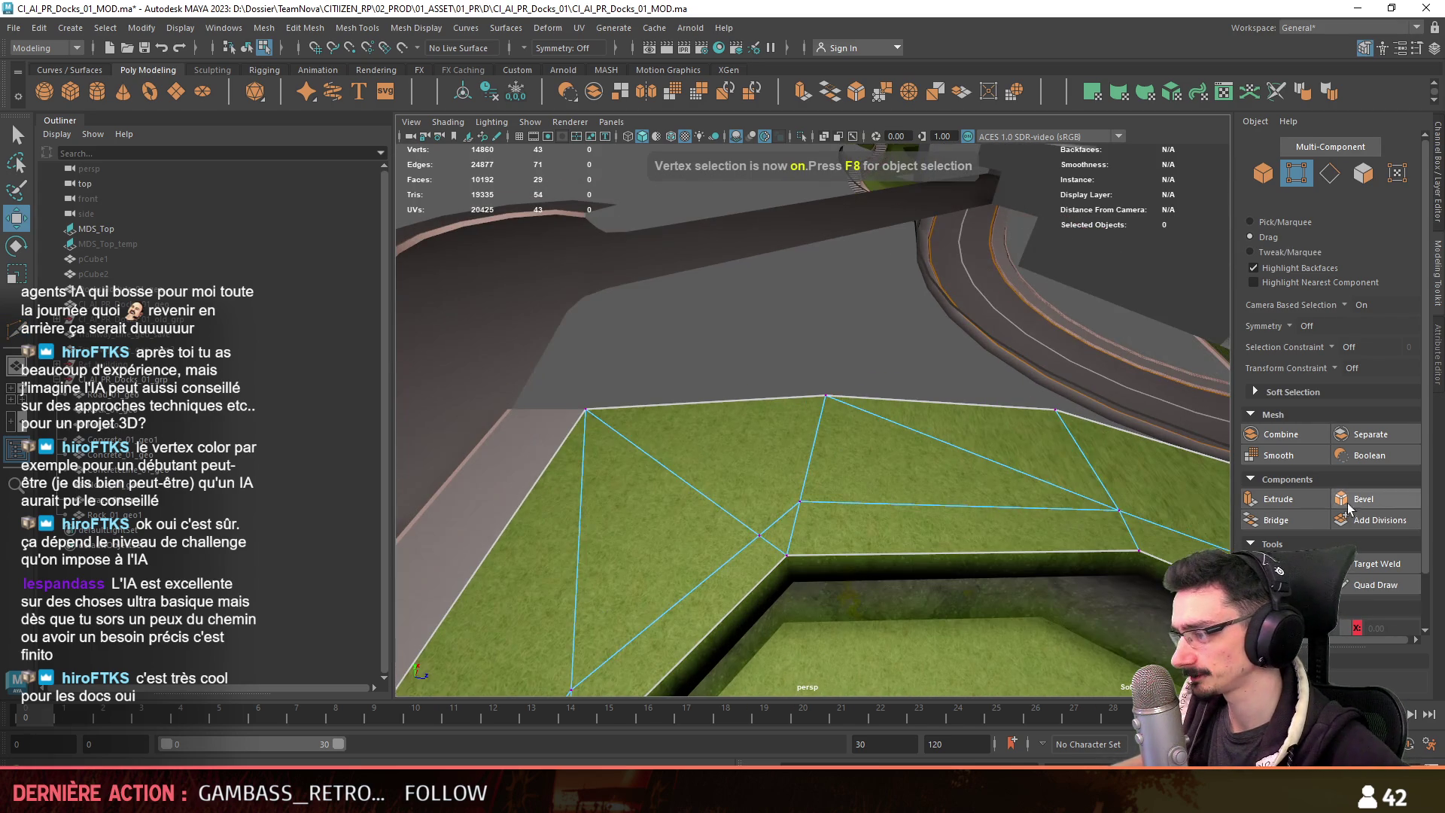
click(1377, 563)
mouse_move(798, 500)
mouse_down()
mouse_move(760, 535)
mouse_move(828, 506)
mouse_move(784, 504)
mouse_move(871, 409)
mouse_move(844, 476)
mouse_up()
Delete the leftover edge and return to object mode.
key(F10)
key(w)
click(784, 504)
key(Delete)
key(F8)
scroll(846, 476, down, 2)
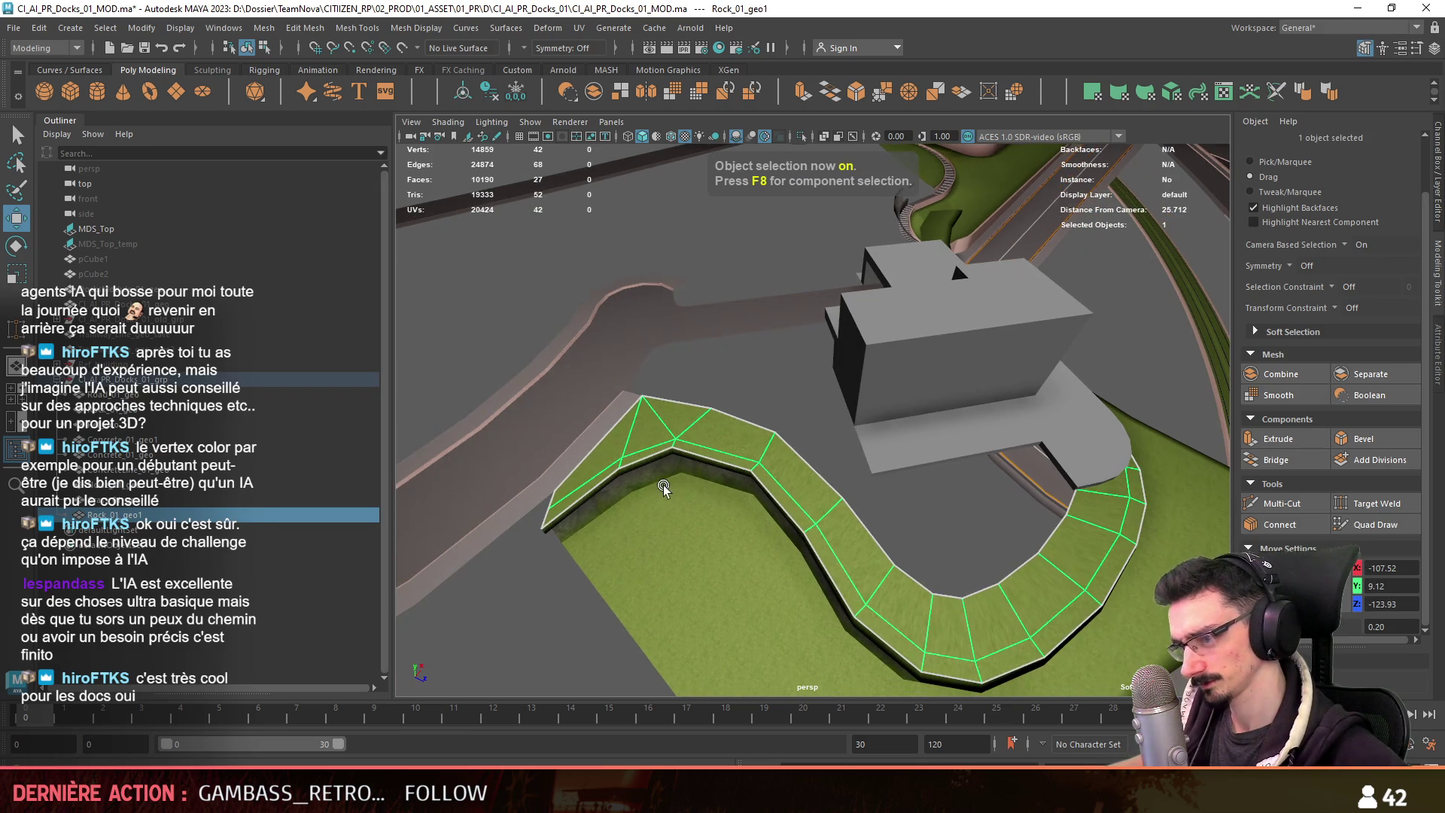
Select the strip's 11-edge middle loop, undo a trial extrusion, and raise it slightly.
key(F10)
click(595, 481)
key(f)
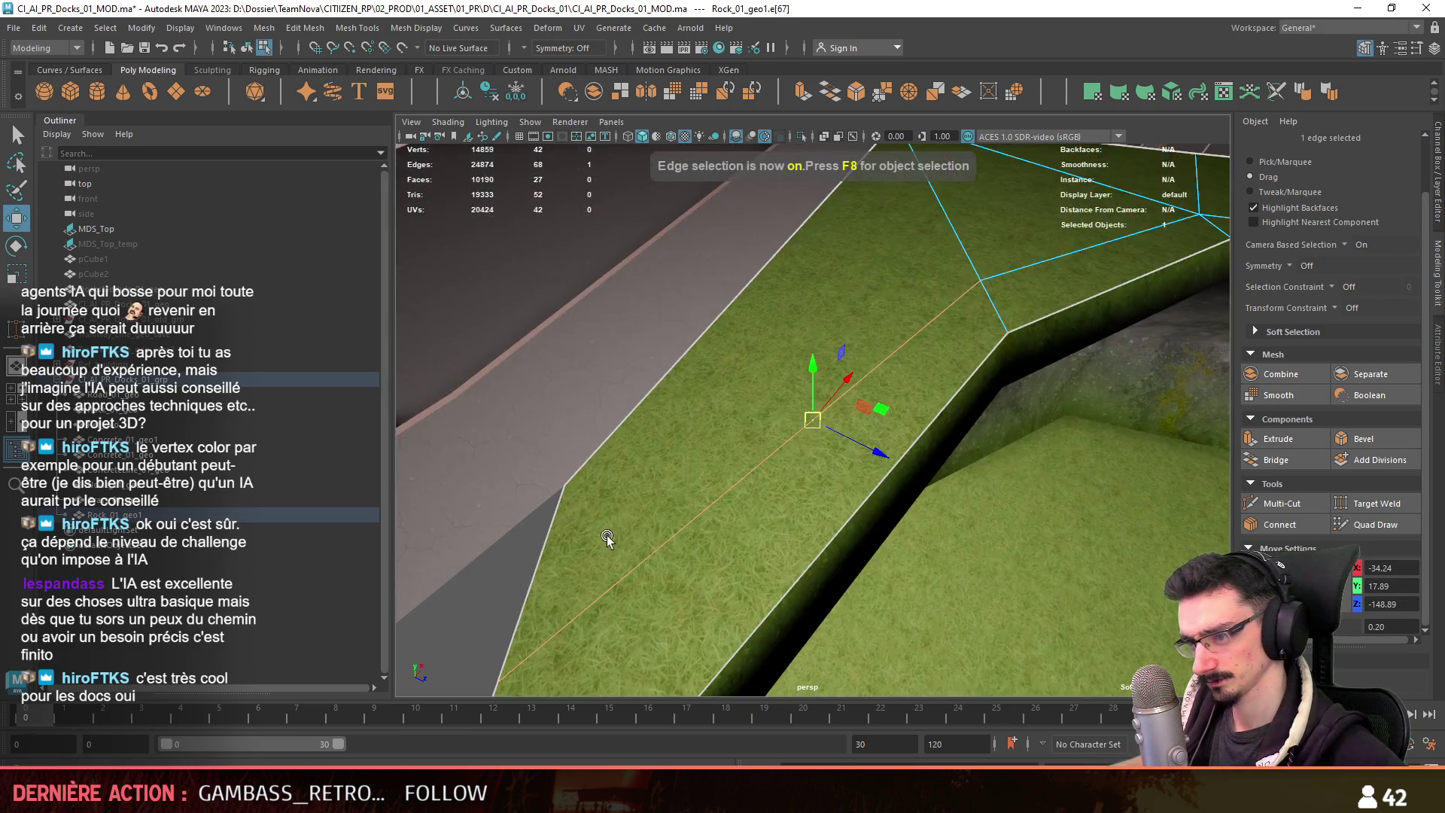
mouse_move(606, 535)
alt+mouse_down()
mouse_move(753, 452)
mouse_move(865, 482)
mouse_move(953, 441)
mouse_move(848, 494)
mouse_move(710, 517)
mouse_move(613, 403)
mouse_move(544, 355)
mouse_move(820, 488)
mouse_move(816, 472)
mouse_move(757, 484)
mouse_move(513, 463)
mouse_move(502, 430)
mouse_move(735, 429)
mouse_move(555, 451)
mouse_move(794, 407)
mouse_move(1036, 534)
alt+mouse_up()
click(544, 355)
double_click(798, 475)
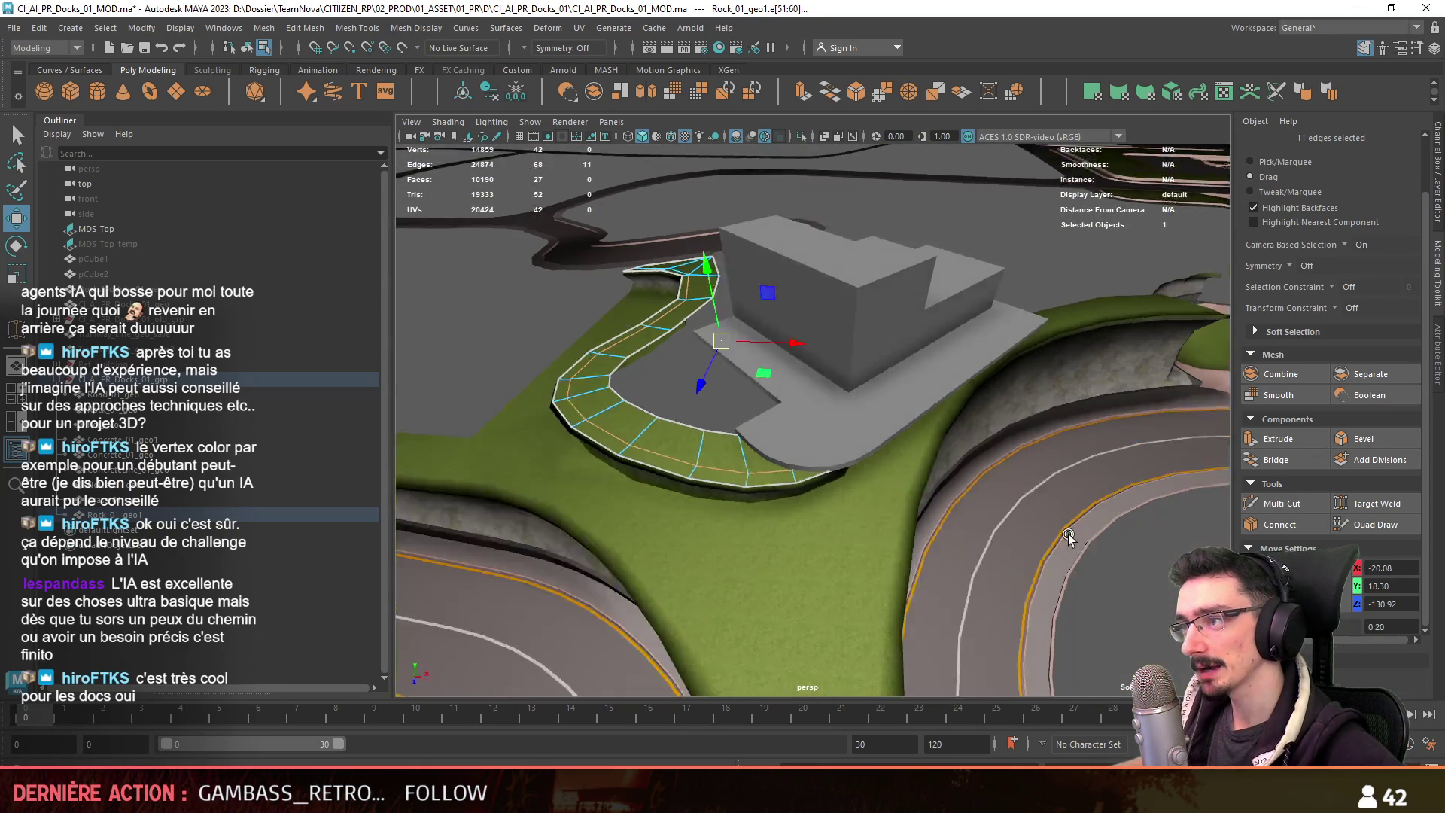
mouse_move(842, 241)
alt+mouse_down()
mouse_move(903, 376)
mouse_move(1007, 490)
mouse_move(831, 351)
mouse_move(846, 365)
alt+mouse_up()
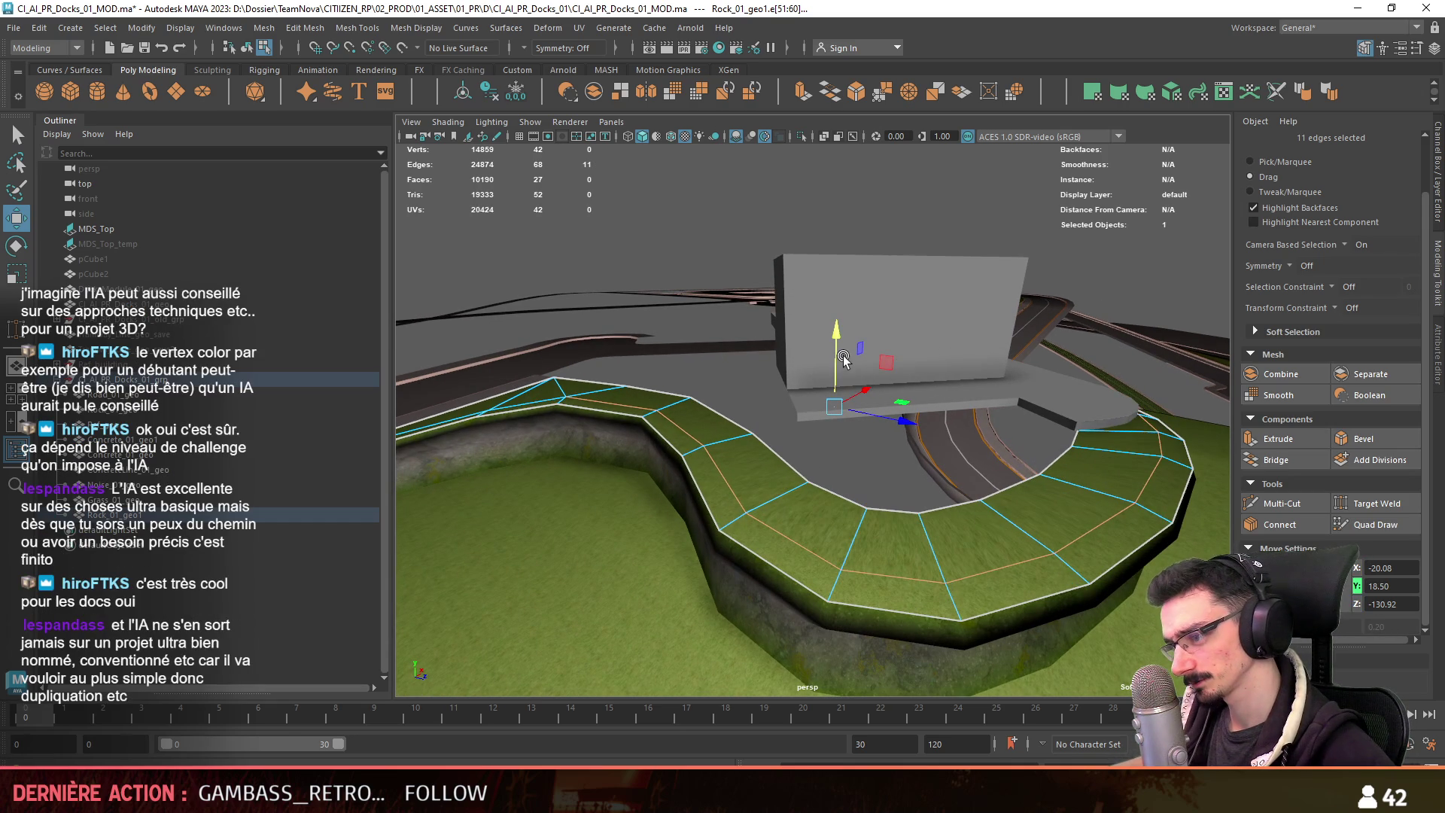
key(ctrl+e)
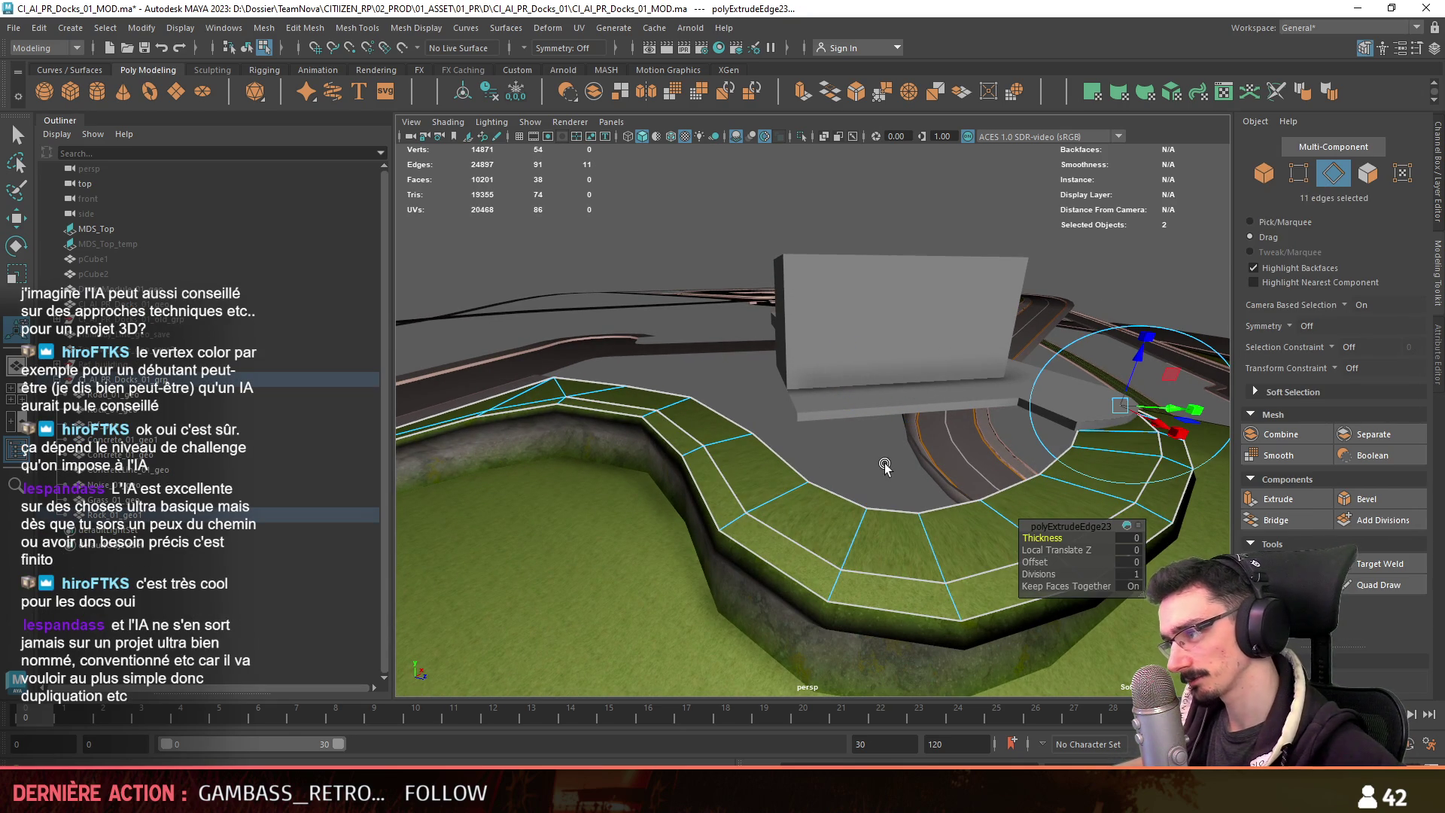
key(ctrl+z)
mouse_move(885, 450)
alt+mouse_down()
mouse_move(859, 435)
mouse_move(924, 477)
mouse_move(903, 461)
mouse_move(896, 409)
alt+mouse_up()
drag(794, 354, 794, 350)
Select and frame the outer edge loop of the green strip.
alt+drag(988, 444, 969, 366)
click(970, 366)
key(f)
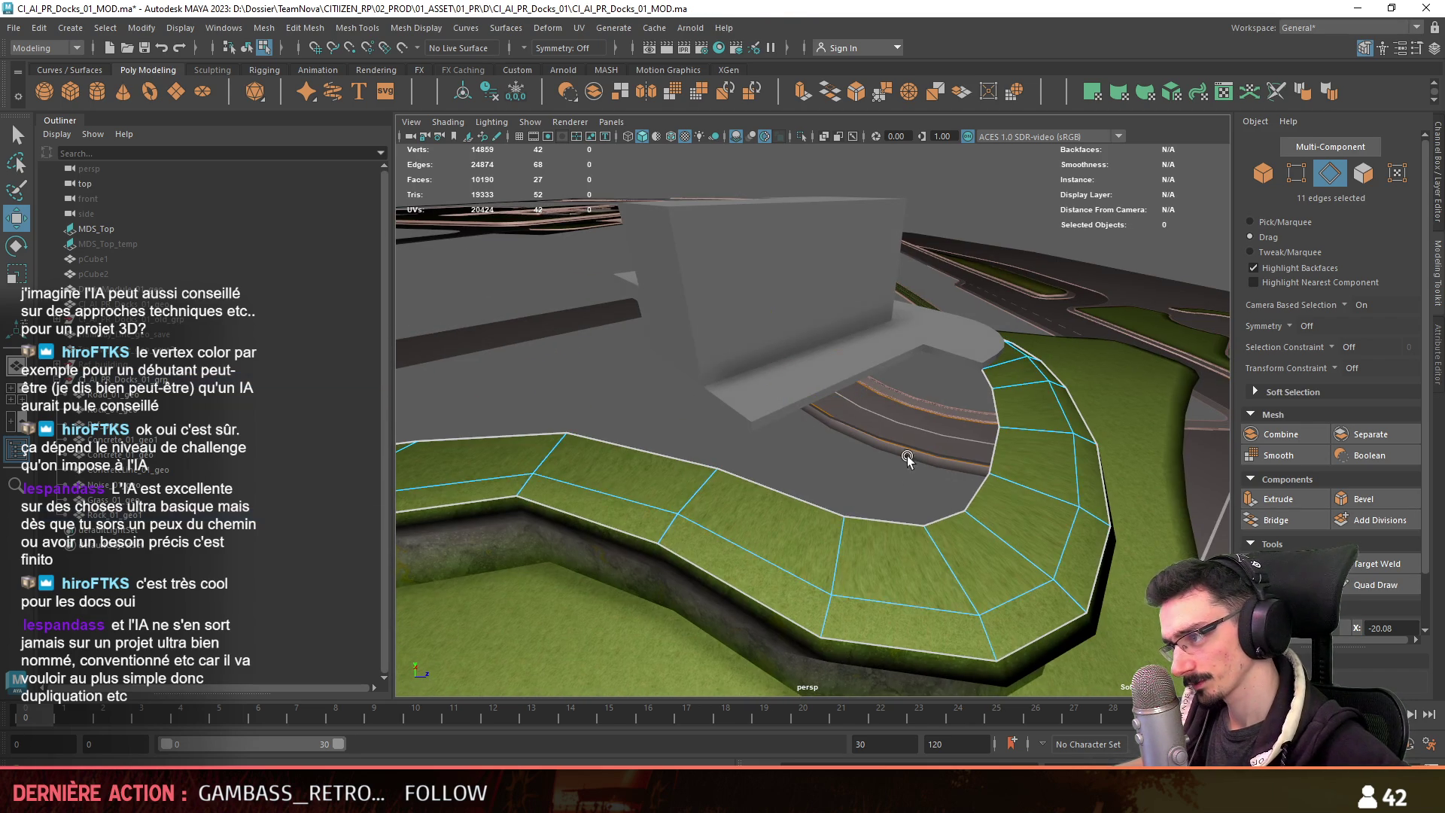
scroll(982, 382, down, 3)
click(751, 500)
mouse_move(751, 499)
alt+mouse_down()
mouse_move(960, 384)
mouse_move(833, 404)
mouse_move(873, 380)
mouse_move(916, 406)
mouse_move(876, 401)
alt+mouse_up()
double_click(834, 399)
key(f)
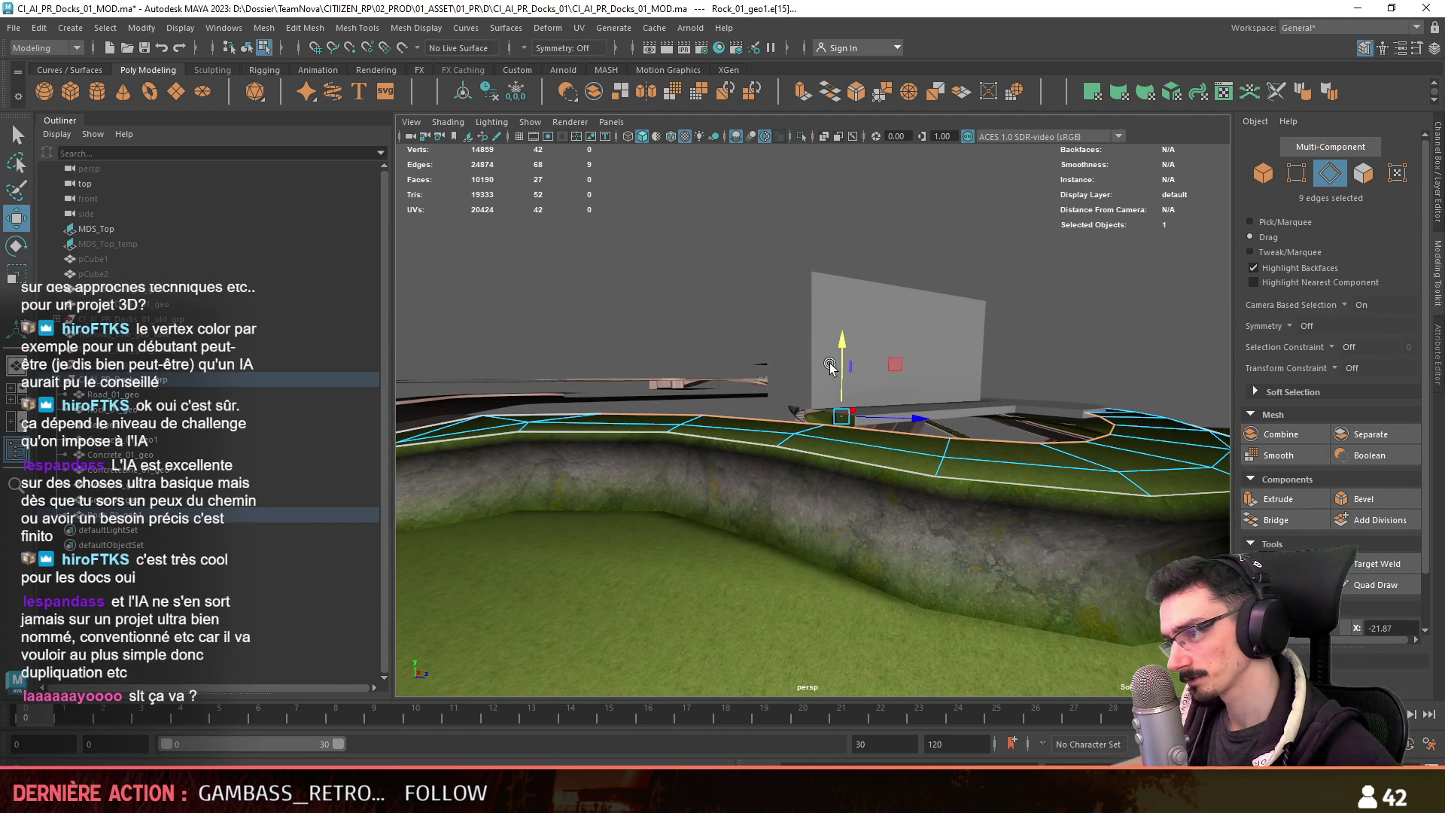
Return to object mode and select the Grass_01_geo ground mesh.
key(F8)
mouse_move(1088, 323)
alt+mouse_down()
mouse_move(883, 469)
mouse_move(763, 516)
alt+mouse_up()
click(756, 516)
alt+drag(932, 417, 875, 417)
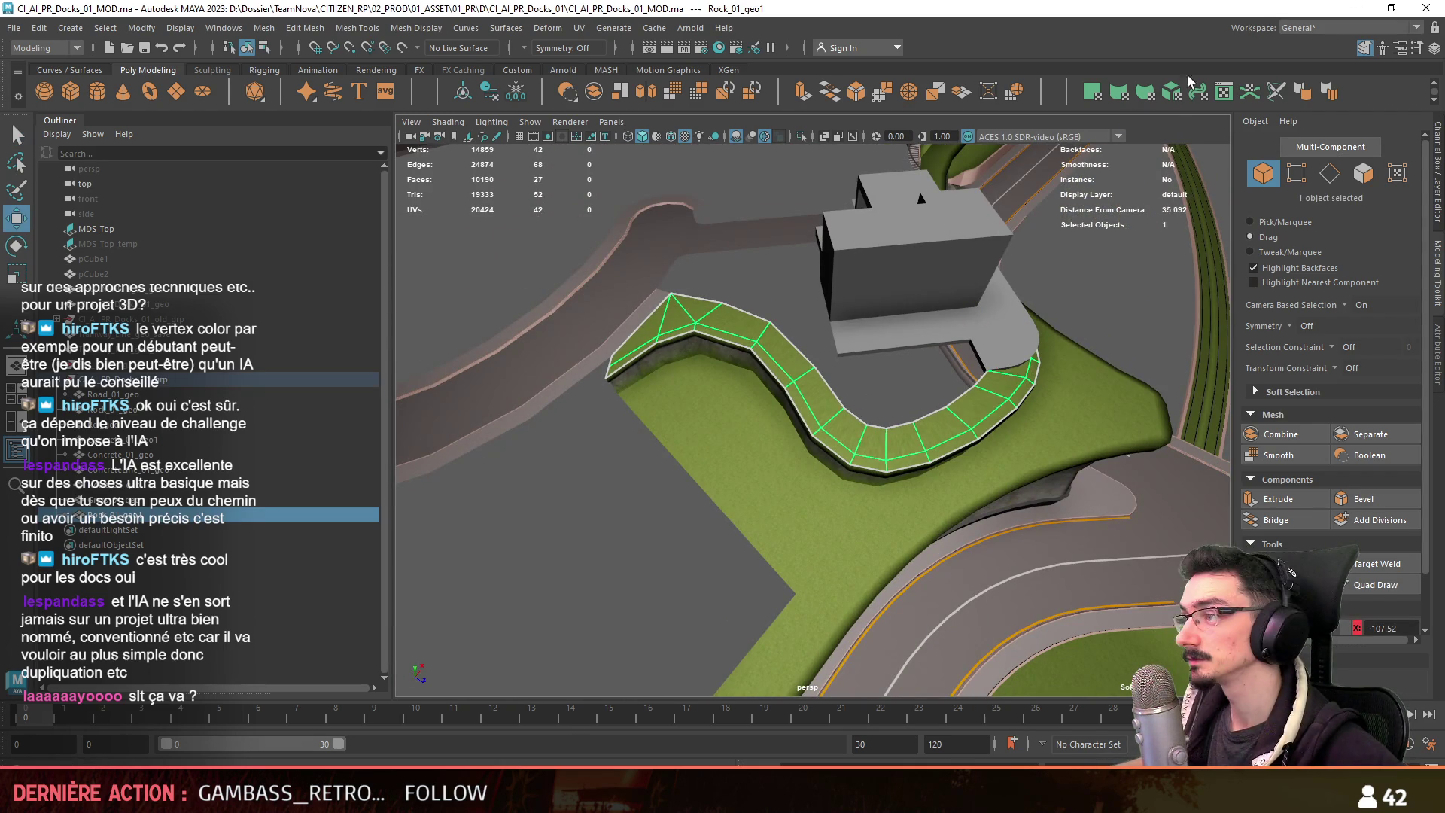
click(638, 560)
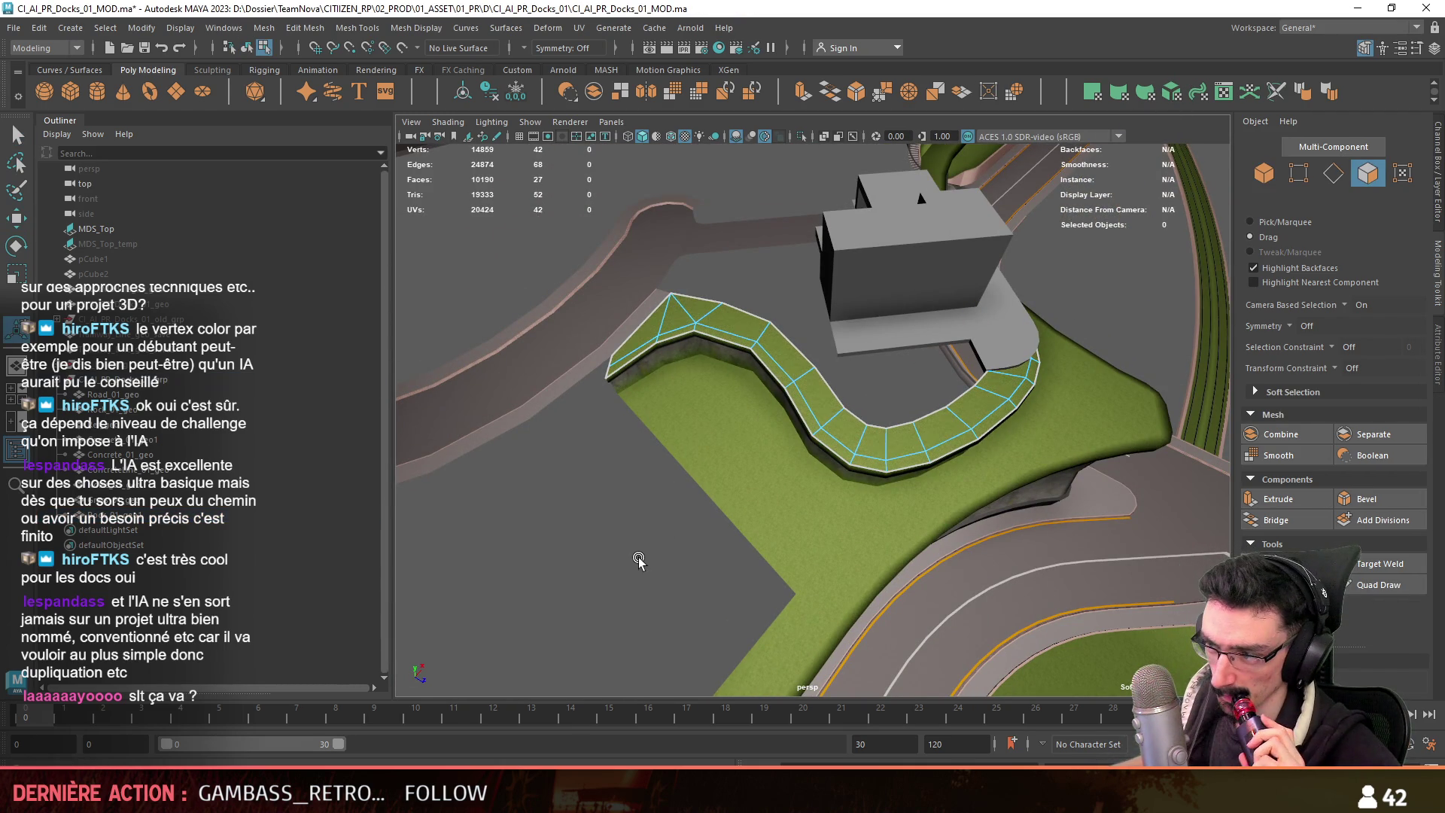
click(746, 463)
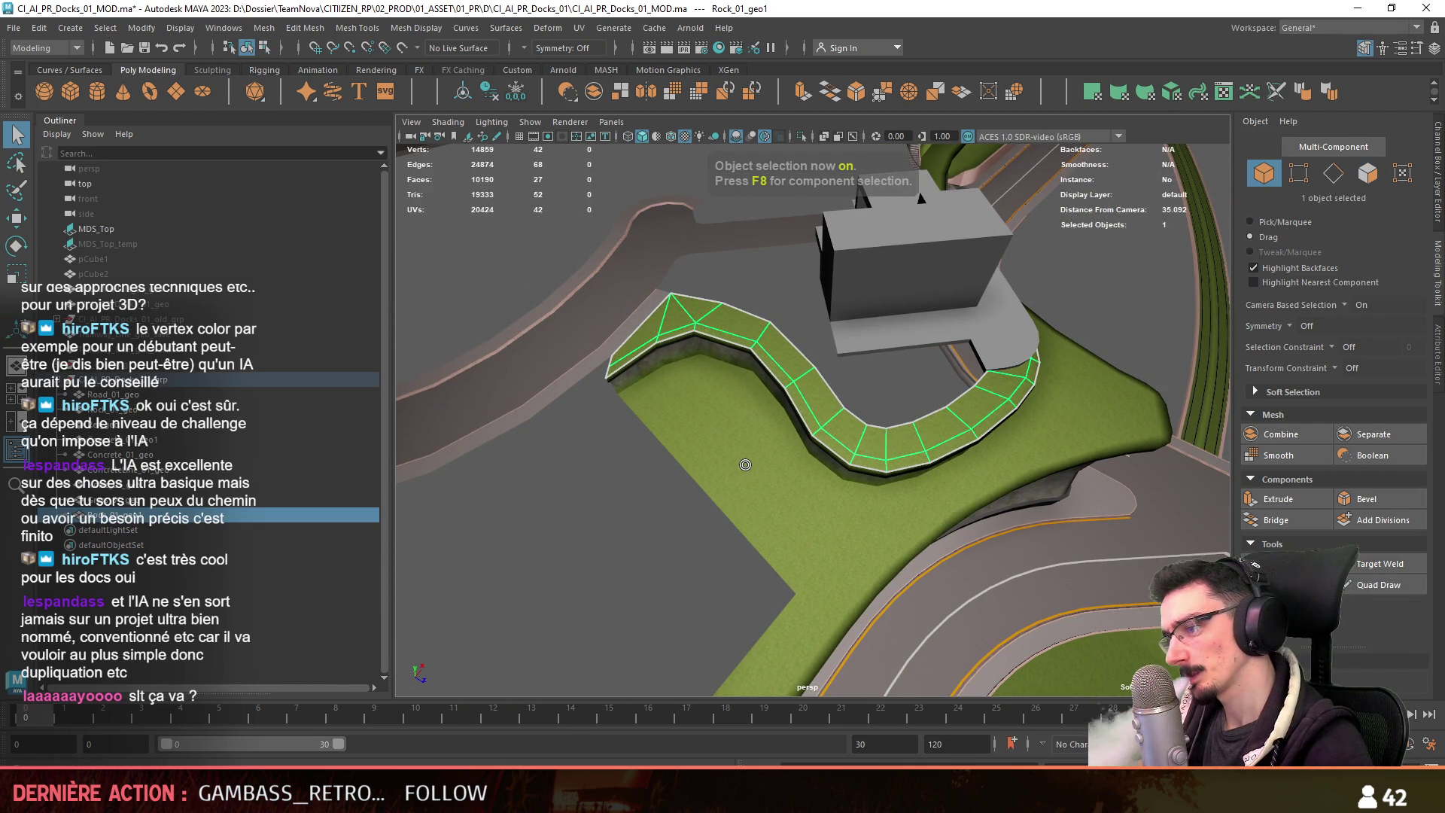
Select the row of 14 edge vertices along the rock strip, then clear it.
key(F8)
key(F8)
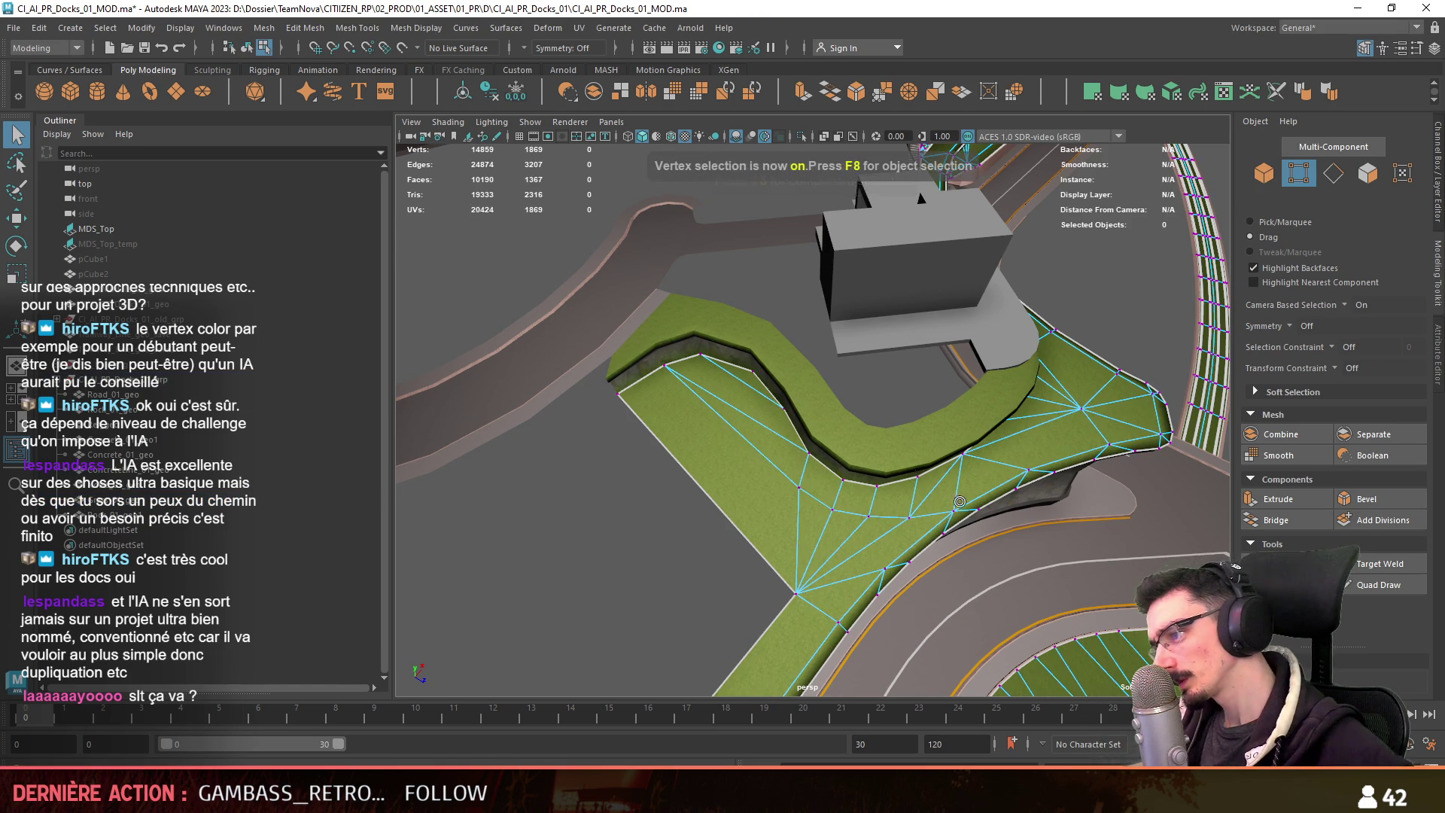
alt+drag(746, 463, 830, 438)
click(935, 510)
key(w)
mouse_move(935, 509)
alt+mouse_down()
mouse_move(595, 397)
mouse_move(723, 316)
mouse_move(697, 316)
mouse_move(999, 459)
alt+mouse_up()
click(678, 283)
shift+double_click(908, 460)
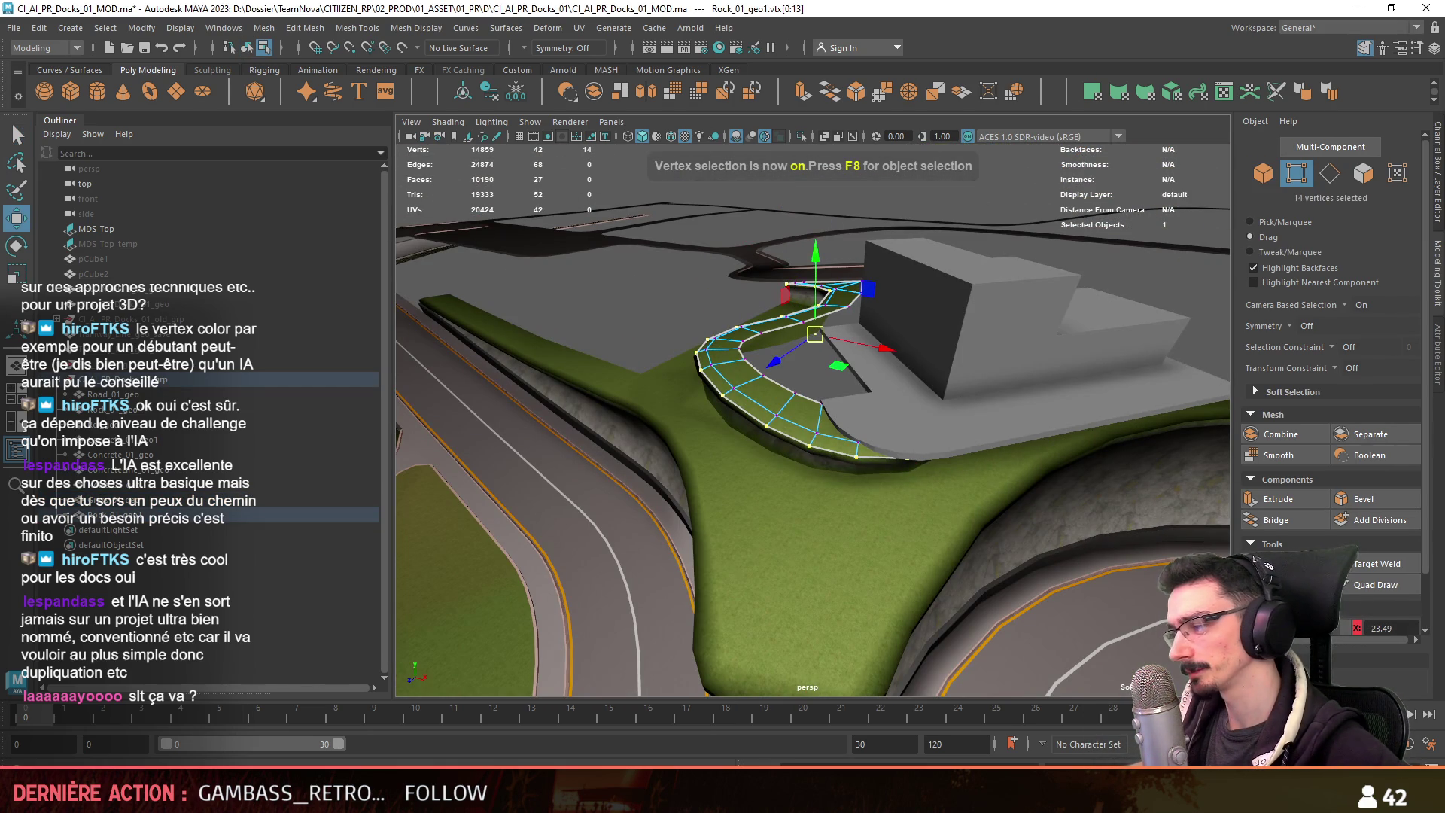
key(q)
click(813, 346)
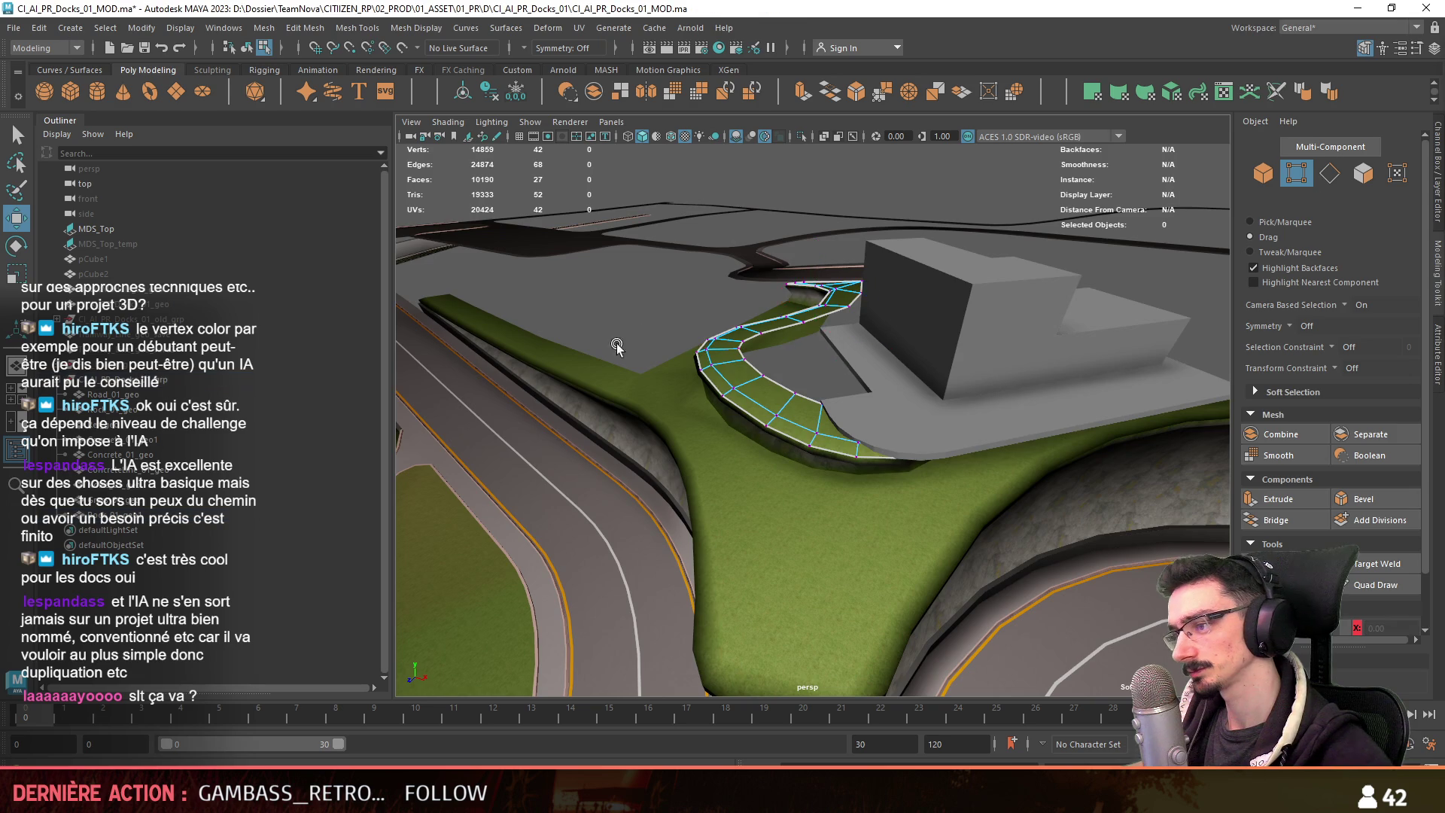
alt+drag(813, 346, 779, 402)
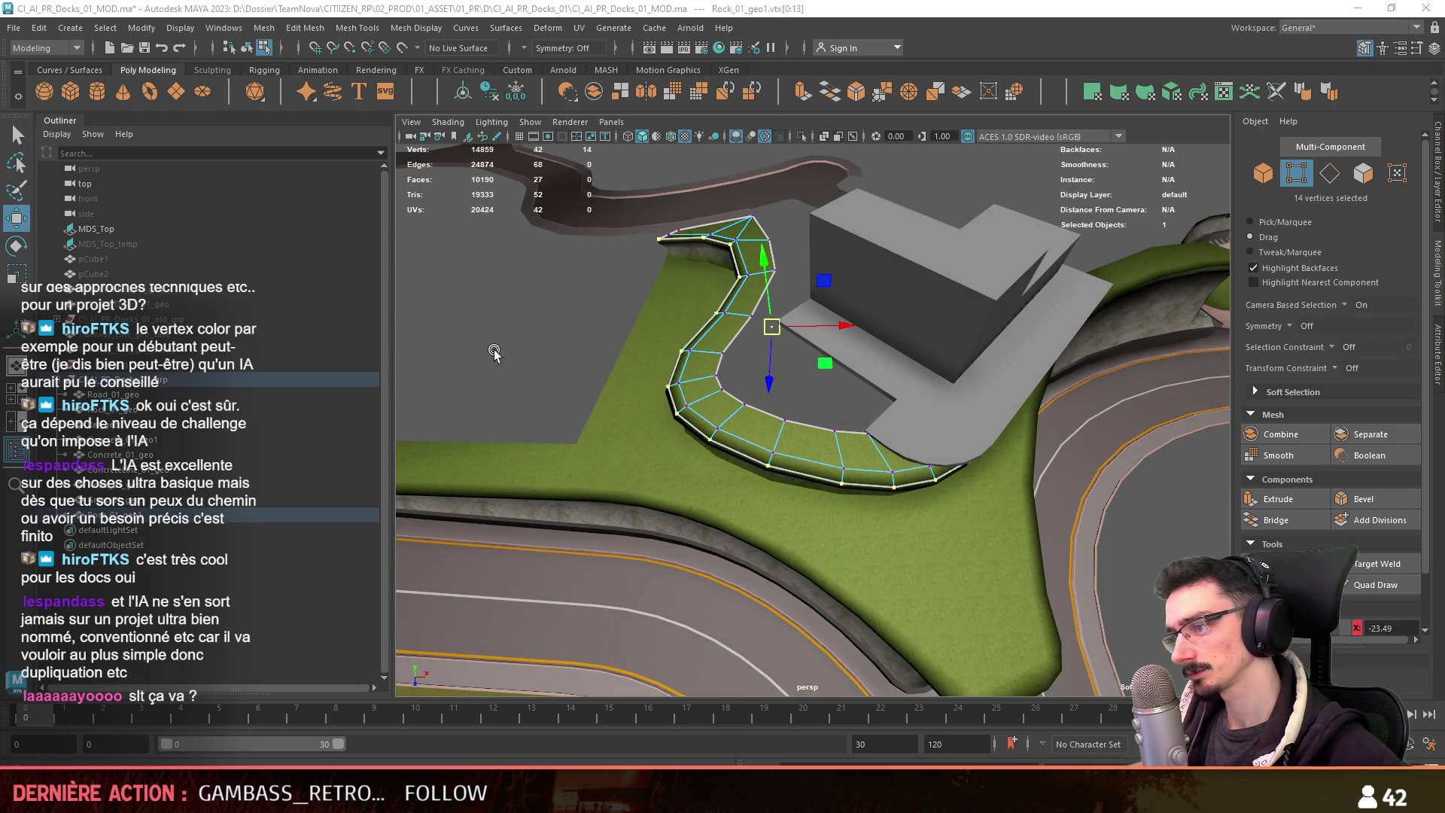
Pick several Rock_01_geo1 curb vertices at the grey building's corner.
key(F8)
alt+drag(522, 376, 679, 390)
click(987, 518)
key(F8)
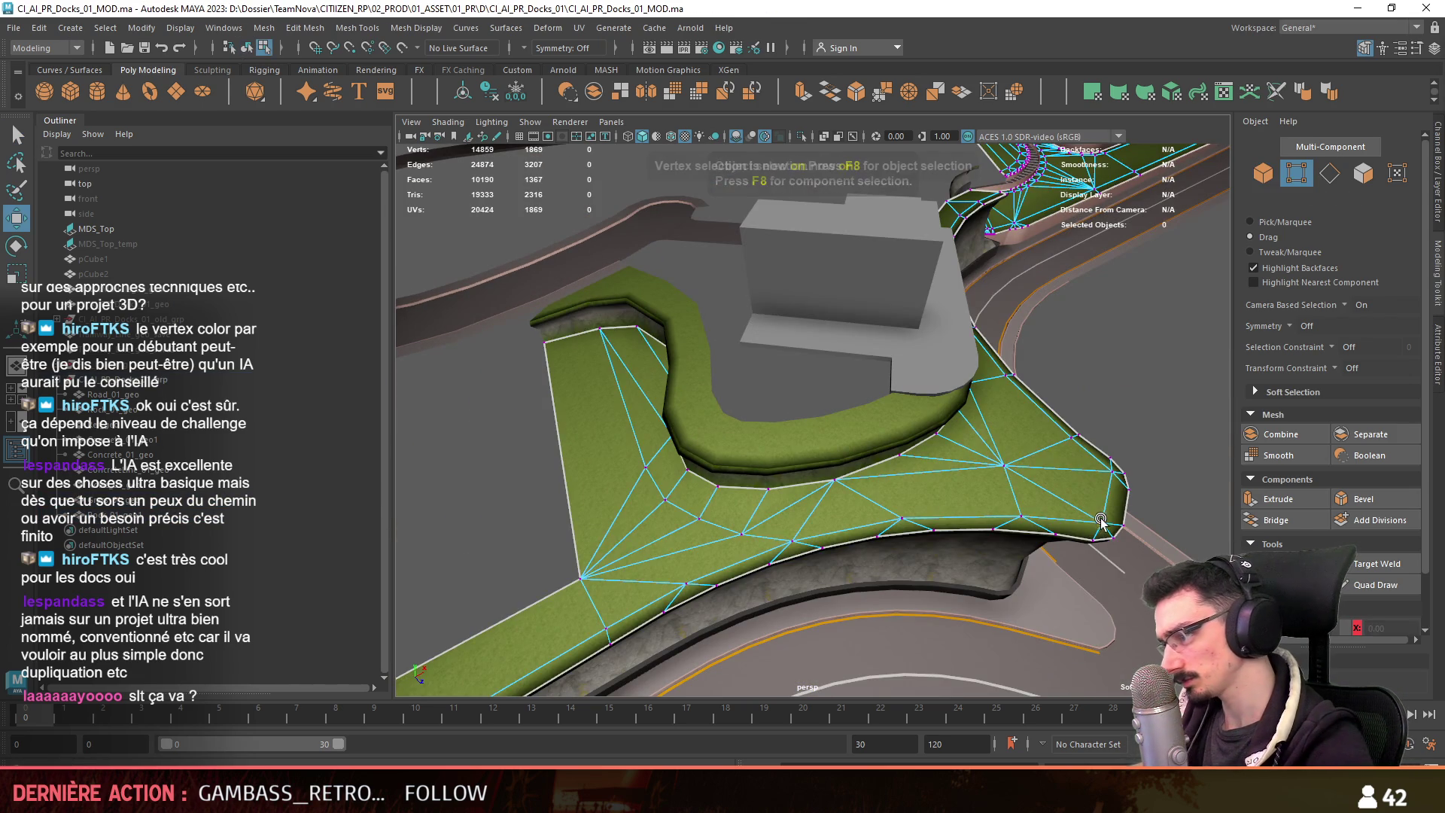
click(1101, 521)
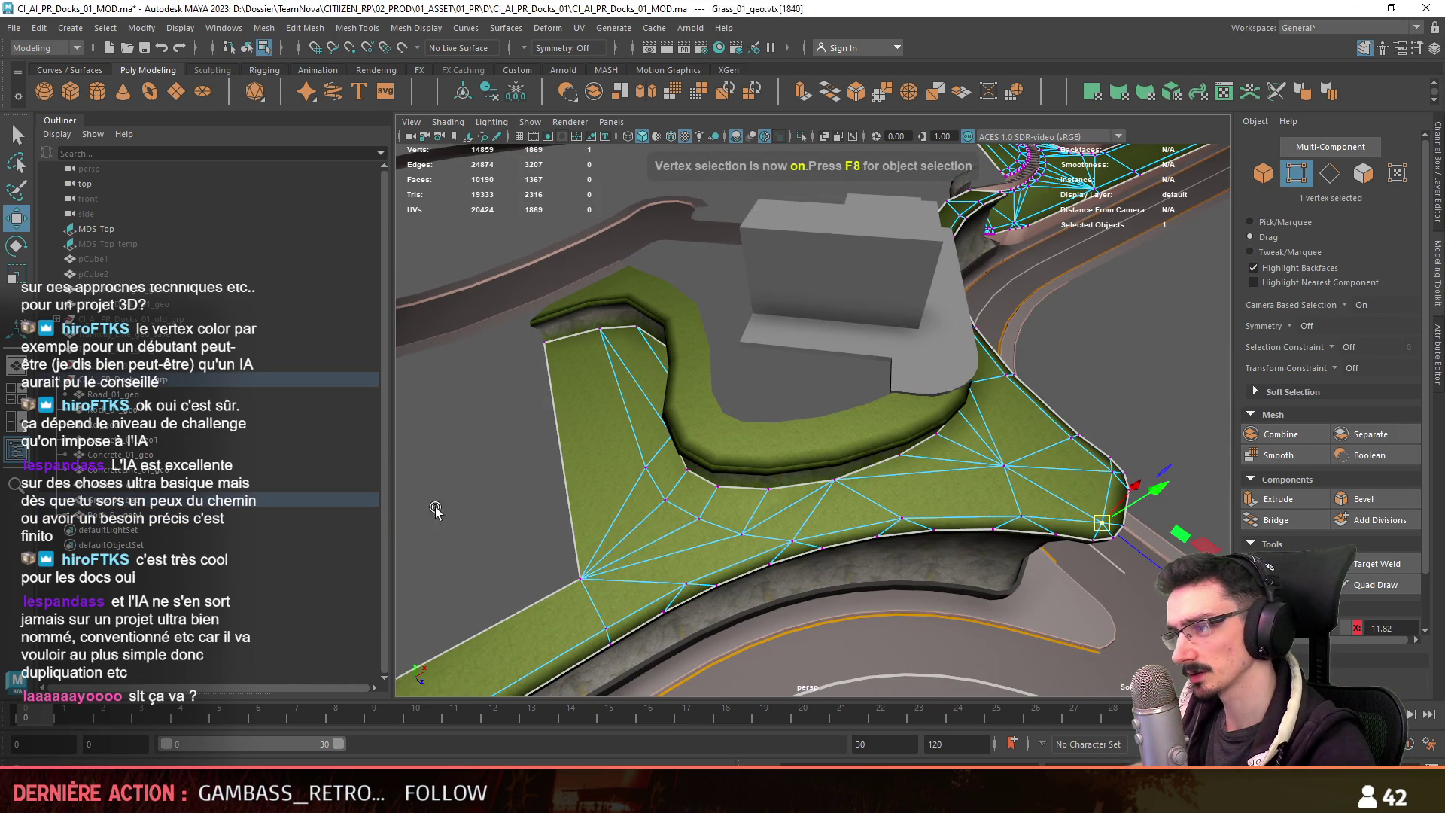
key(F8)
click(752, 440)
key(F8)
click(767, 455)
click(773, 422)
Adjust a pair of ledge corner vertices, then return to object mode.
click(631, 268)
alt+drag(631, 267, 871, 439)
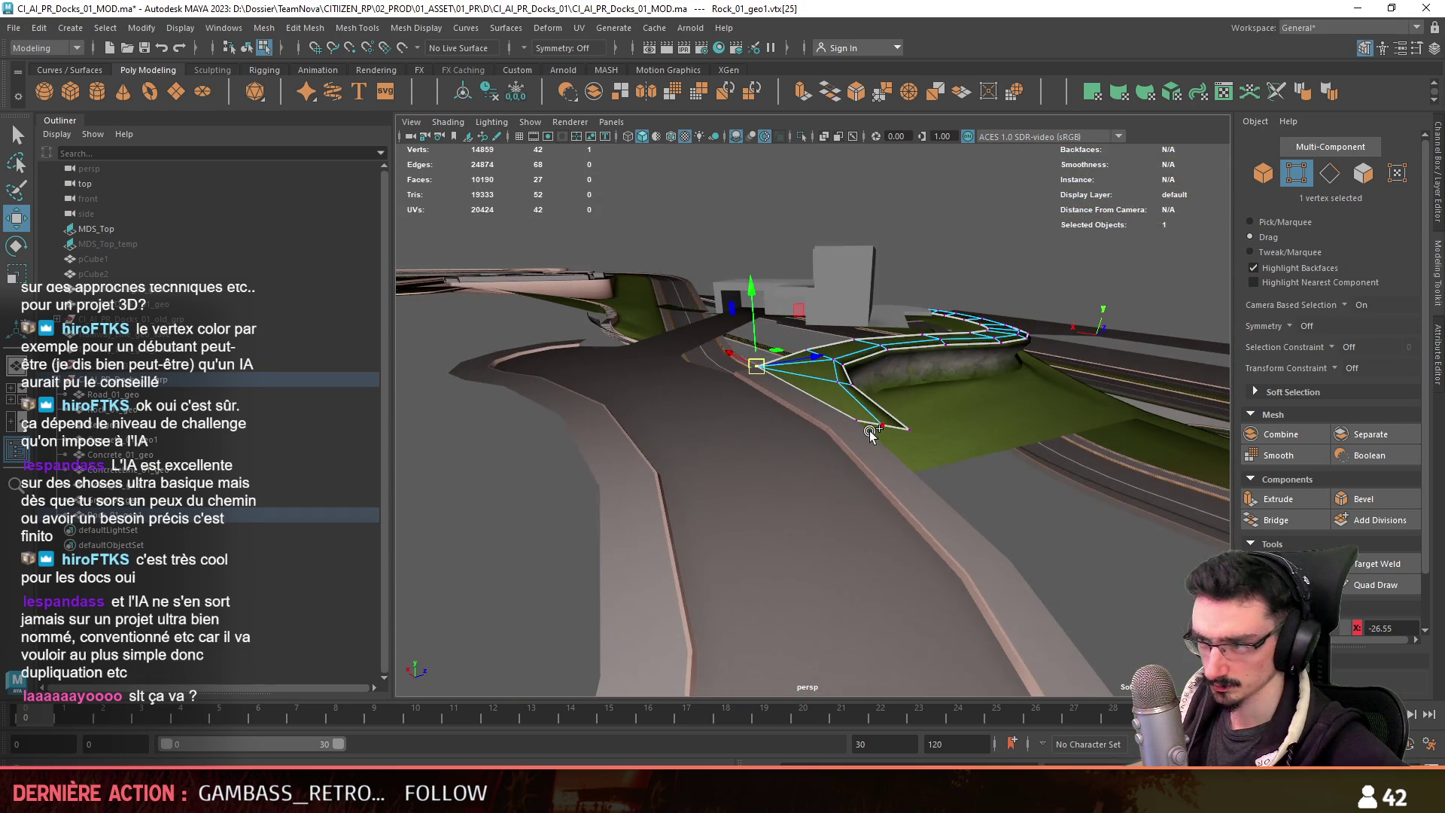
mouse_move(1067, 374)
alt+mouse_down()
mouse_move(794, 359)
mouse_move(898, 491)
alt+mouse_up()
shift+click(794, 360)
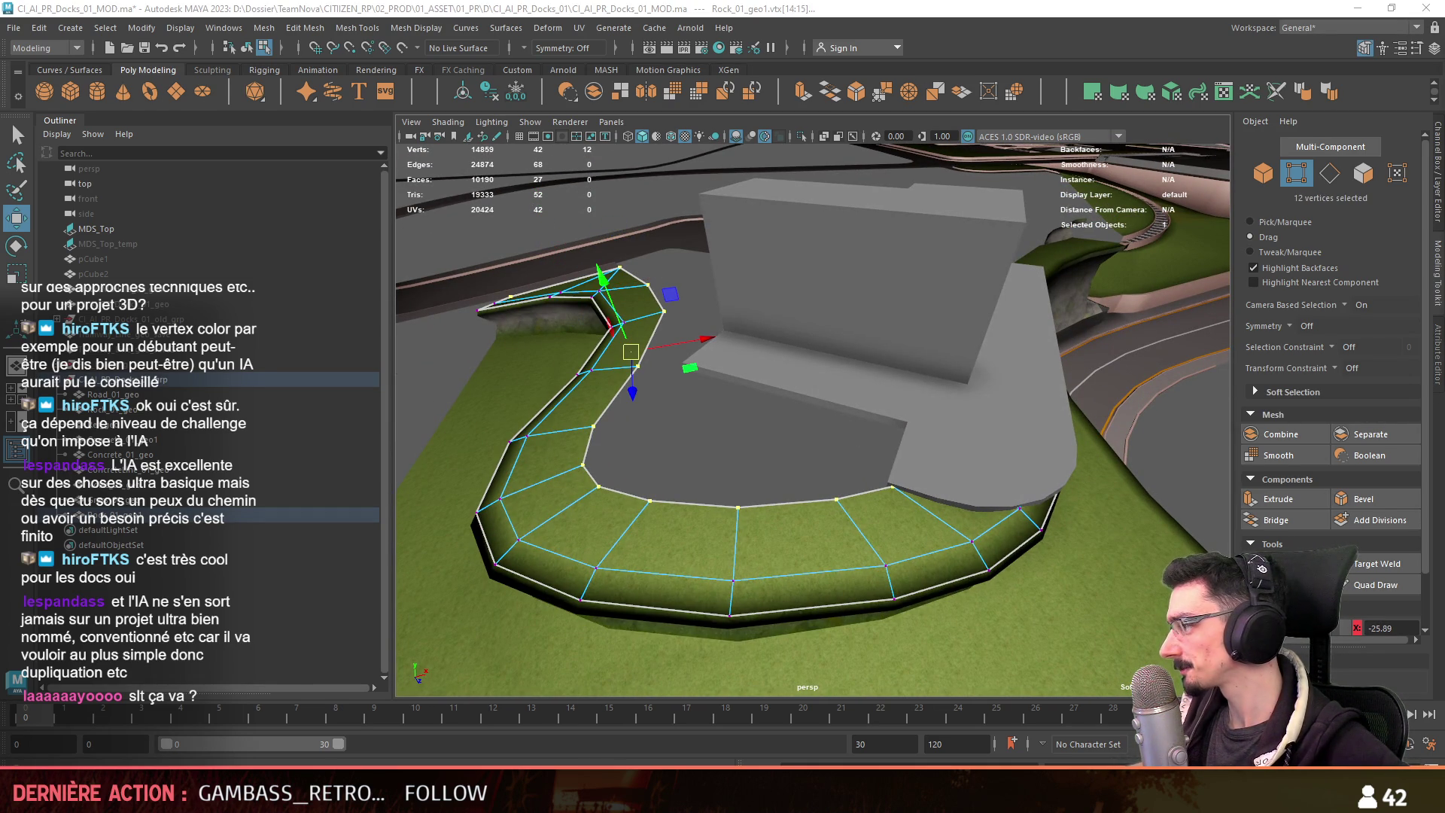
click(828, 404)
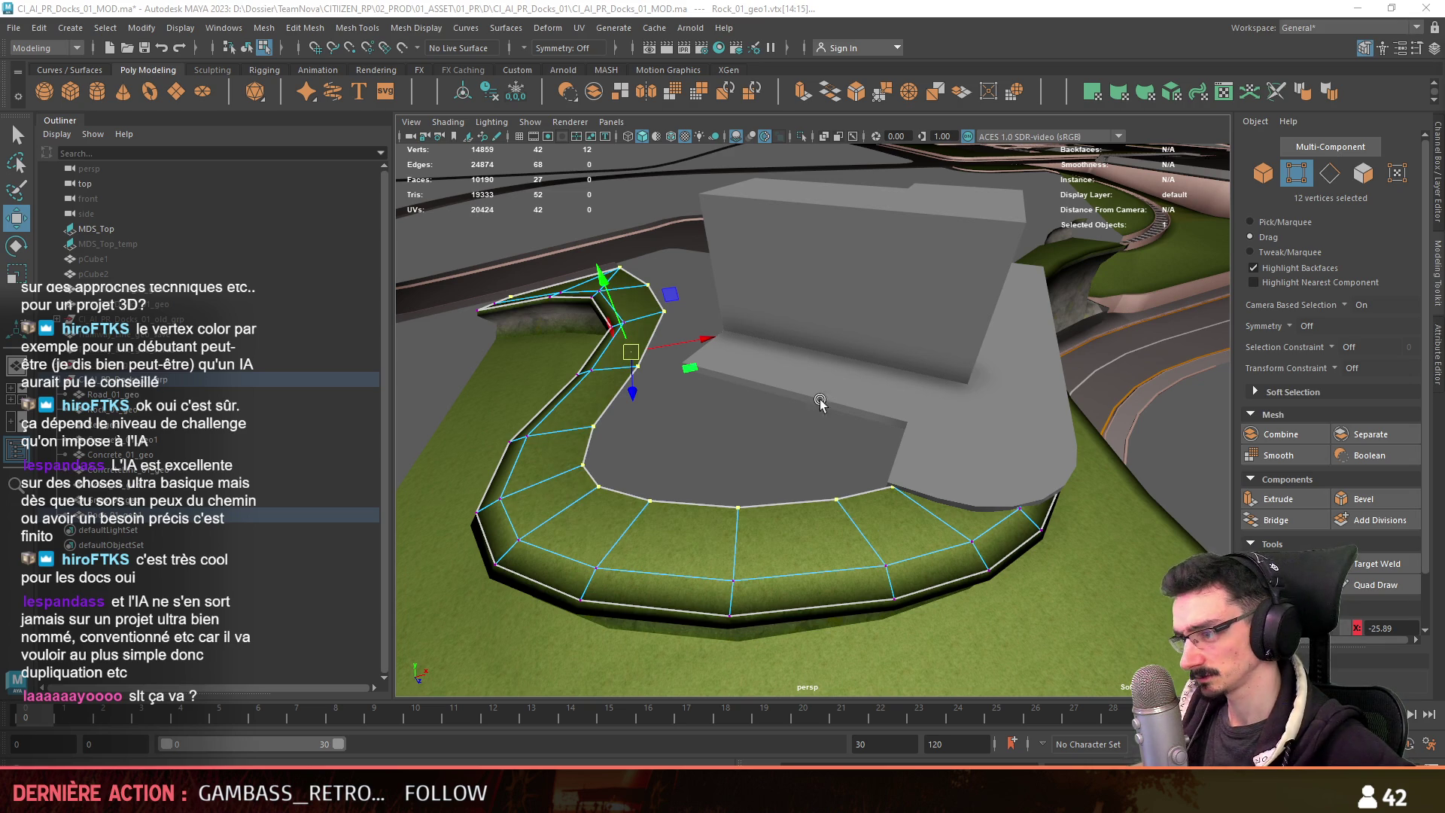
key(F8)
mouse_move(782, 456)
alt+mouse_down()
mouse_move(894, 421)
mouse_move(865, 409)
mouse_move(765, 421)
mouse_move(724, 442)
alt+mouse_up()
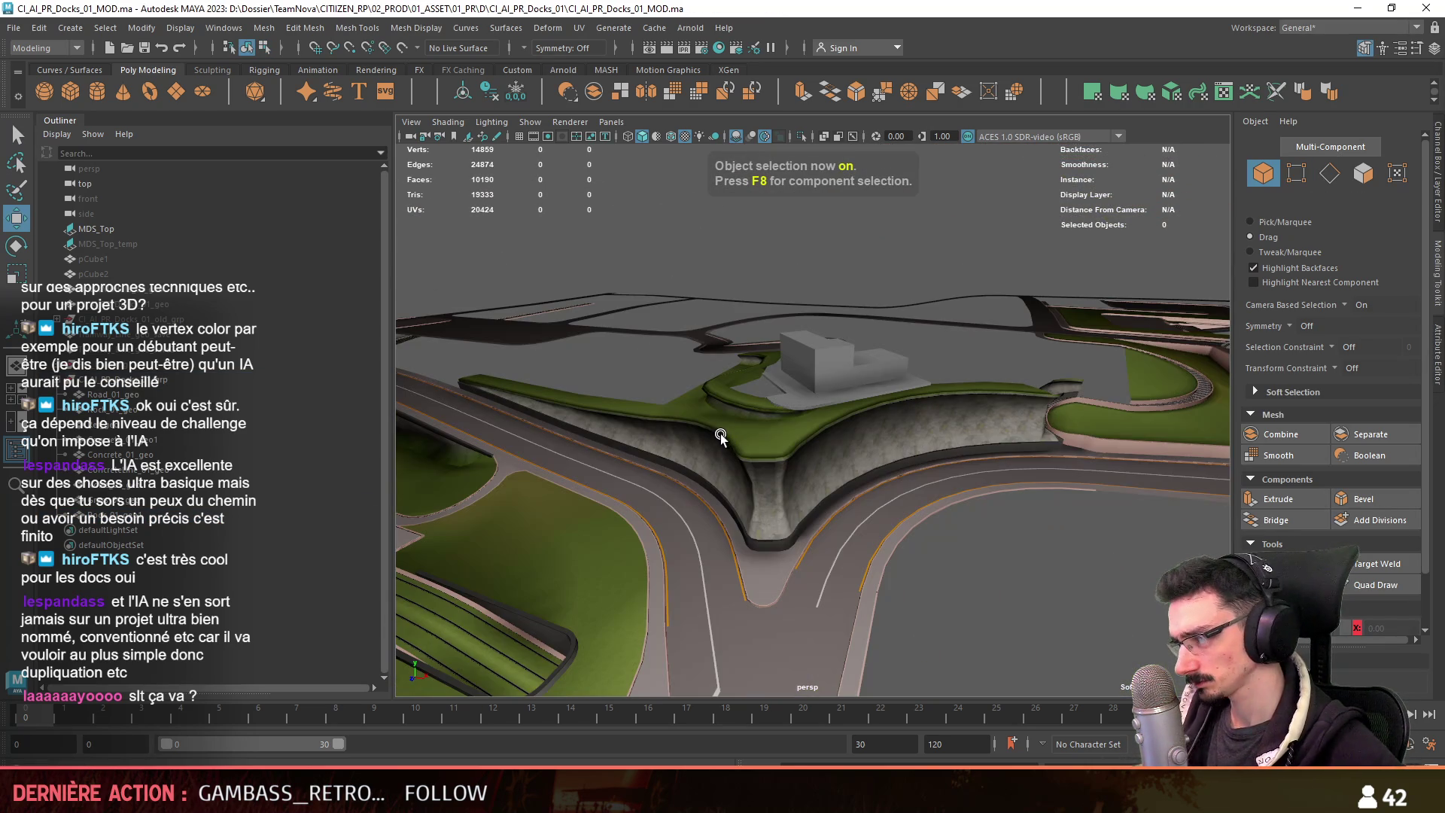
Orbit to a low view of the dock, briefly checking the dock scene in Unity.
scroll(748, 426, up, 3)
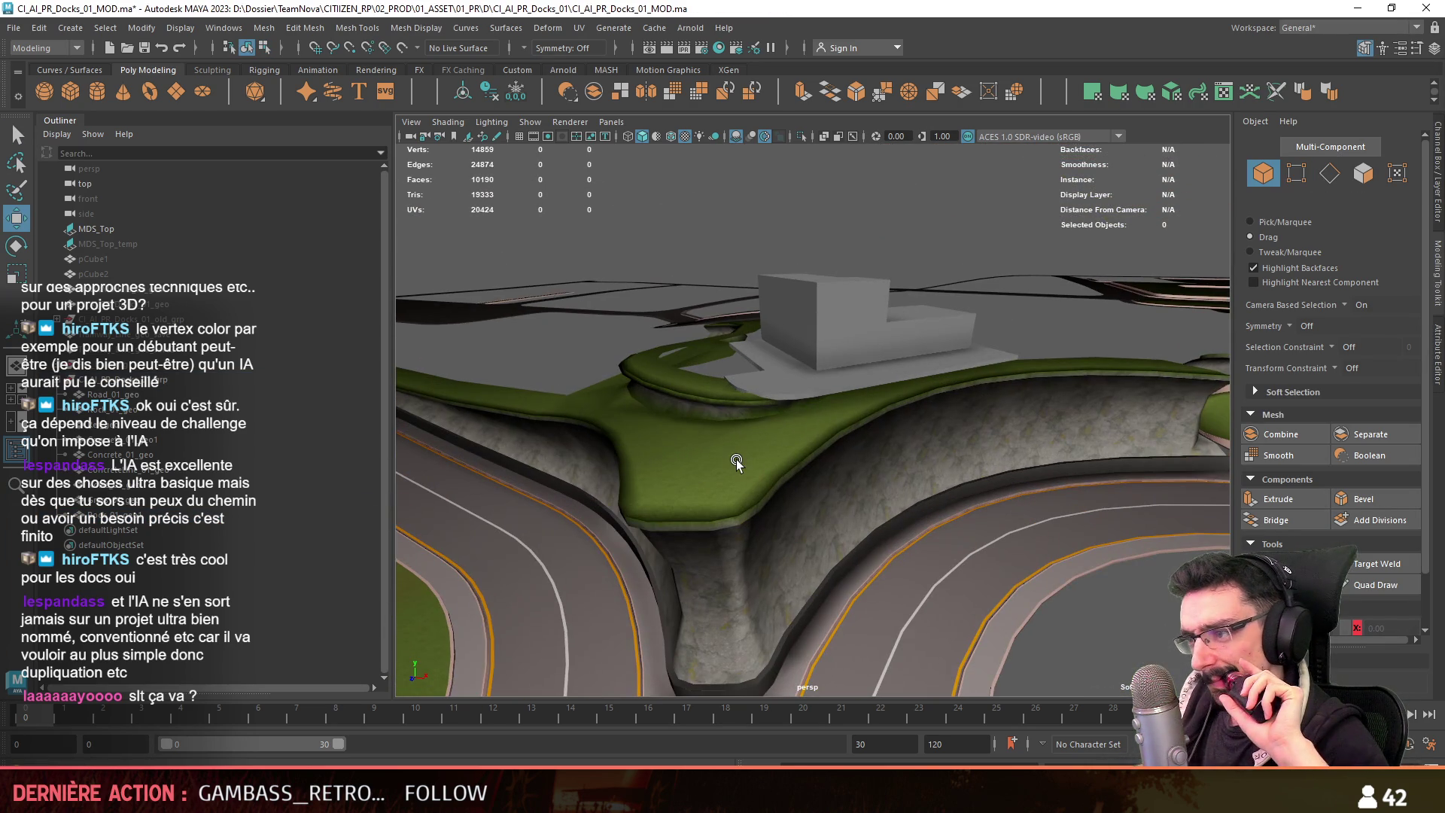
mouse_move(734, 458)
alt+mouse_down()
mouse_move(581, 450)
mouse_move(841, 455)
mouse_move(798, 505)
mouse_move(948, 542)
mouse_move(736, 543)
mouse_move(639, 403)
mouse_move(687, 484)
mouse_move(661, 525)
mouse_move(761, 525)
alt+mouse_up()
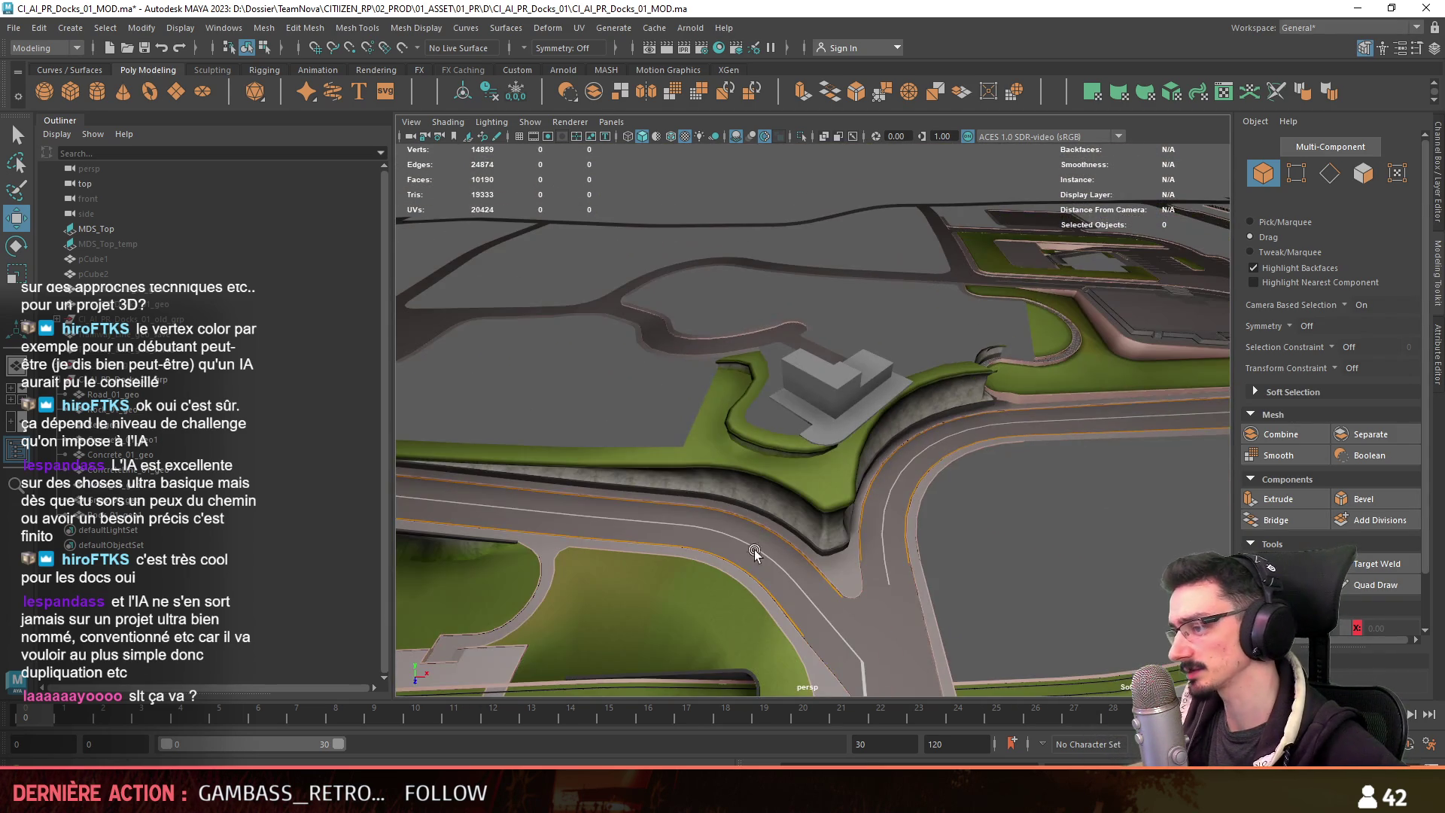
key(alt+Tab)
mouse_move(761, 526)
right_down()
mouse_move(770, 492)
mouse_move(783, 498)
right_up()
key(alt+Tab)
mouse_move(805, 441)
alt+mouse_down()
mouse_move(1049, 470)
mouse_move(893, 493)
mouse_move(888, 478)
alt+mouse_up()
Select the rock ledge's inner rim edge loop and extrude it inward toward the building.
click(886, 450)
key(w)
key(F10)
mouse_move(833, 422)
alt+mouse_down()
mouse_move(1011, 423)
mouse_move(870, 386)
mouse_move(797, 328)
mouse_move(842, 319)
mouse_move(730, 336)
mouse_move(945, 385)
alt+mouse_up()
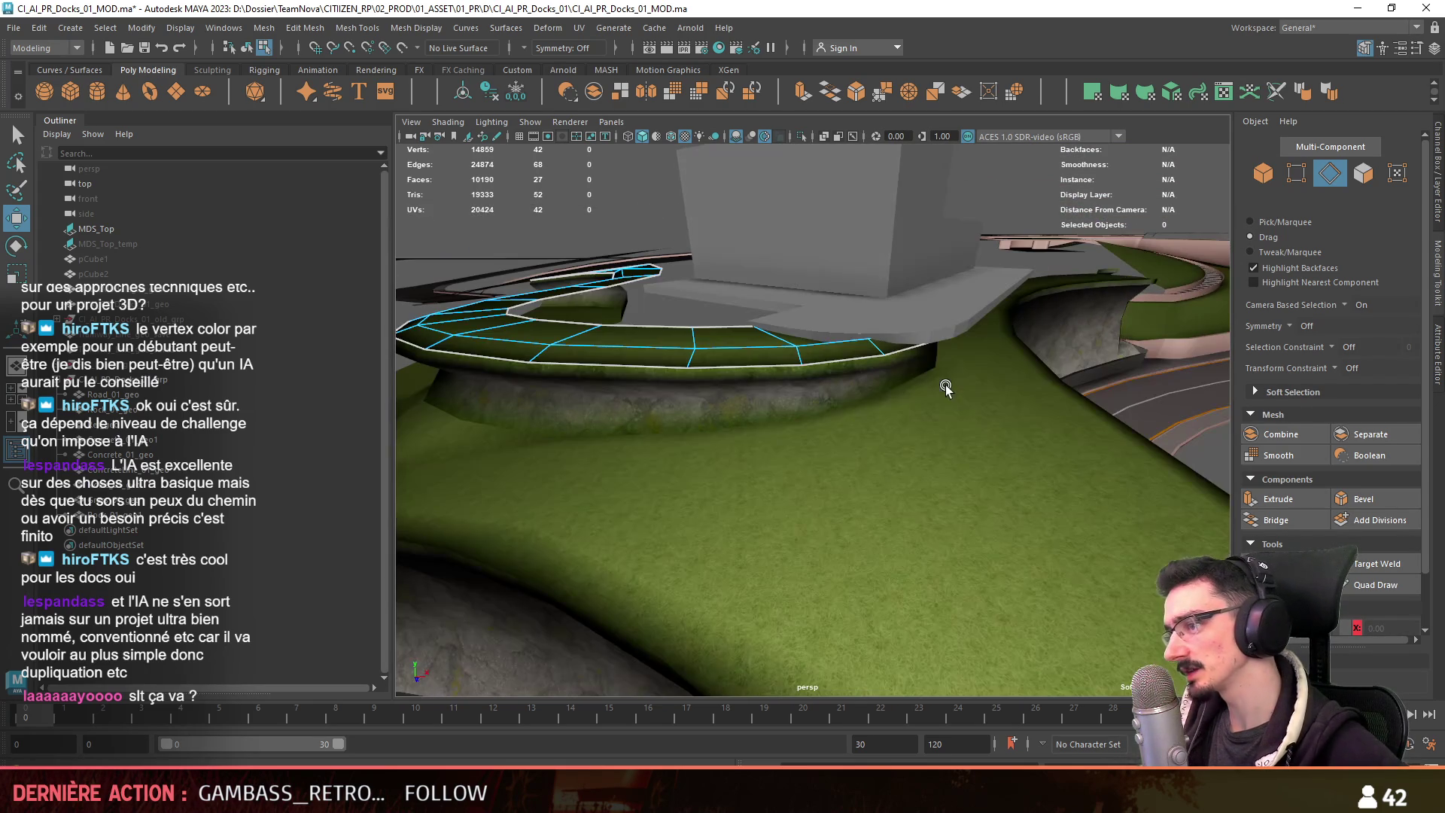
mouse_move(748, 316)
alt+mouse_down()
mouse_move(800, 348)
mouse_move(657, 336)
mouse_move(924, 365)
mouse_move(866, 391)
mouse_move(768, 482)
mouse_move(696, 501)
alt+mouse_up()
shift+click(696, 500)
shift+double_click(696, 500)
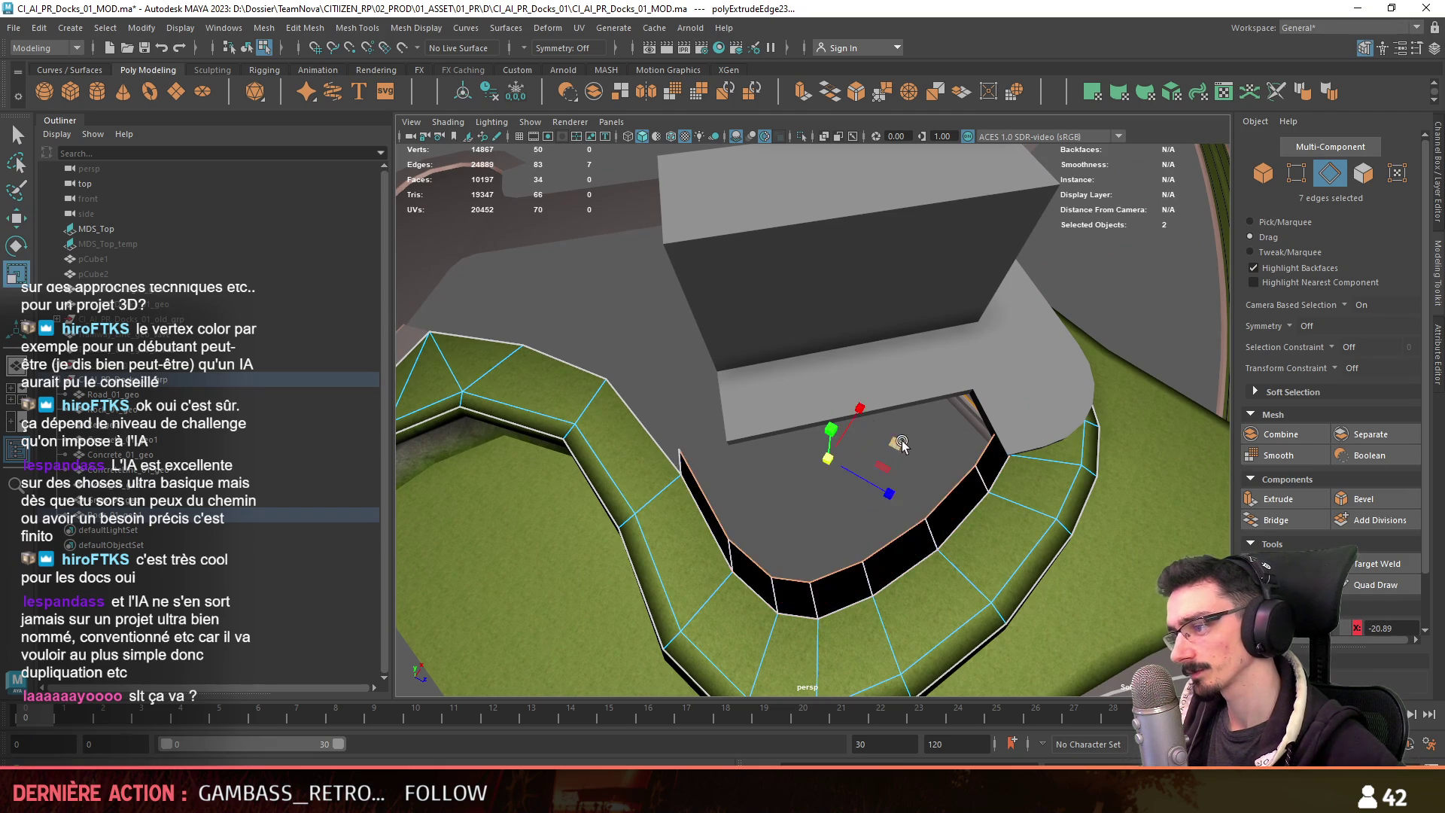
drag(901, 446, 820, 433)
Target Weld two of the new rim vertices together.
key(w)
key(F9)
click(1354, 564)
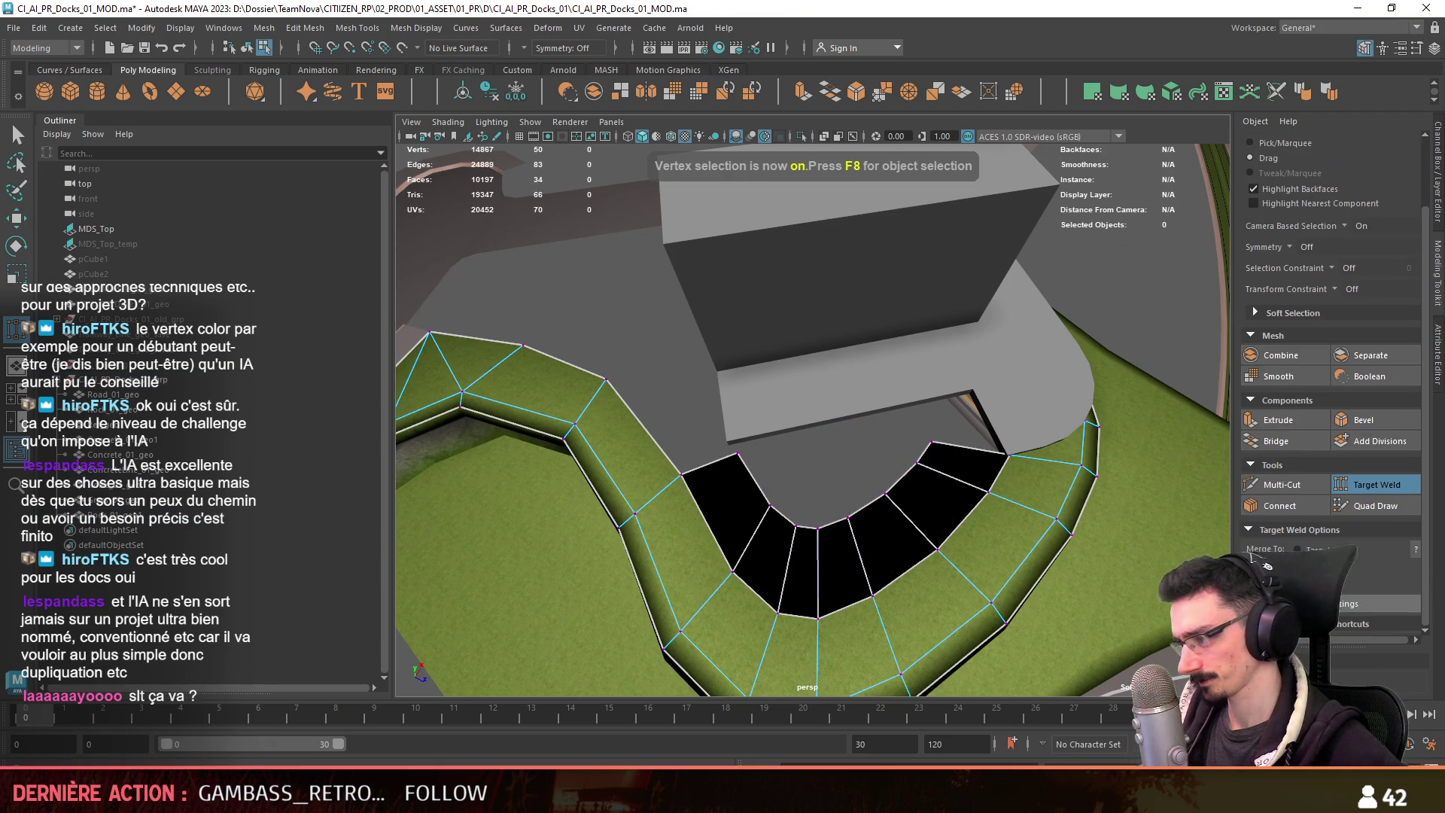
drag(918, 462, 931, 443)
key(w)
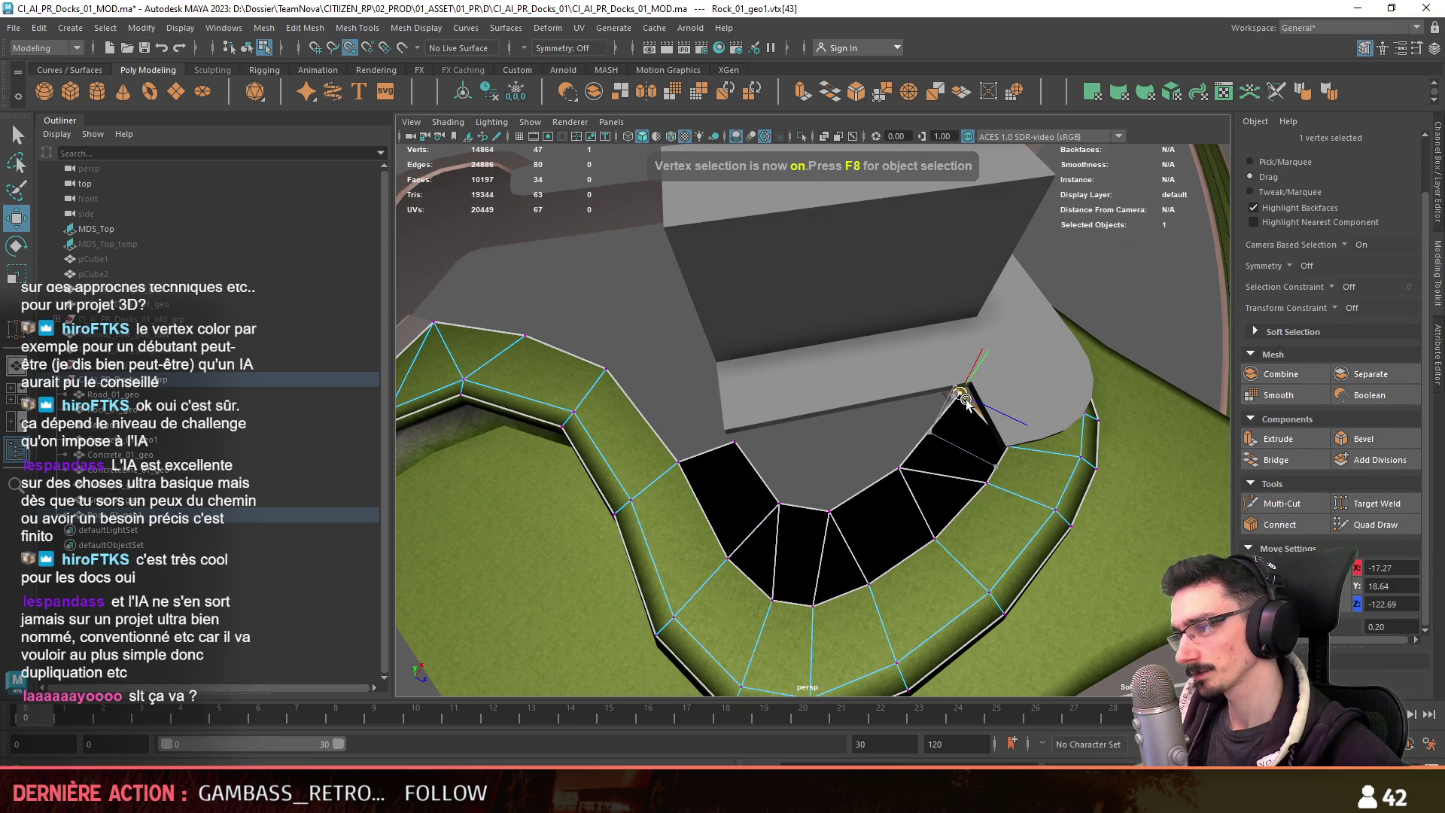
mouse_move(947, 429)
alt+mouse_down()
mouse_move(810, 529)
mouse_move(1036, 391)
mouse_move(884, 510)
mouse_move(904, 377)
mouse_move(812, 477)
mouse_move(1002, 450)
mouse_move(968, 391)
alt+mouse_up()
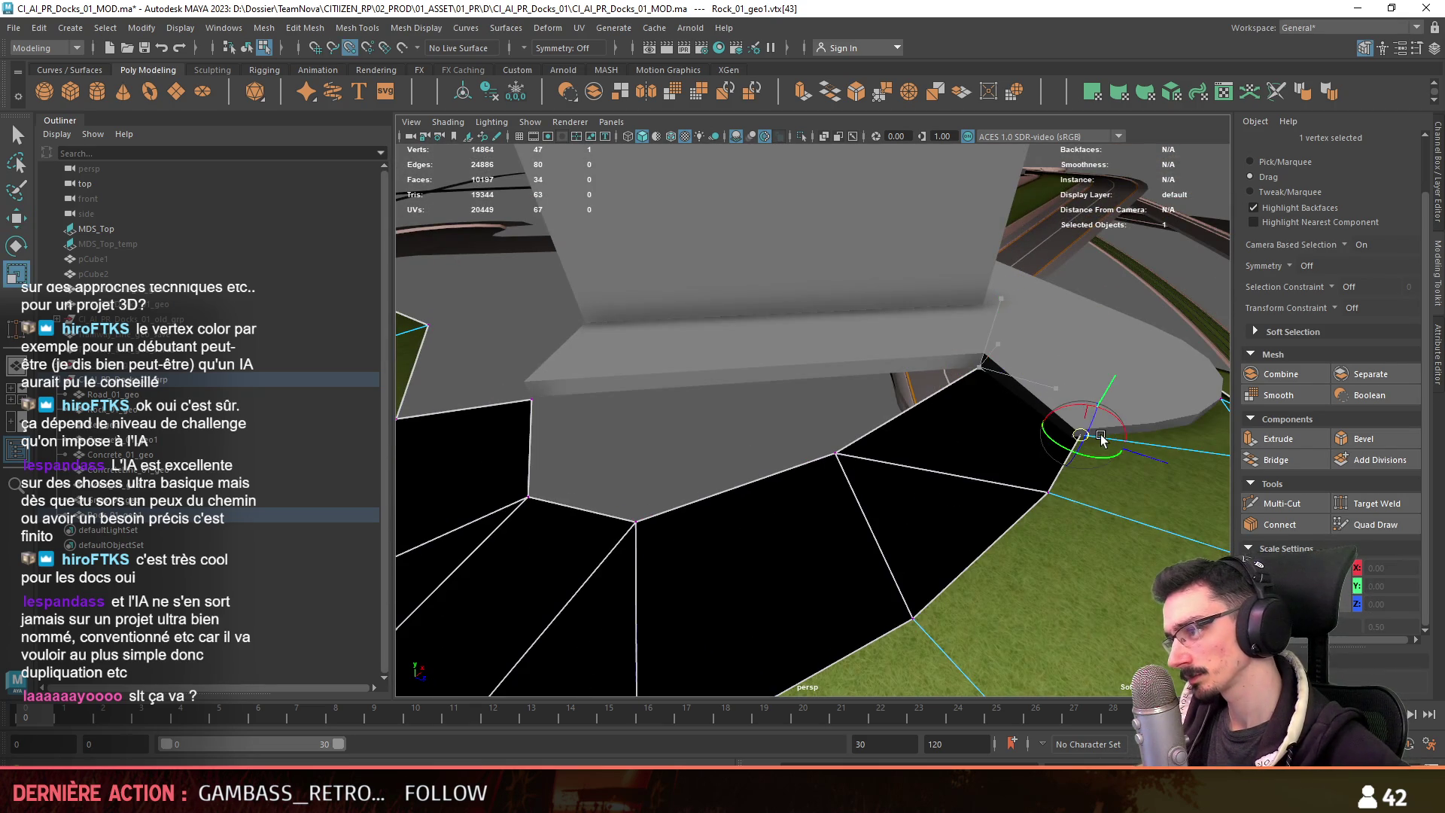
key(w)
mouse_move(1105, 393)
alt+mouse_down()
mouse_move(855, 457)
mouse_move(806, 416)
mouse_move(671, 419)
mouse_move(757, 486)
mouse_move(696, 386)
alt+mouse_up()
click(855, 457)
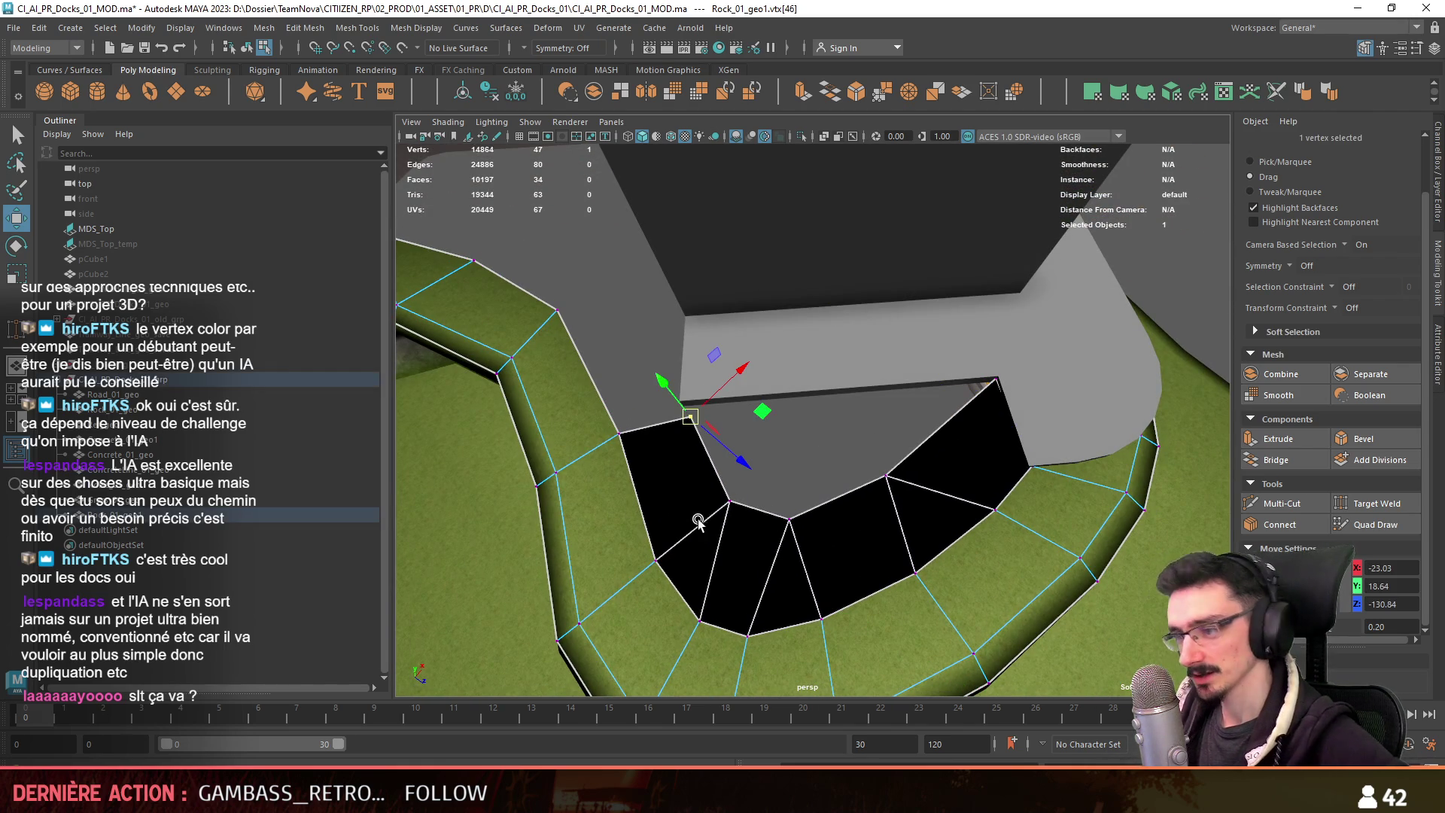
Isolate the rock, Target Weld the corner vertices, then restore the full scene.
mouse_move(835, 491)
alt+mouse_down()
mouse_move(886, 466)
mouse_move(764, 418)
mouse_move(833, 427)
mouse_move(575, 477)
mouse_move(693, 484)
mouse_move(700, 526)
mouse_move(783, 509)
mouse_move(778, 479)
alt+mouse_up()
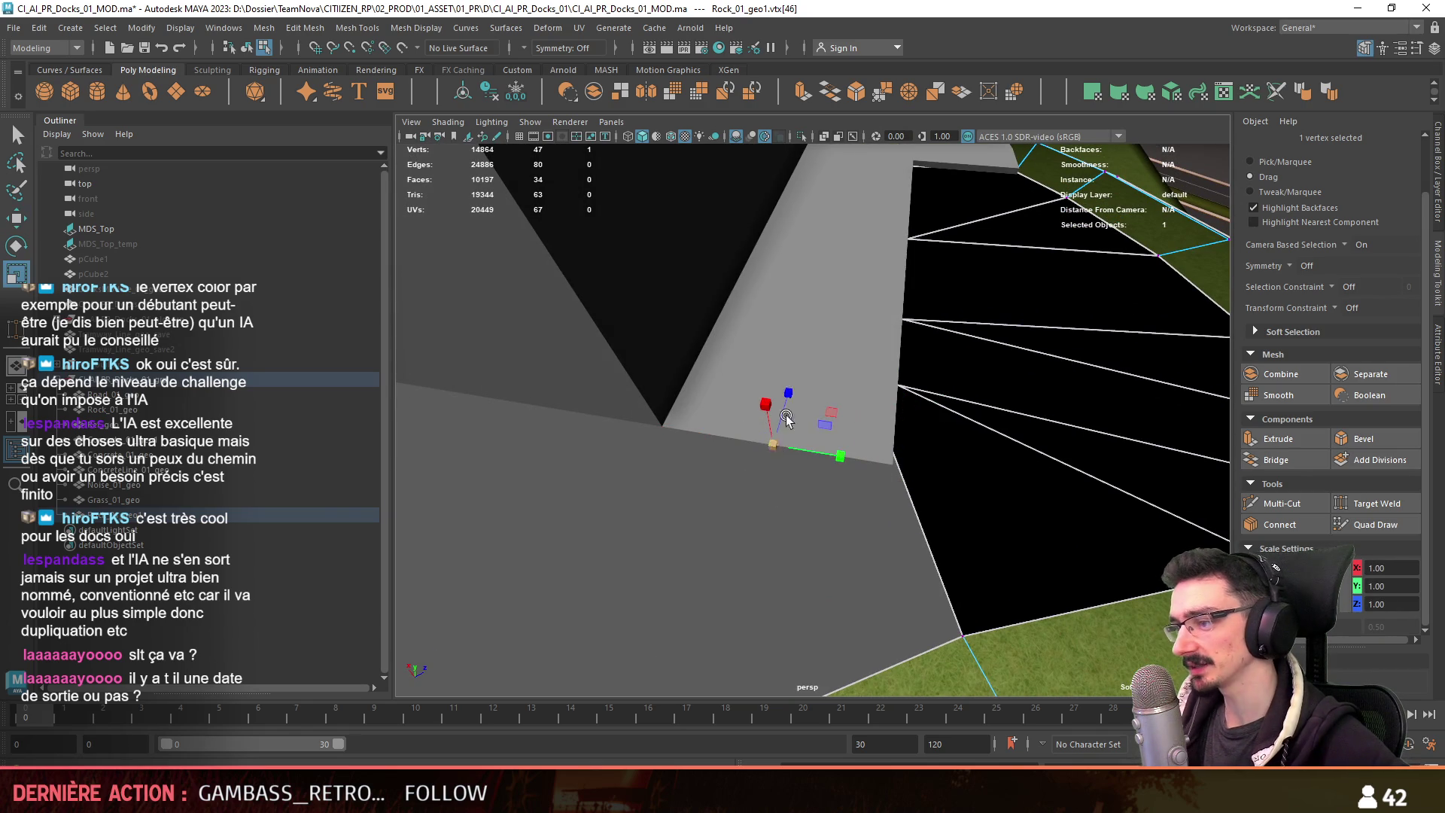
key(w)
mouse_move(660, 542)
alt+mouse_down()
mouse_move(689, 551)
mouse_move(709, 503)
alt+mouse_up()
key(F8)
click(808, 135)
key(F8)
alt+drag(866, 316, 1022, 462)
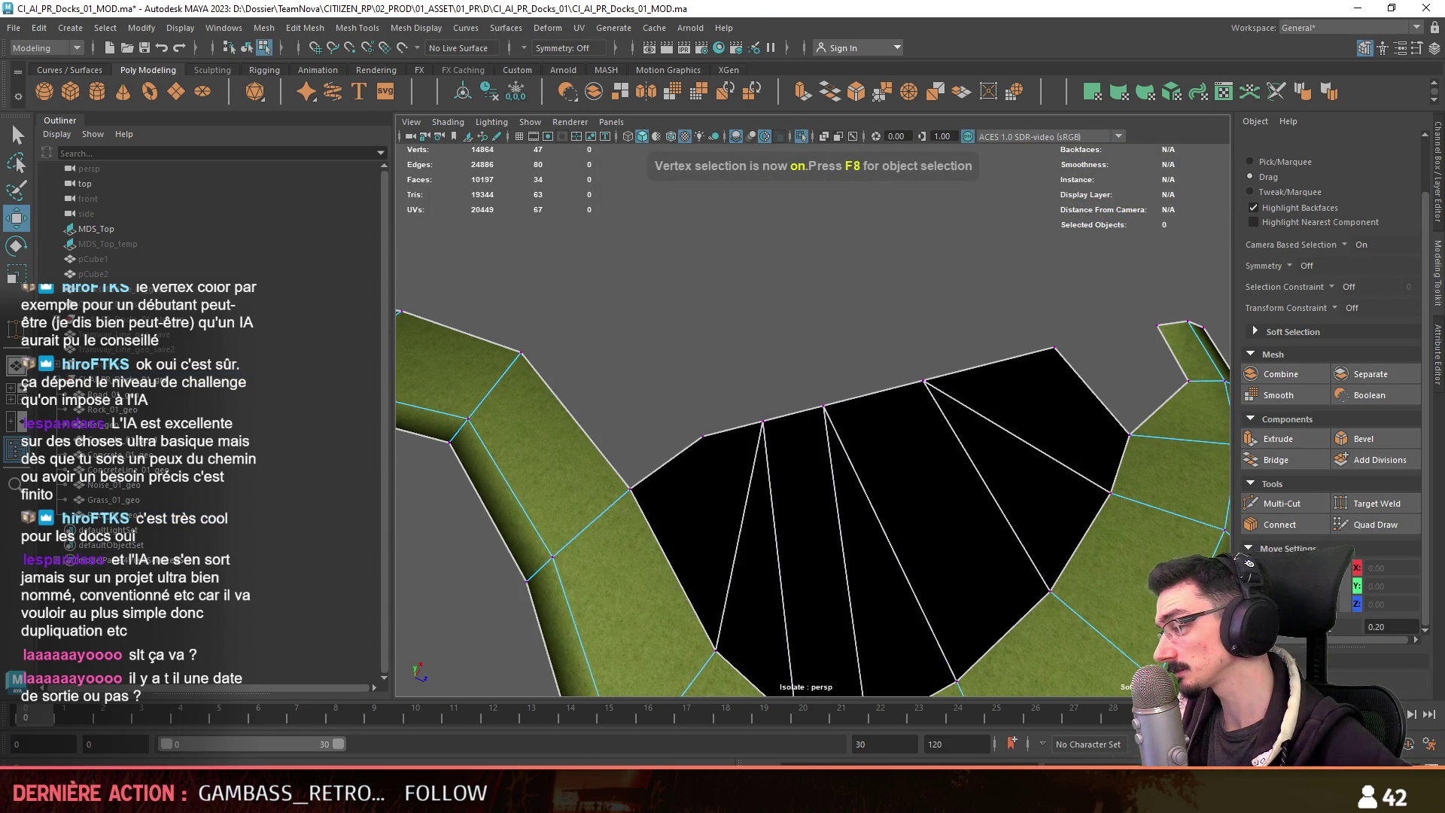
click(1378, 505)
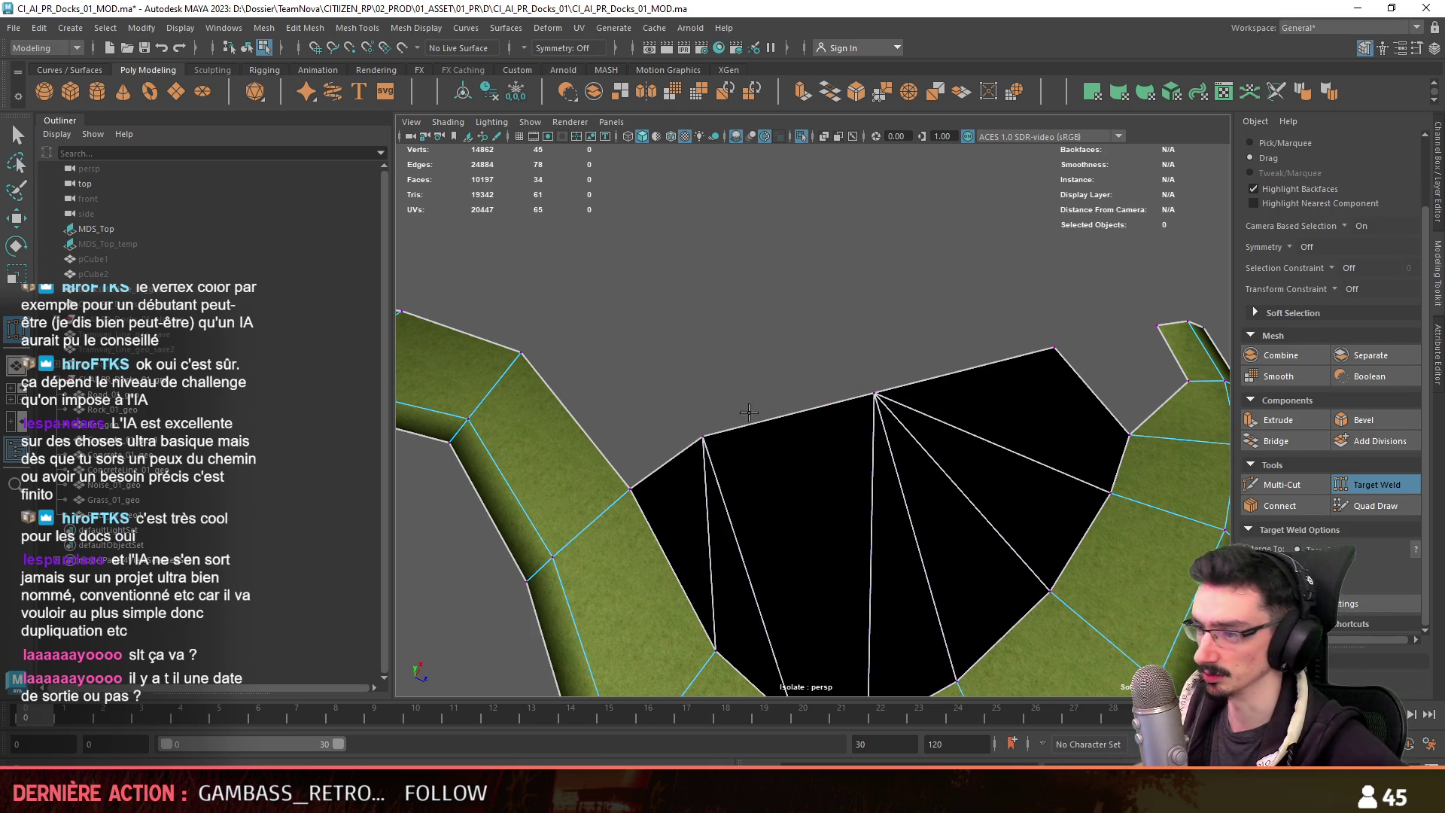
key(w)
scroll(700, 426, down, 3)
key(F8)
alt+drag(701, 427, 858, 406)
click(802, 136)
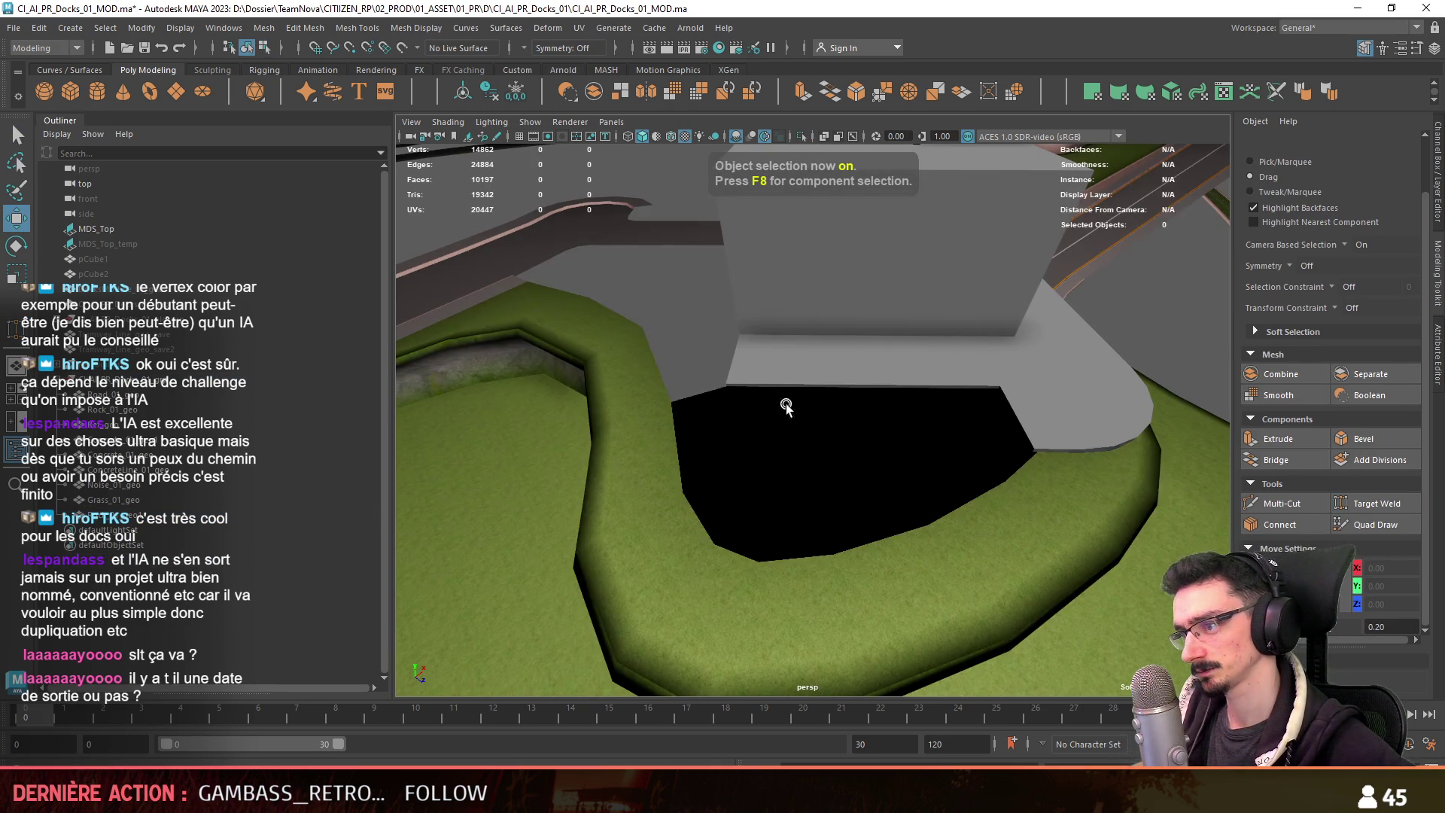
Select the seven black fan faces on the rock ledge top.
click(668, 555)
key(F8)
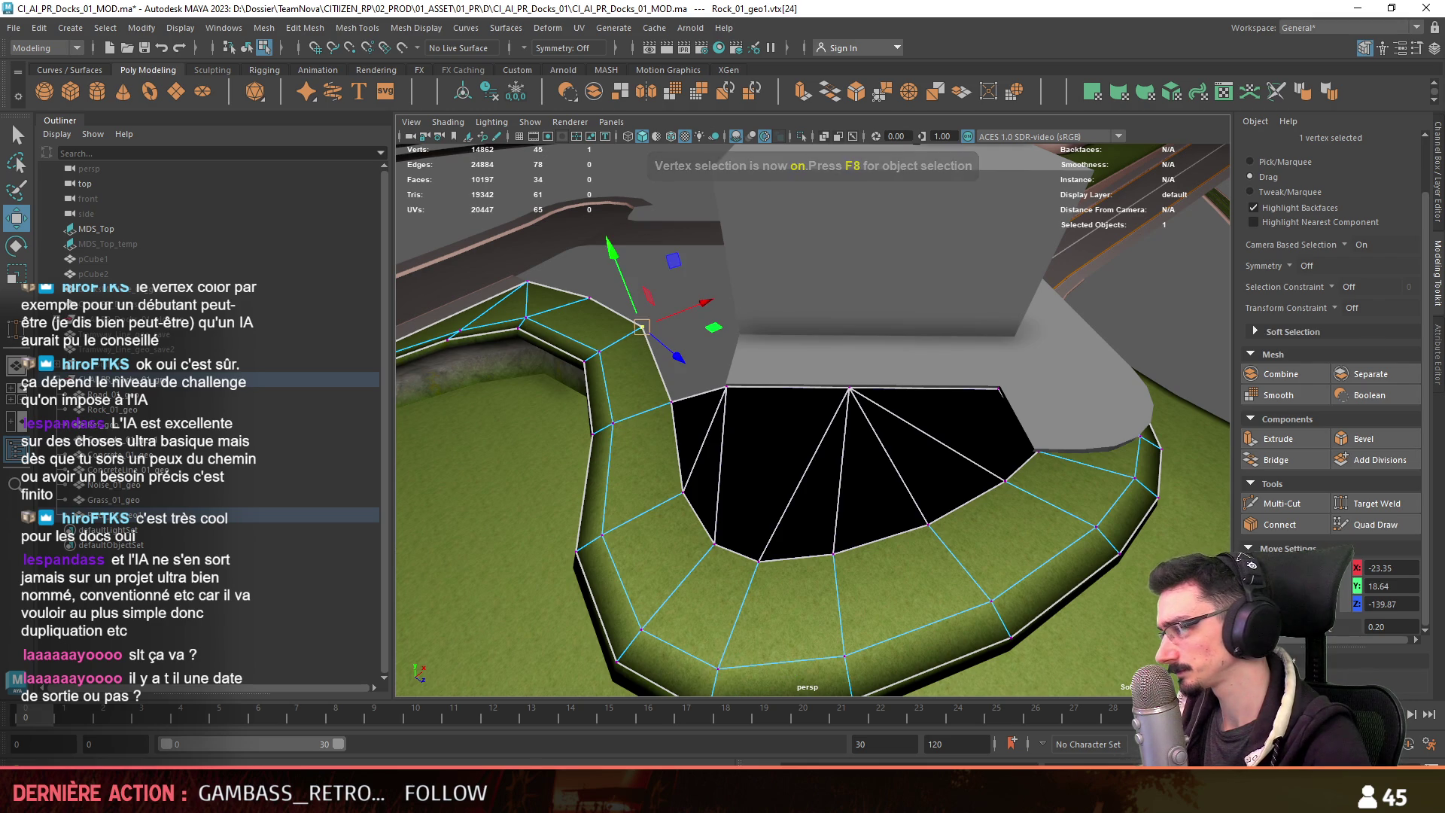
key(F11)
mouse_move(745, 451)
mouse_down()
mouse_move(828, 452)
mouse_move(861, 395)
mouse_up()
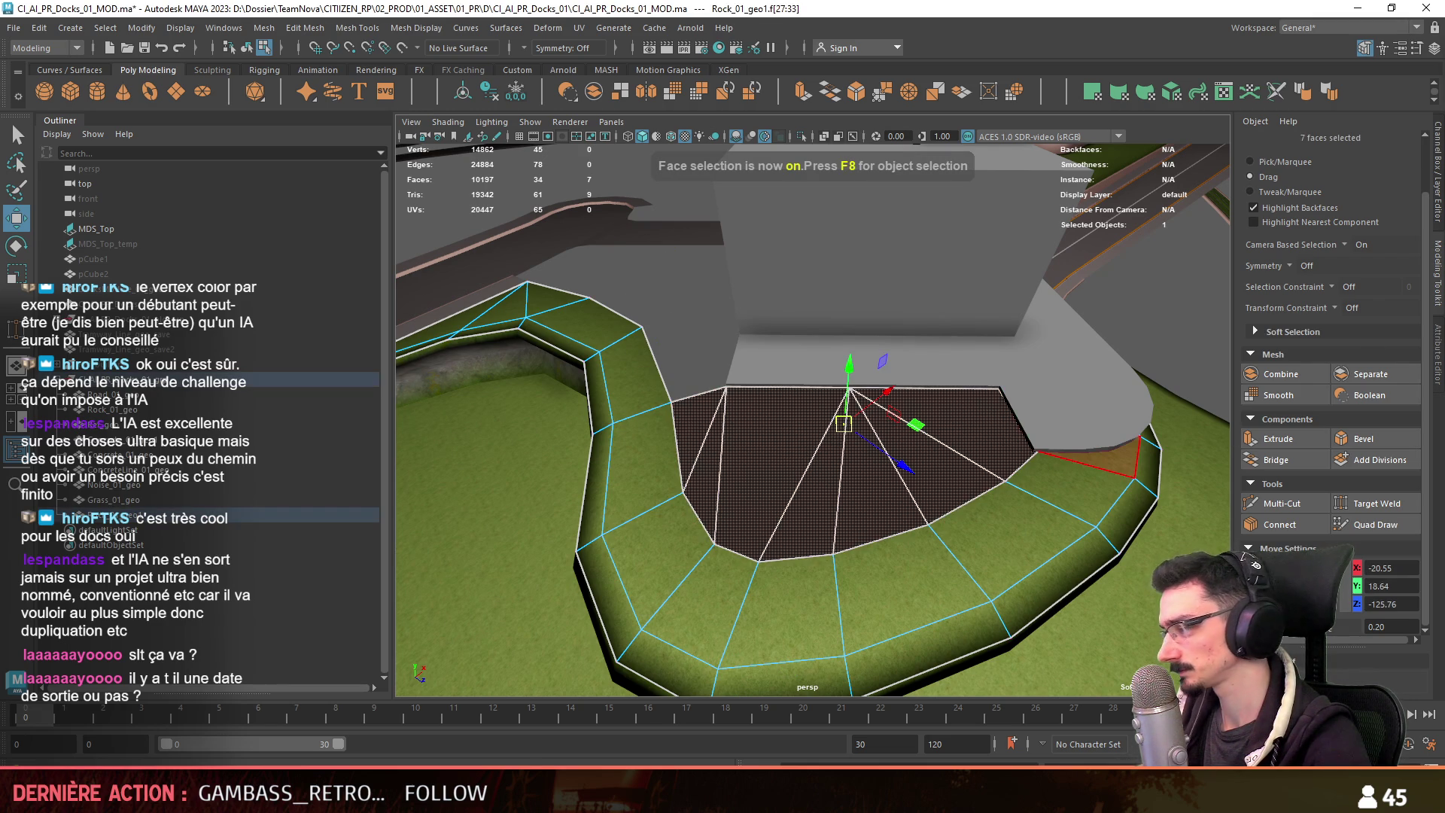
click(693, 309)
key(F8)
mouse_move(857, 596)
alt+mouse_down()
mouse_move(1044, 518)
mouse_move(975, 544)
mouse_move(1068, 482)
alt+mouse_up()
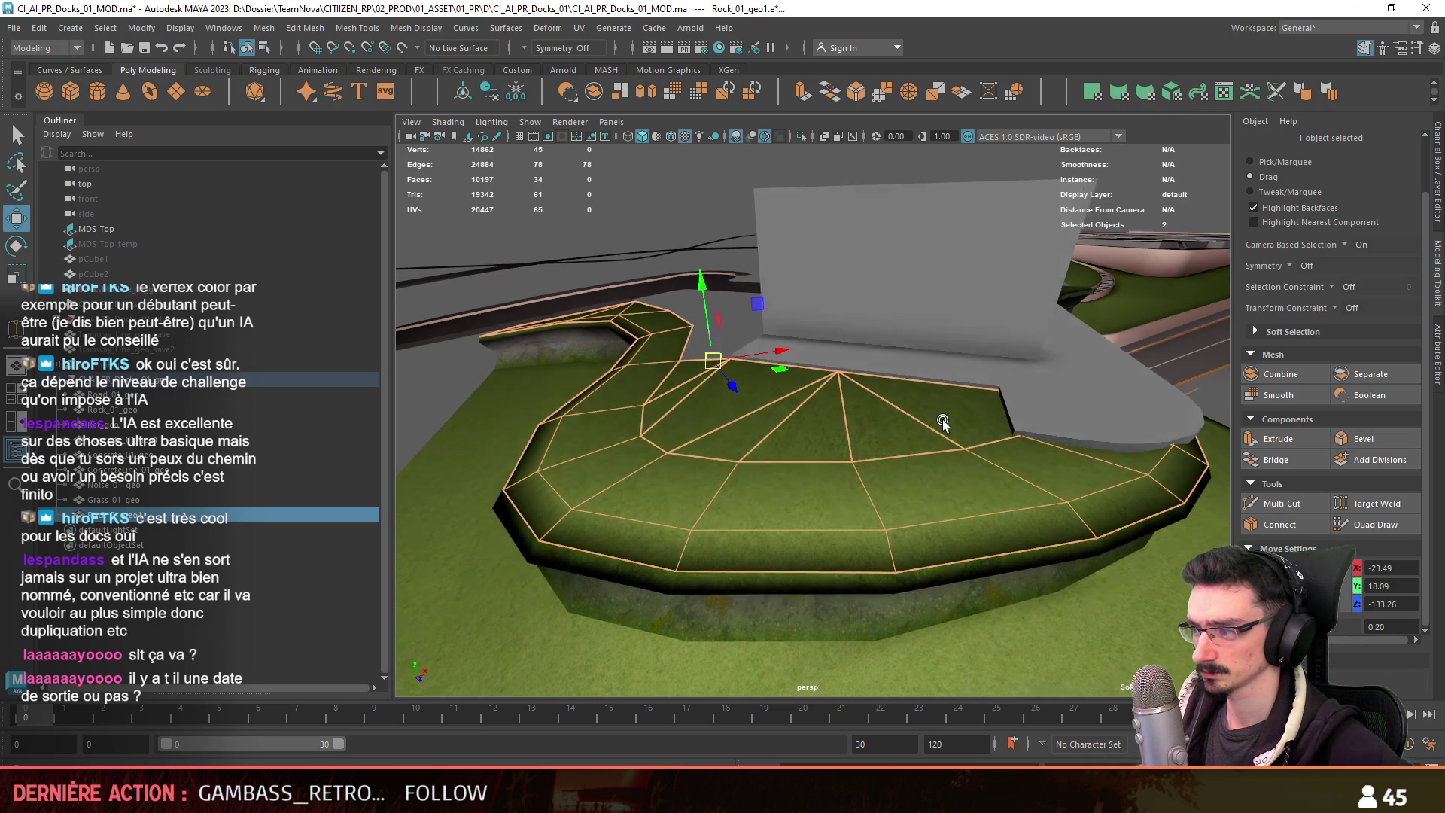
Save the scene with Ctrl+S and orbit over the finished ledge.
key(ctrl+s)
key(F8)
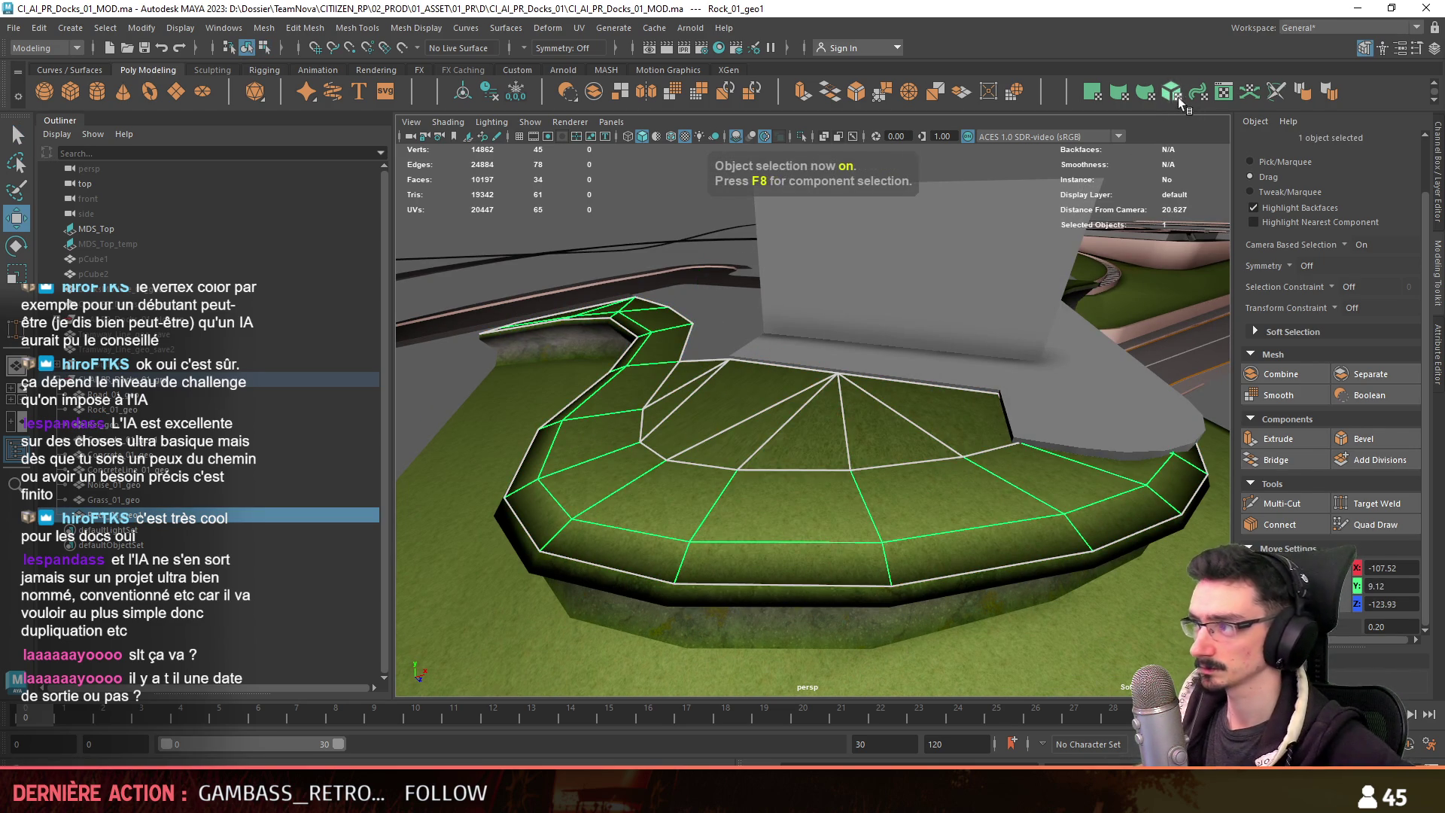
scroll(608, 246, down, 3)
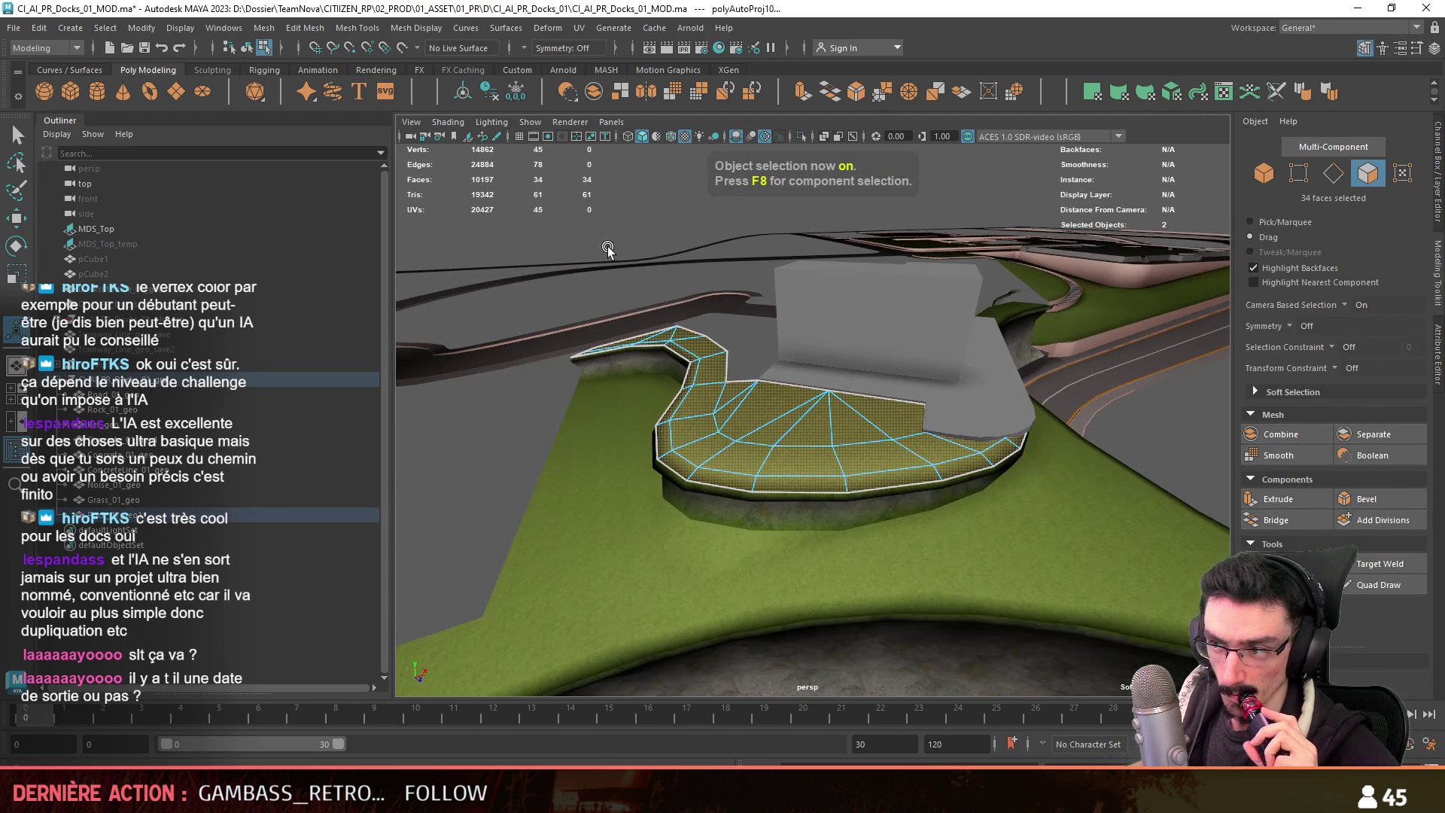
key(F8)
mouse_move(1164, 449)
alt+mouse_down()
mouse_move(858, 478)
mouse_move(1028, 494)
mouse_move(736, 499)
mouse_move(971, 500)
mouse_move(878, 434)
mouse_move(764, 399)
mouse_move(687, 413)
mouse_move(700, 436)
mouse_move(913, 429)
mouse_move(677, 467)
mouse_move(806, 413)
mouse_move(787, 368)
mouse_move(607, 449)
mouse_move(811, 400)
mouse_move(711, 417)
mouse_move(902, 439)
mouse_move(798, 581)
mouse_move(808, 499)
mouse_move(669, 525)
alt+mouse_up()
scroll(958, 480, up, 2)
key(w)
key(F10)
key(F8)
Select the eight dock meshes and their parent docks group in the hierarchy.
click(797, 581)
click(670, 525)
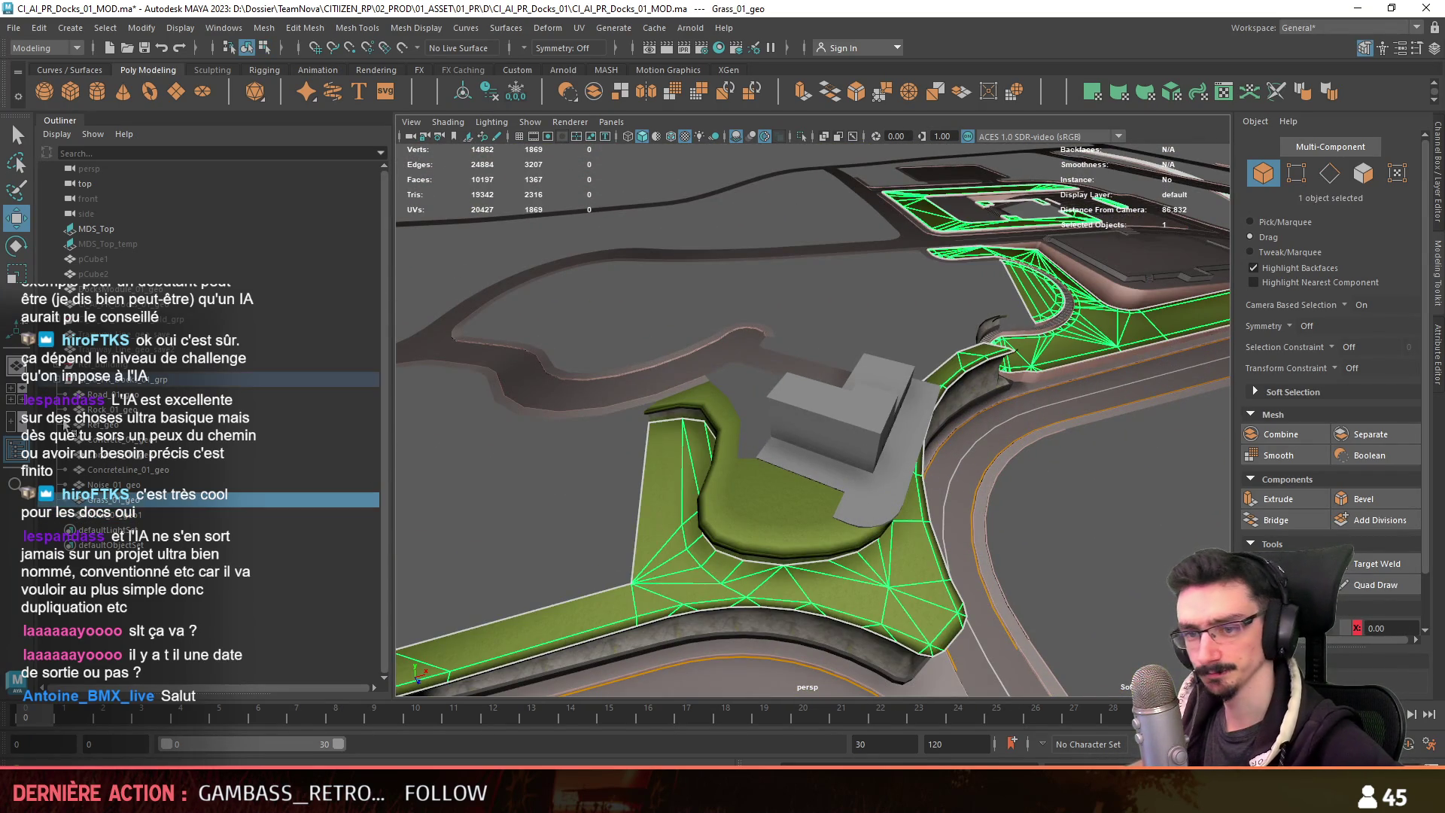
key(ctrl+z)
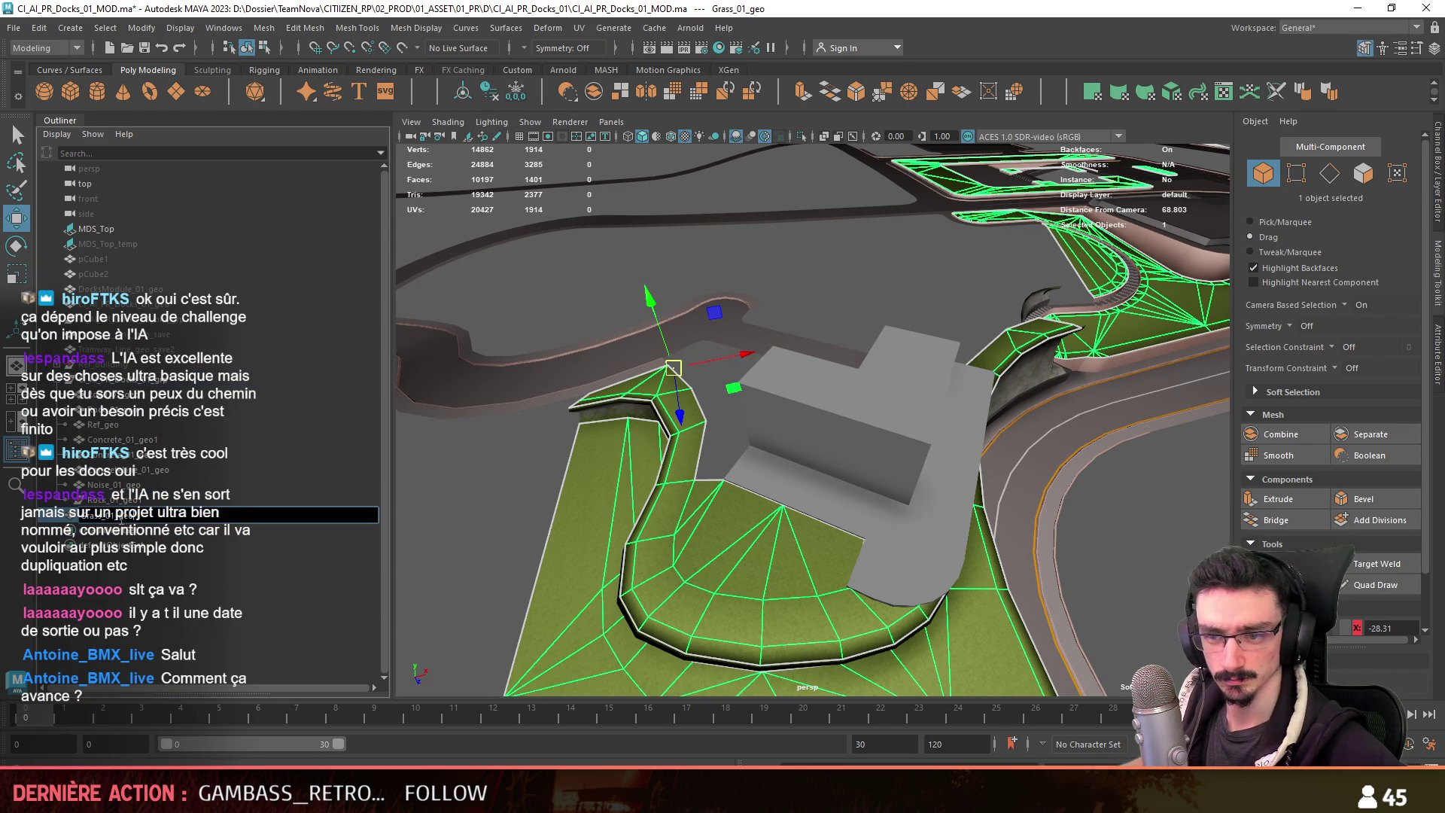
click(92, 501)
scroll(677, 361, down, 10)
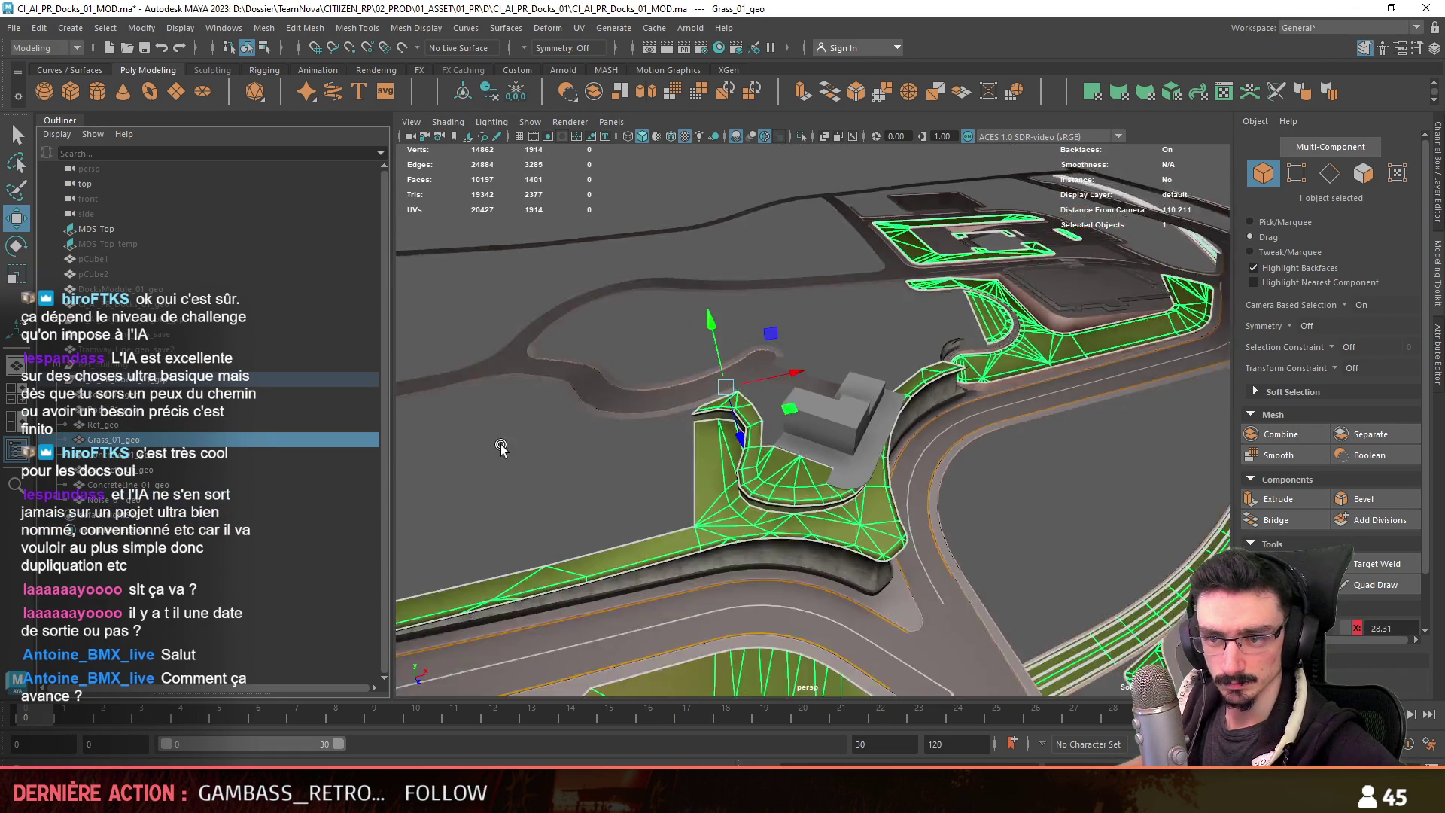
alt+drag(677, 361, 697, 365)
scroll(697, 365, up, 15)
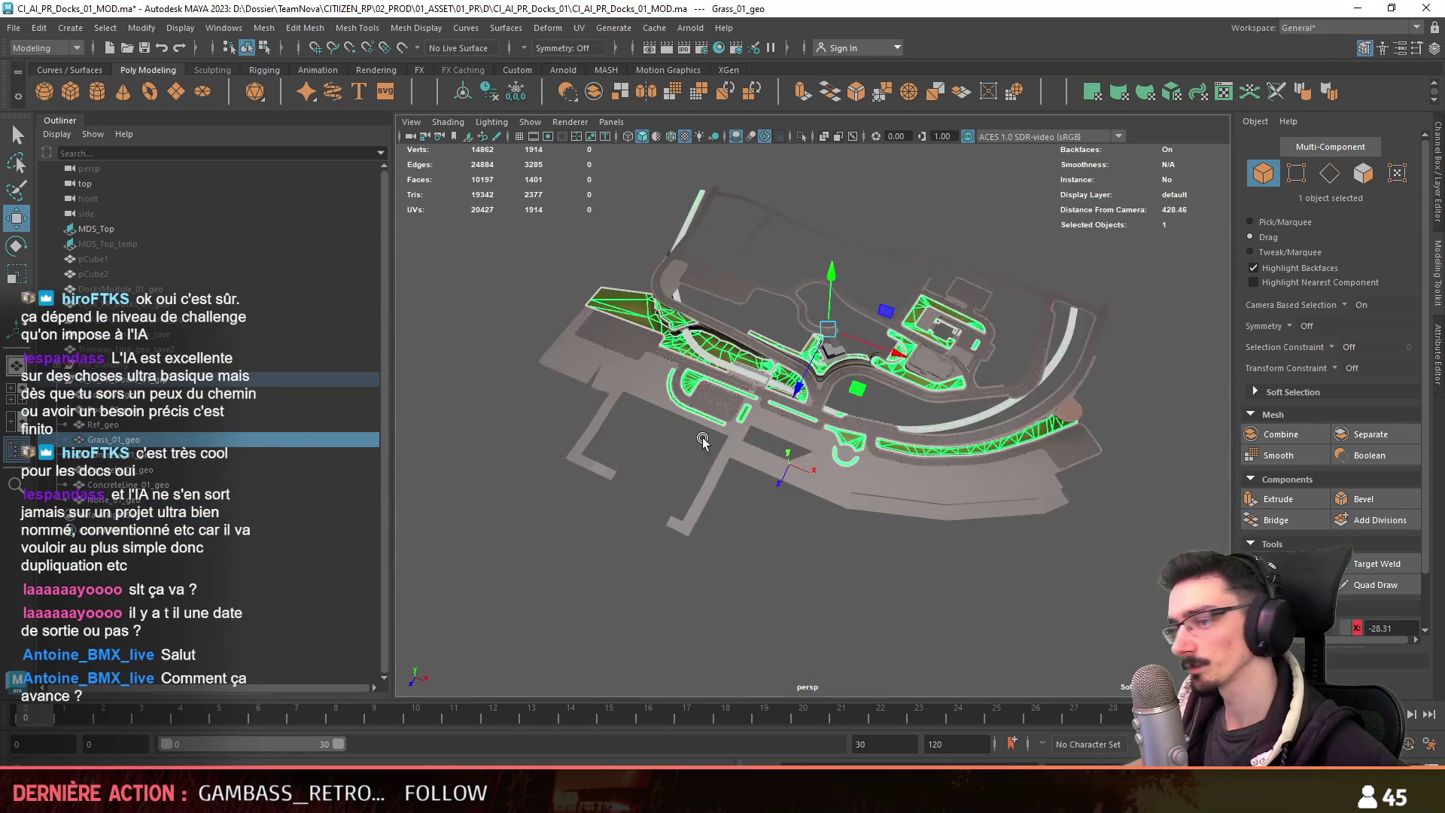
click(150, 395)
shift+click(145, 500)
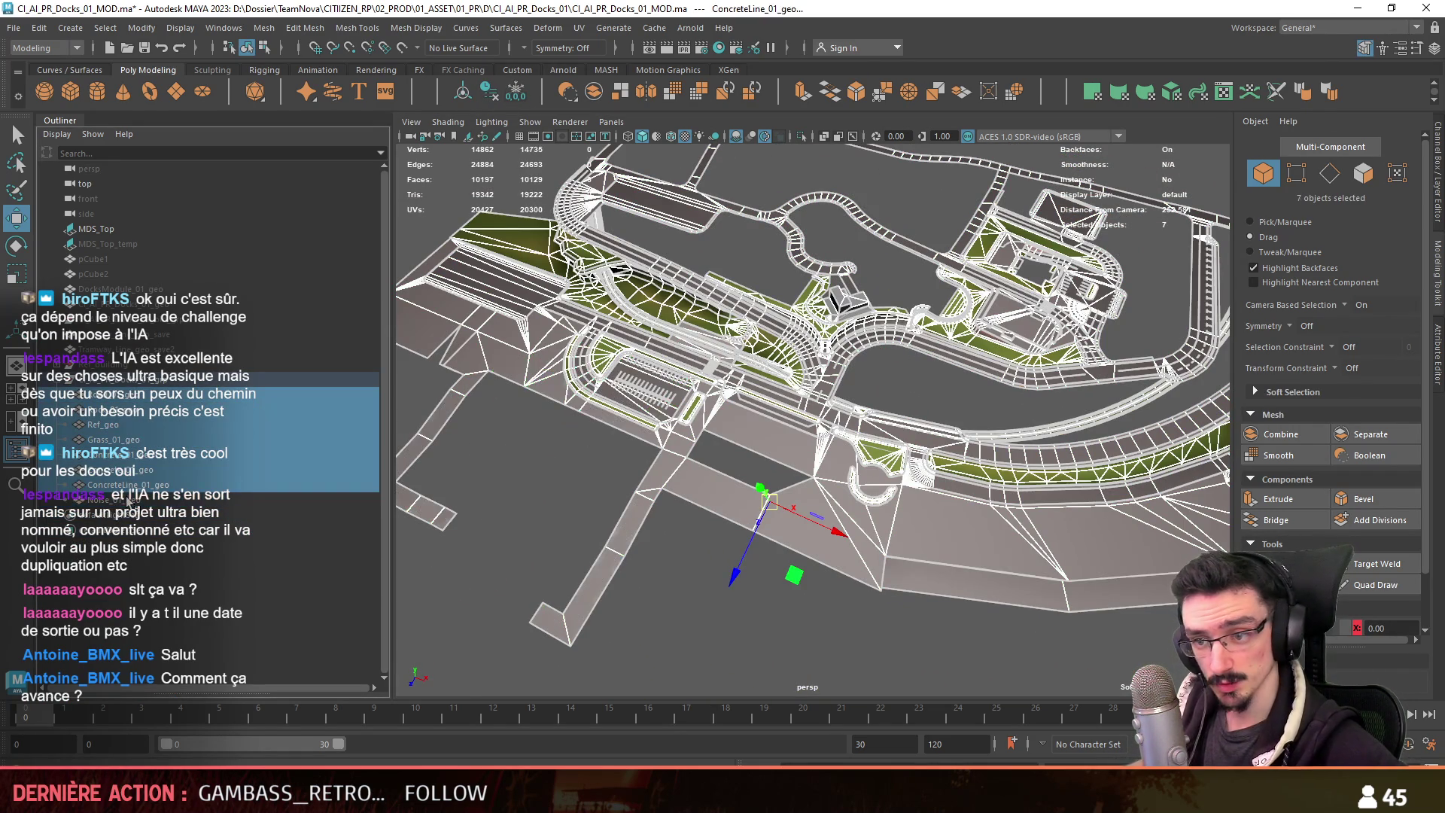
scroll(828, 514, up, 8)
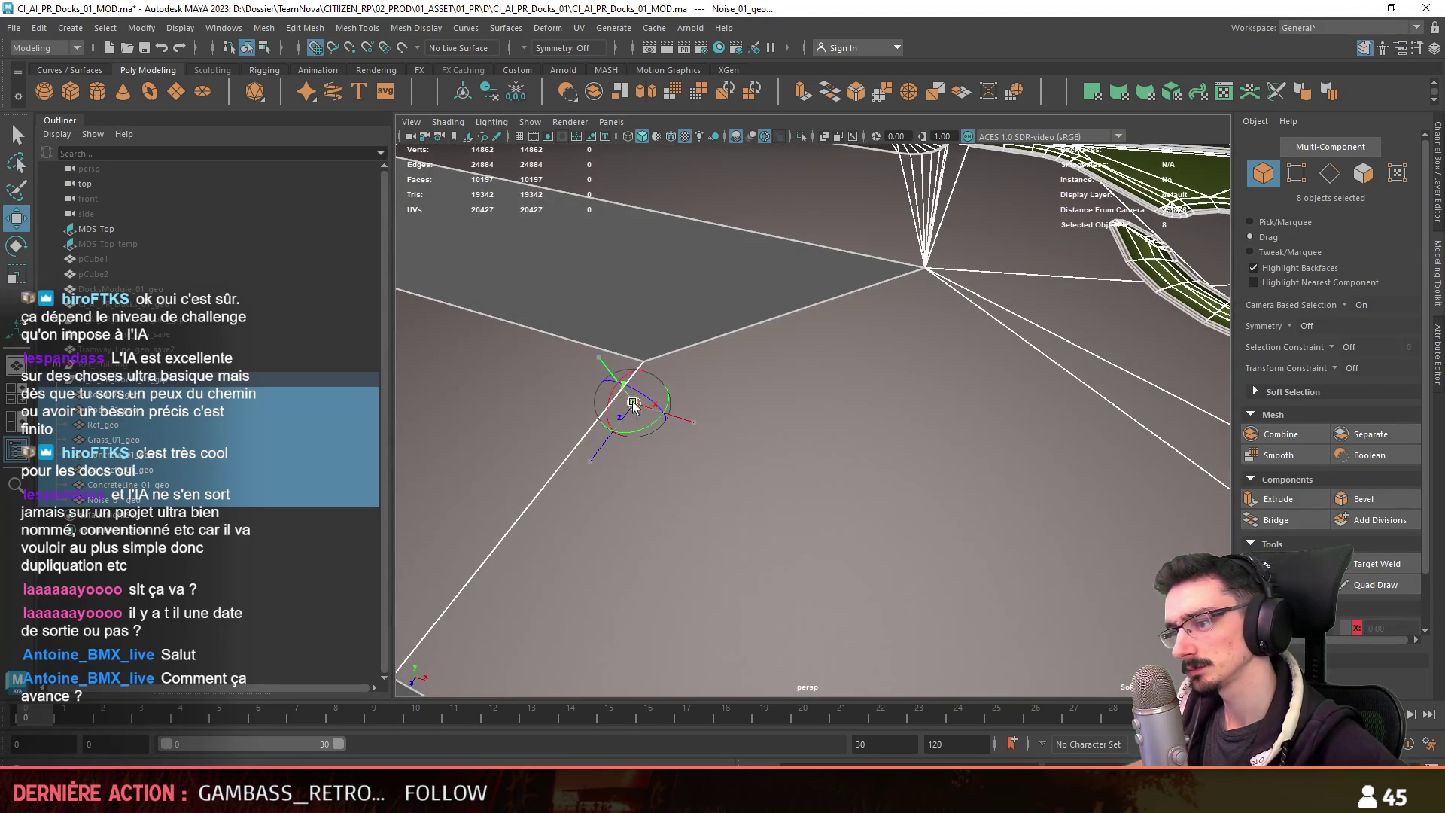
scroll(632, 406, down, 10)
key(Up)
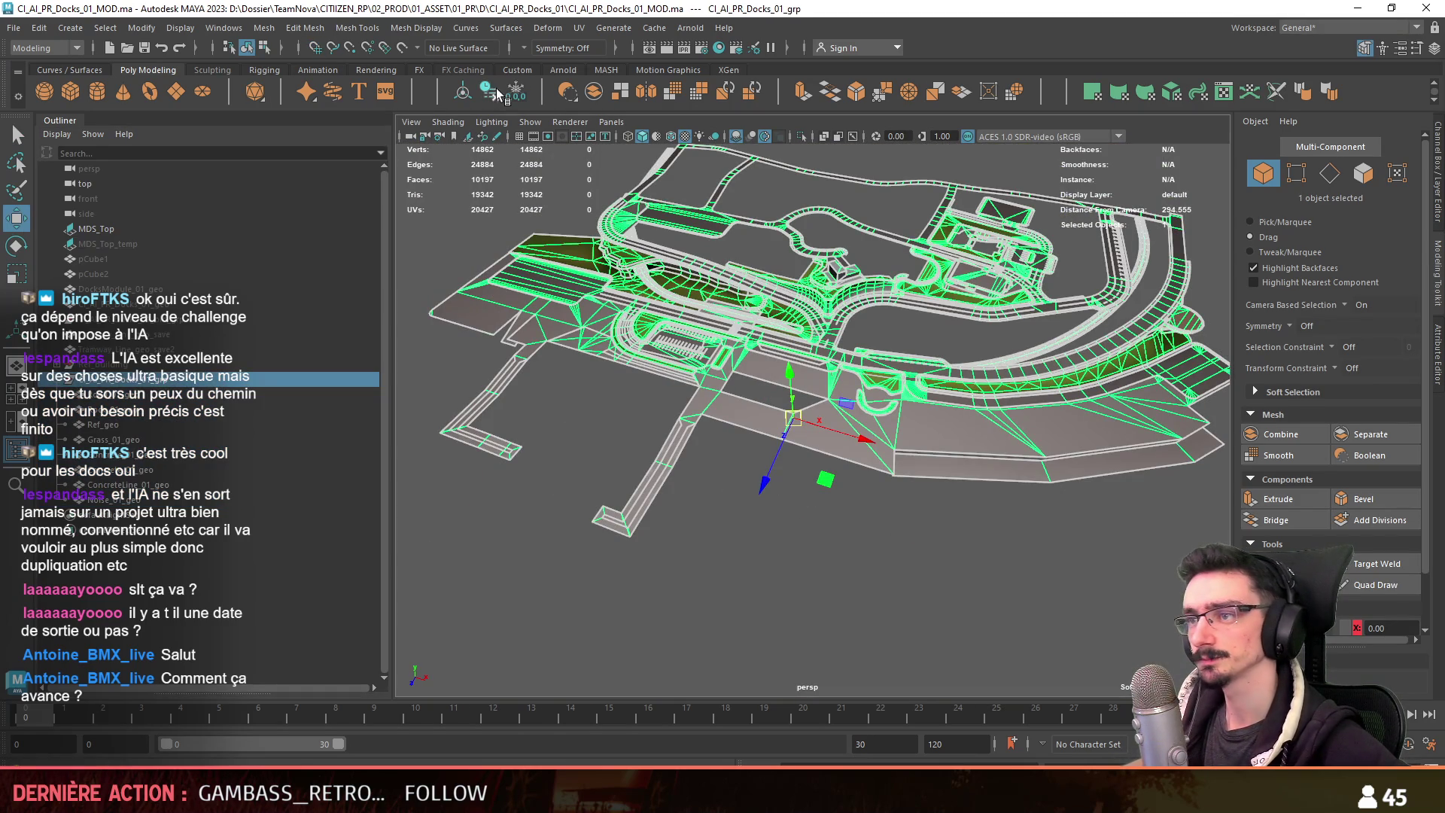
Save the scene, export the selection as an FBX file, and switch to Unity.
key(ctrl+s)
click(15, 28)
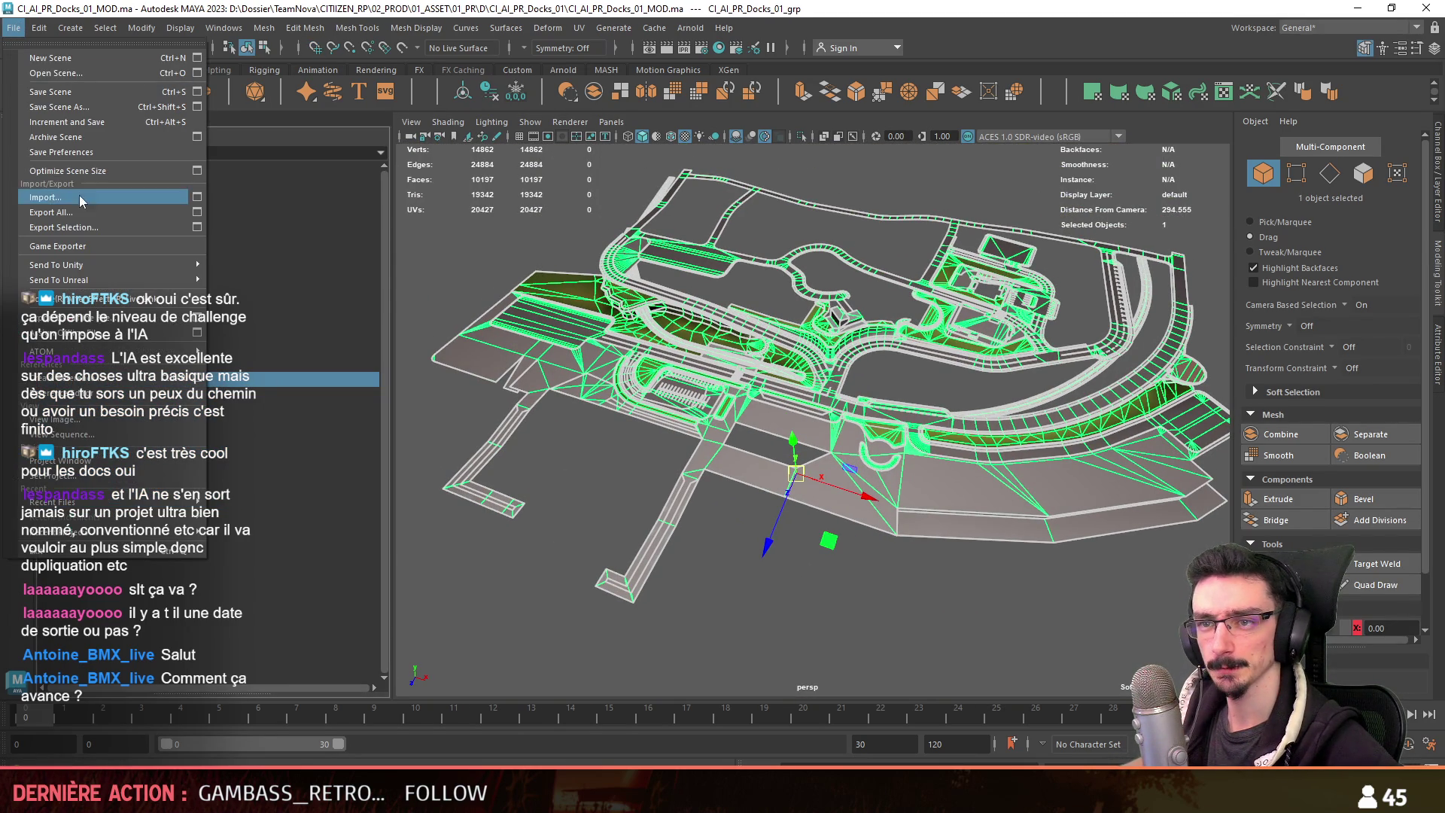
click(89, 232)
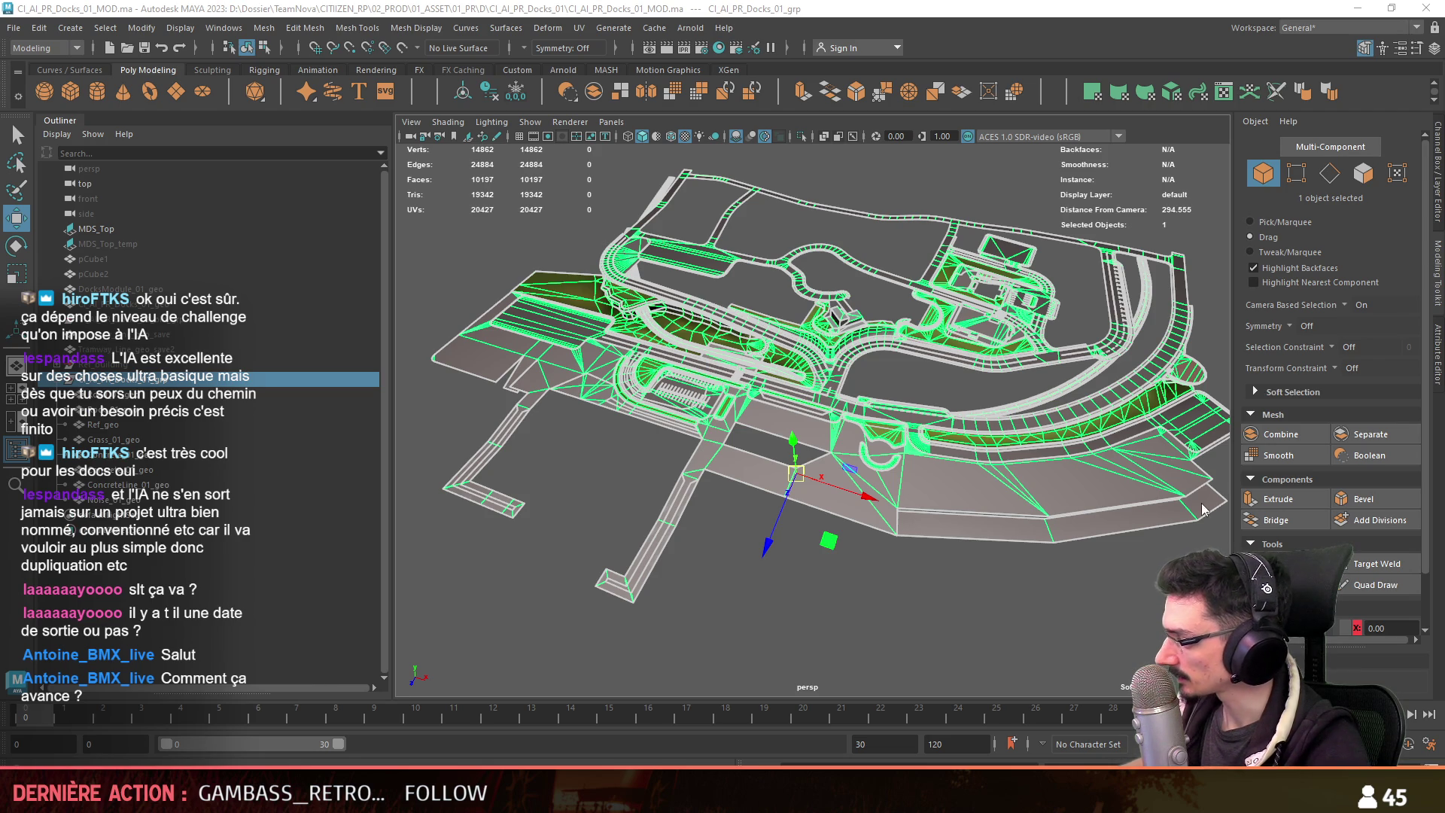
click(839, 638)
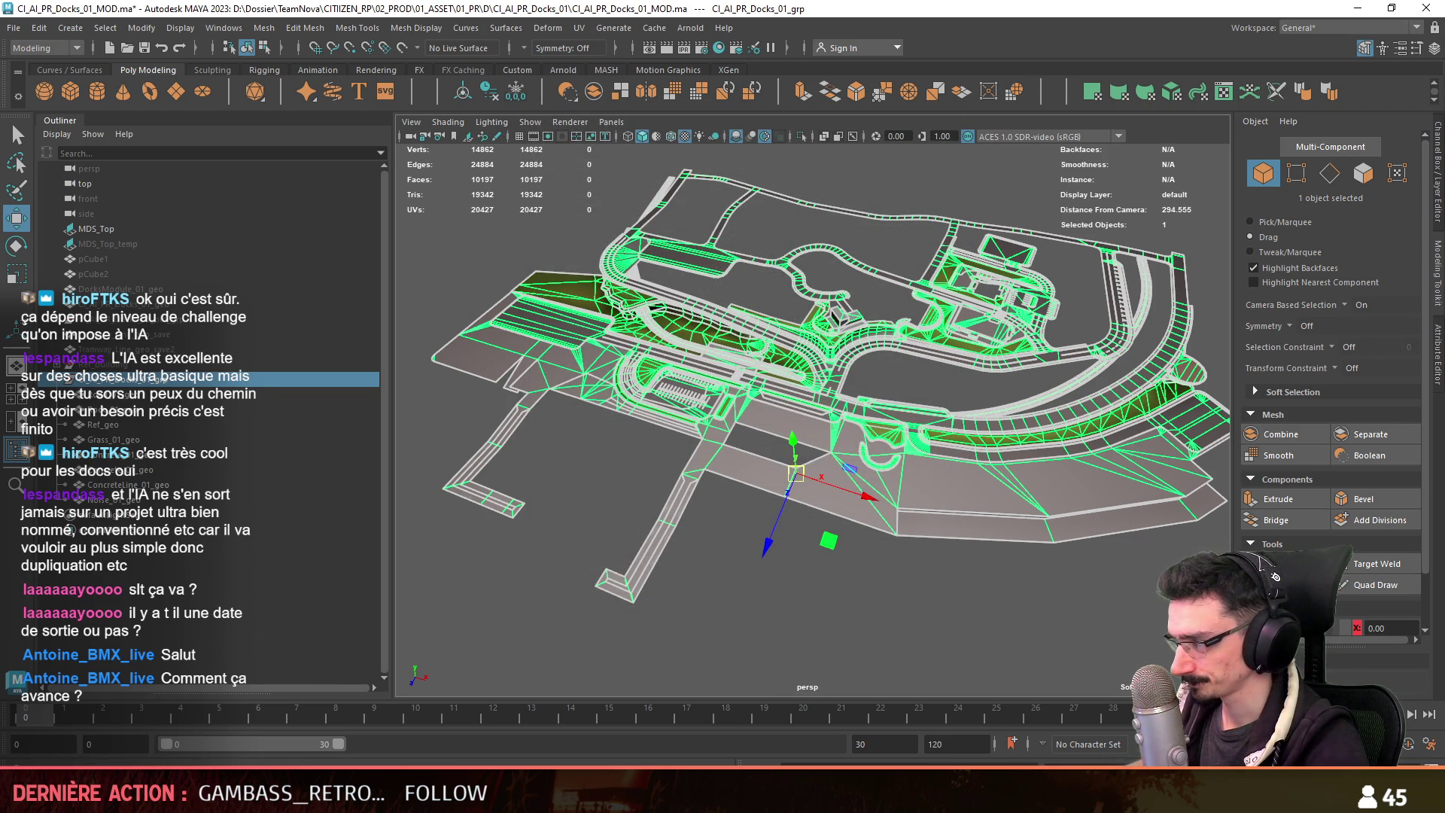
key(alt+Tab)
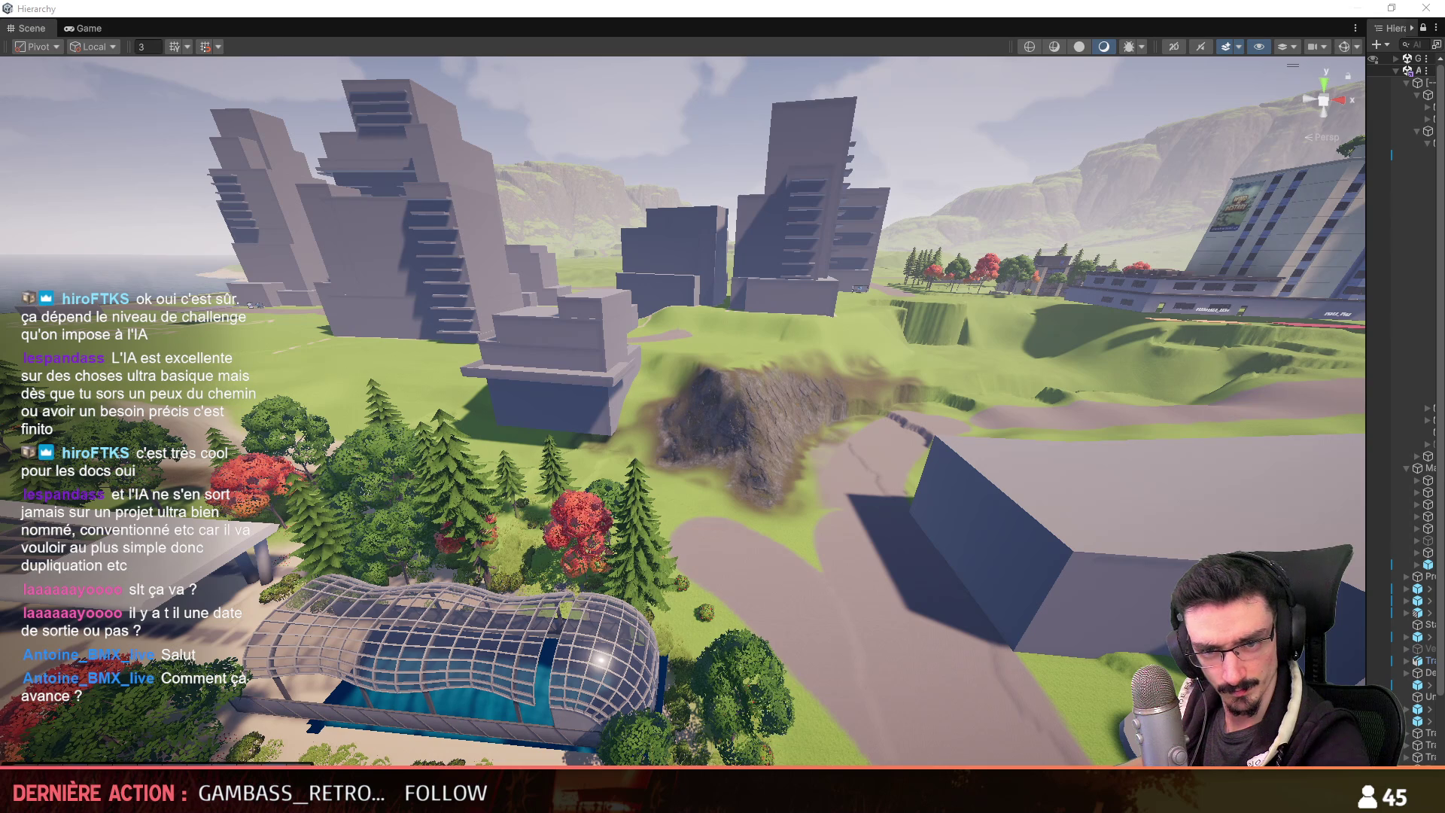
Fly toward the ring plateau and browse the [-BLOCKOUT-] and [BUILDING] hierarchy groups.
right_drag(1129, 526, 1135, 539)
key(w)
scroll(1133, 536, up, 2)
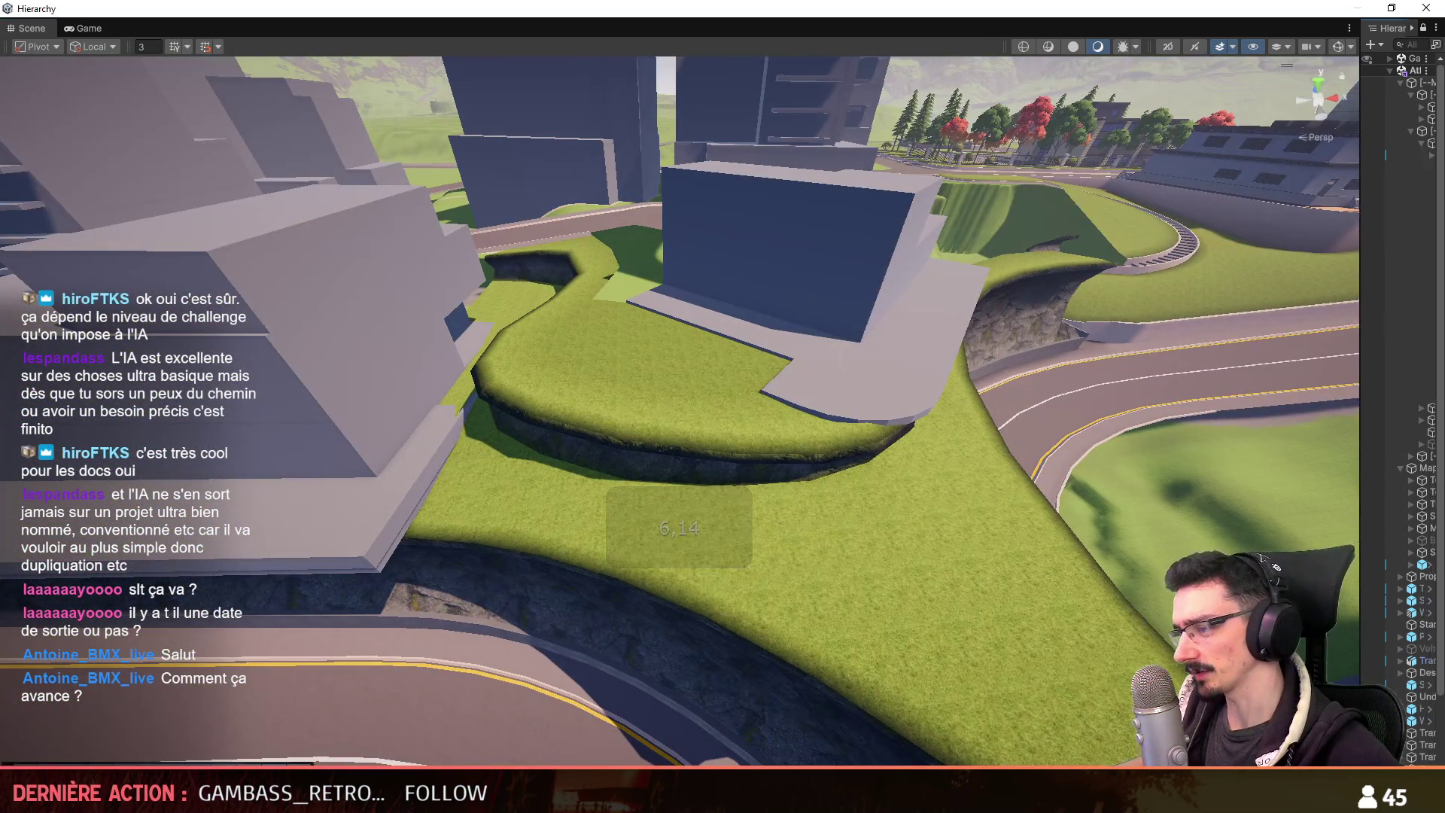
drag(1374, 543, 1217, 538)
key(Left)
key(Left)
key(Left)
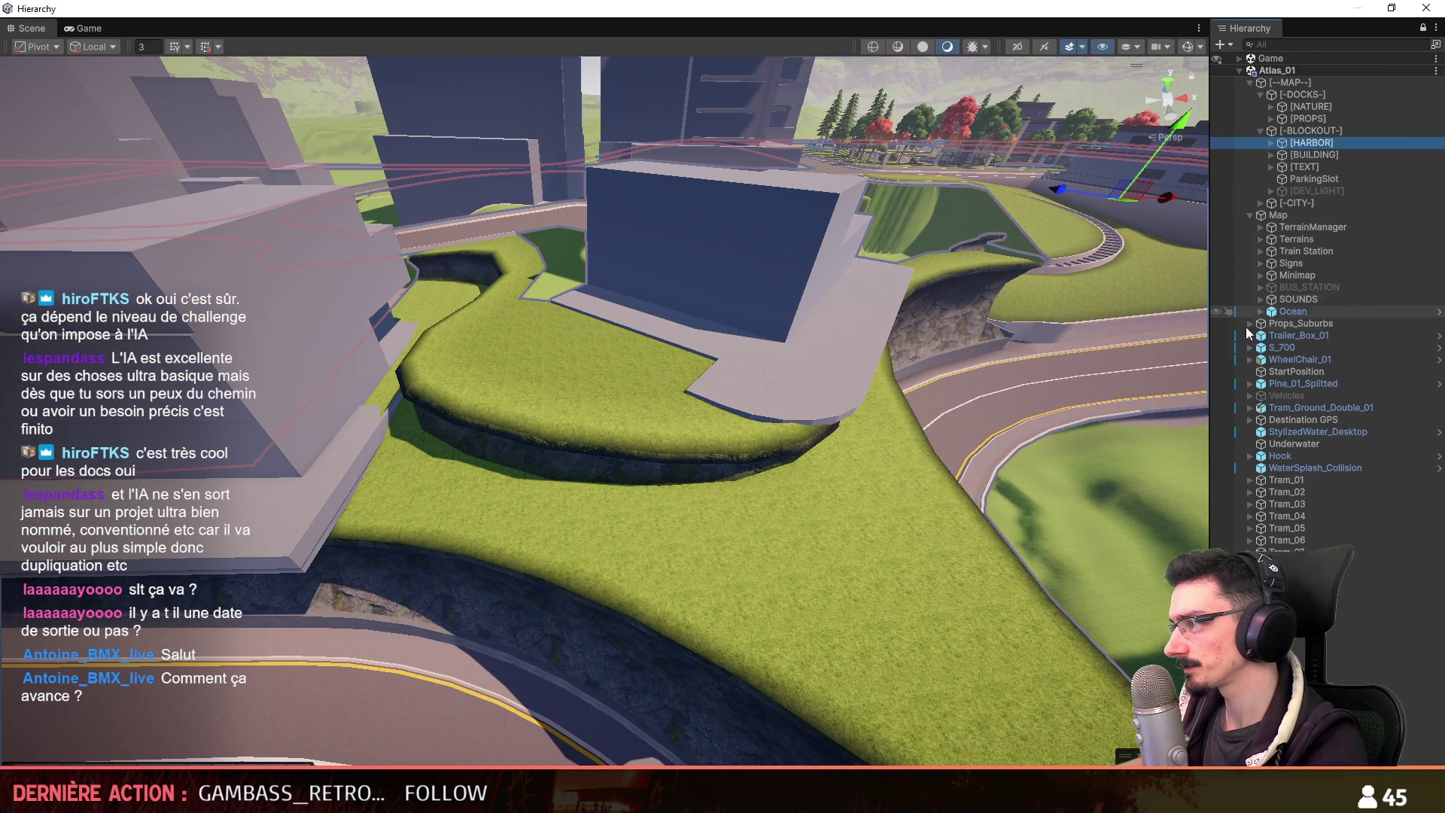
key(Right)
key(Down)
key(Down)
key(Right)
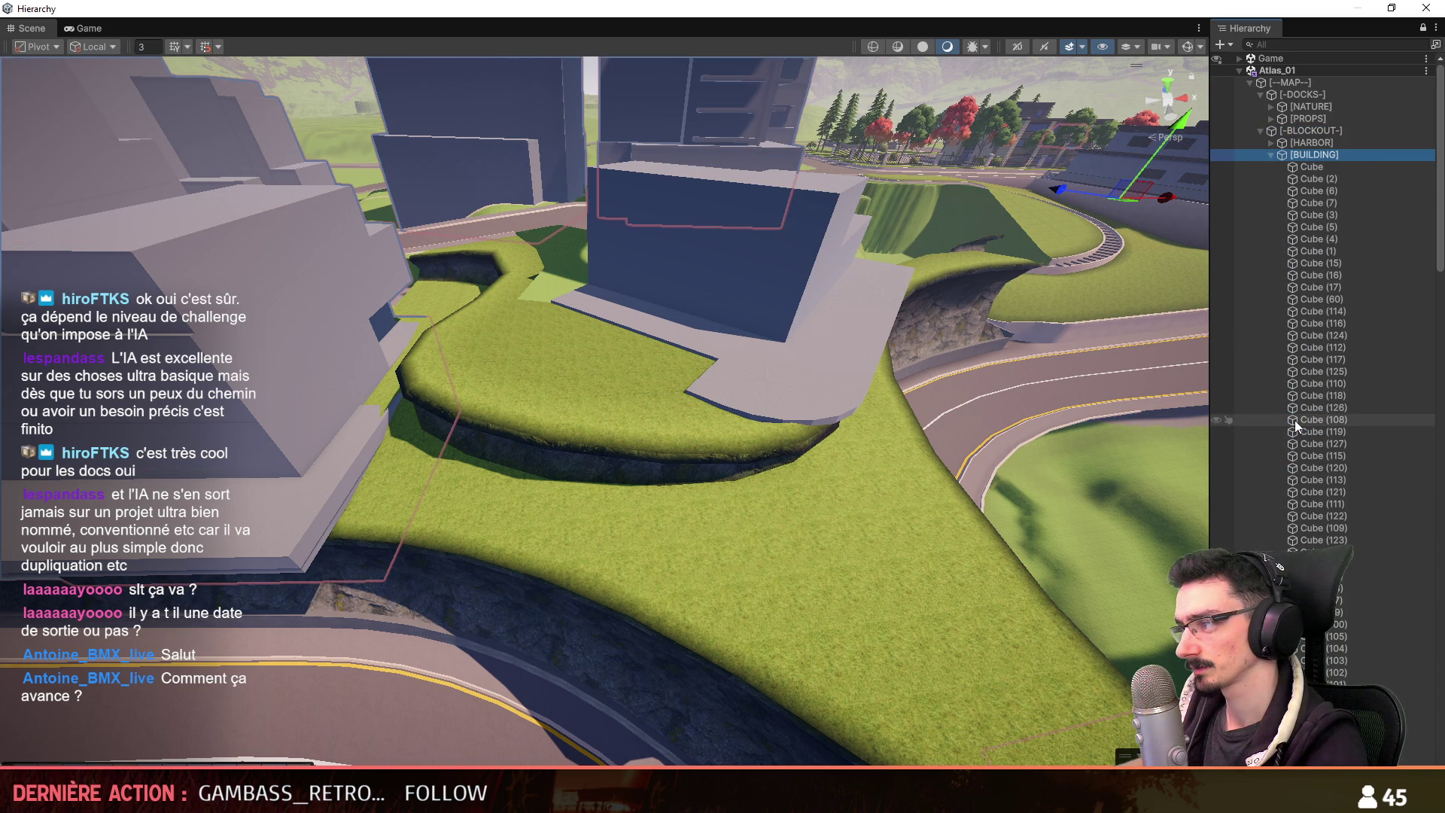
key(Left)
mouse_move(715, 450)
right_down()
mouse_move(957, 195)
mouse_move(790, 377)
mouse_move(724, 477)
right_up()
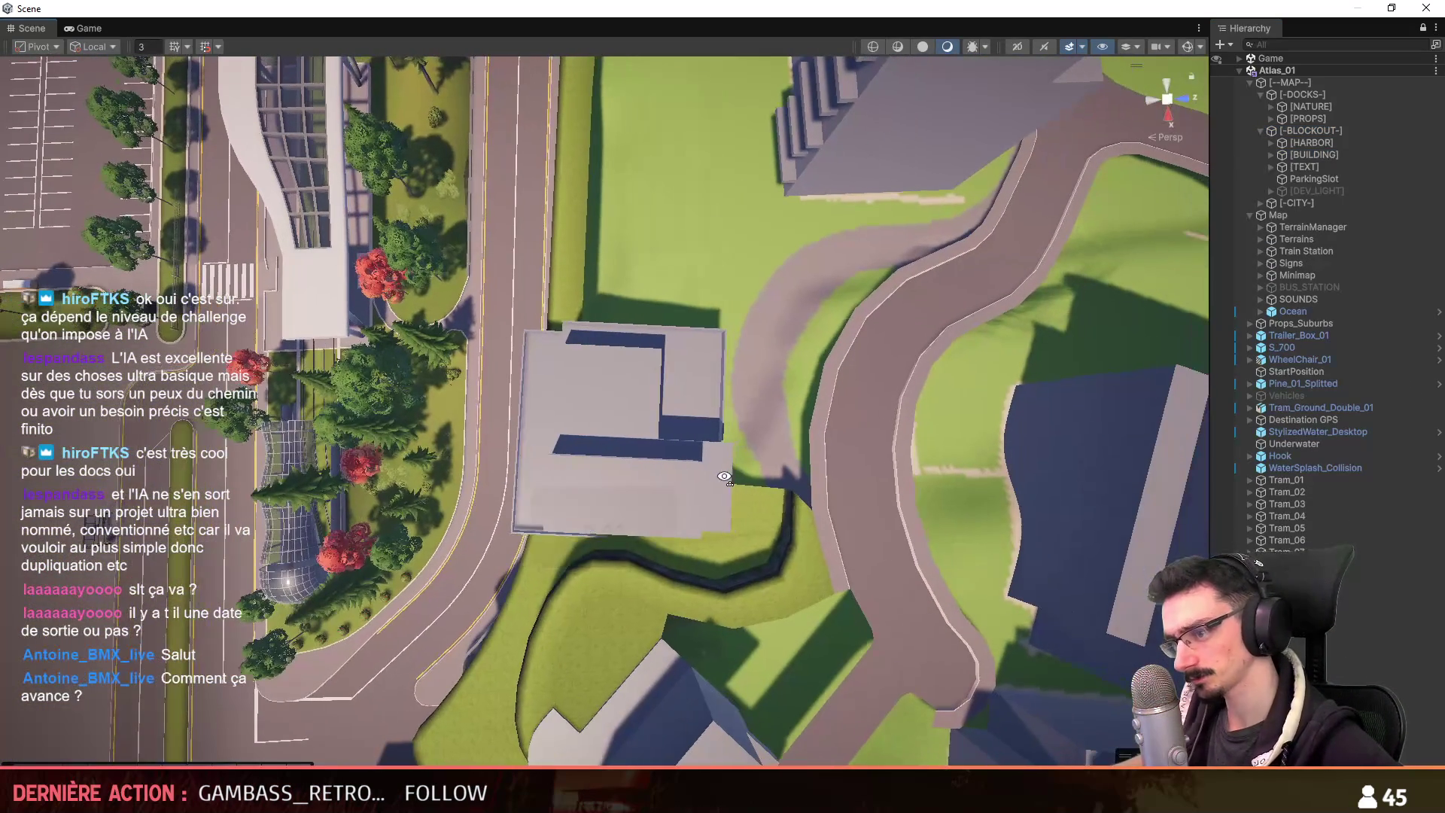
Select the grey building and fly around to inspect the new ledge from several angles.
drag(483, 555, 804, 286)
mouse_move(712, 359)
right_down()
mouse_move(834, 239)
mouse_move(437, 385)
mouse_move(592, 427)
right_up()
key(z)
scroll(591, 426, up, 1)
mouse_move(385, 148)
right_down()
mouse_move(441, 323)
mouse_move(891, 427)
mouse_move(622, 450)
mouse_move(649, 382)
mouse_move(834, 391)
mouse_move(748, 462)
mouse_move(780, 447)
mouse_move(533, 414)
mouse_move(793, 406)
right_up()
scroll(670, 377, up, 2)
scroll(718, 440, down, 2)
scroll(620, 411, up, 1)
scroll(707, 409, down, 1)
scroll(793, 406, up, 1)
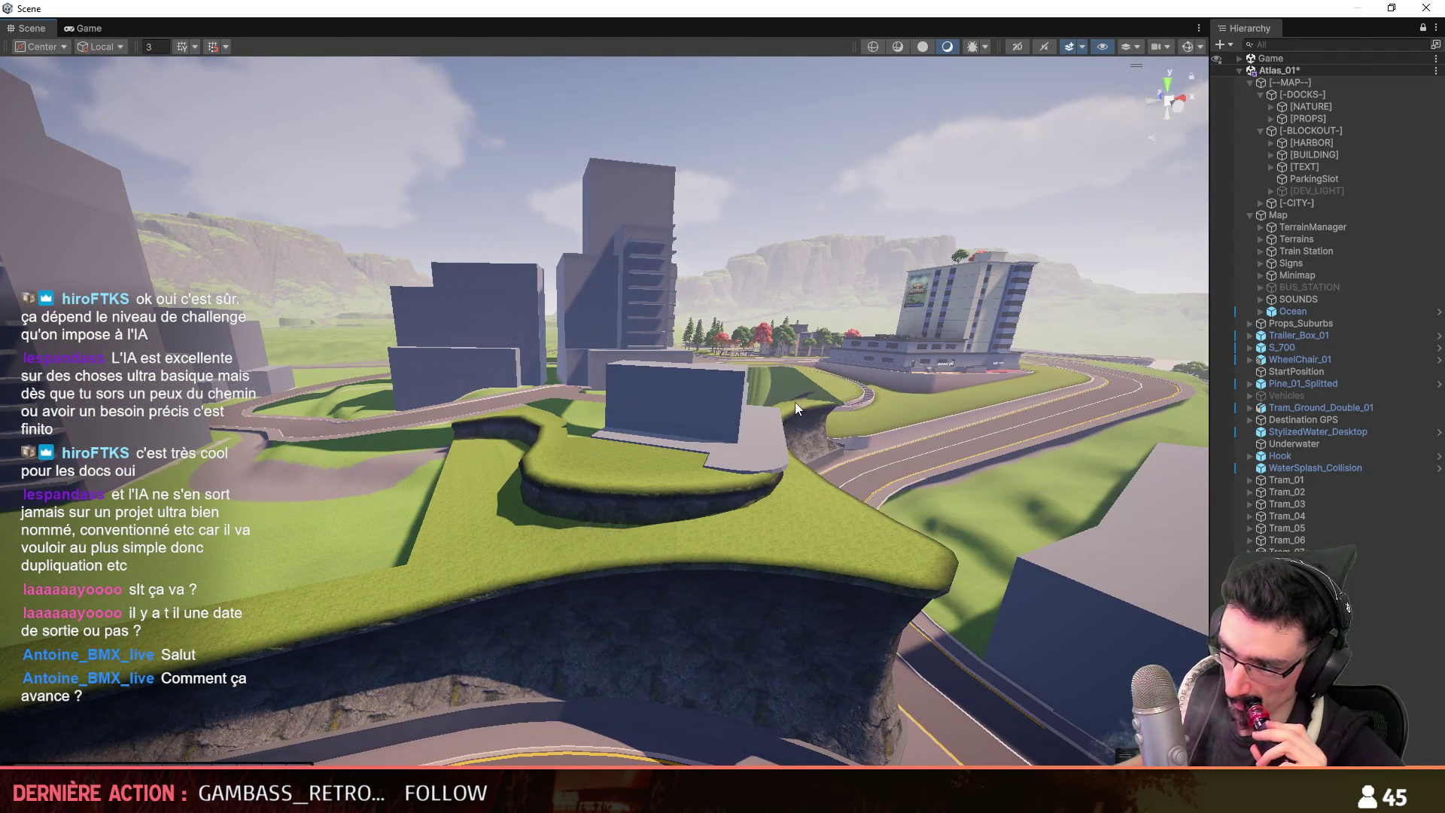
scroll(598, 553, down, 2)
Swing toward the cliff and road, widen the Scene view, and start the game.
right_drag(745, 426, 605, 559)
scroll(602, 556, up, 2)
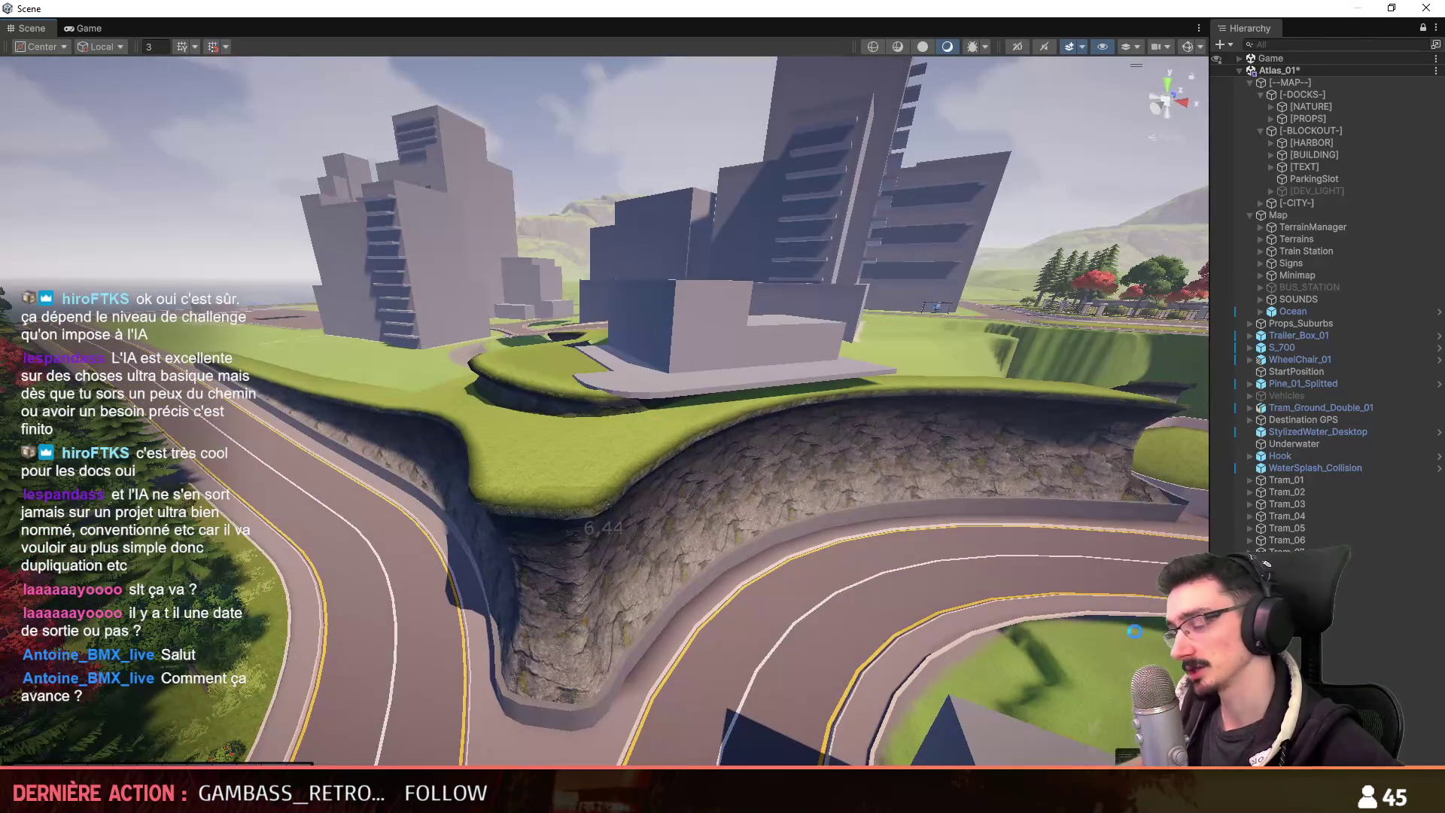
drag(1210, 339, 1347, 338)
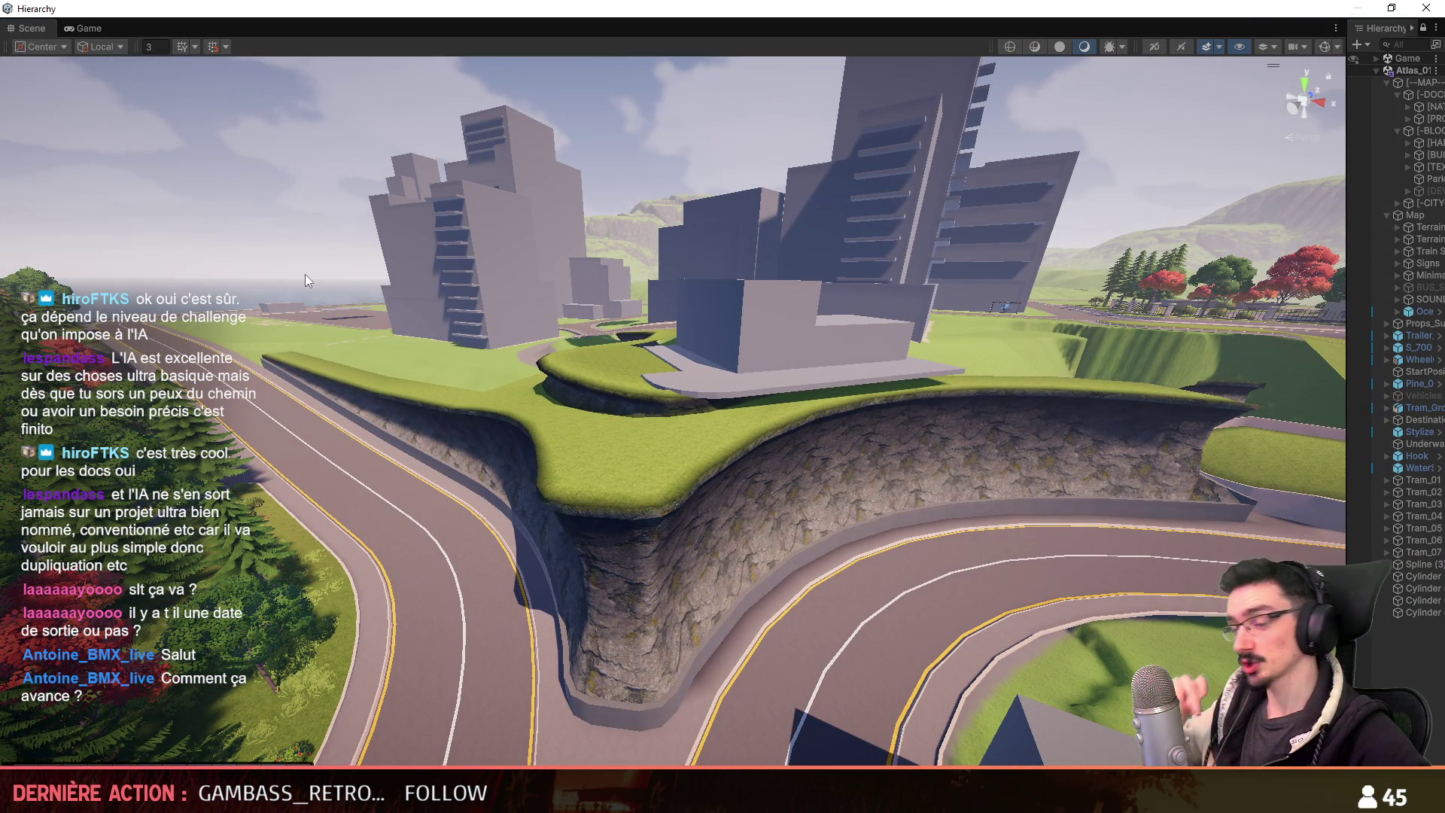
key(ctrl+p)
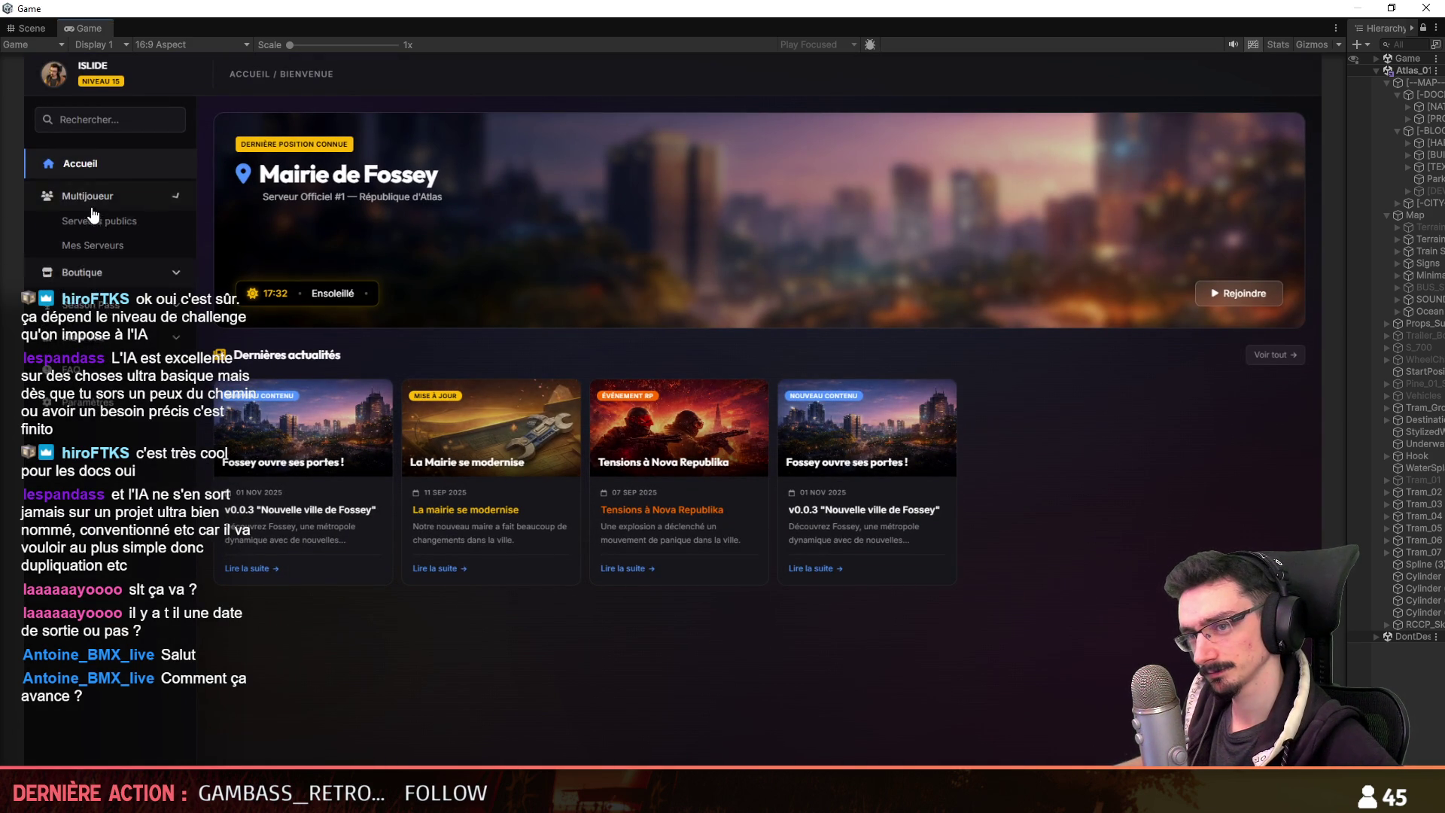
Start the server from Mes Serveurs and join it with the existing character.
click(103, 250)
click(1079, 208)
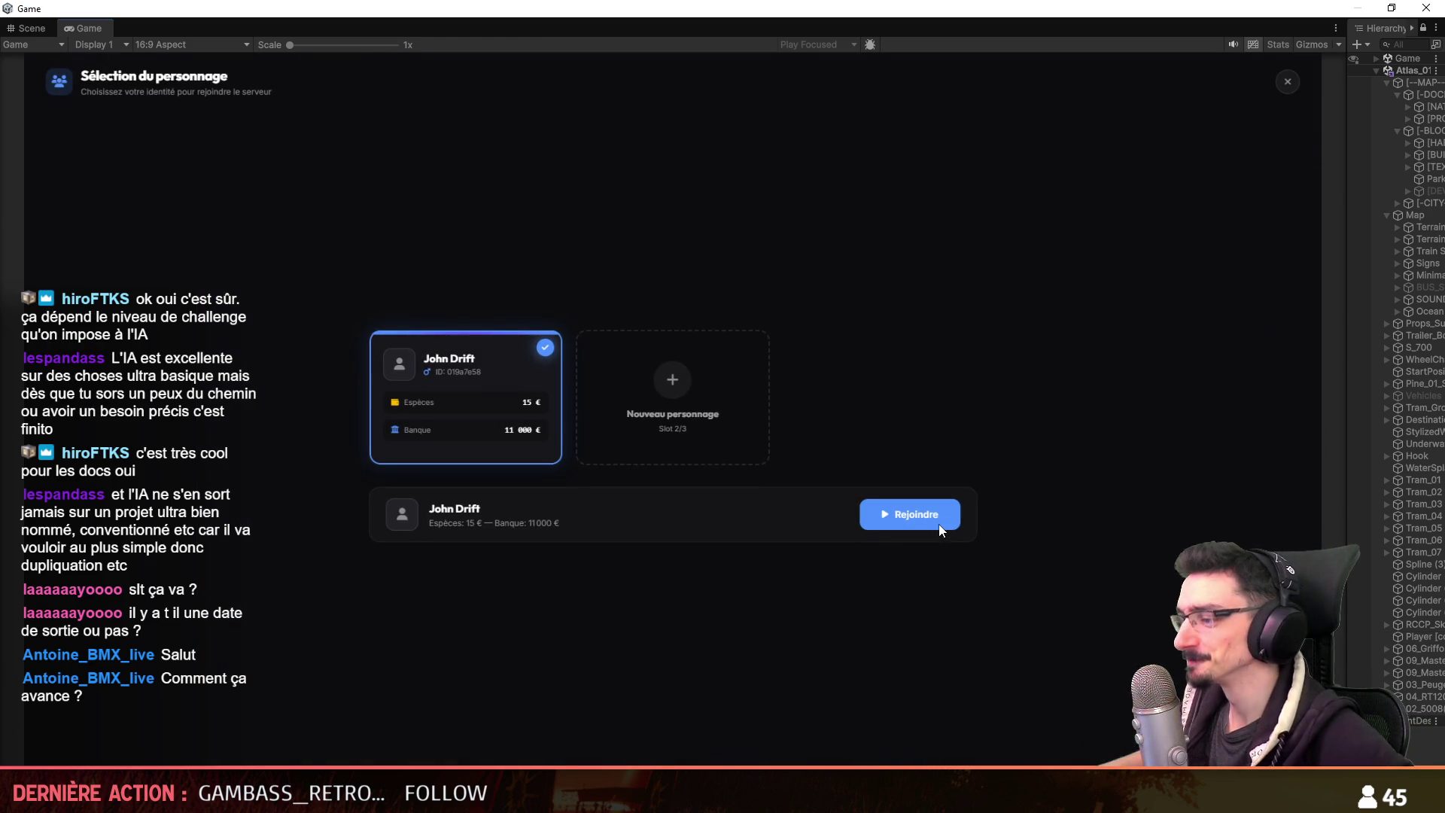
click(937, 523)
key(w)
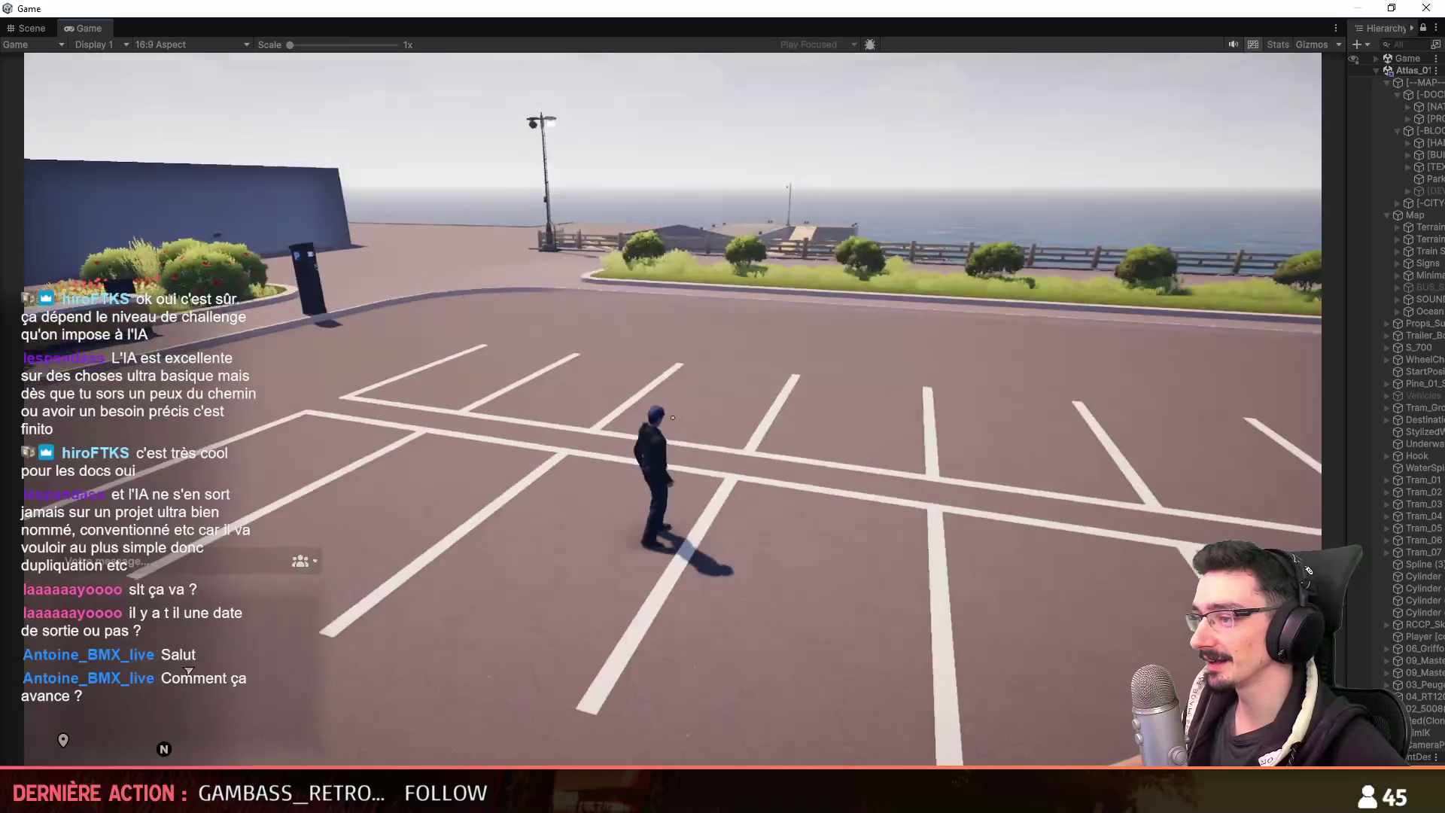
Walk to the police motorcycle, mount it and ride along the curving road.
key(w)
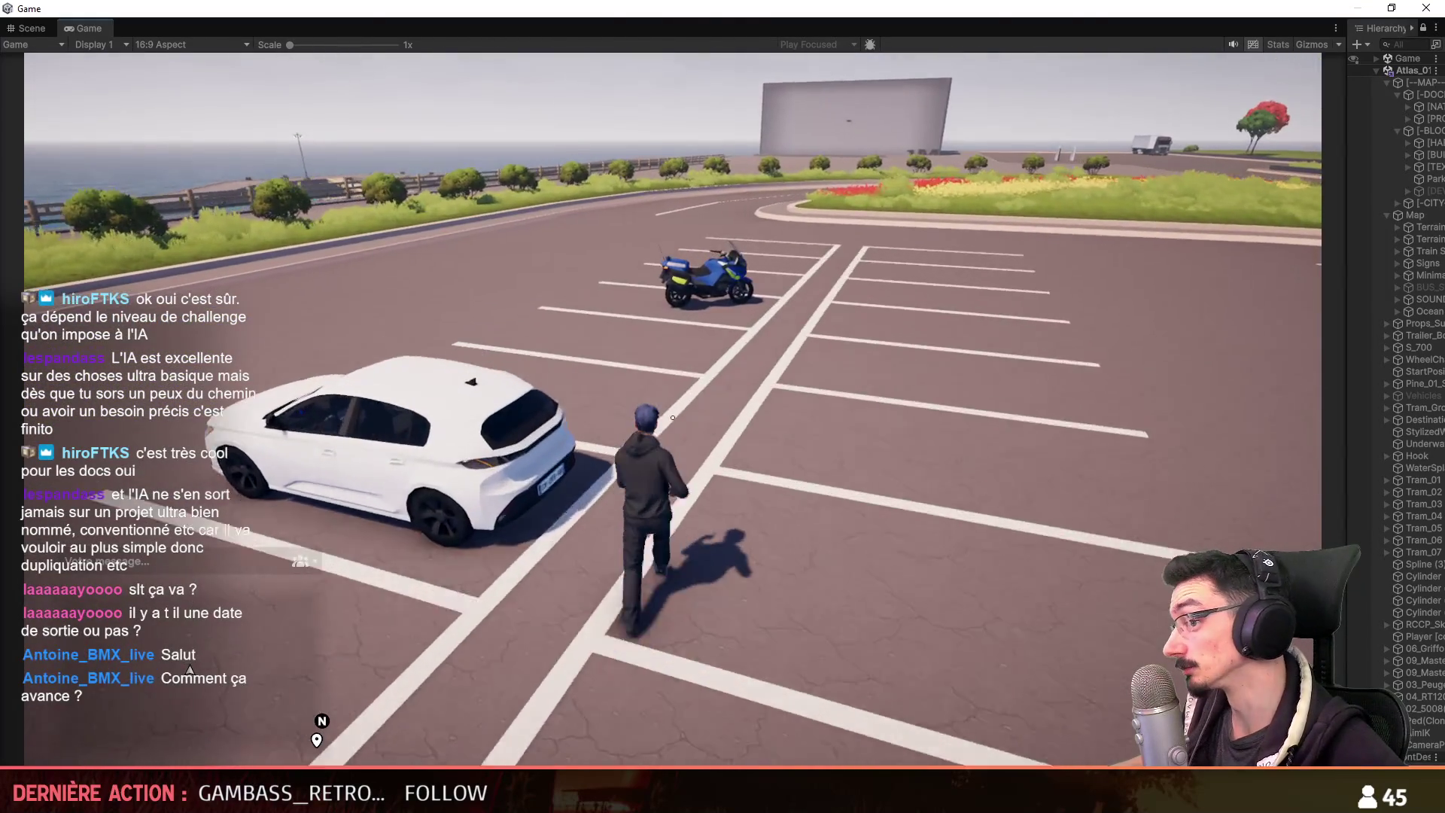
key(w)
key(f)
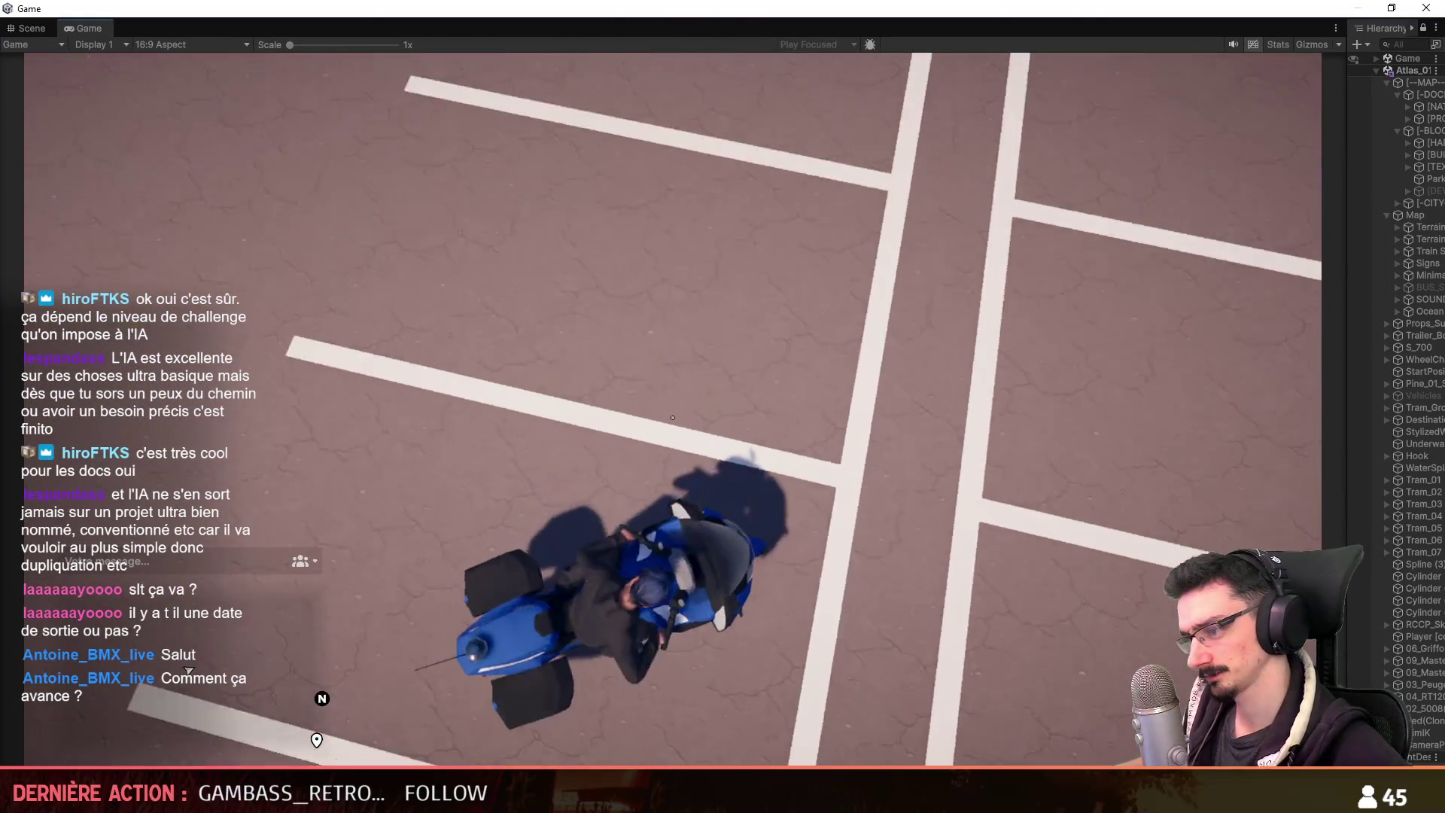
key(w)
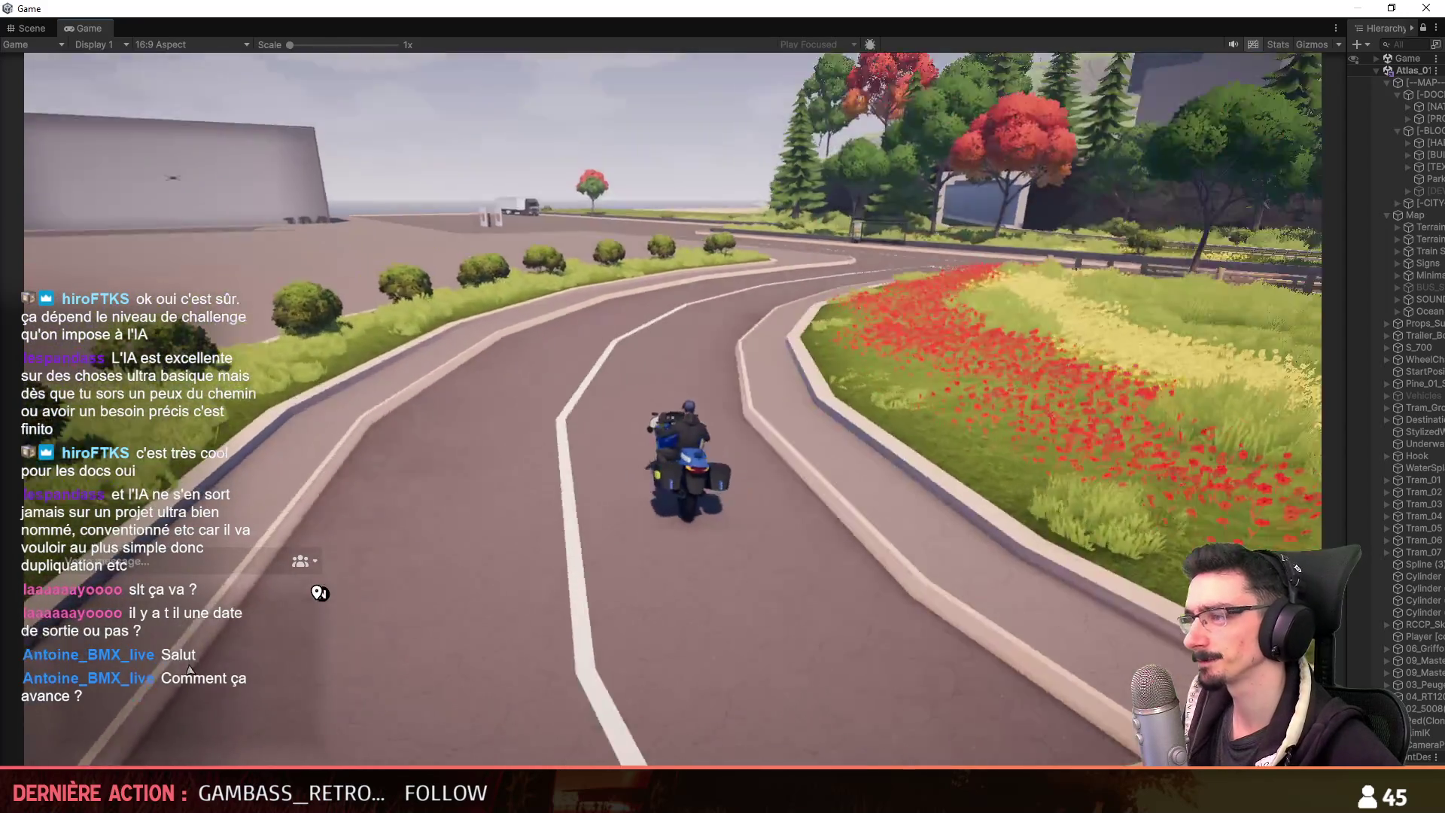
key(w)
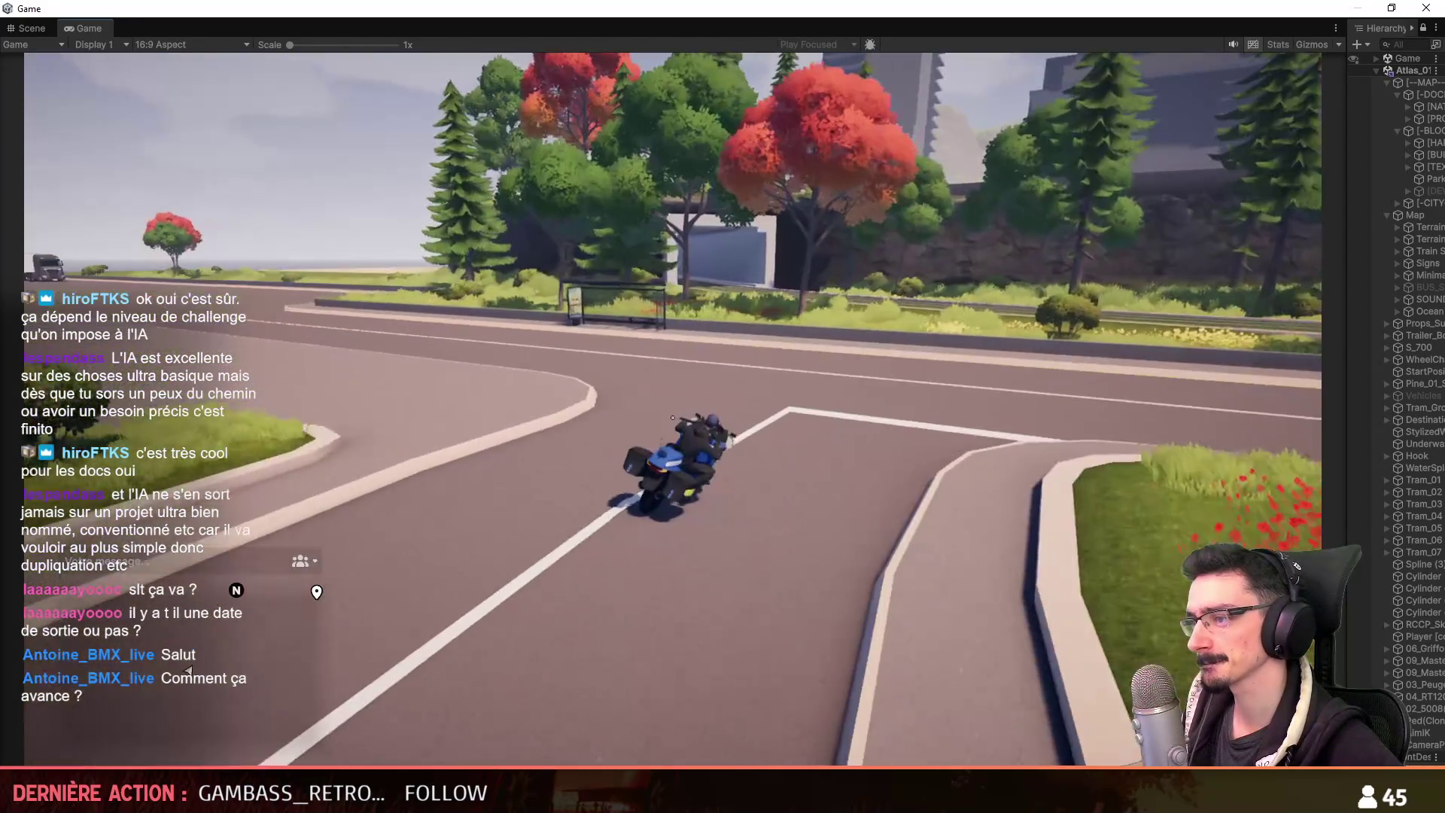
key(w)
key(w)
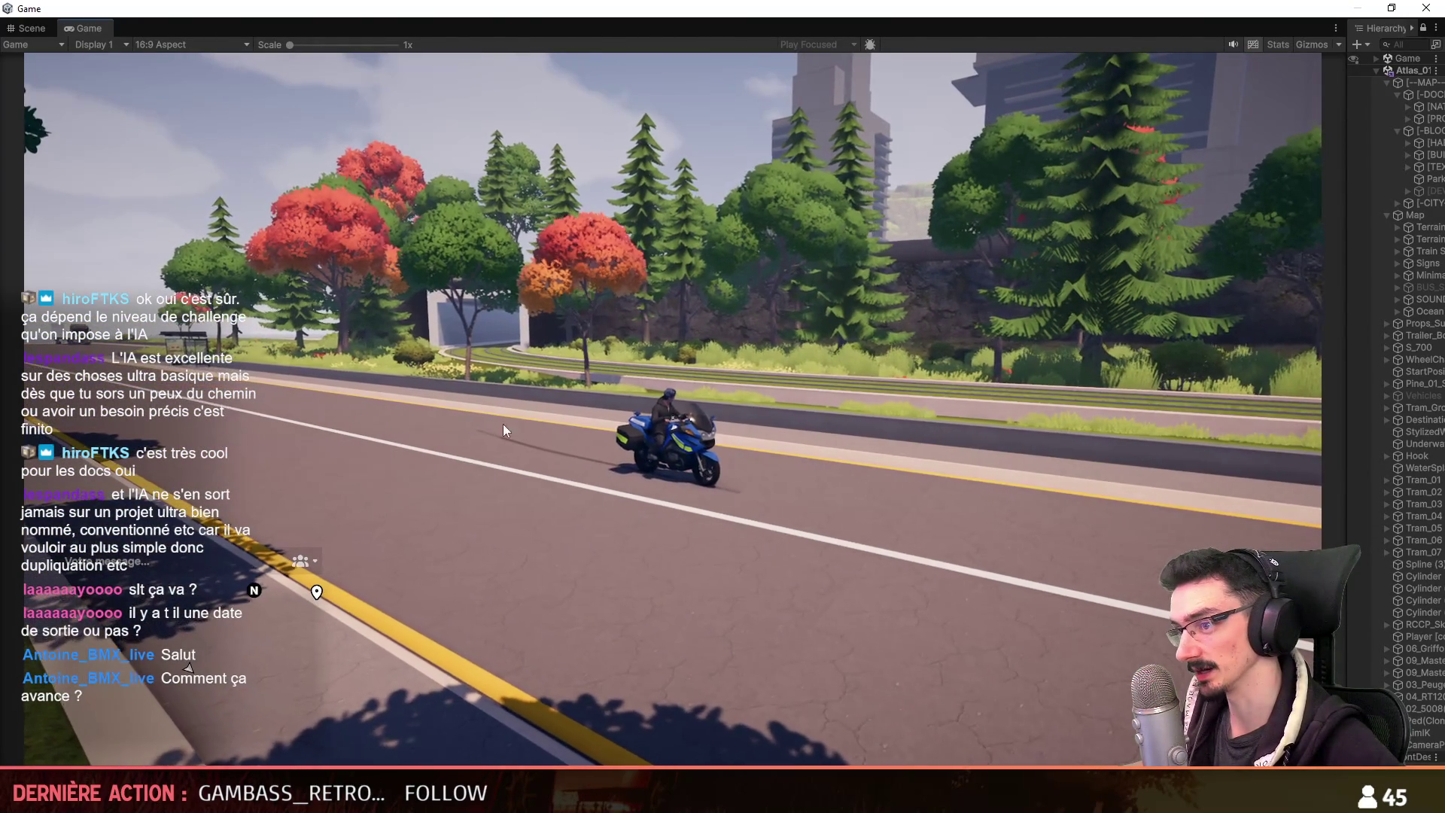
key(s)
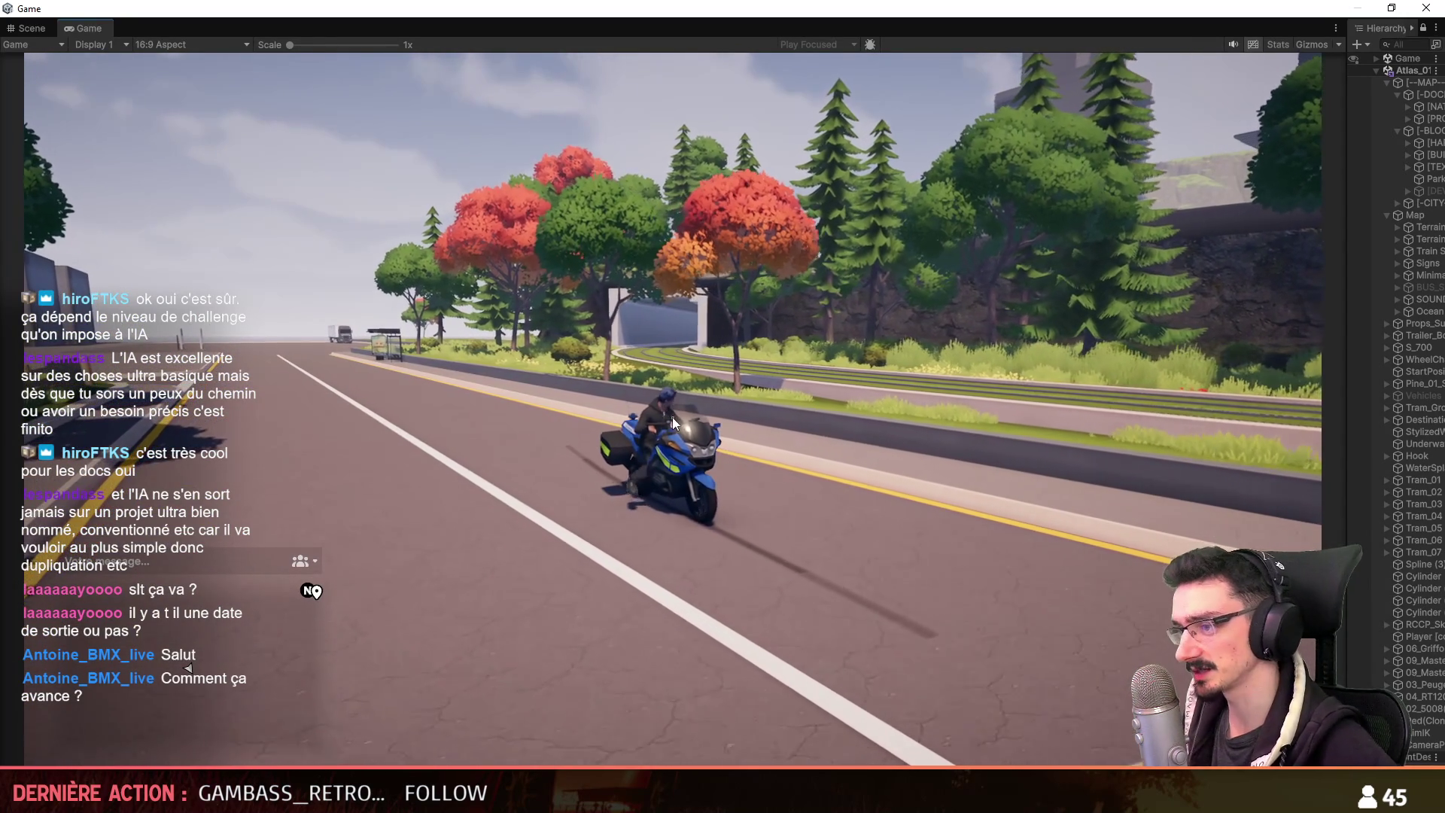
key(w)
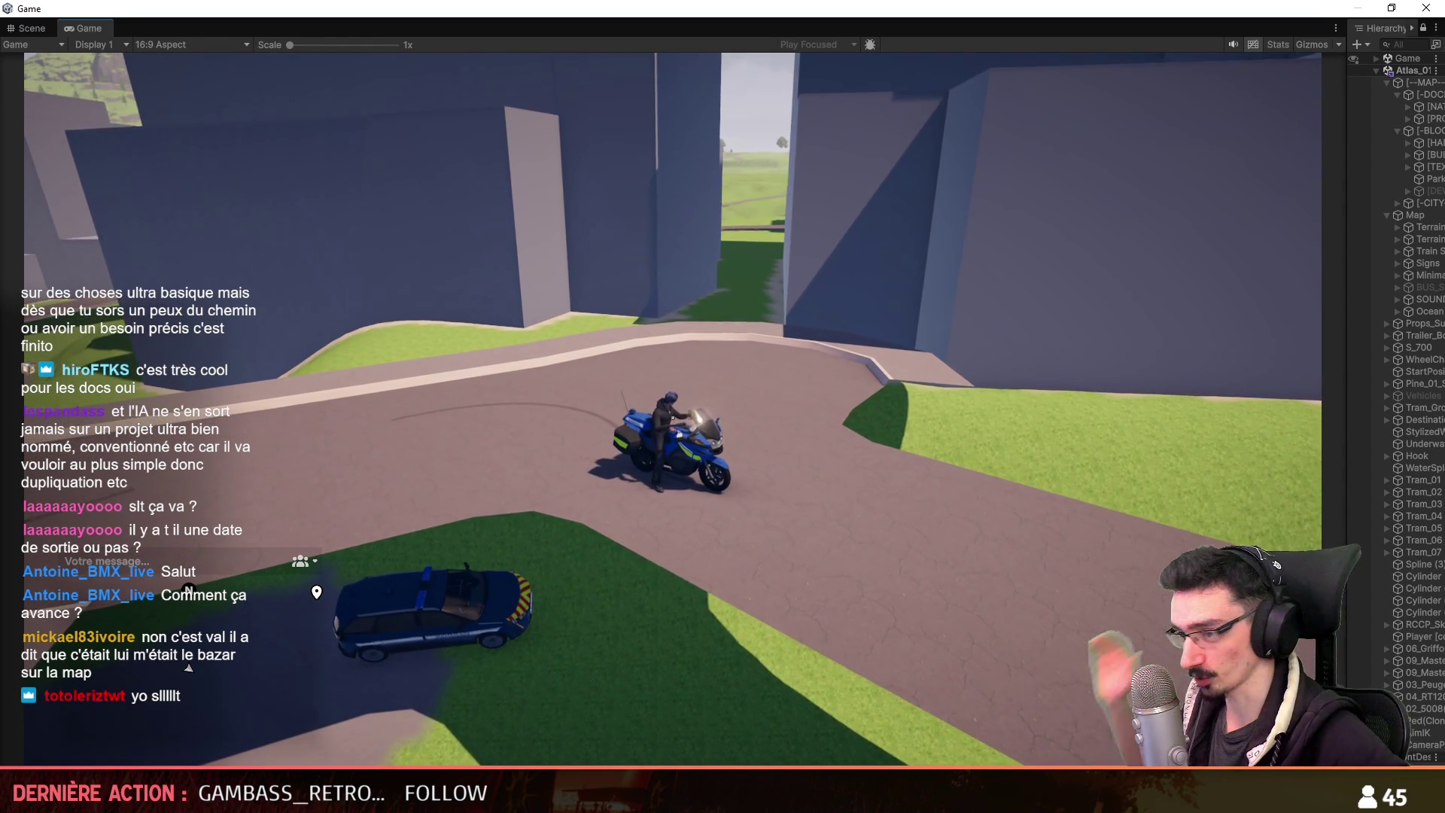
Dismount at the ledge, run over the grassy ramp and hill, then view the editor's scene.
key(f)
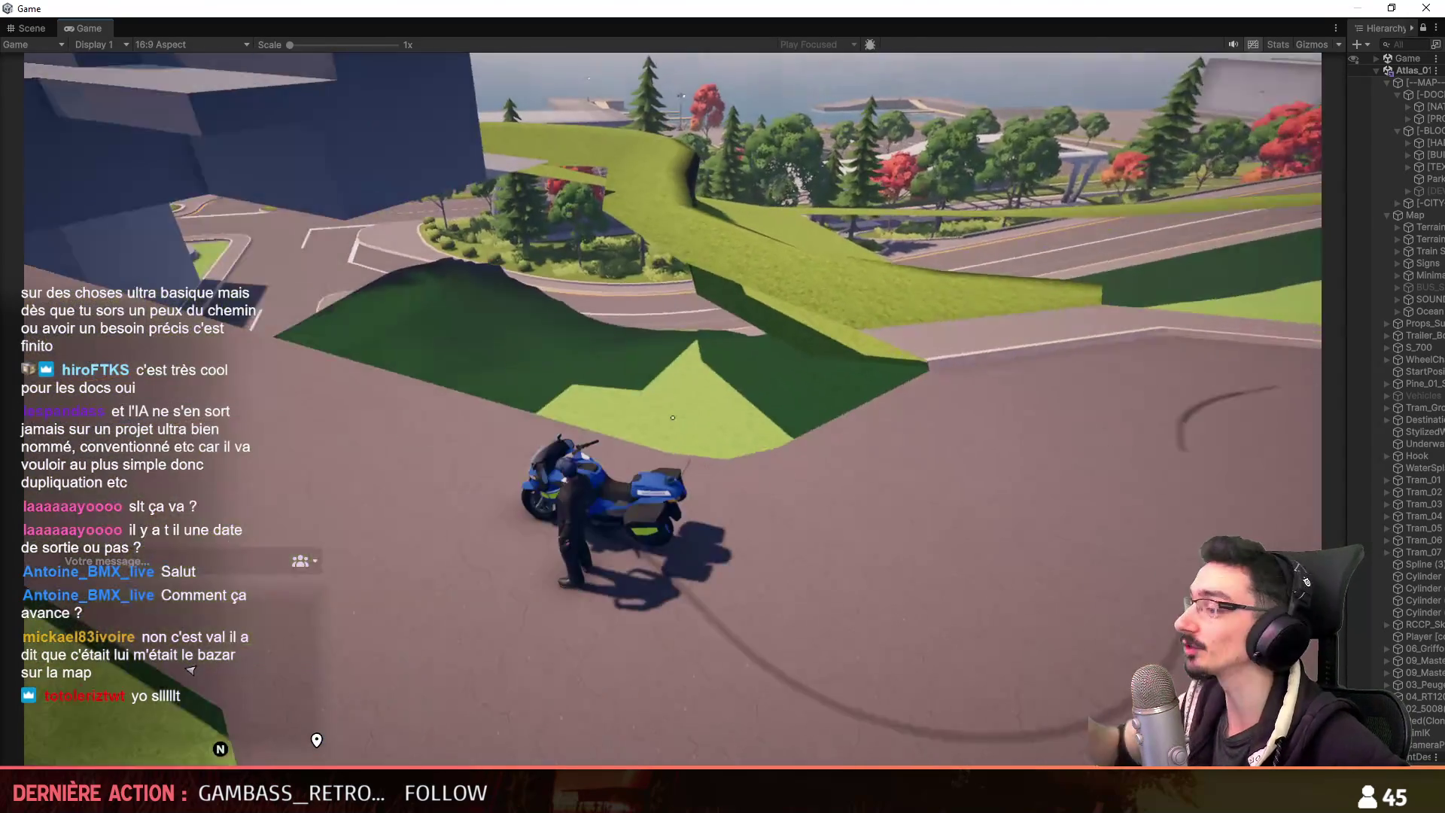
key(w)
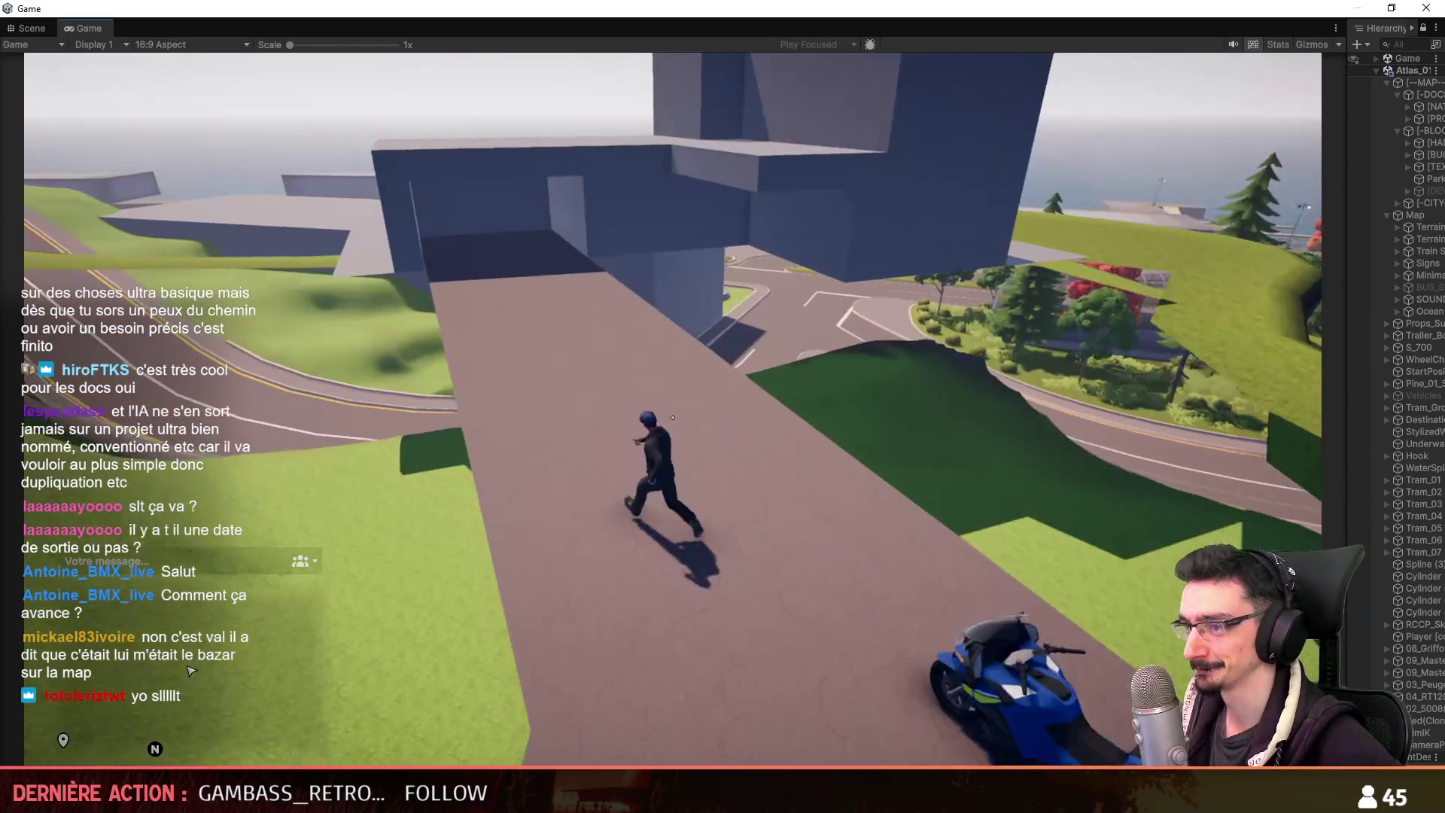
key(a)
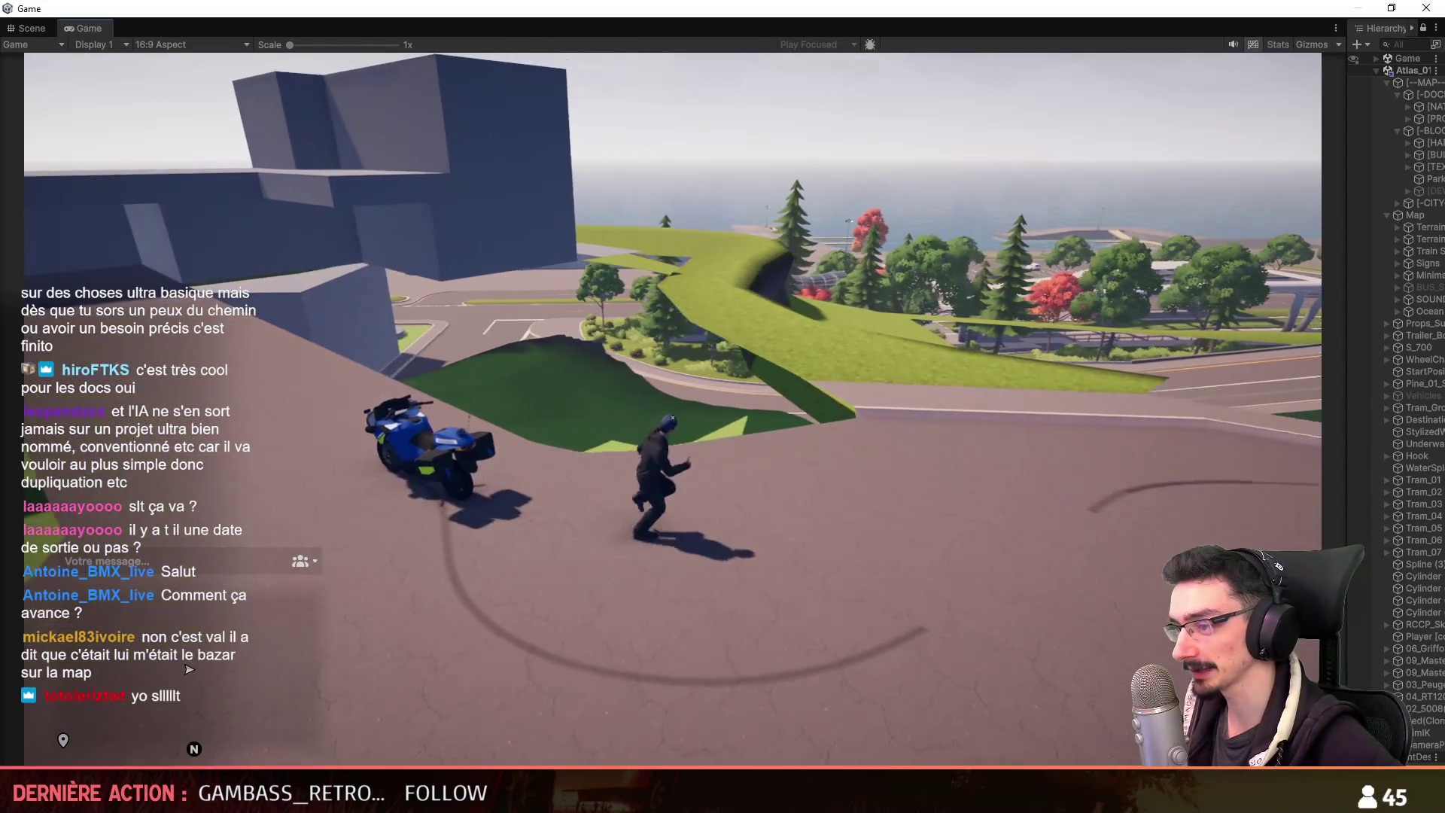
key(w)
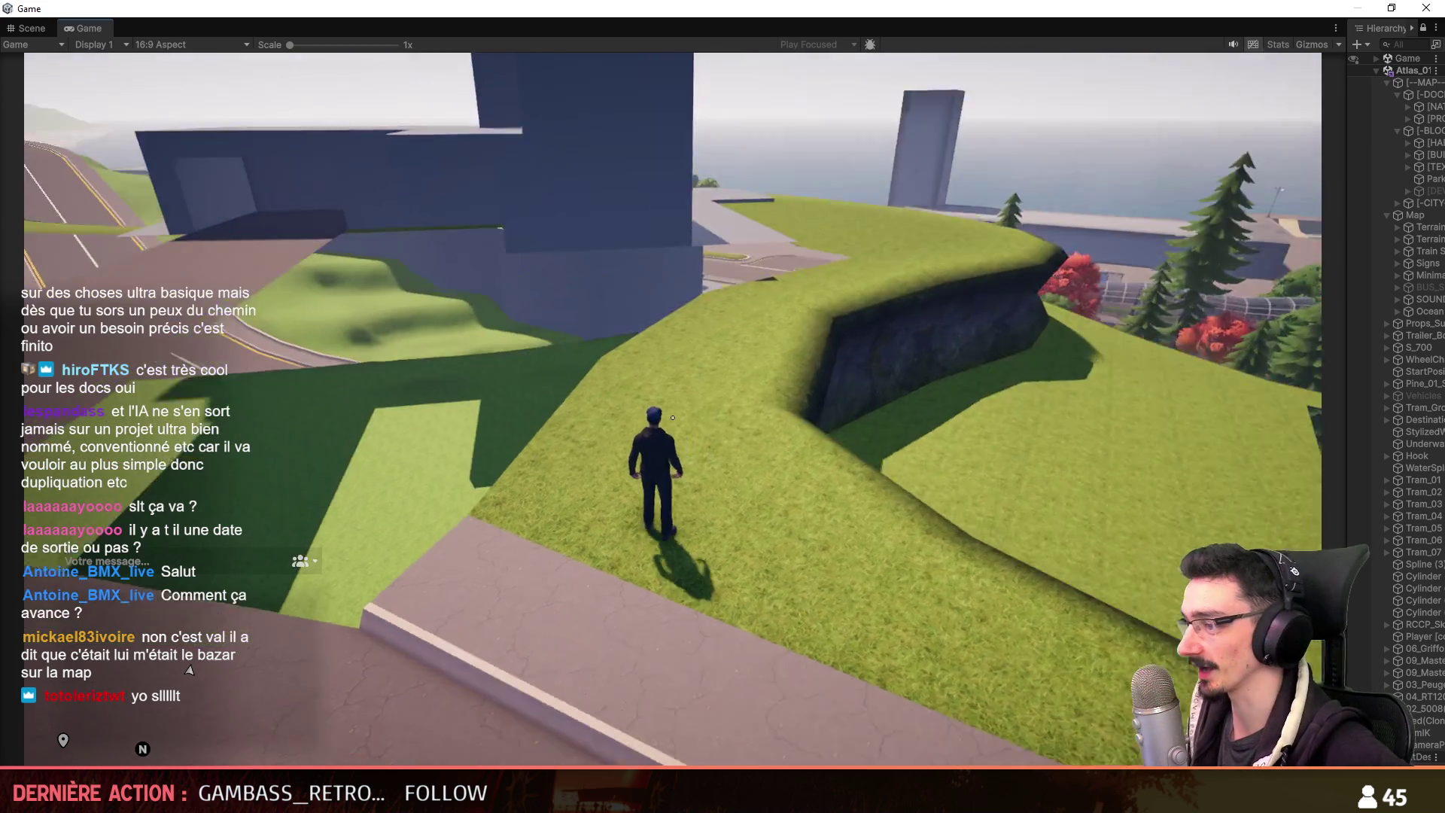
key(a)
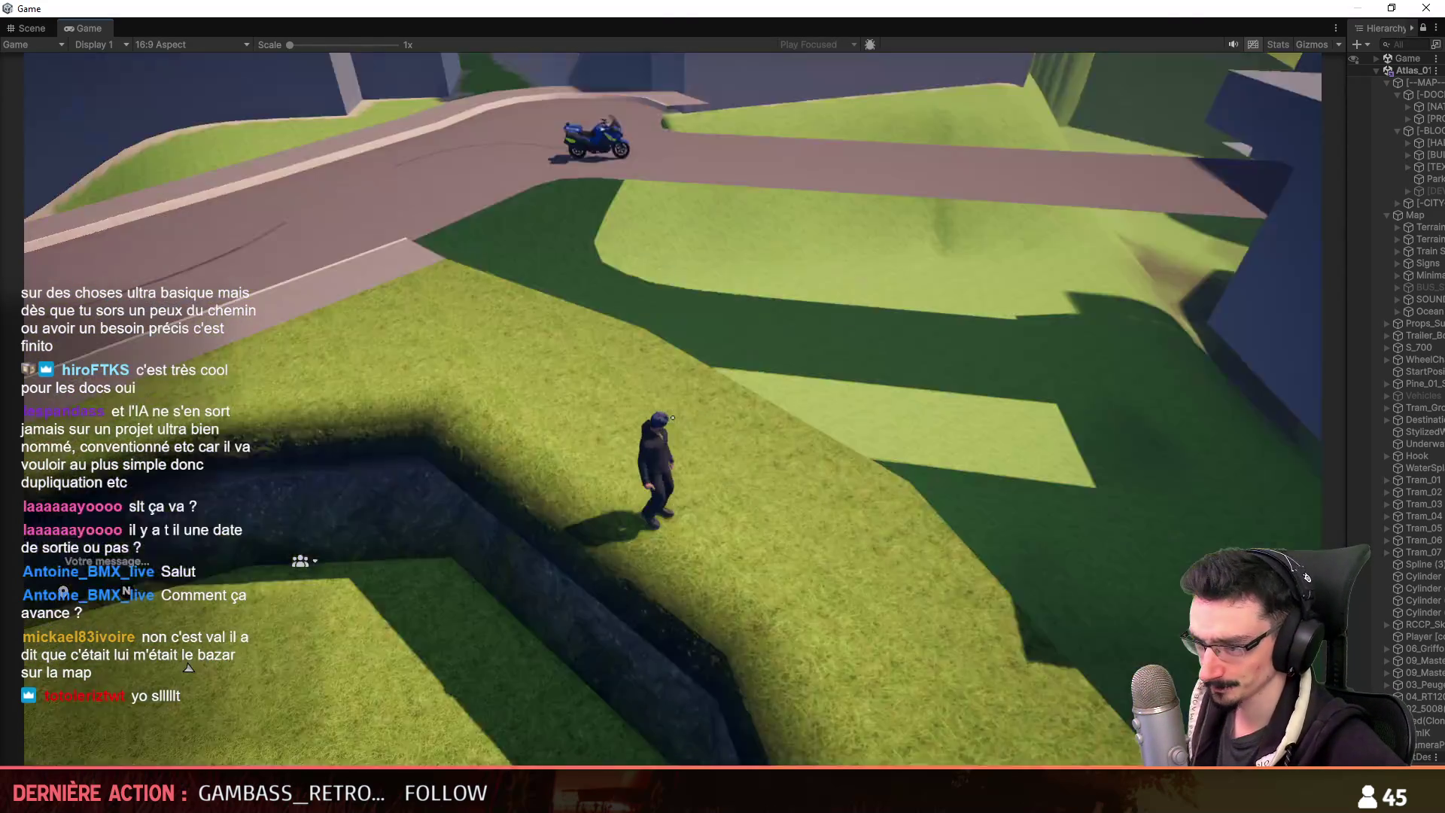
key(s)
key(w)
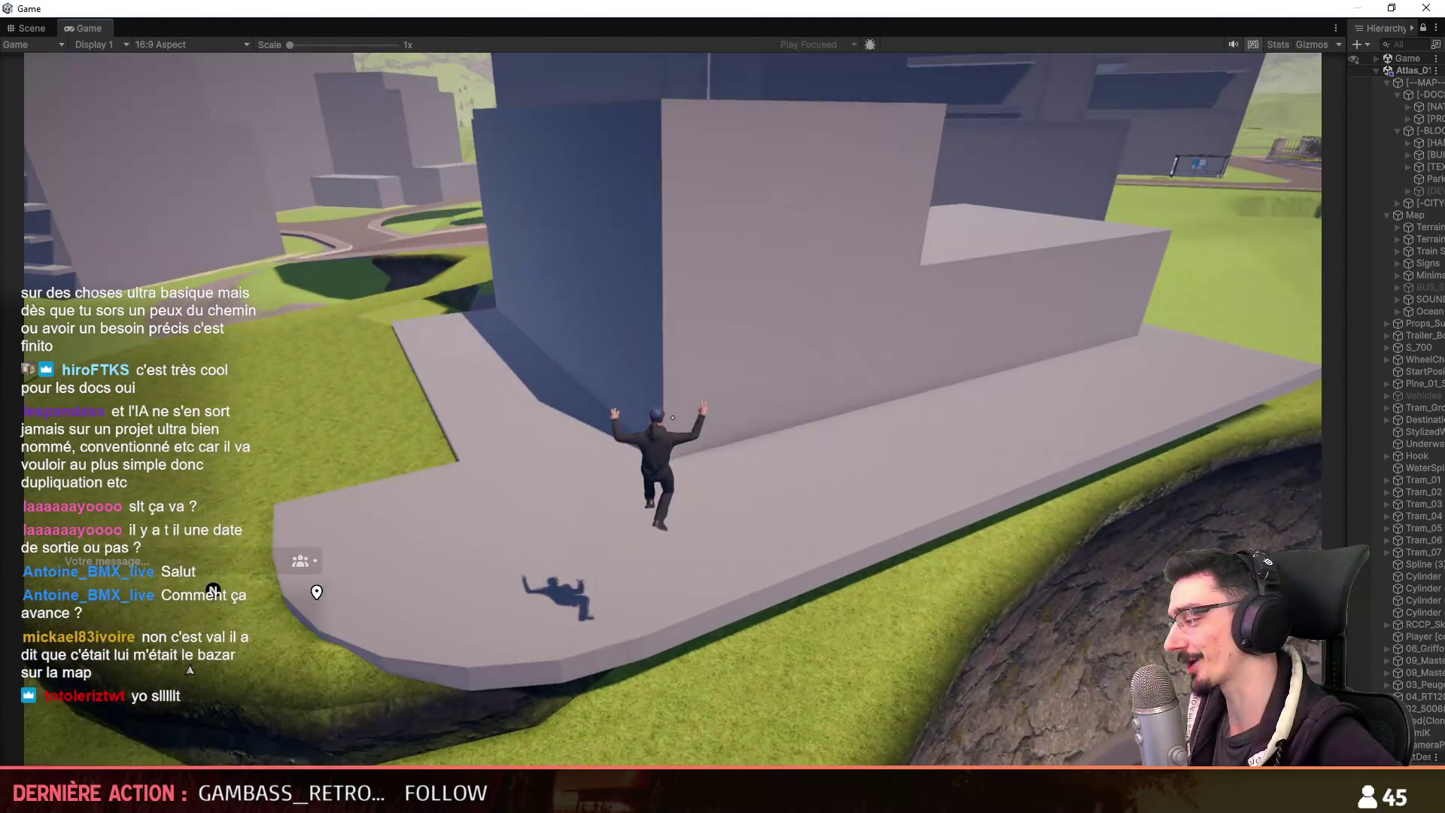
click(44, 29)
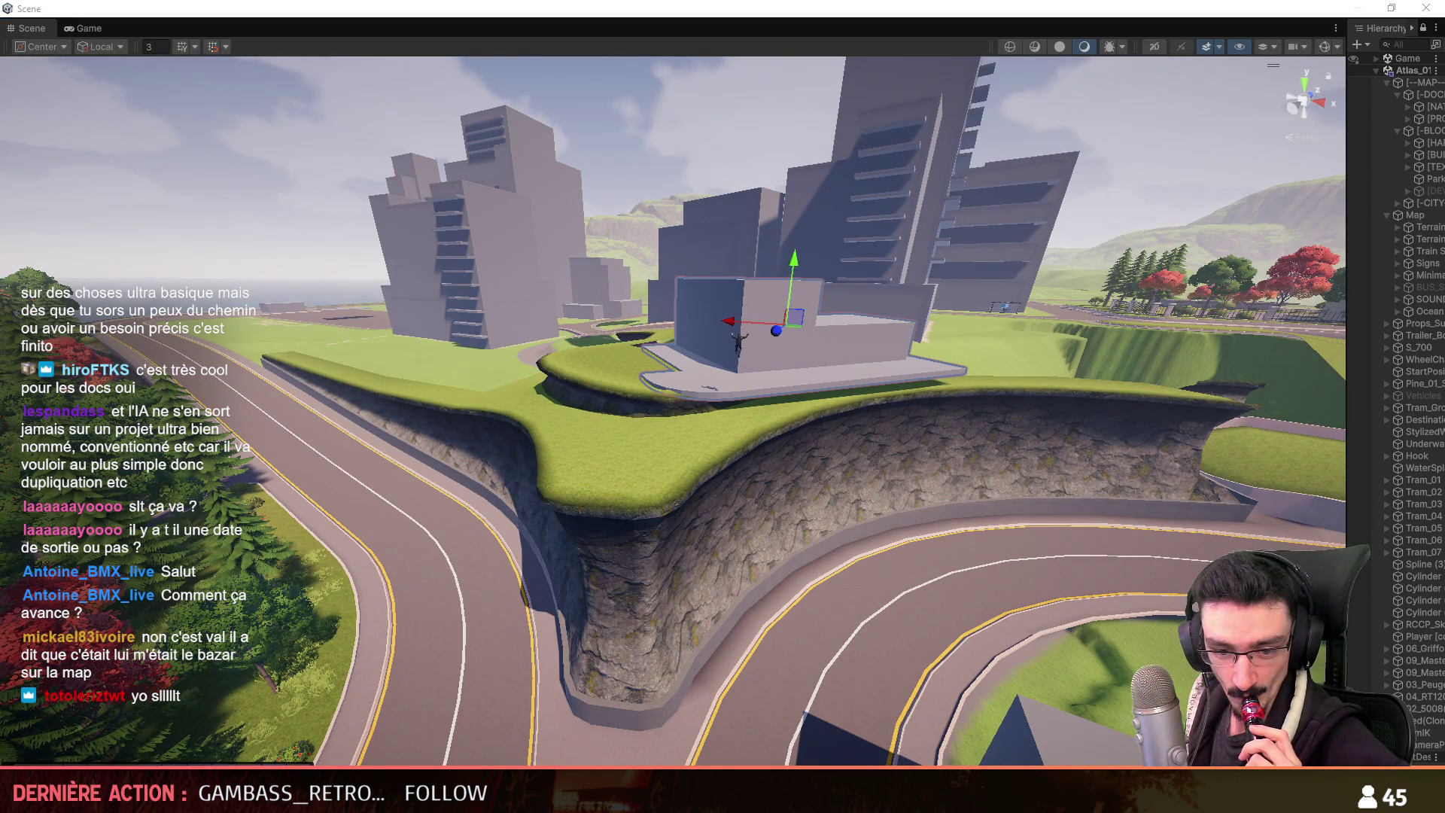
click(89, 29)
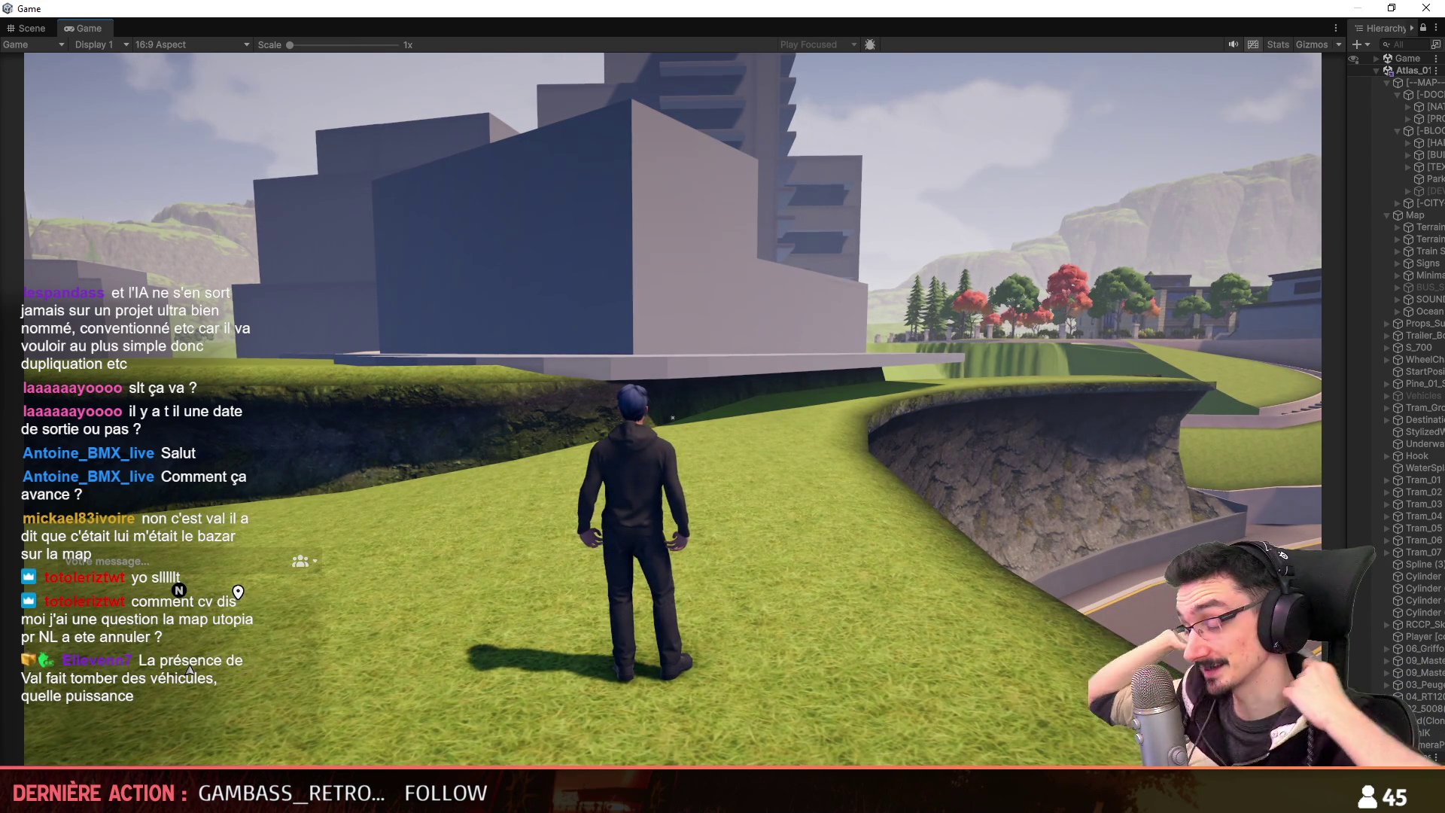
Run across the grass ledge toward the buildings.
key(w)
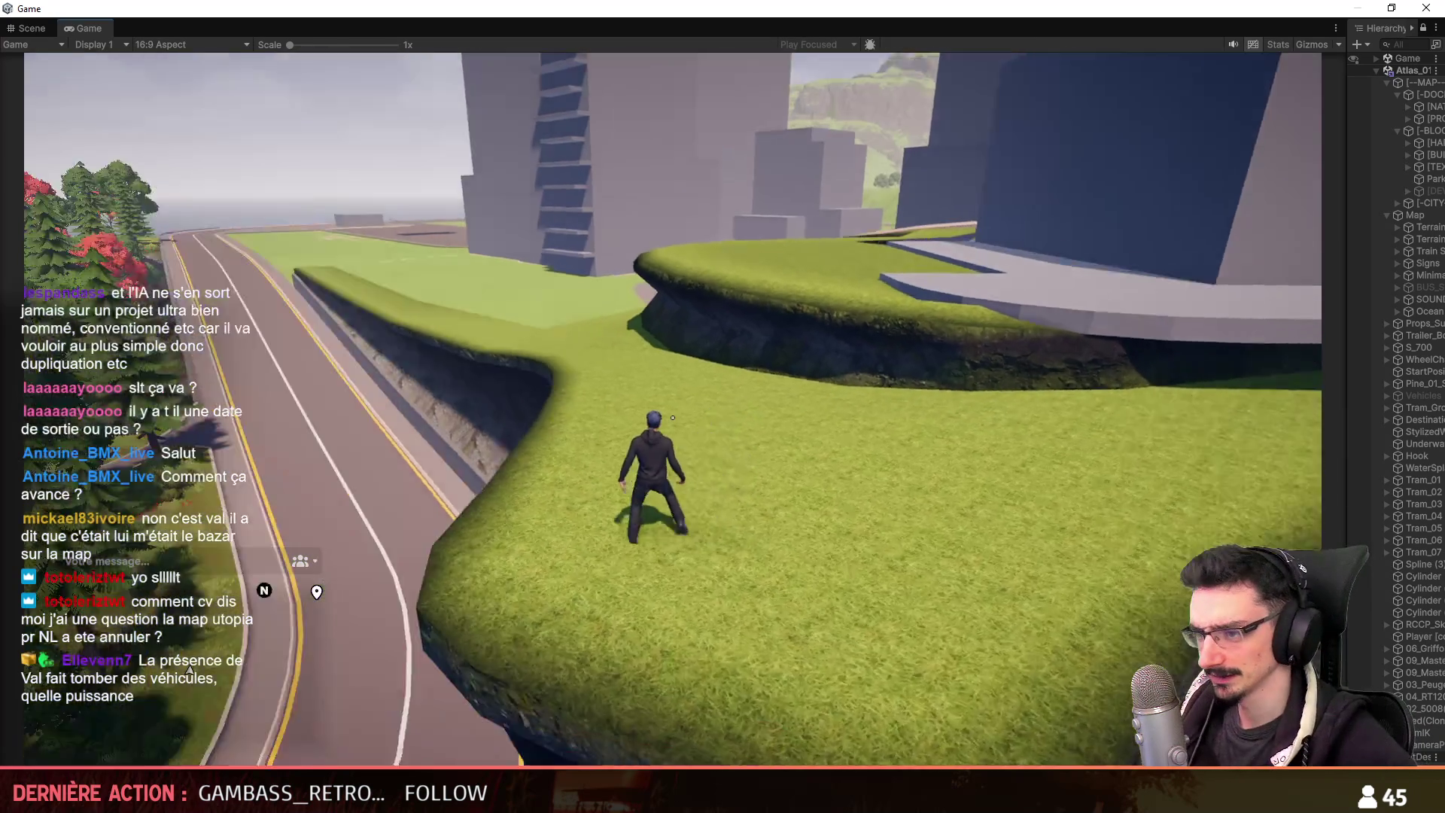
key(w)
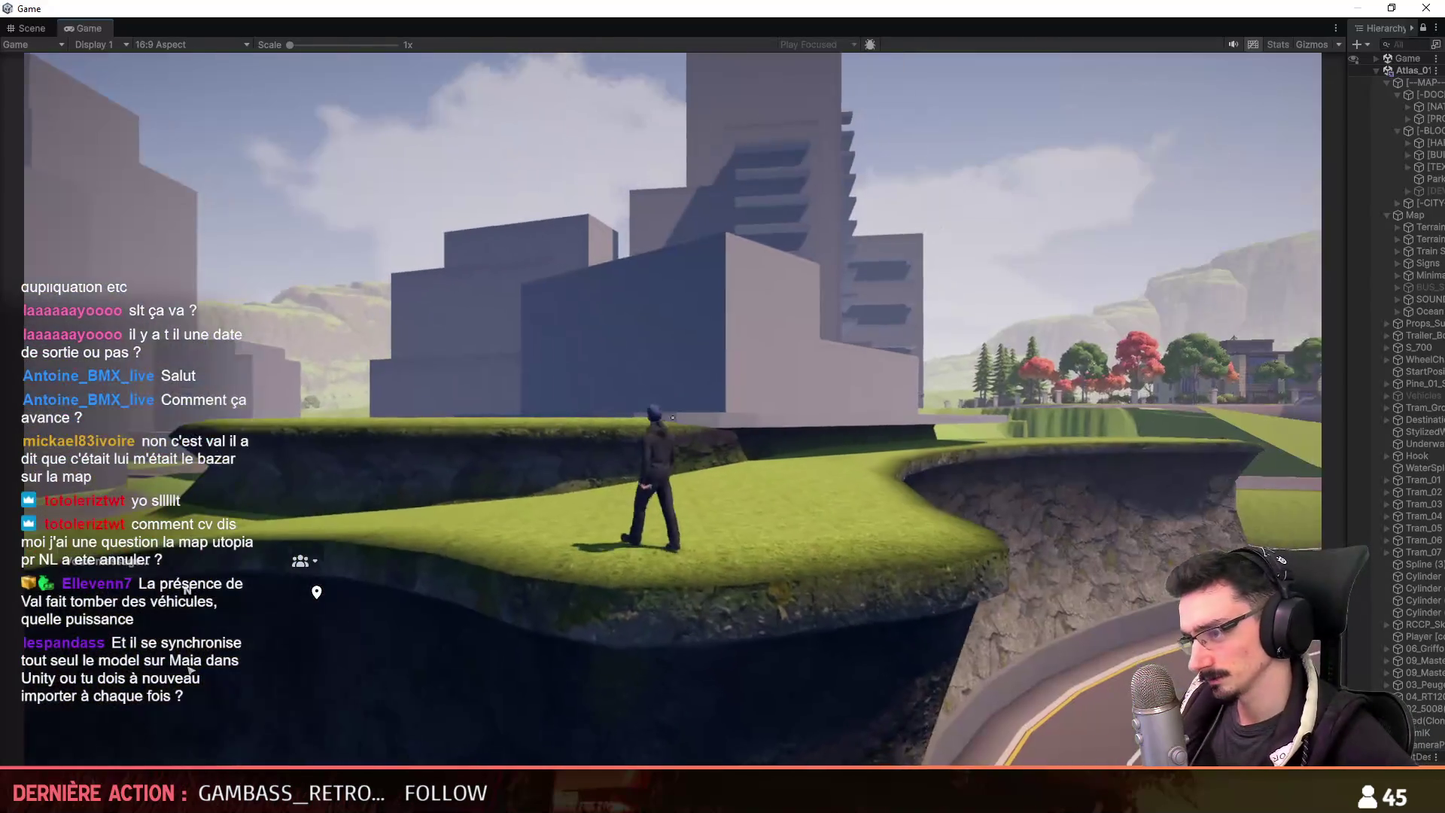
key(w)
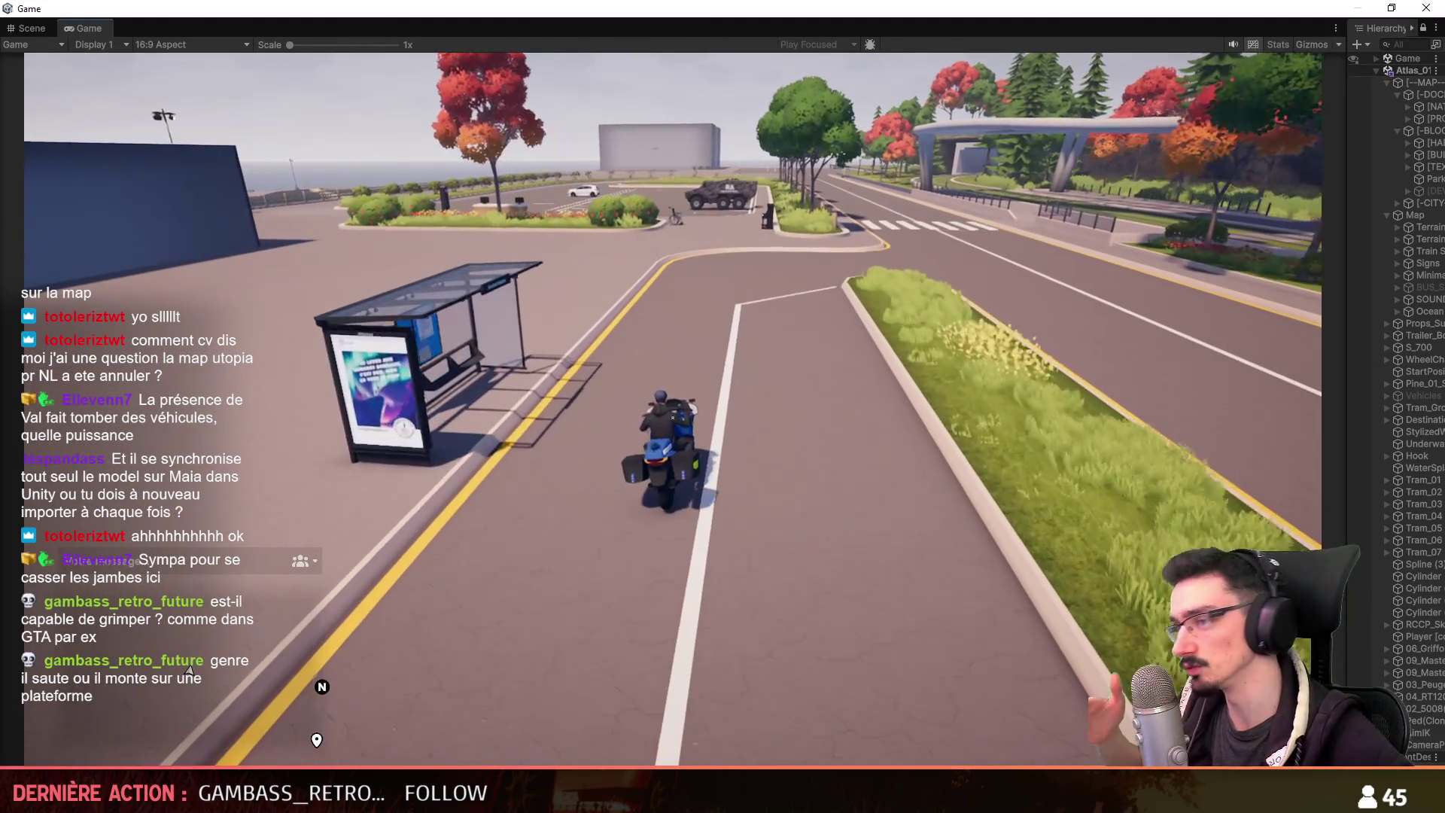
Ride the motorcycle toward the intersection and widen the Hierarchy panel.
key(w)
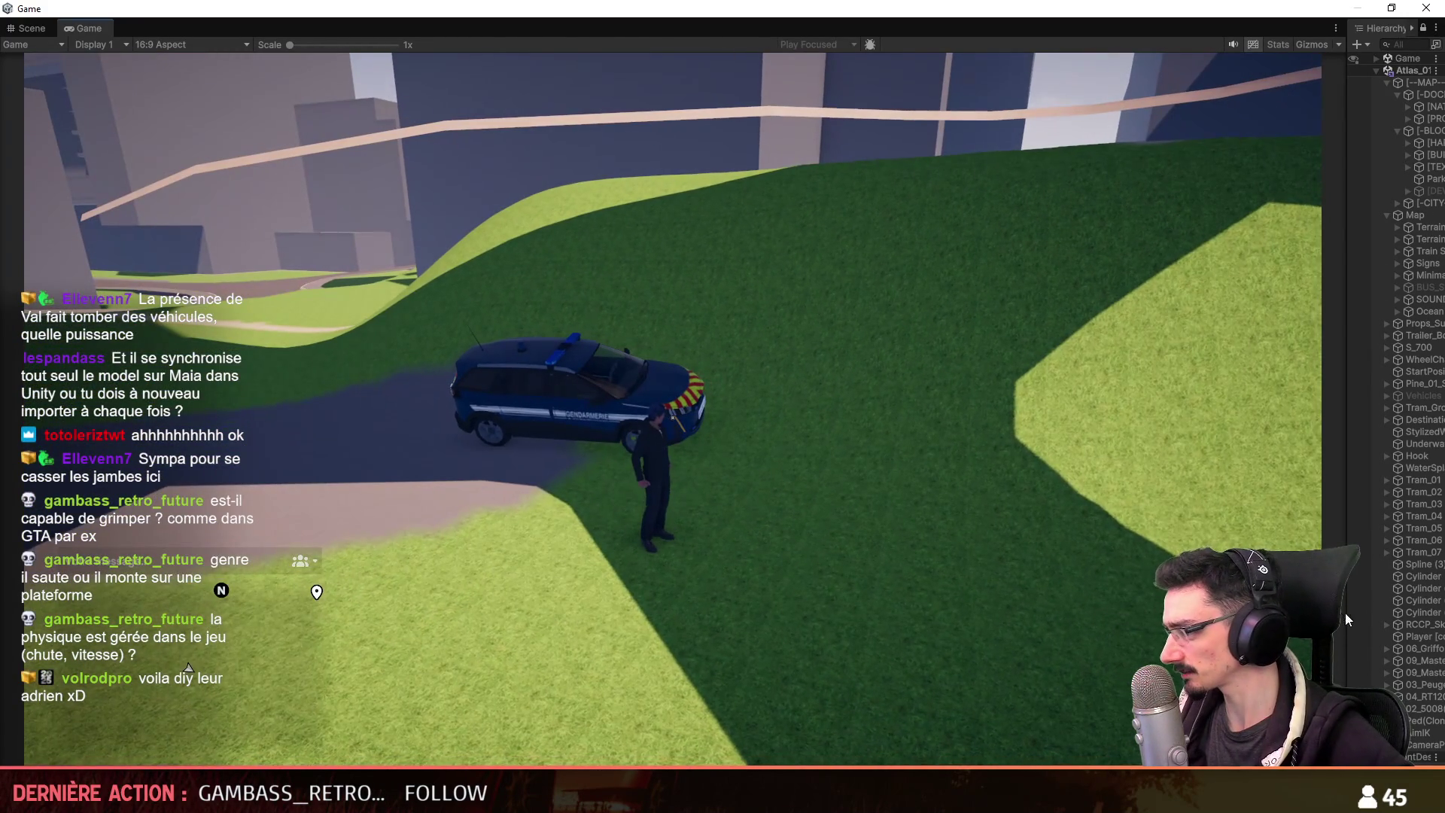
drag(1347, 620, 1224, 619)
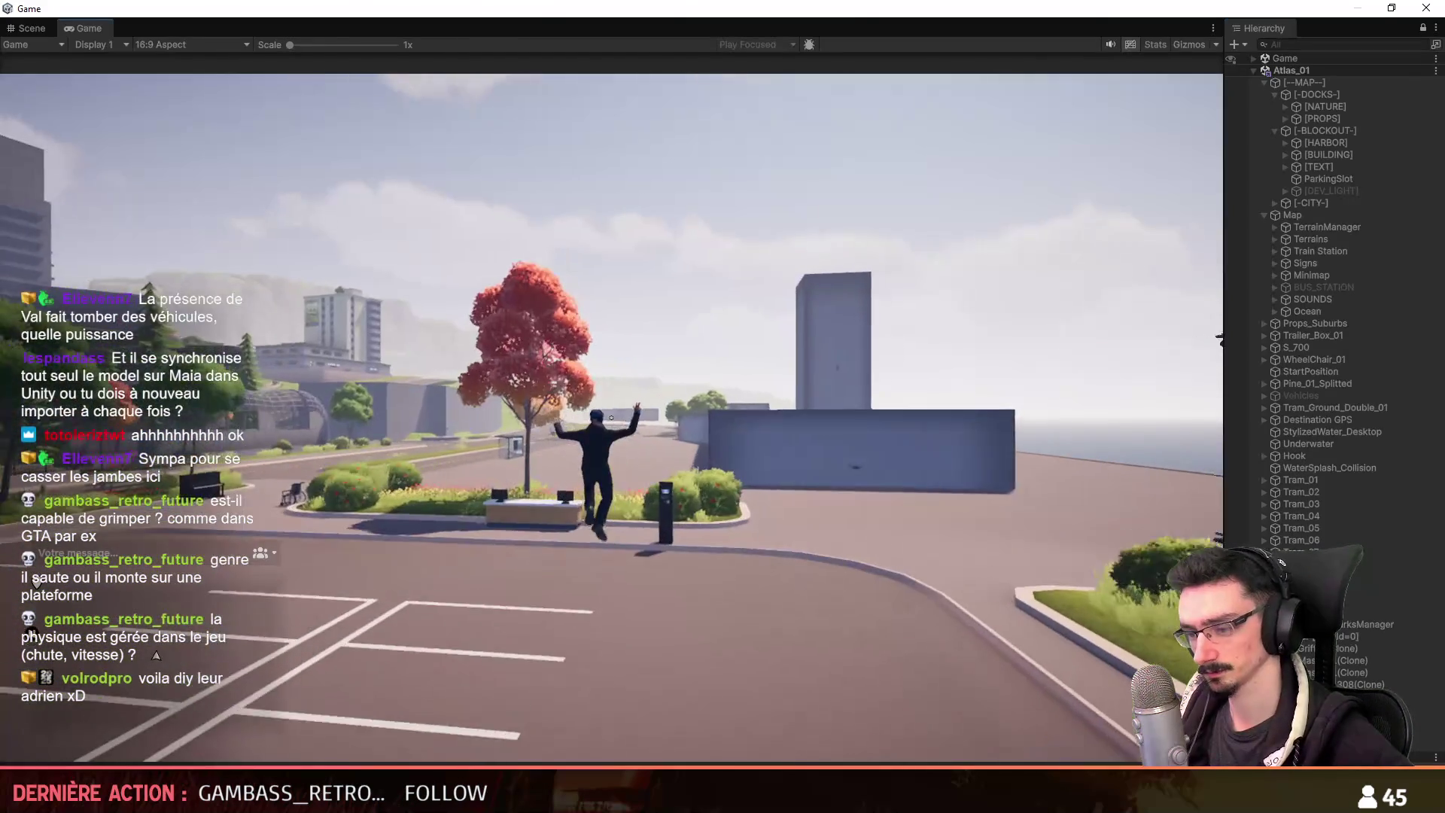
At the parking kiosk, release the 5008 police car from the Garage Municipal terminal.
key(w)
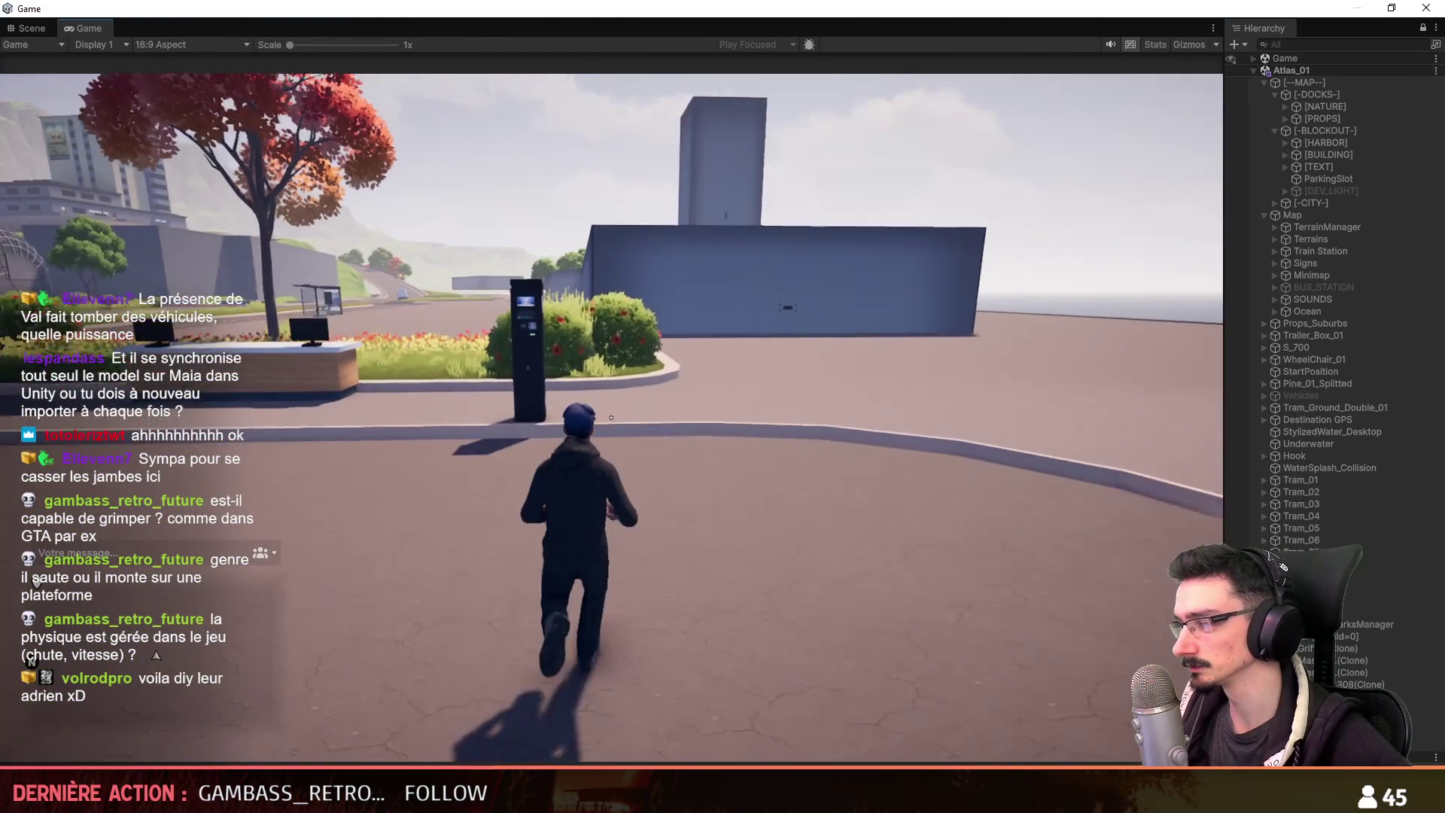
key(f)
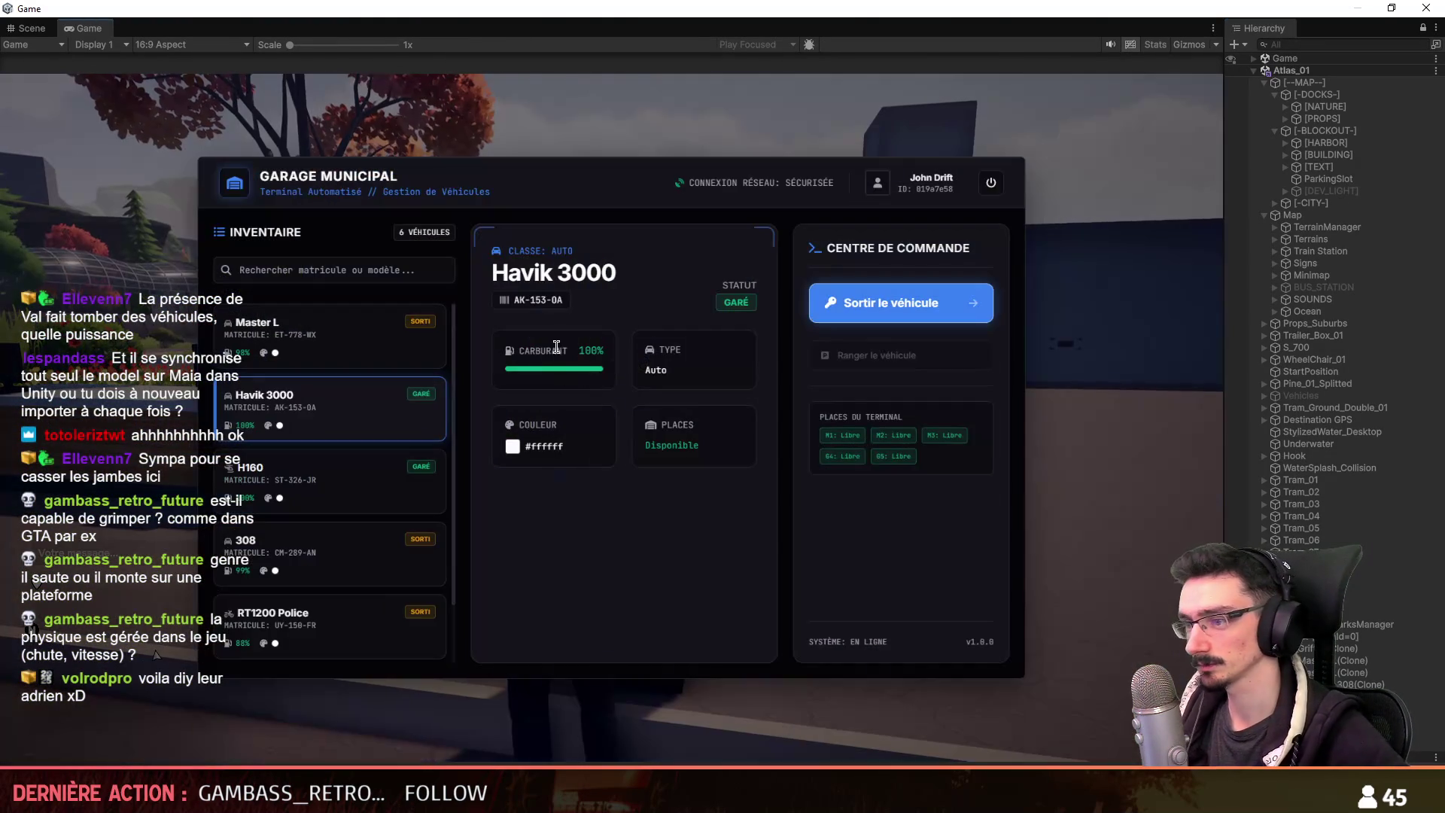
drag(454, 413, 454, 515)
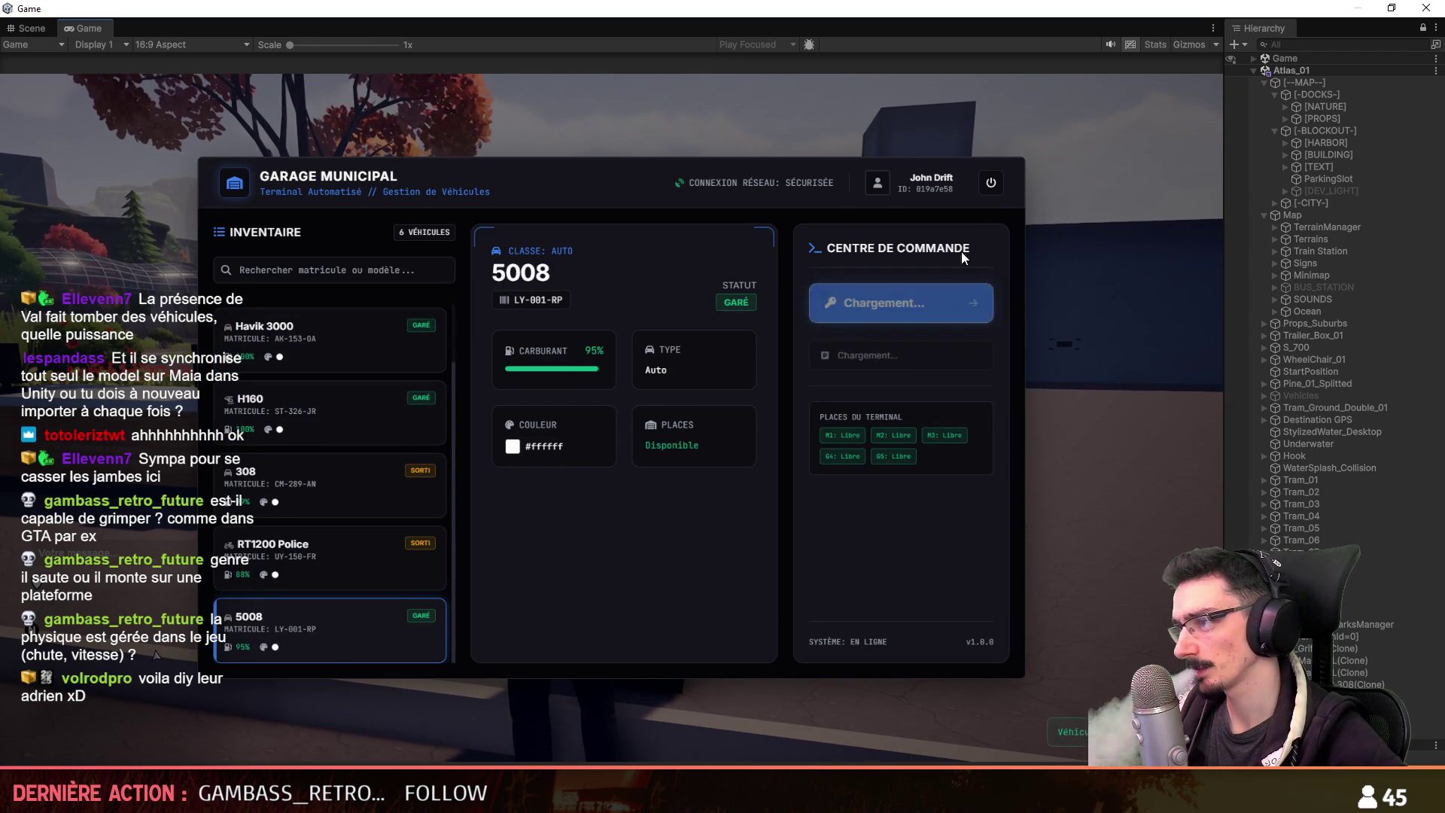
click(995, 182)
Get into the police car, drive around the lot and reverse into a parking space.
key(w)
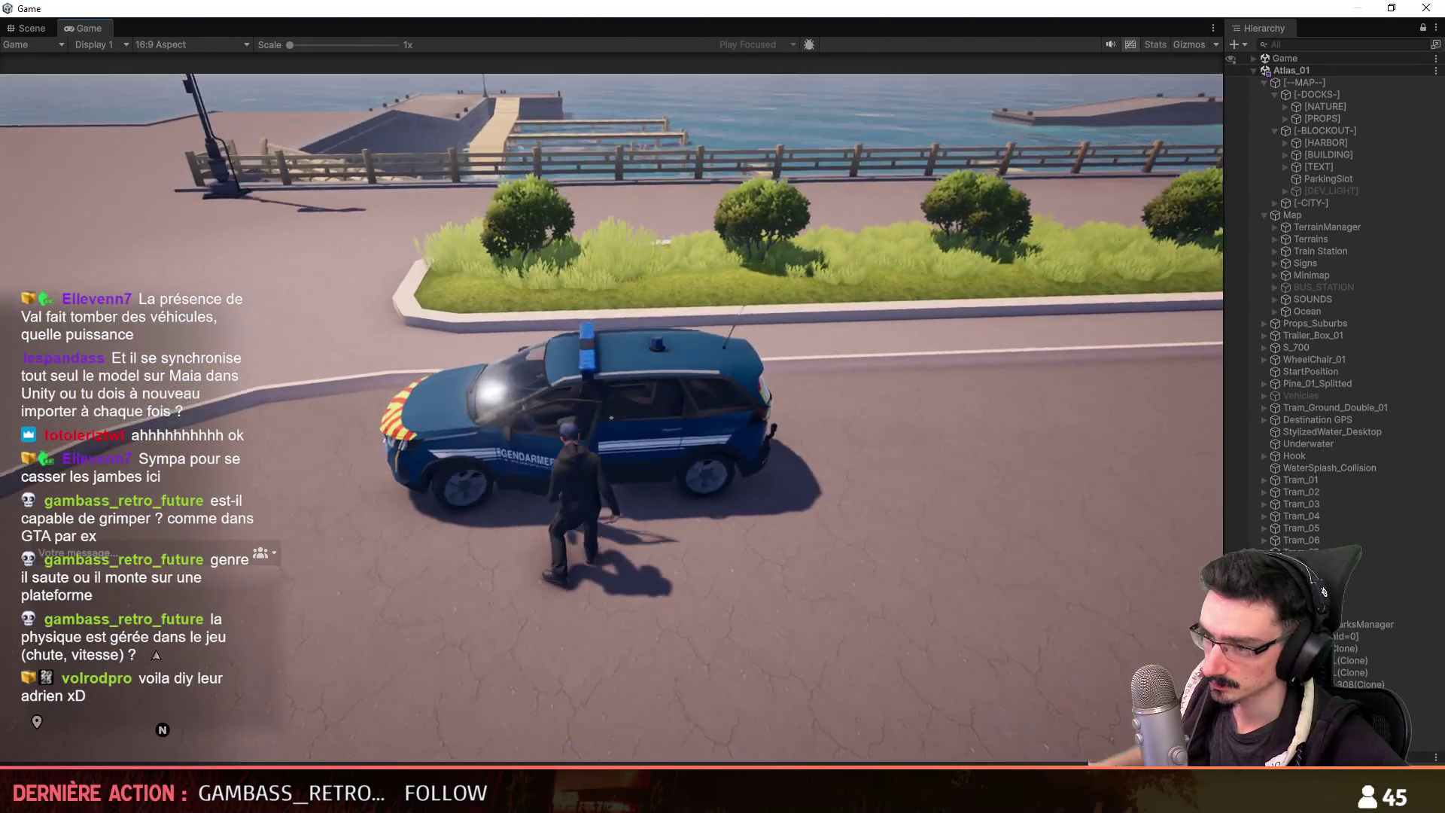
key(f)
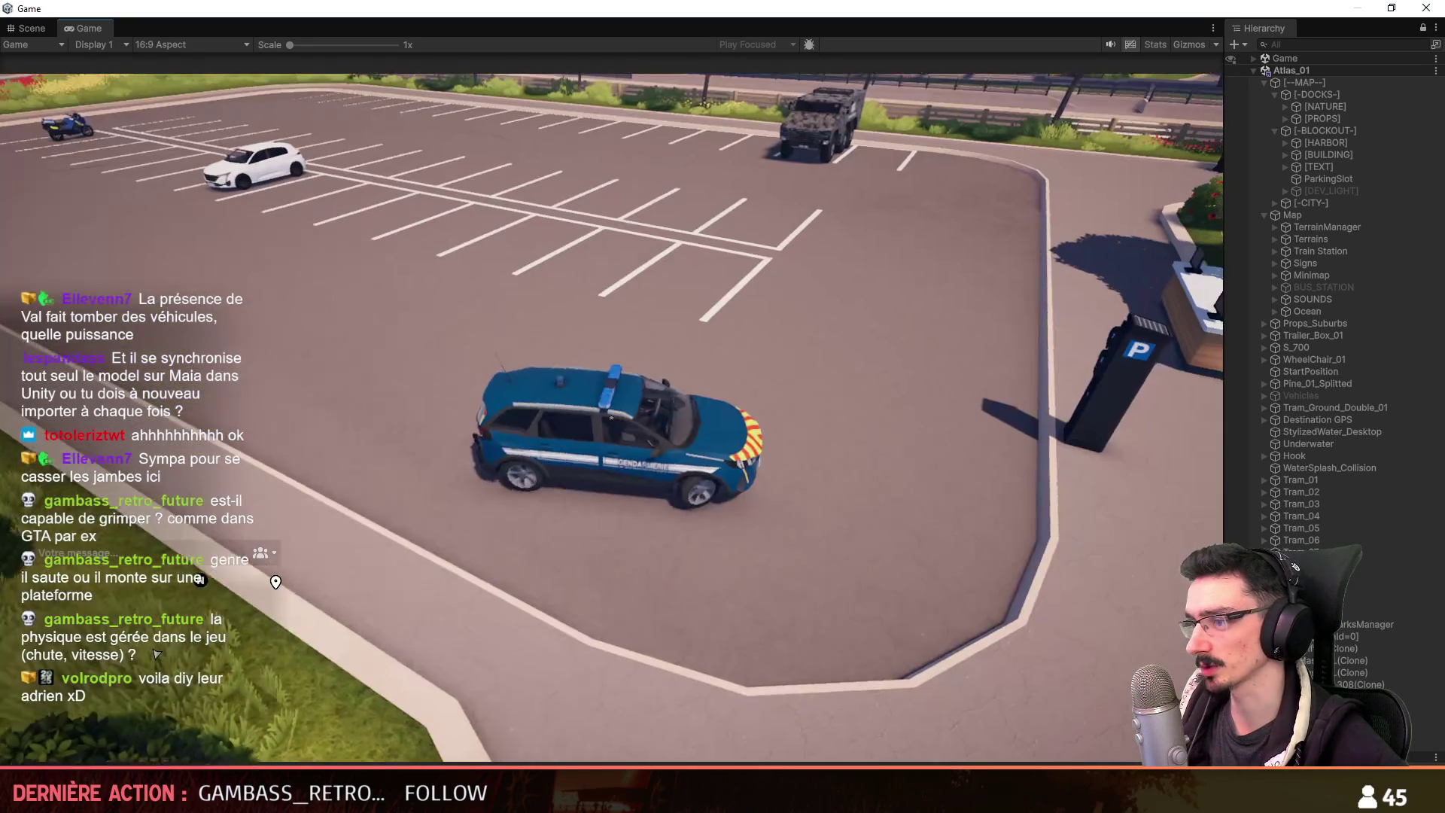
key(w)
key(d)
key(w)
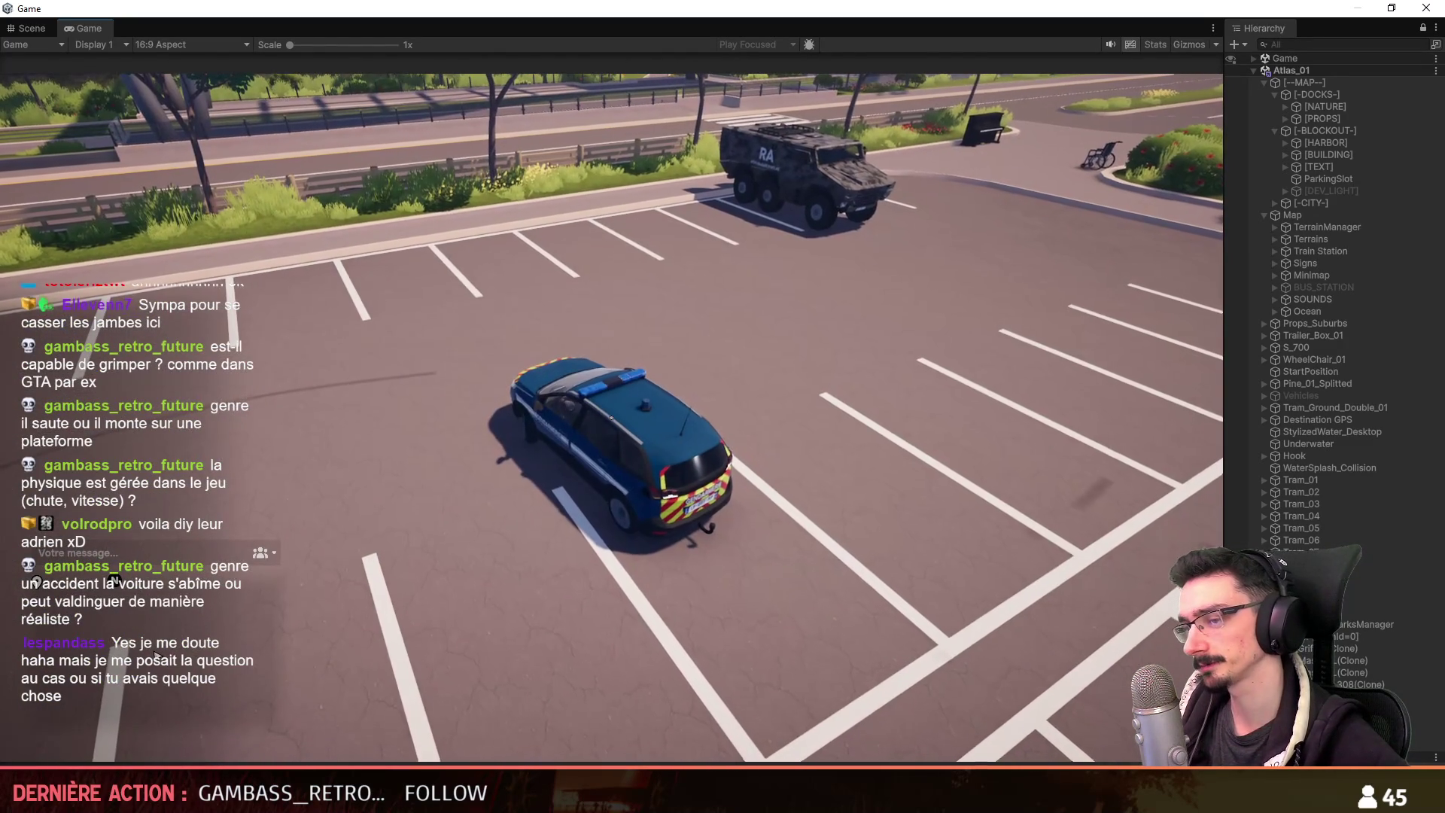
key(s)
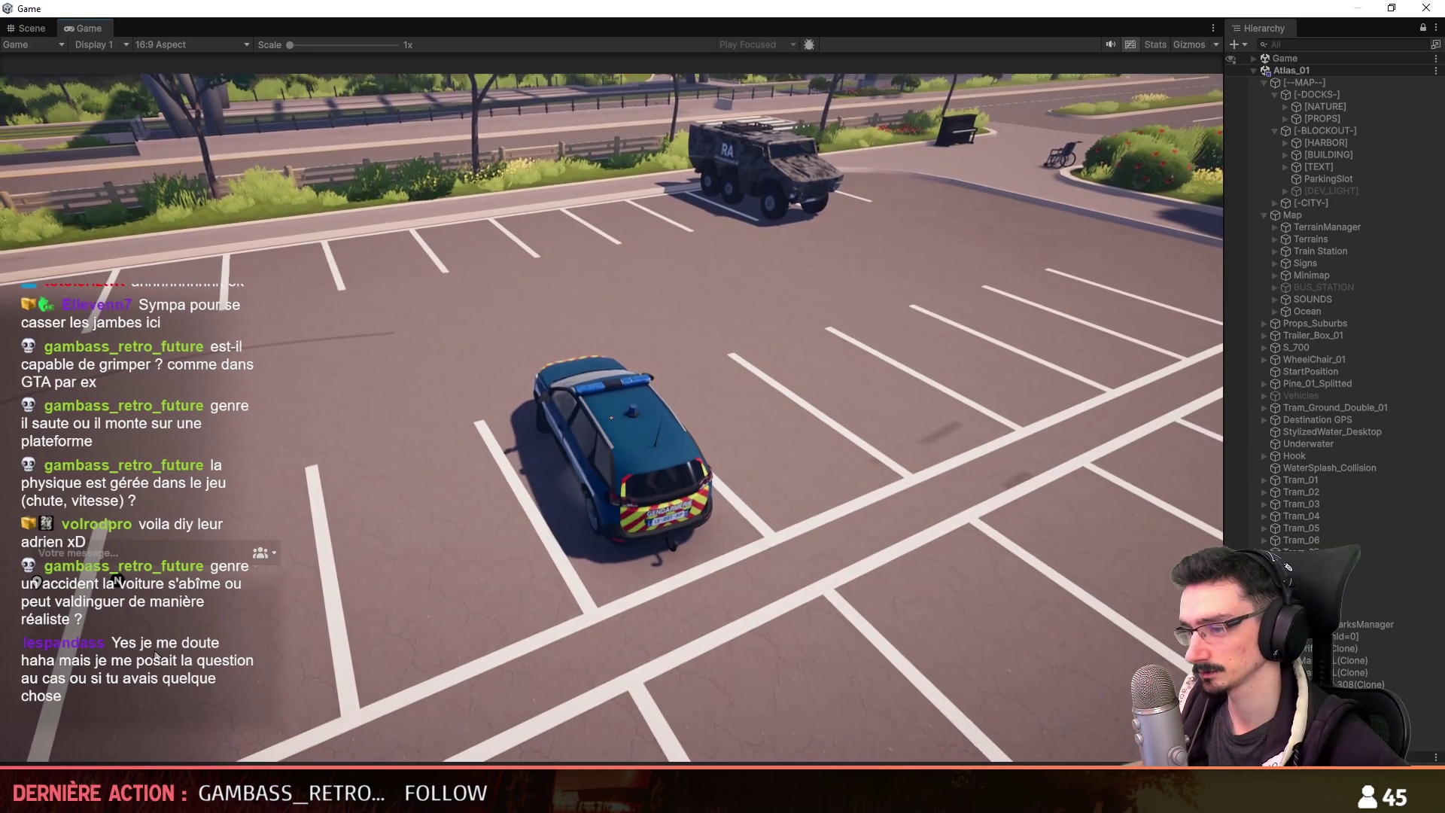
Leave the parked police car and run across the lot to the parking-ticket kiosk.
key(f)
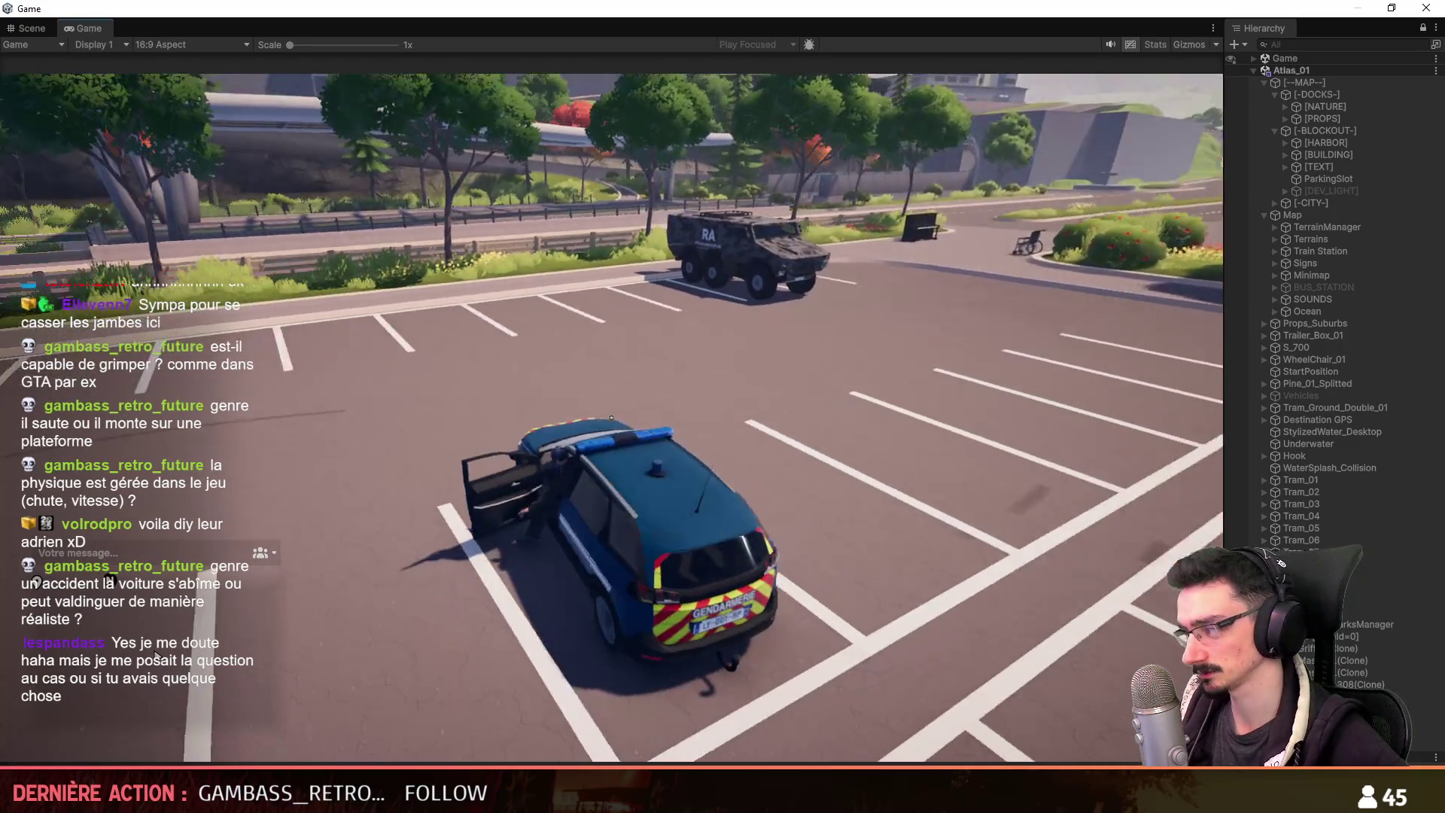
key(w)
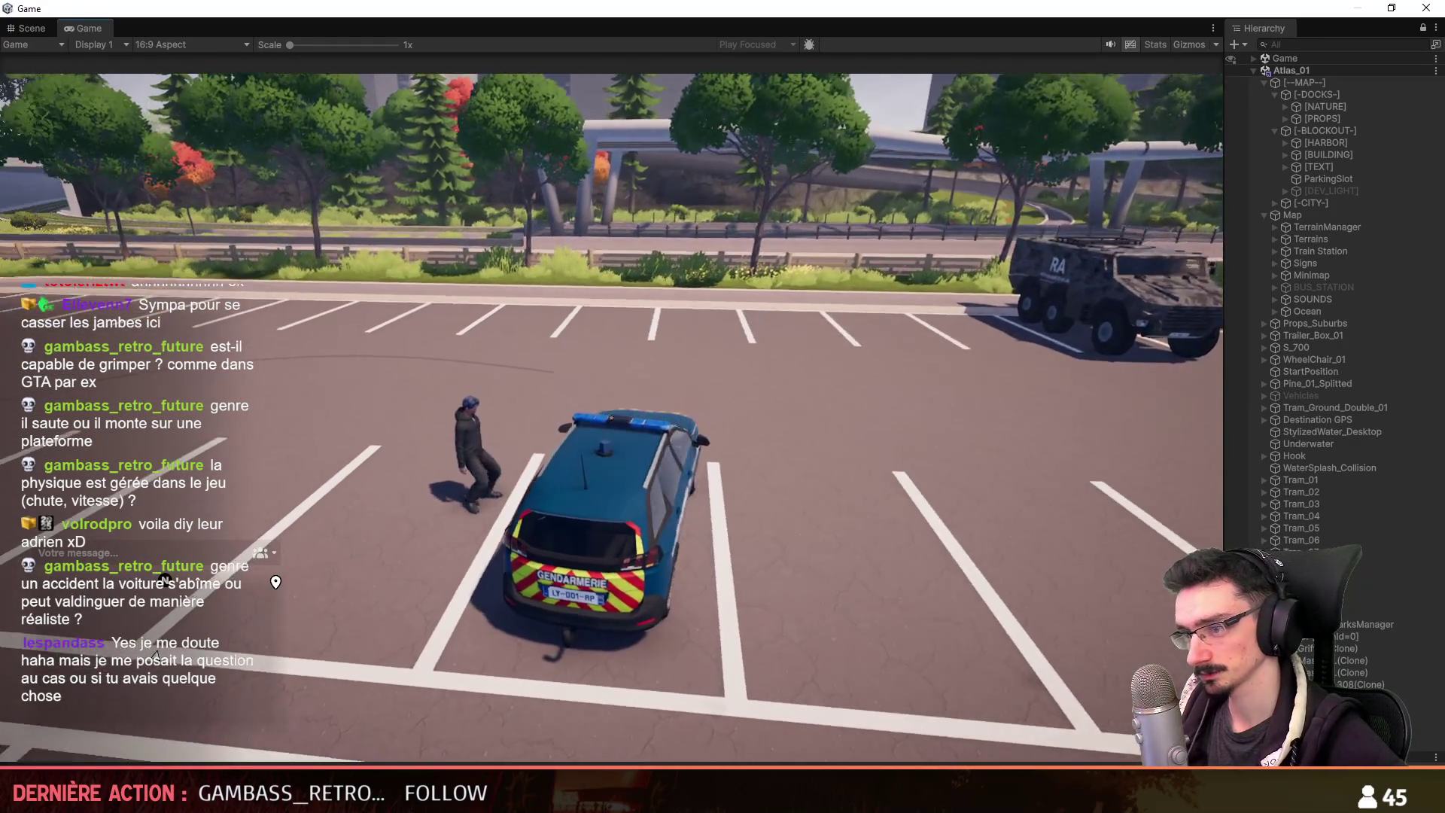
key(w)
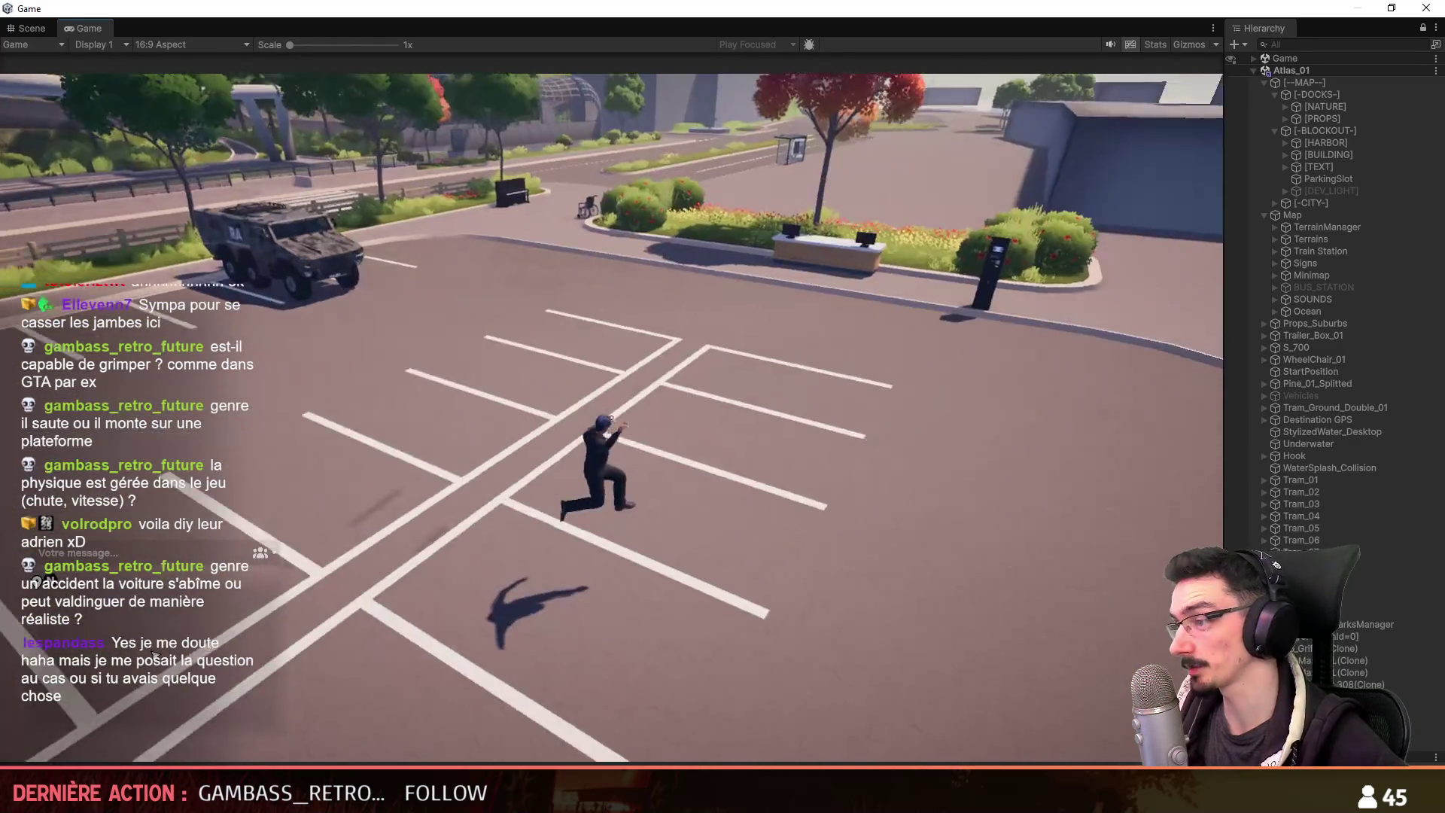
key(w)
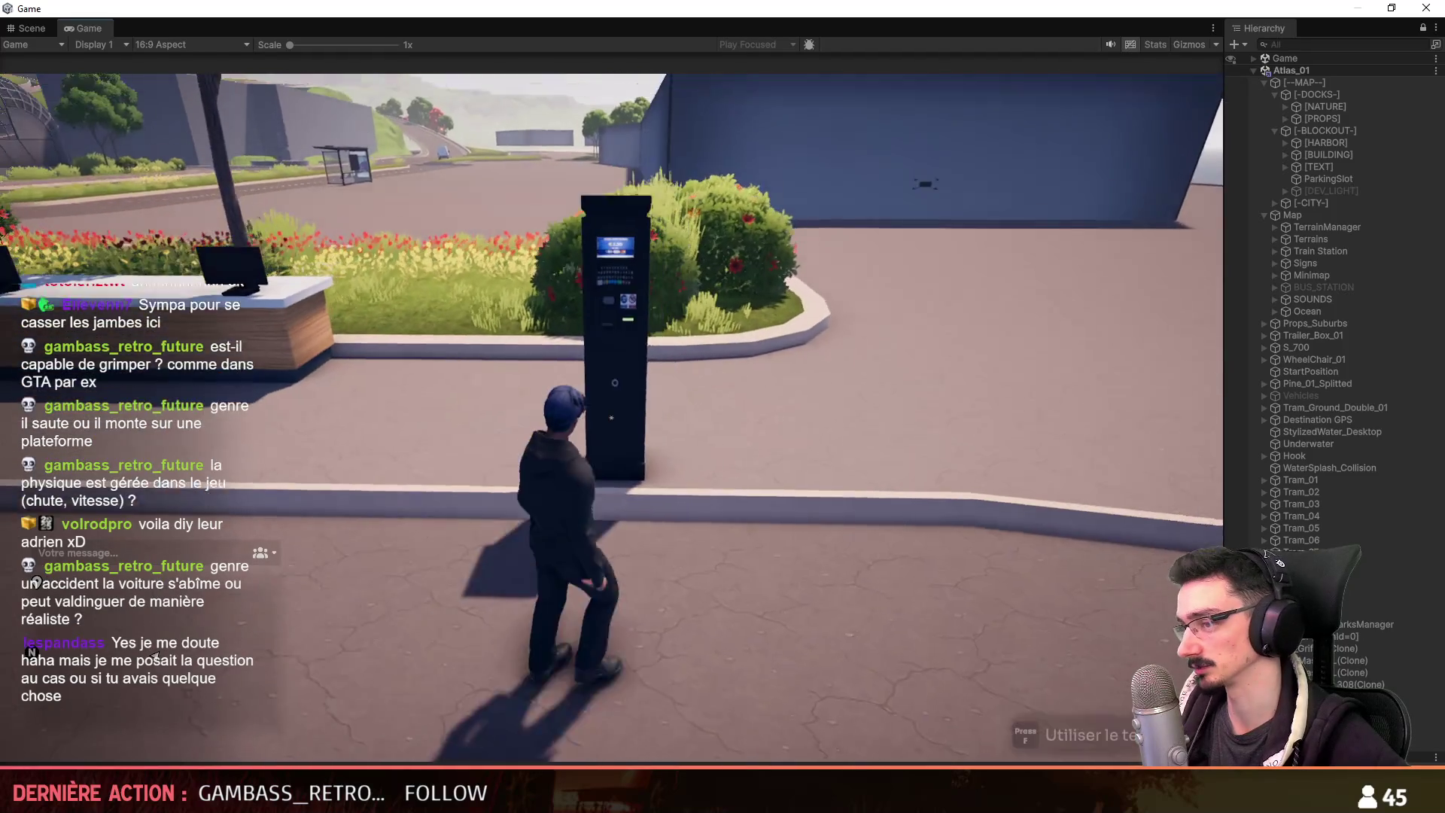
Take the Master L van out of the garage at the kiosk terminal and get into it.
key(f)
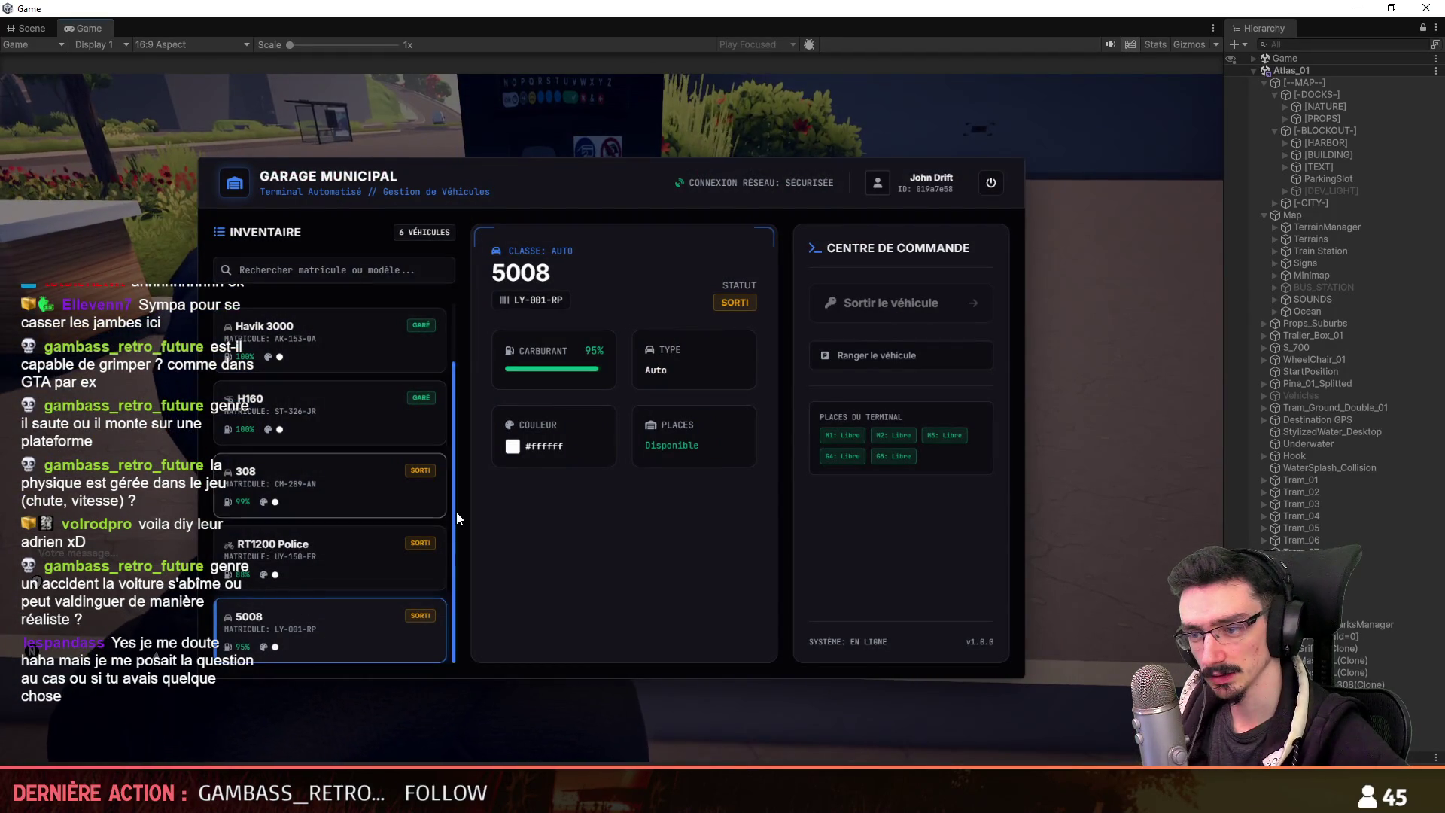
scroll(459, 444, up, 1)
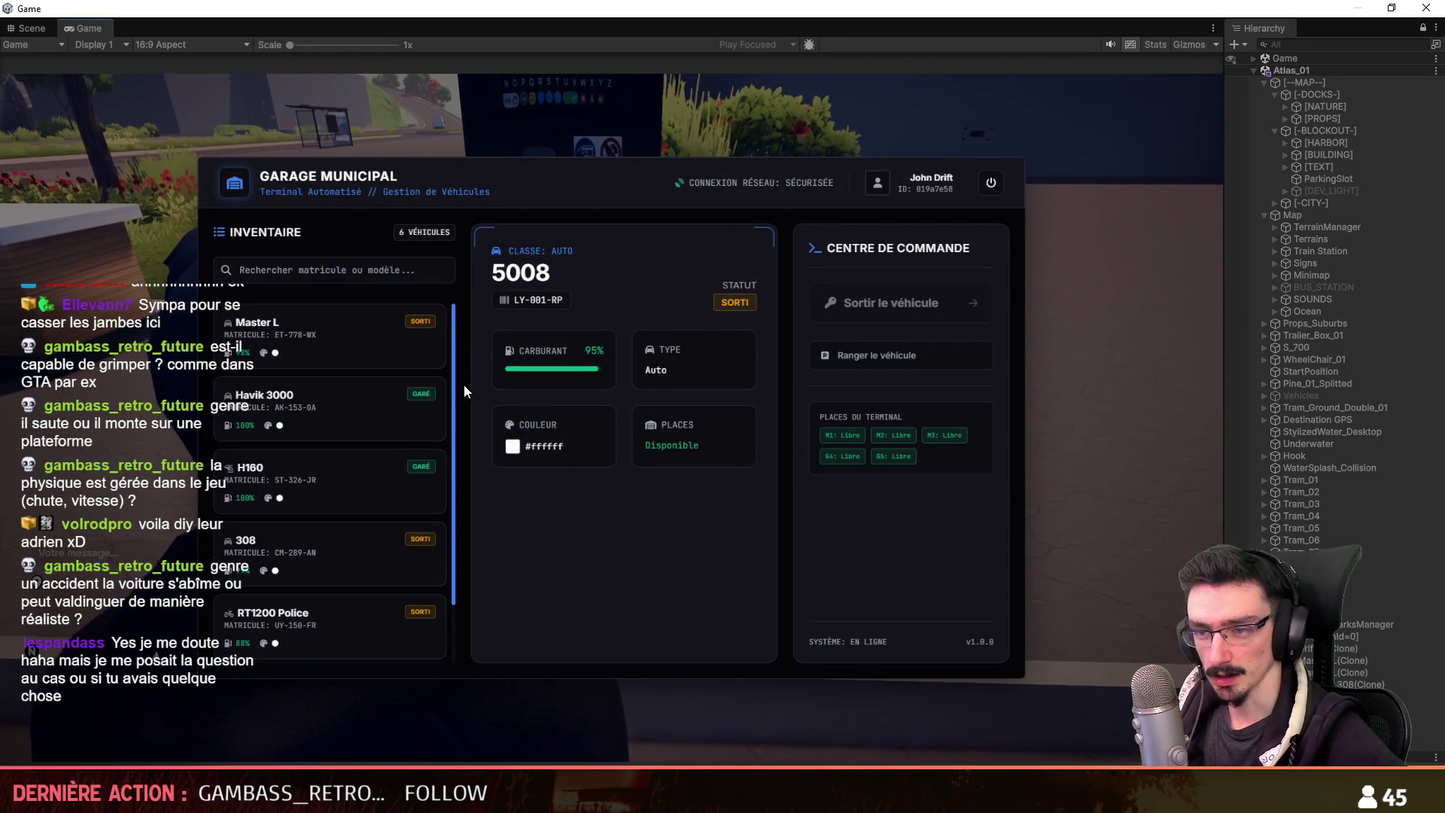
click(904, 310)
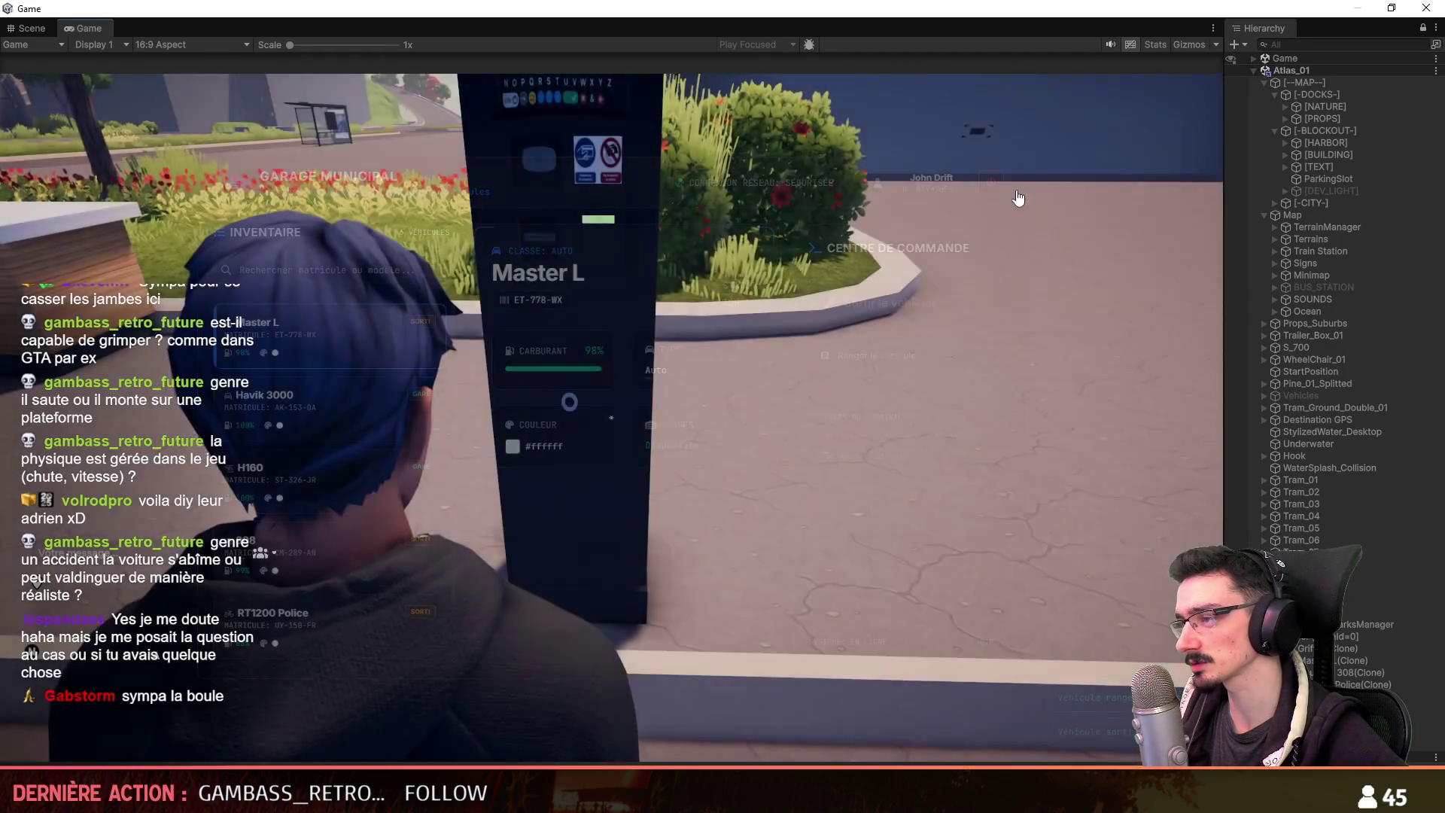
key(w)
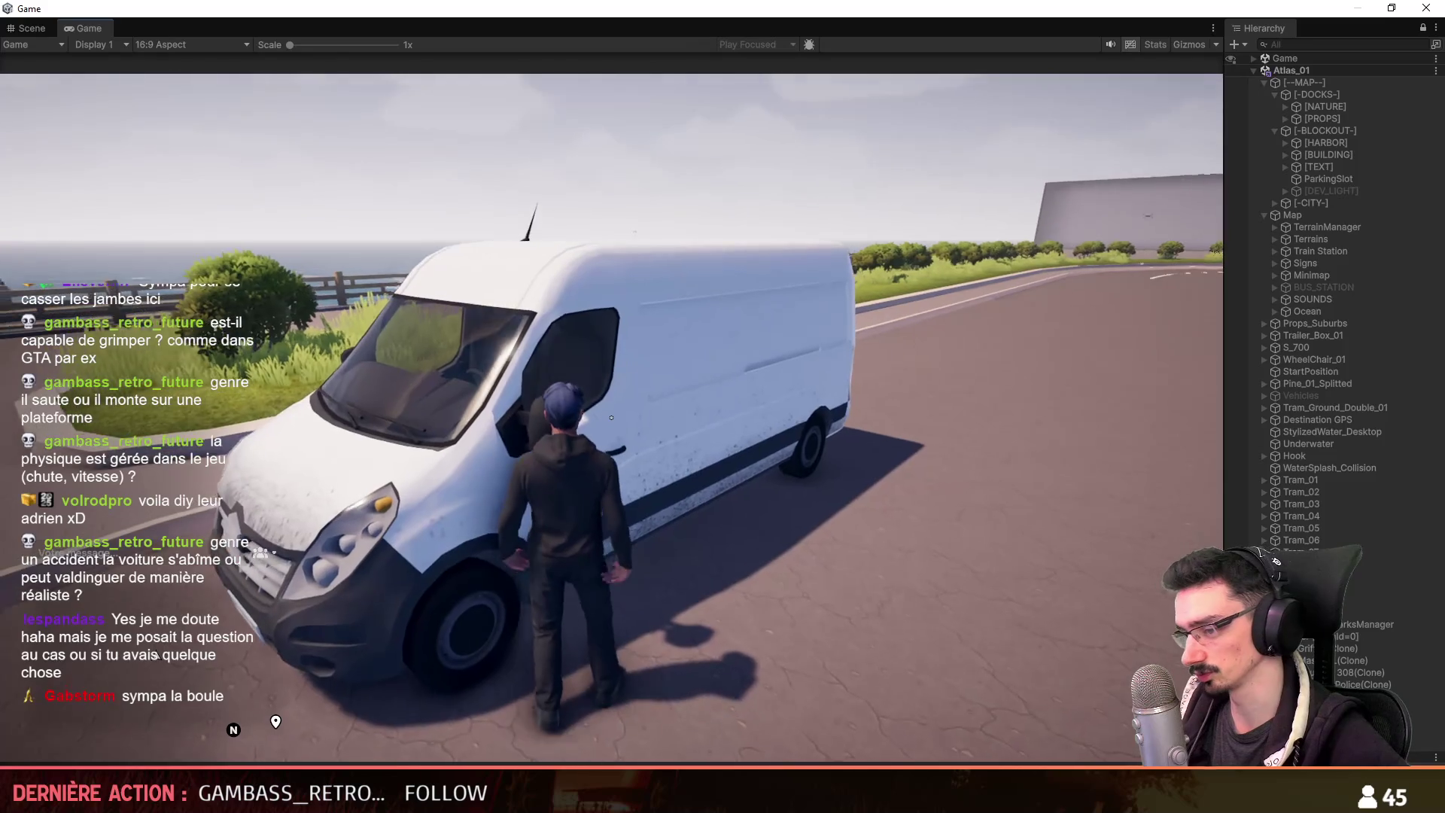
key(f)
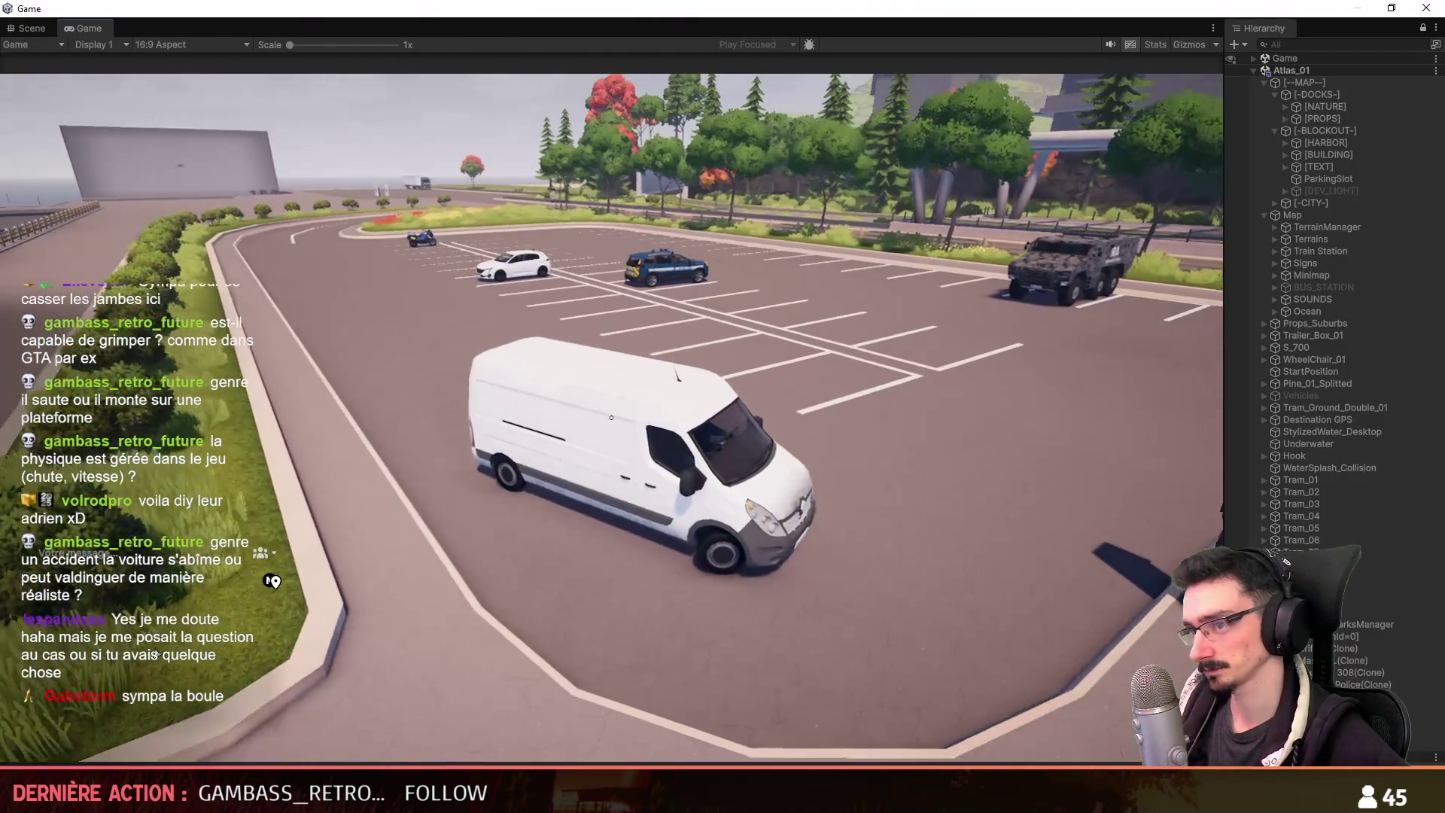
Drive the white van left across the parking lot, then get out.
key(w)
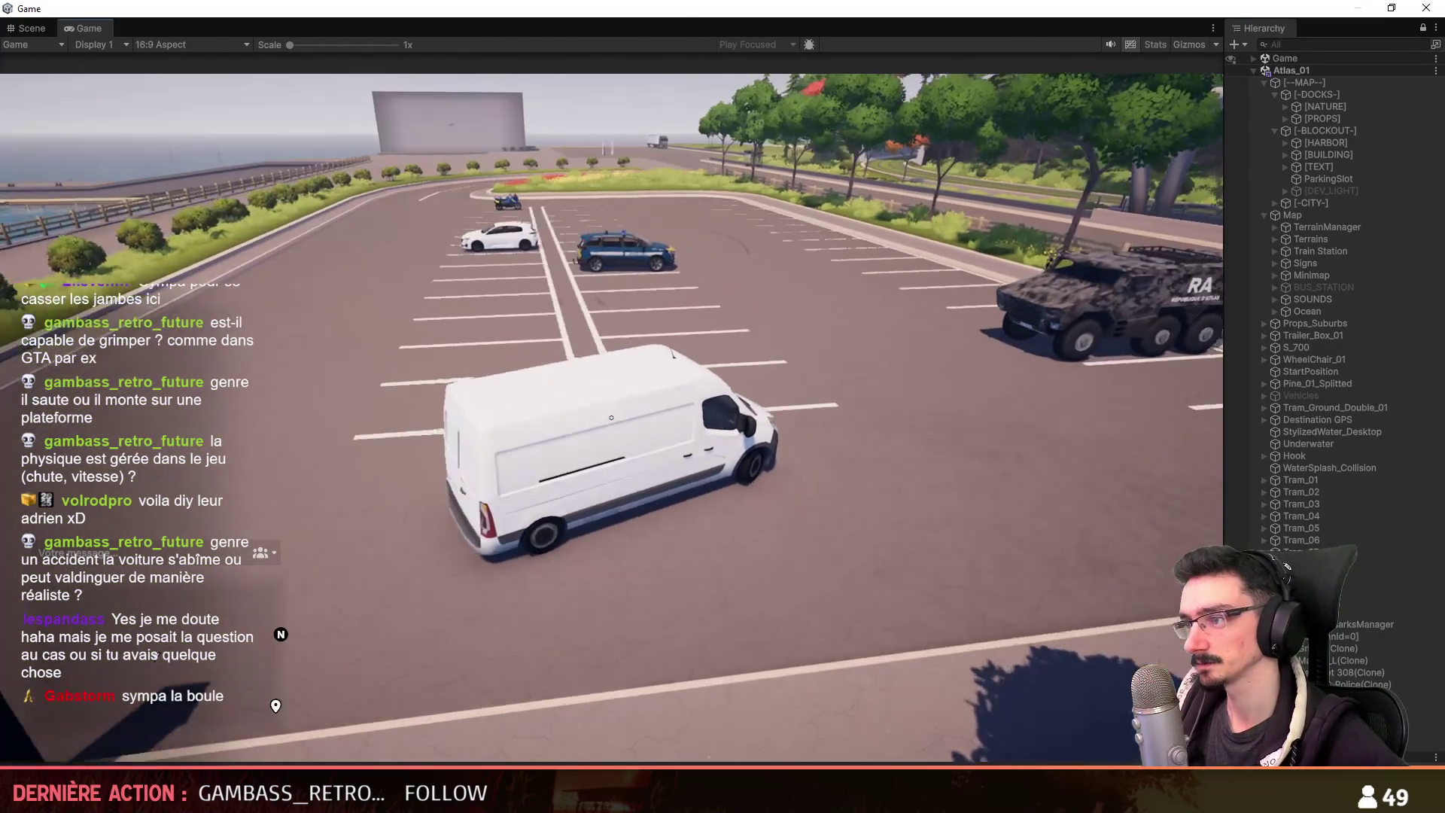
key(a)
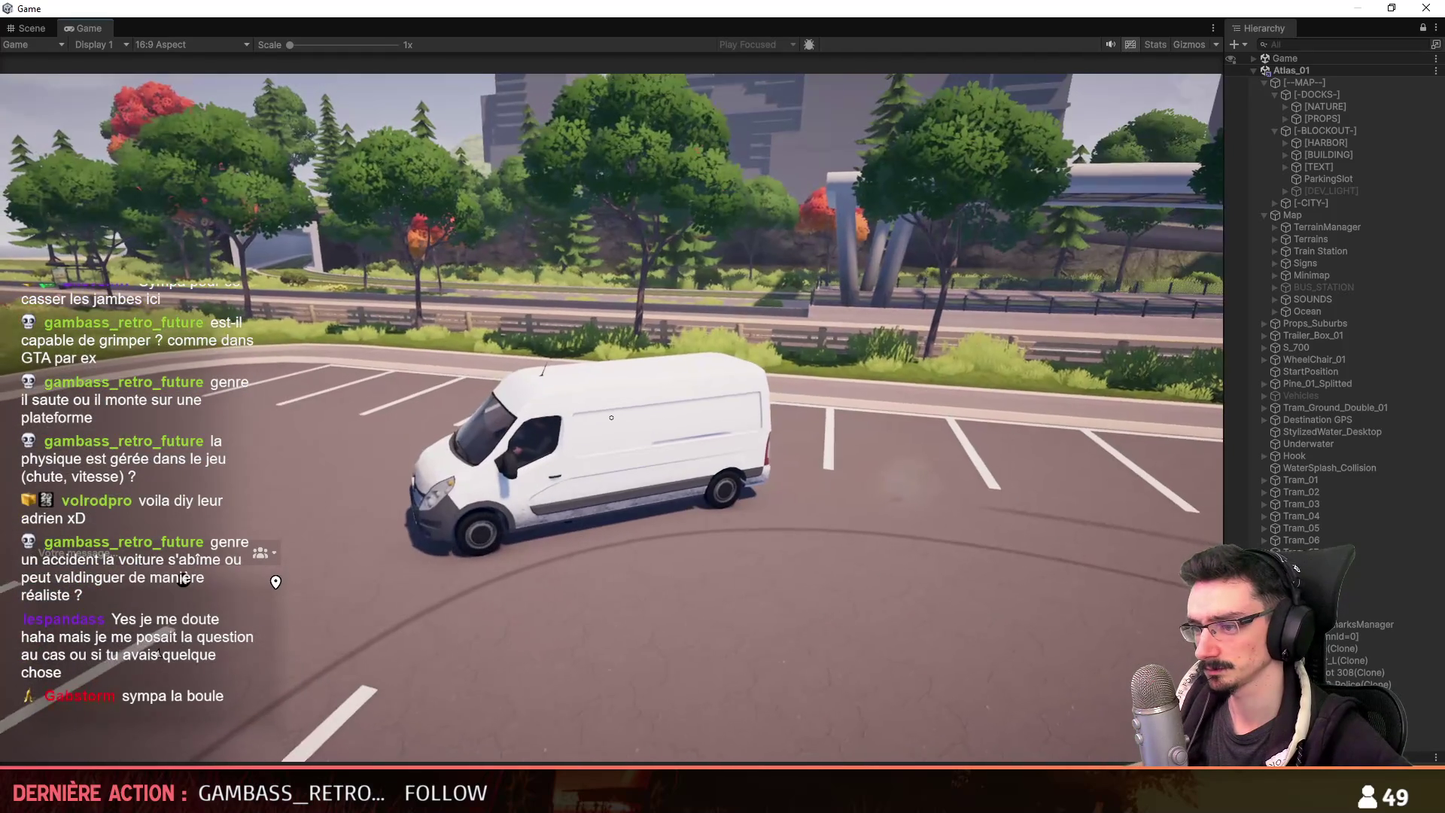
key(Tab)
key(Tab)
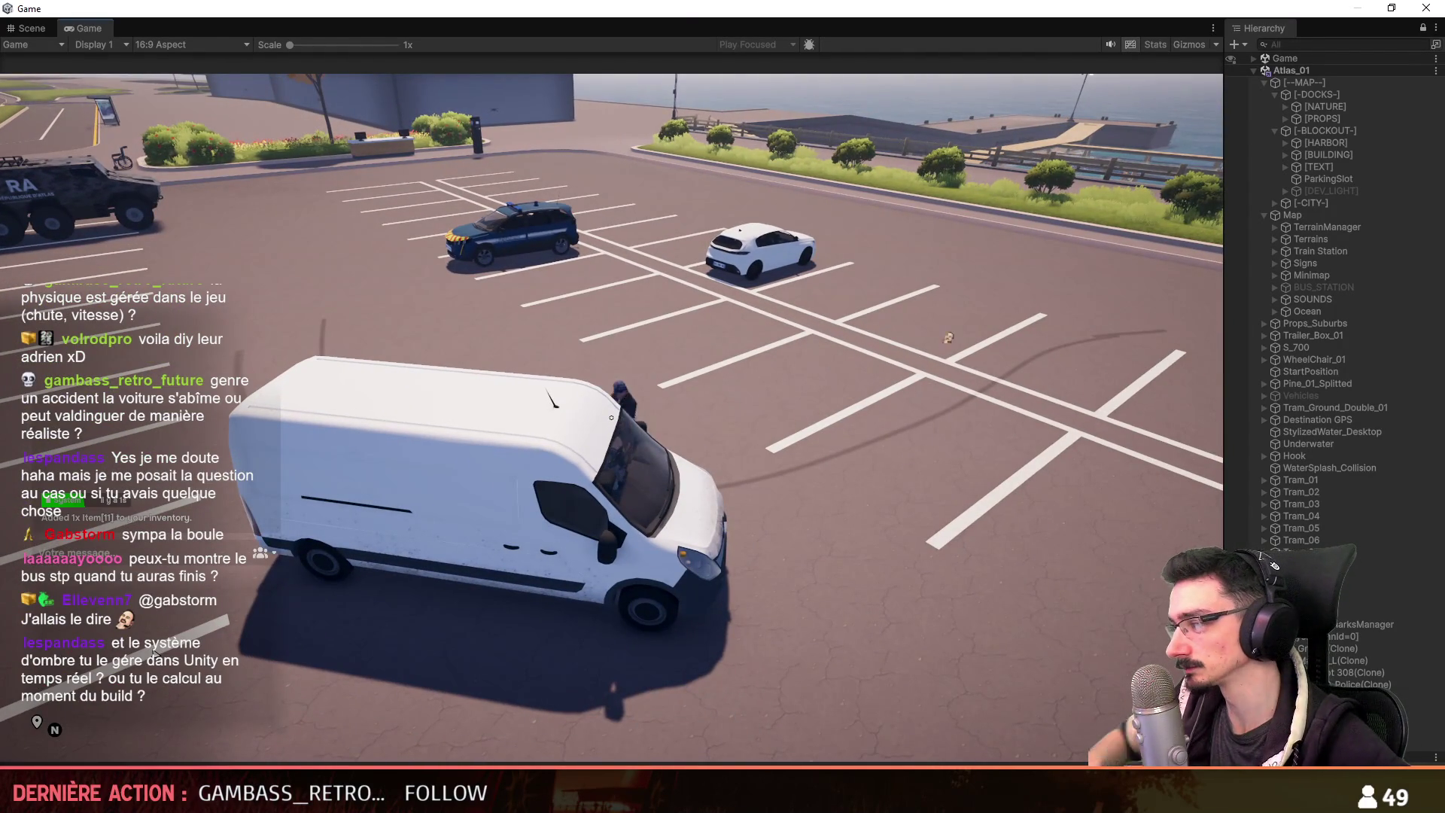
key(w)
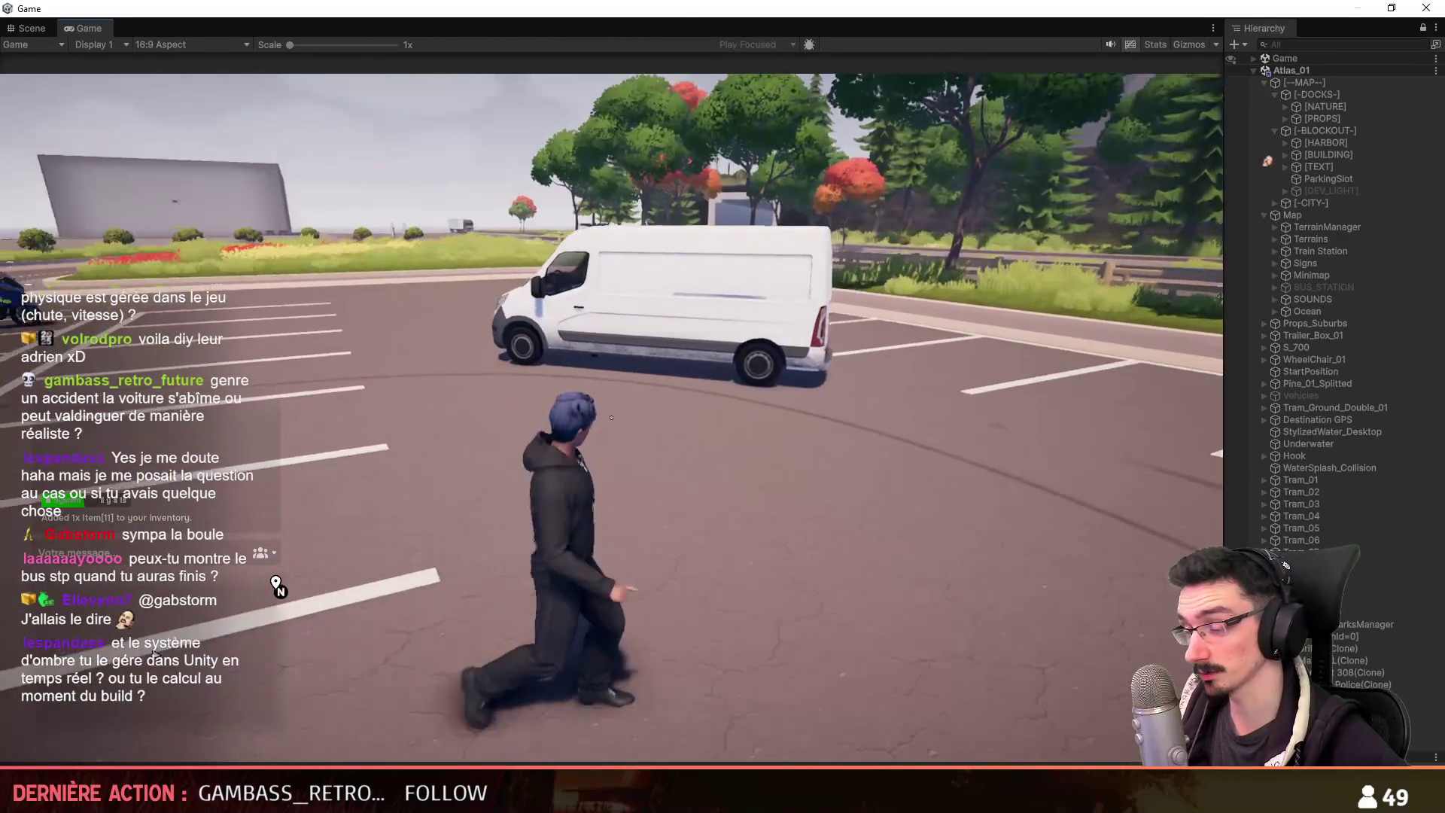
Equip the pistol from the inventory, shoot at the van, and walk up to its cab window.
key(Tab)
click(712, 233)
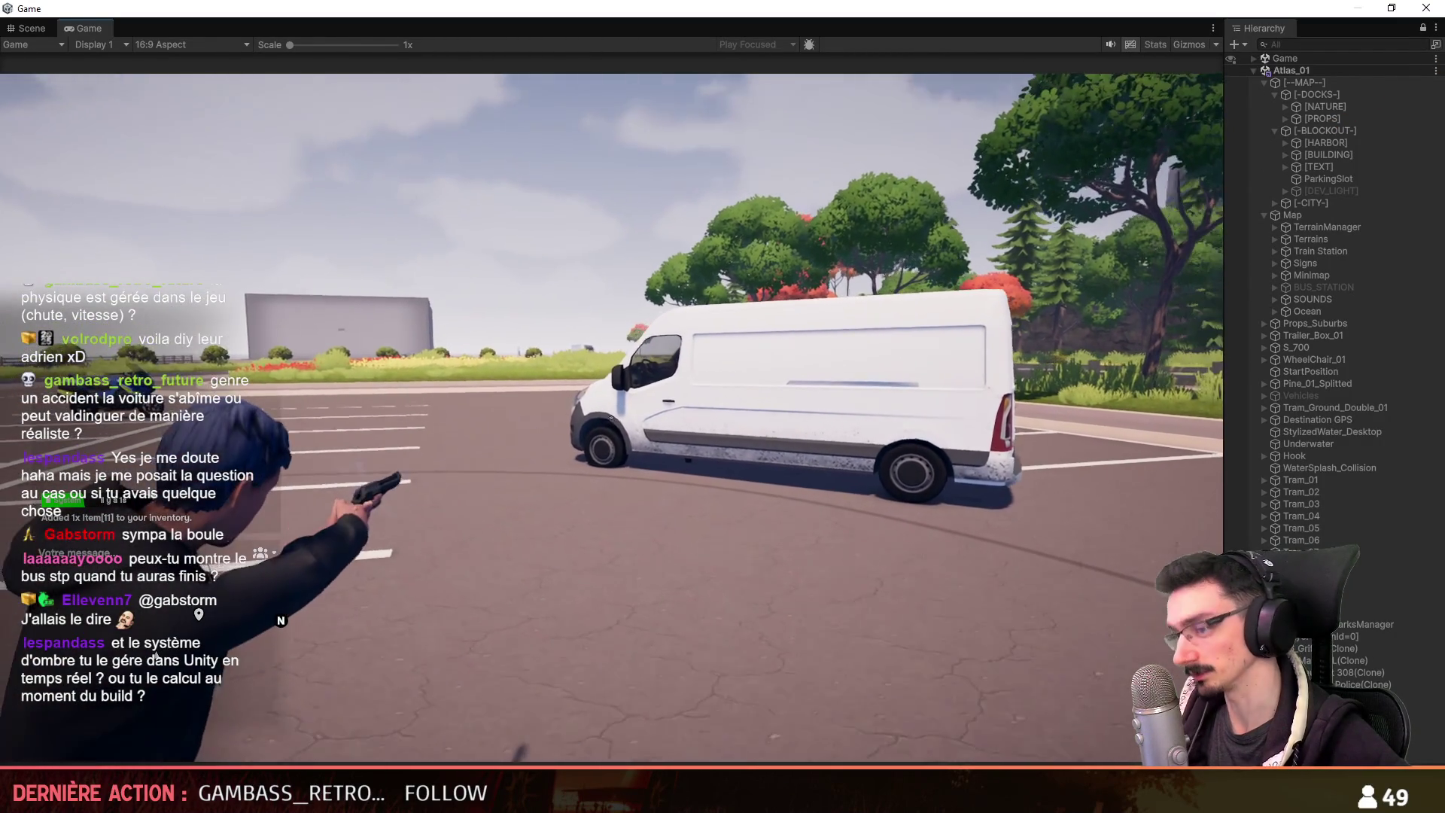
key(w)
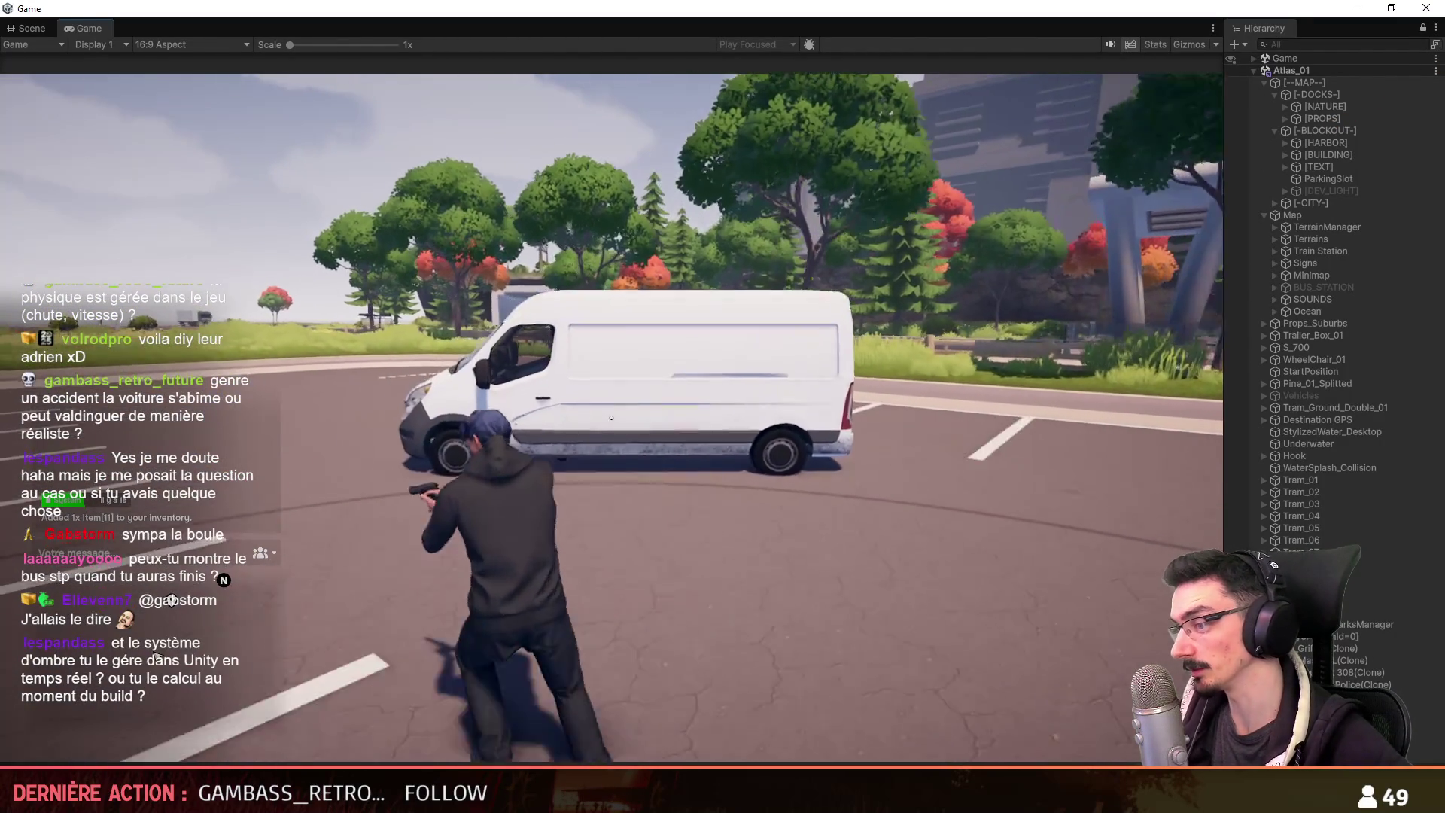
click(611, 417)
click(611, 417)
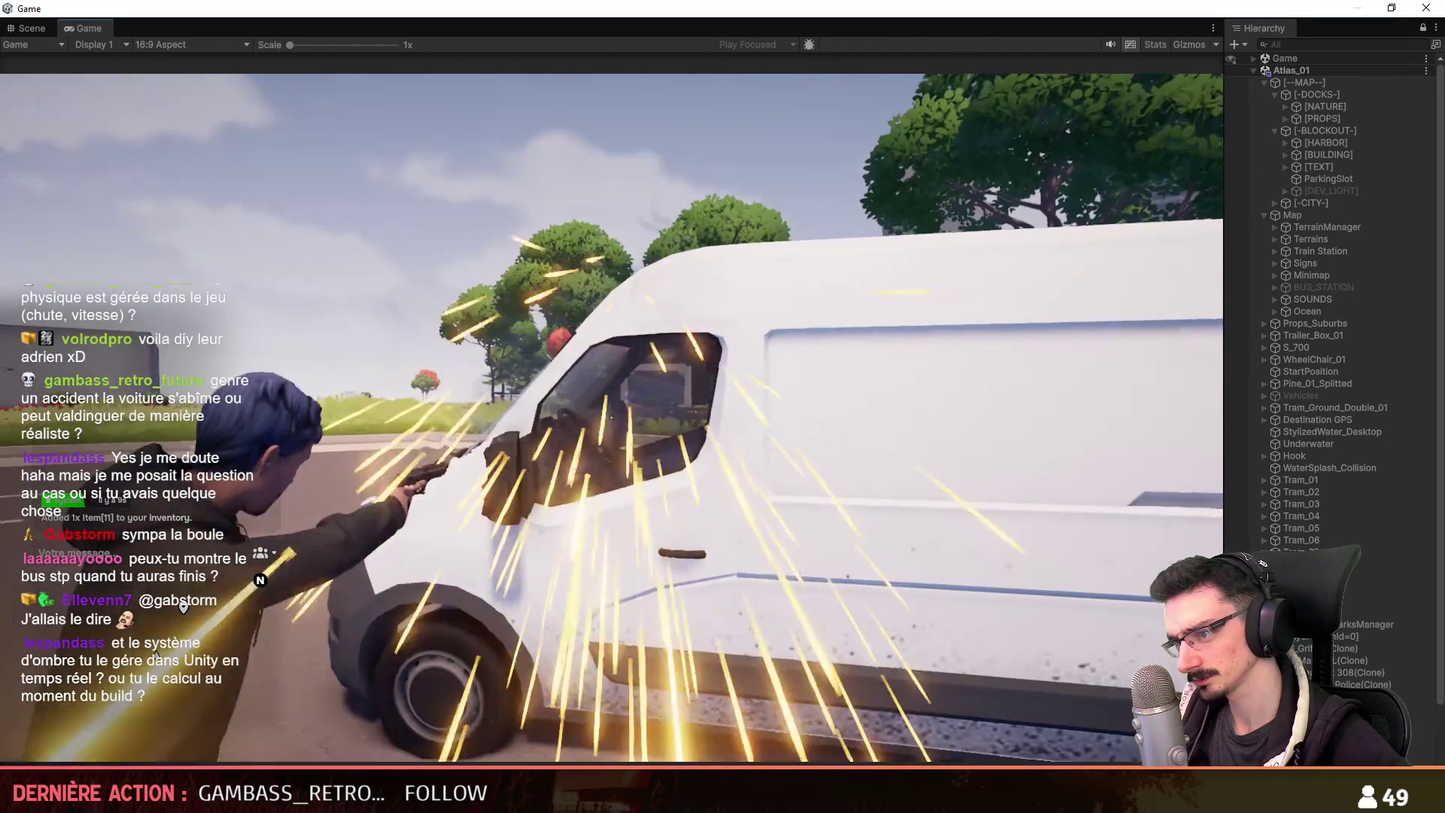
key(w)
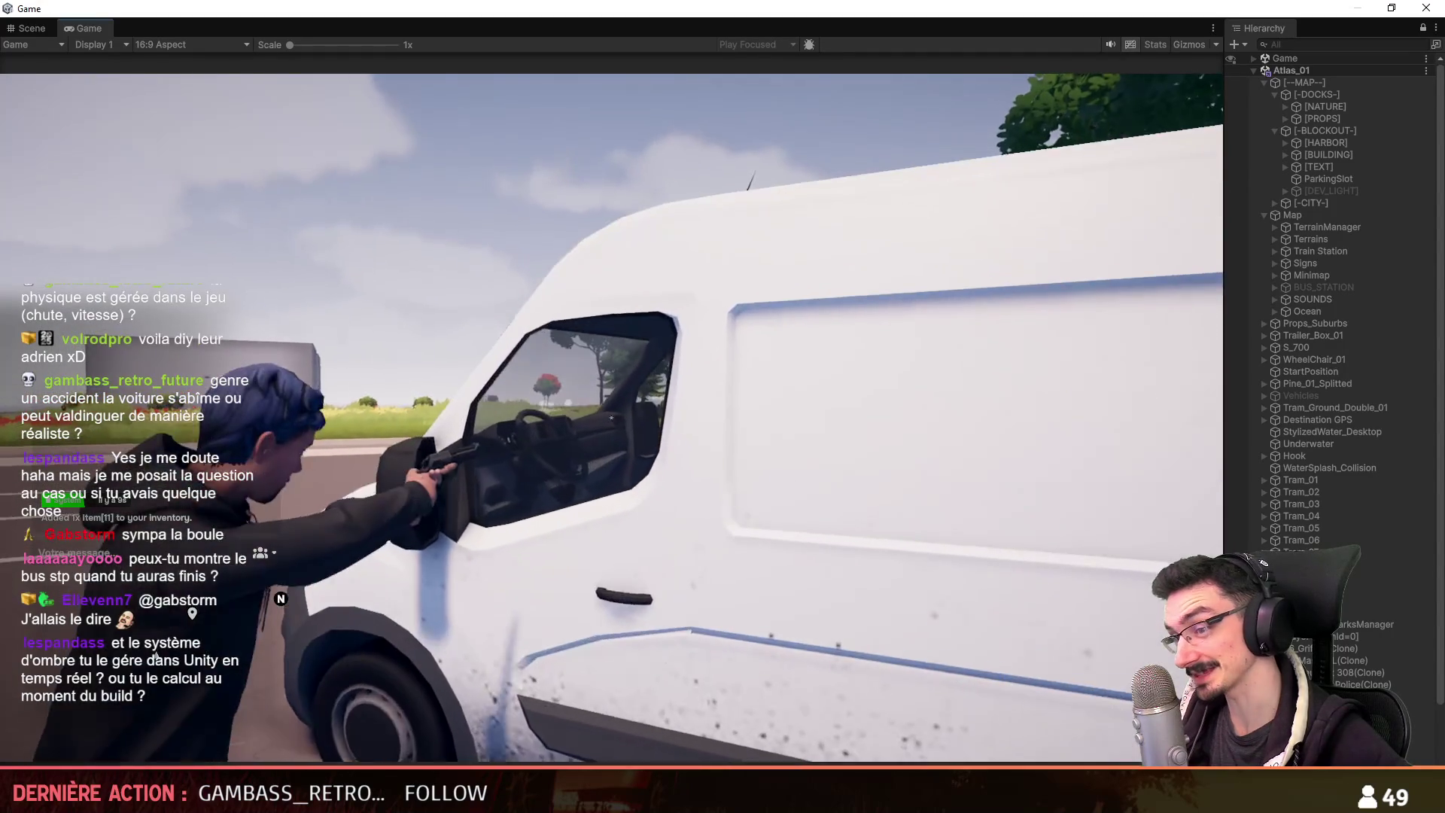
key(w)
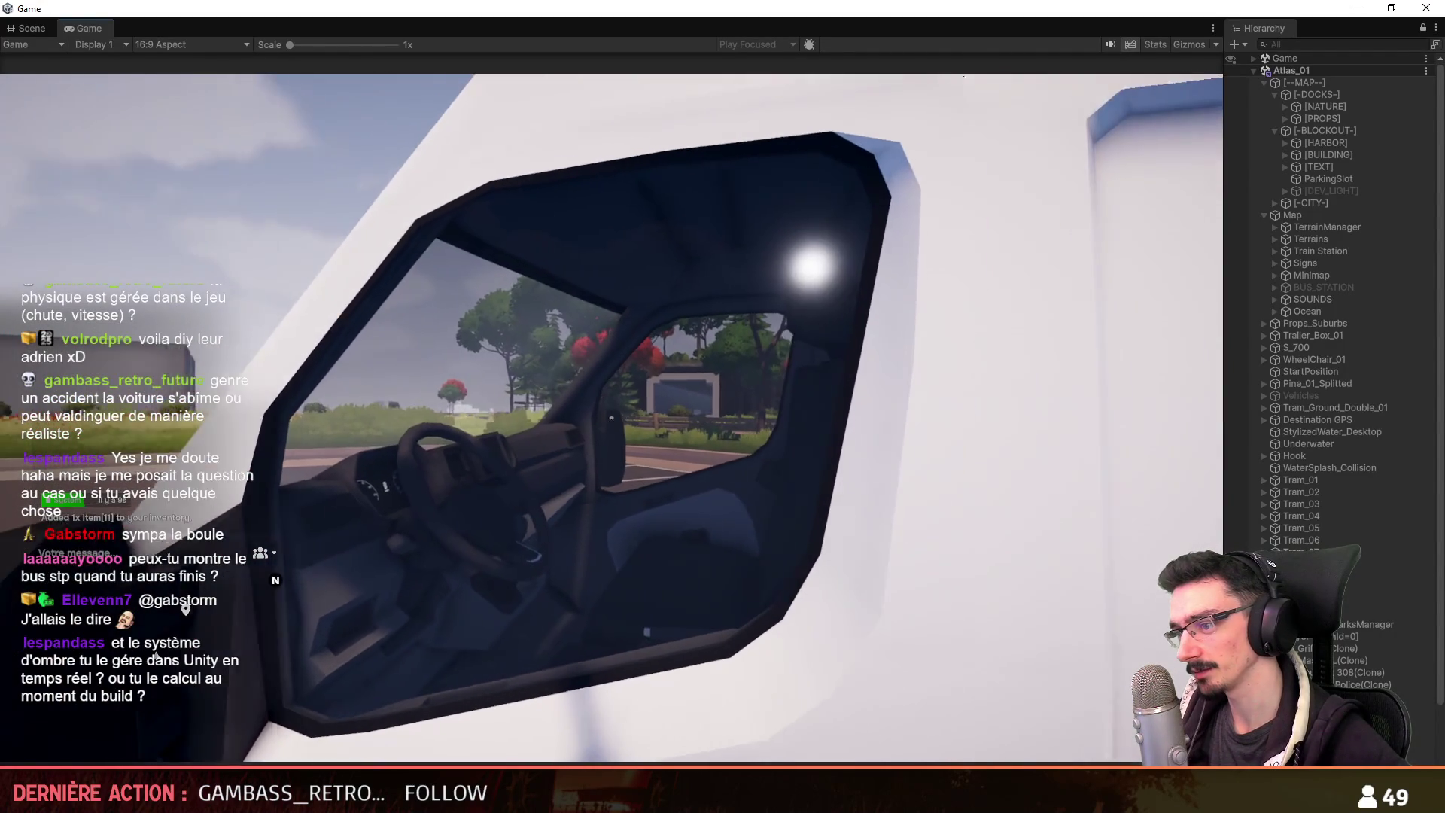